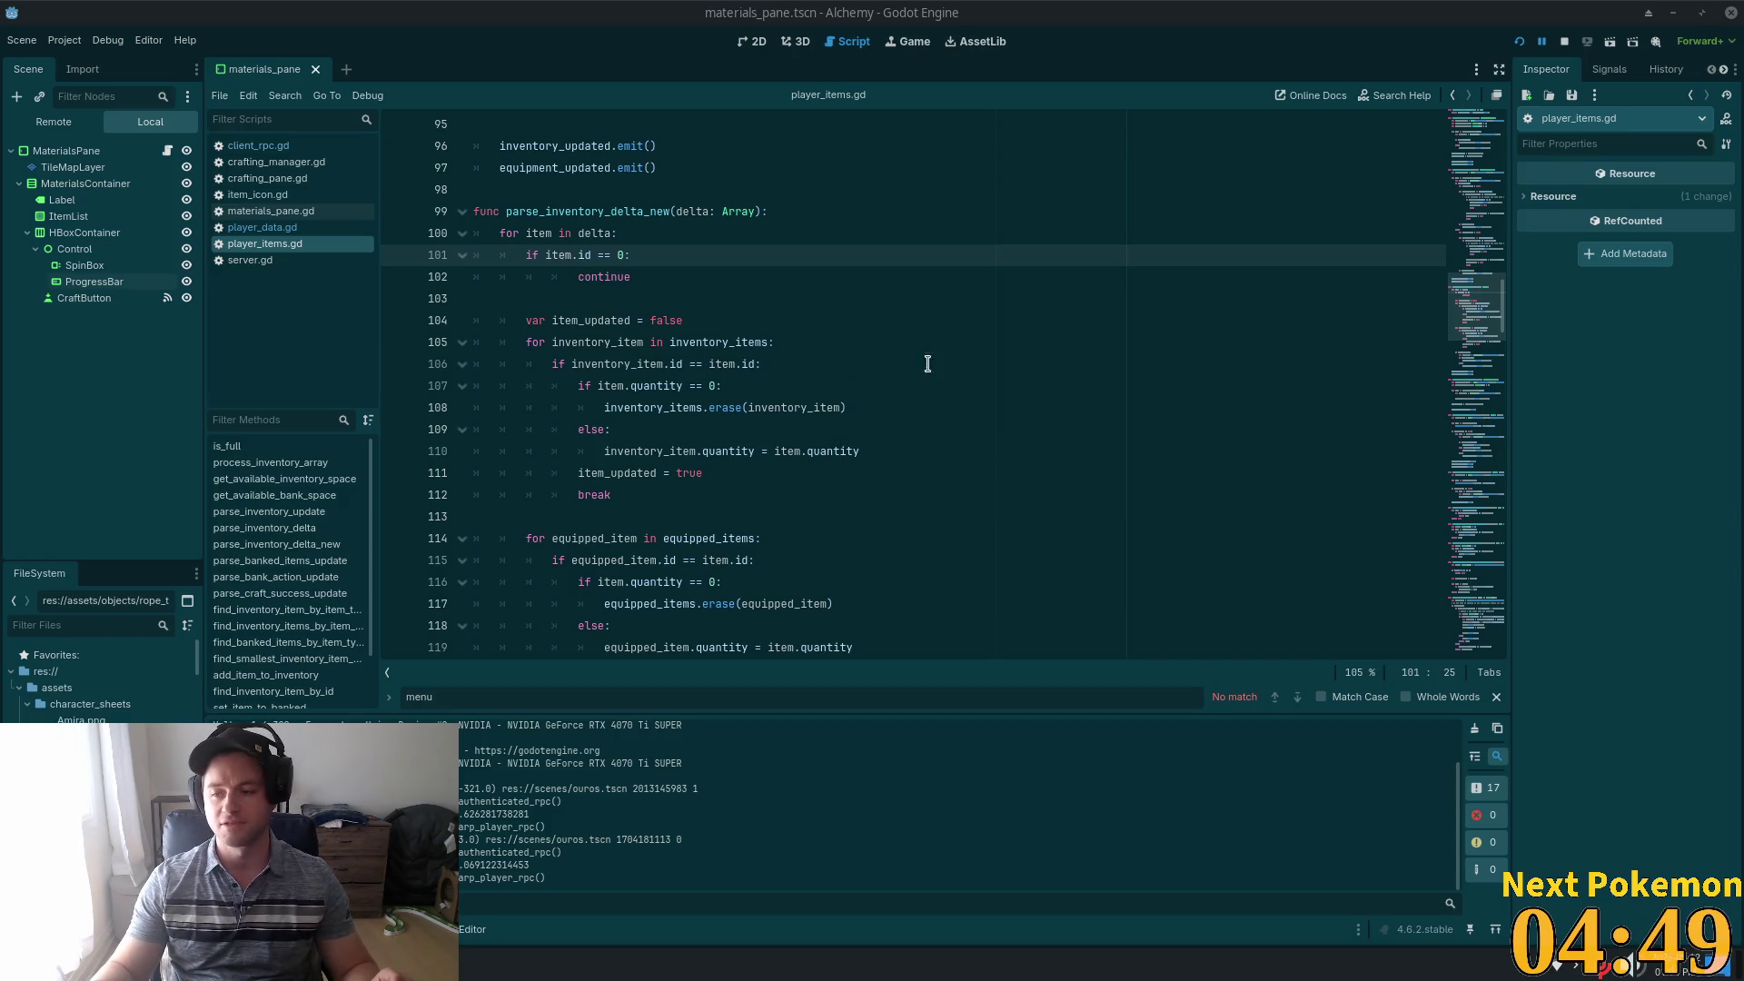
# Scroll through player_items.gd, inspecting parse_banked_items_update and its item append logic
pyautogui.scroll(-2, 804, 390)
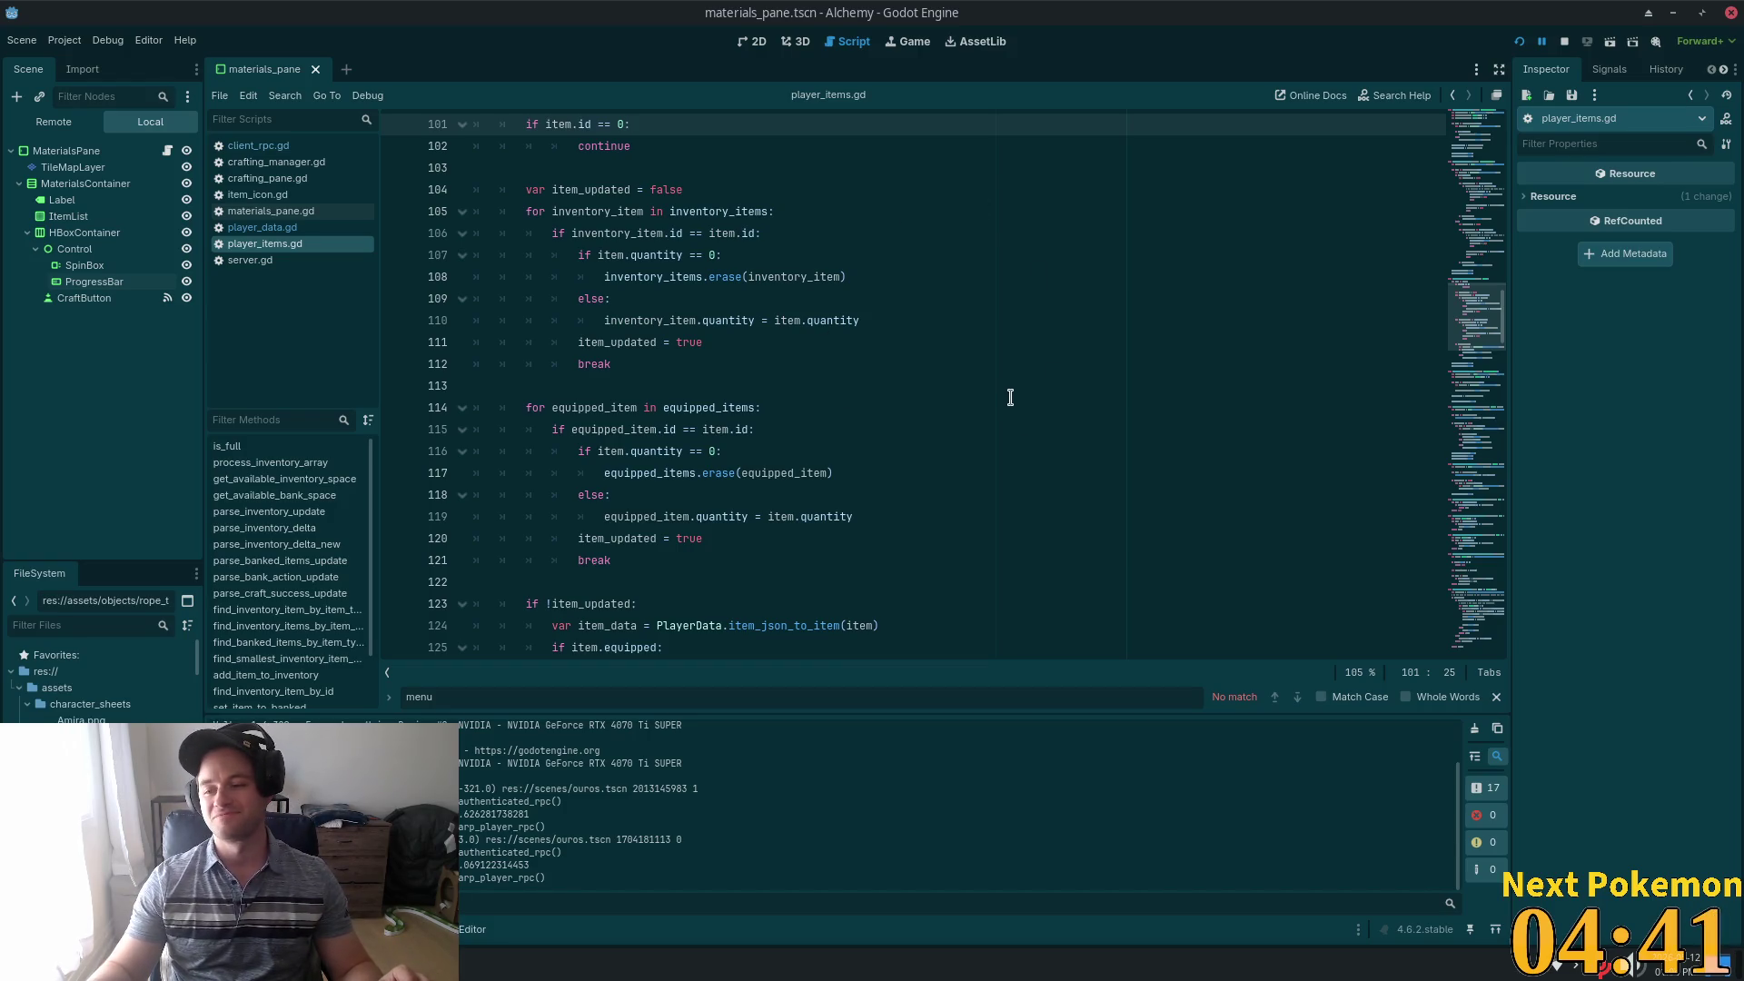
pyautogui.scroll(-7, 945, 491)
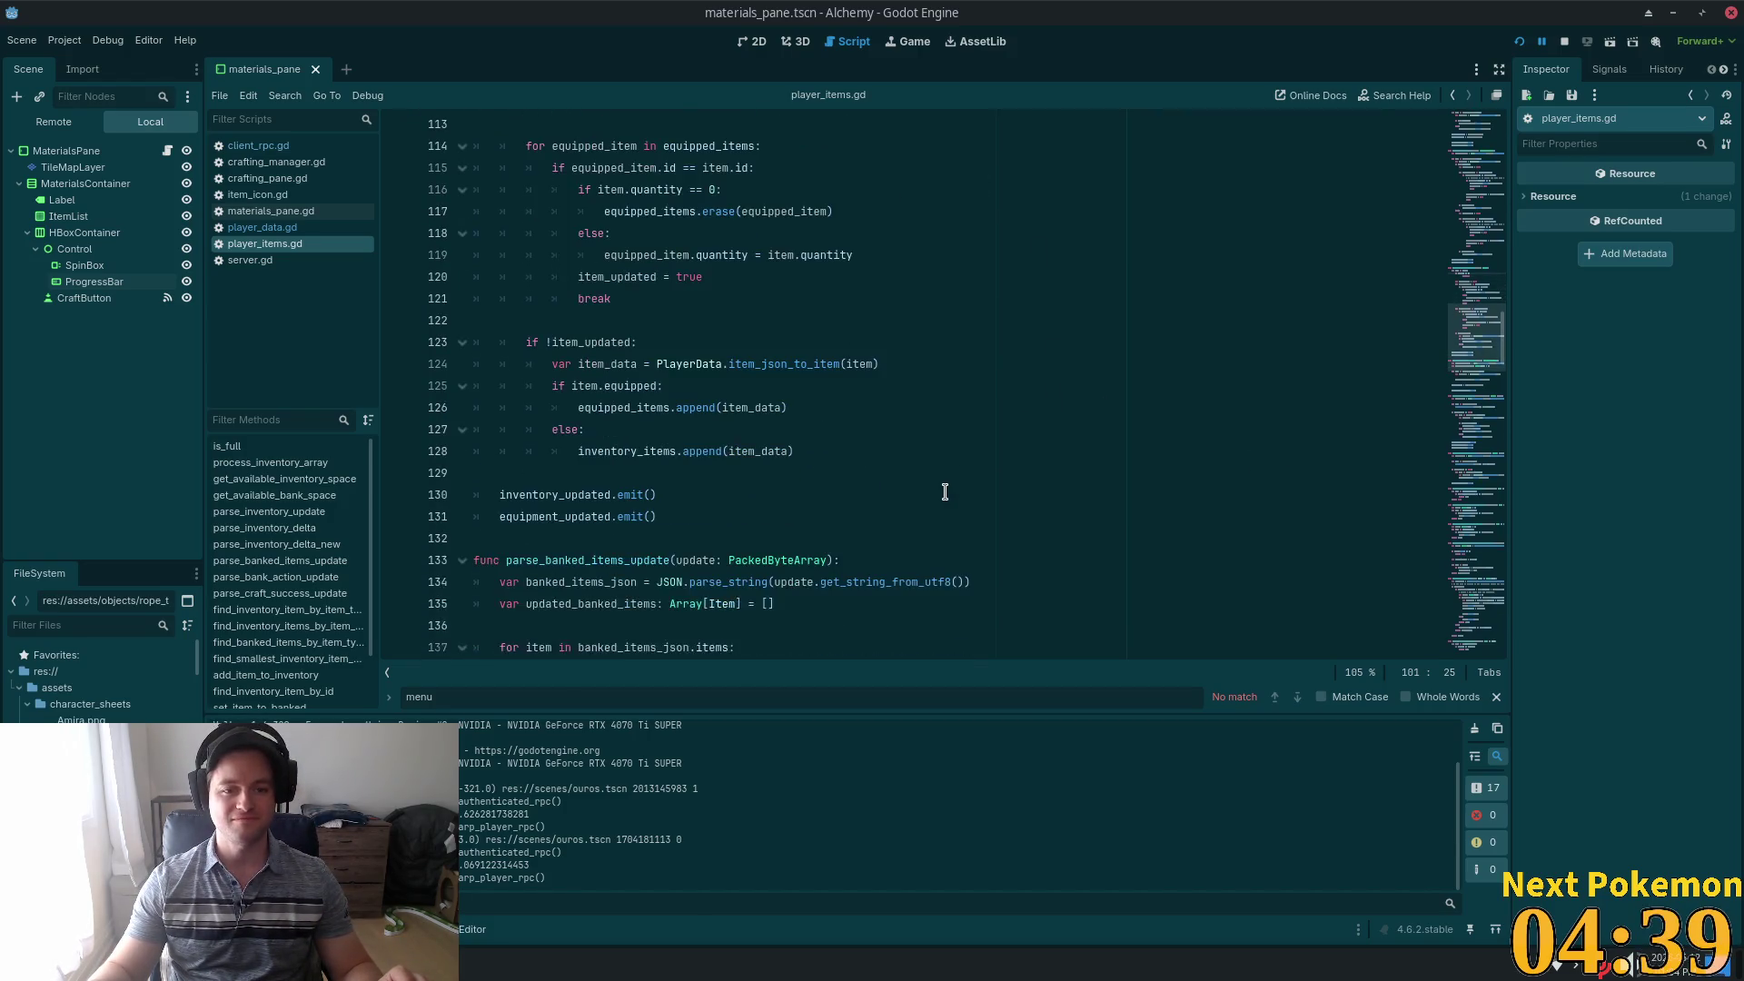
pyautogui.click(661, 387)
pyautogui.click(628, 280)
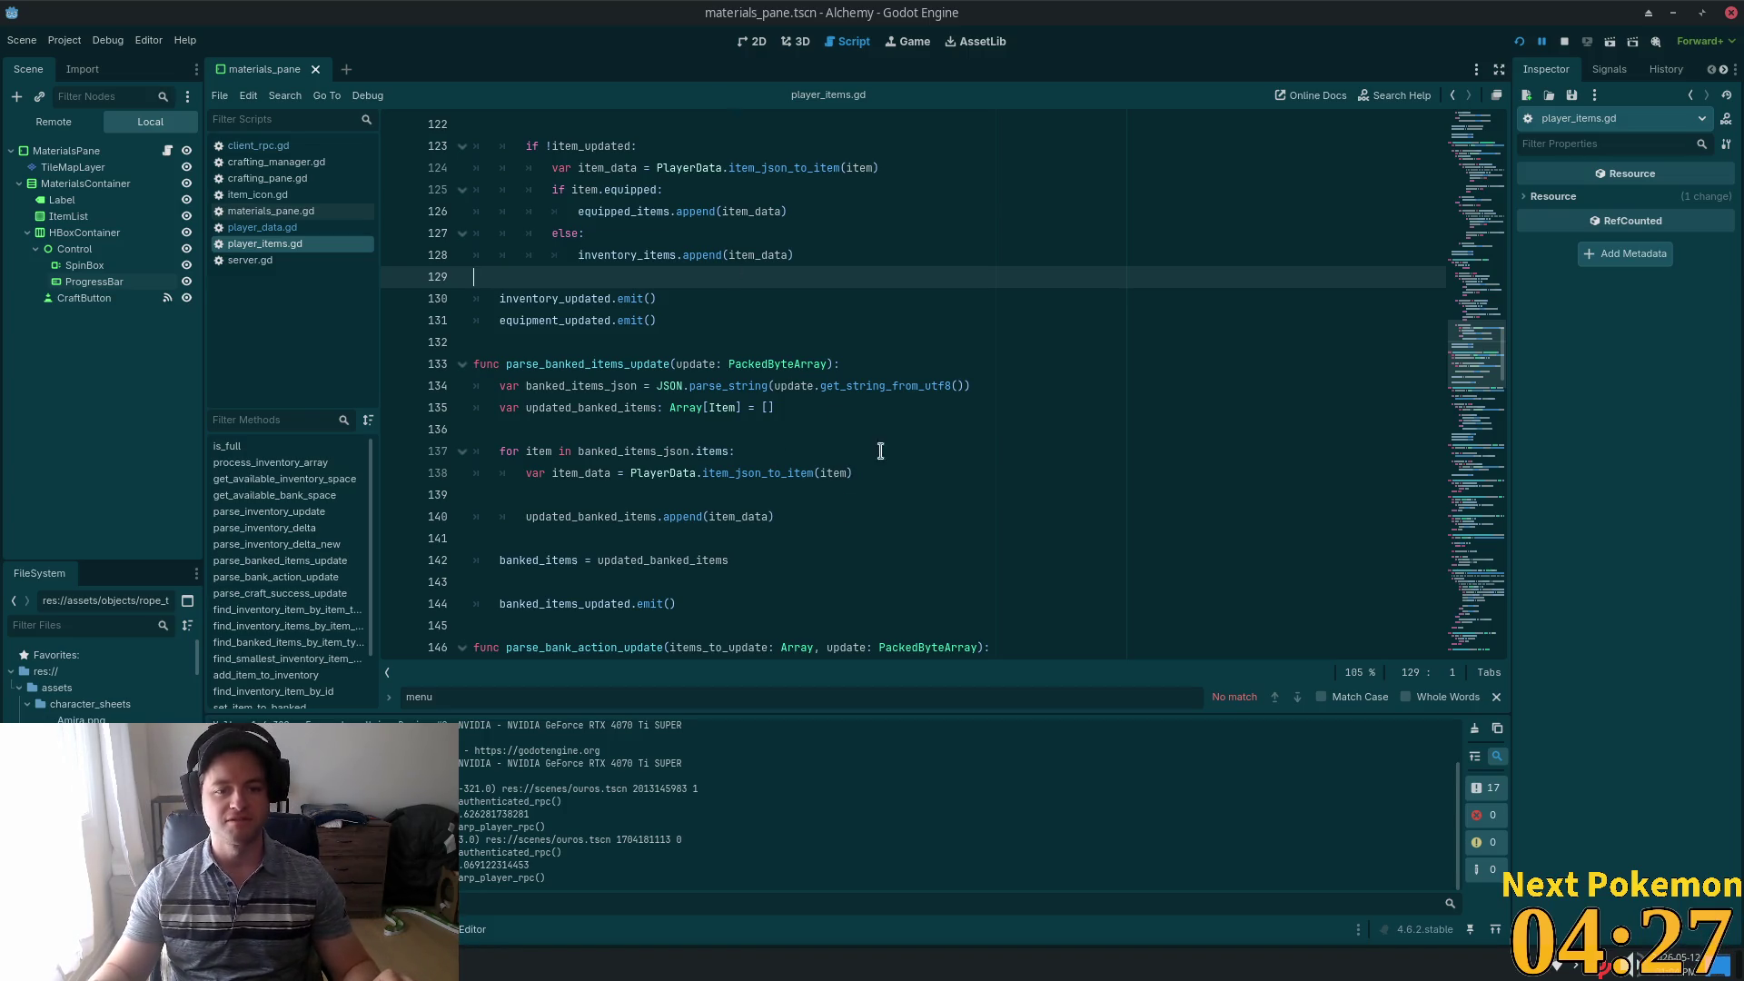
pyautogui.click(749, 364)
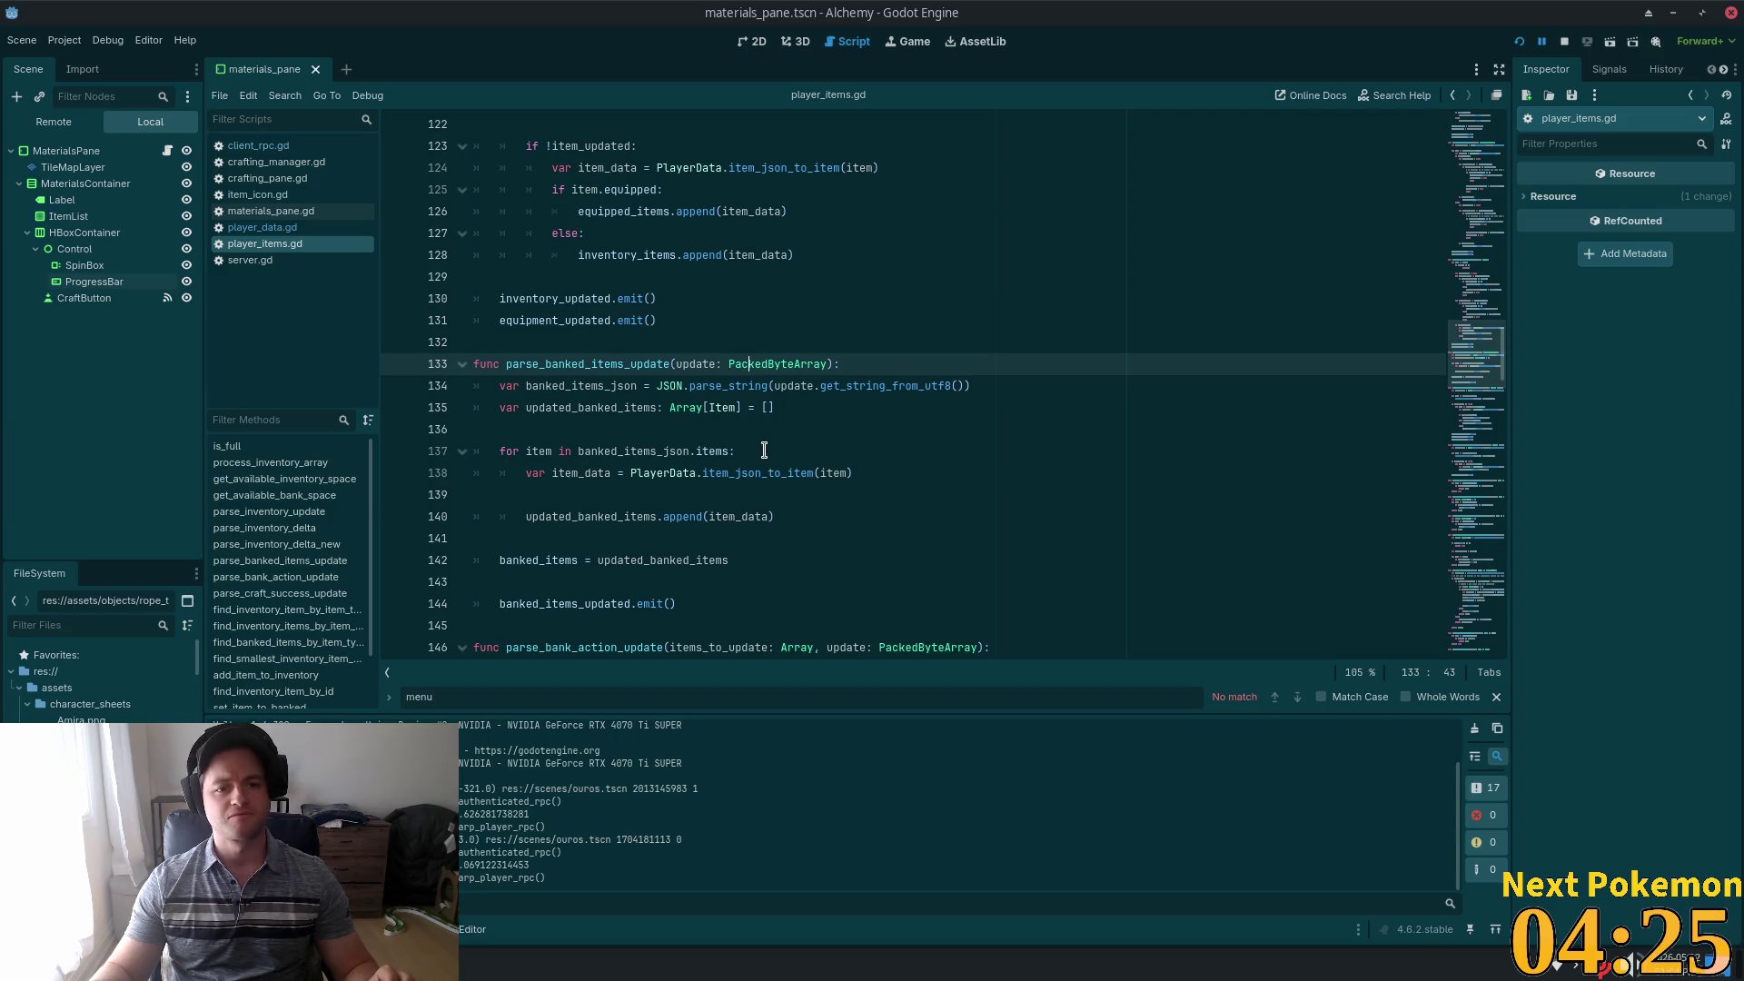
pyautogui.scroll(3, 763, 454)
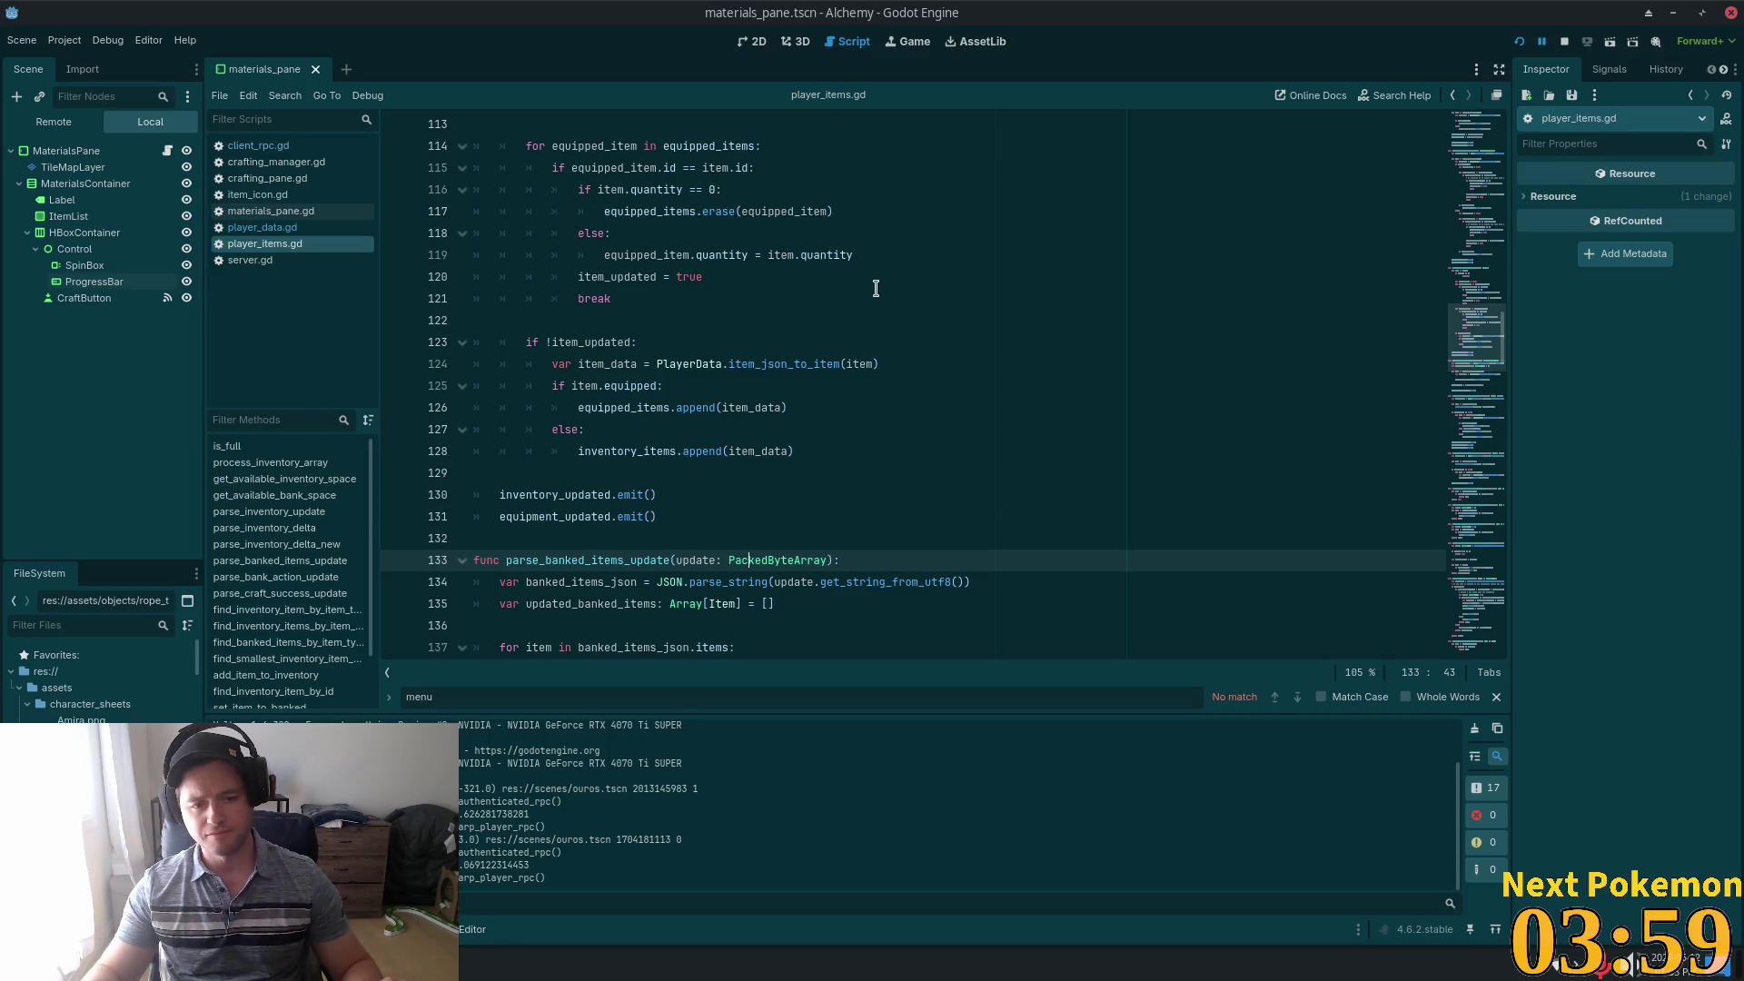
# Review the item_data conversion, inventory append, items loop and item_updated flag, then switch to Cursor
pyautogui.click(680, 365)
pyautogui.scroll(5, 875, 467)
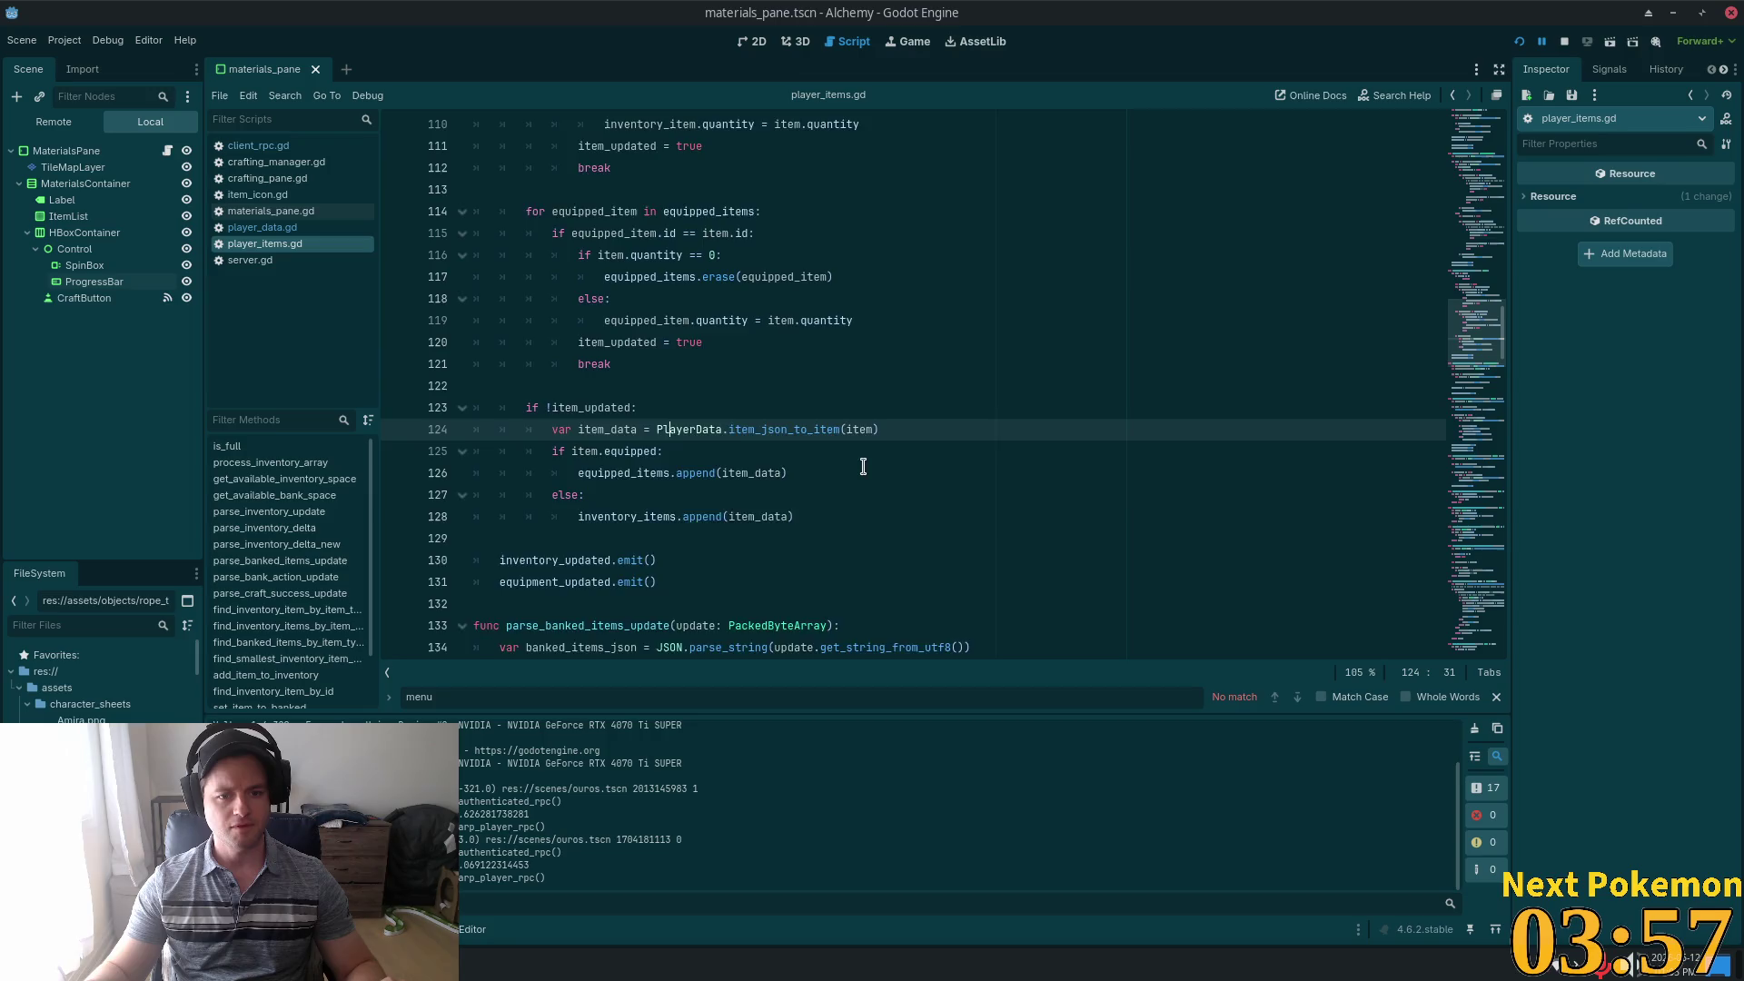
pyautogui.scroll(-6, 799, 395)
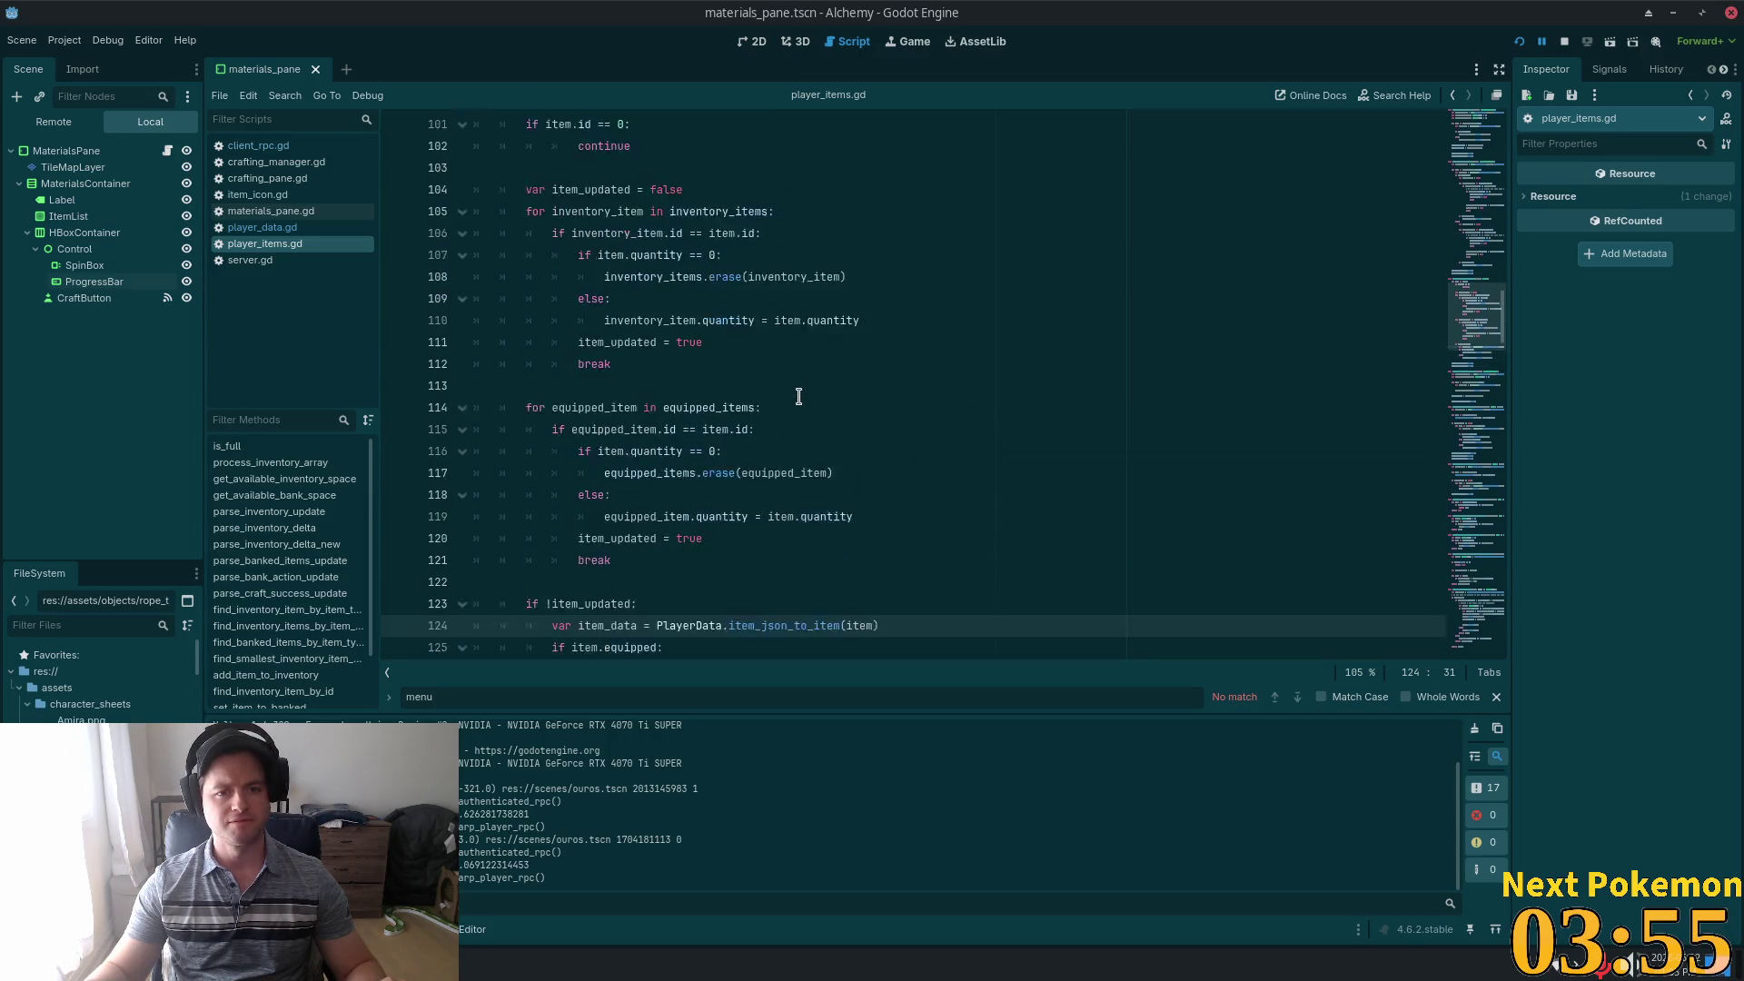
pyautogui.click(804, 390)
pyautogui.scroll(2, 782, 377)
pyautogui.scroll(4, 779, 373)
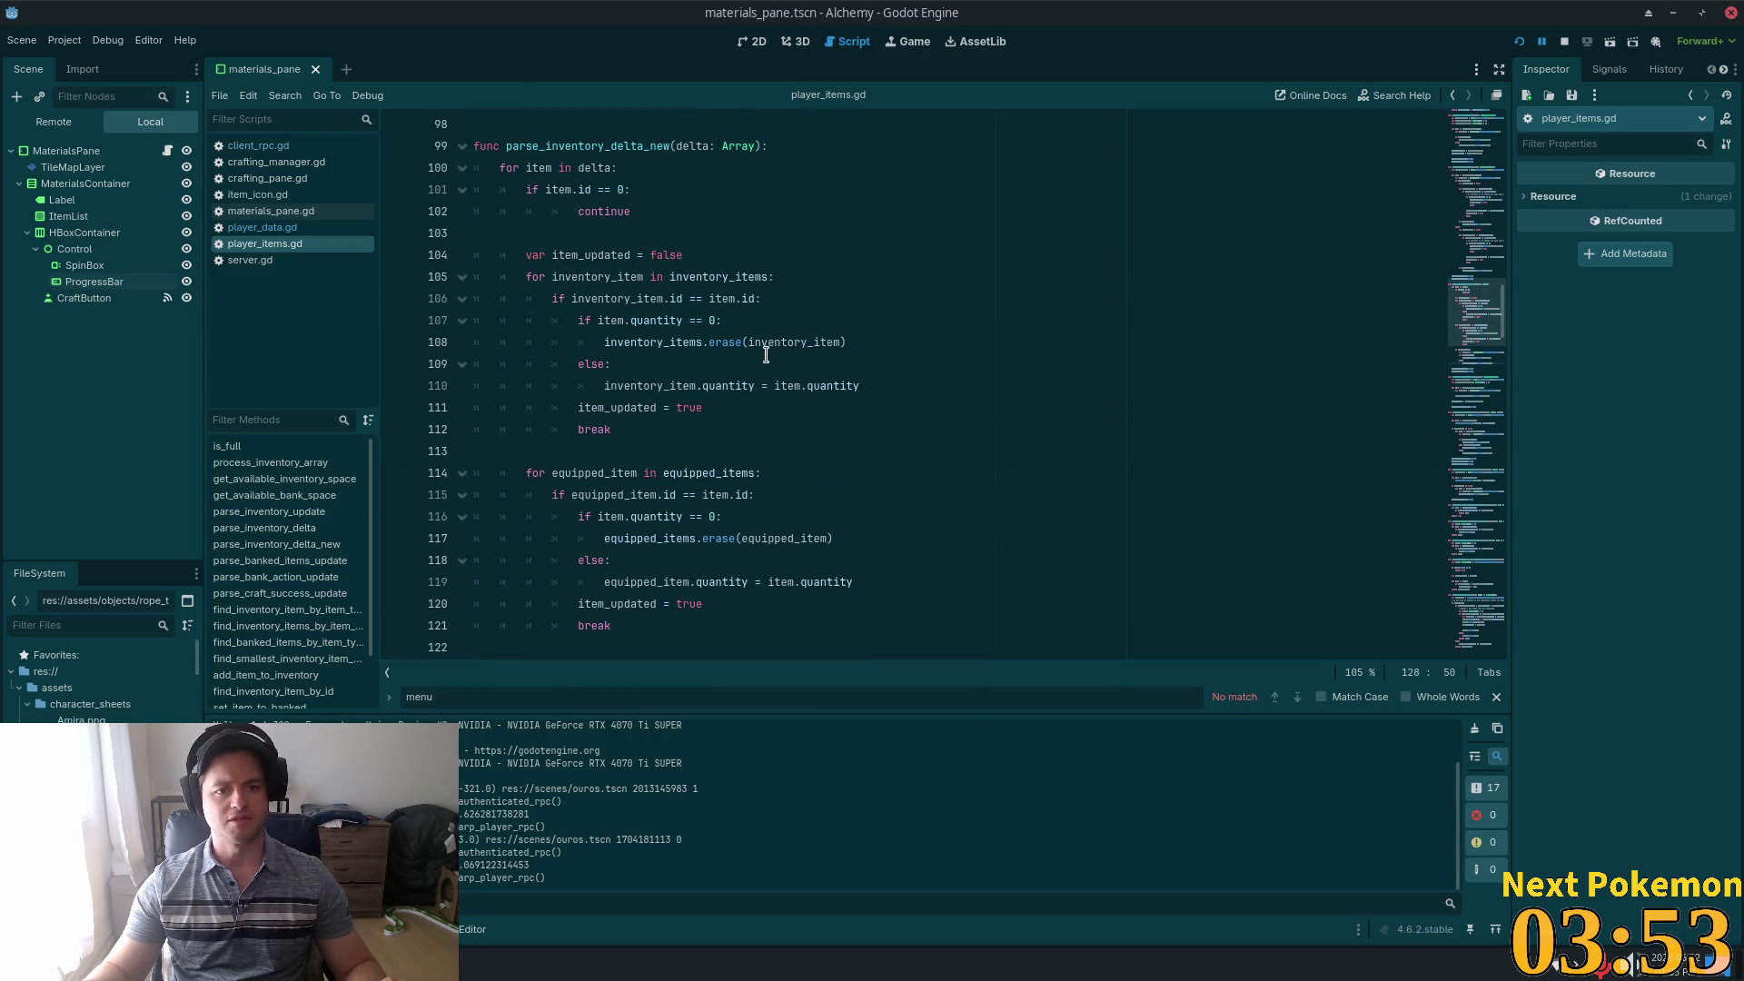
pyautogui.click(890, 282)
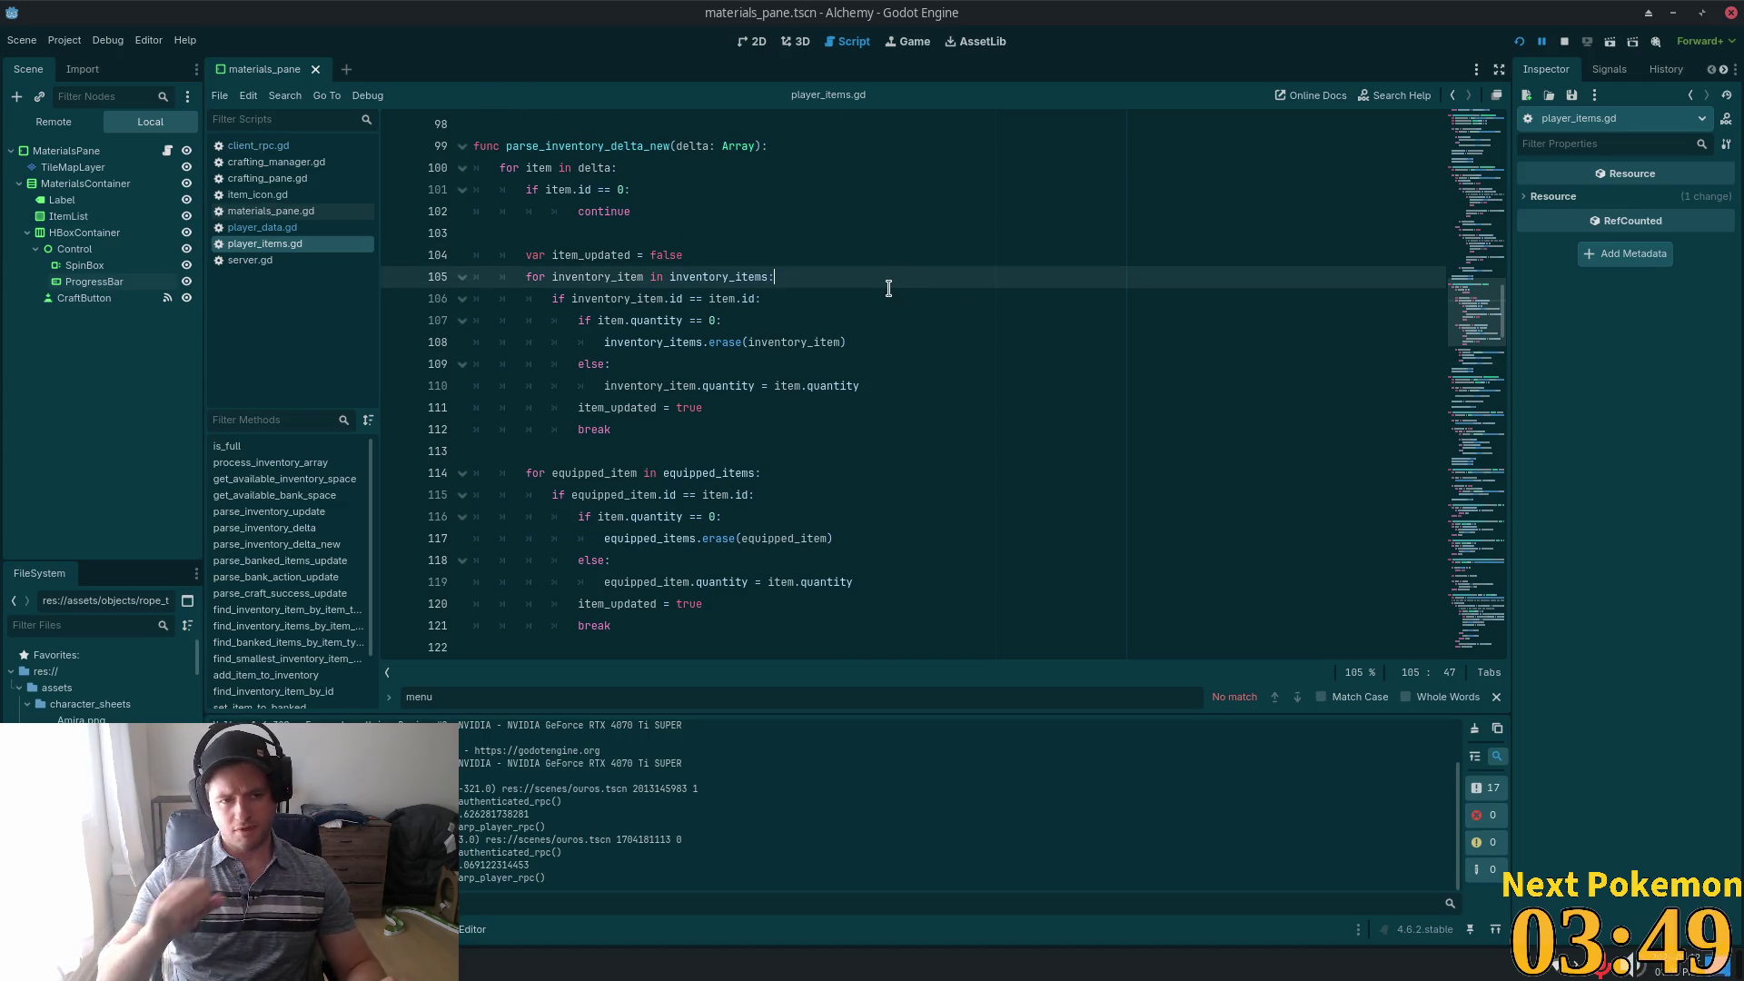
pyautogui.click(790, 235)
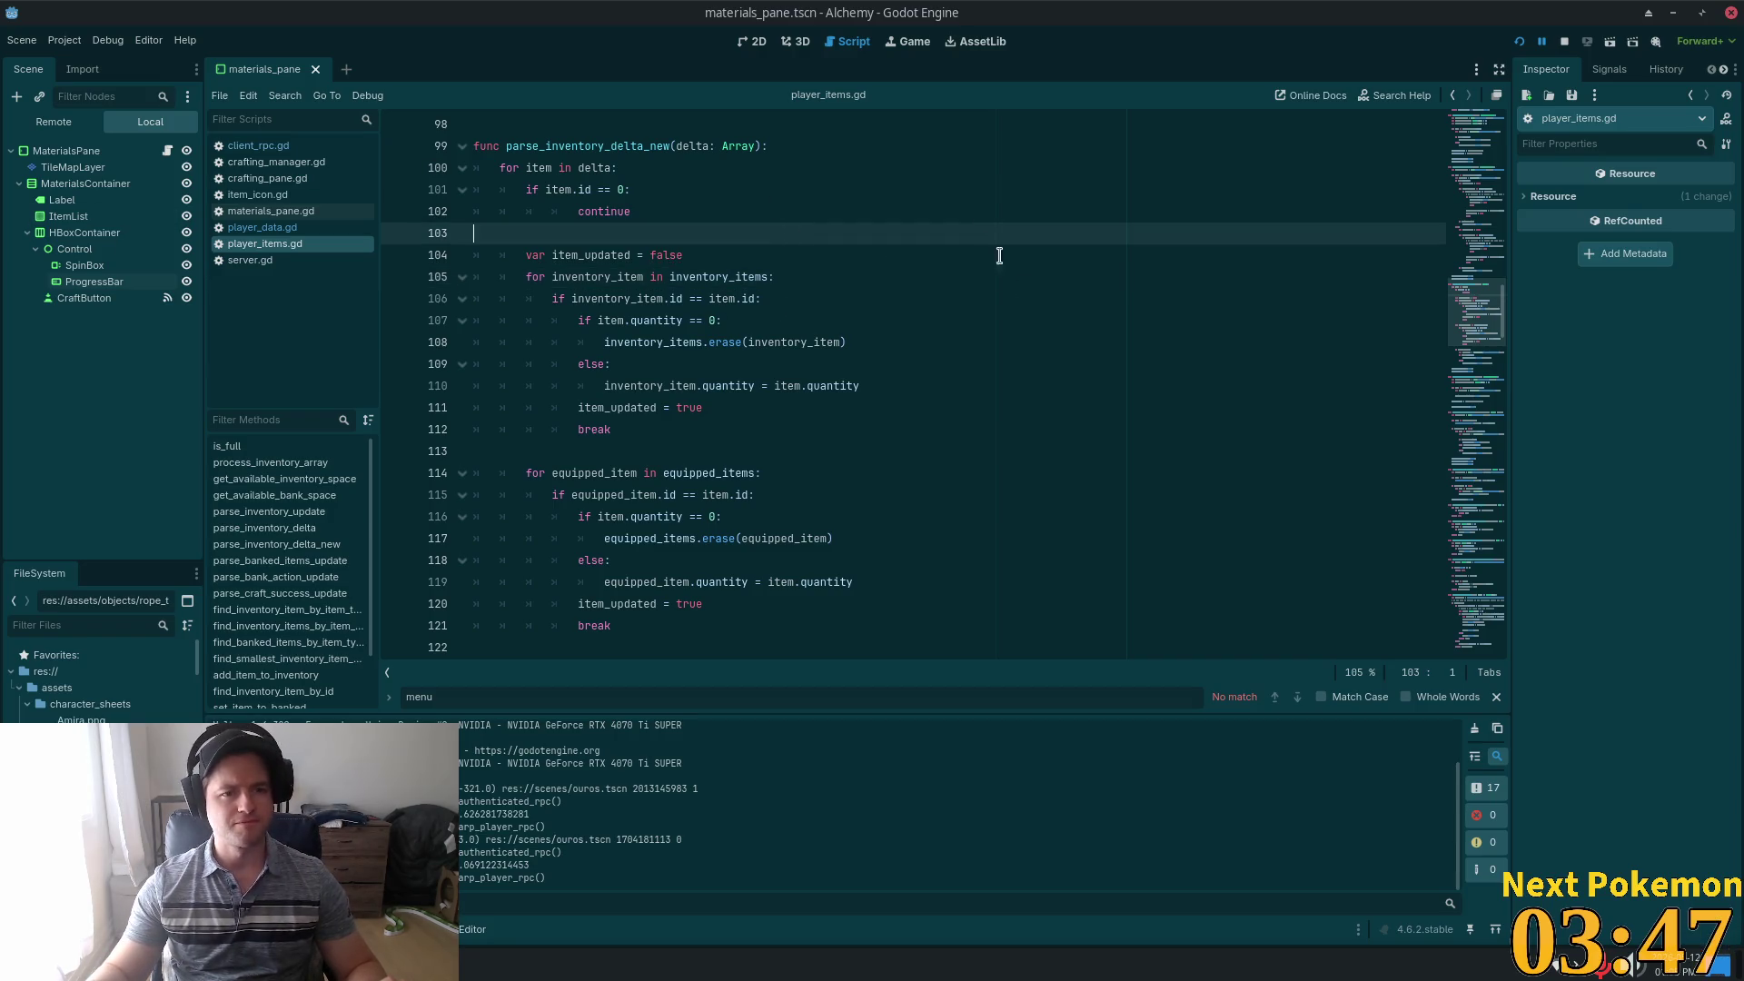
pyautogui.hotkey('alt', 'Tab')
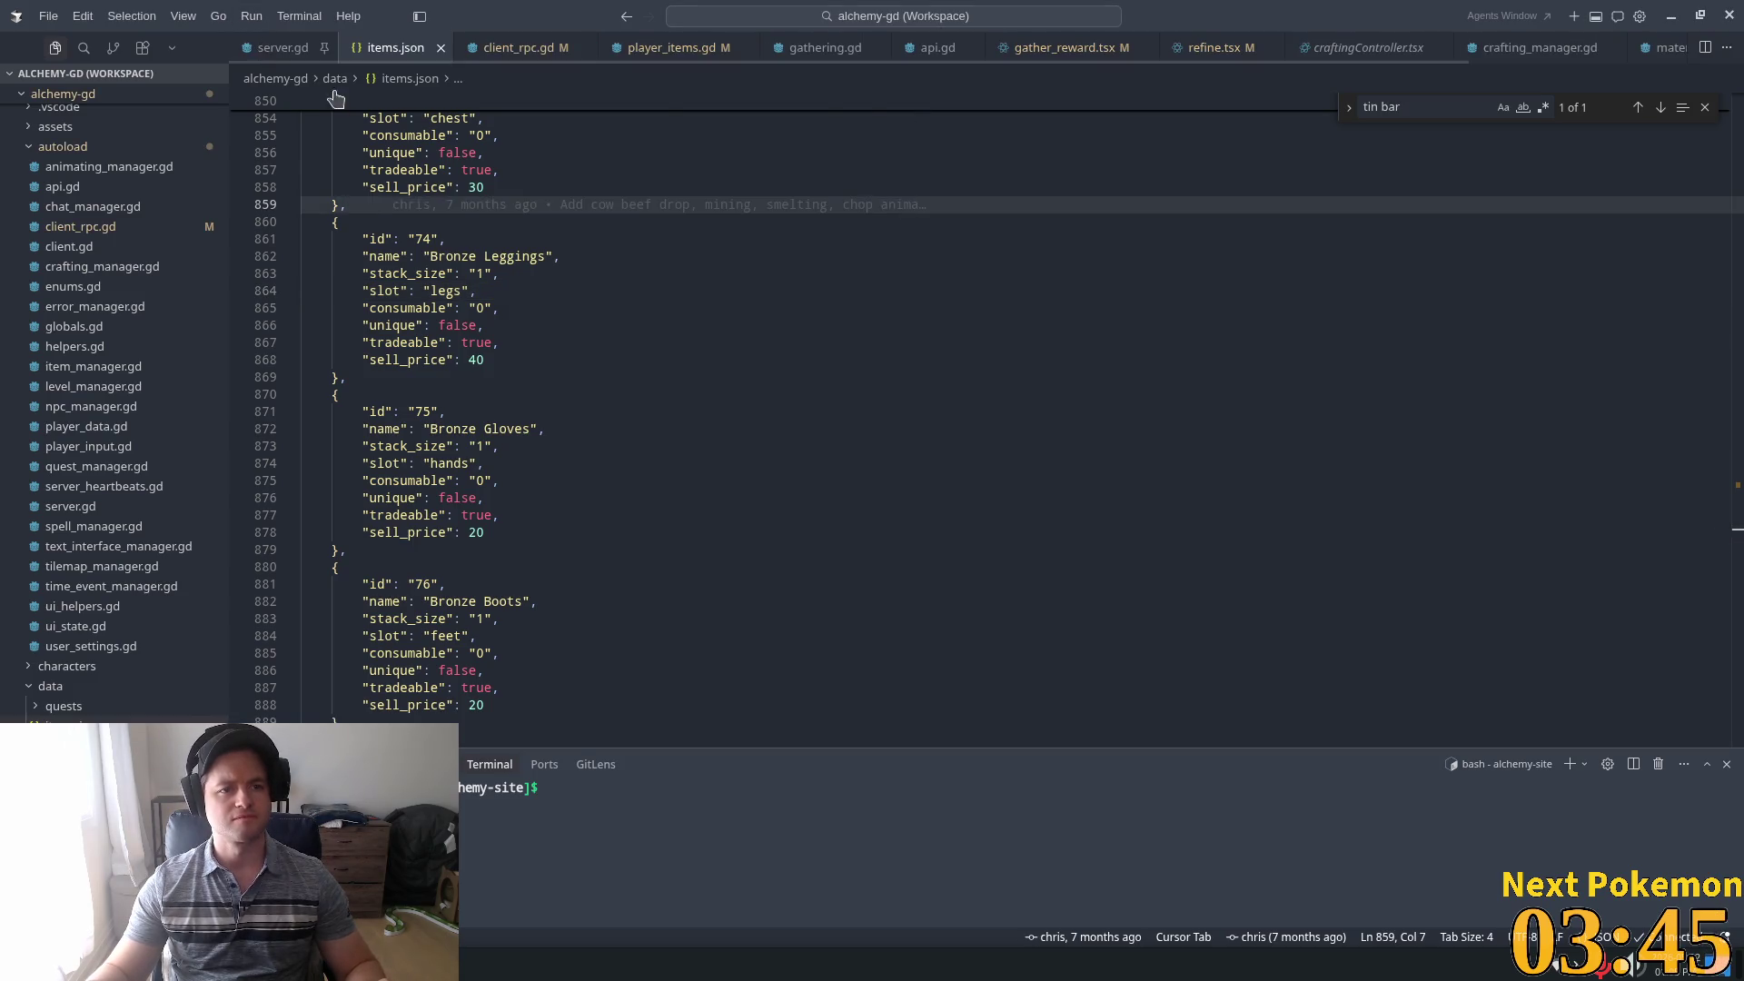
# Open server.gd and read _handle_refine_ore_spell's item type check, inventory loop and refine_ore call
pyautogui.click(323, 55)
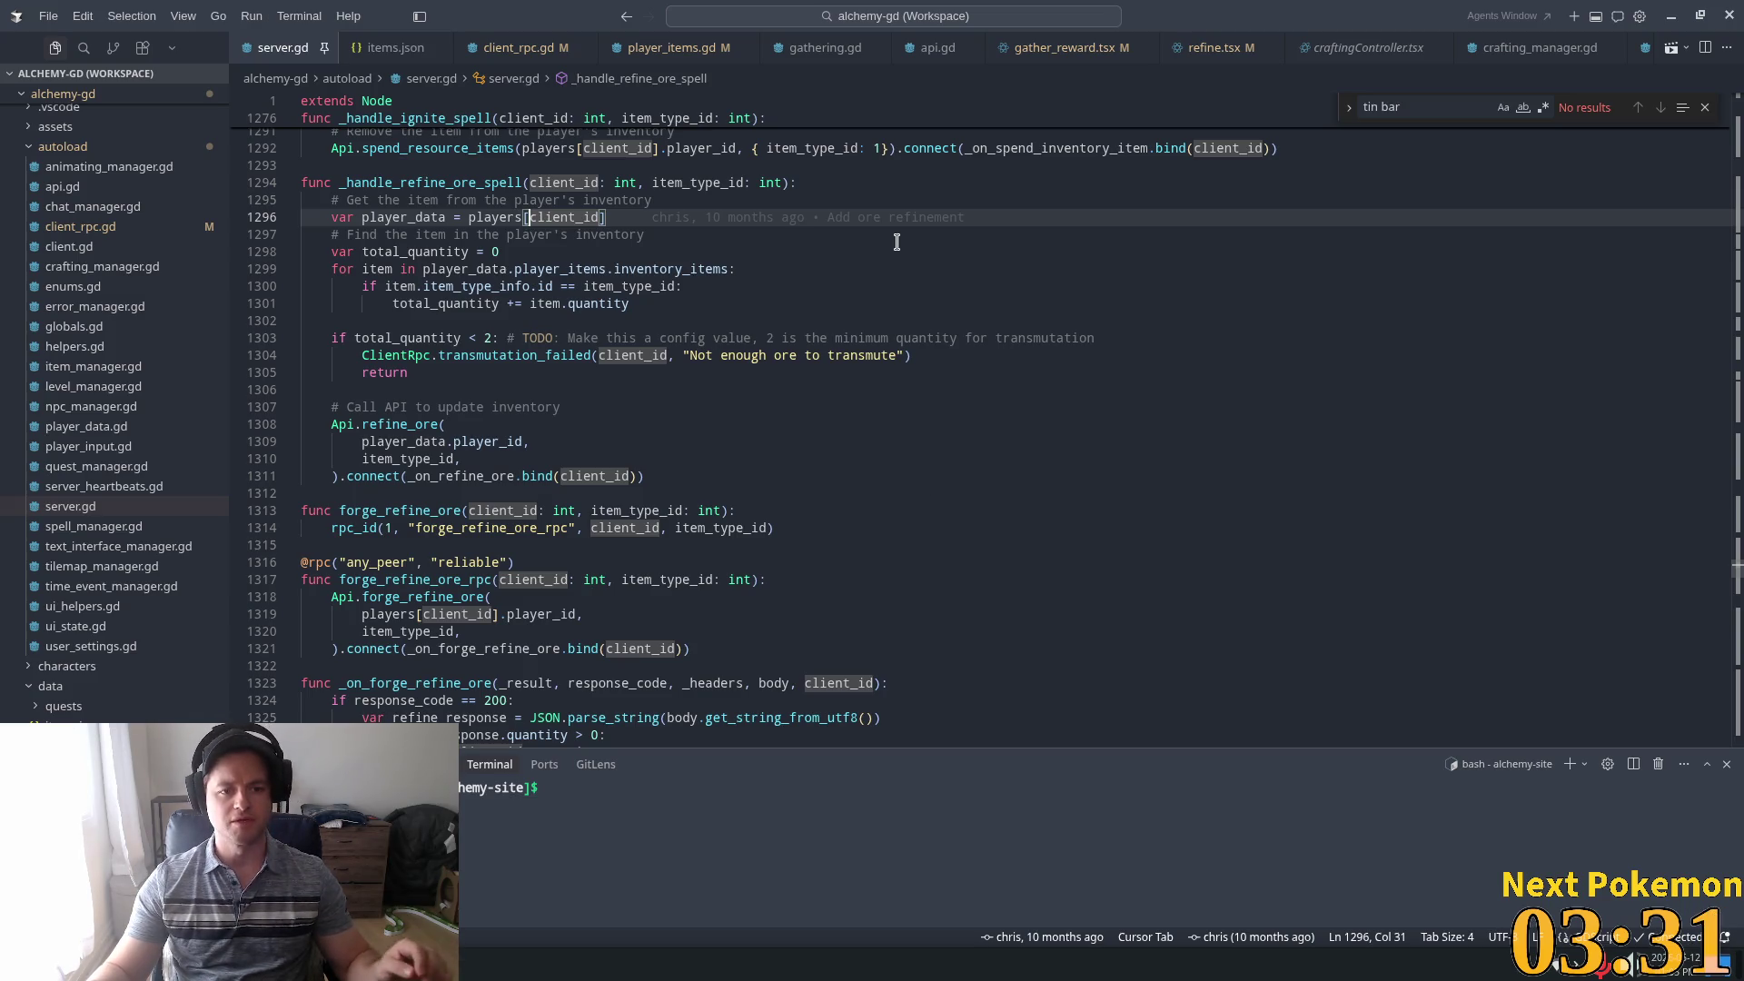
pyautogui.click(859, 286)
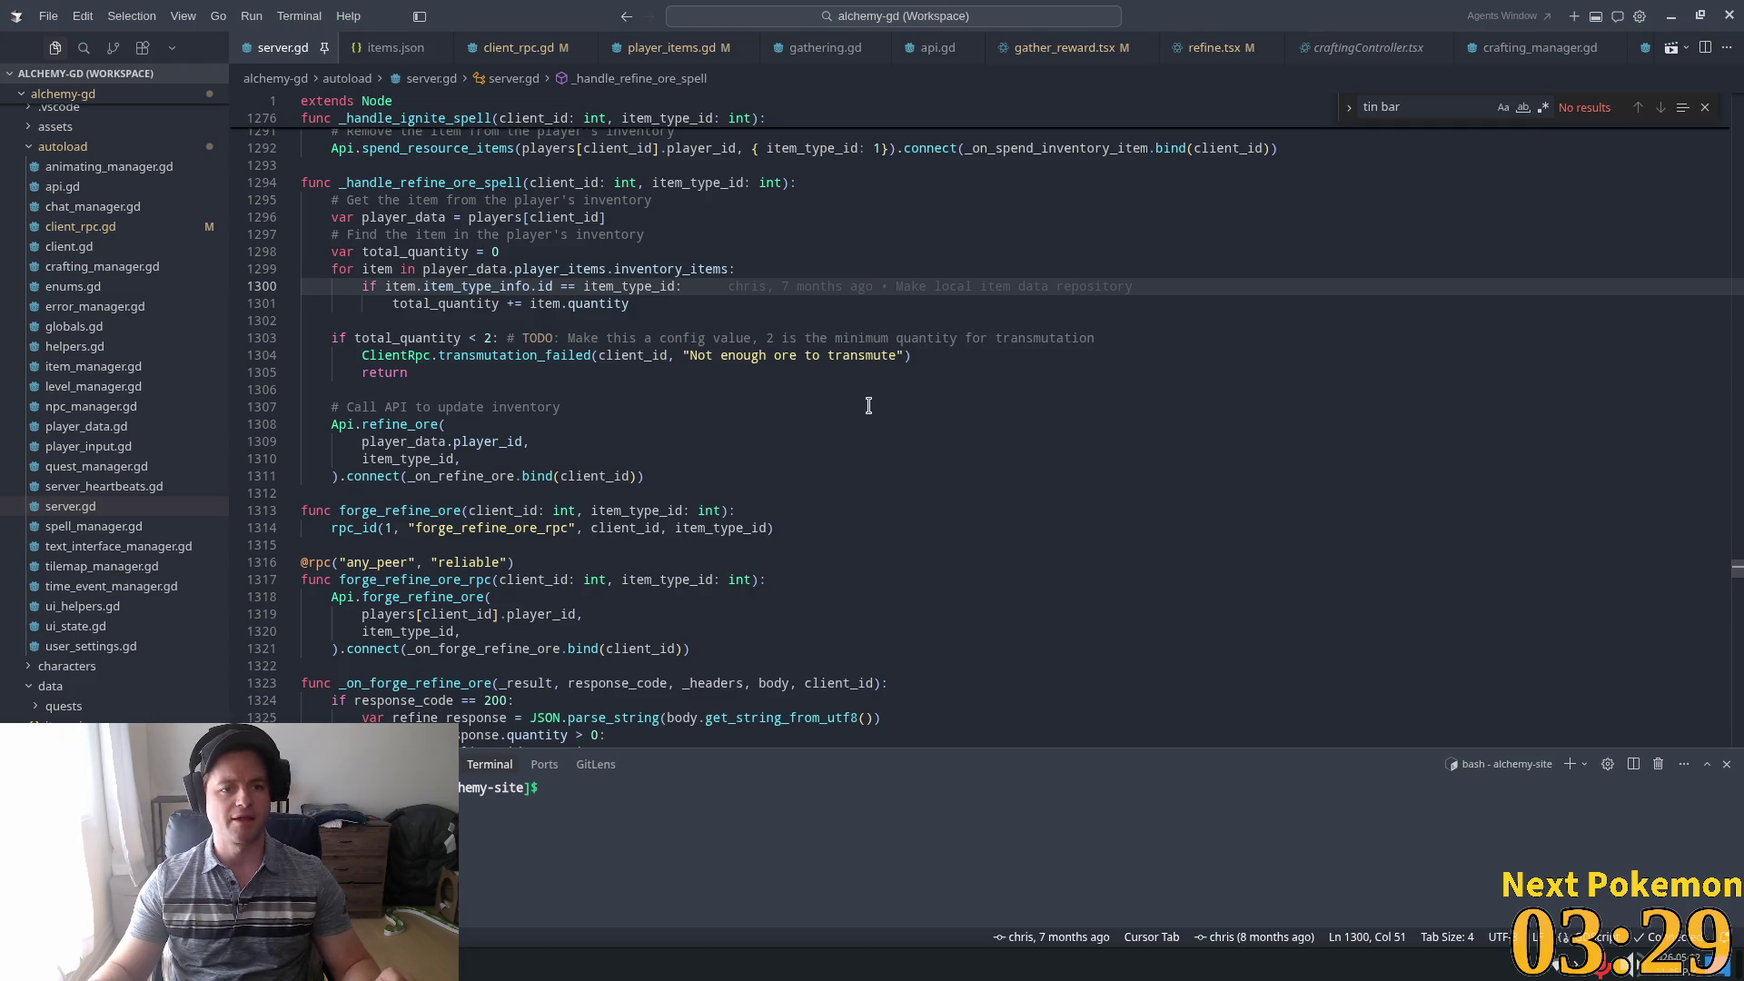
pyautogui.click(781, 272)
pyautogui.scroll(-1, 731, 372)
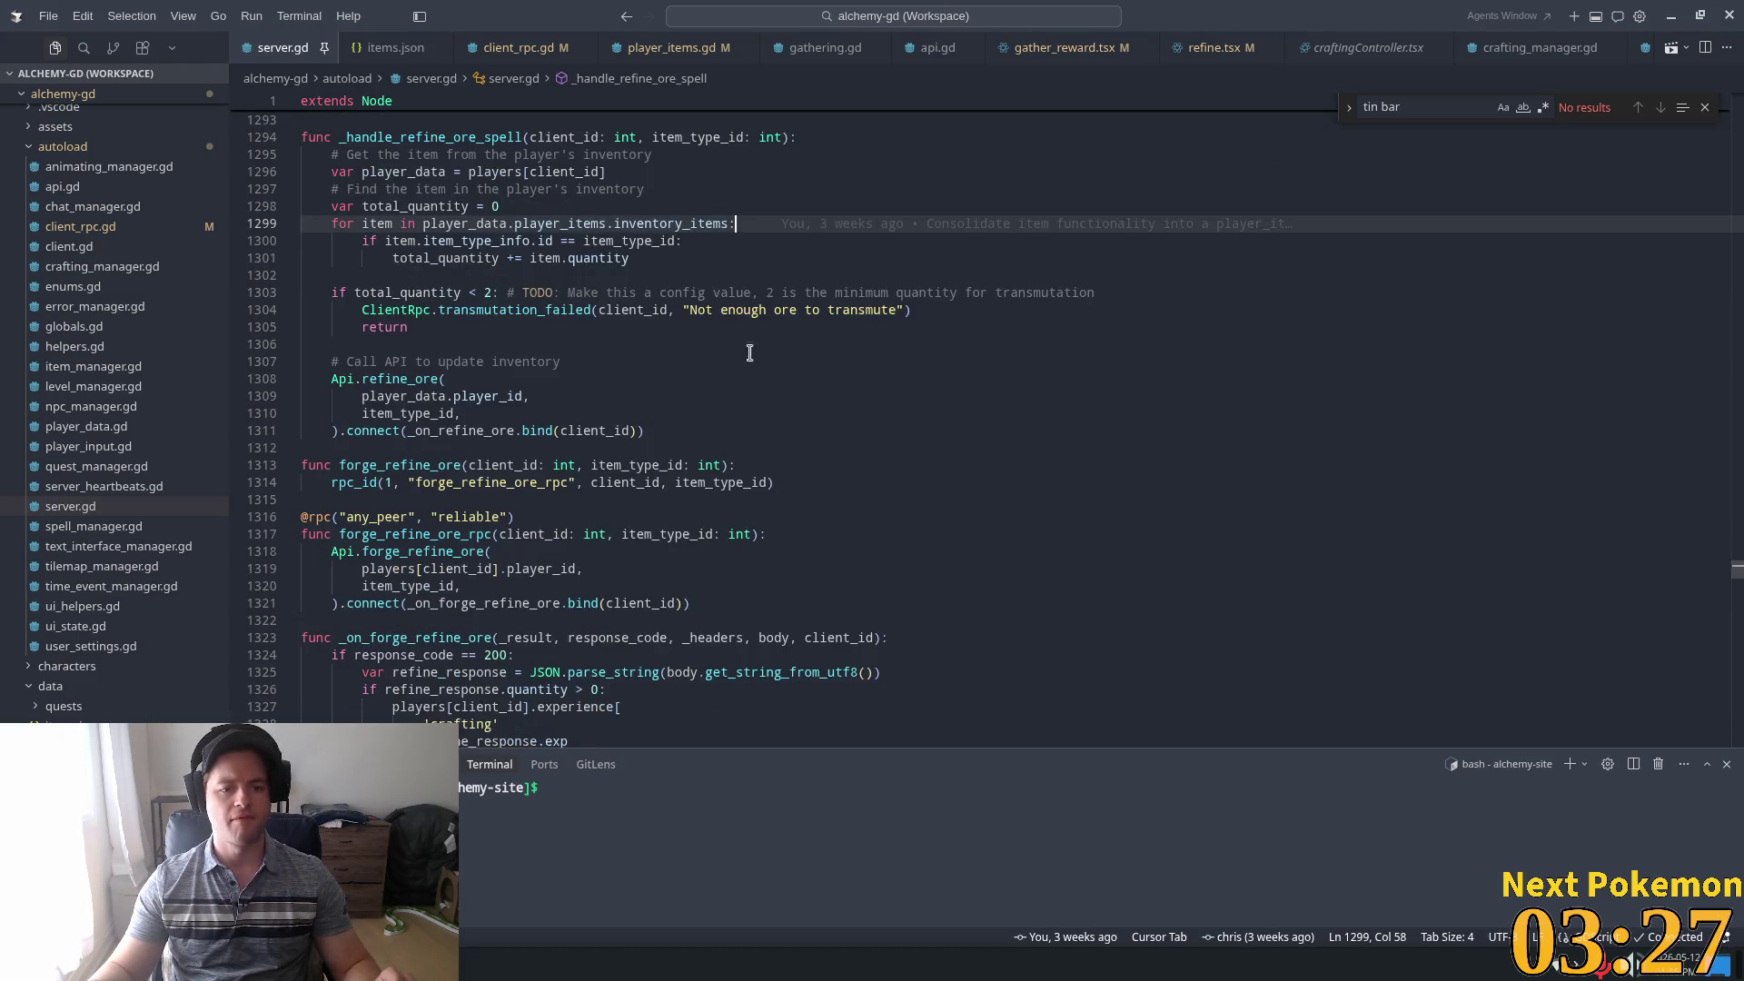
pyautogui.click(965, 380)
pyautogui.hotkey('ctrl', 'f')
pyautogui.write('cvr')
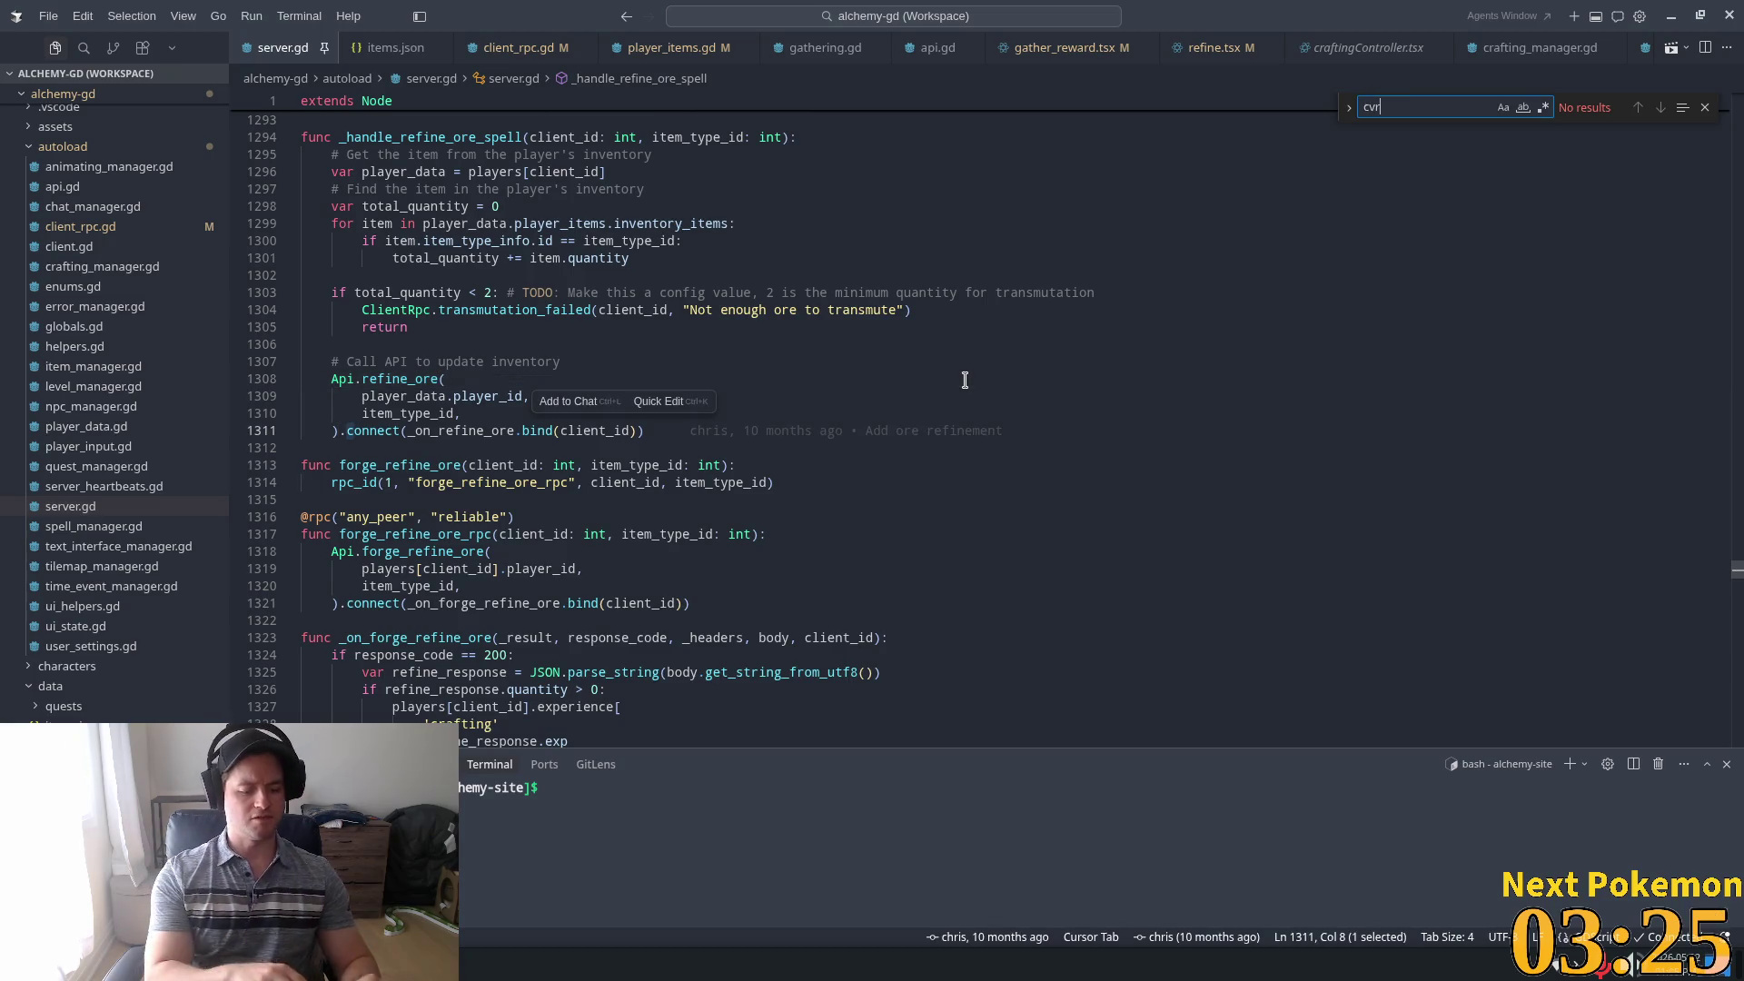
# Find 'craft_item' in server.gd and inspect its craft_item_rpc call, removing accidentally typed characters
pyautogui.write('craft_itm')
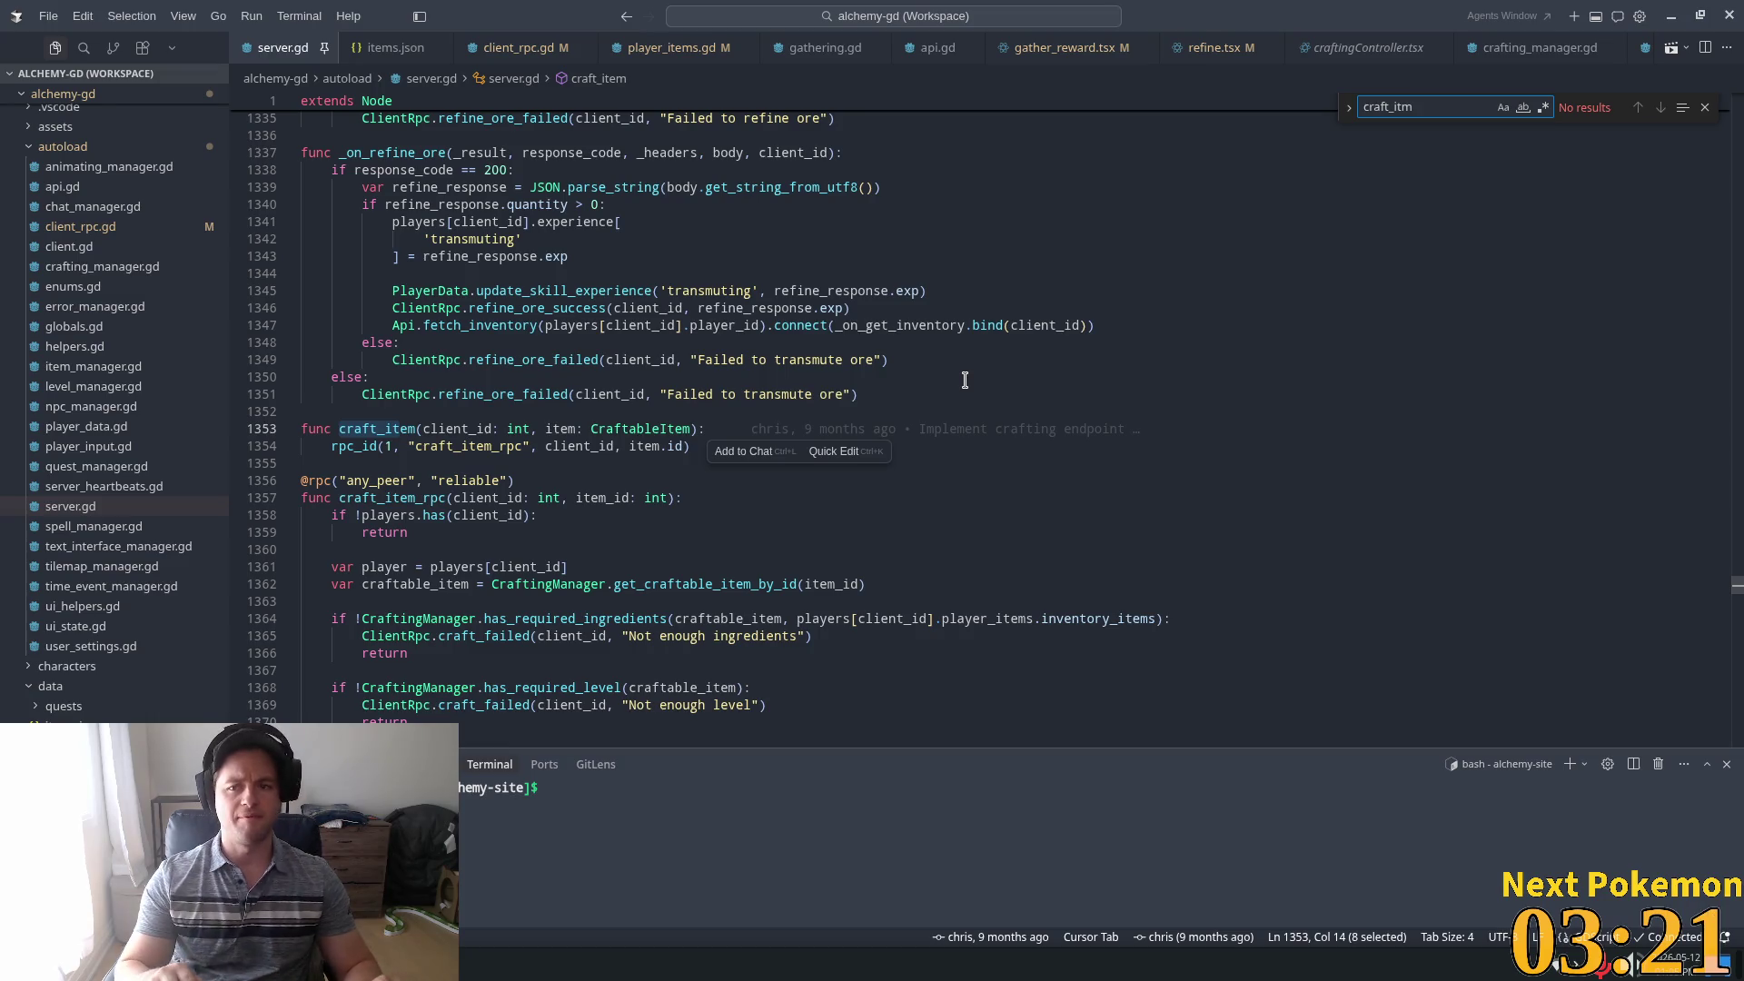
pyautogui.press('BackSpace')
pyautogui.write('em')
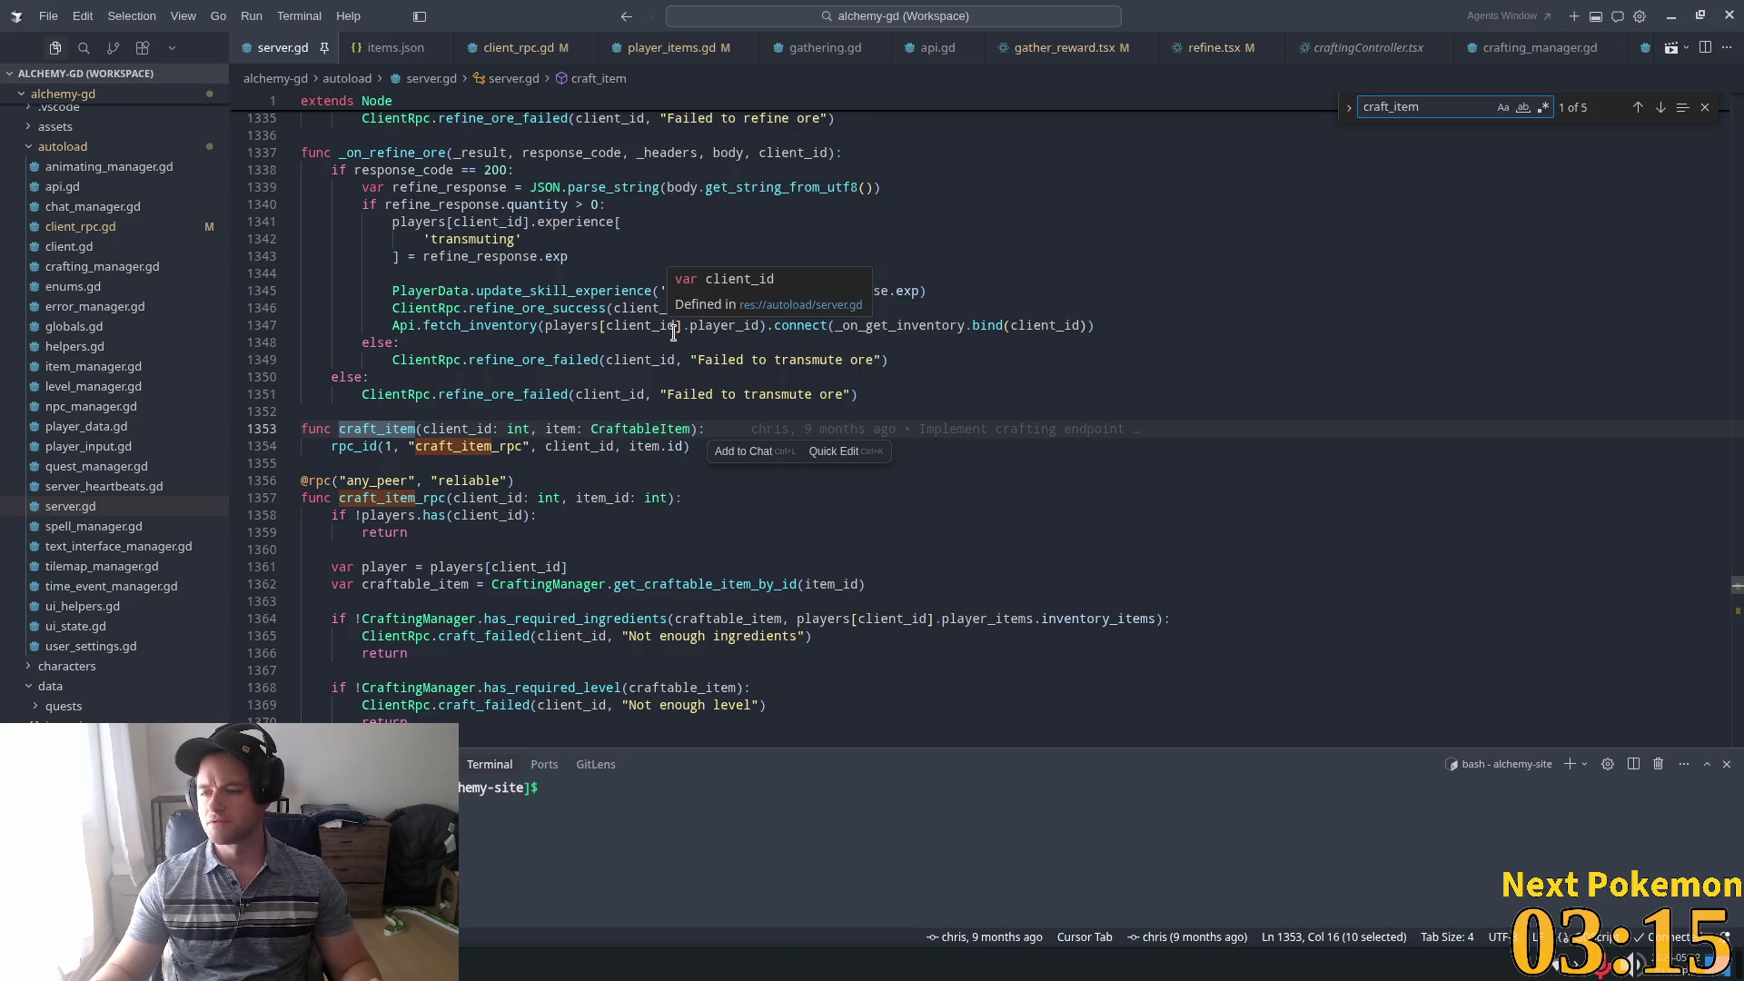
pyautogui.scroll(-2, 908, 391)
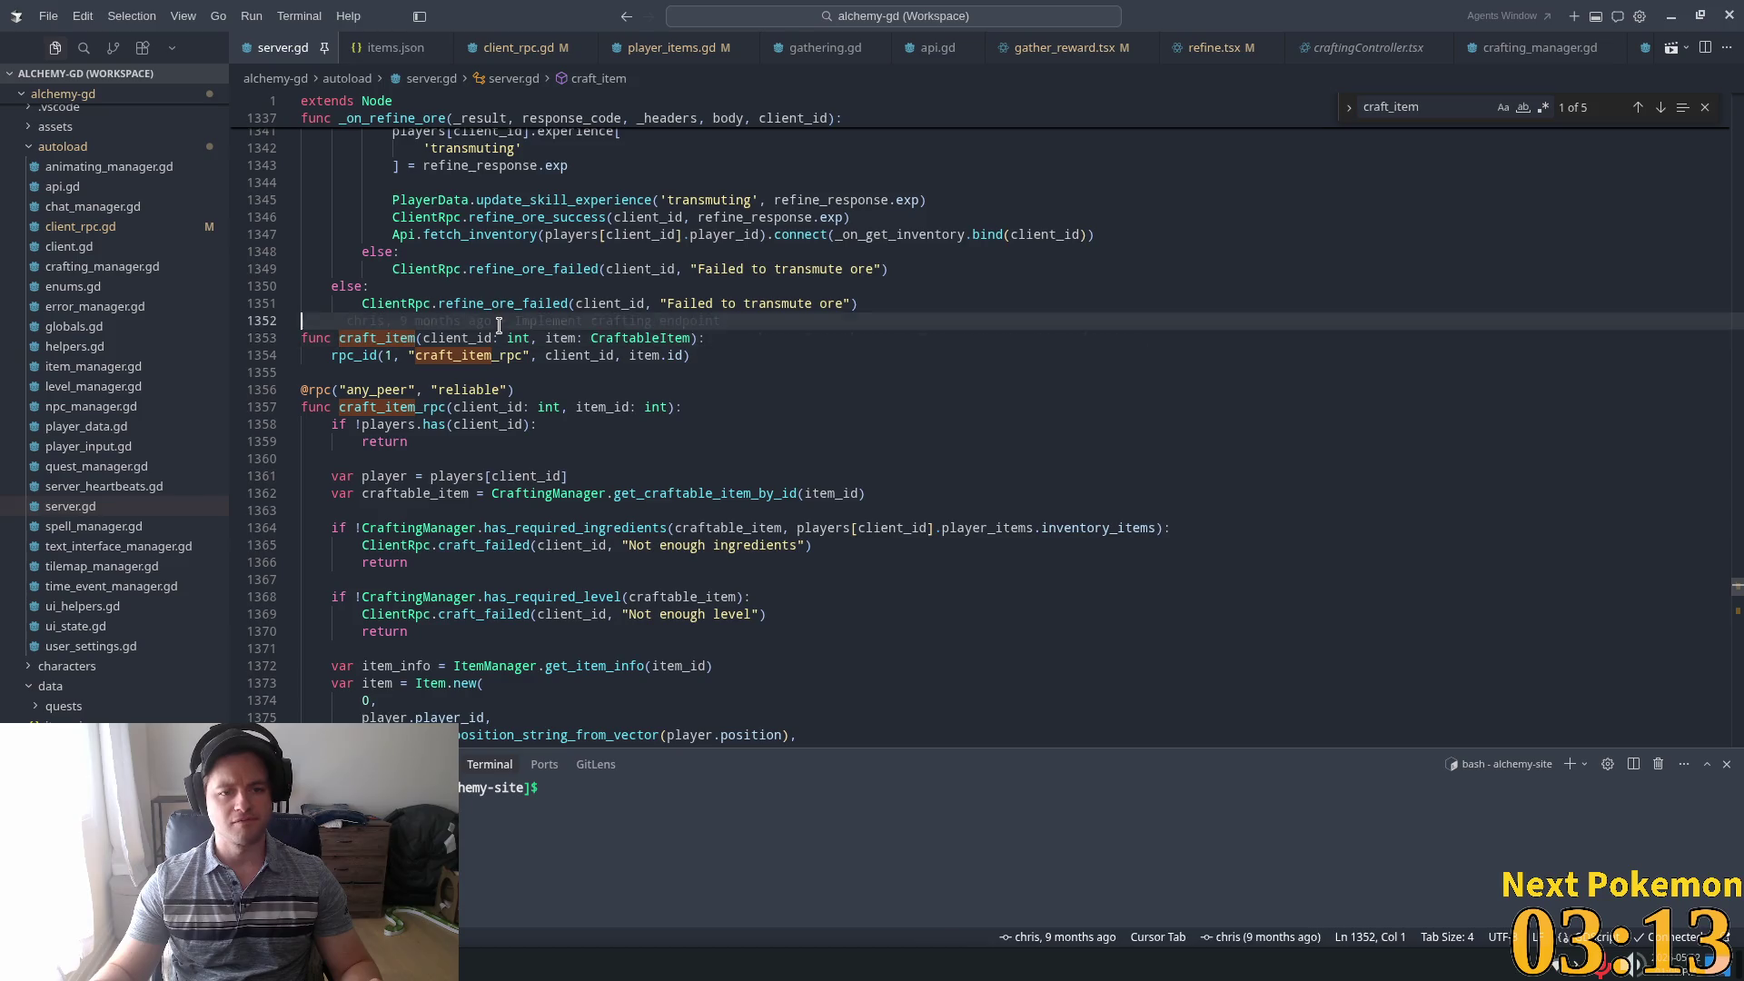
pyautogui.click(496, 355)
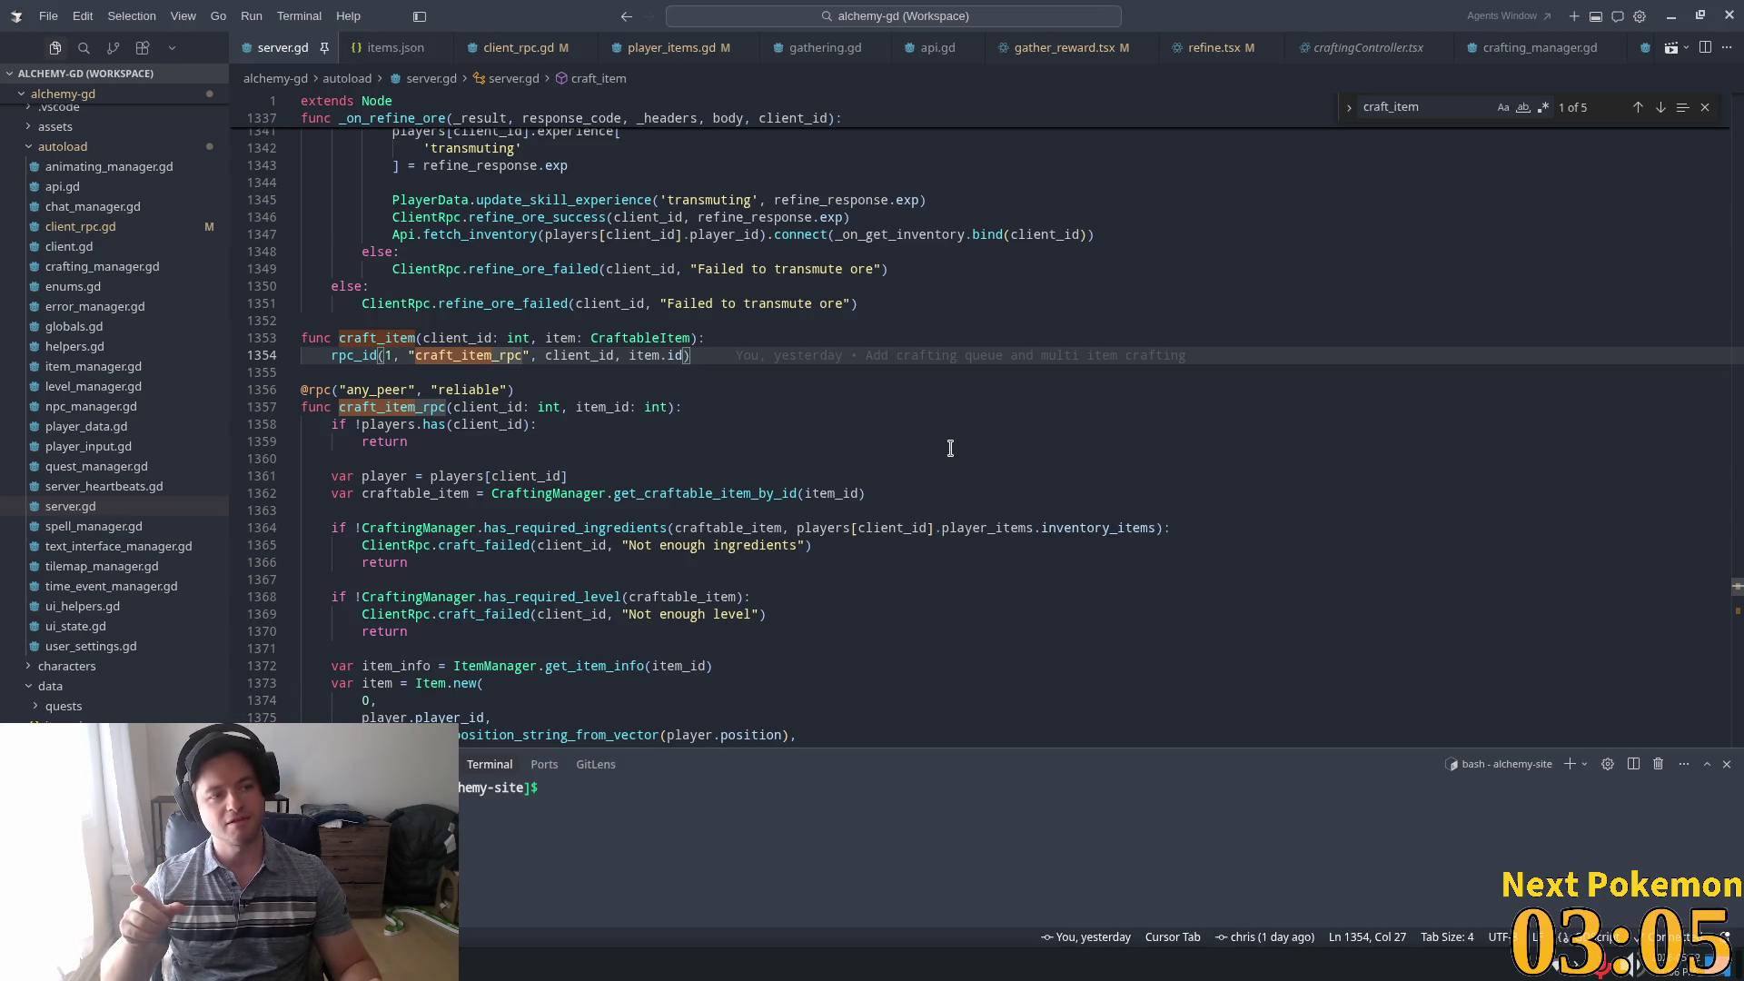
pyautogui.write('ss')
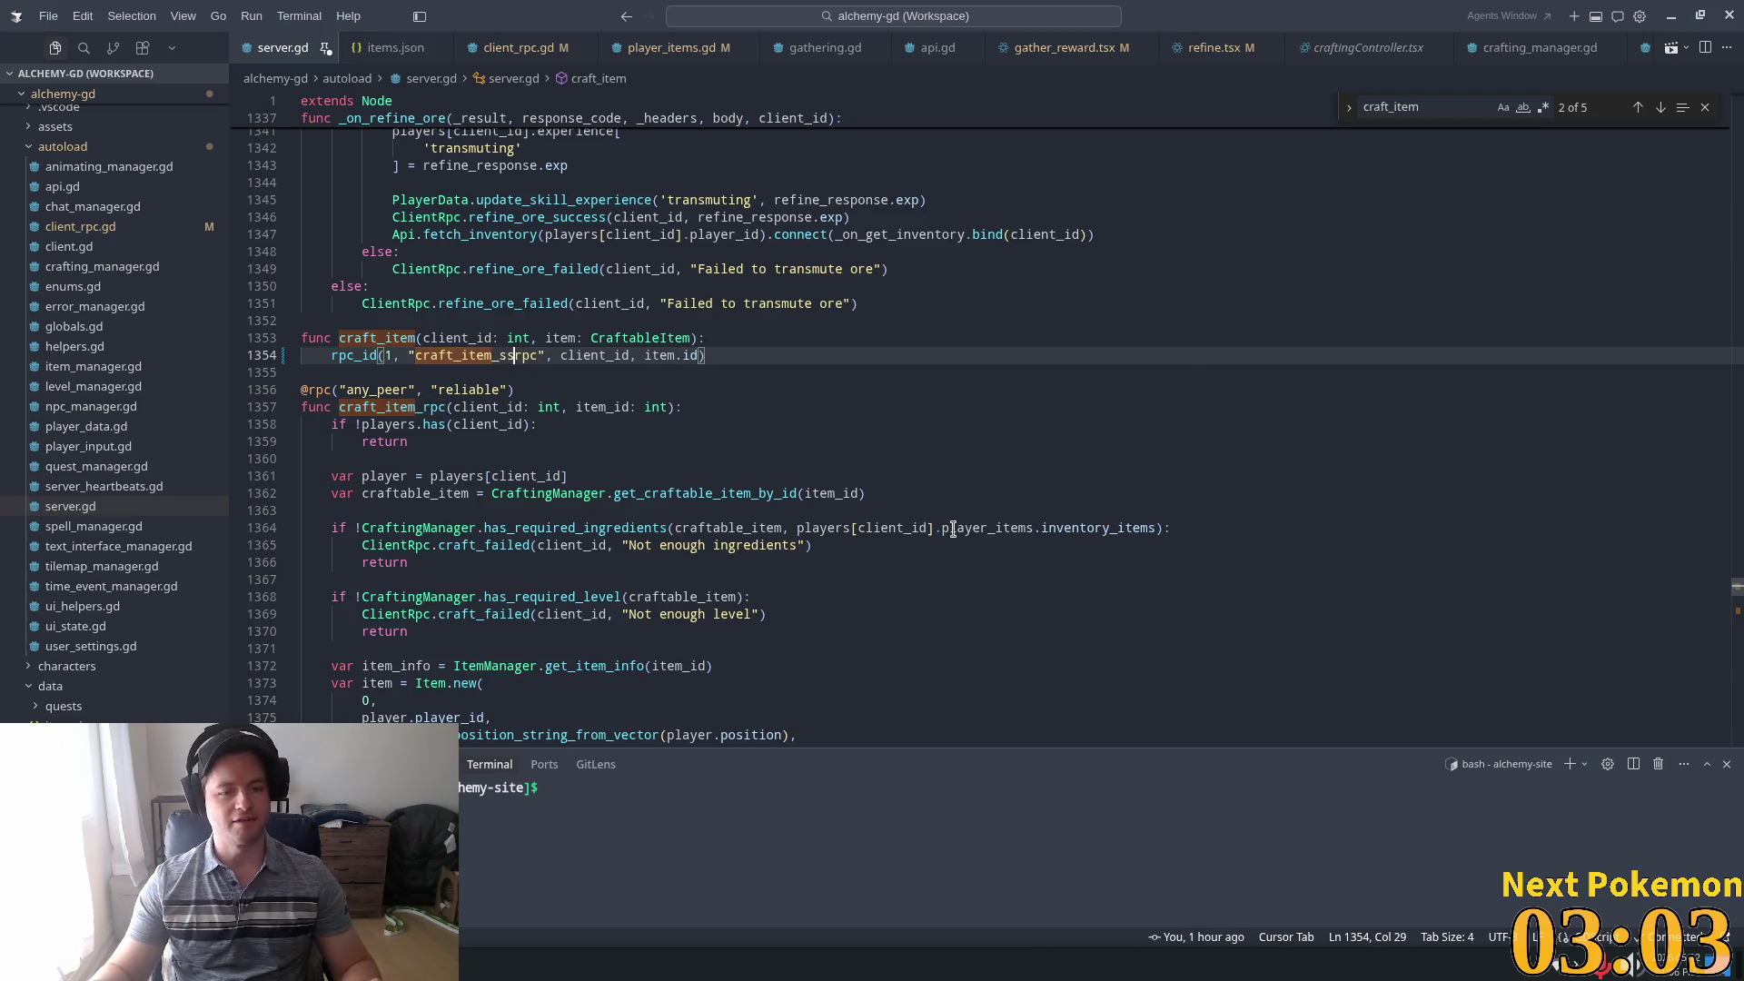
pyautogui.press('BackSpace')
pyautogui.press('BackSpace')
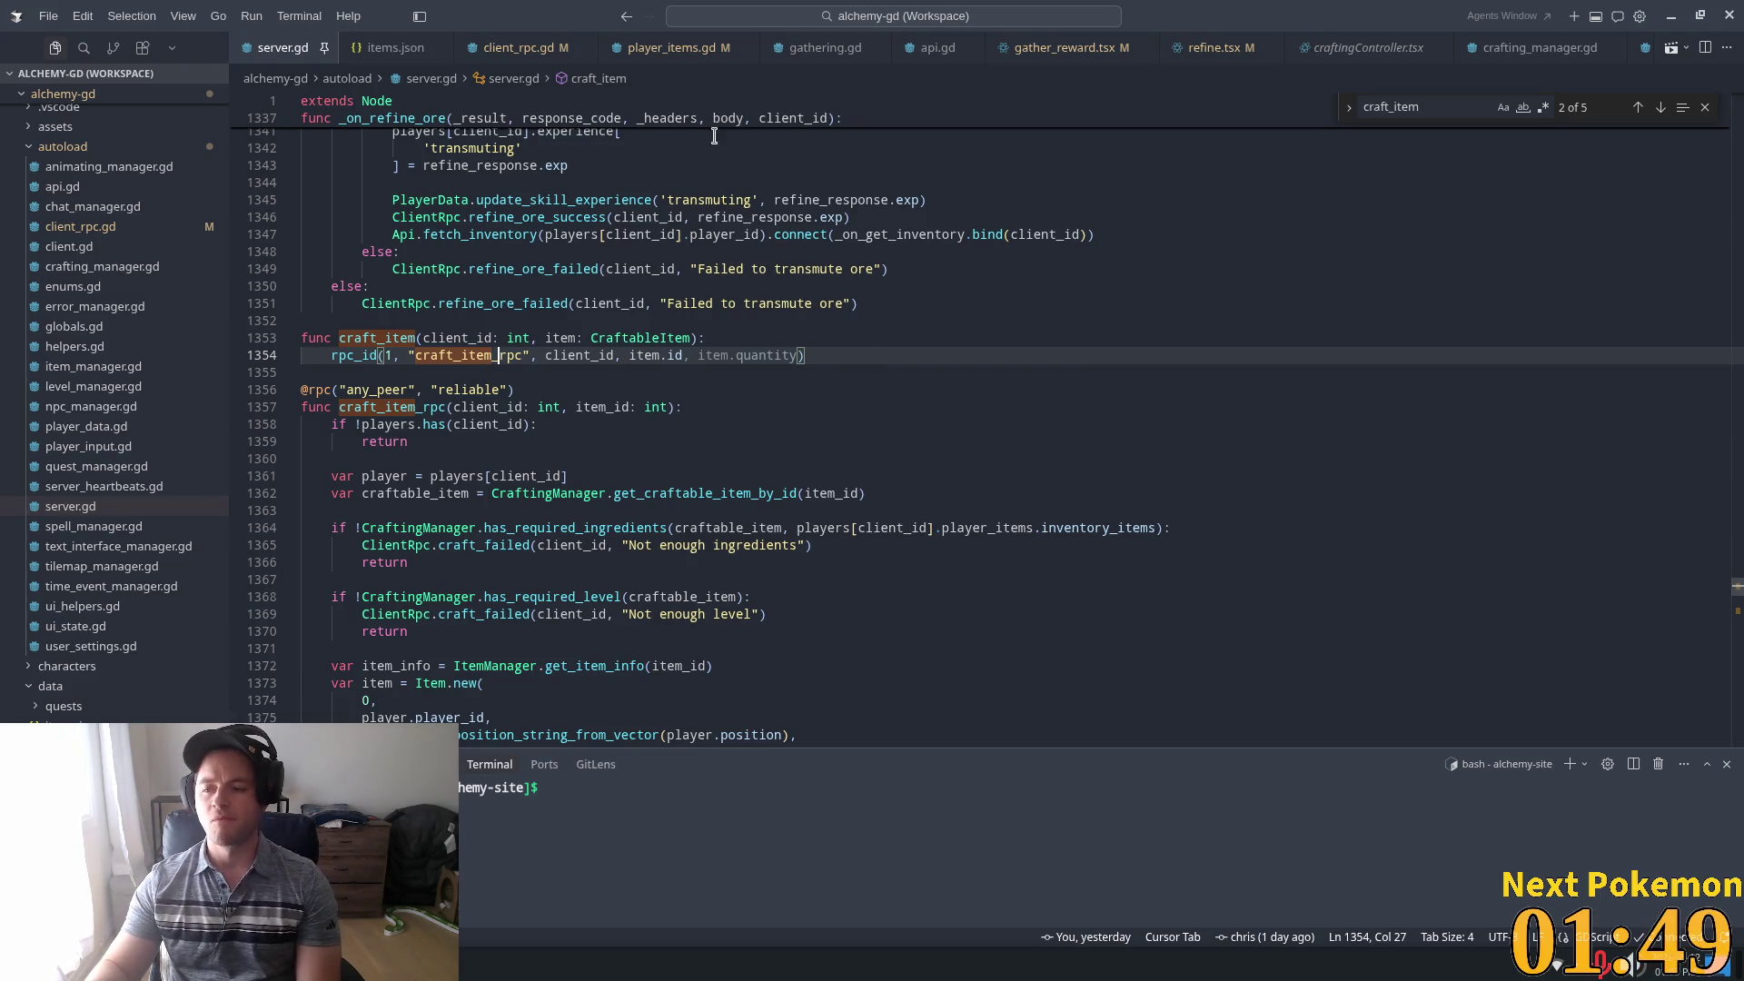
# Skip the quantity suggestion and review craft_item_rpc's Failed messages, including the transmute failure
pyautogui.click(739, 463)
pyautogui.scroll(-3, 662, 623)
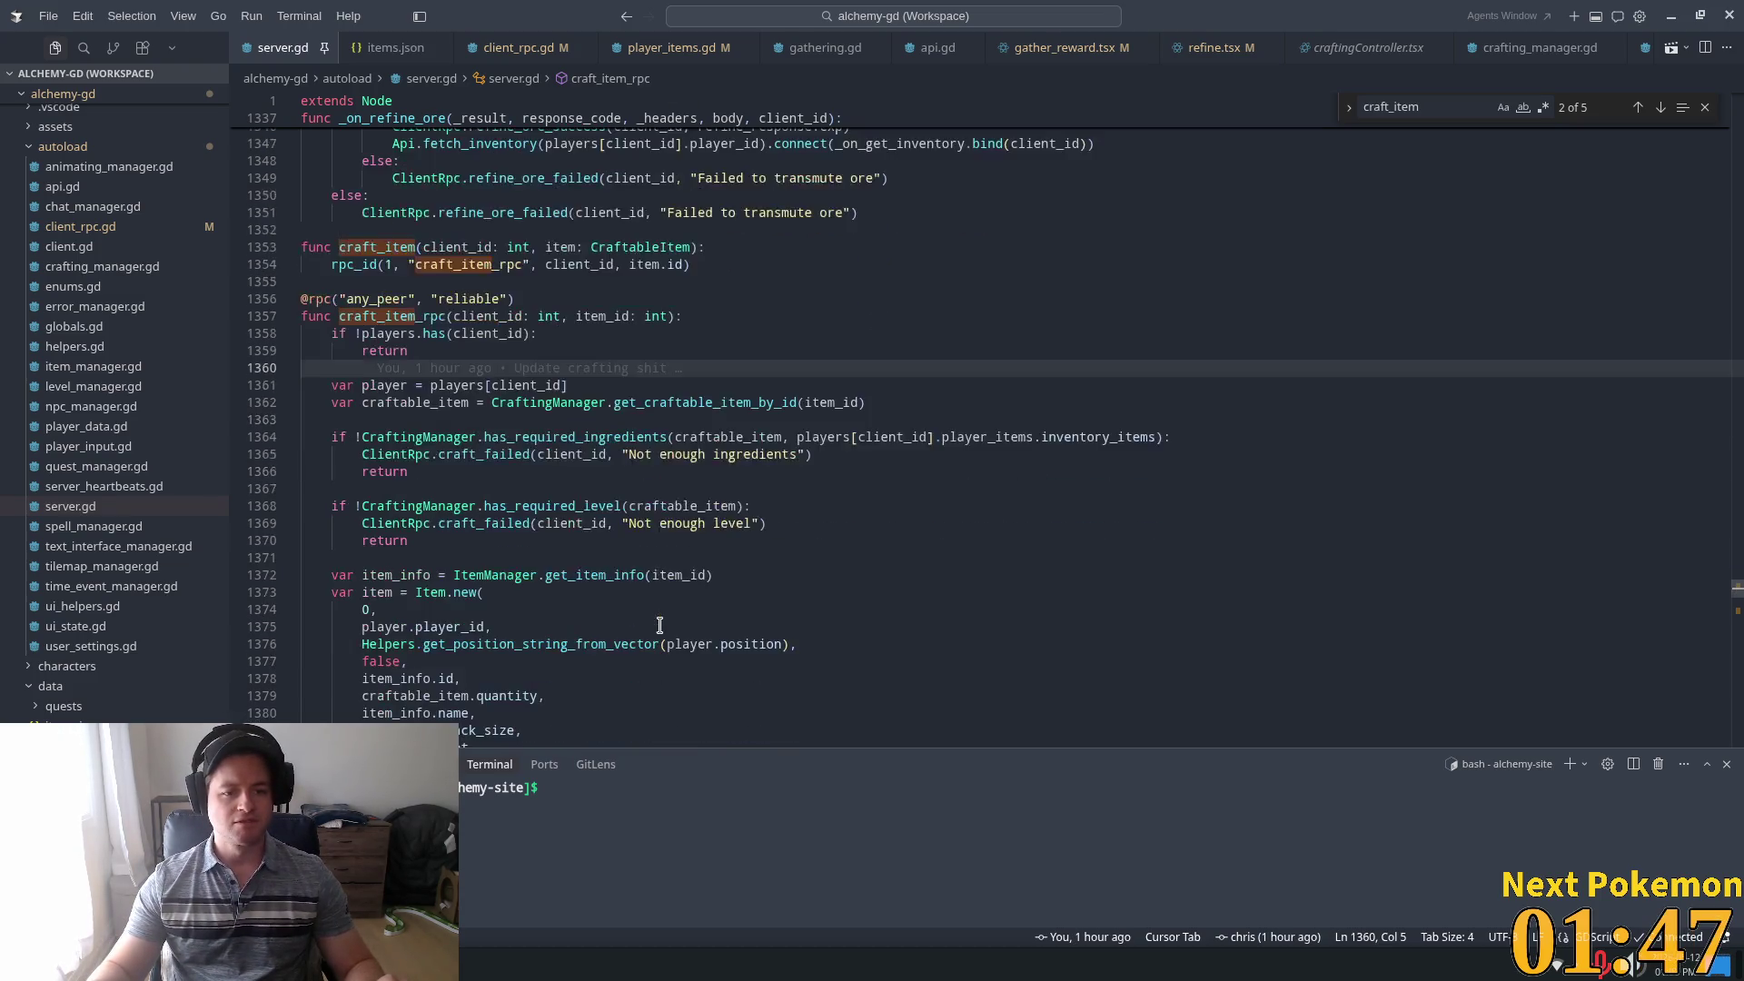
pyautogui.scroll(4, 669, 604)
pyautogui.click(458, 397)
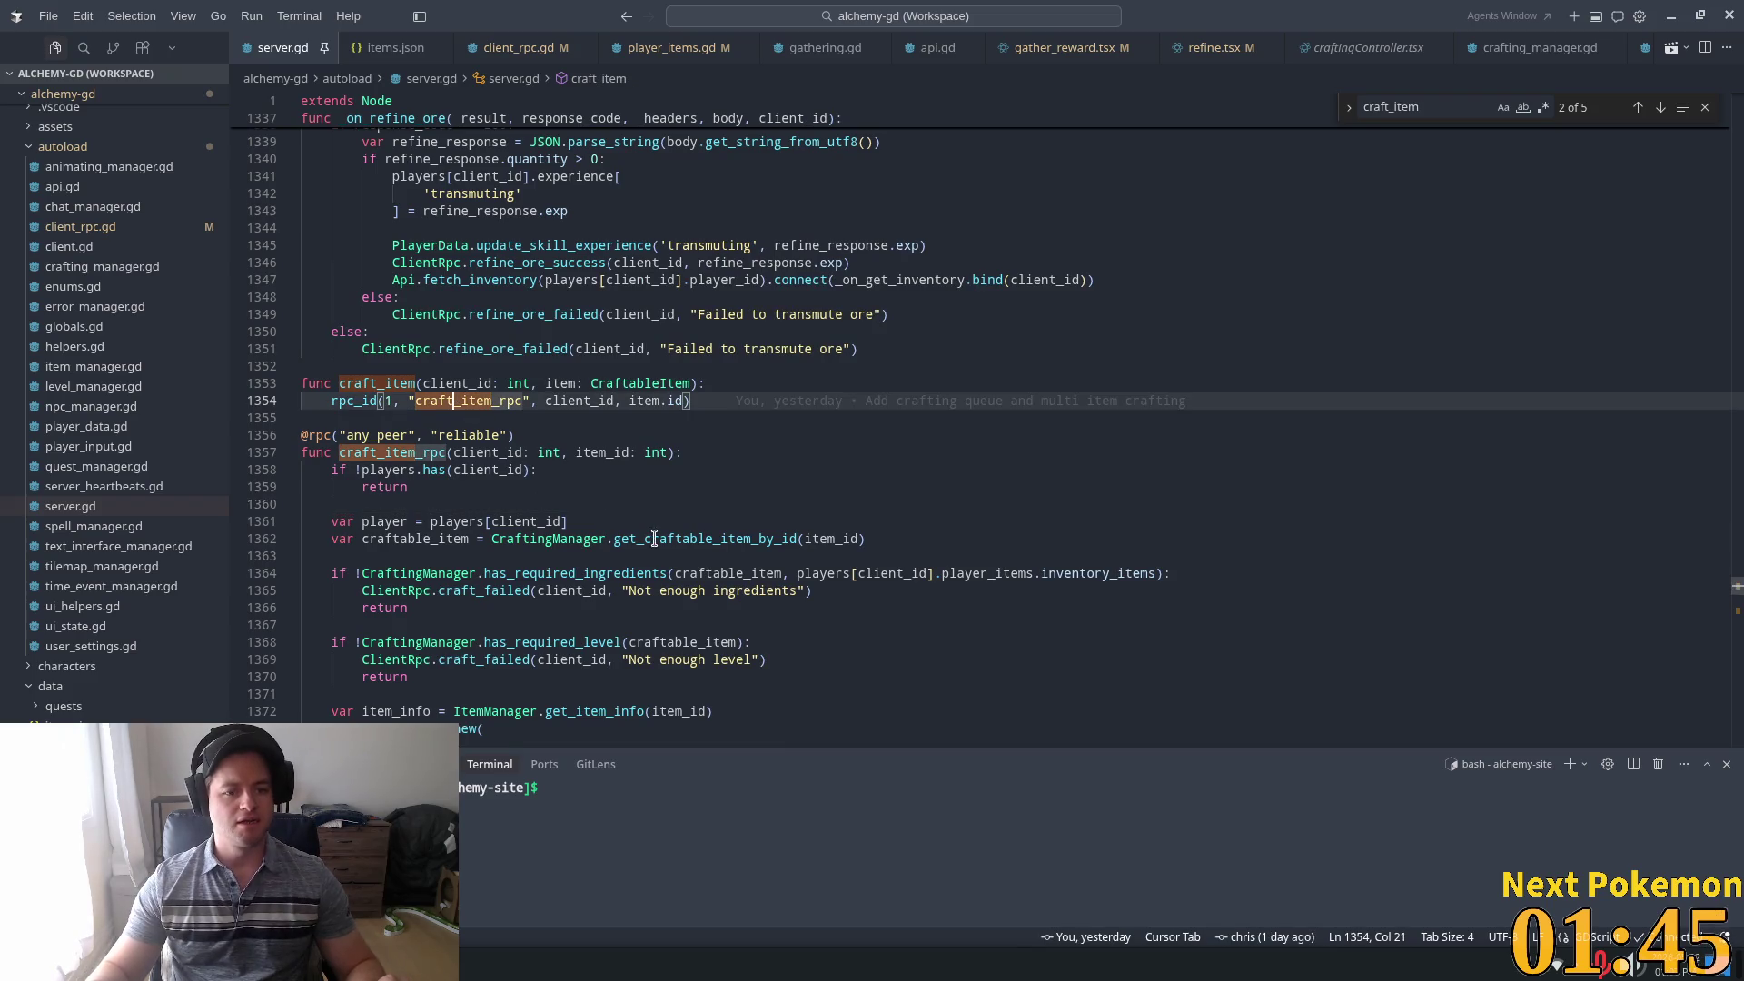
pyautogui.scroll(3, 688, 484)
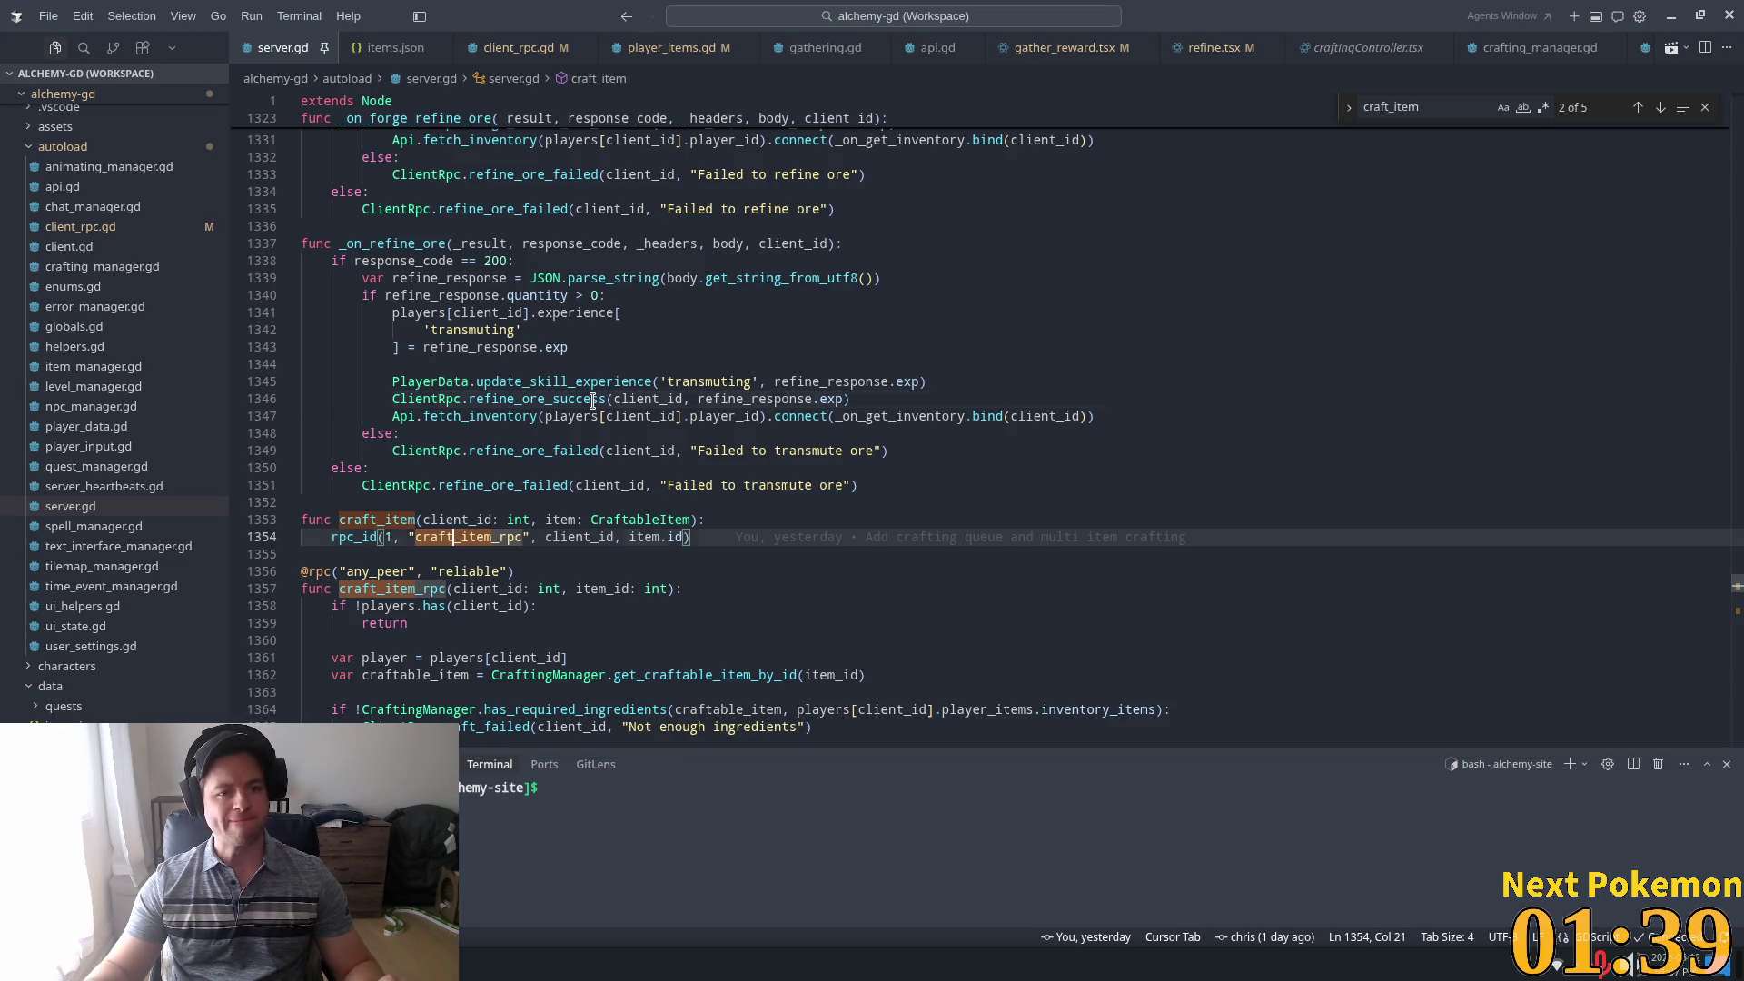
pyautogui.click(627, 400)
pyautogui.click(718, 450)
pyautogui.scroll(-1, 963, 491)
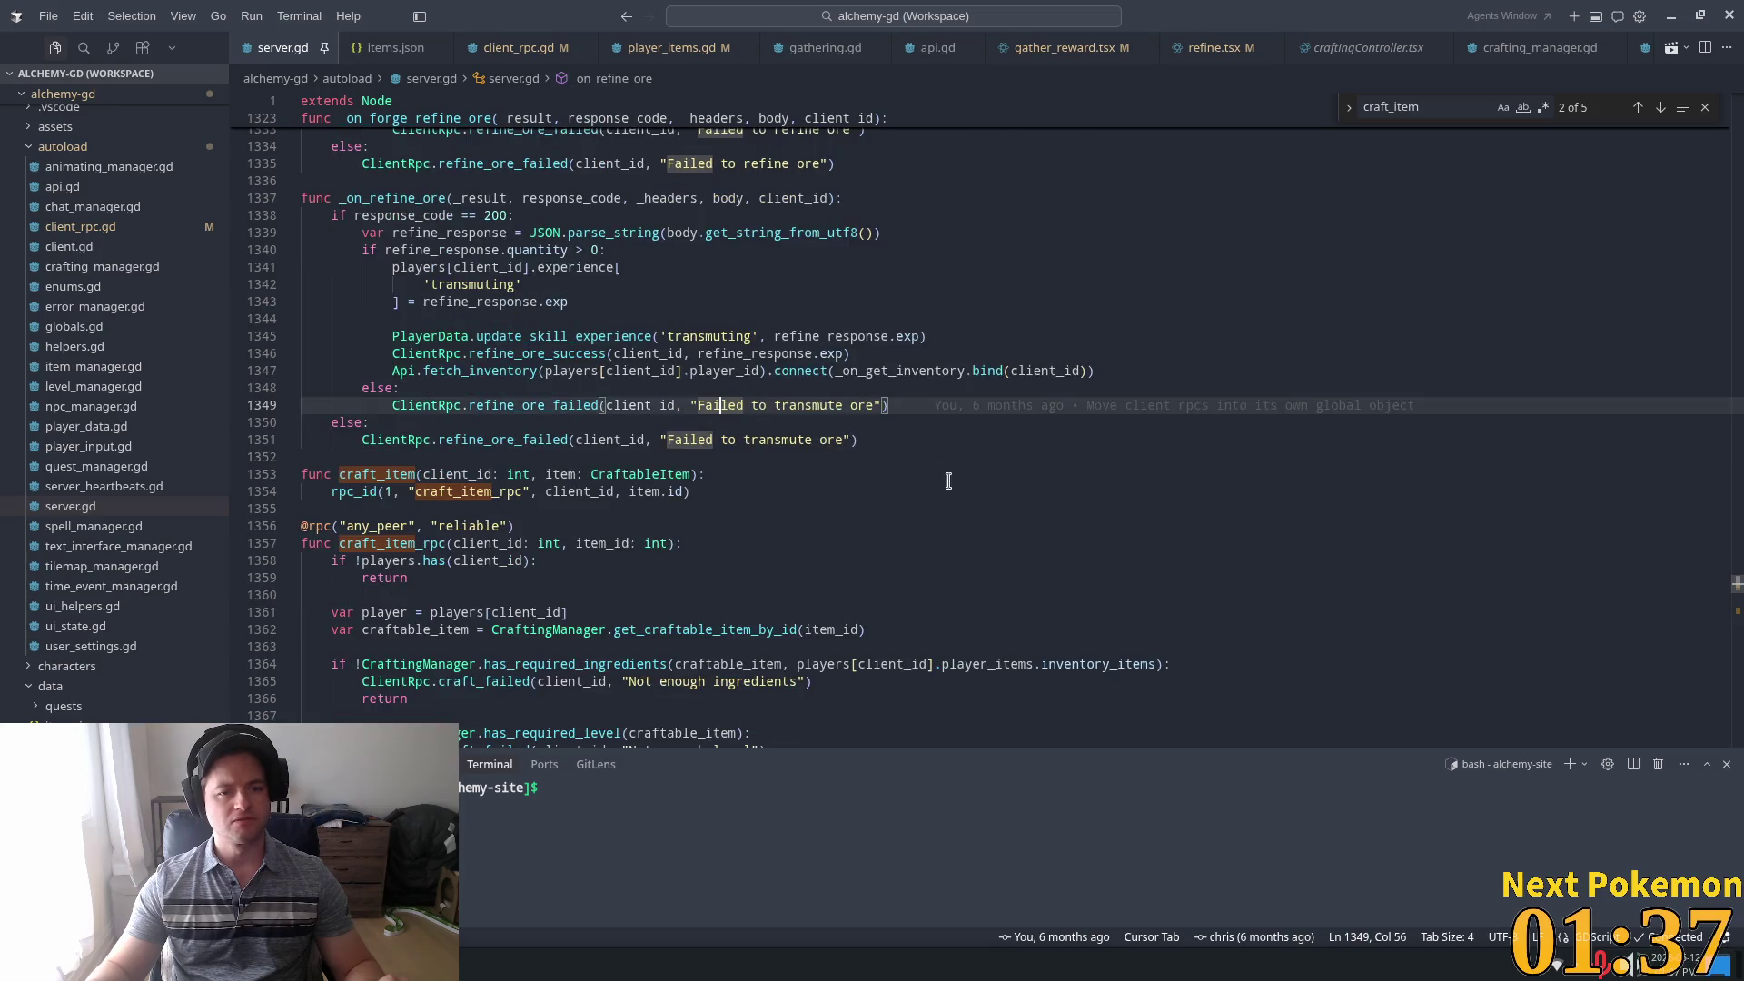
pyautogui.press('Down')
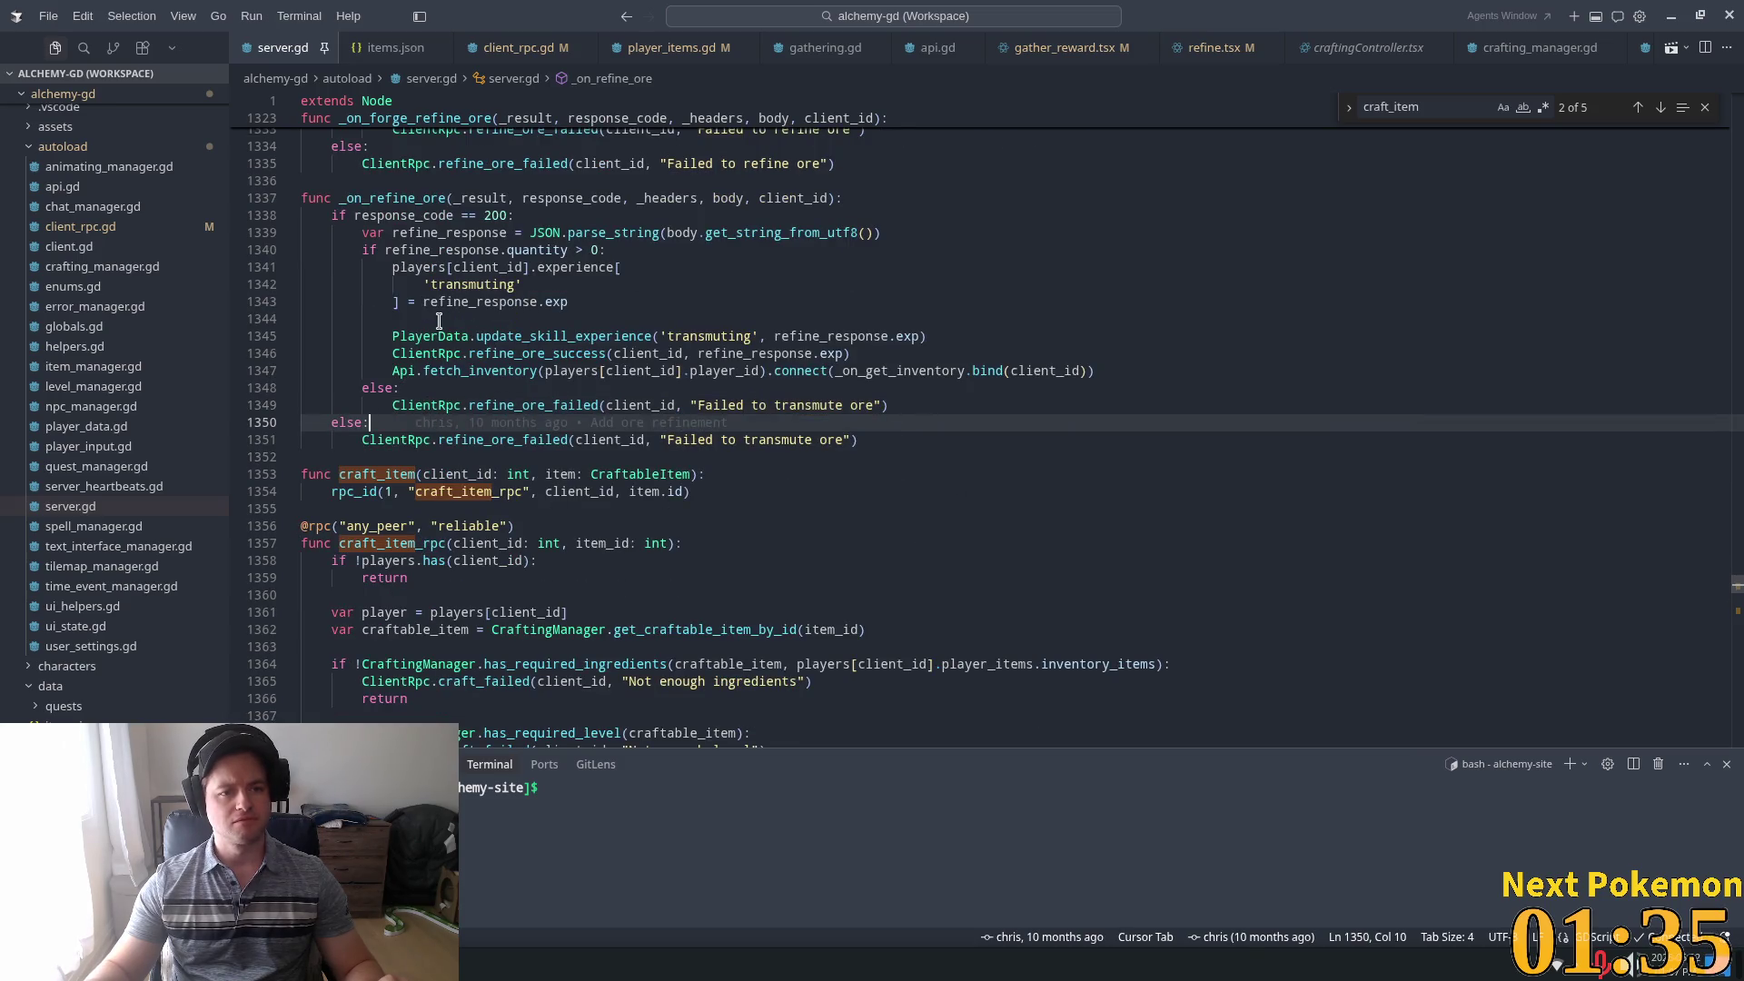
# Scroll down craft_item_rpc to its craft_success call and jump to the definition in client_rpc.gd
pyautogui.scroll(-3, 452, 417)
pyautogui.click(400, 352)
pyautogui.scroll(-3, 459, 395)
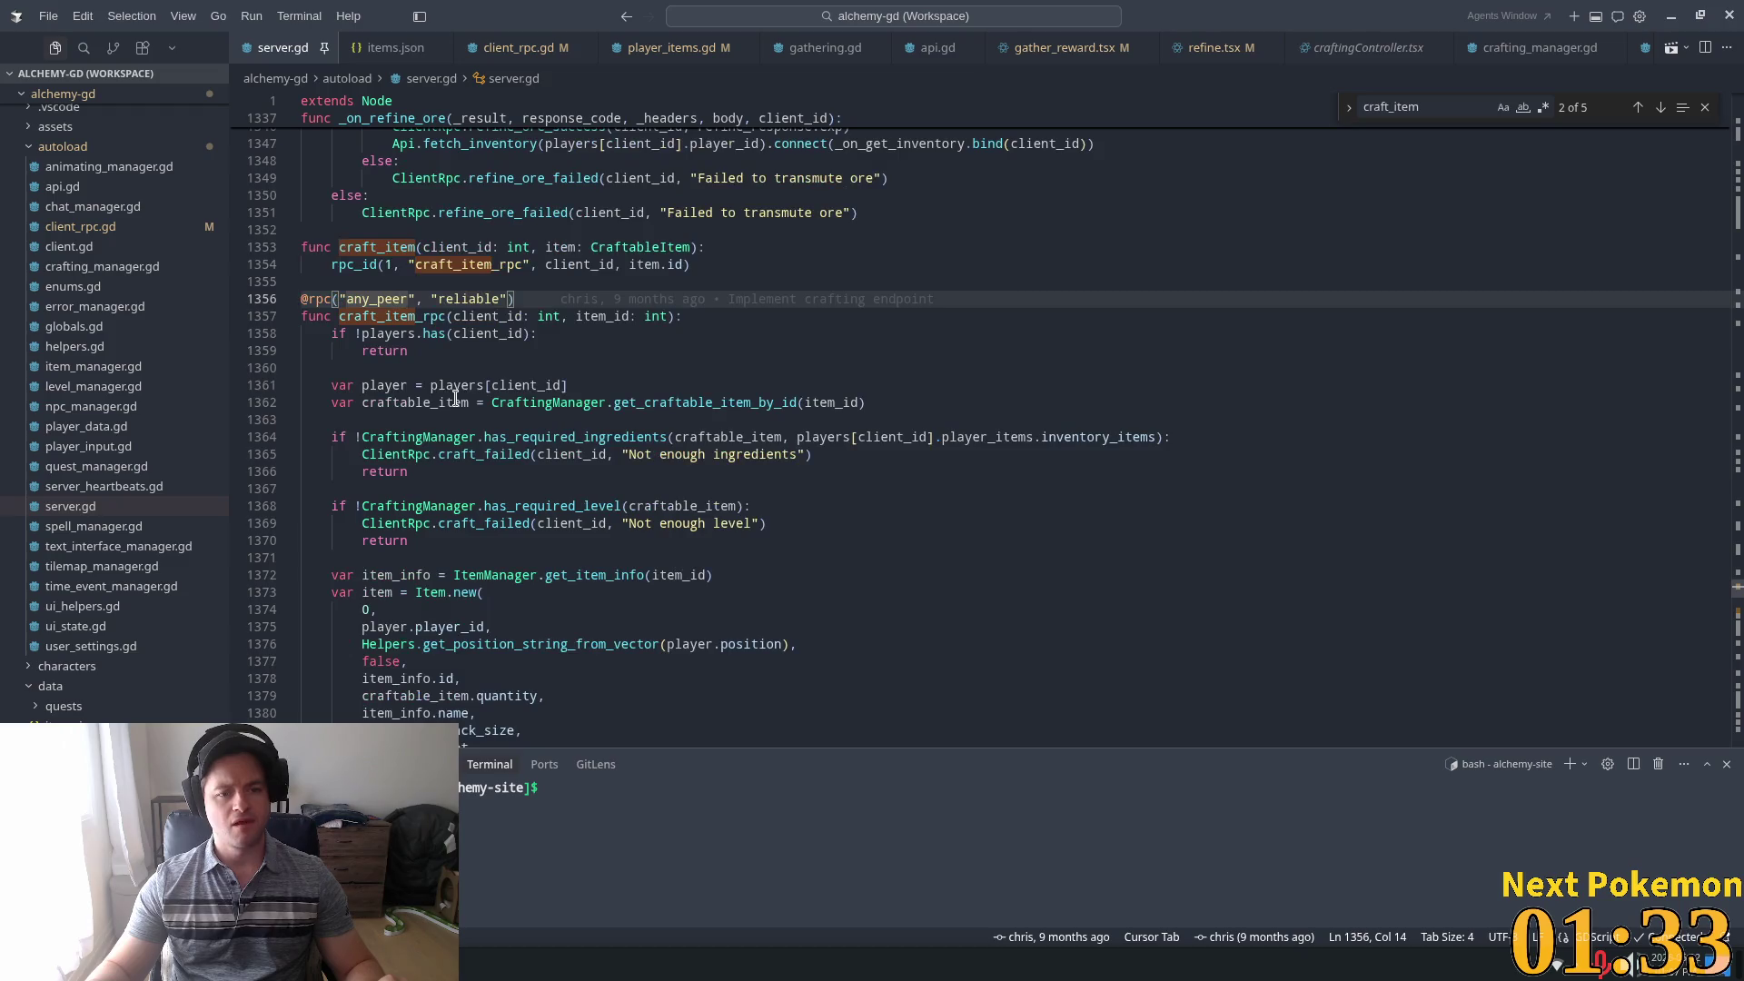
pyautogui.scroll(-9, 476, 384)
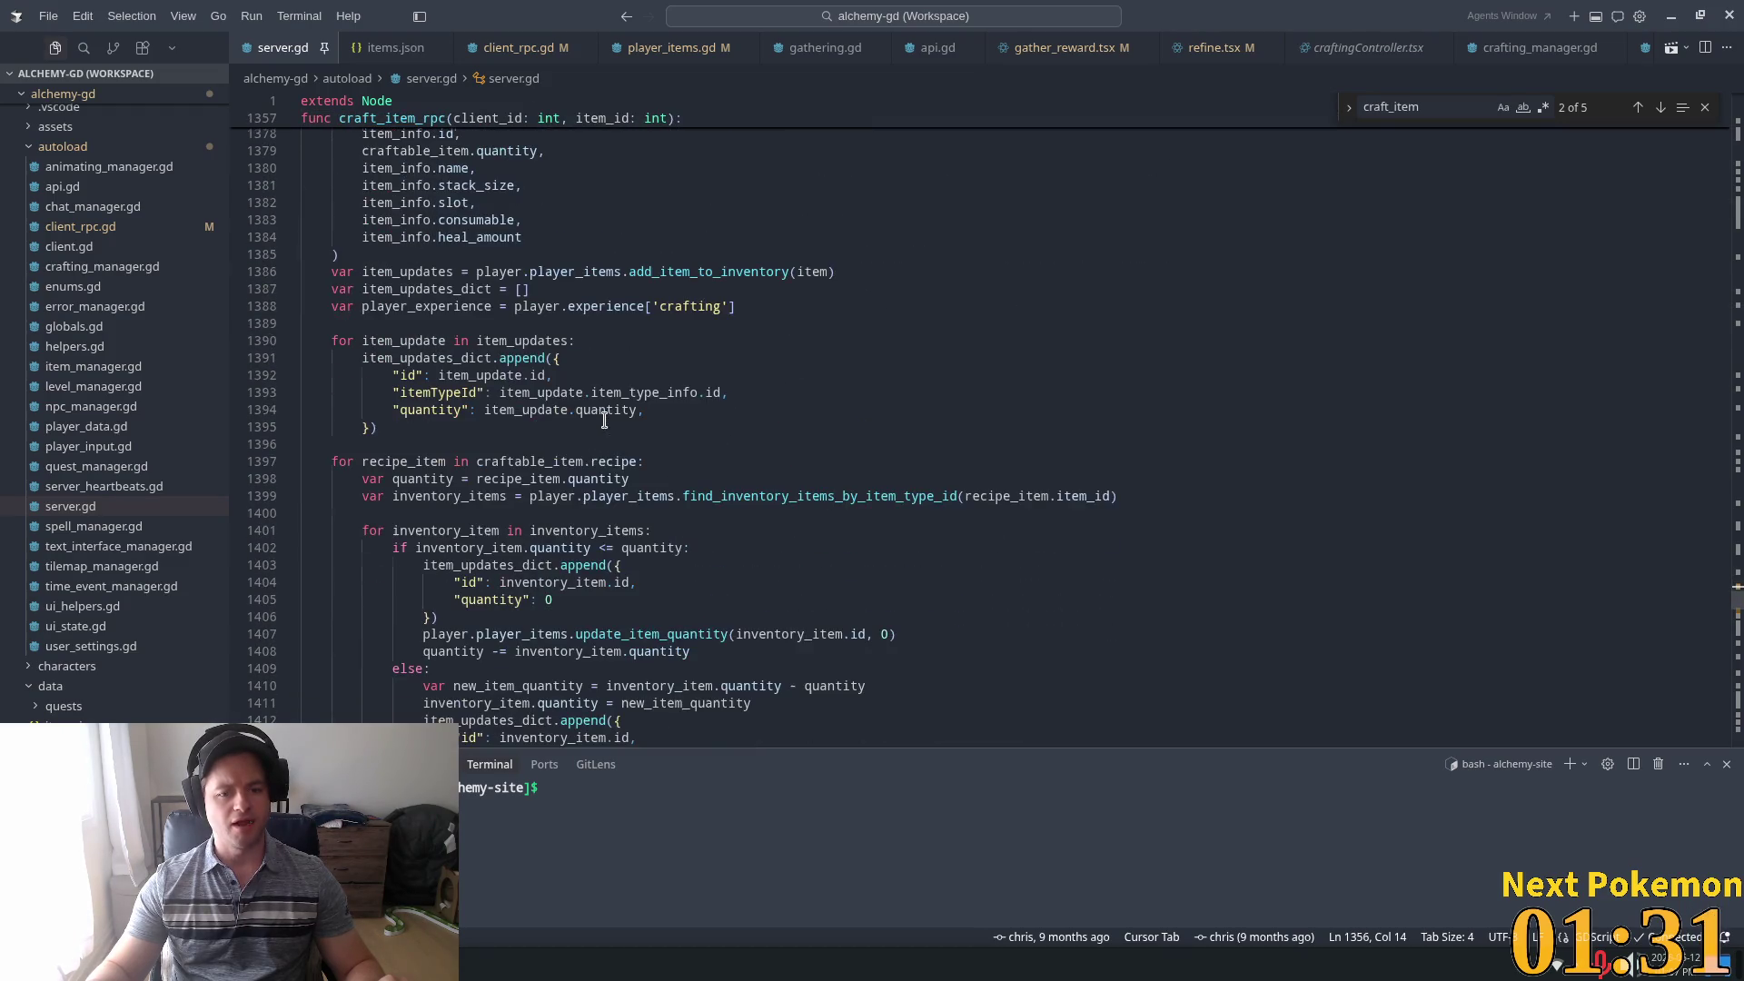
pyautogui.scroll(-6, 681, 446)
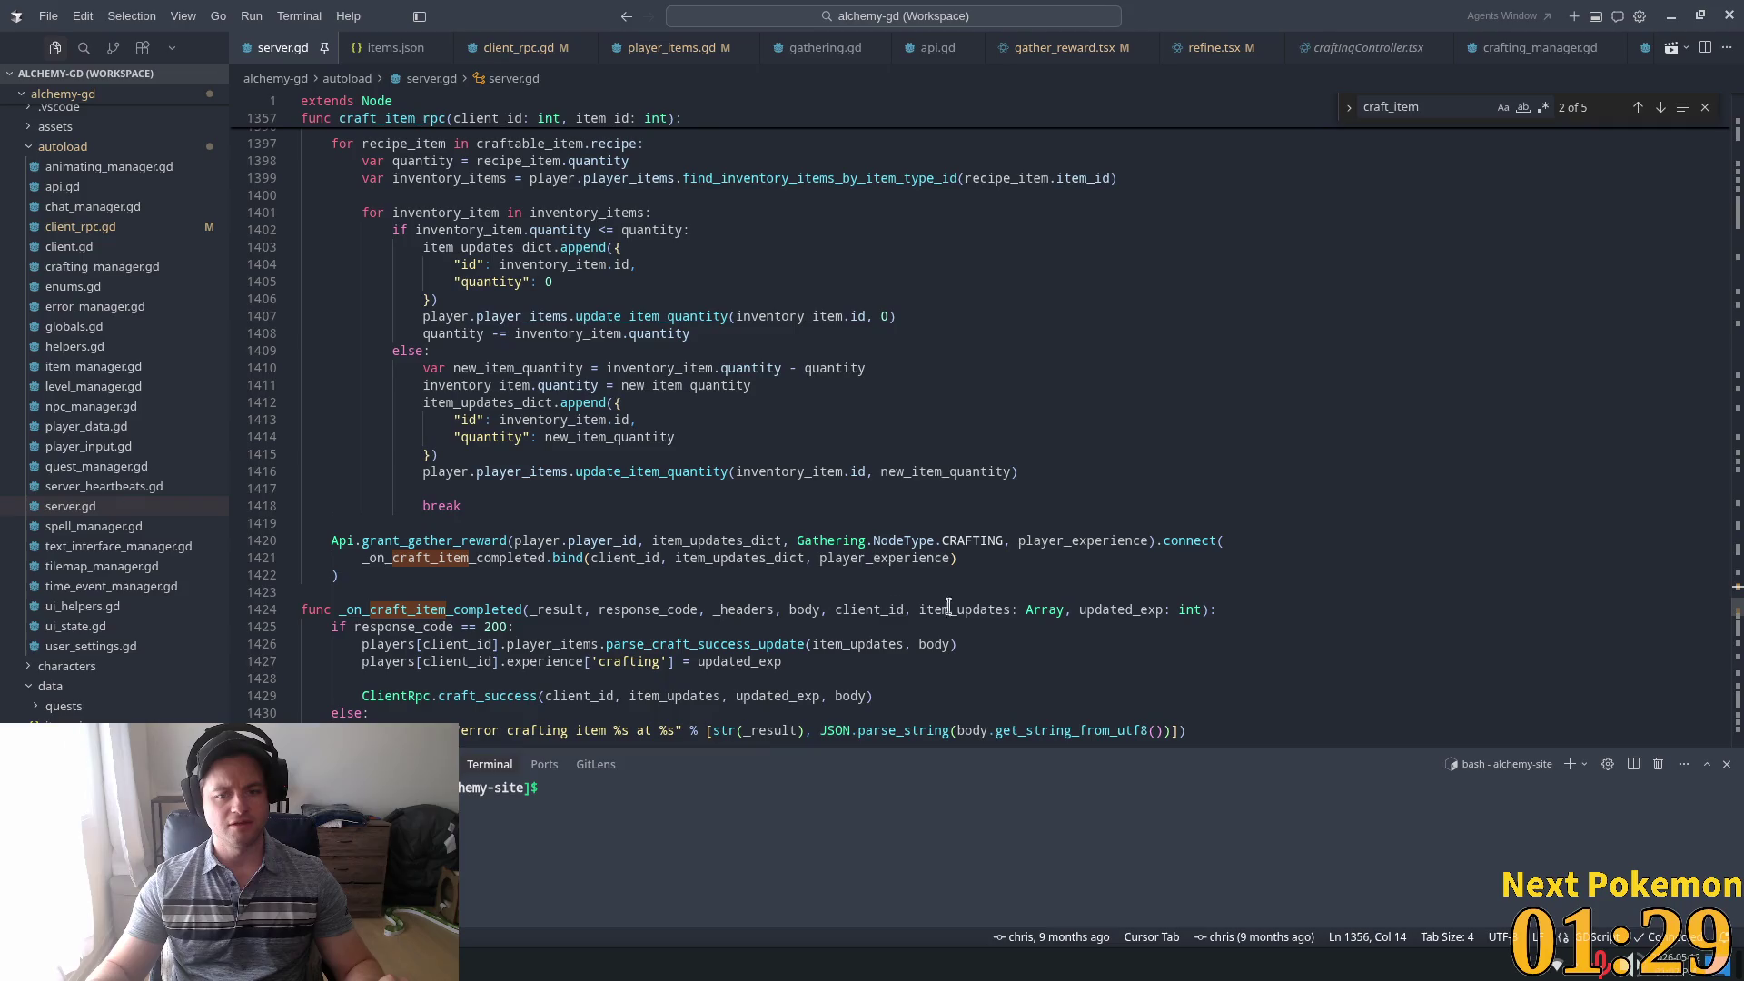
pyautogui.scroll(-5, 1066, 580)
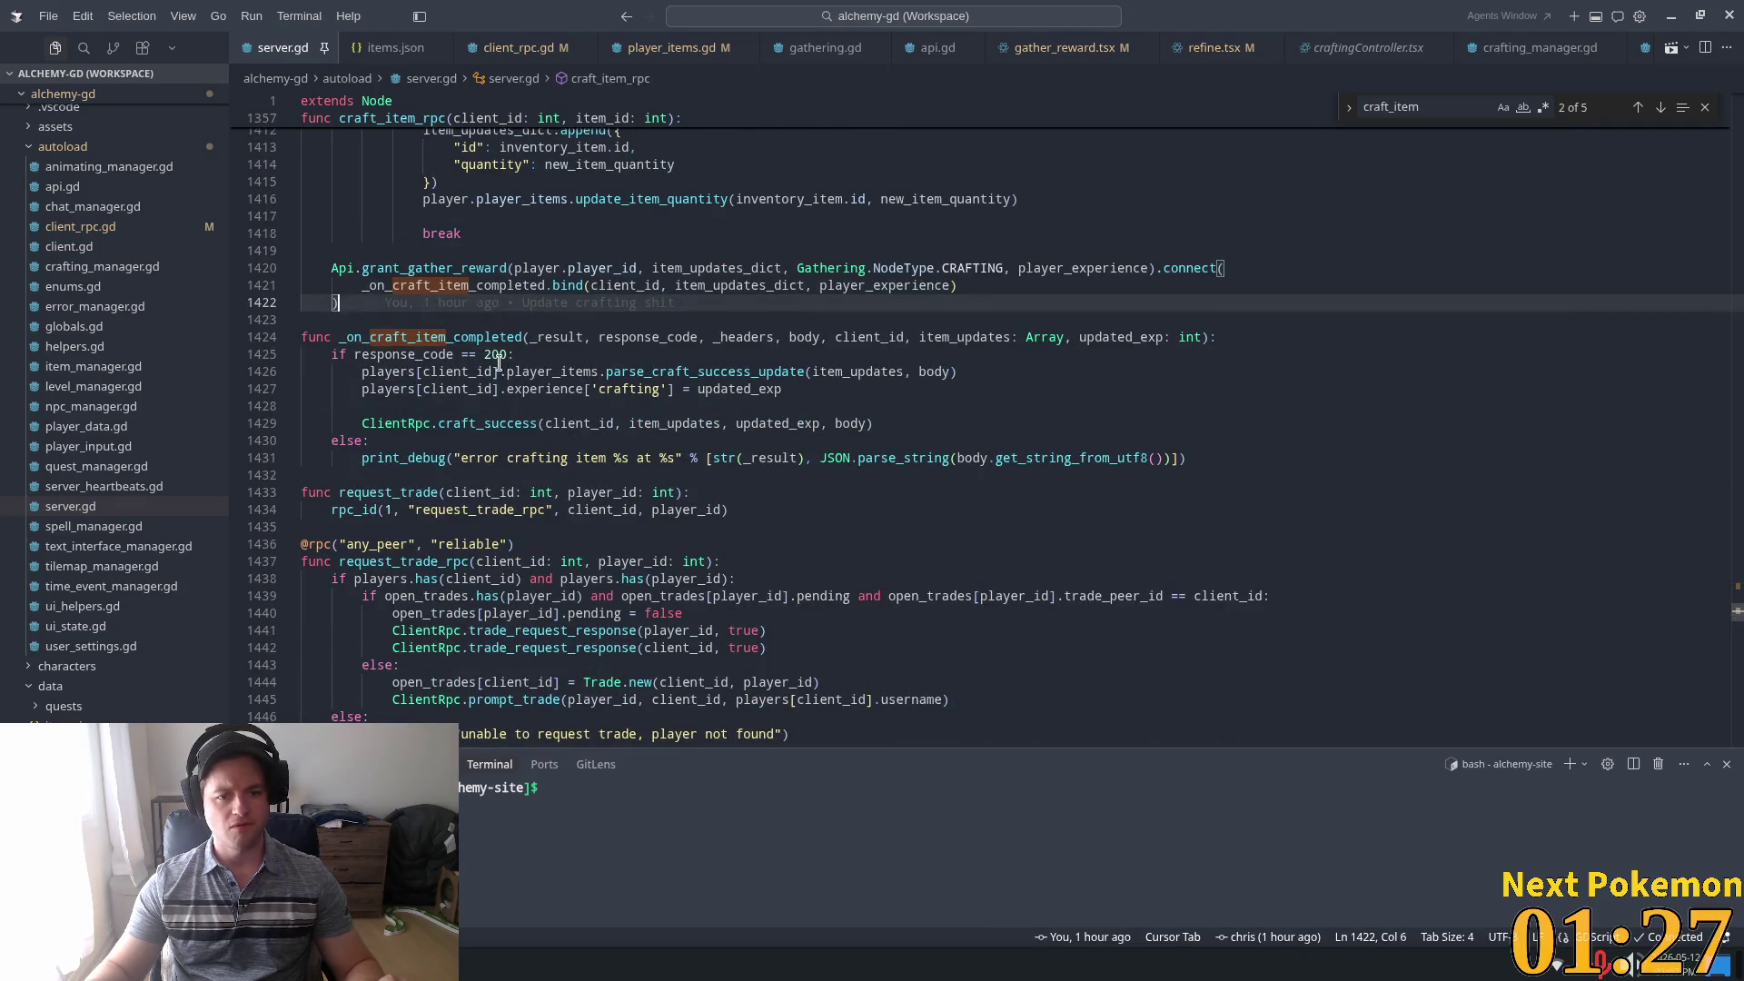
pyautogui.moveTo(492, 372); pyautogui.dragTo(506, 372)
pyautogui.click(672, 423)
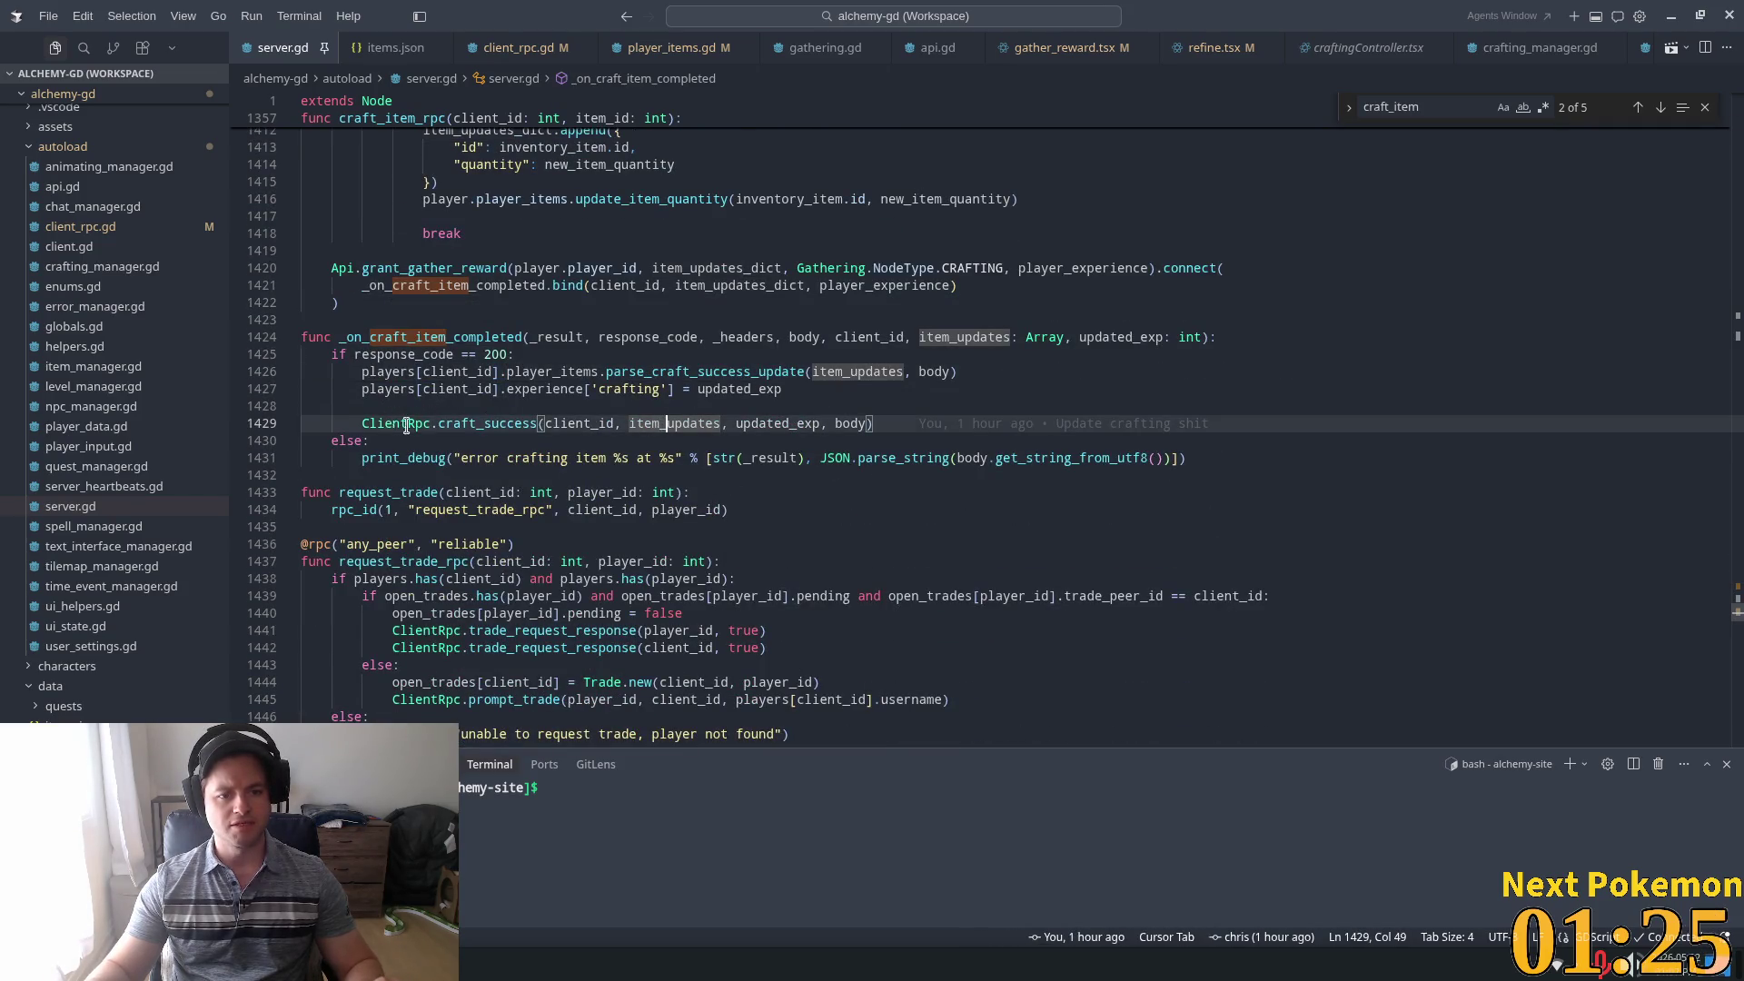
pyautogui.click(490, 423)
pyautogui.keyDown('ctrl'); pyautogui.click(491, 423); pyautogui.keyUp('ctrl')
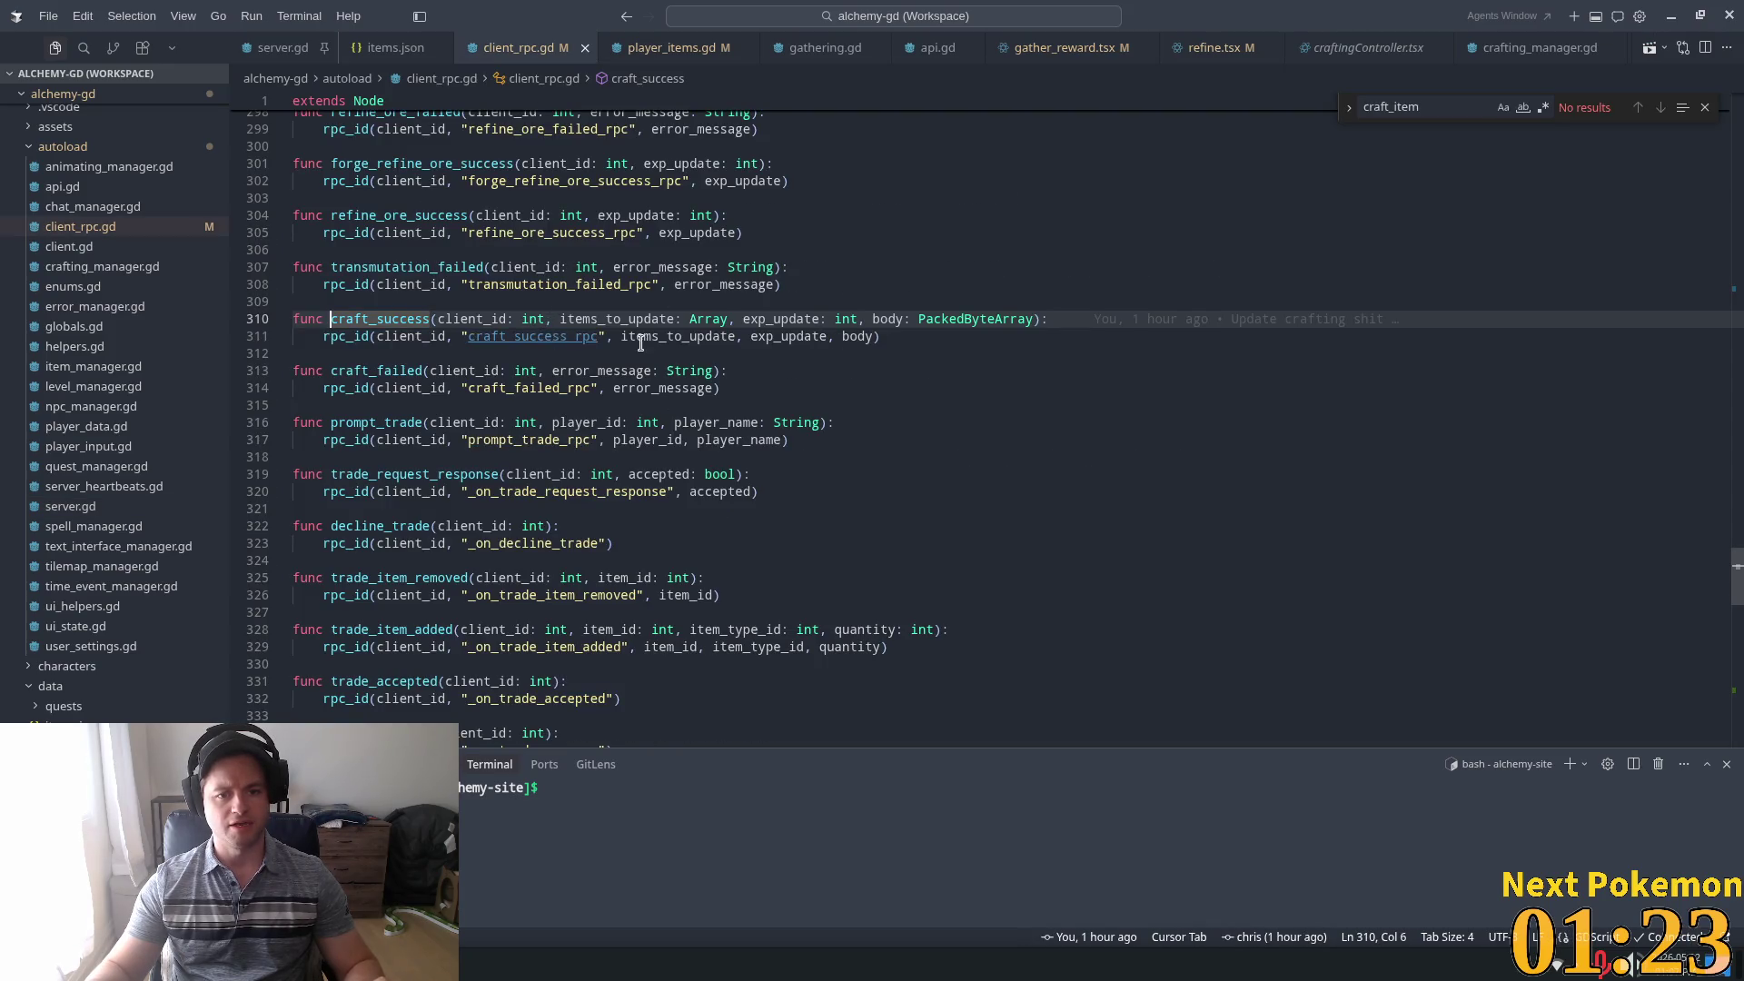
# Add a new line under craft_success_rpc's signature for a print_debug of items_to_update and exp_update
pyautogui.keyDown('ctrl'); pyautogui.click(532, 337); pyautogui.keyUp('ctrl')
pyautogui.doubleClick(754, 319)
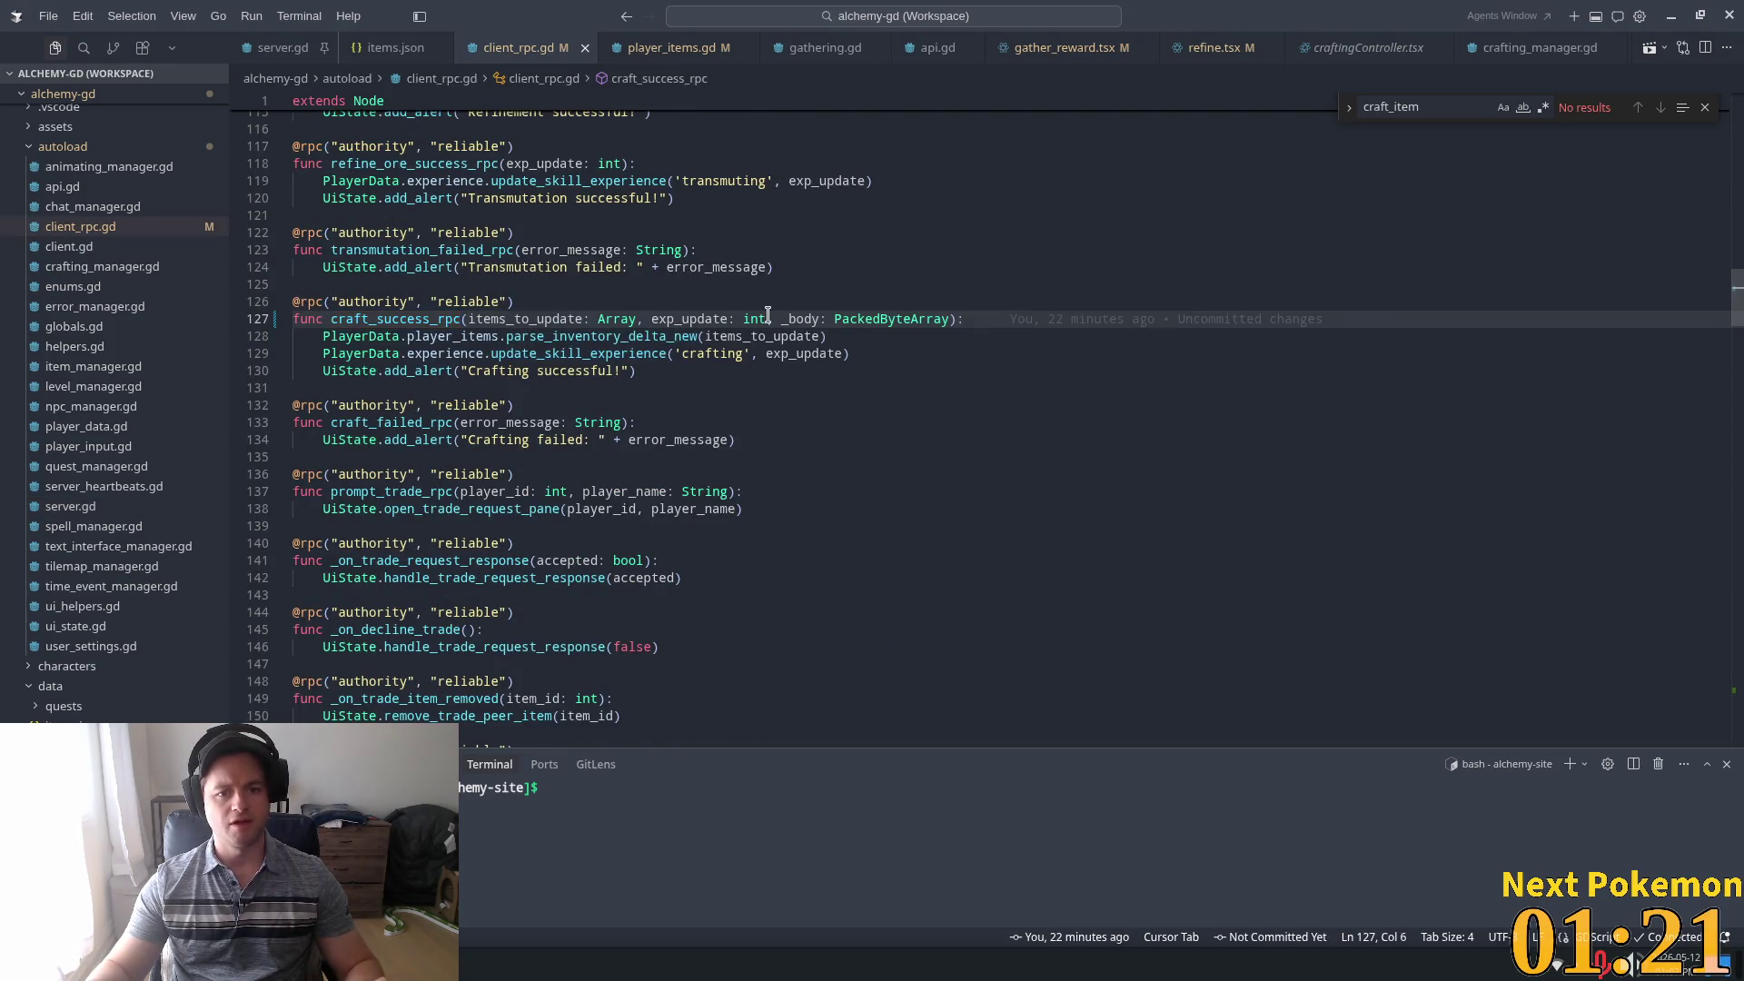
pyautogui.doubleClick(799, 319)
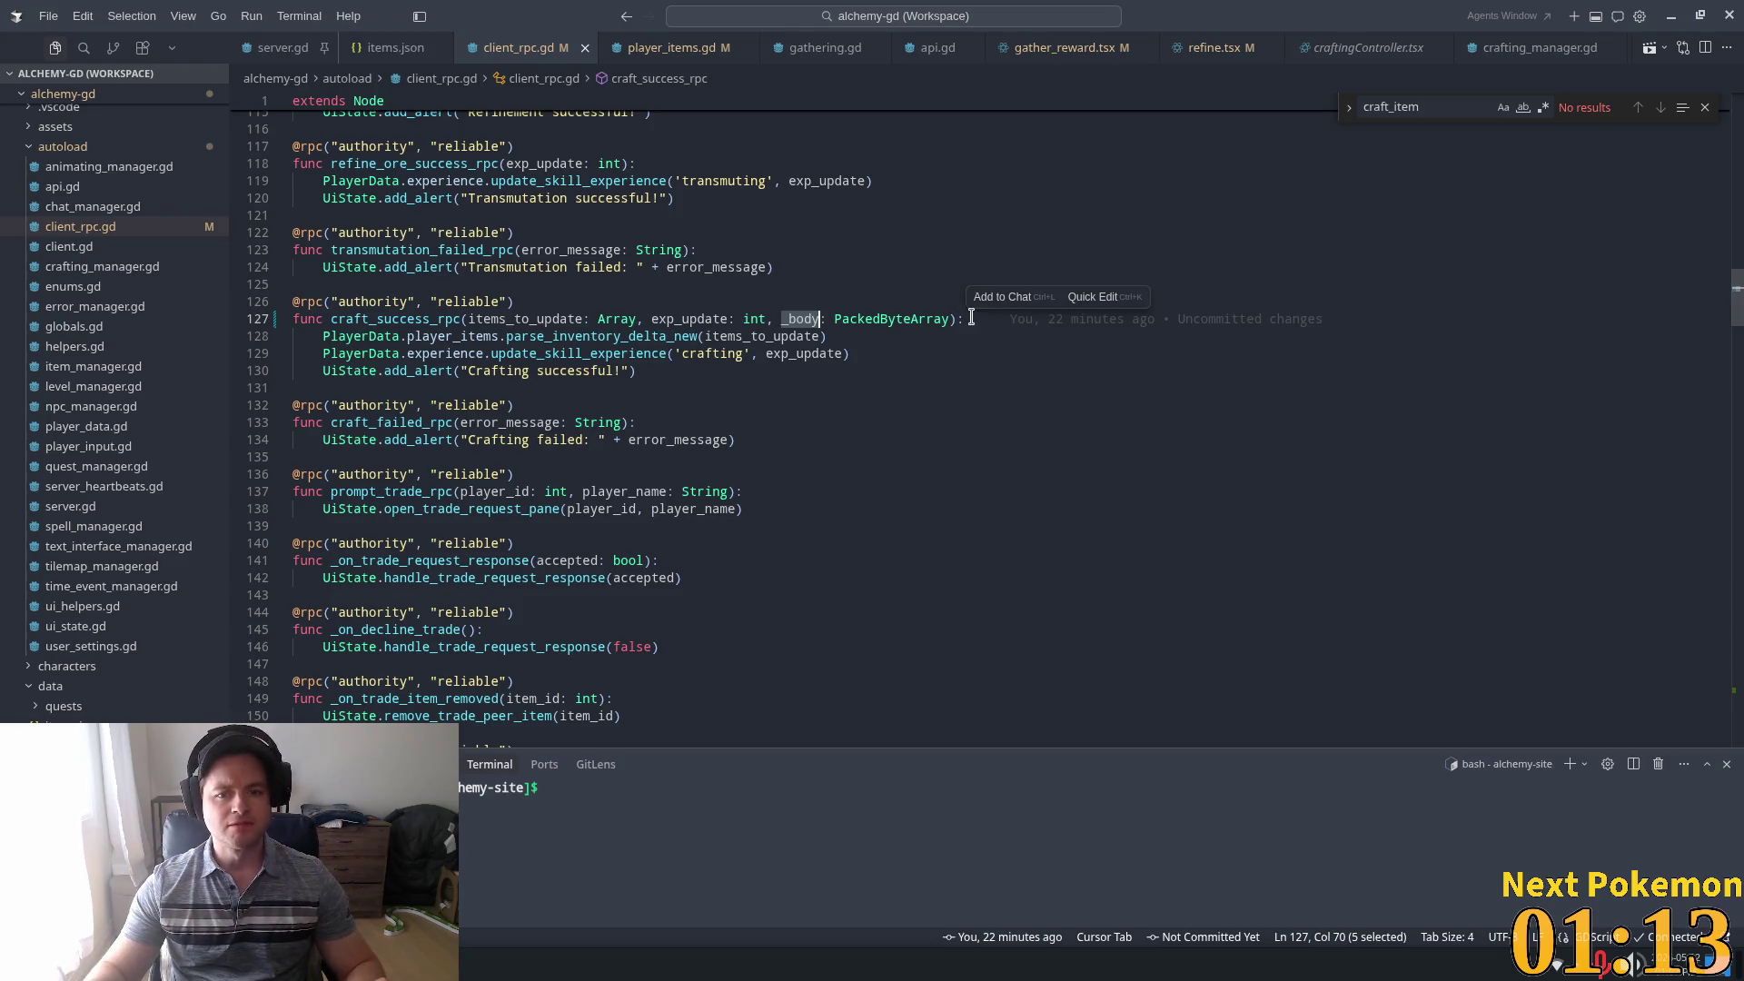
pyautogui.click(964, 318)
pyautogui.press('Return')
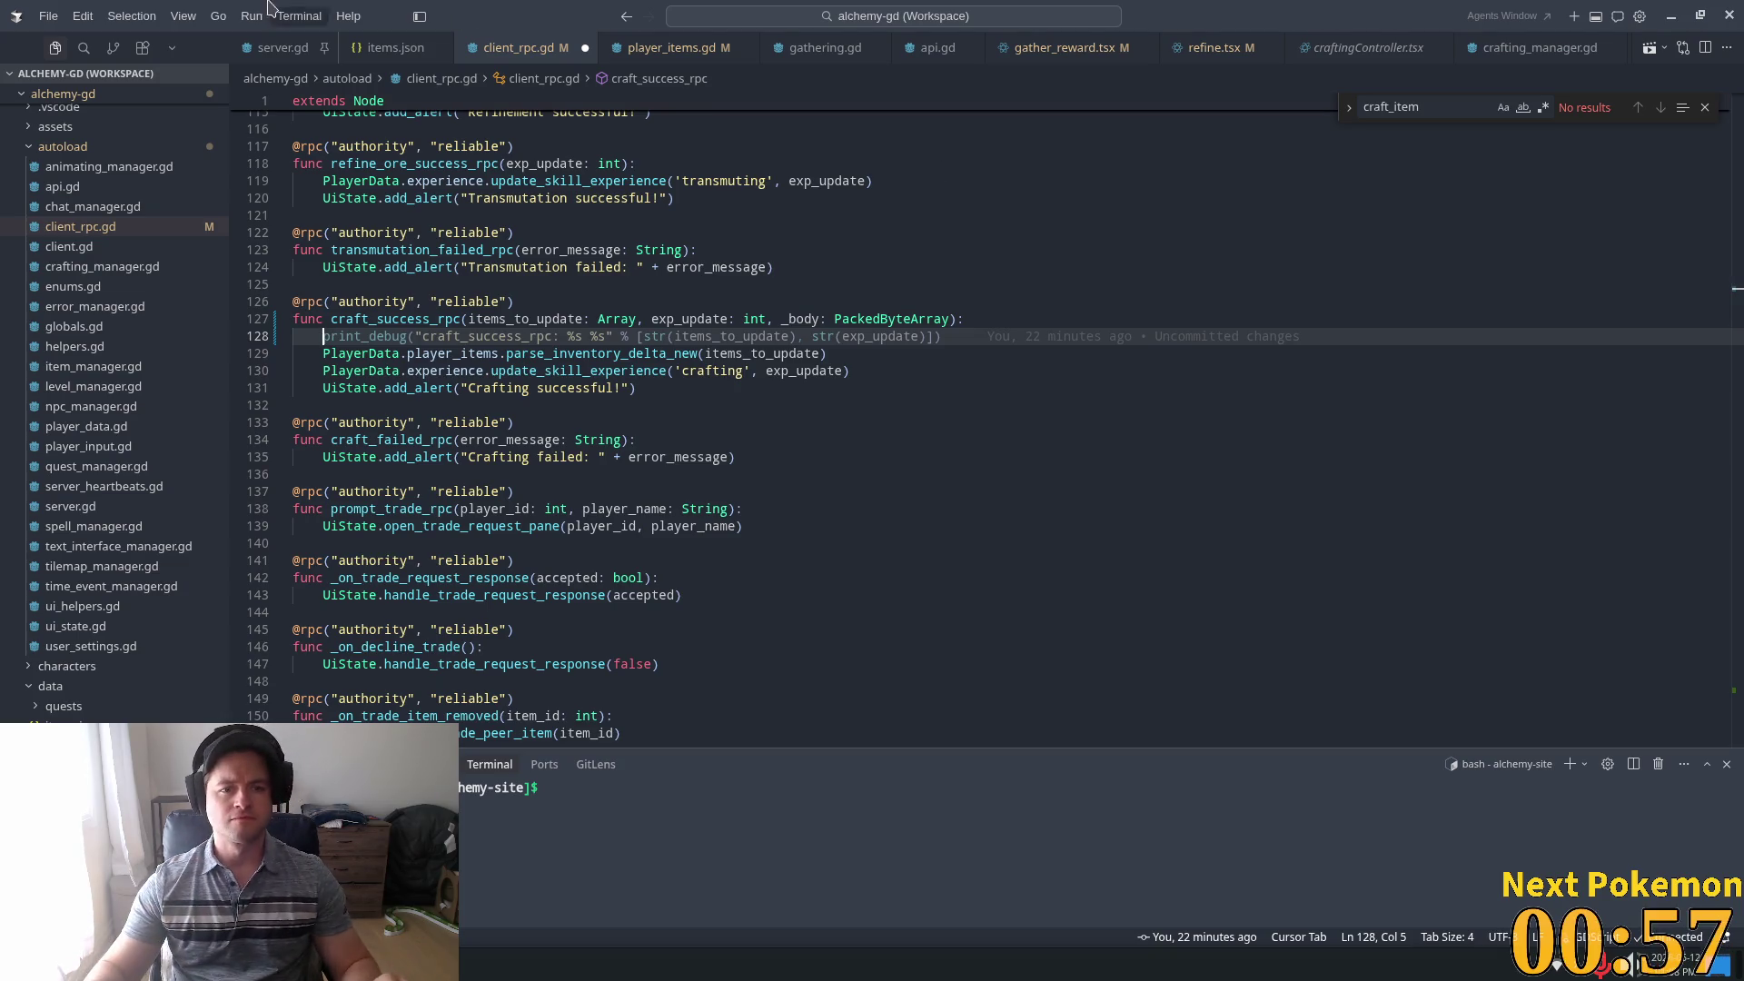
pyautogui.hotkey('ctrl', 'Tab')
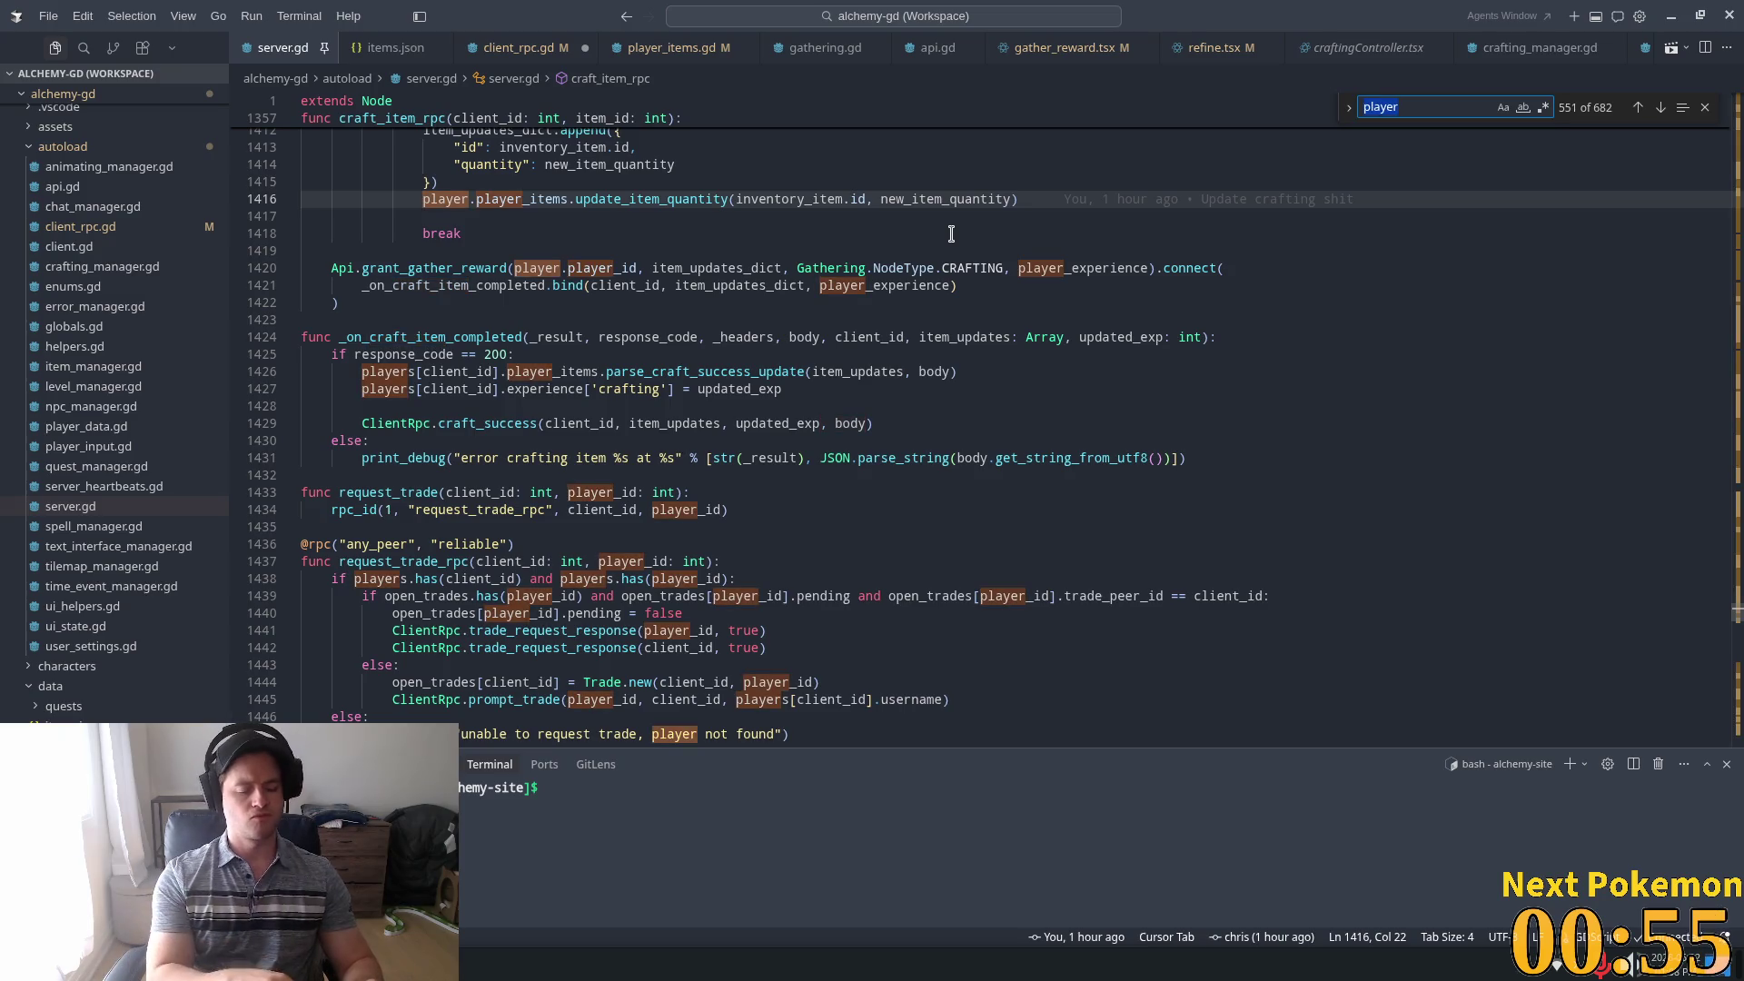
# Search server.gd for 'gather' and inspect craft_item_rpc's grant_gather_reward and update_item_quantity calls
pyautogui.write('gather')
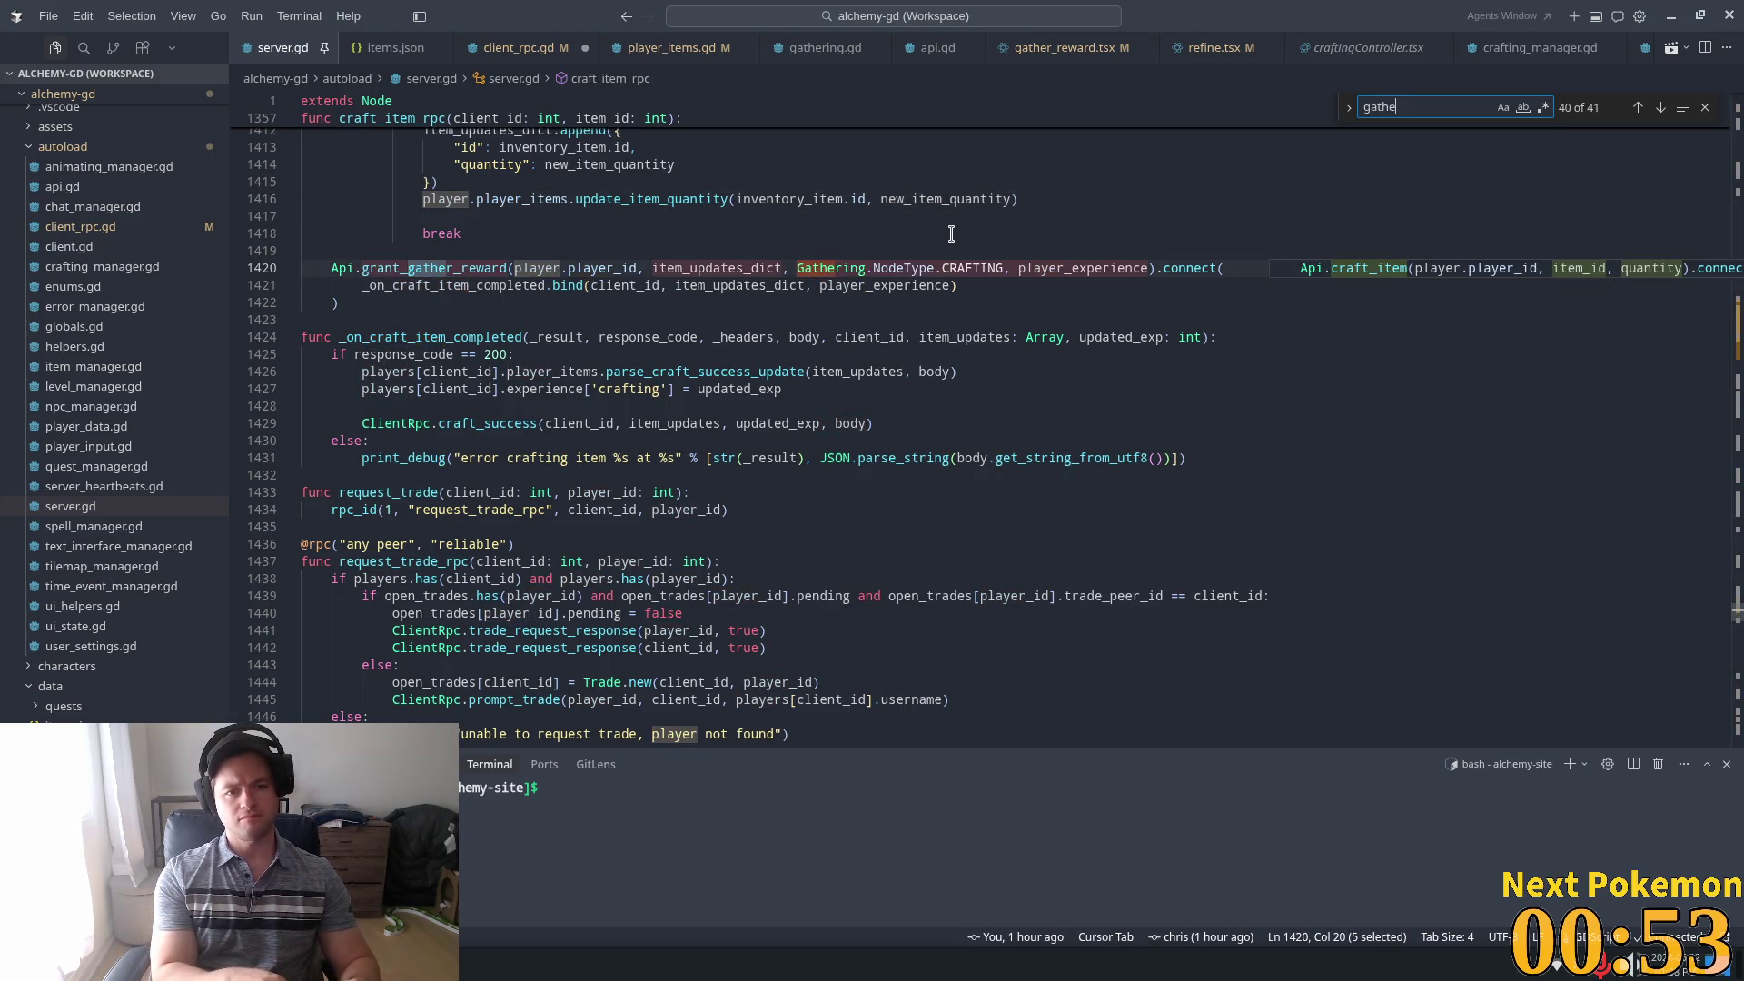
pyautogui.doubleClick(467, 269)
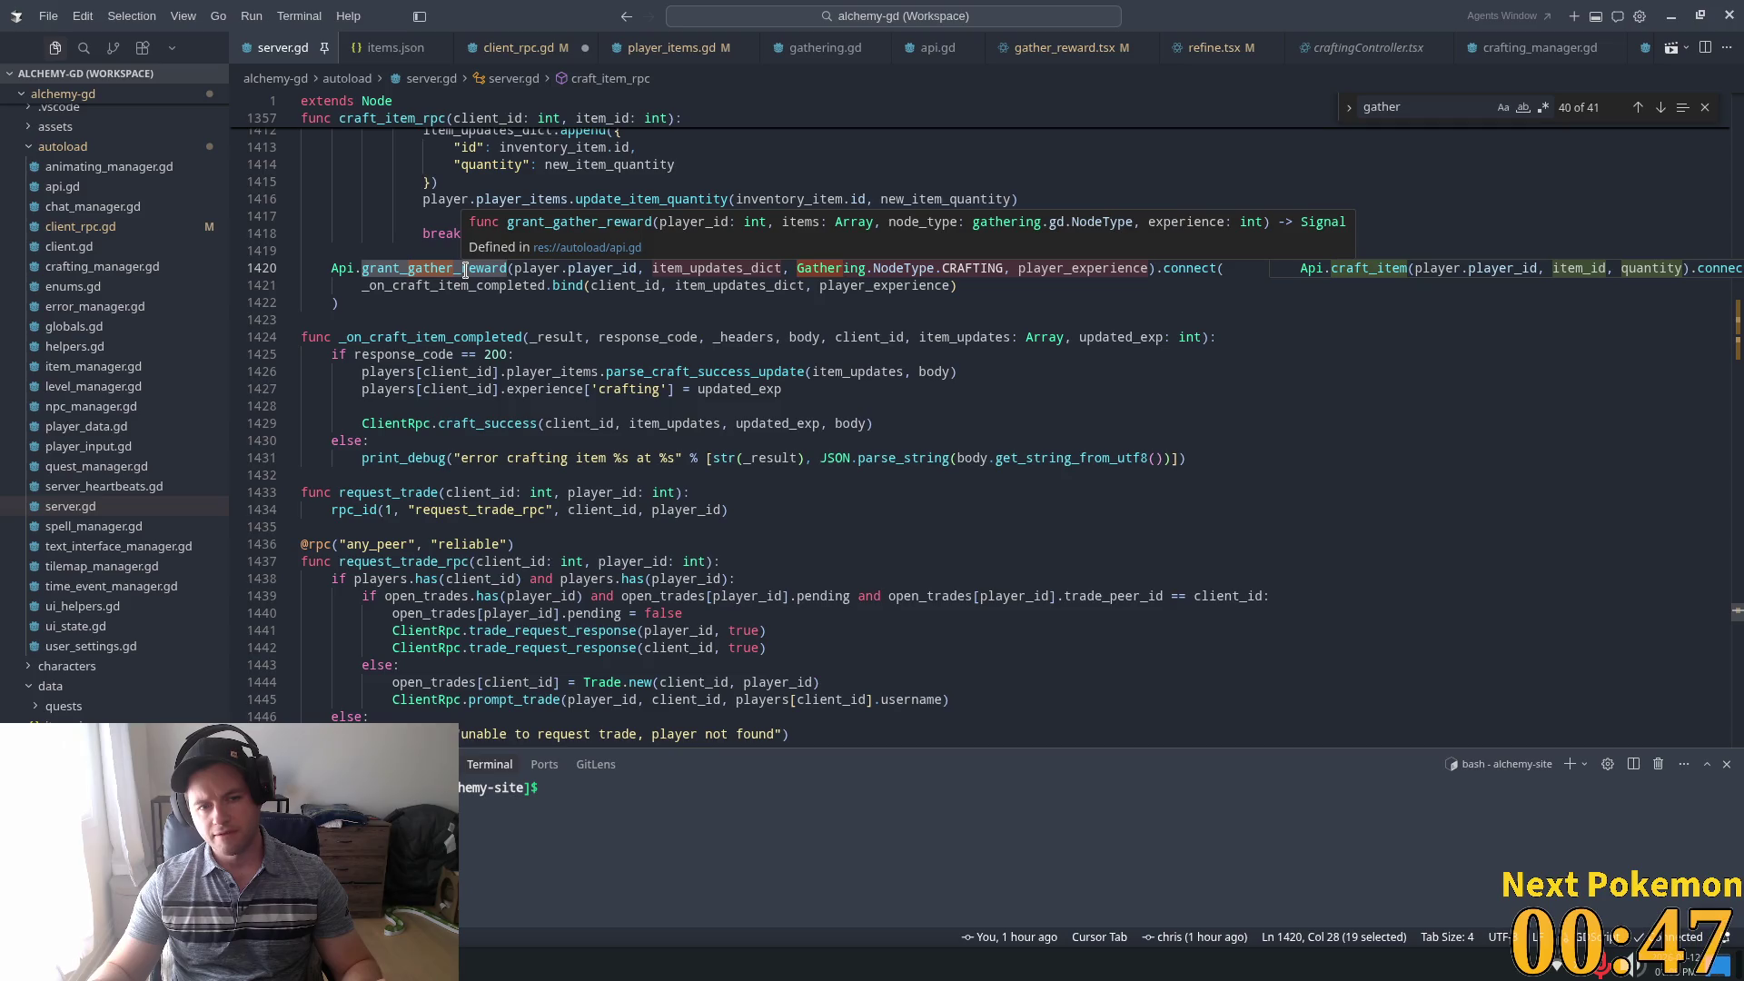
pyautogui.scroll(5, 682, 281)
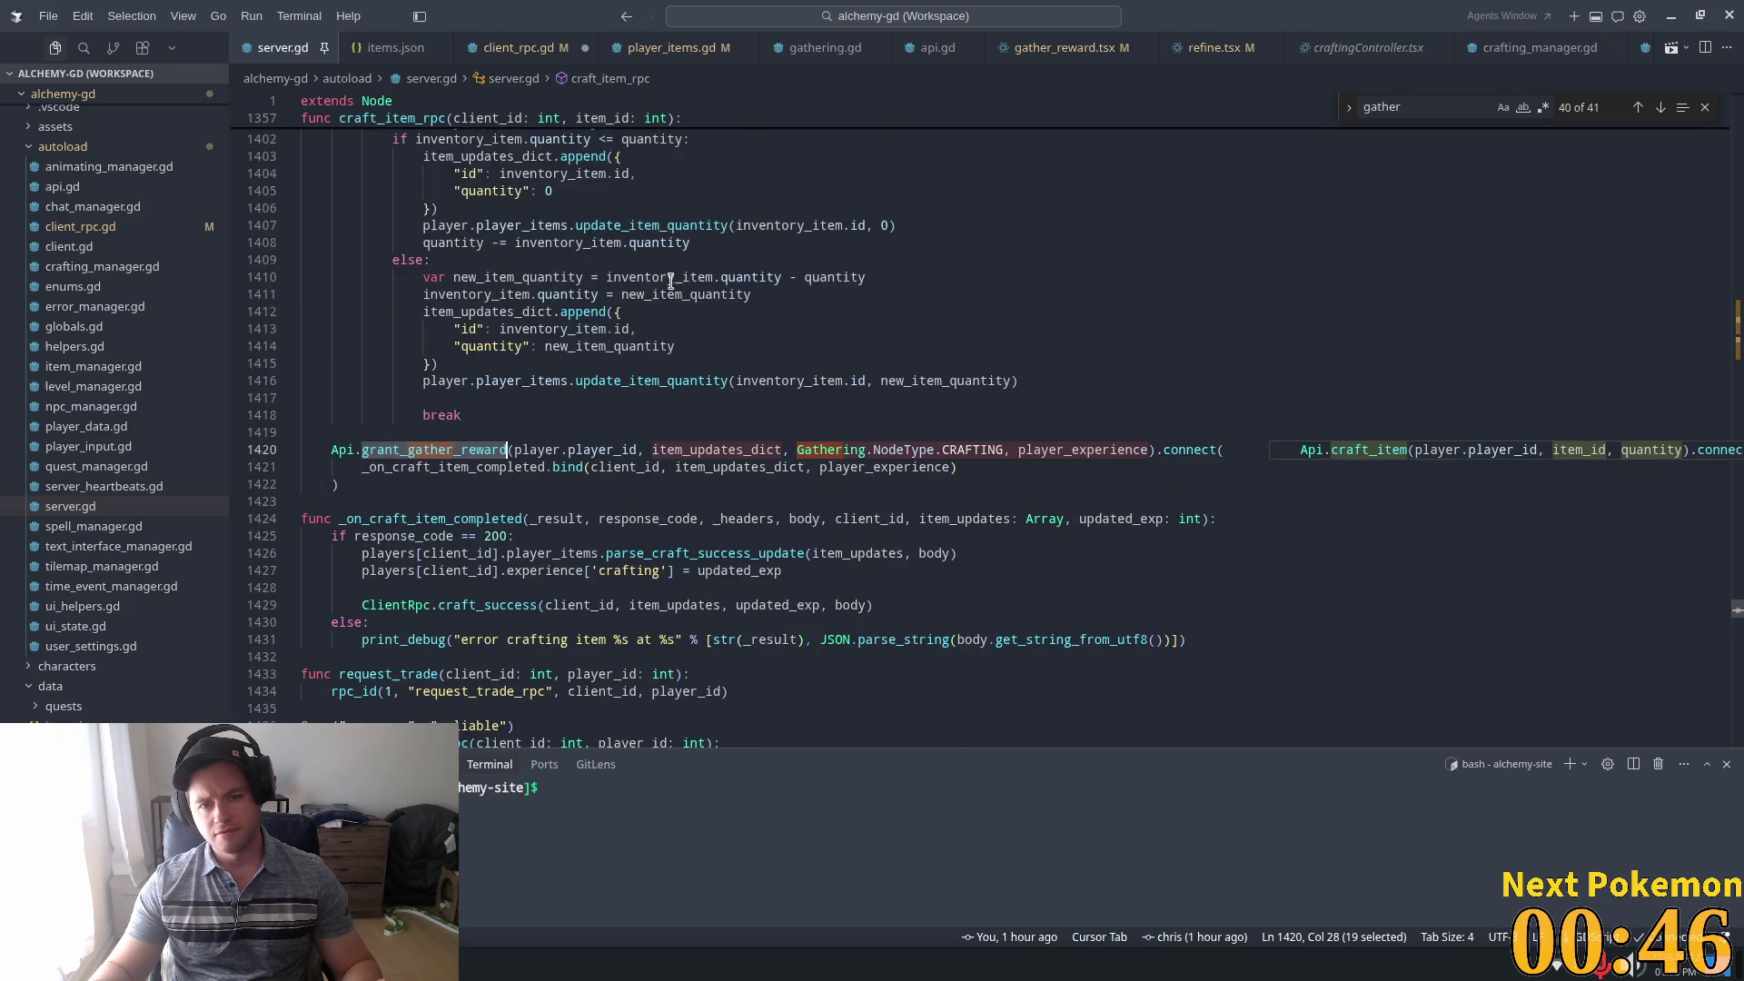
pyautogui.click(749, 380)
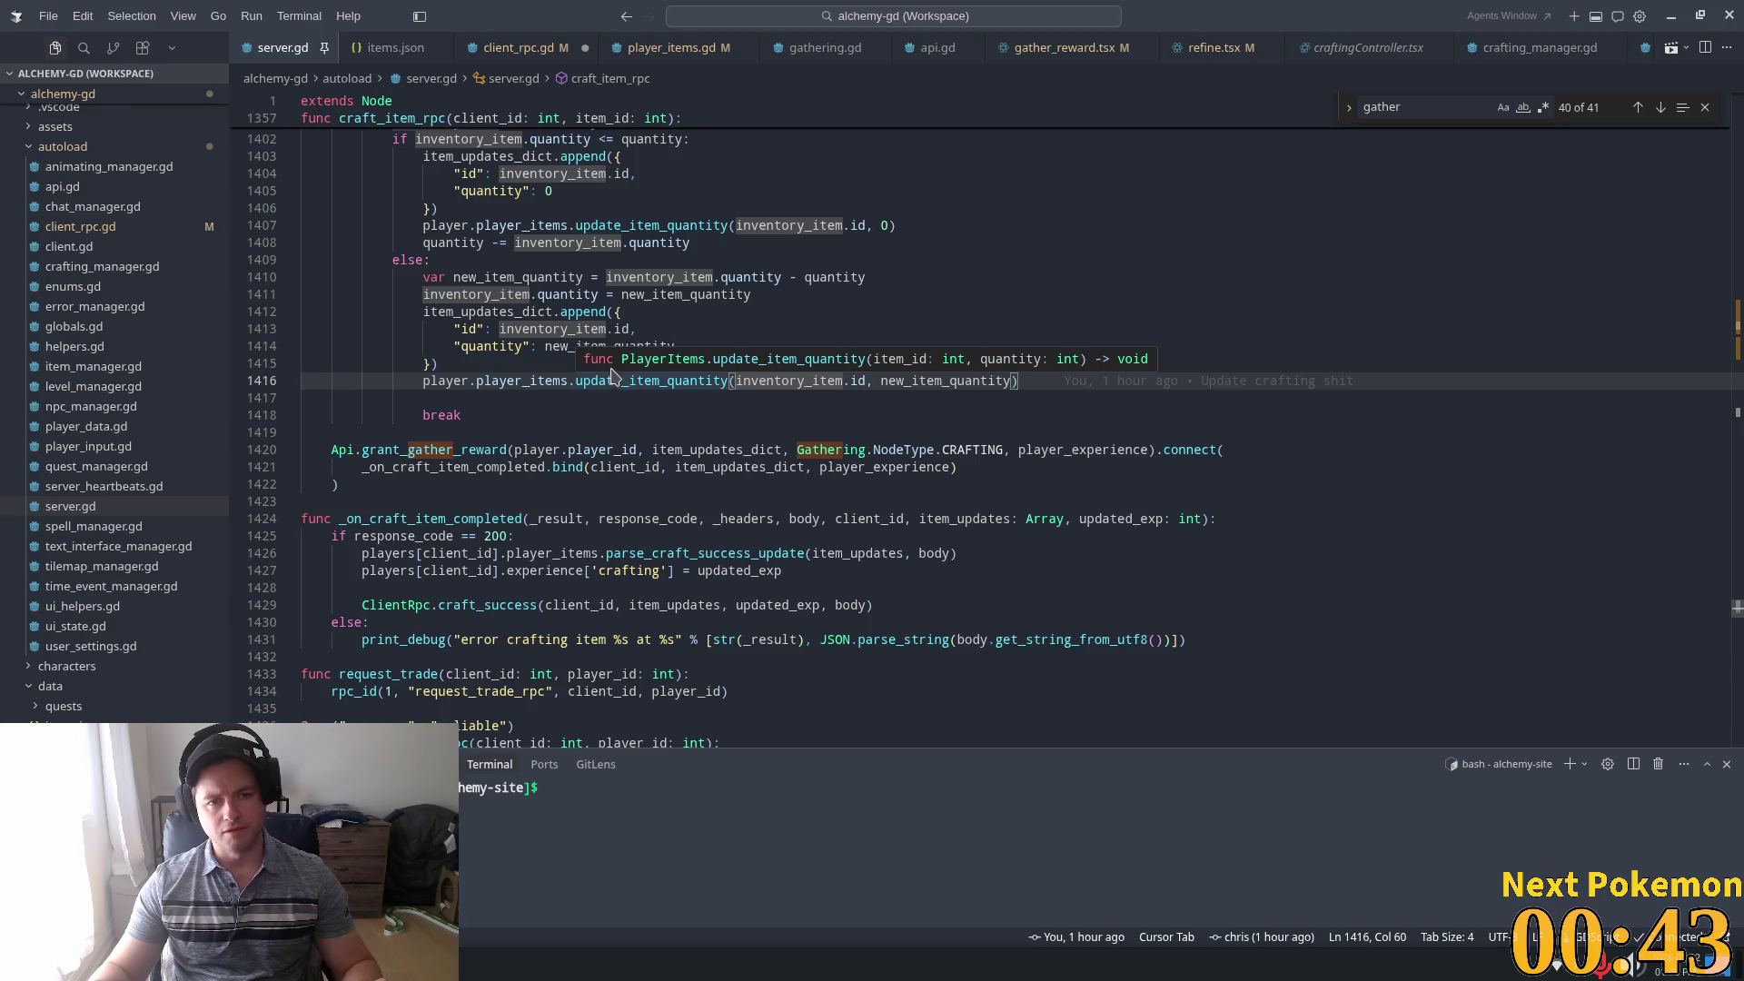
pyautogui.scroll(1, 578, 368)
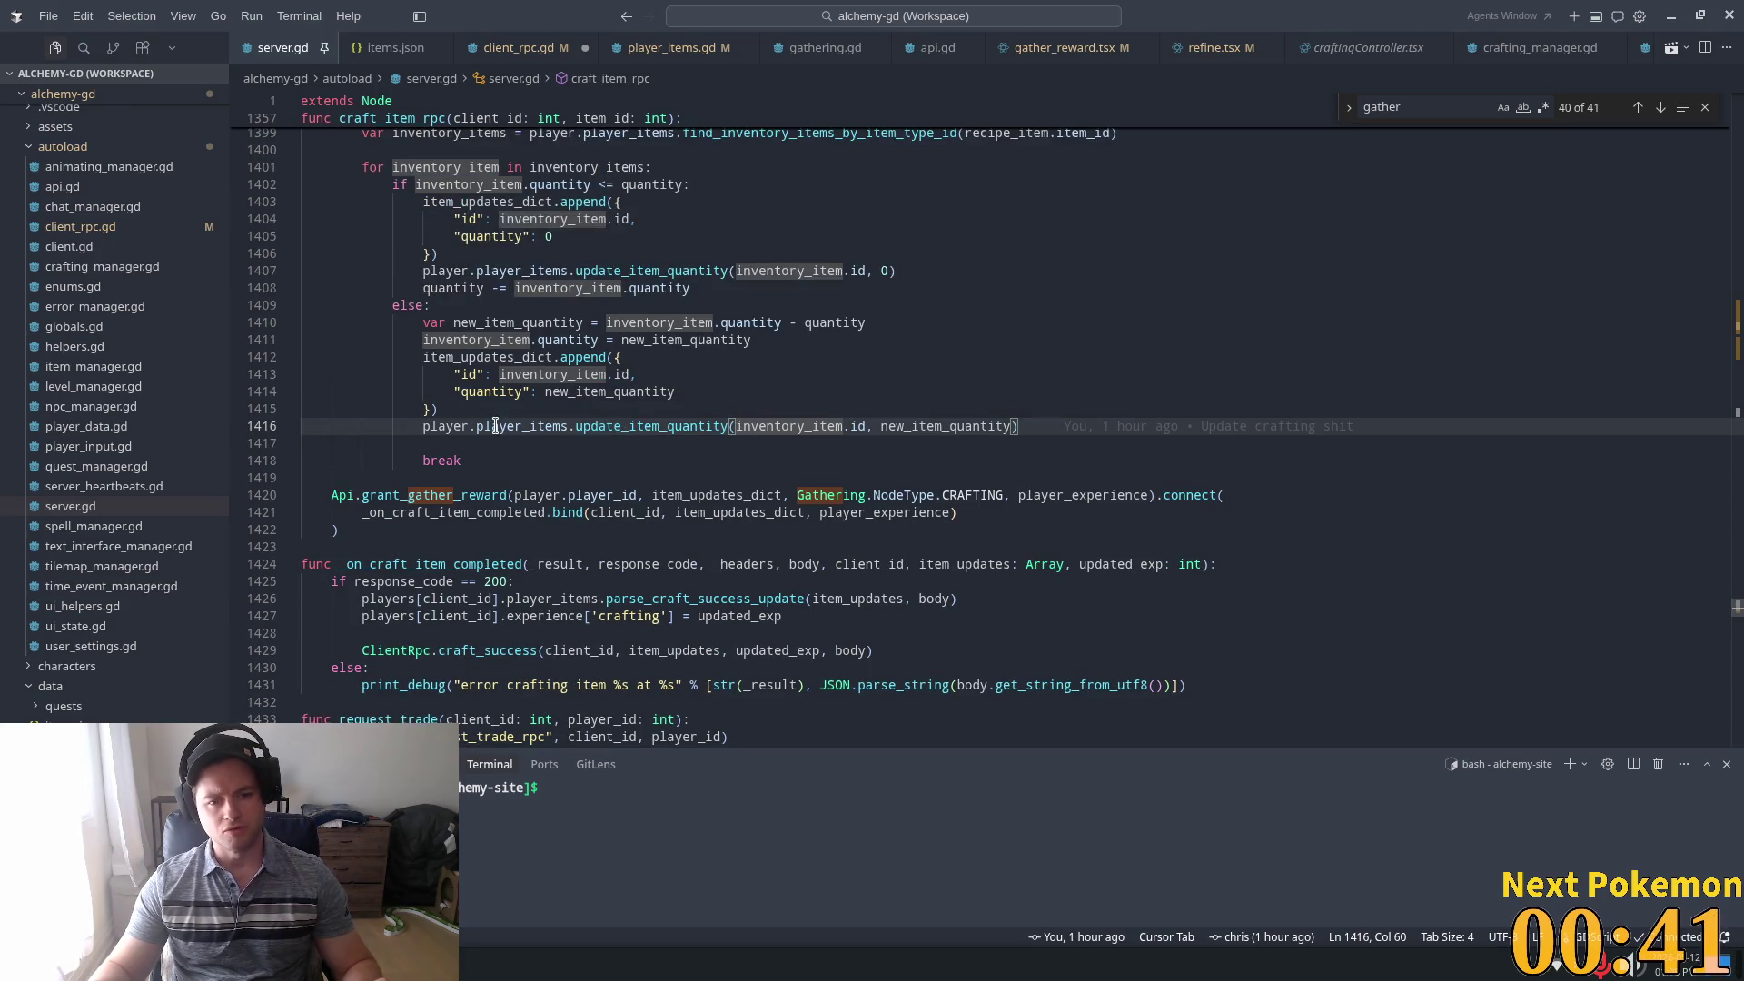
pyautogui.click(1071, 495)
pyautogui.click(445, 513)
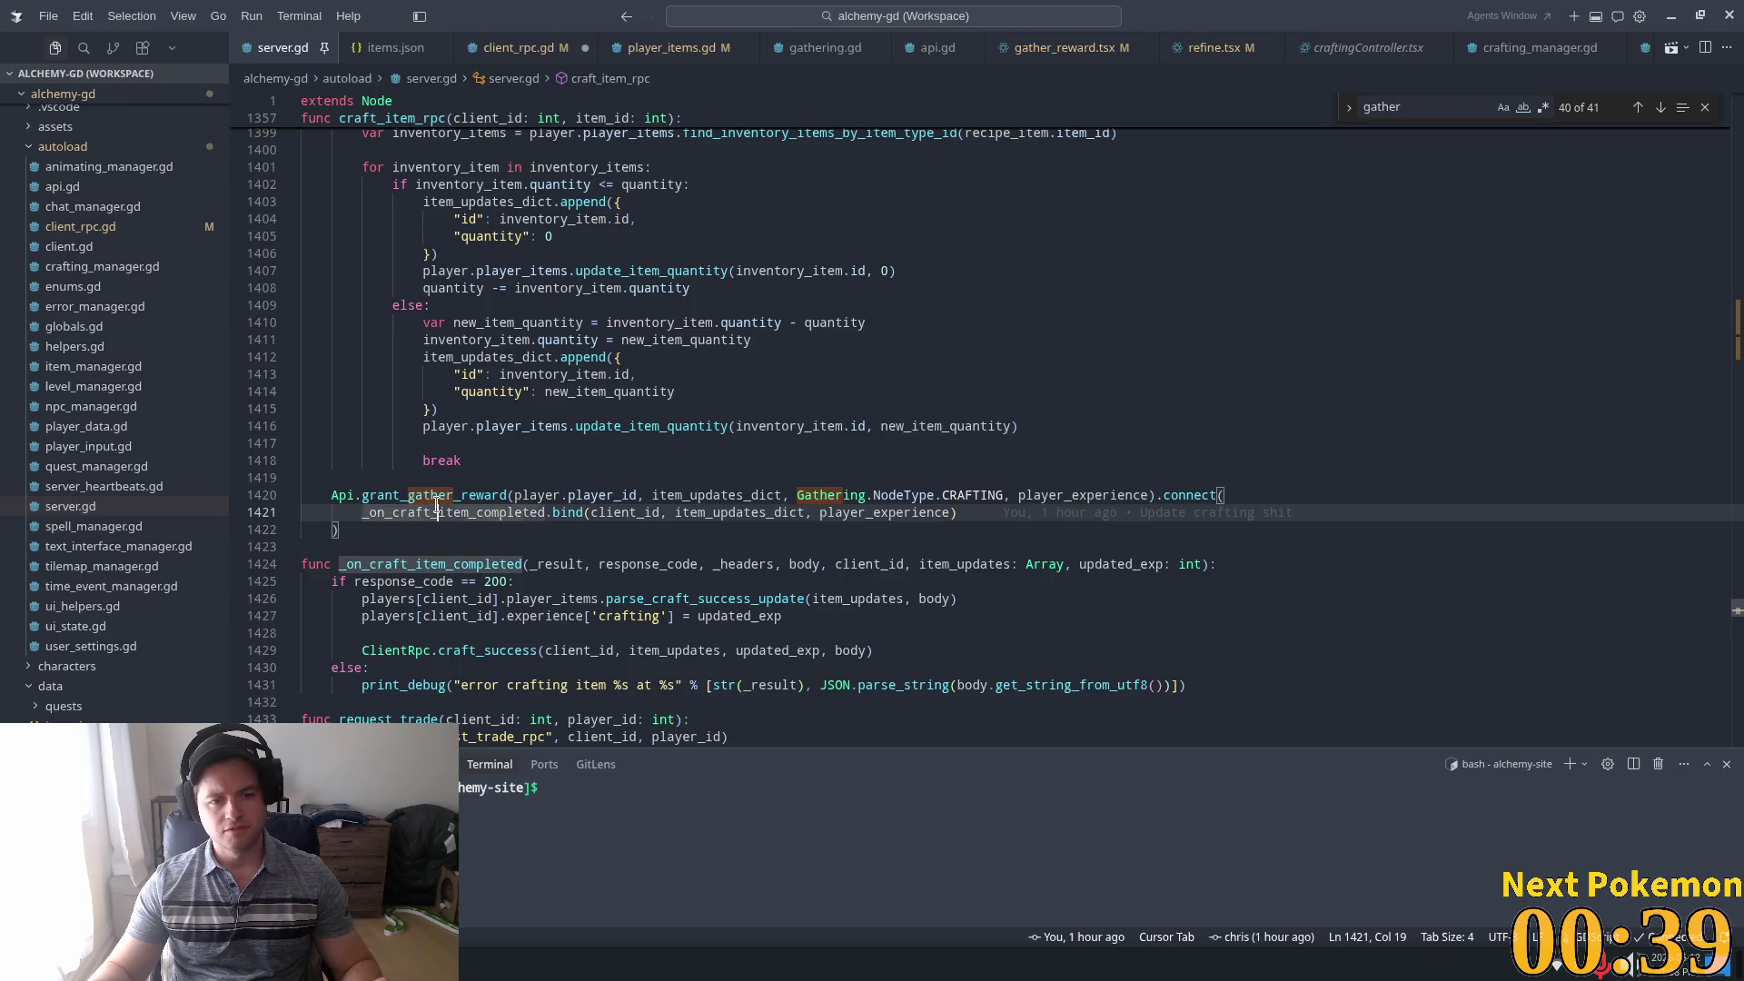
pyautogui.click(403, 495)
pyautogui.doubleClick(403, 496)
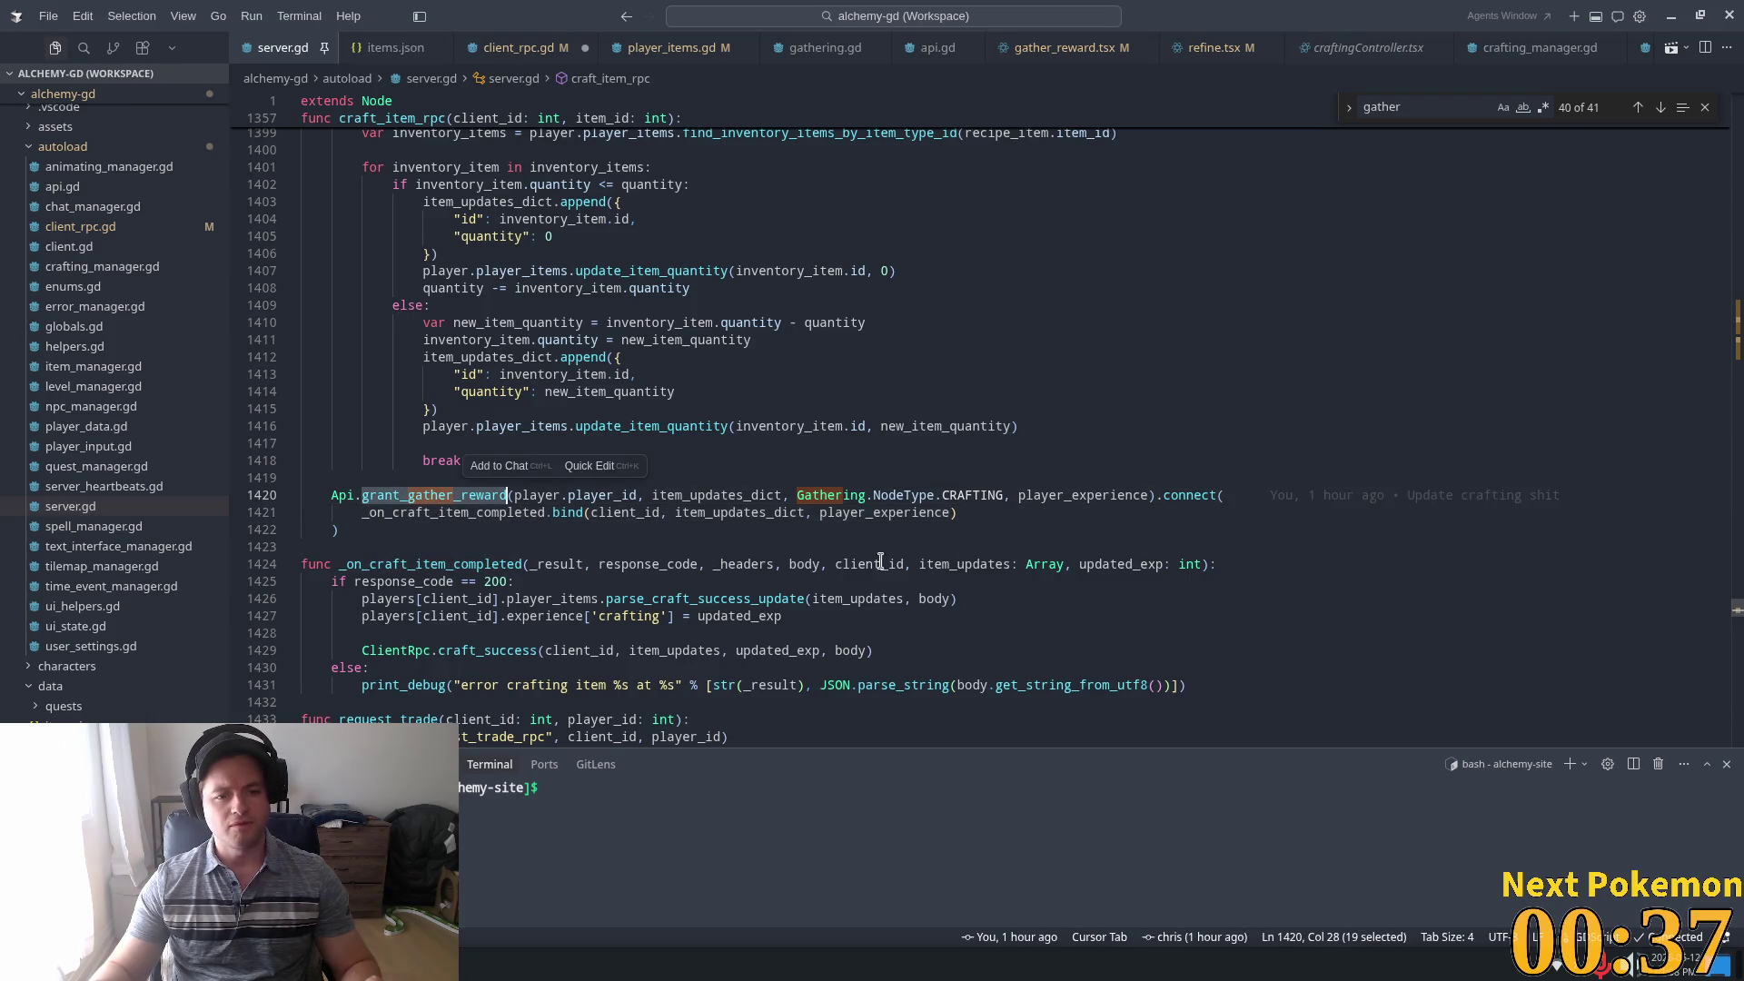
# Find grant_gather_reward, jump to _on_gathered, and select its parse_inventory_delta_new call
pyautogui.hotkey('ctrl', 'f')
pyautogui.press('Return')
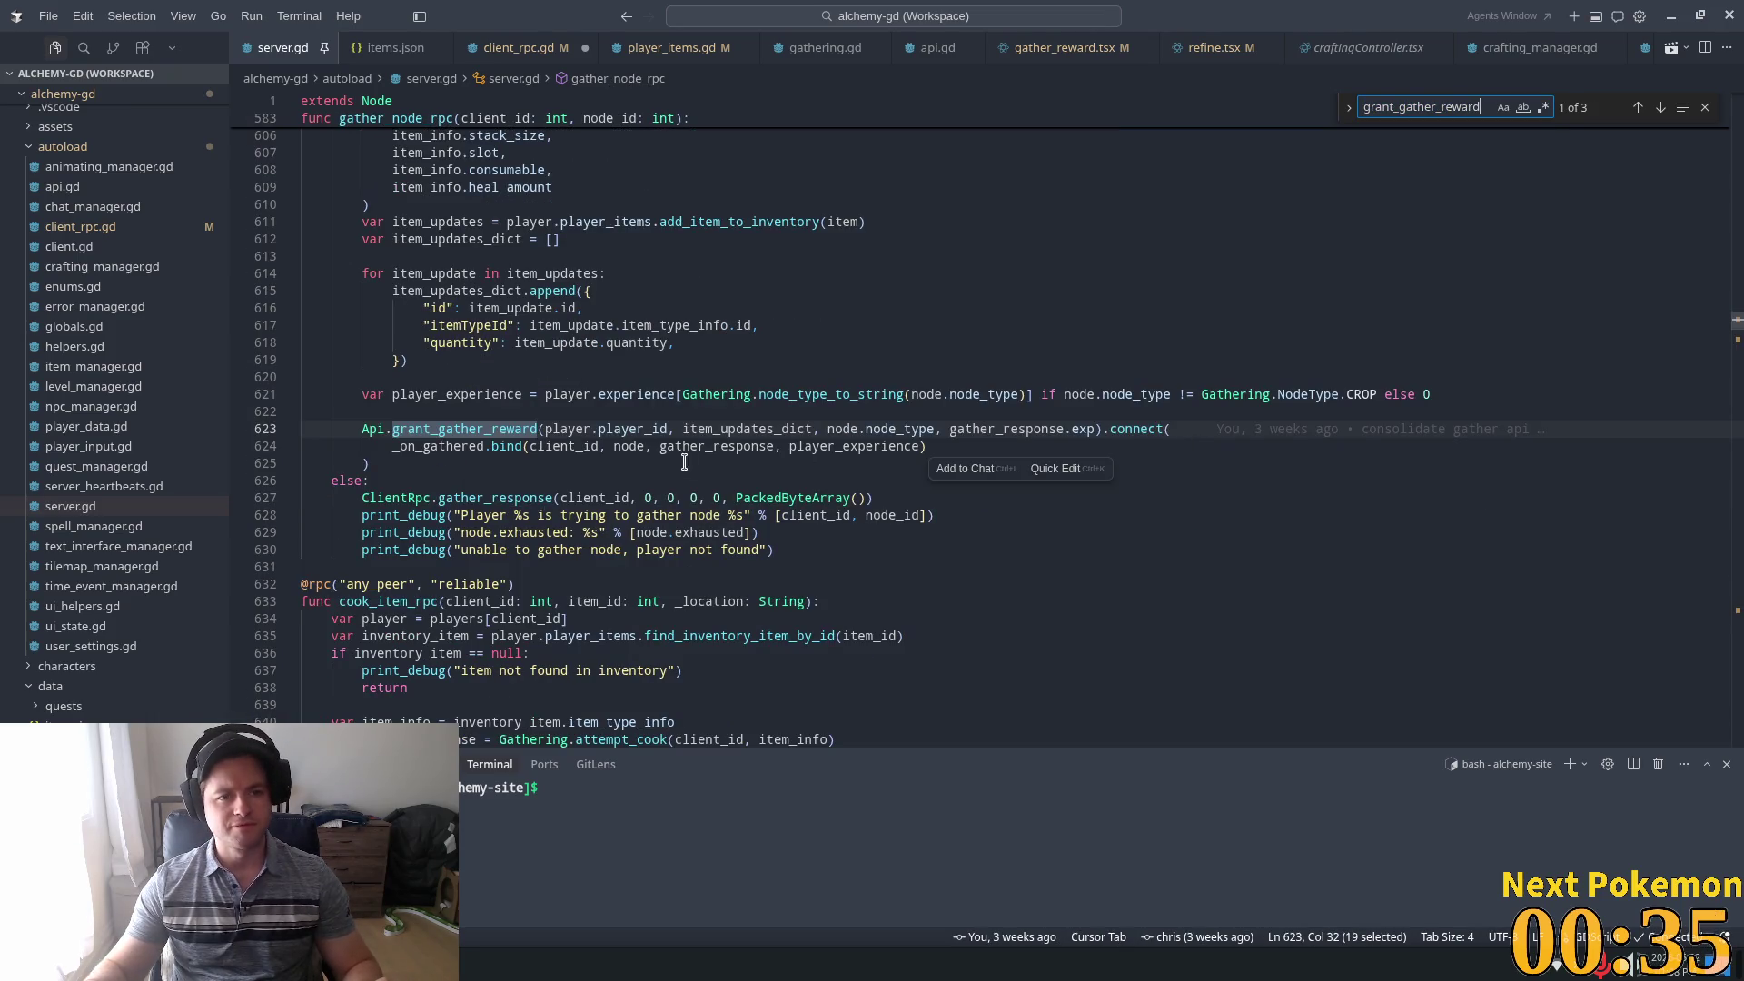
pyautogui.scroll(-2, 625, 440)
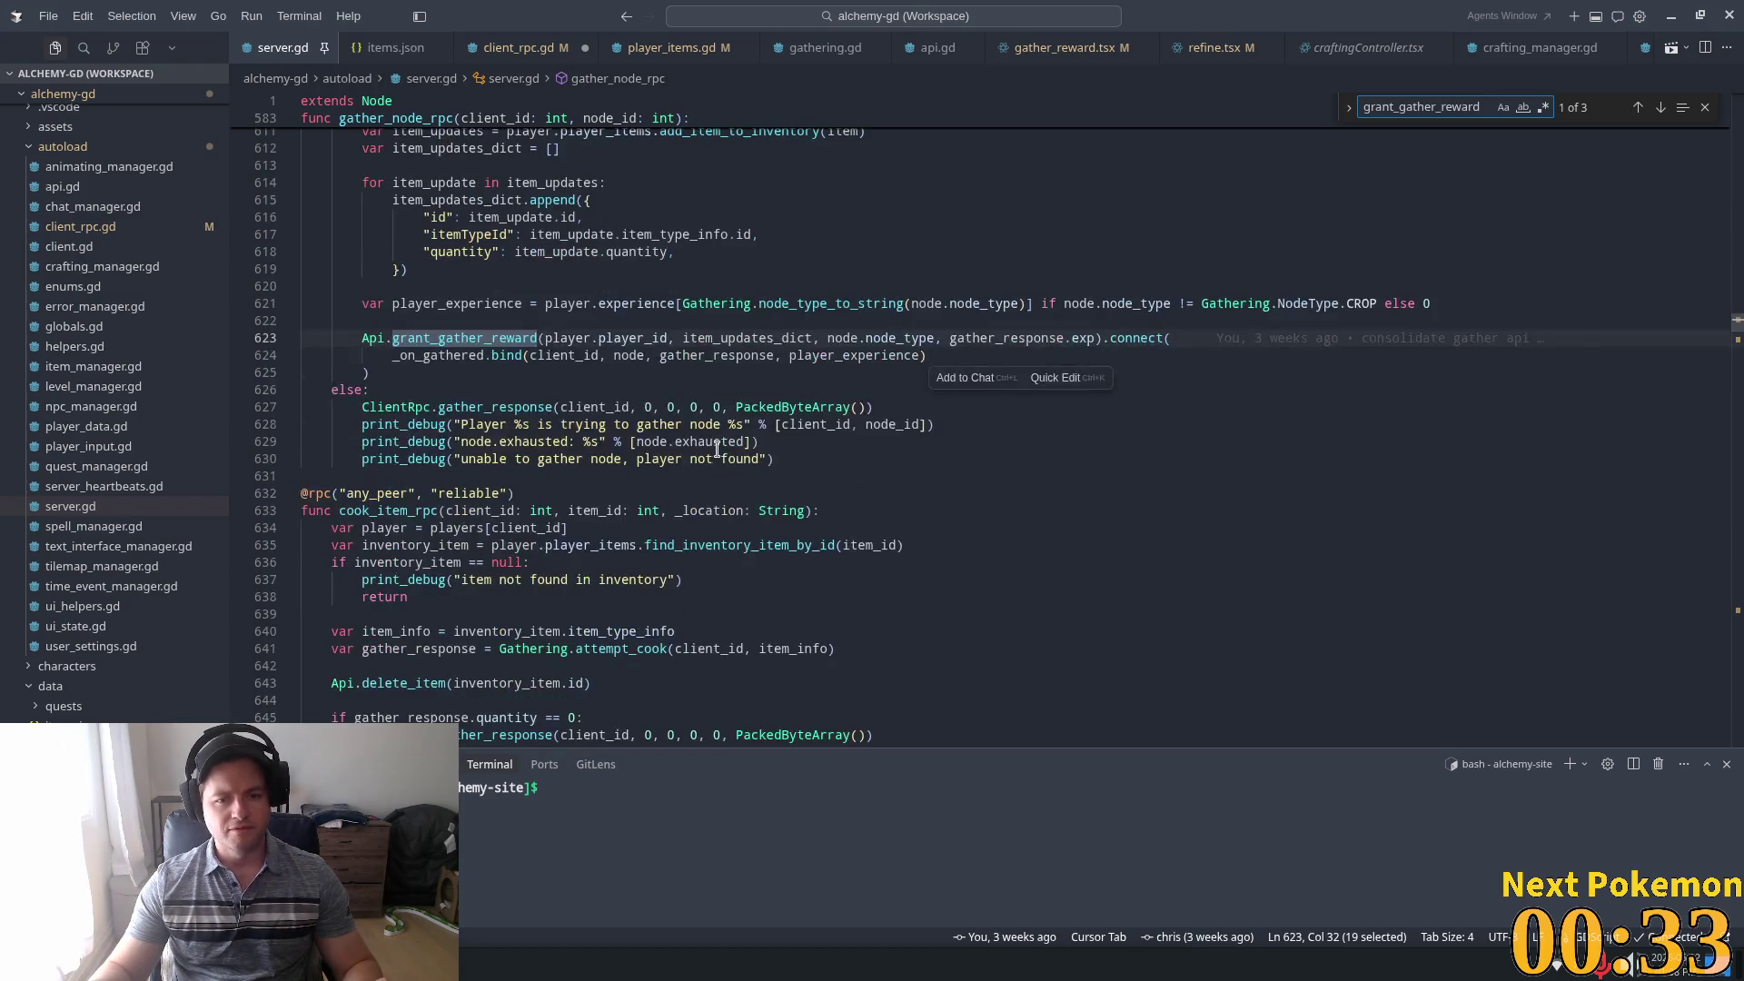
pyautogui.click(481, 355)
pyautogui.keyDown('ctrl'); pyautogui.click(468, 355); pyautogui.keyUp('ctrl')
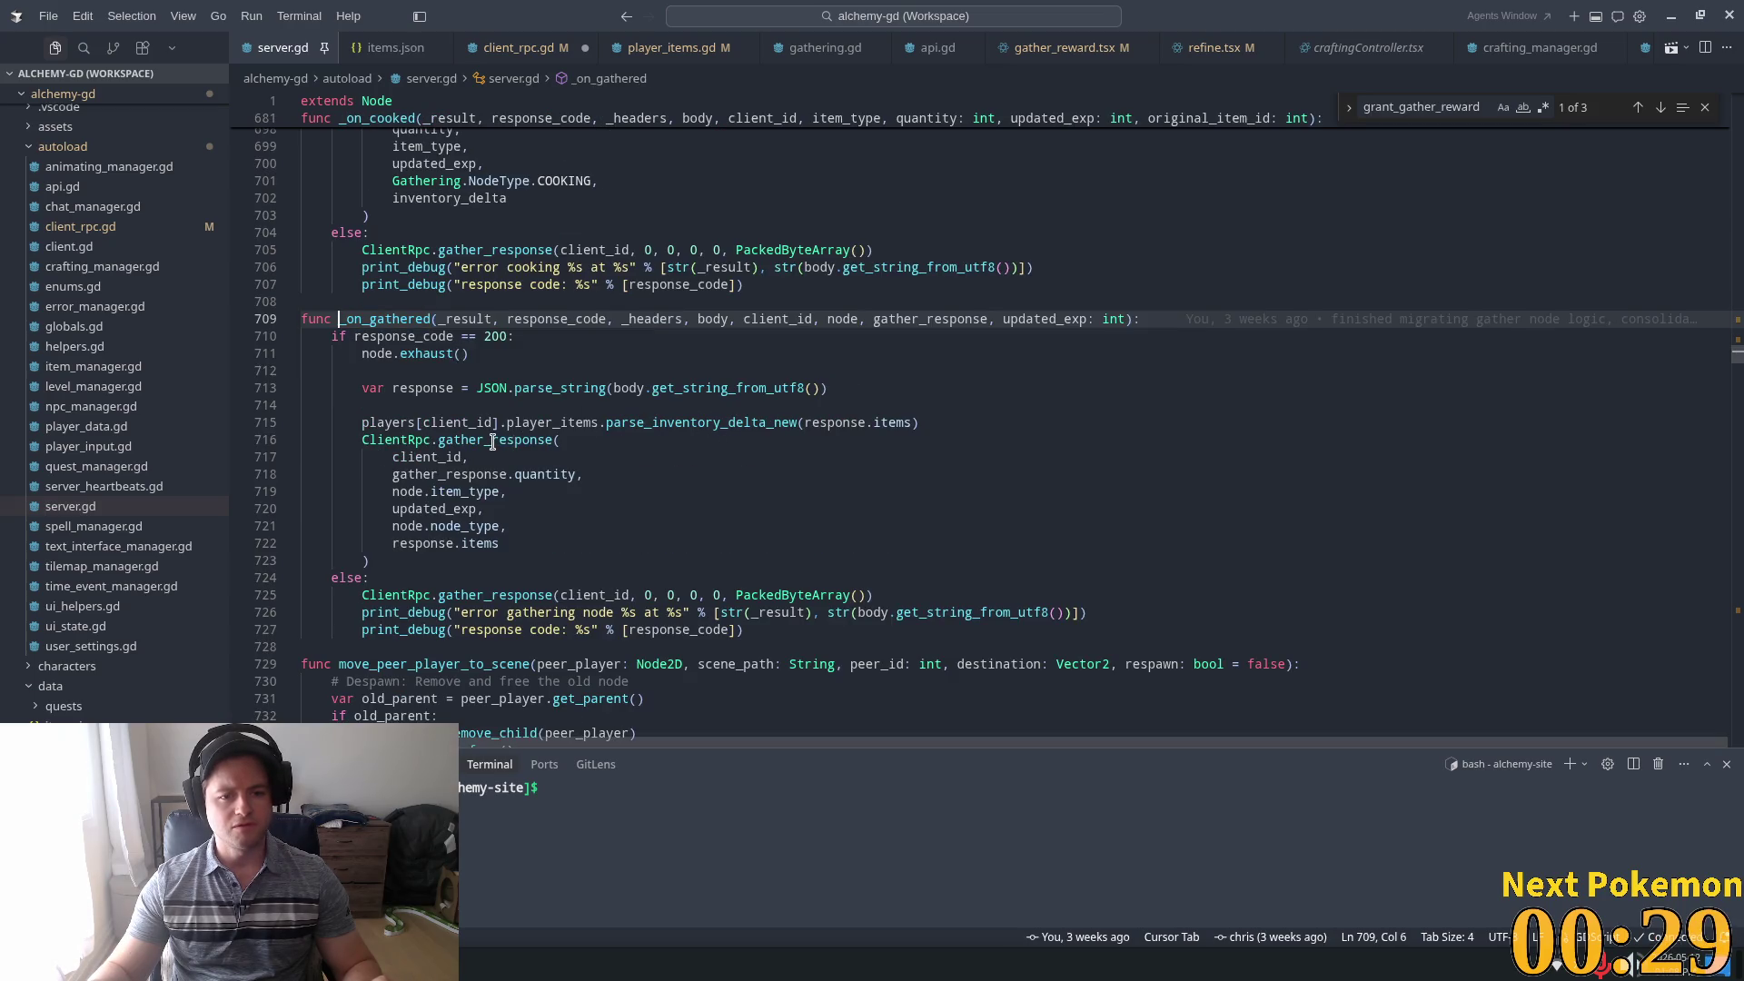
pyautogui.click(403, 388)
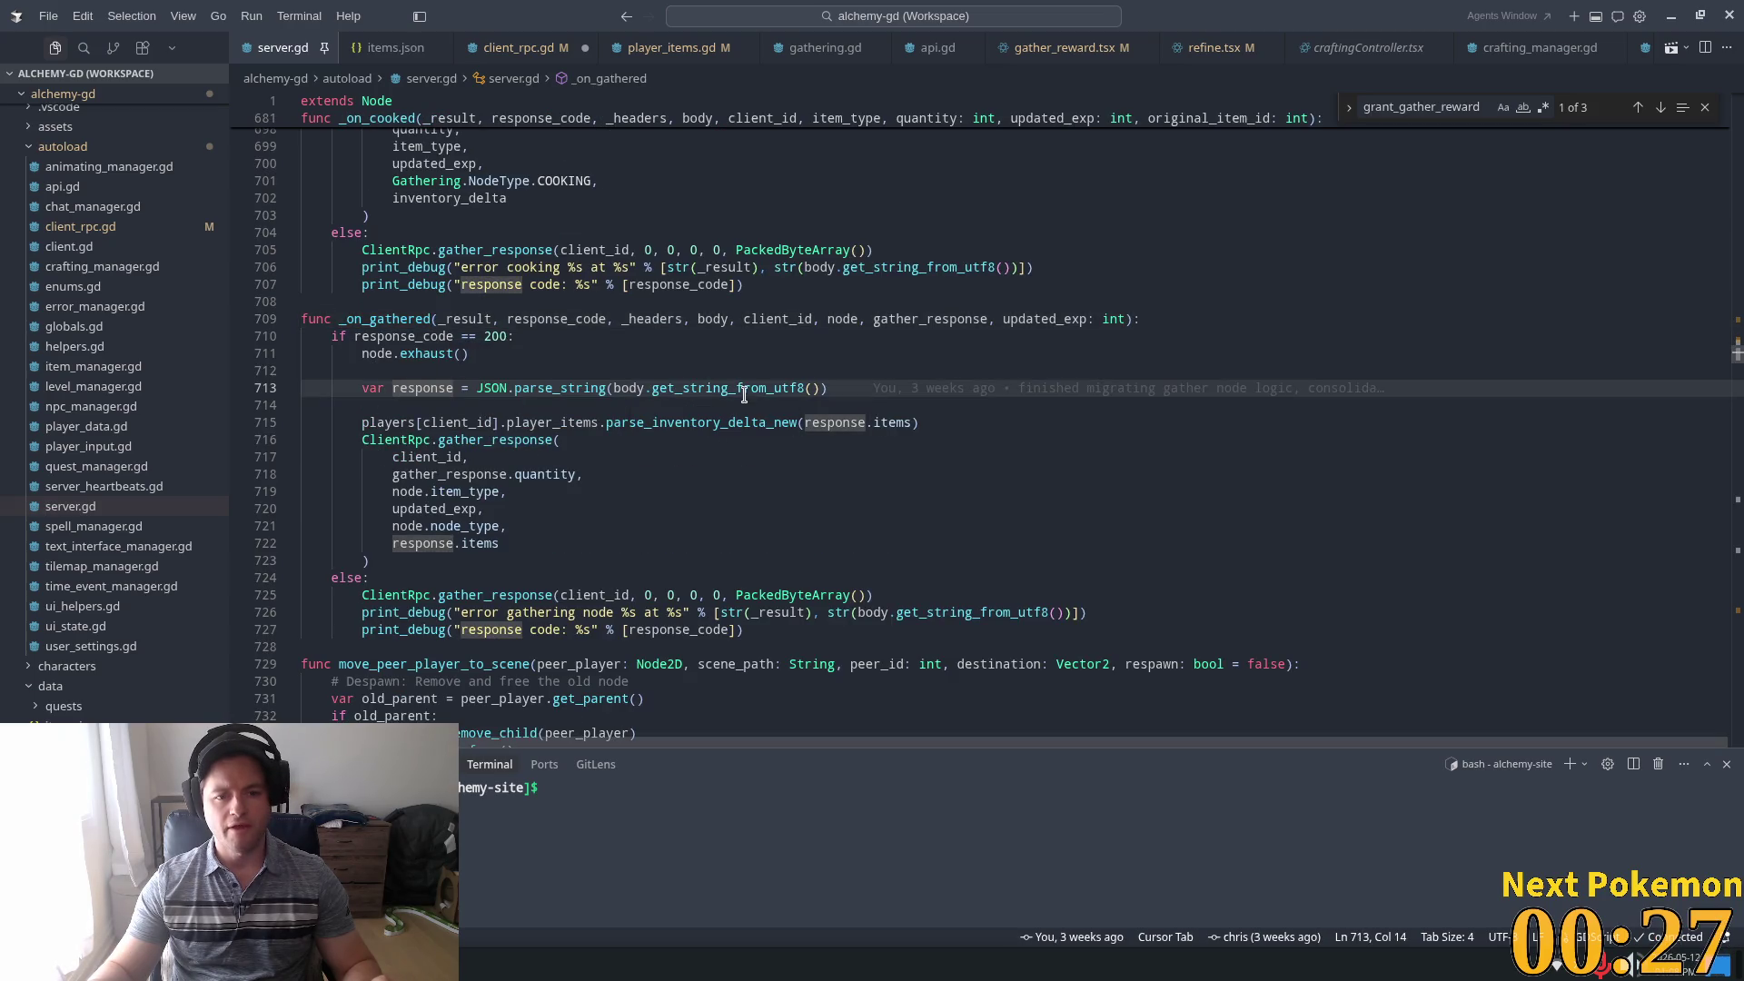
pyautogui.doubleClick(680, 422)
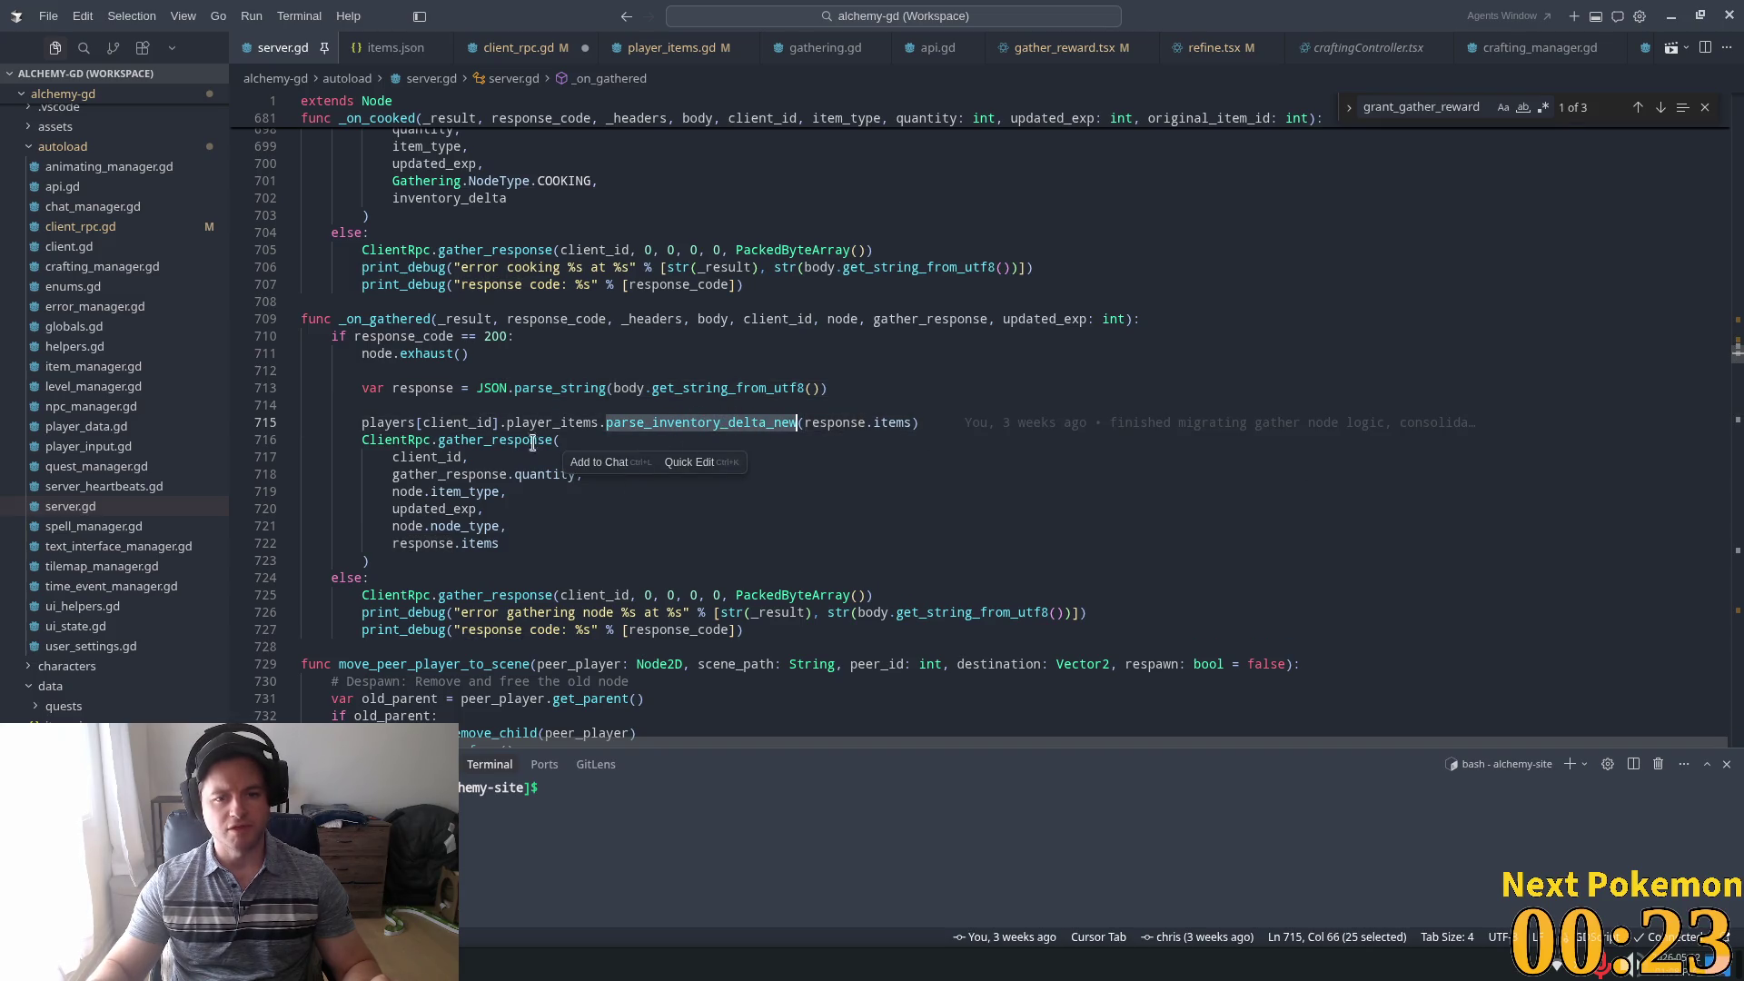
# Check items_to_update in client_rpc.gd's crafting handler, then open the PlayerItems class documentation from server.gd
pyautogui.click(547, 40)
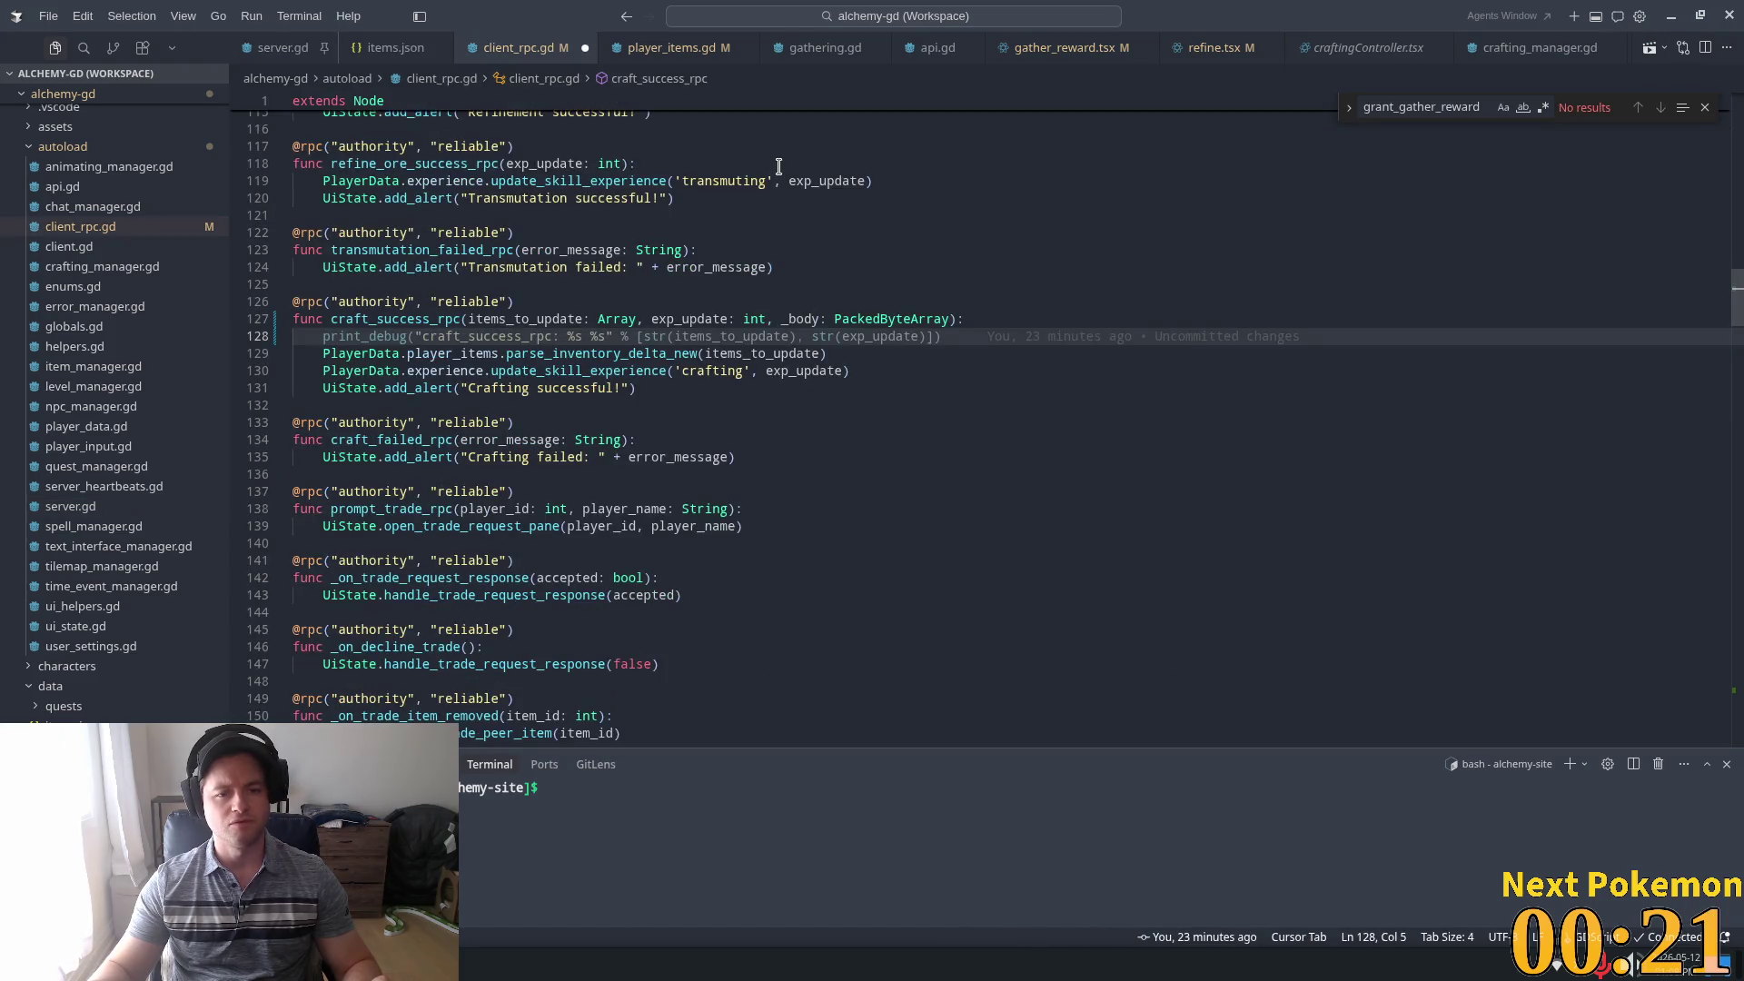
pyautogui.doubleClick(760, 353)
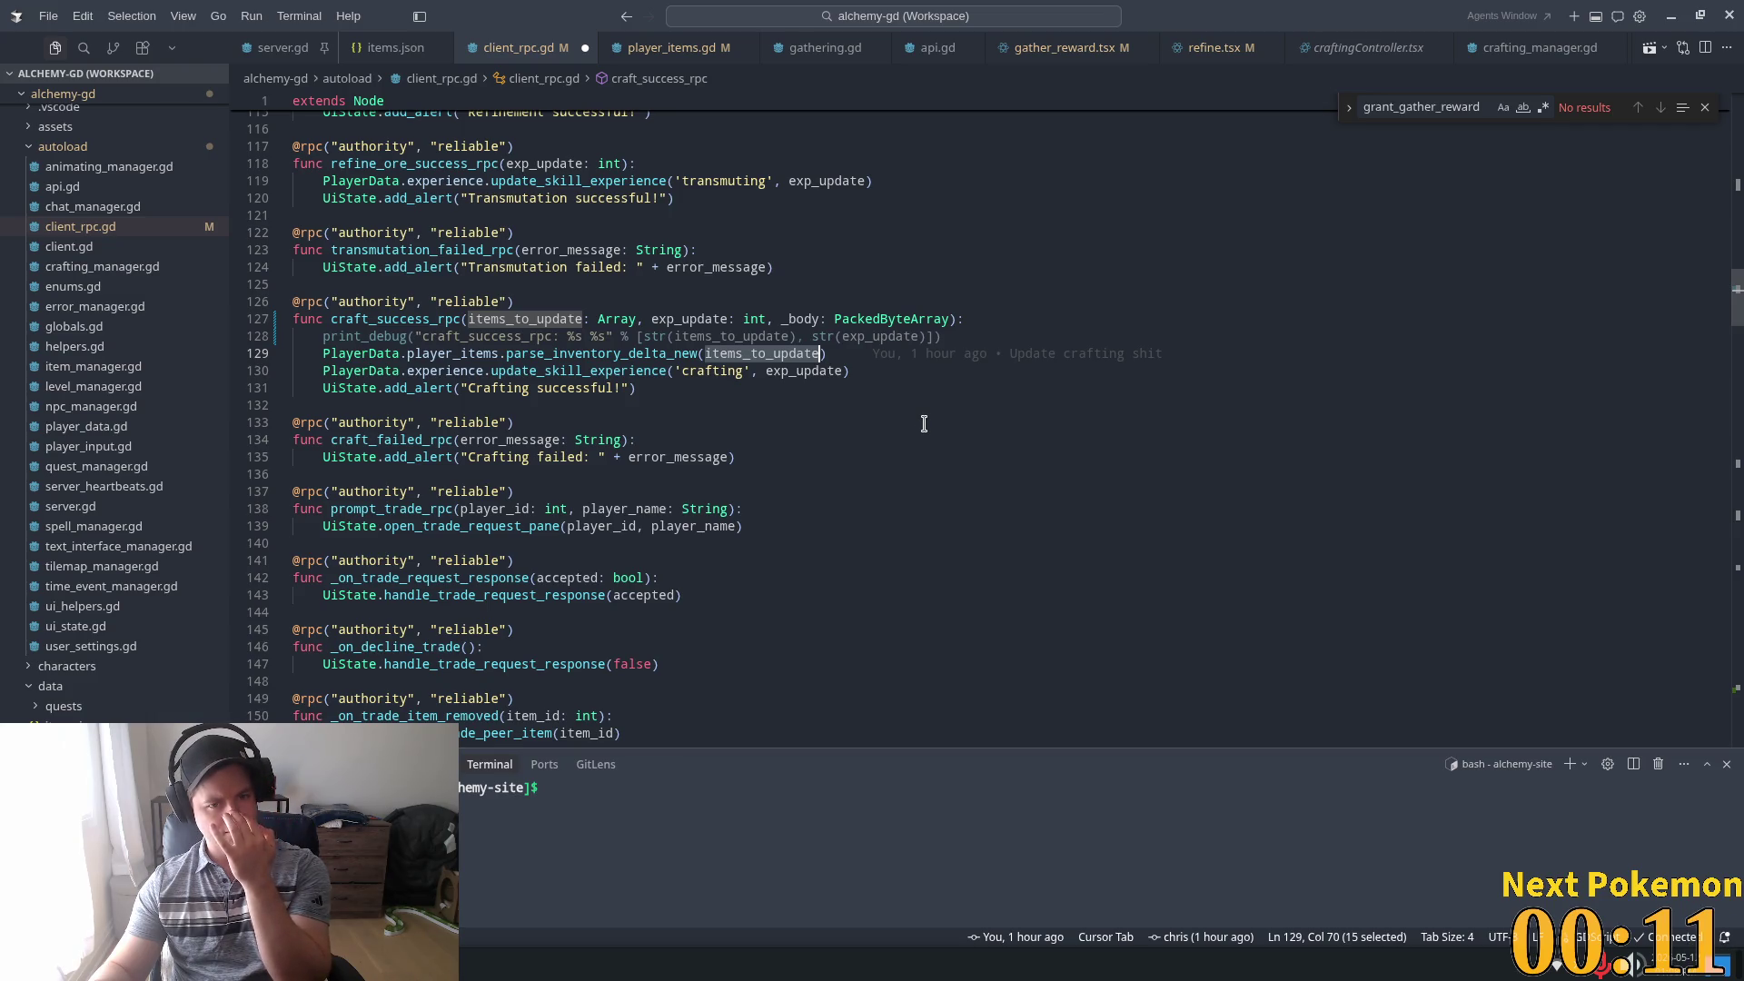
pyautogui.moveTo(623, 345)
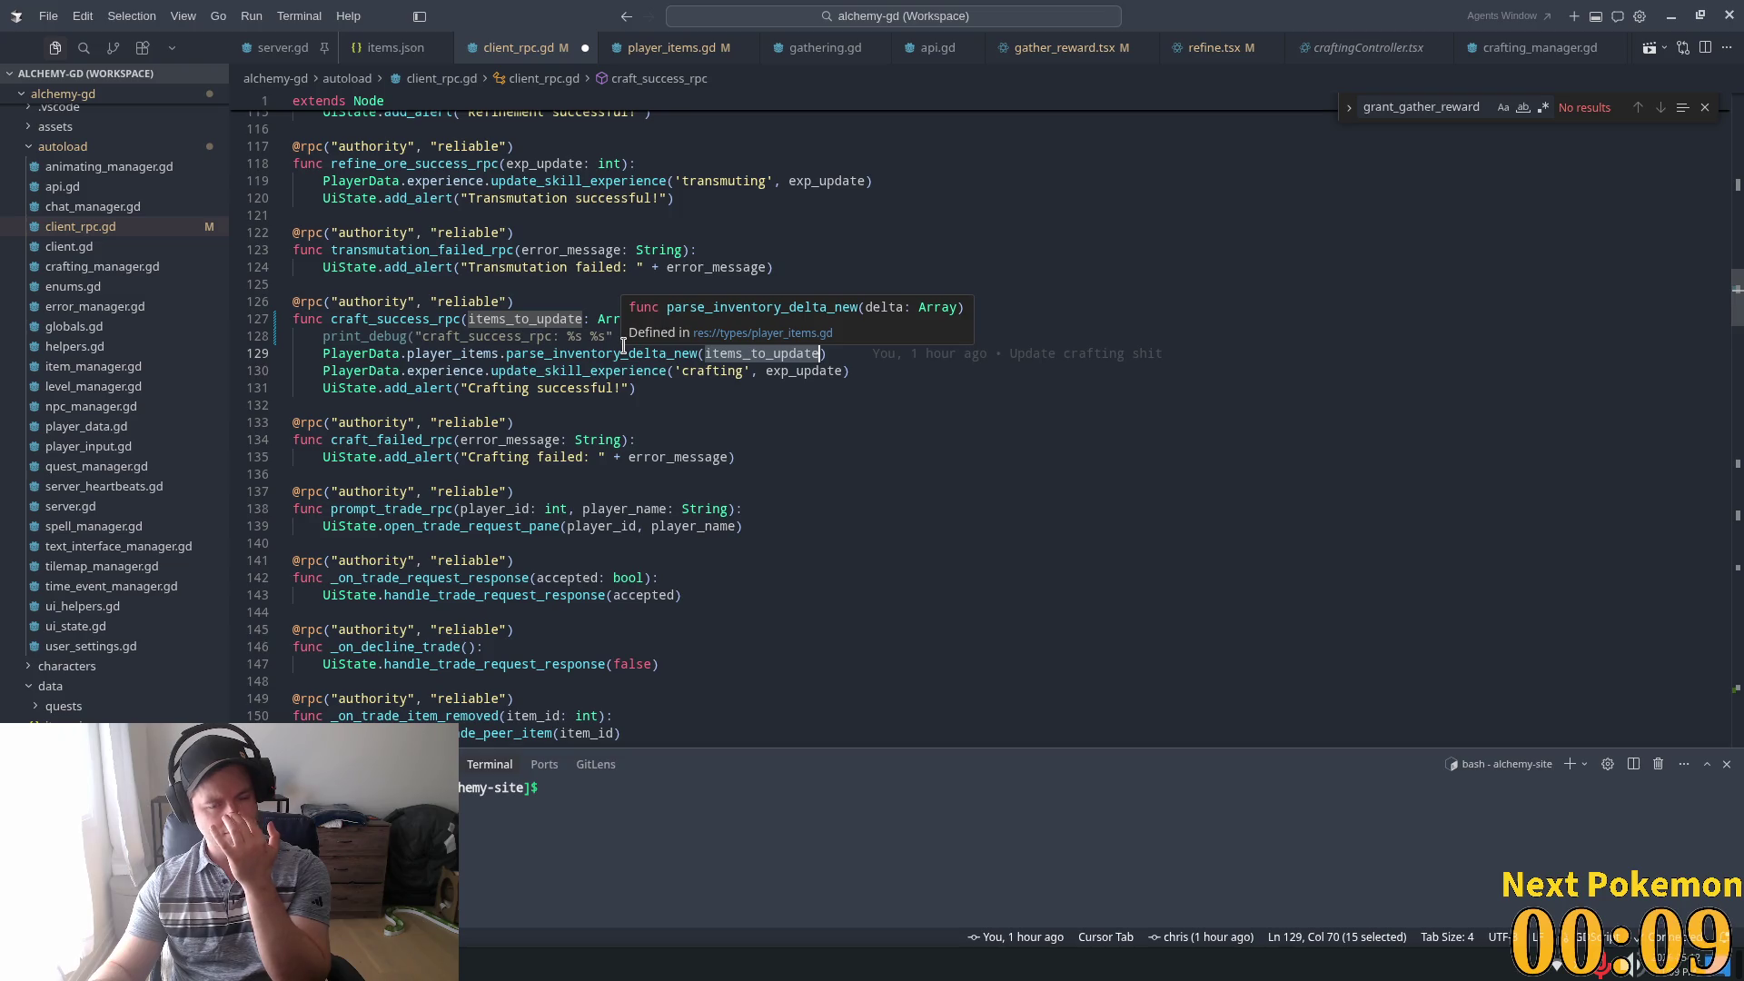
pyautogui.hotkey('ctrl', 'Tab')
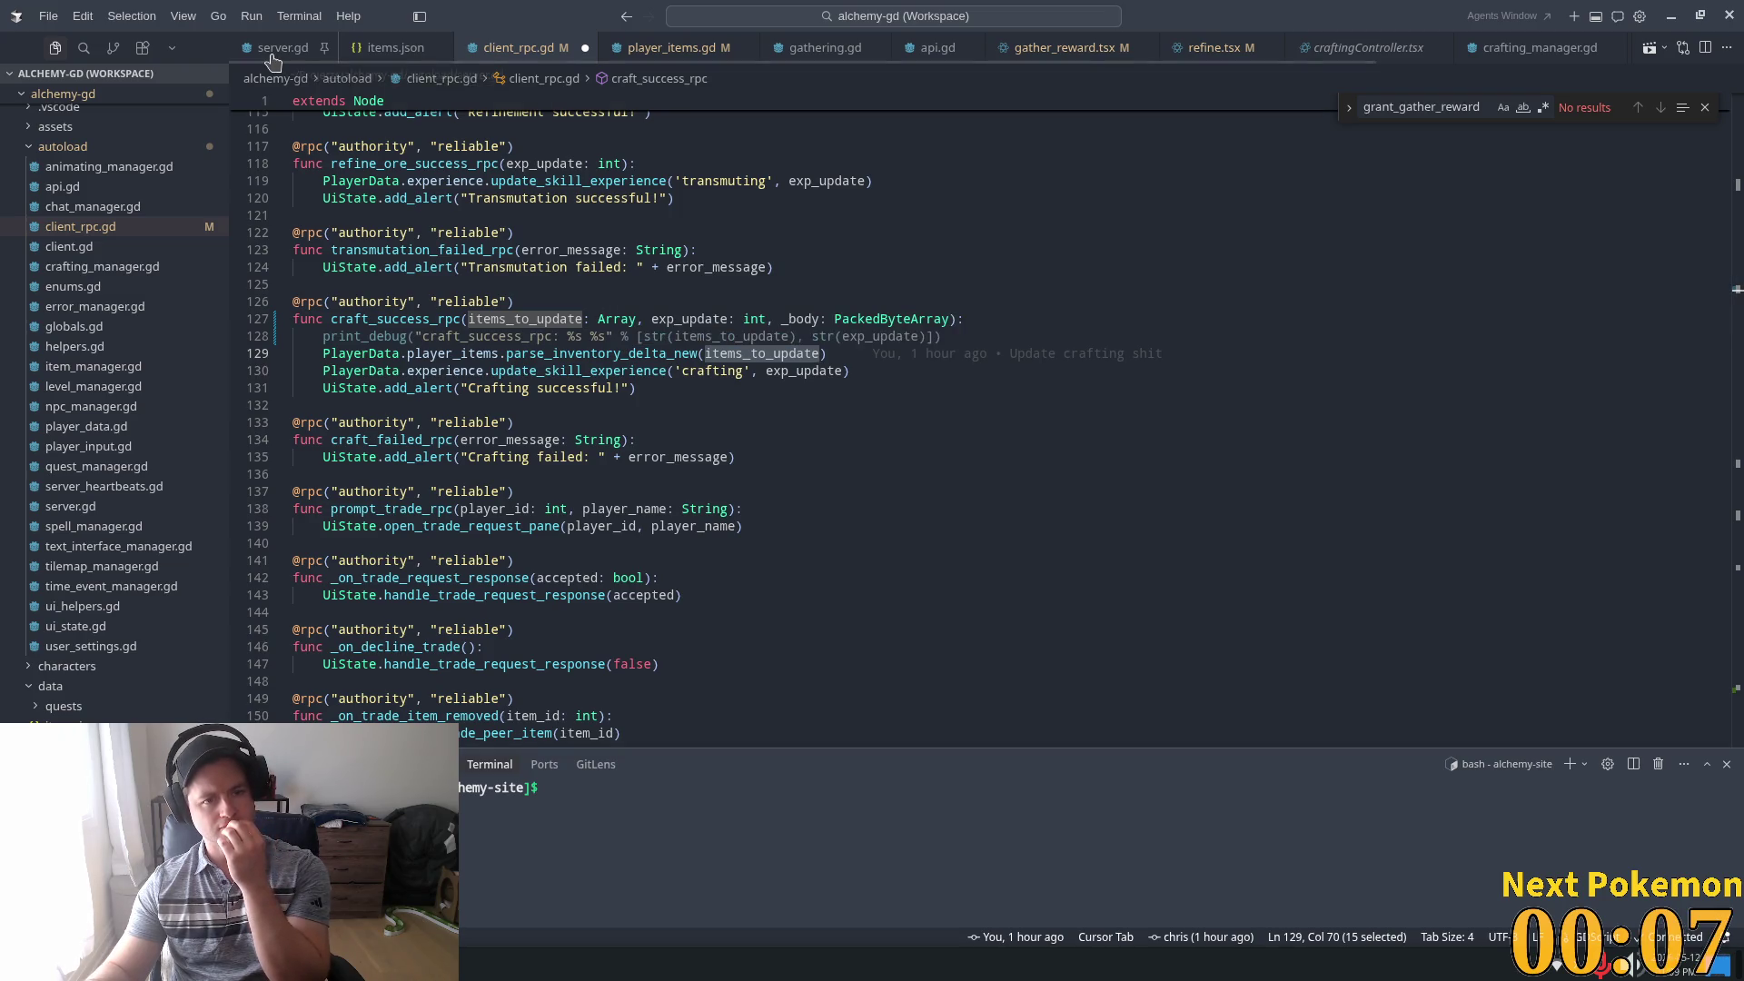
pyautogui.moveTo(605, 380)
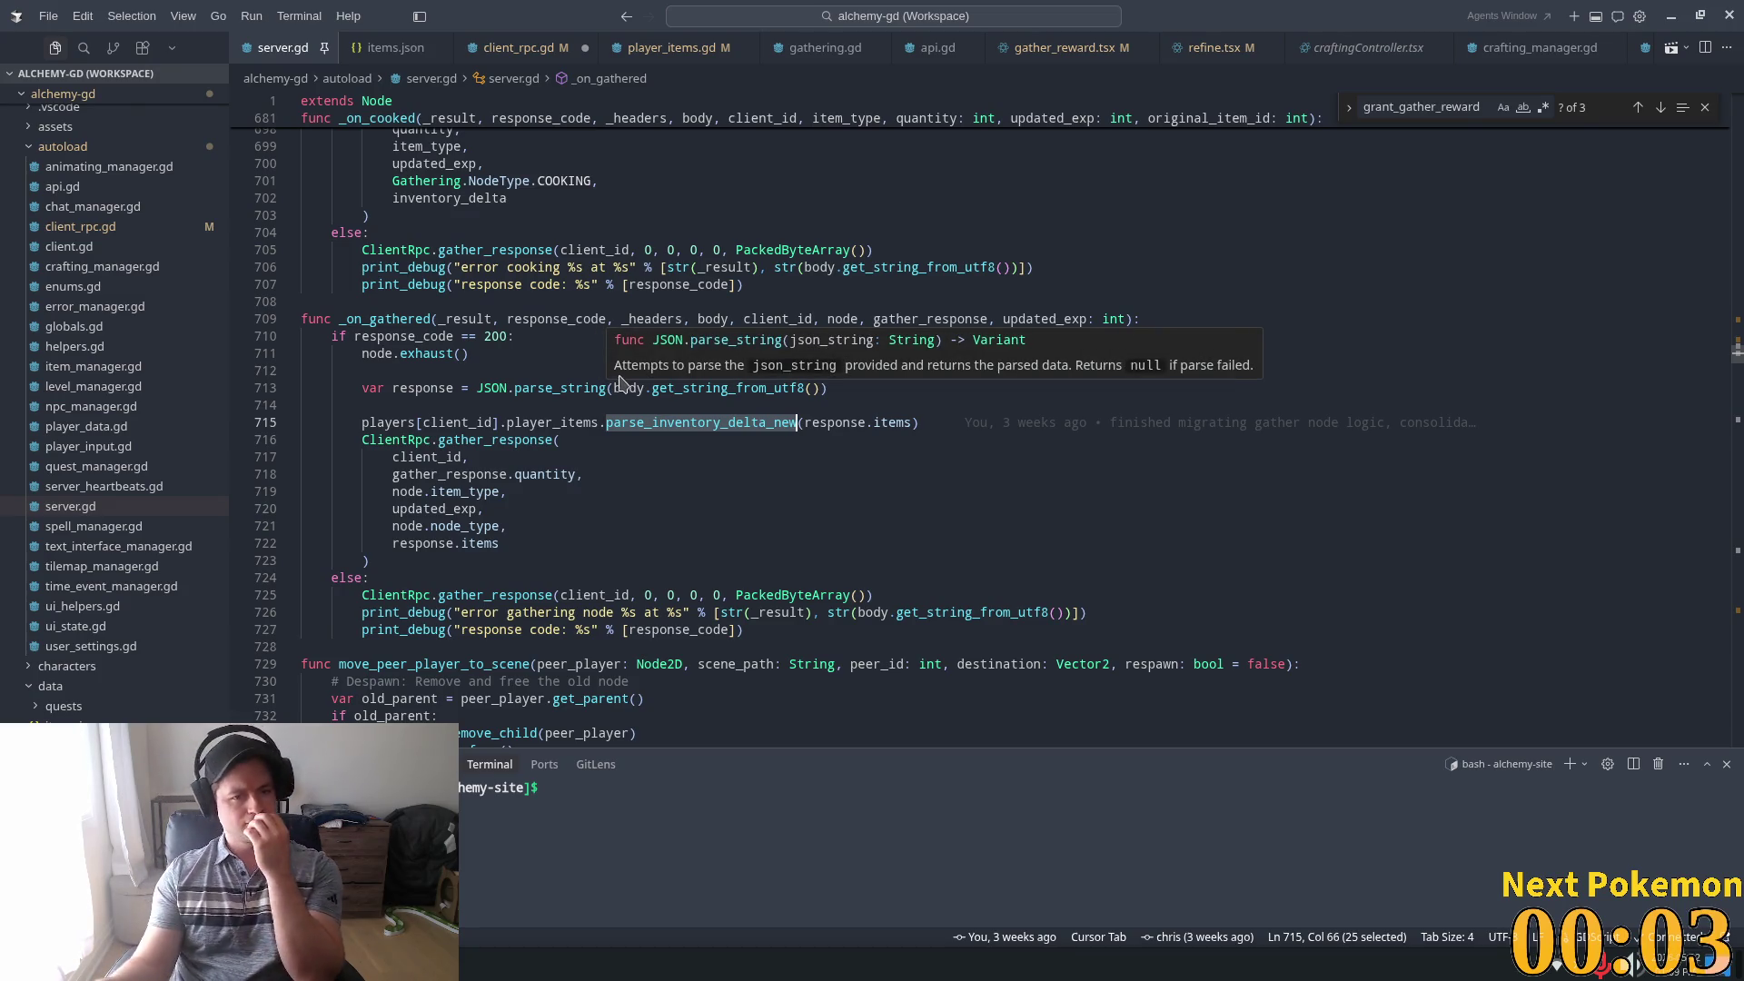
pyautogui.moveTo(647, 418)
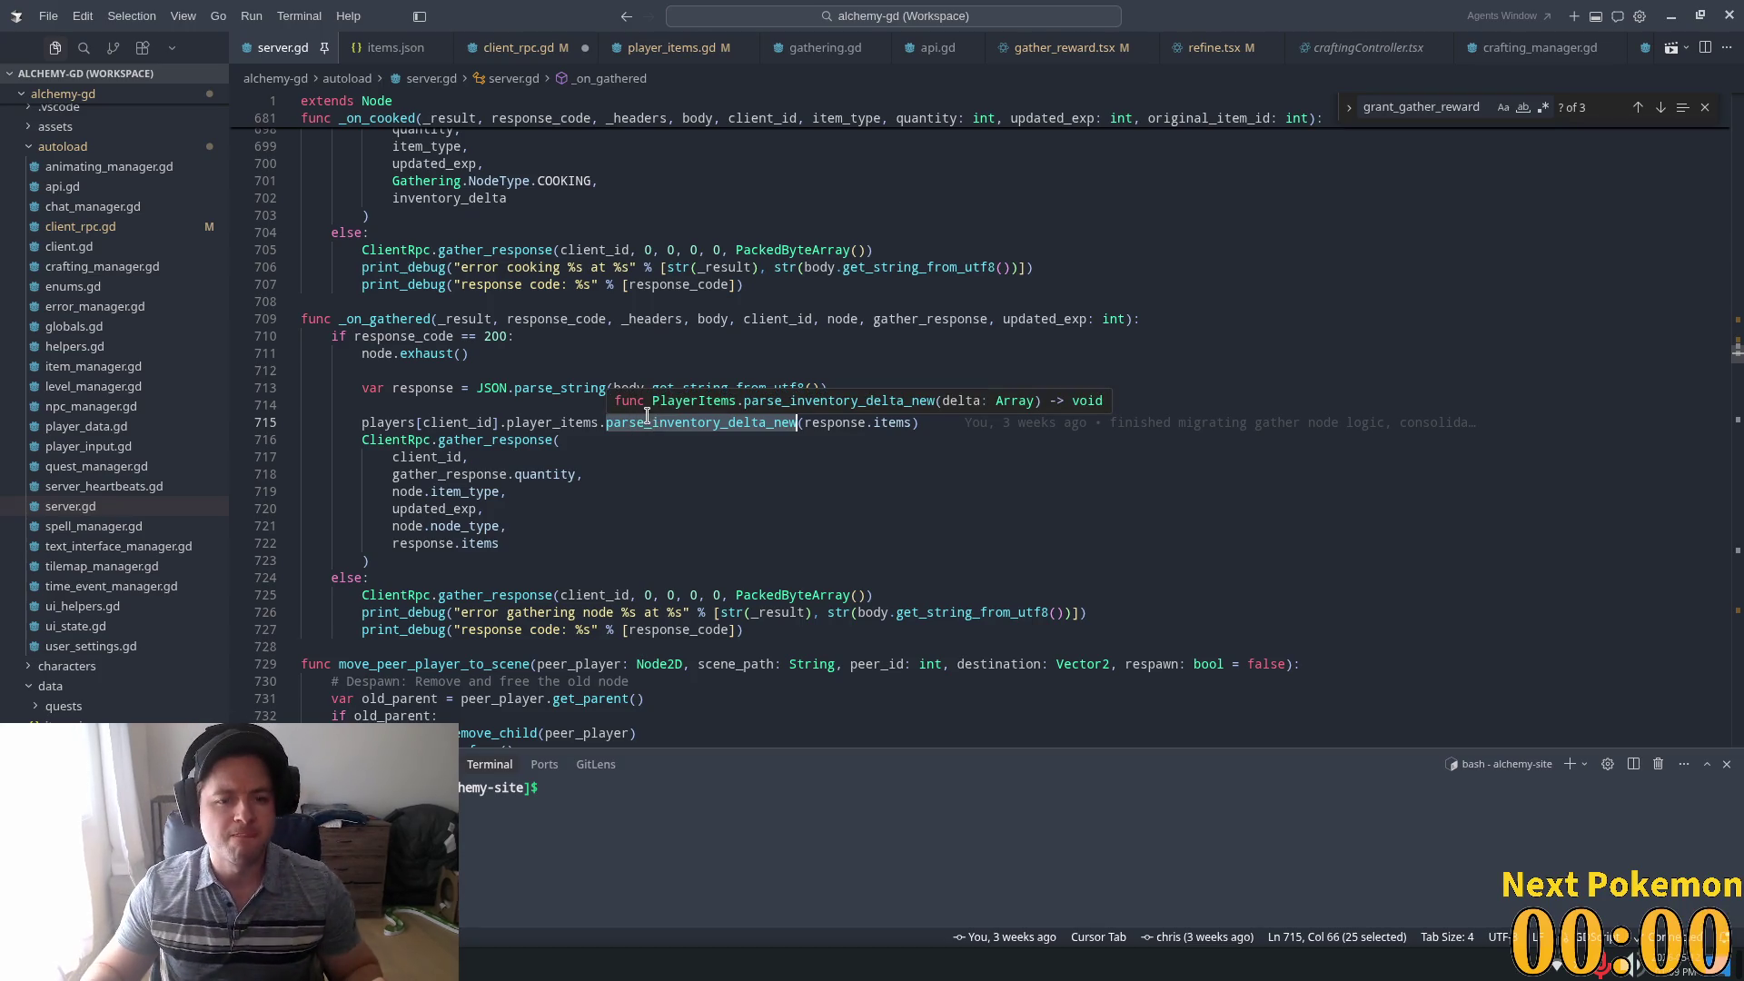
pyautogui.keyDown('ctrl'); pyautogui.click(662, 421); pyautogui.keyUp('ctrl')
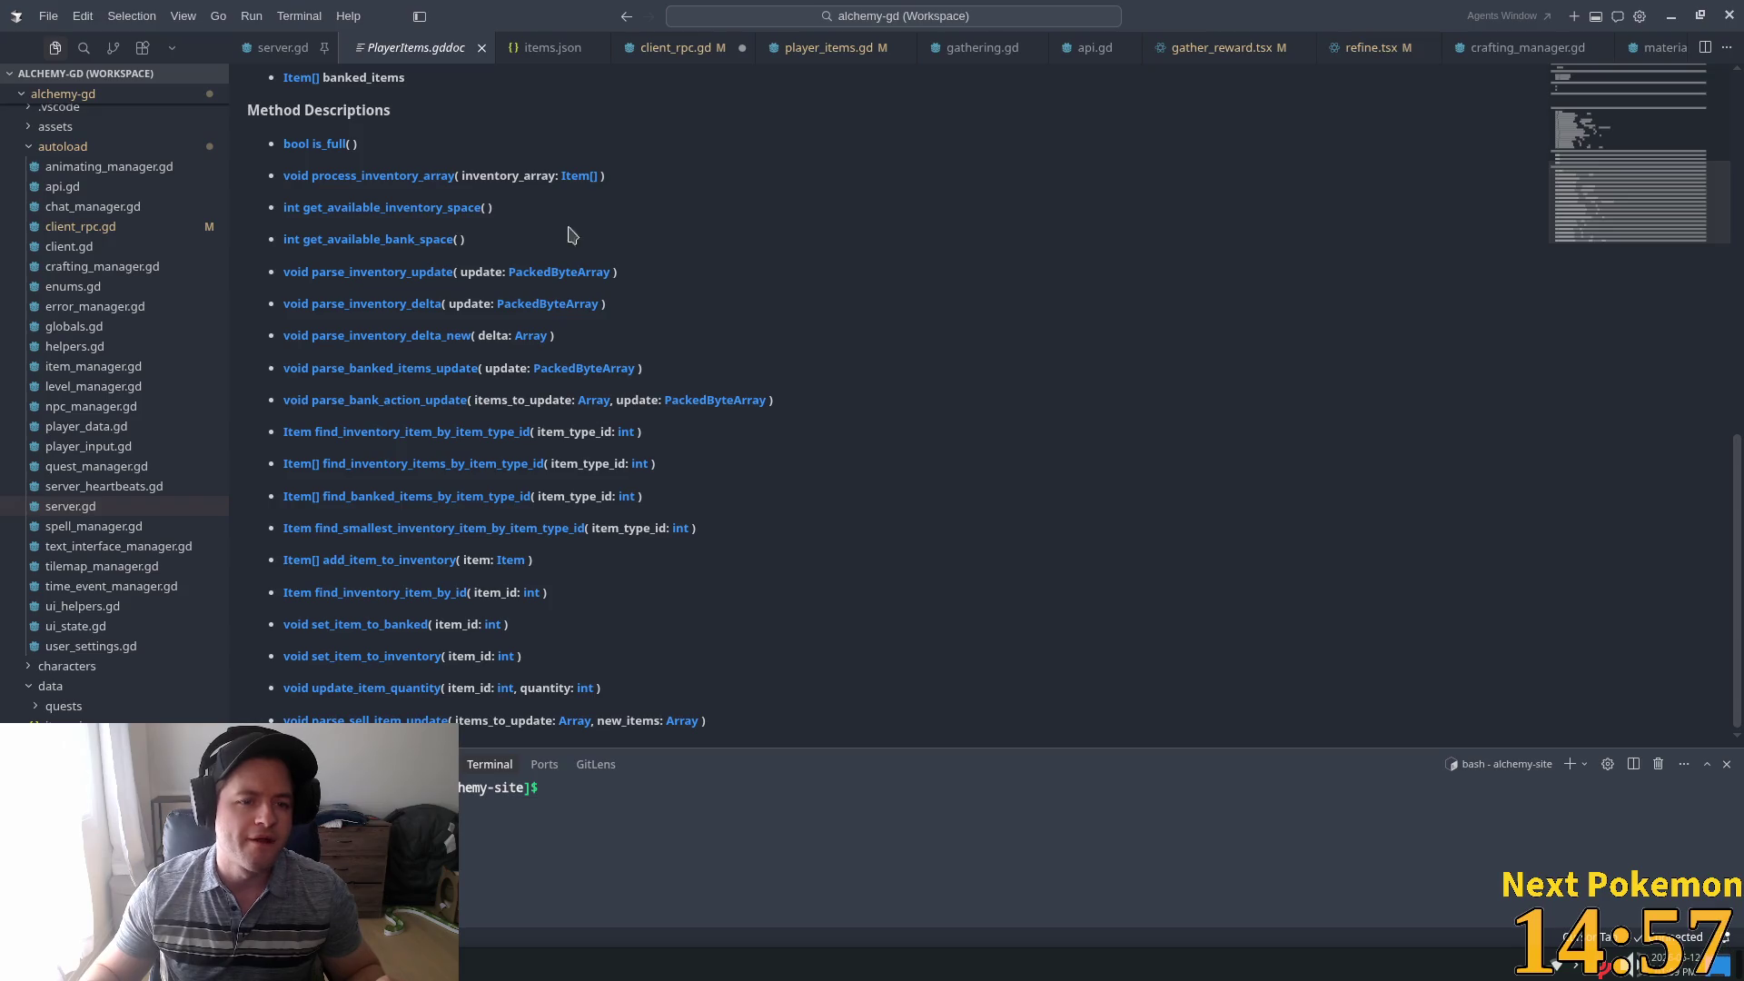
# Close the PlayerItems docs and go to parse_inventory_delta_new's definition from the line 715 call
pyautogui.click(482, 48)
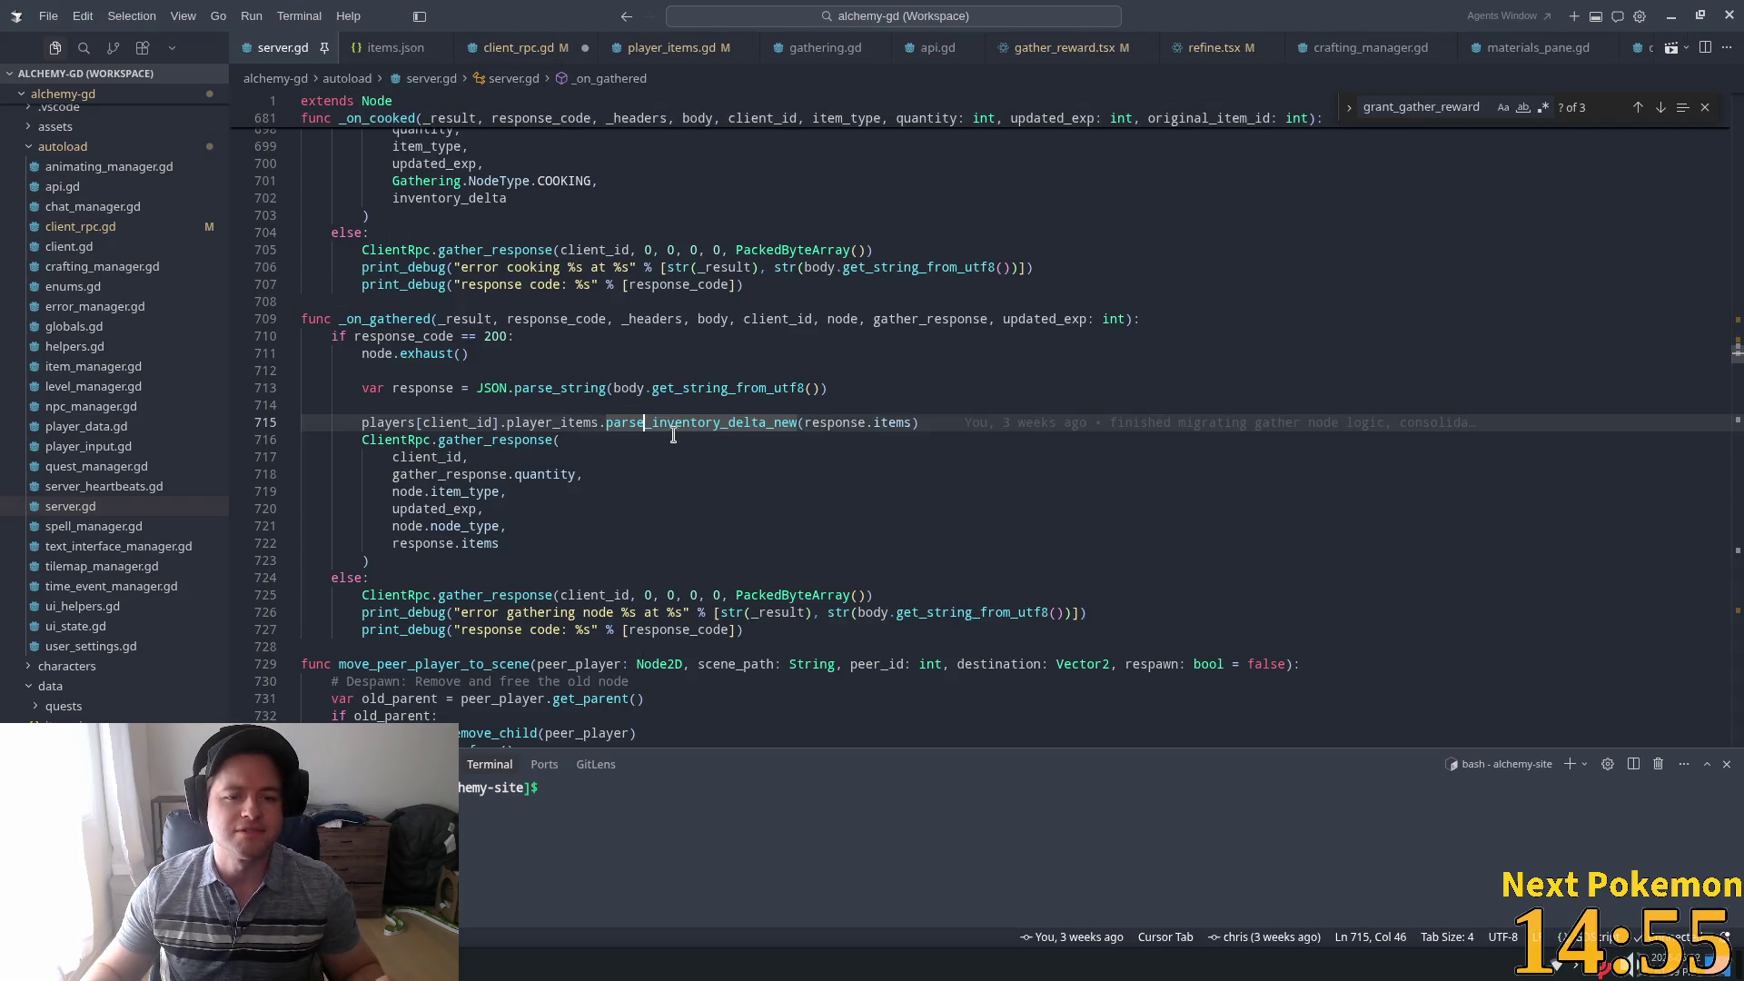
pyautogui.click(586, 423)
pyautogui.tripleClick(586, 423)
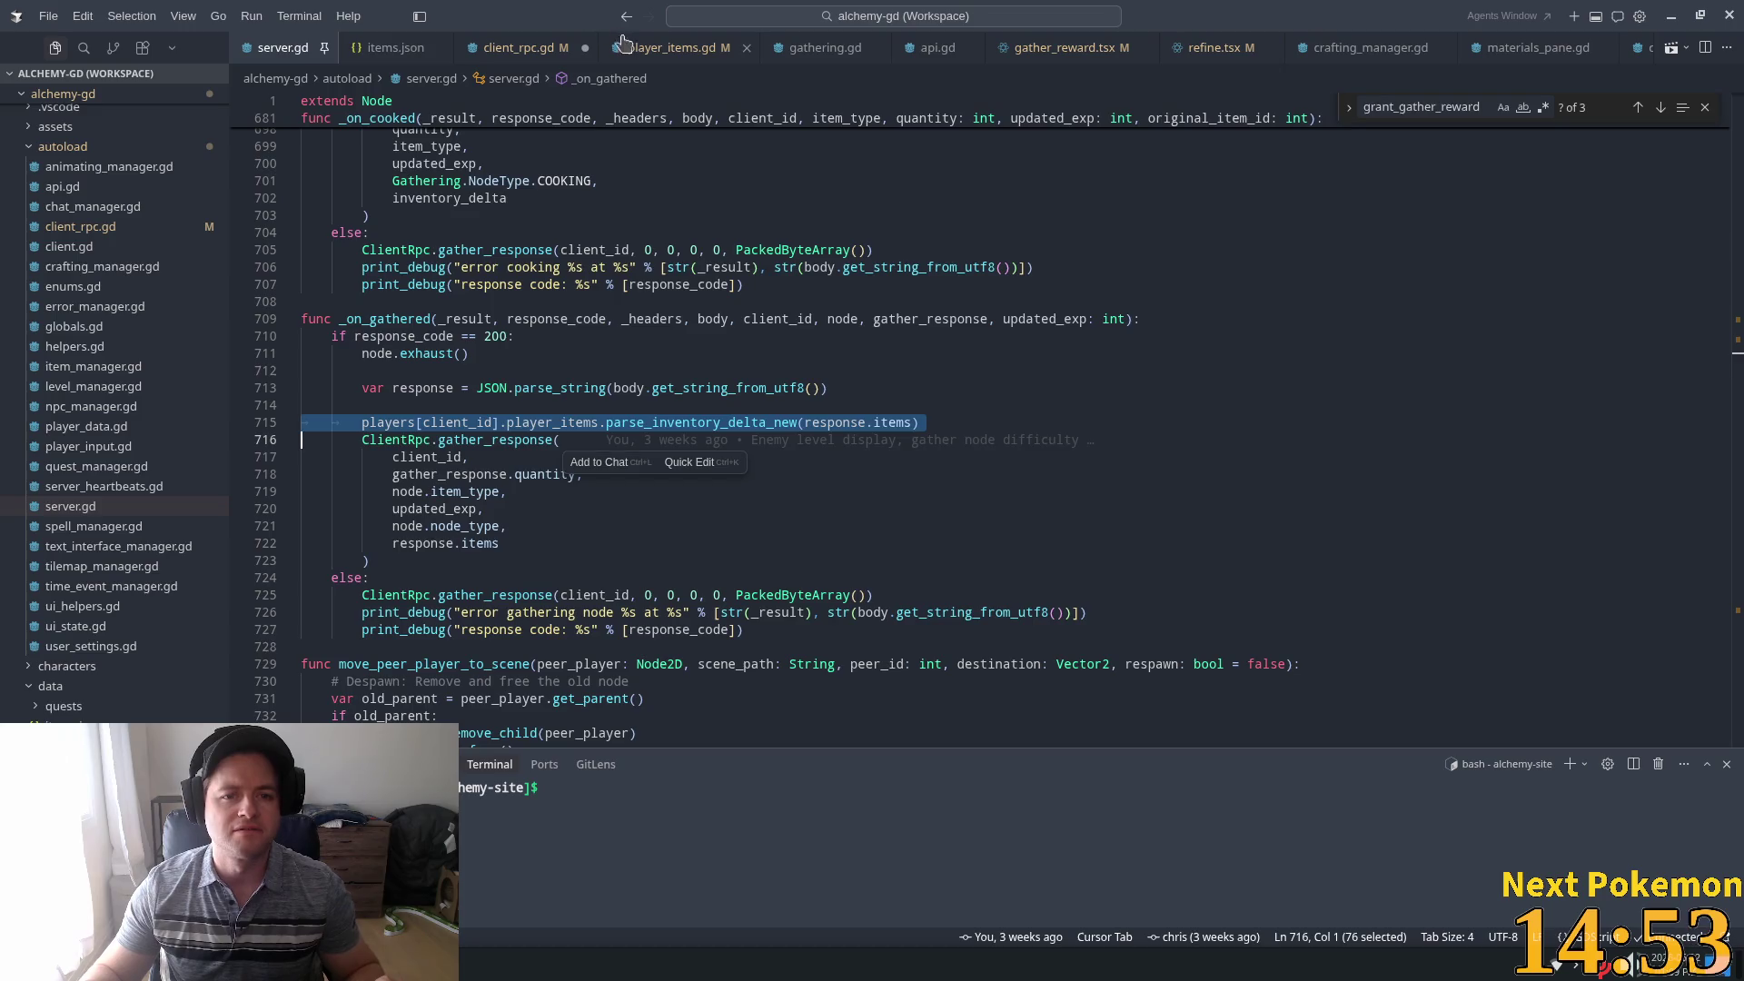
pyautogui.keyDown('ctrl'); pyautogui.click(700, 423); pyautogui.keyUp('ctrl')
pyautogui.click(758, 197)
# Review parse_inventory_delta_new in player_items.gd, including the continue on line 102, then return to client_rpc.gd
pyautogui.click(446, 322)
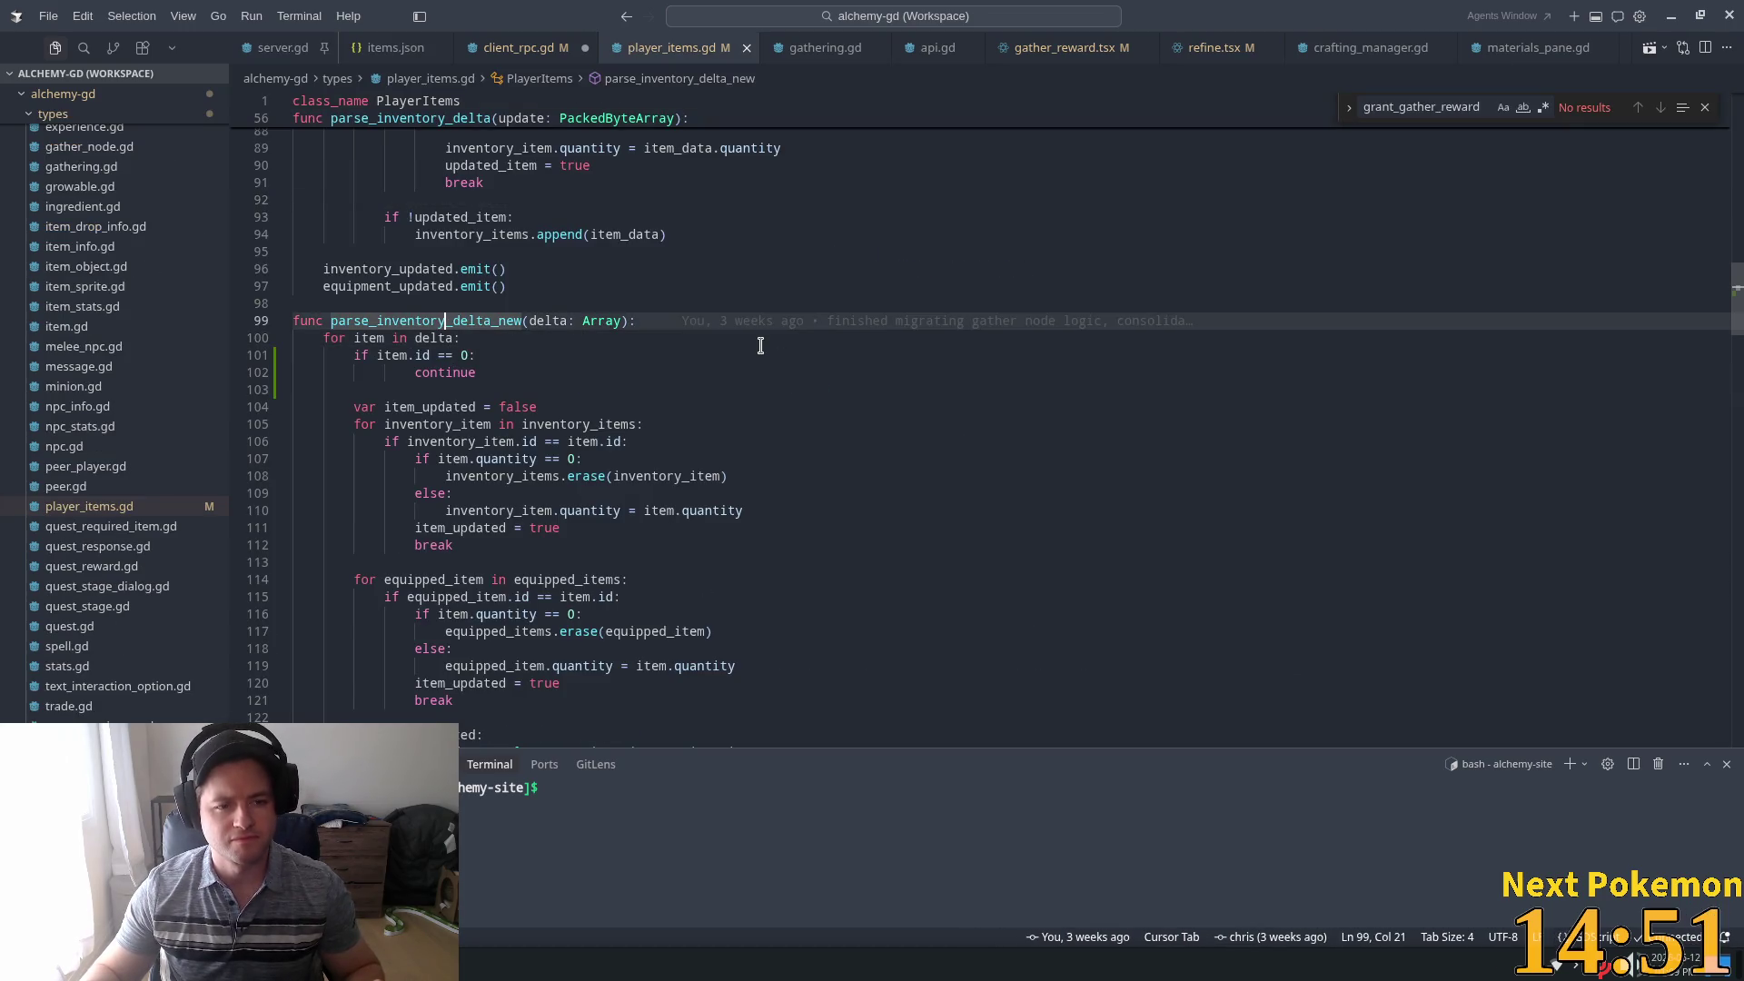
pyautogui.scroll(-3, 749, 350)
pyautogui.doubleClick(456, 238)
pyautogui.scroll(-2, 792, 336)
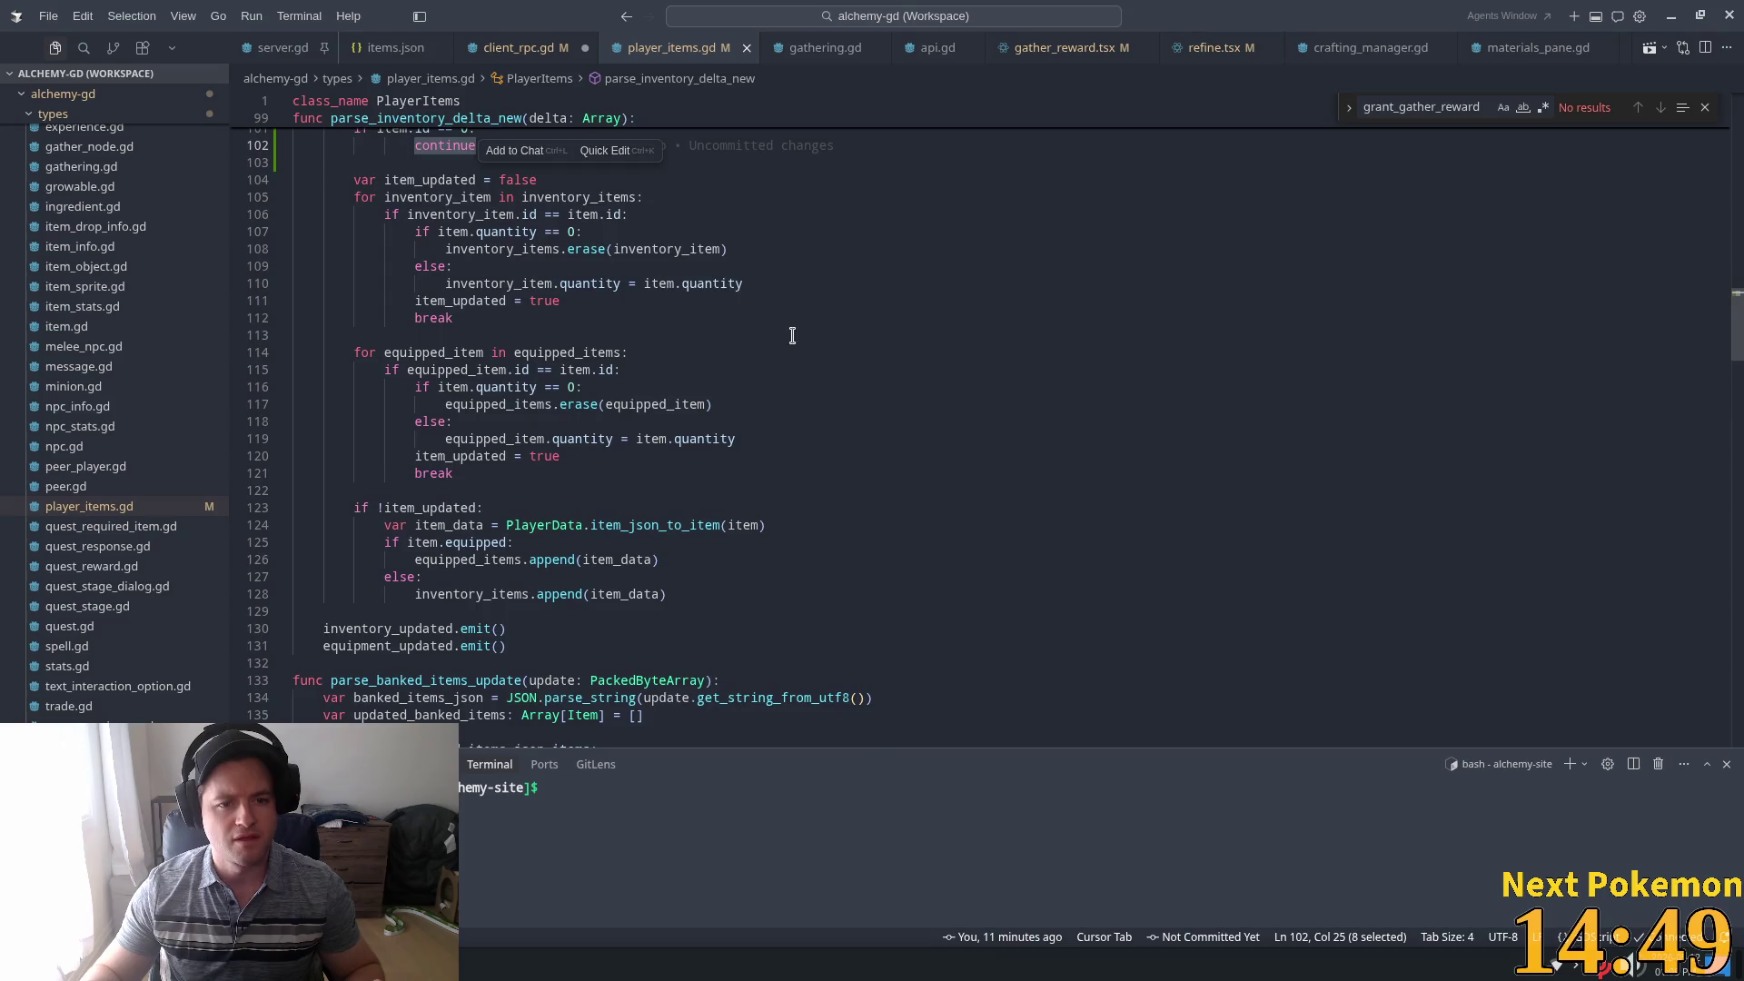
pyautogui.moveTo(498, 225)
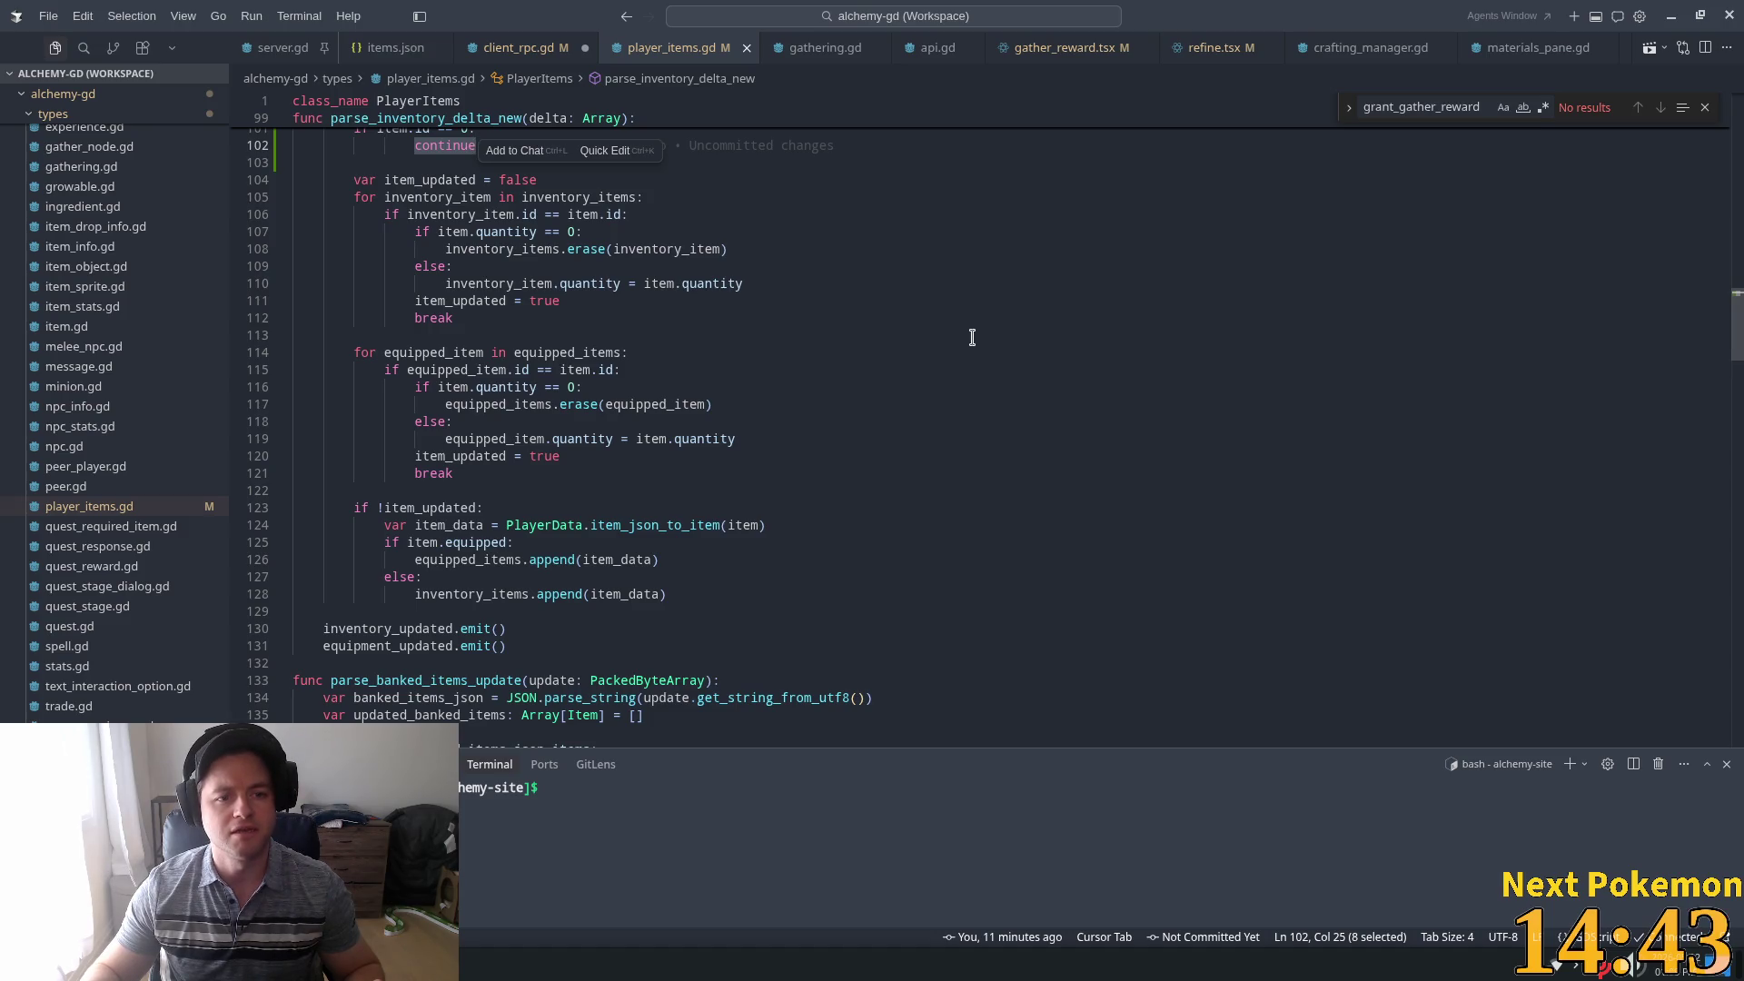
pyautogui.click(520, 48)
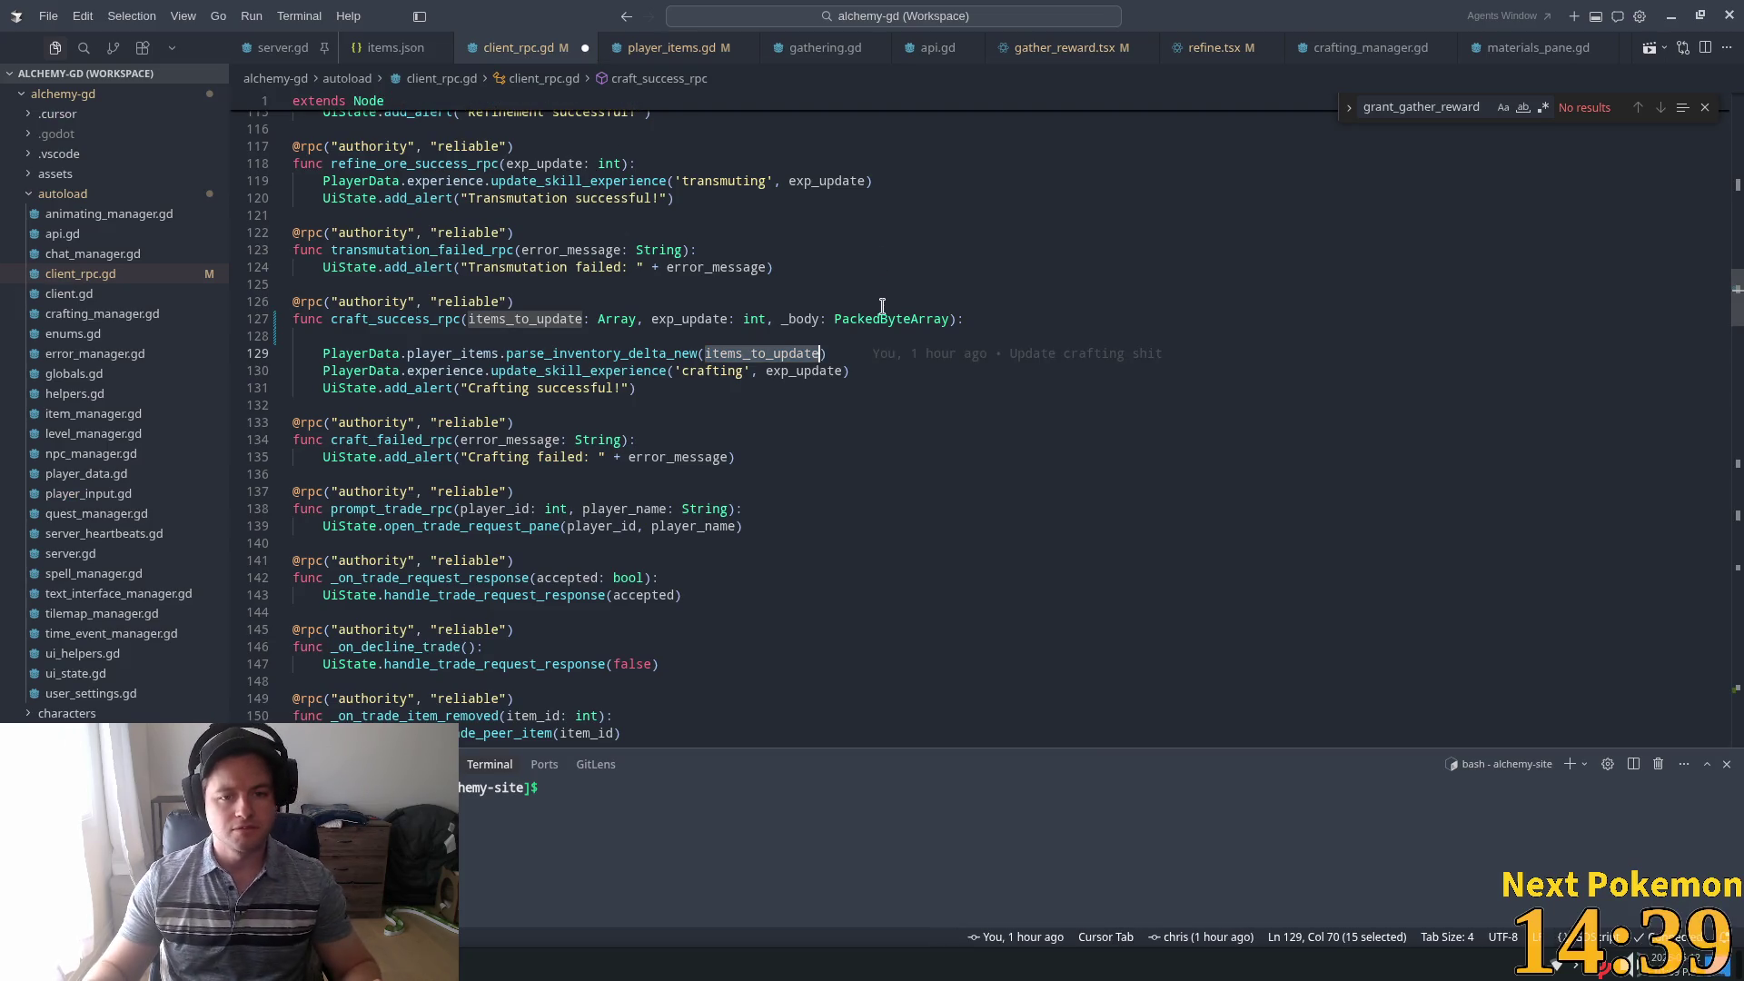
# Replace the debug print with var response = JSON.parse_string(body) in craft_success_rpc
pyautogui.click(589, 314)
pyautogui.press('Down')
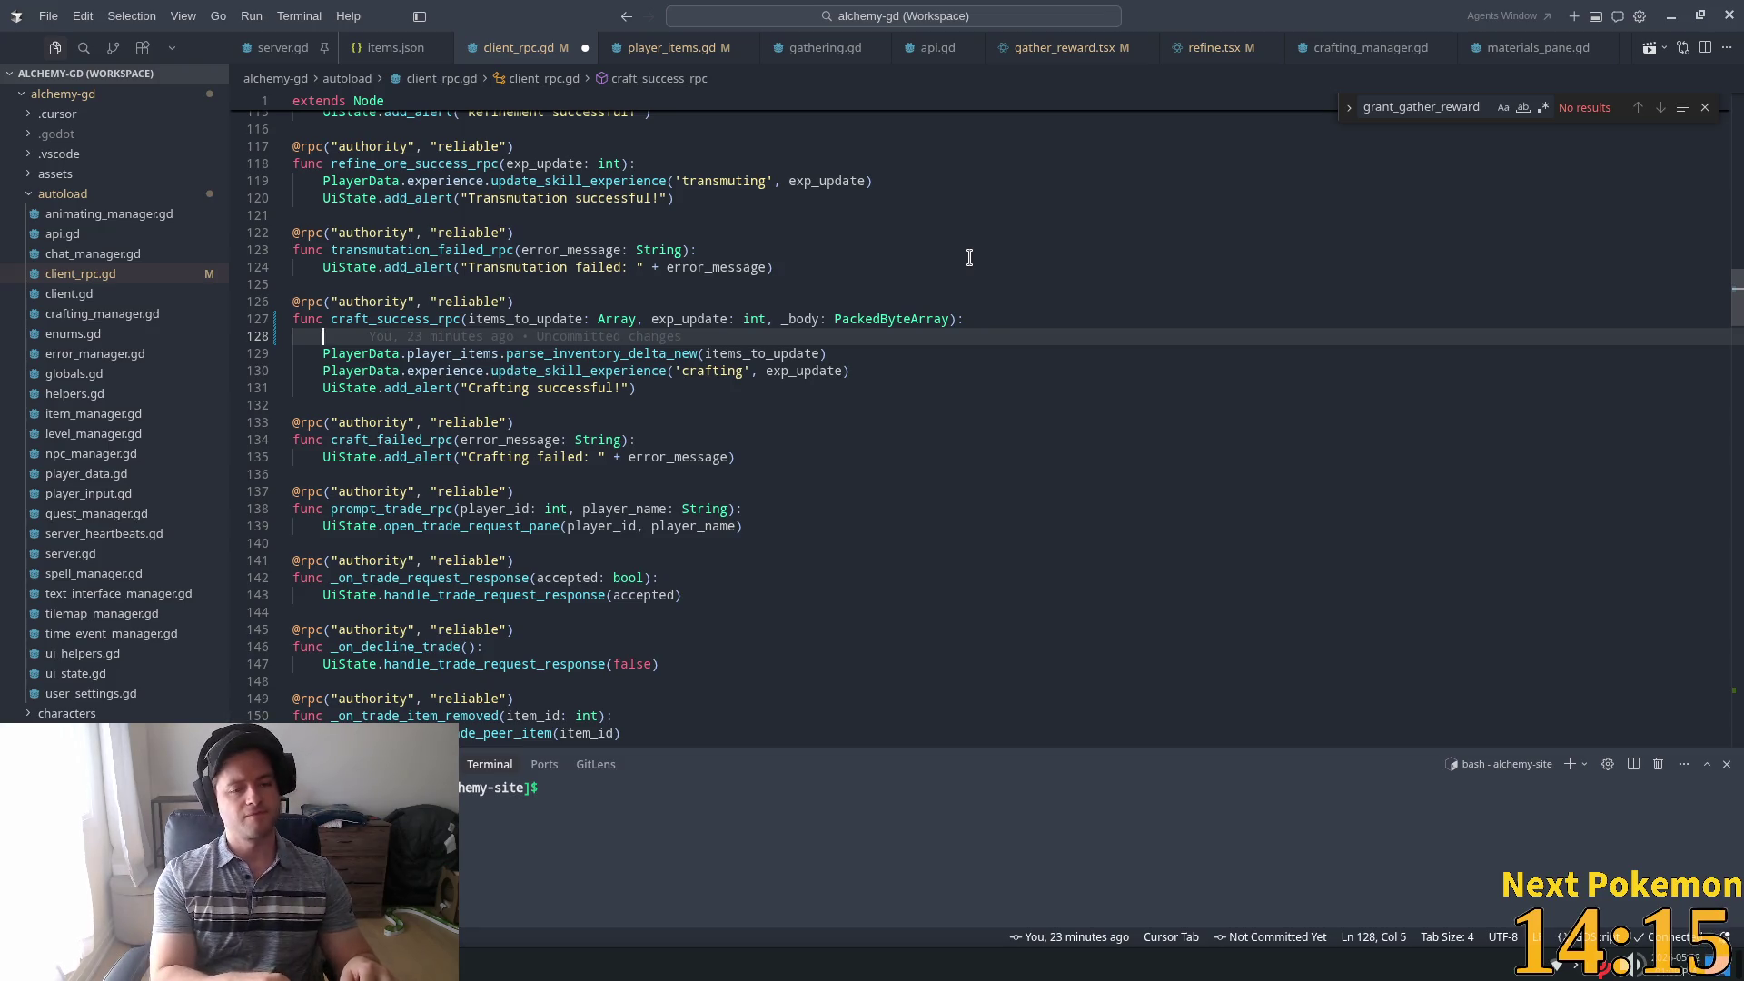
pyautogui.write('var')
pyautogui.press('Tab')
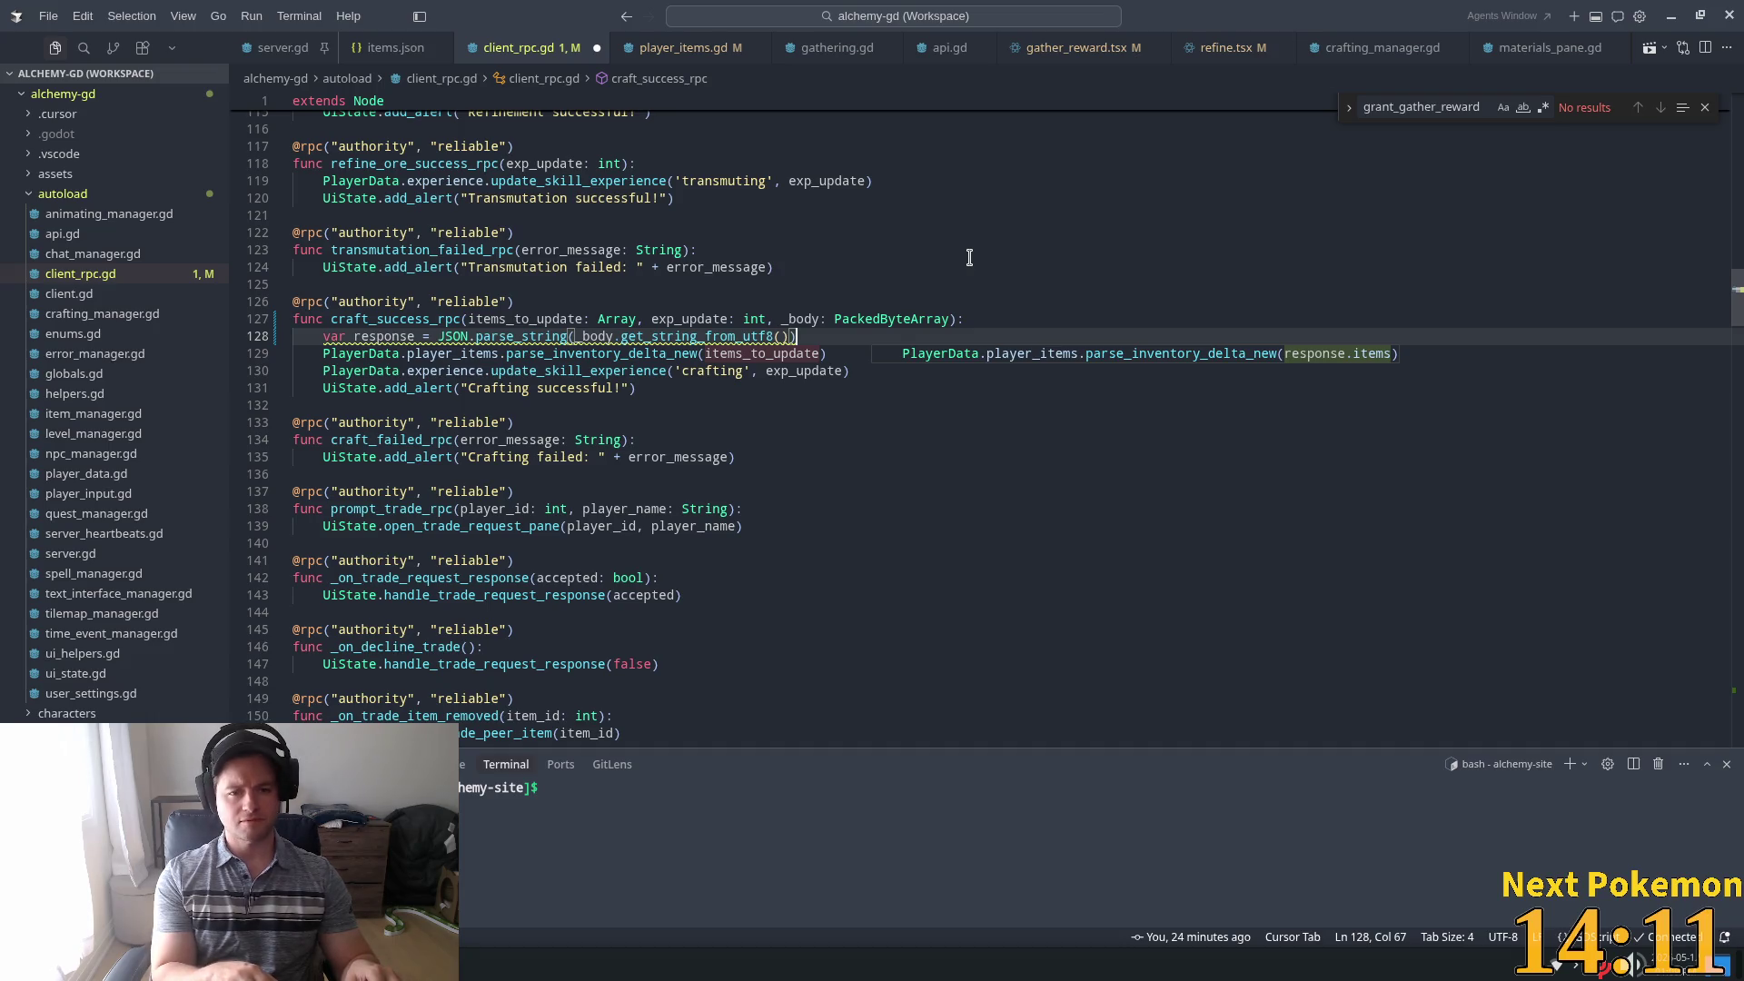
pyautogui.press('Return')
# Add var all_items = items_to_update + response.items, pass it to parse_inventory_delta_new, and save client_rpc.gd
pyautogui.write('var c')
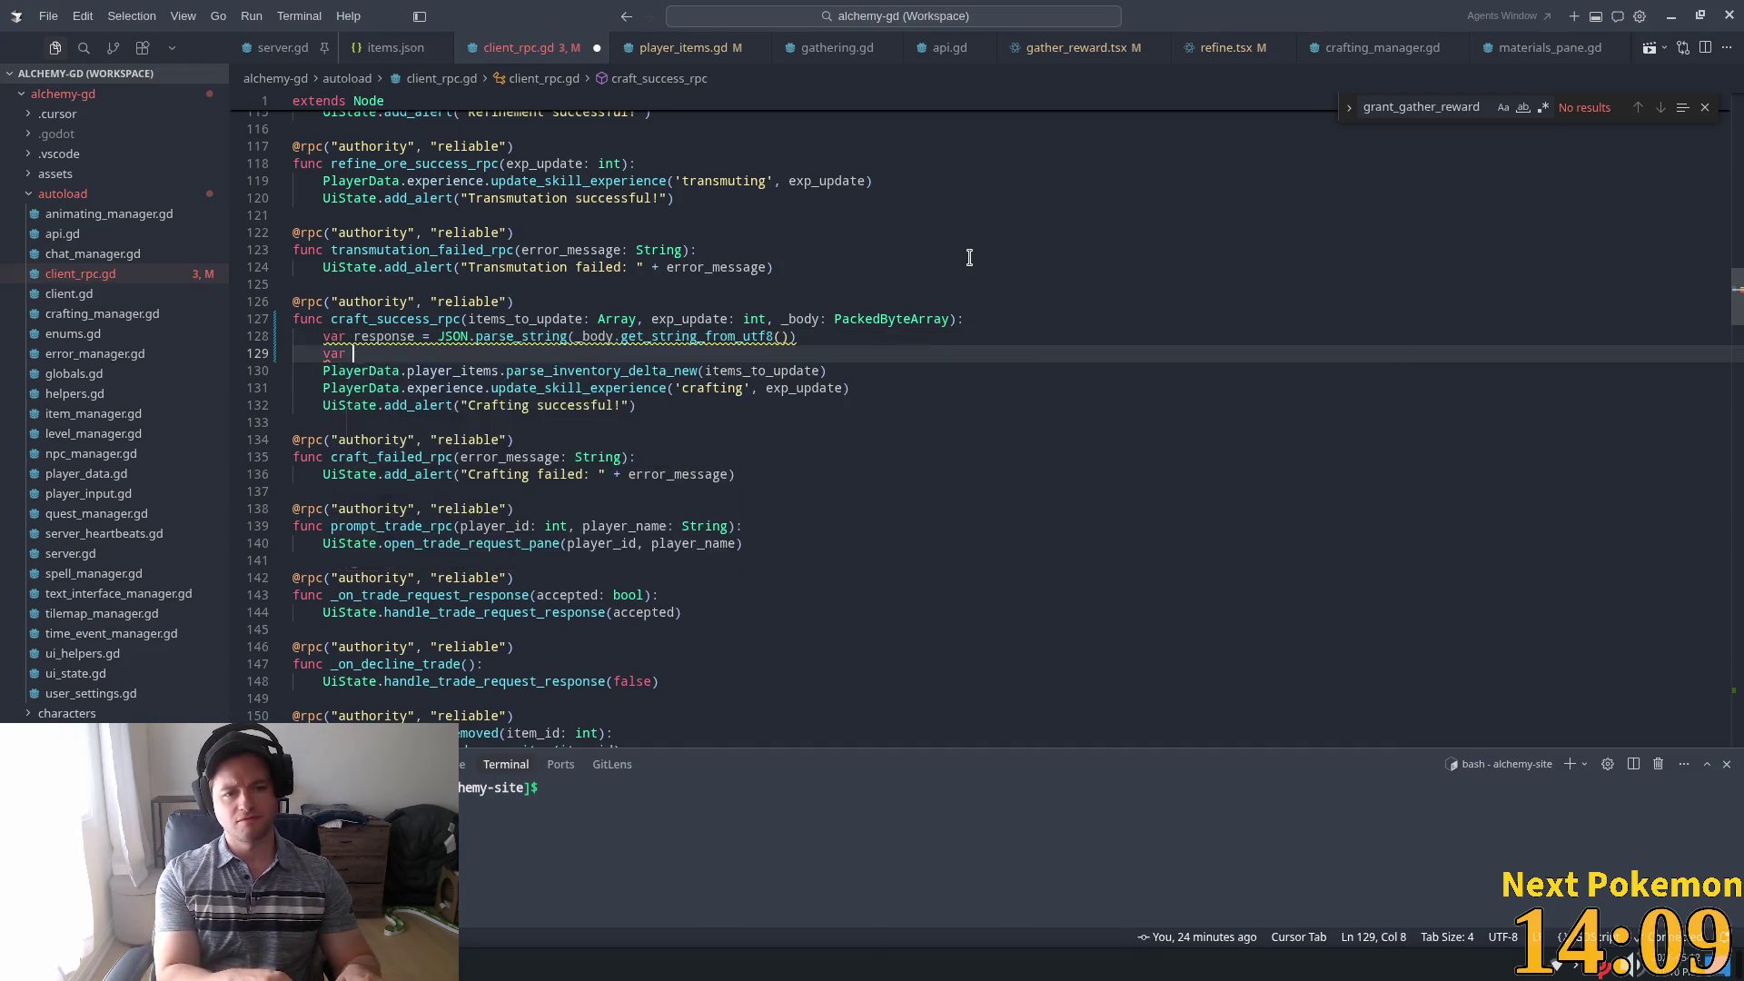
pyautogui.press('BackSpace')
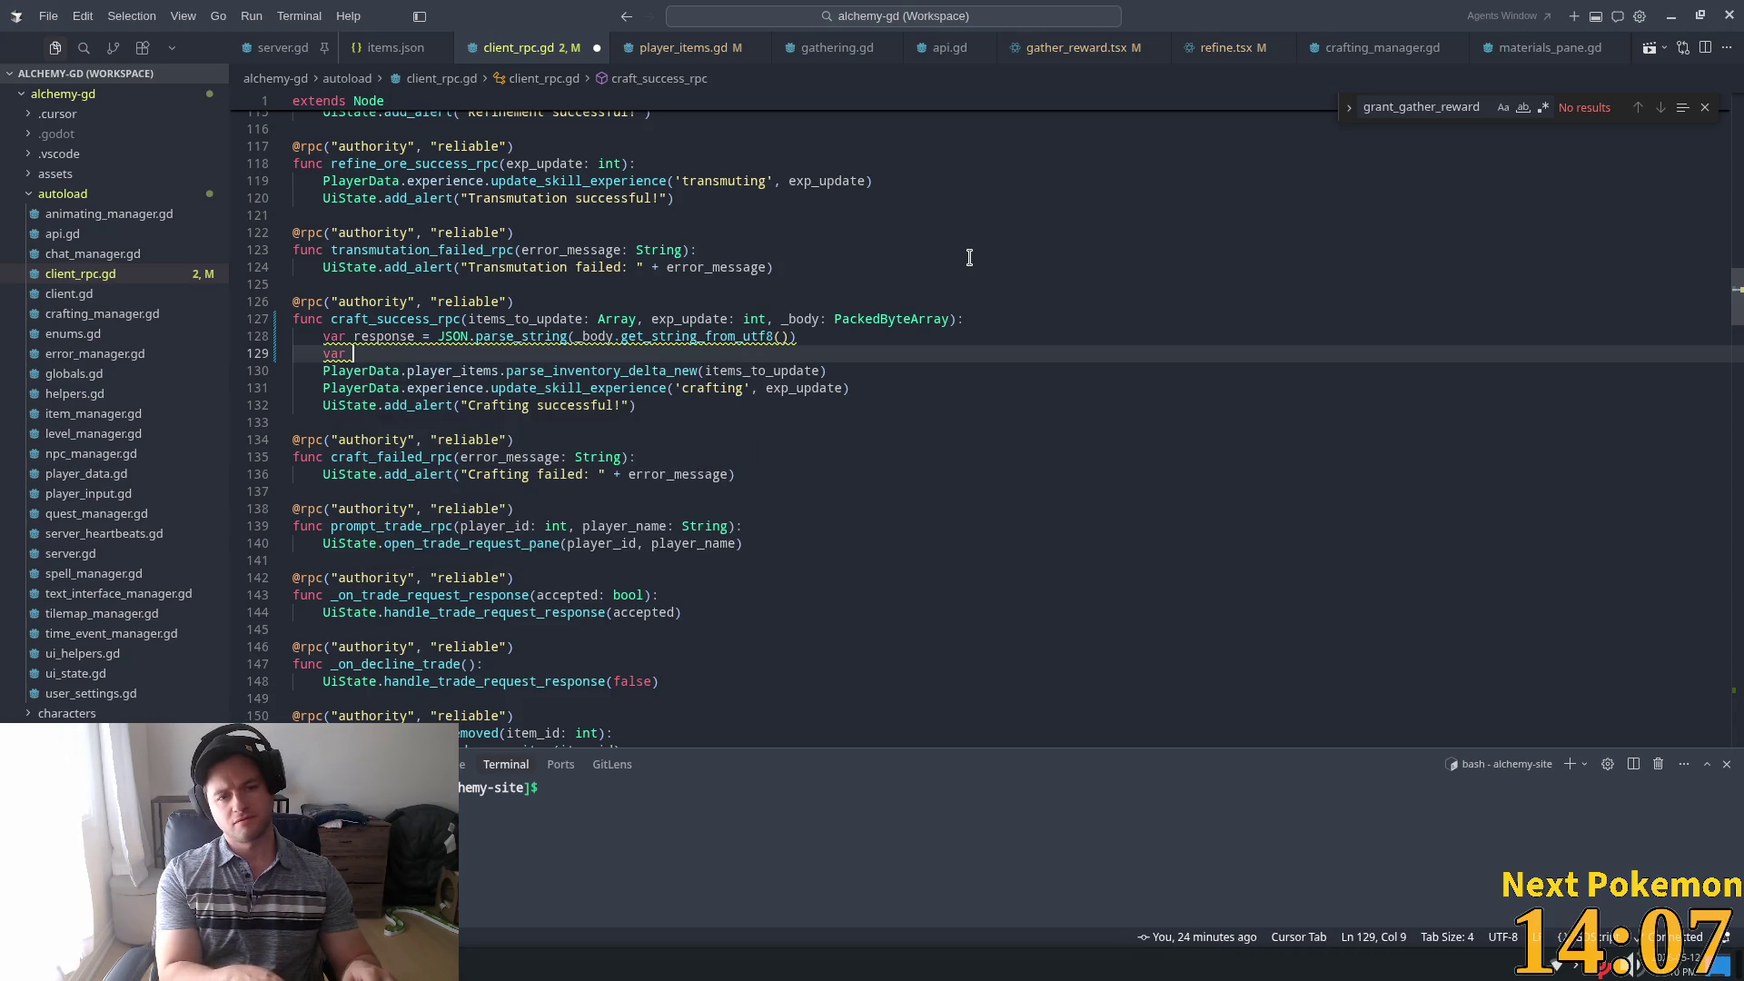
pyautogui.write('all_items = ')
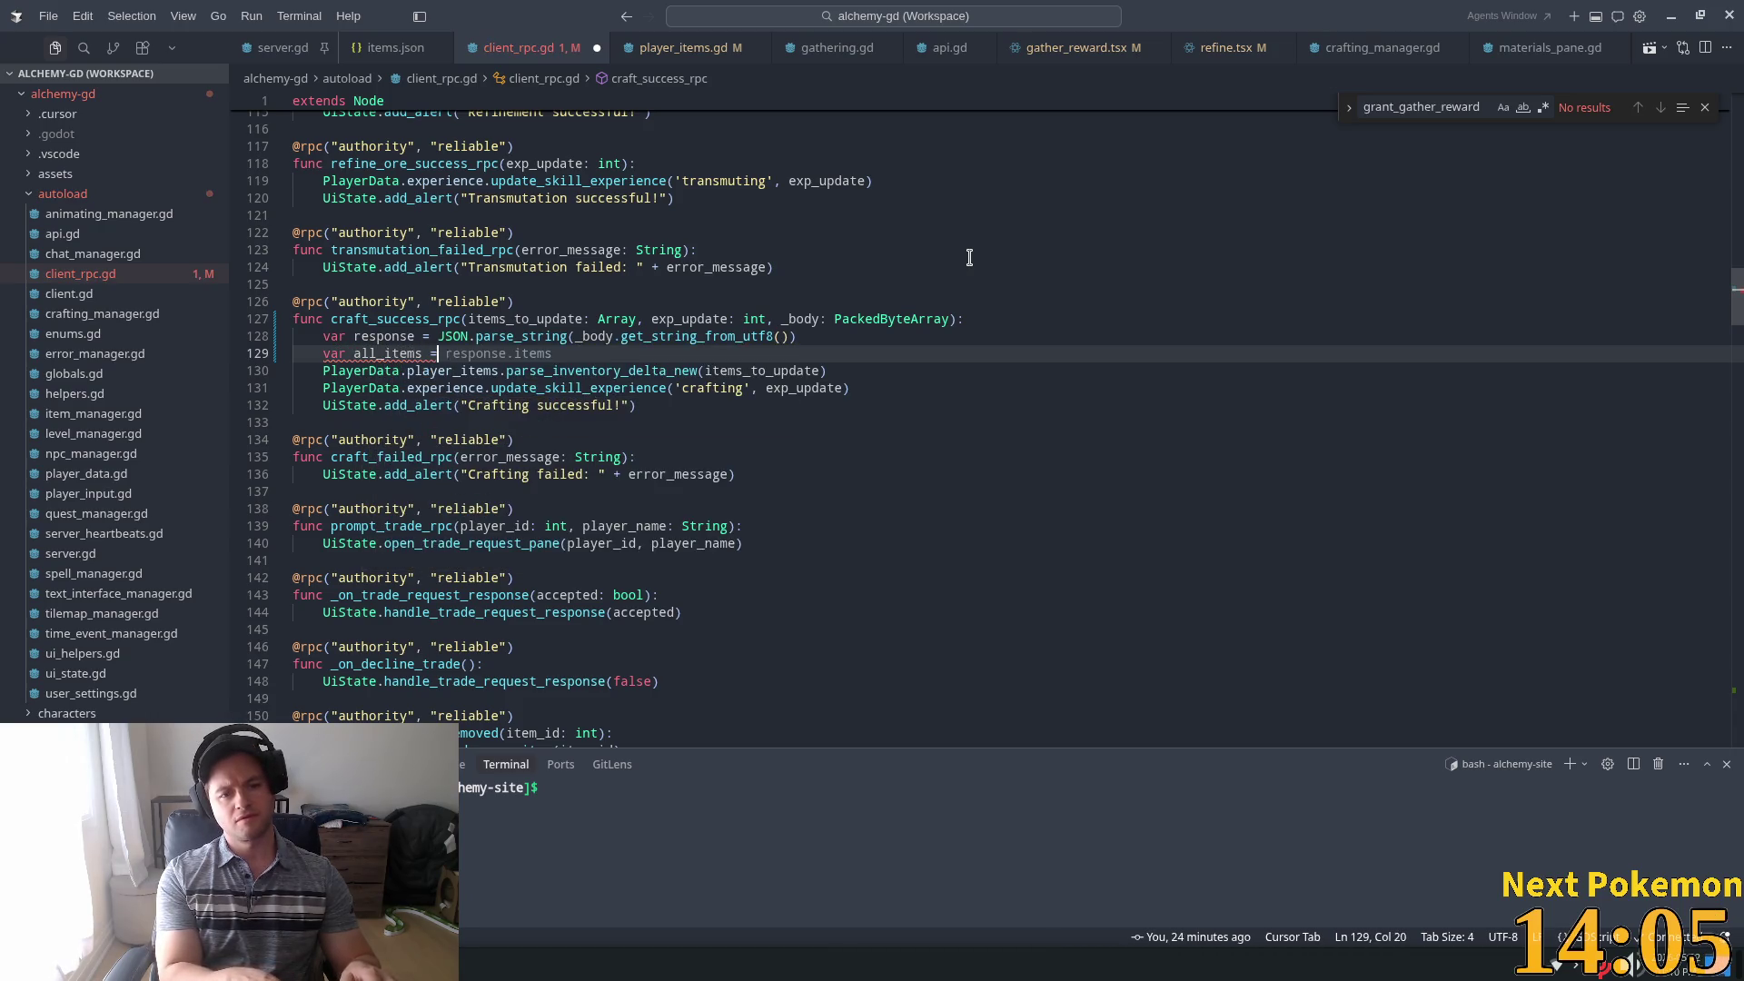
pyautogui.write('item')
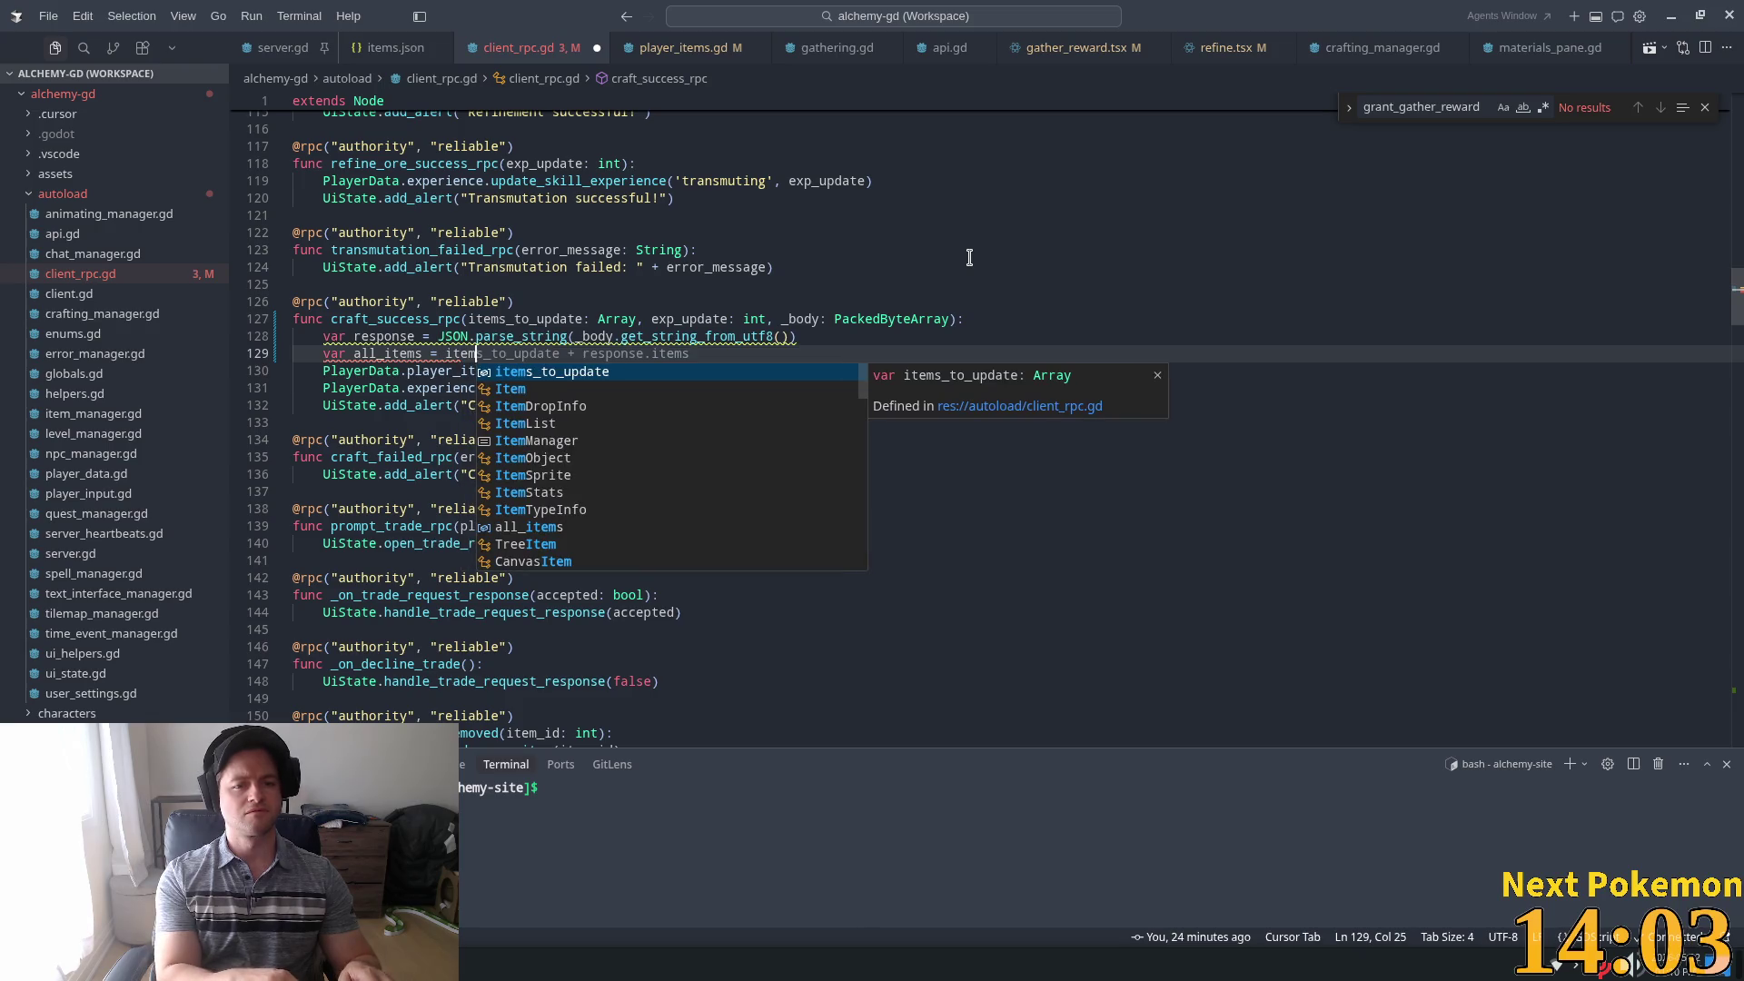
pyautogui.press('Tab')
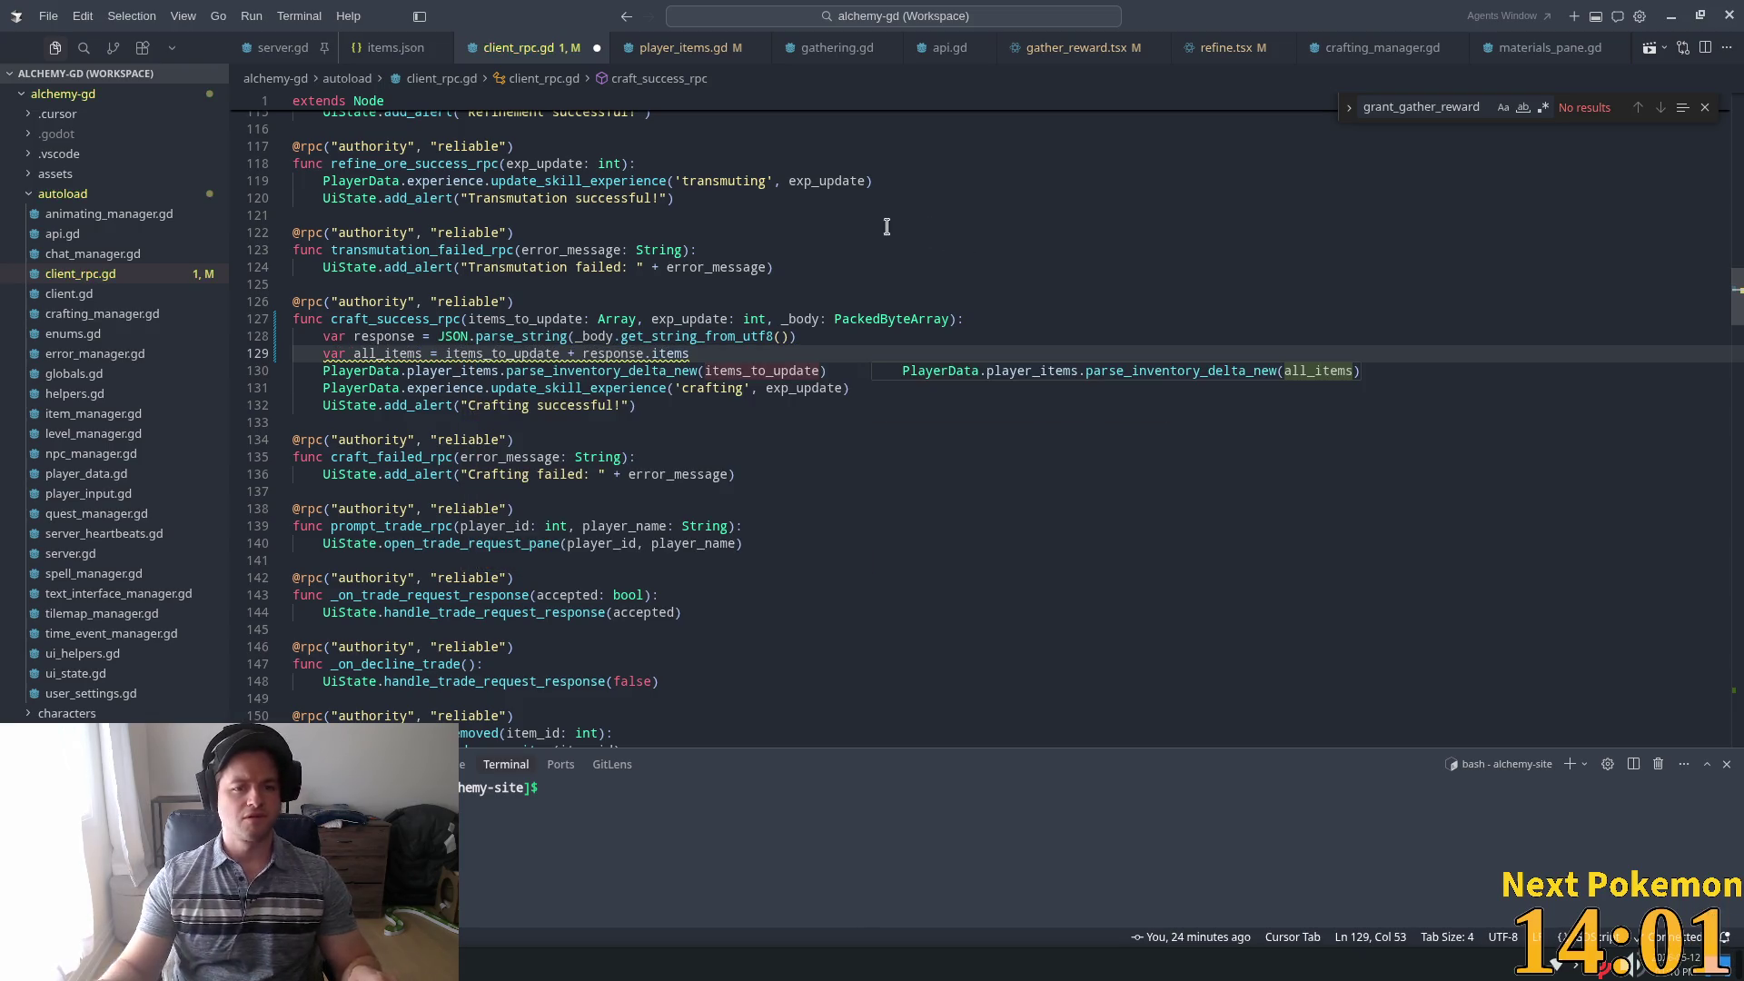
pyautogui.doubleClick(392, 354)
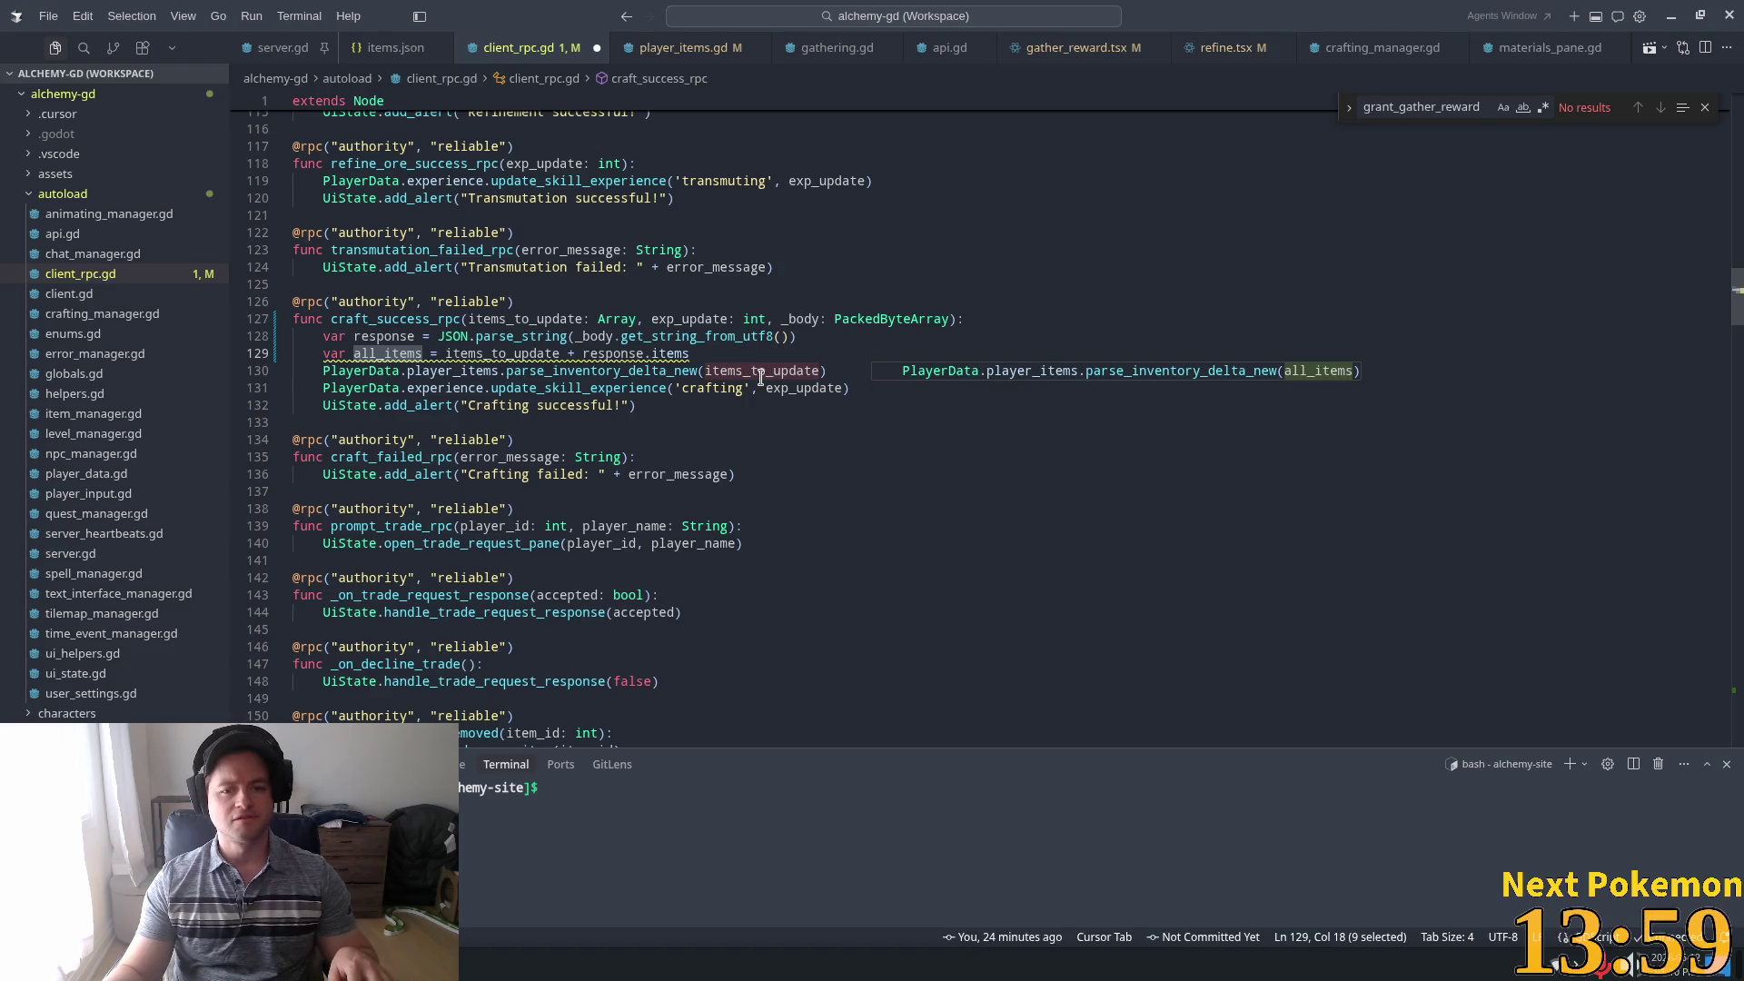
pyautogui.press('Tab')
pyautogui.press('Tab')
pyautogui.click(844, 341)
pyautogui.hotkey('ctrl', 's')
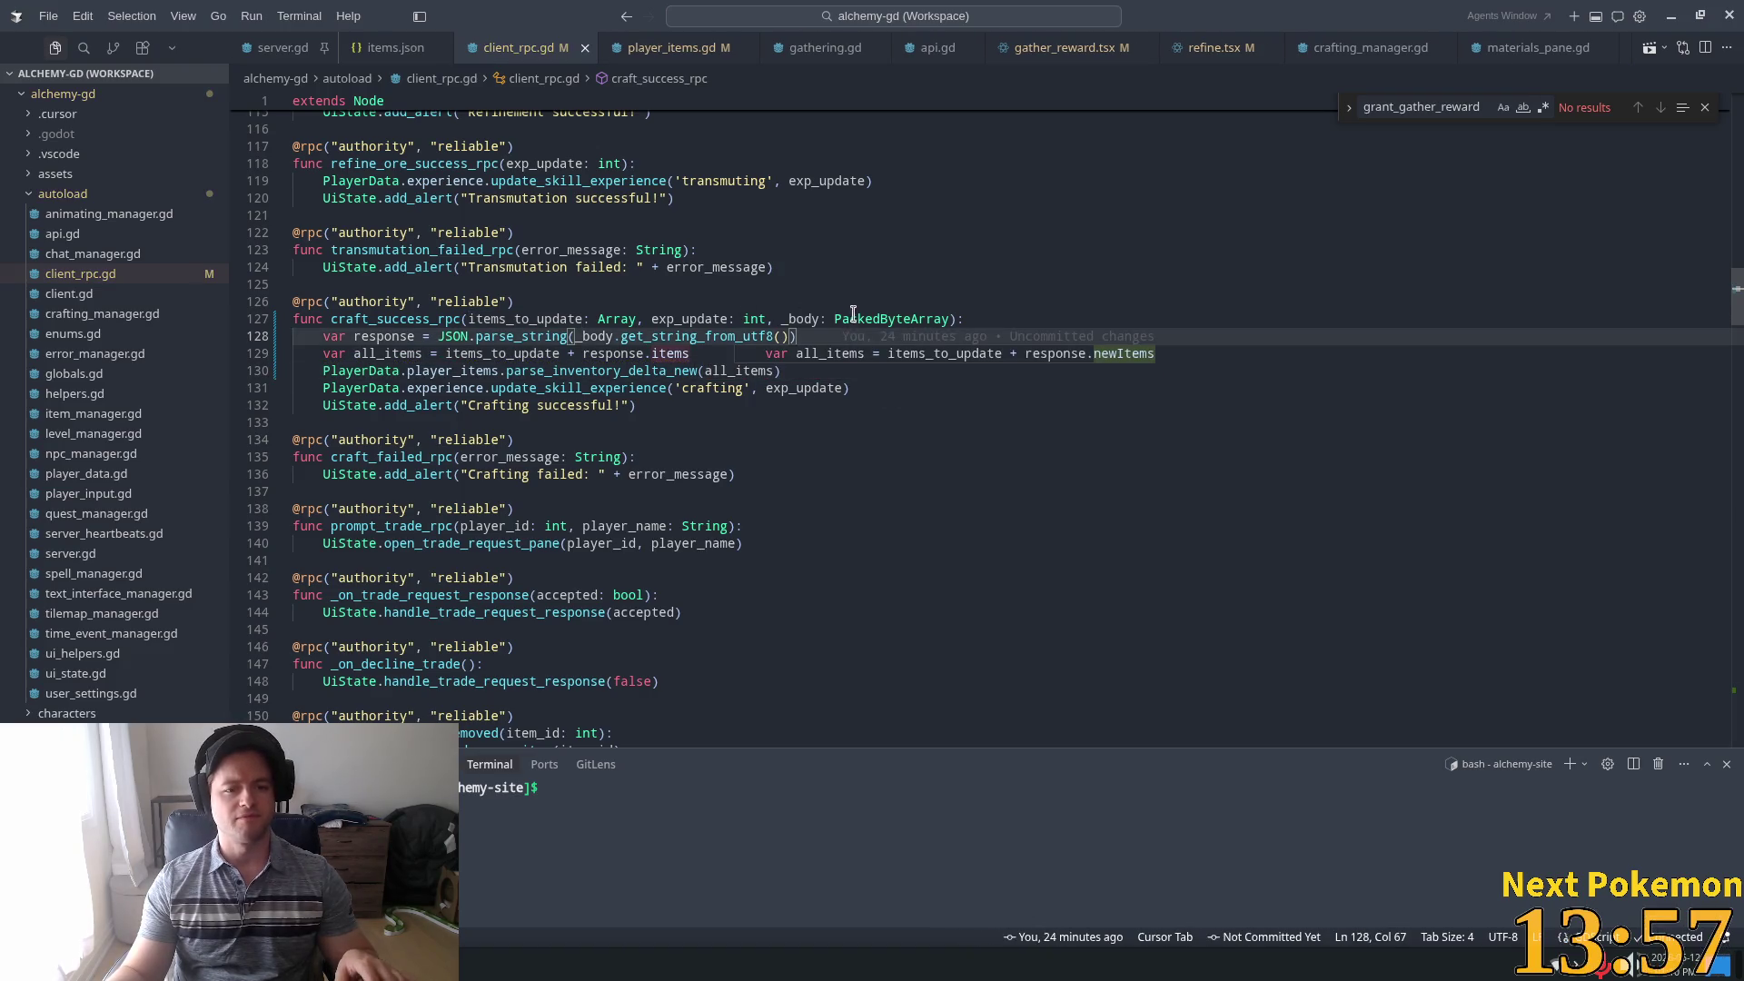
# Review the new lines 128-130 of craft_success_rpc and go back to server.gd
pyautogui.click(683, 338)
pyautogui.click(523, 357)
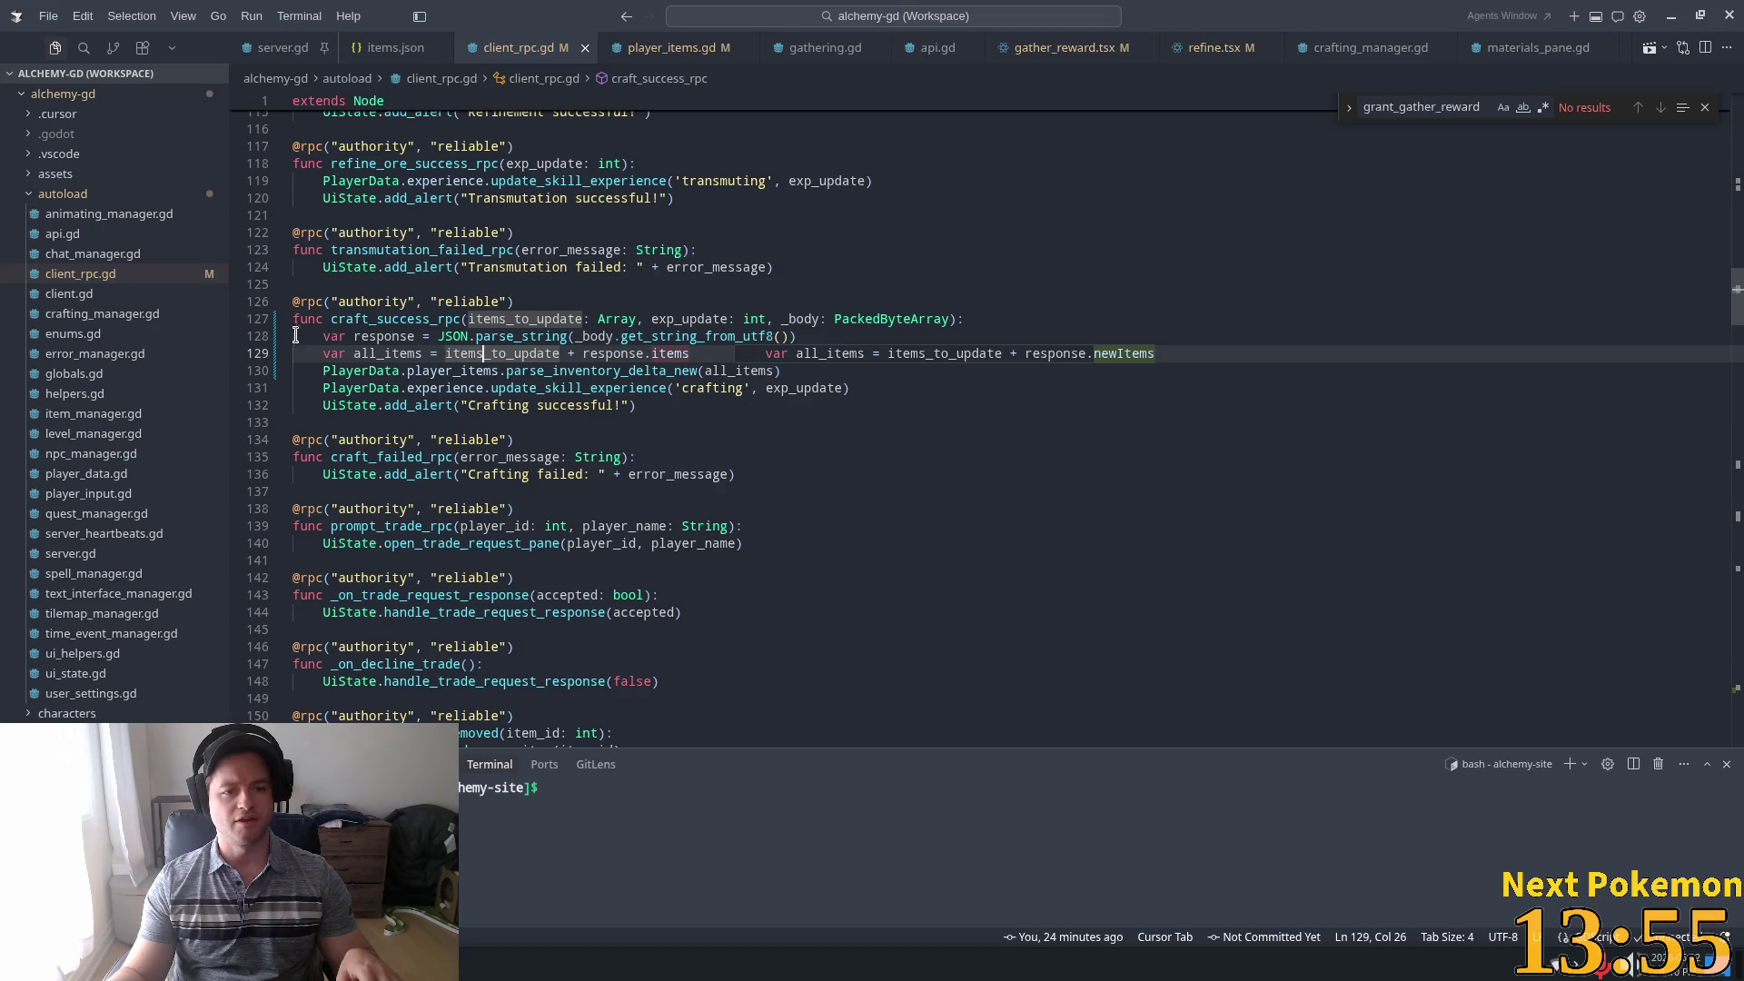
pyautogui.doubleClick(576, 372)
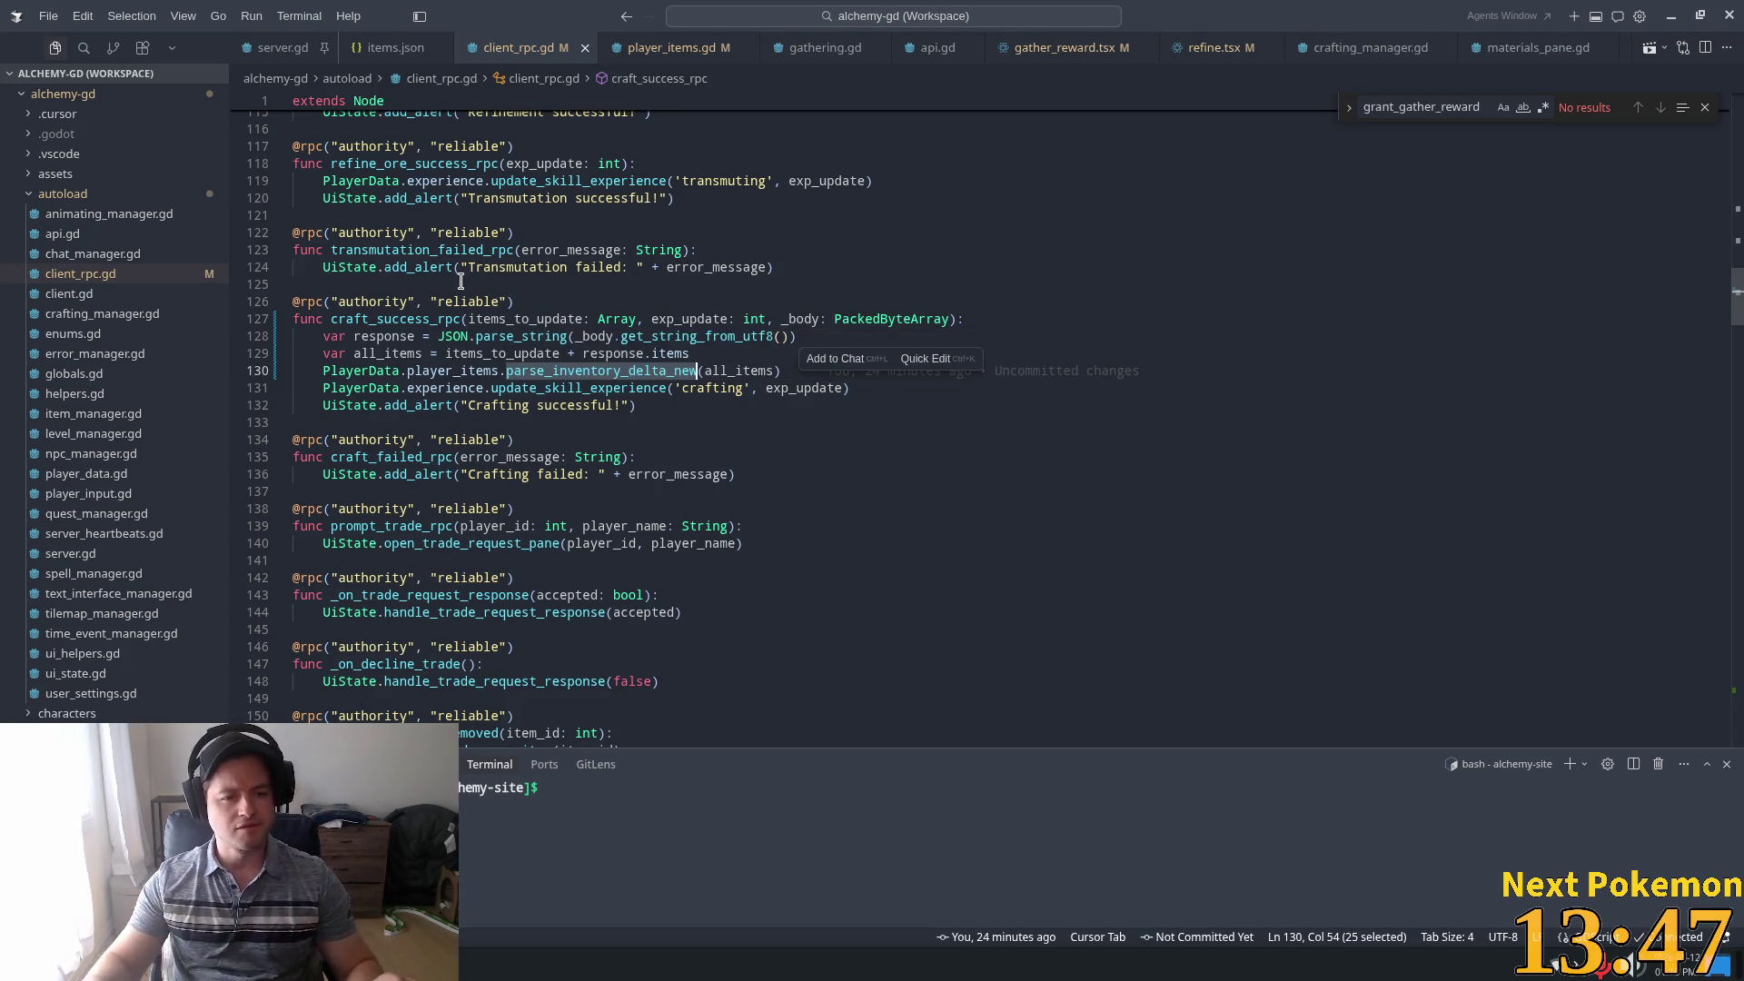
pyautogui.click(514, 388)
pyautogui.click(283, 47)
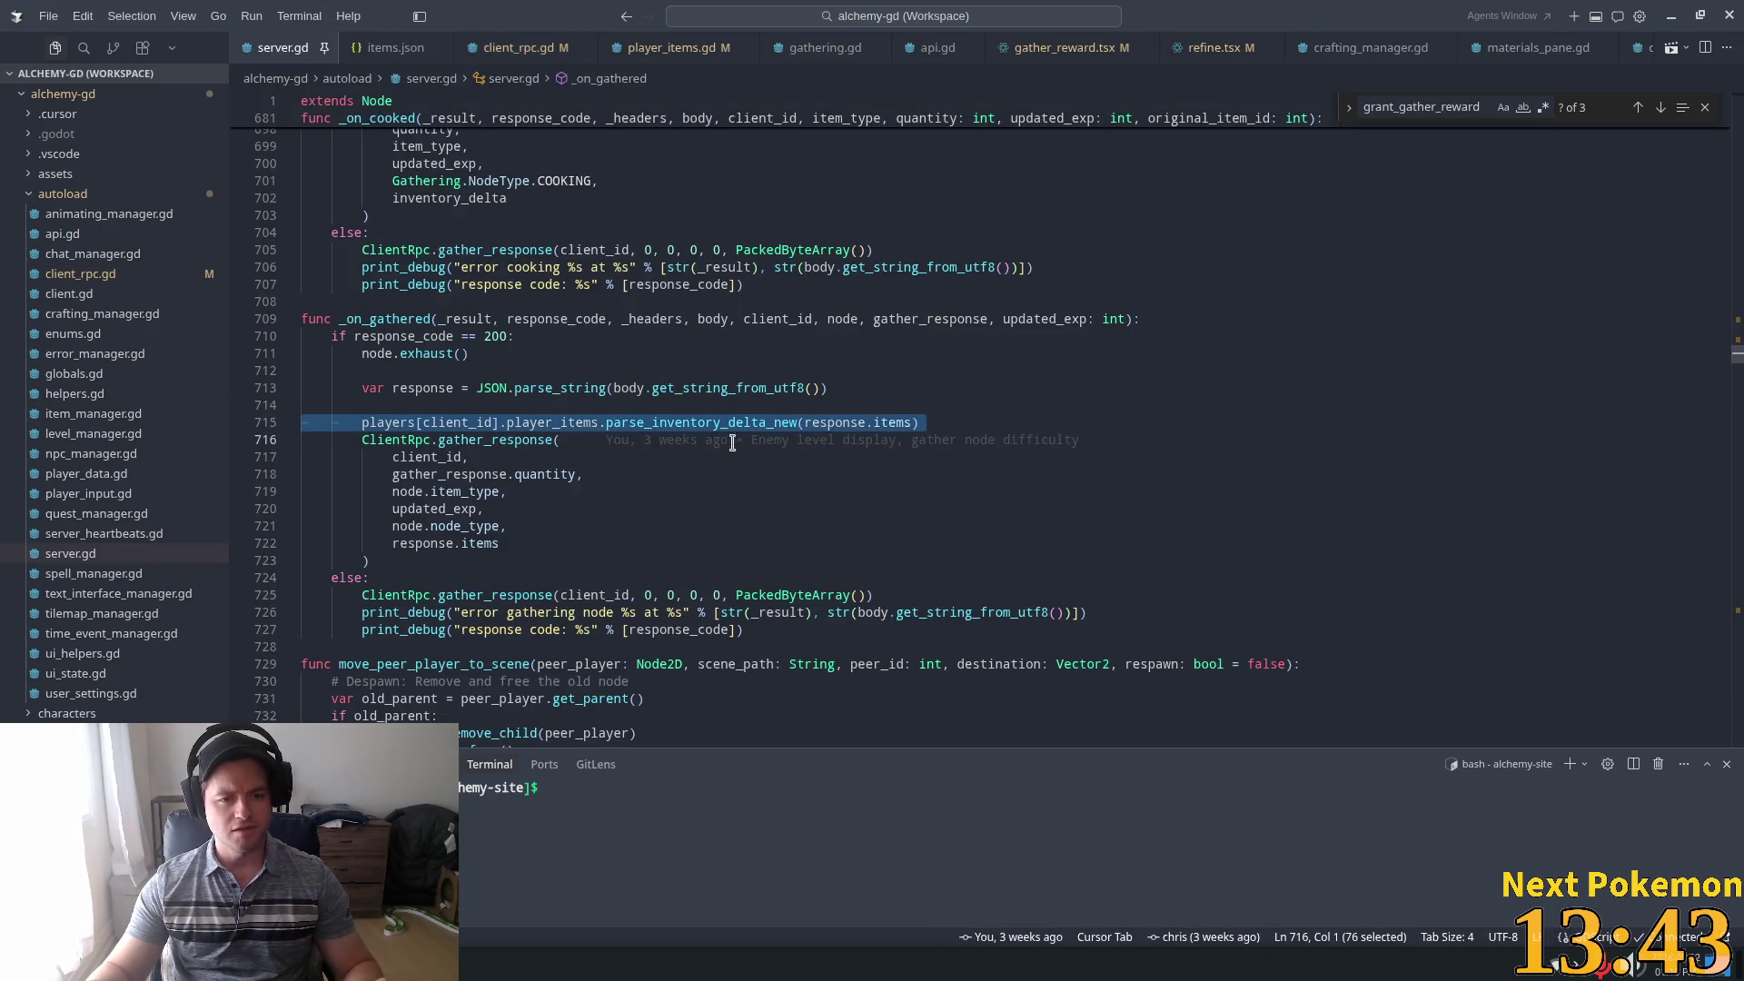
pyautogui.click(717, 406)
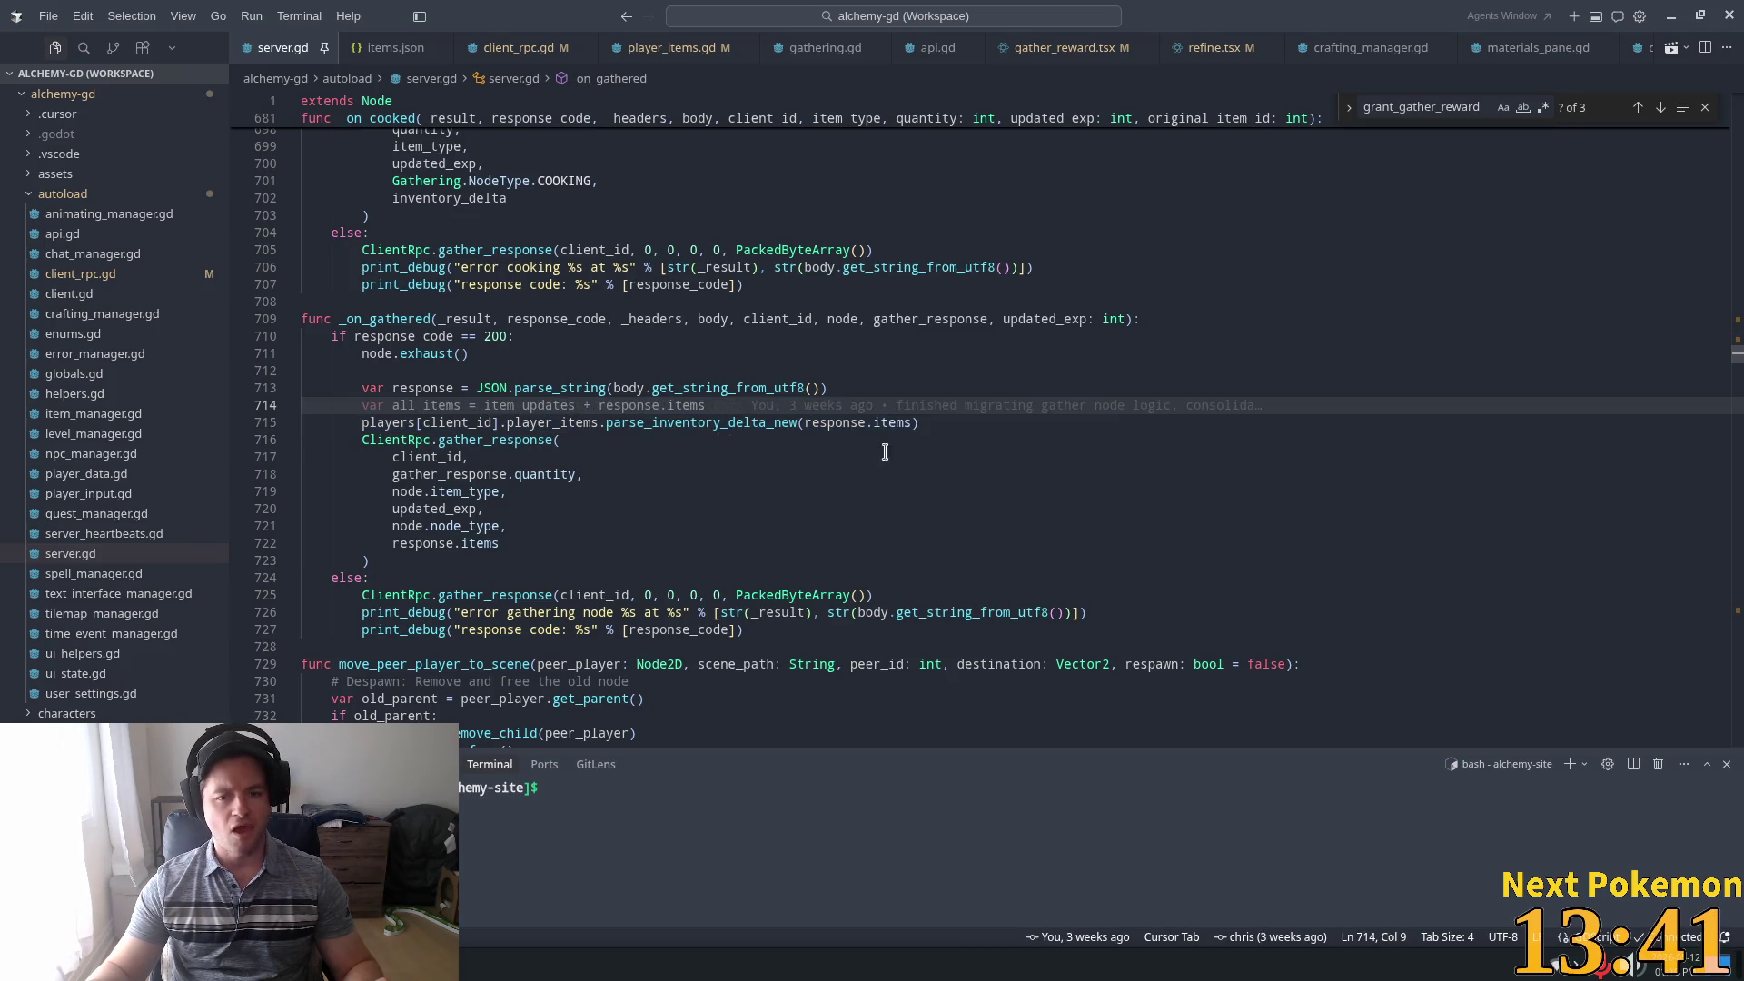
pyautogui.doubleClick(434, 388)
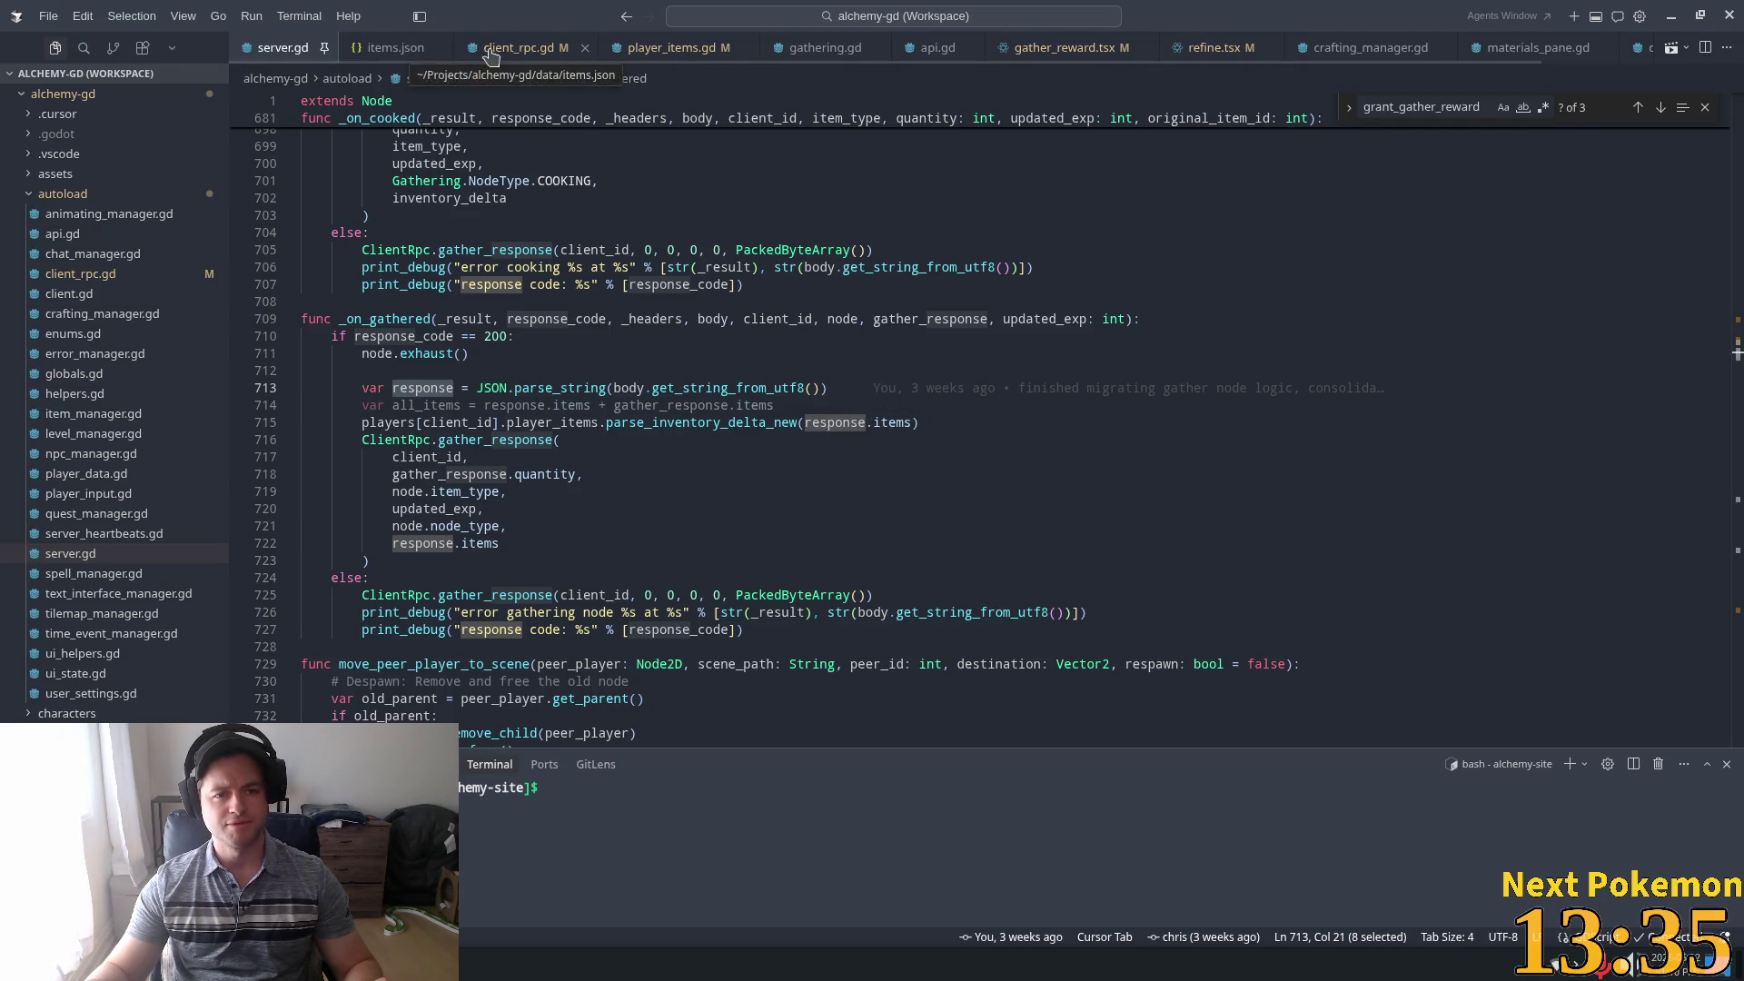
pyautogui.click(672, 47)
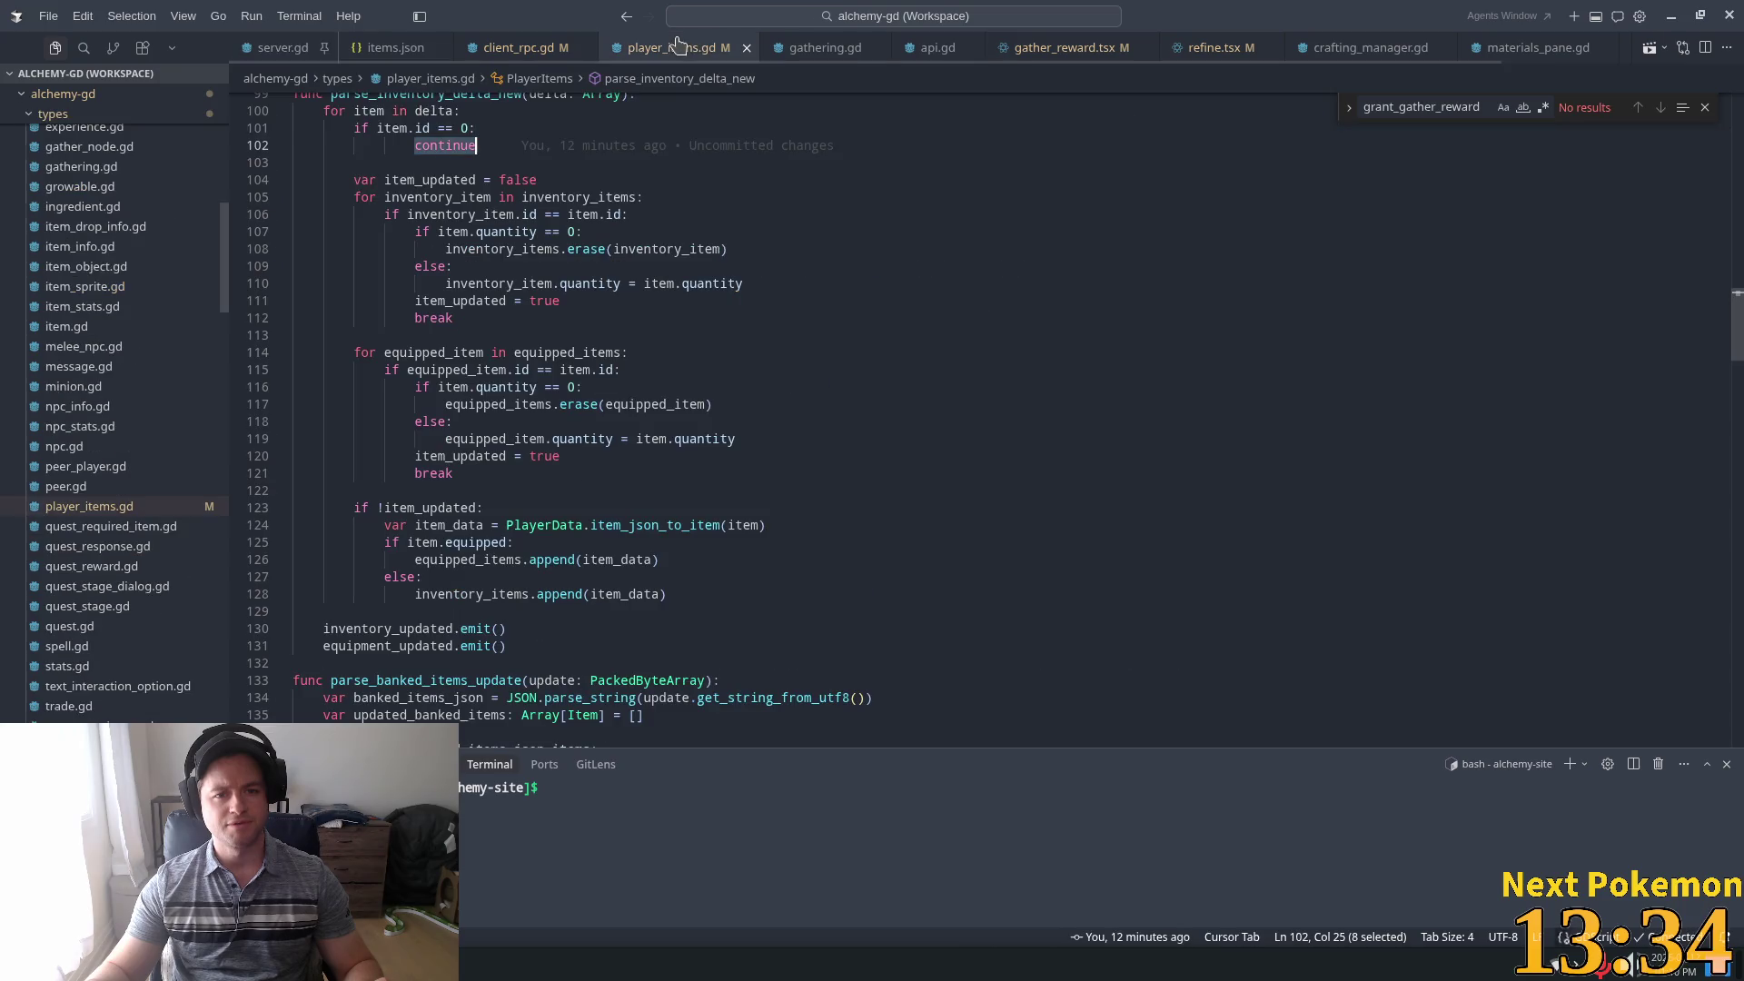
pyautogui.click(514, 48)
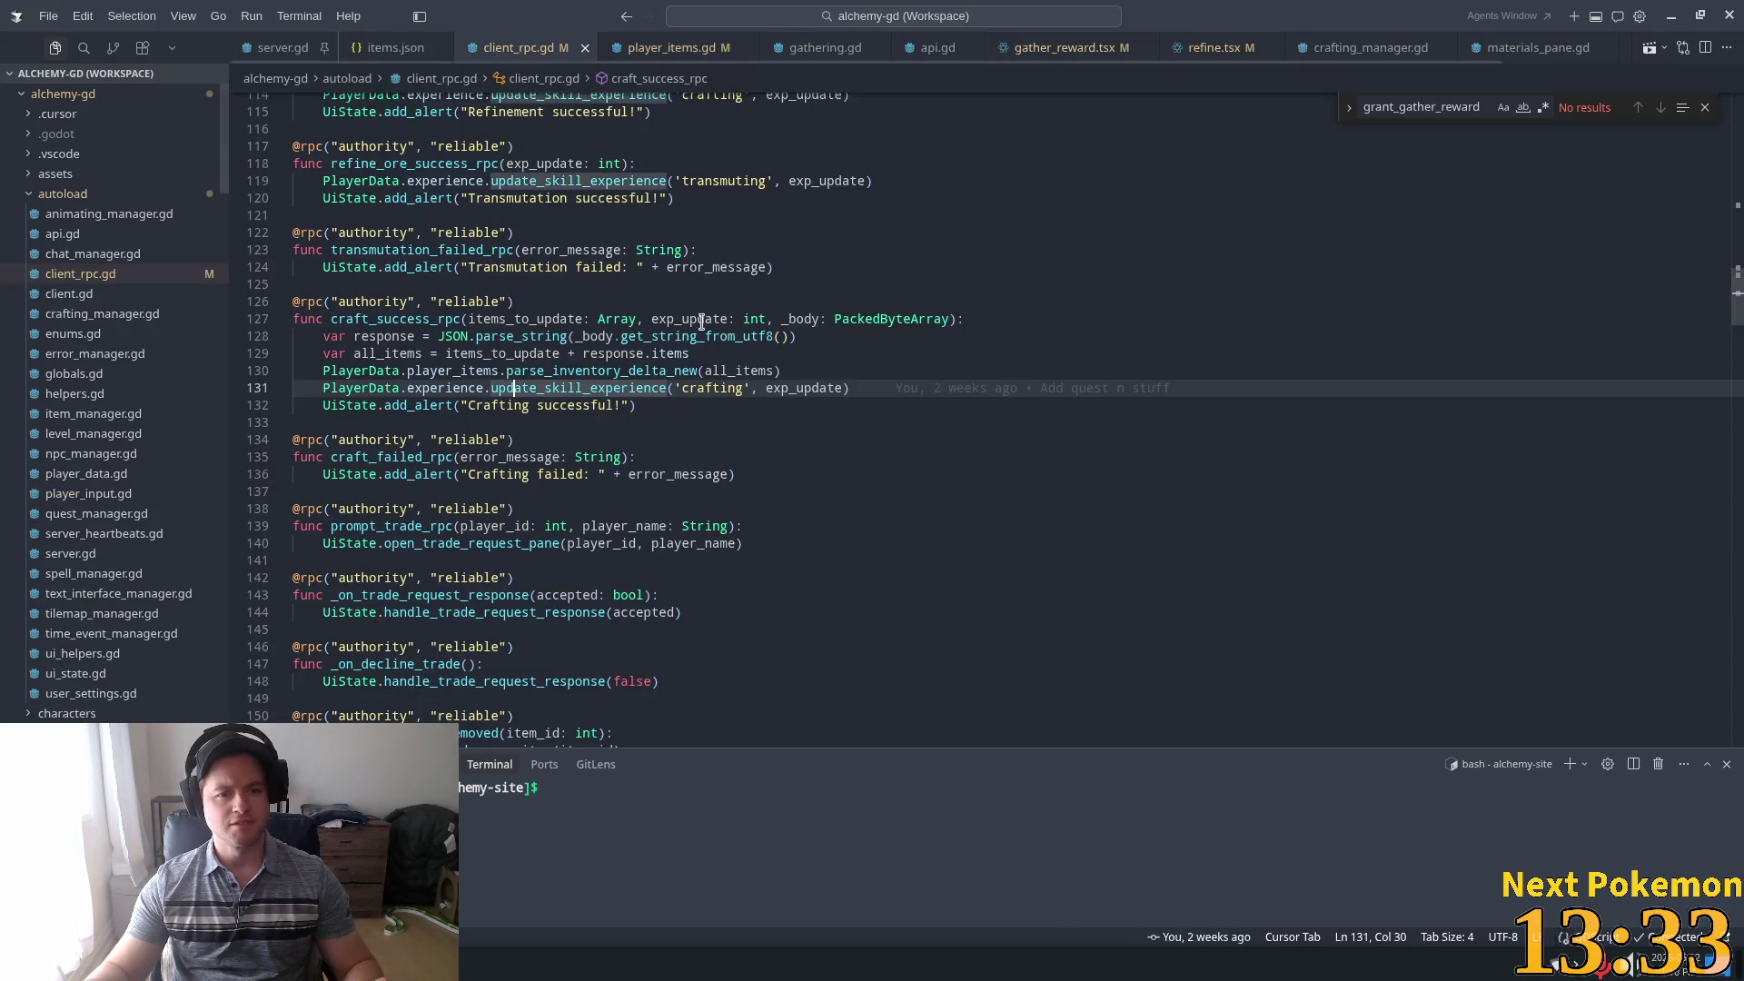
pyautogui.doubleClick(636, 354)
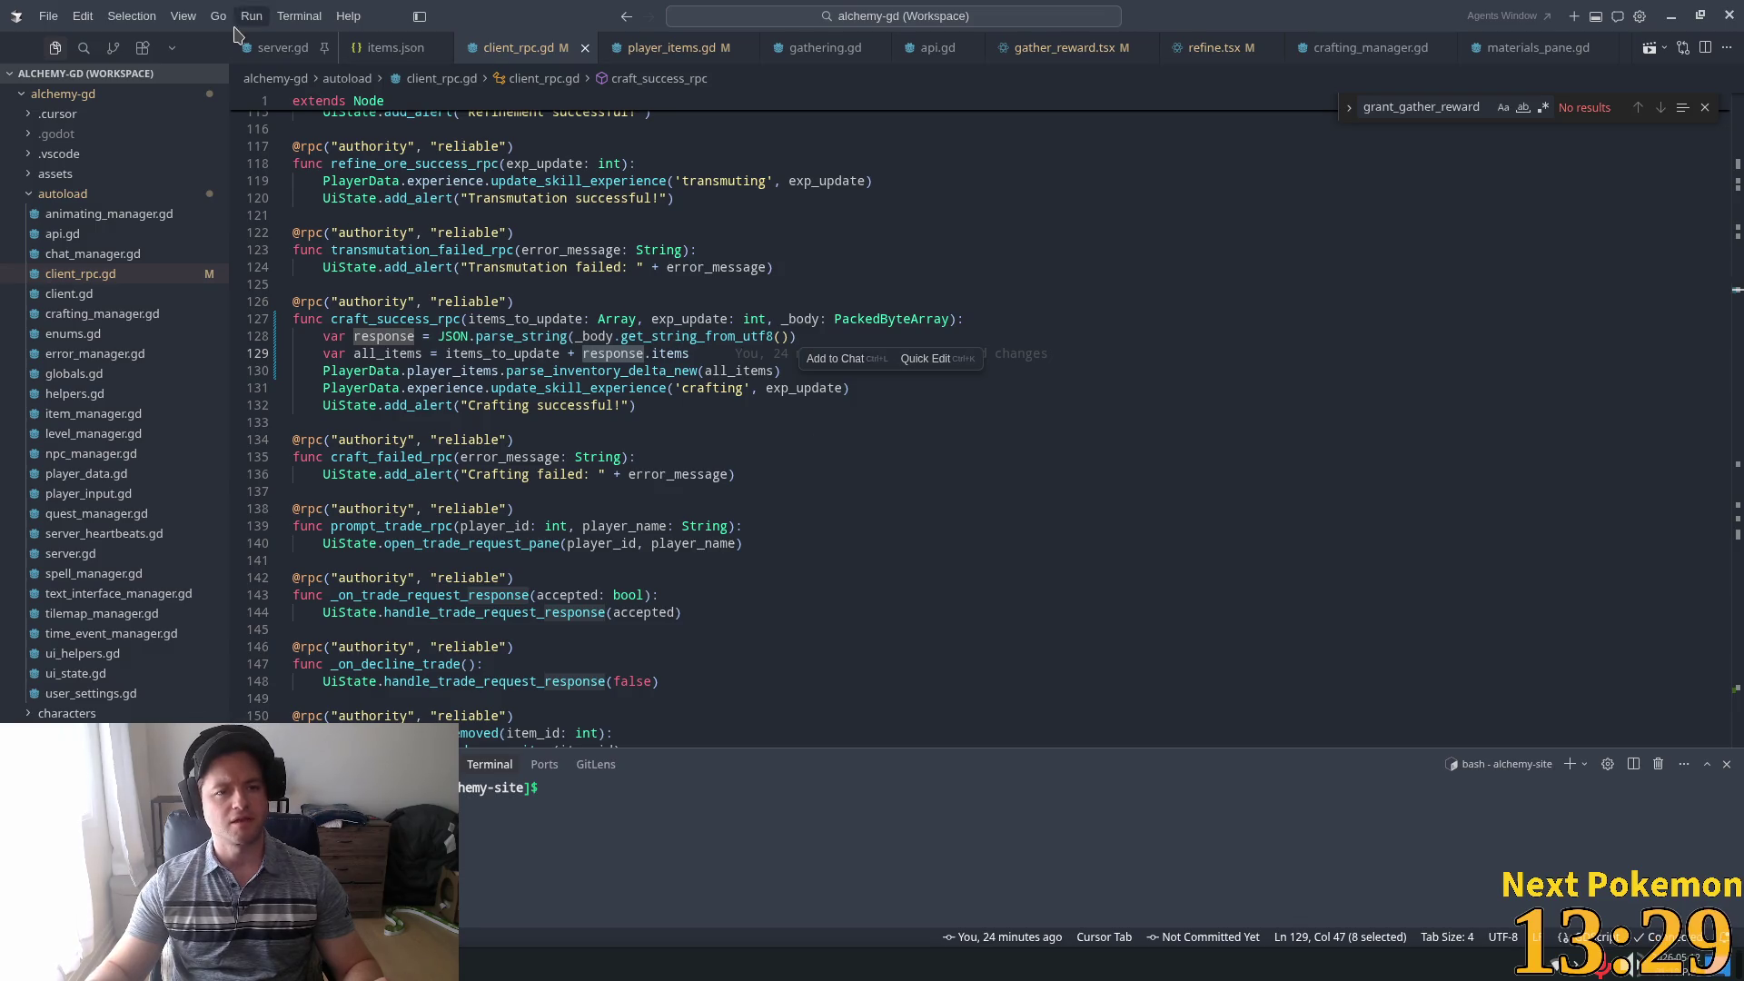
pyautogui.click(277, 47)
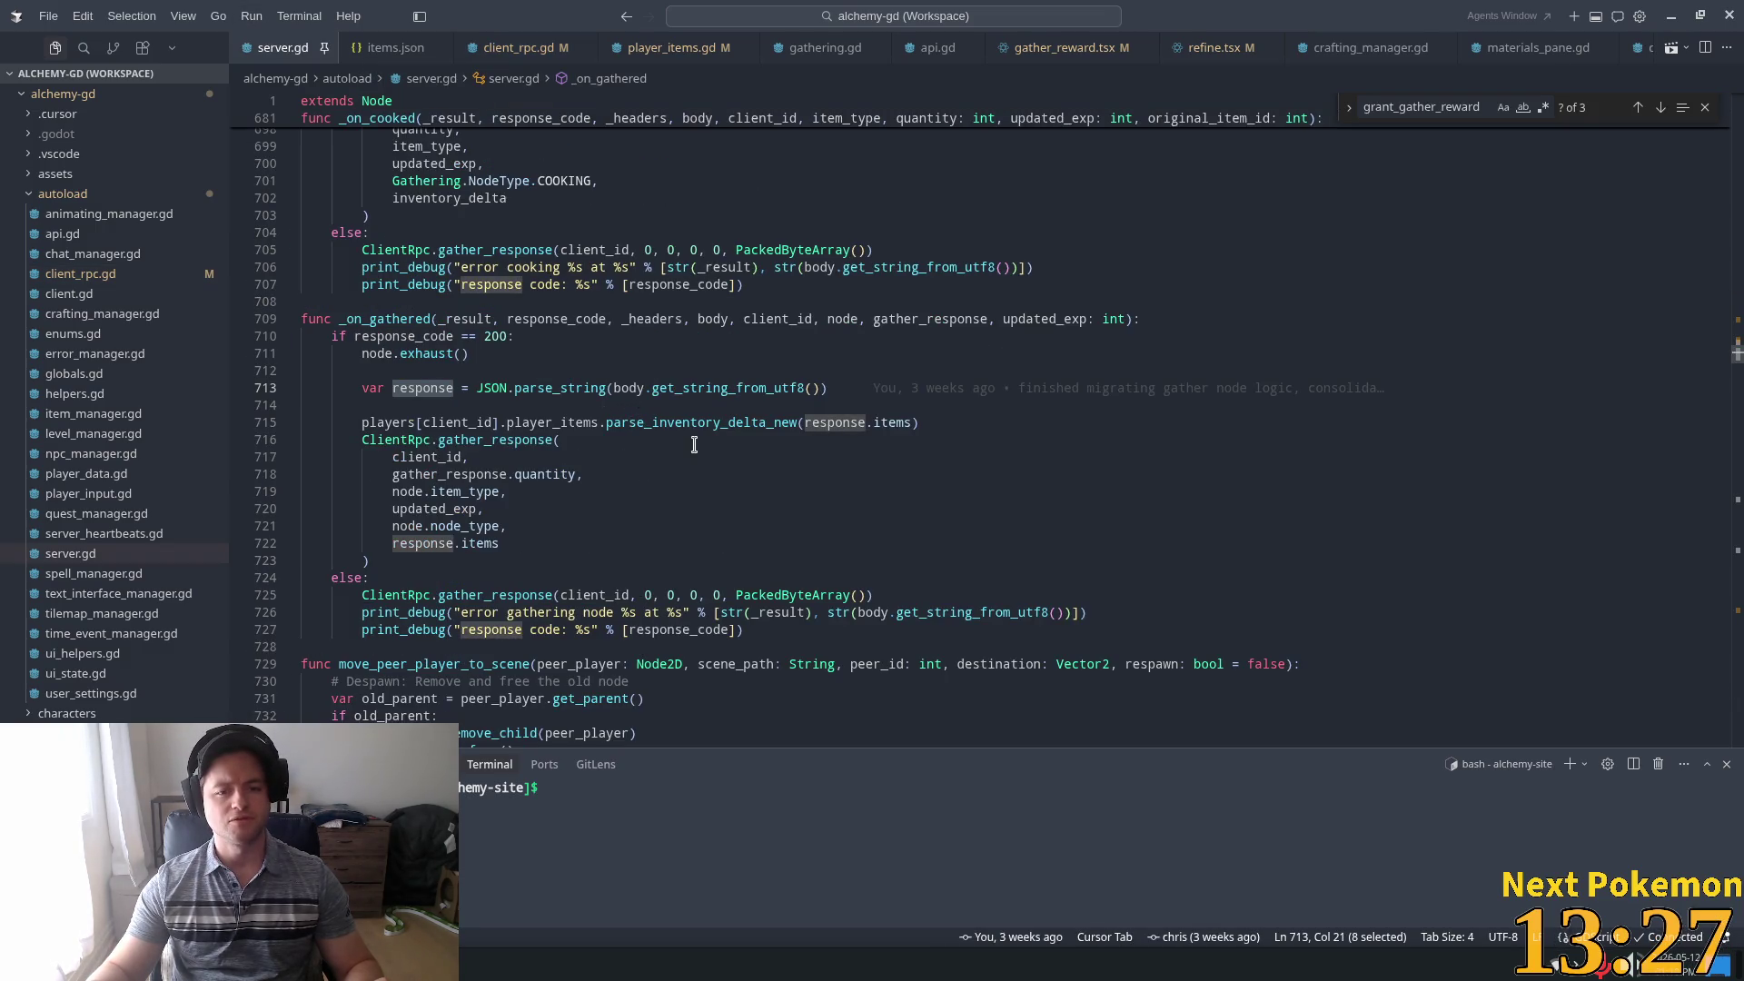
pyautogui.click(826, 364)
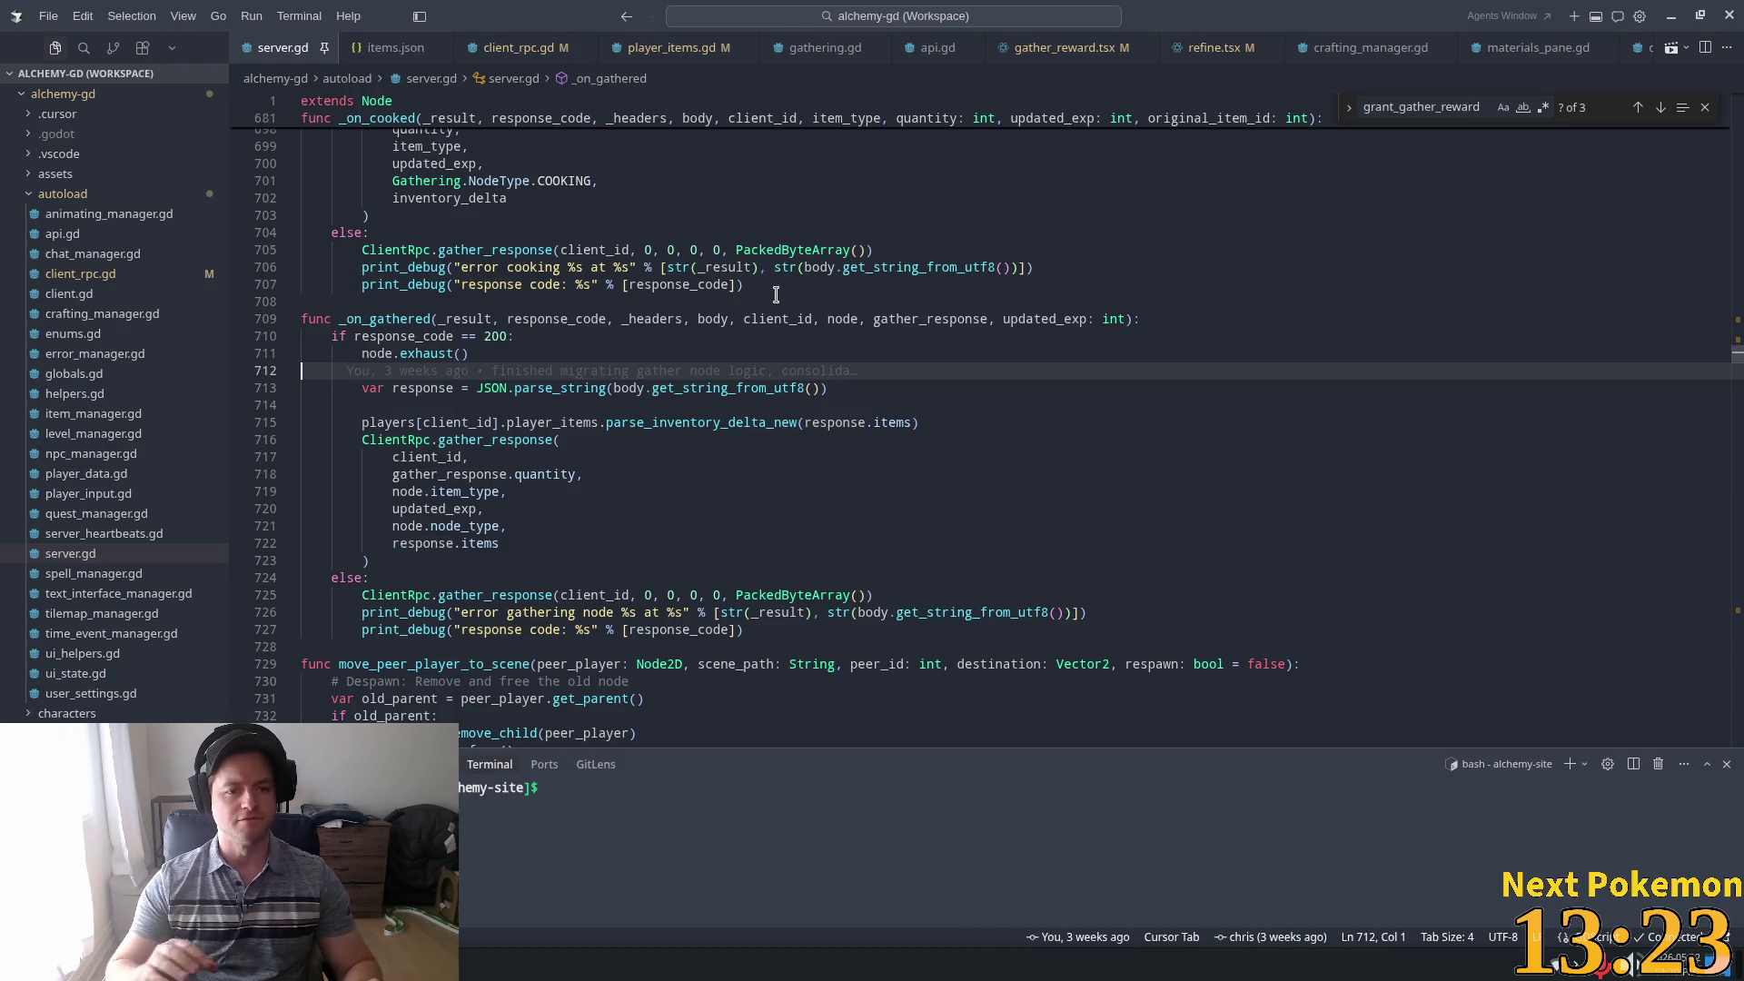
# Search server.gd for 'craft_item'
pyautogui.hotkey('ctrl', 'f')
pyautogui.write('craft_item')
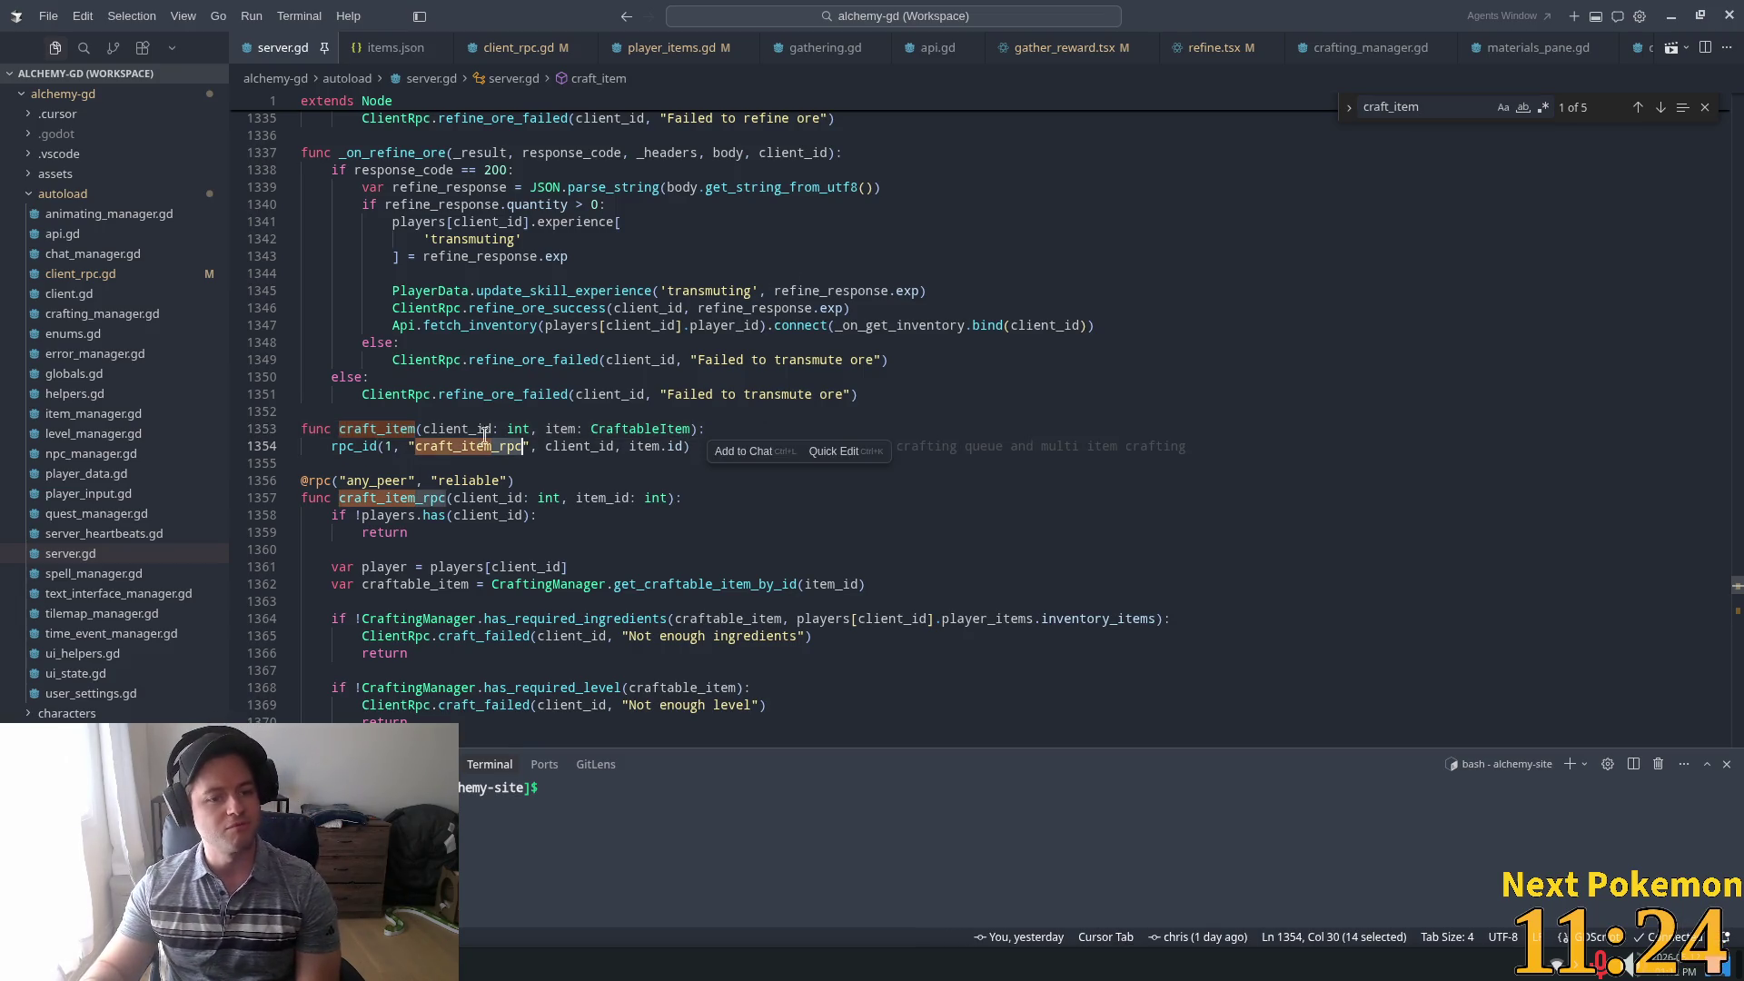
# Select the craft_item function signature in server.gd and put the caret at its end
pyautogui.tripleClick(581, 428)
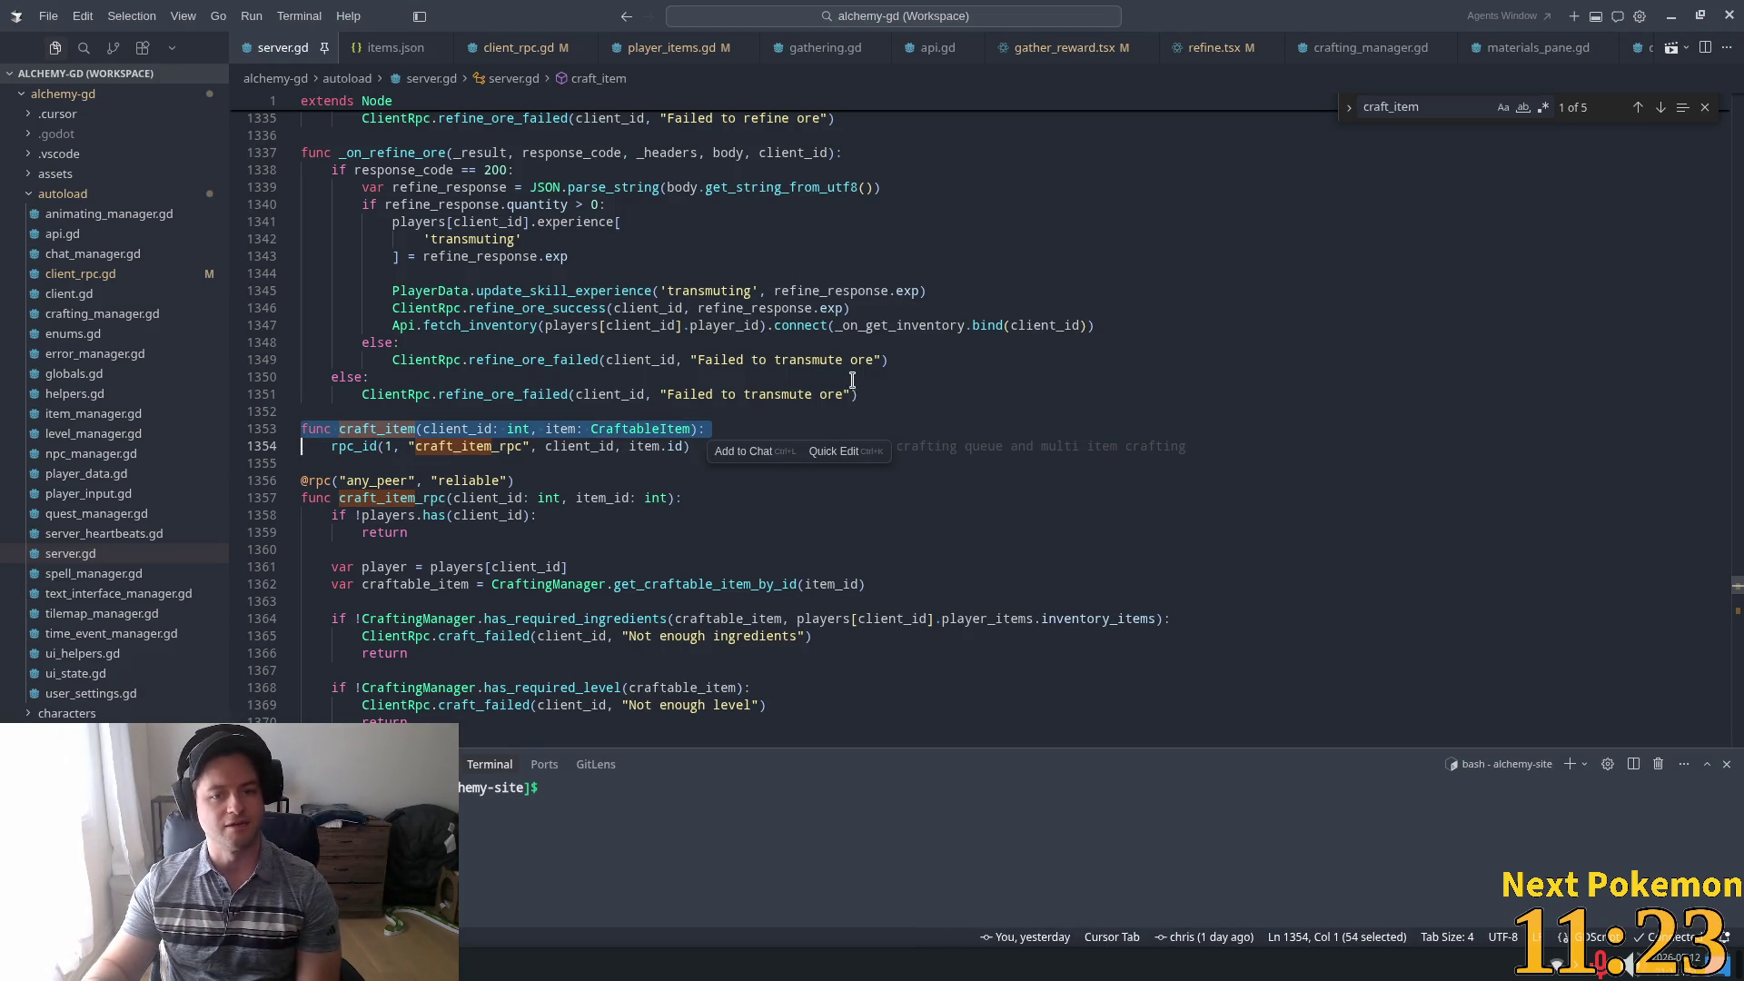
pyautogui.press('End')
pyautogui.click(757, 422)
pyautogui.moveTo(742, 437)
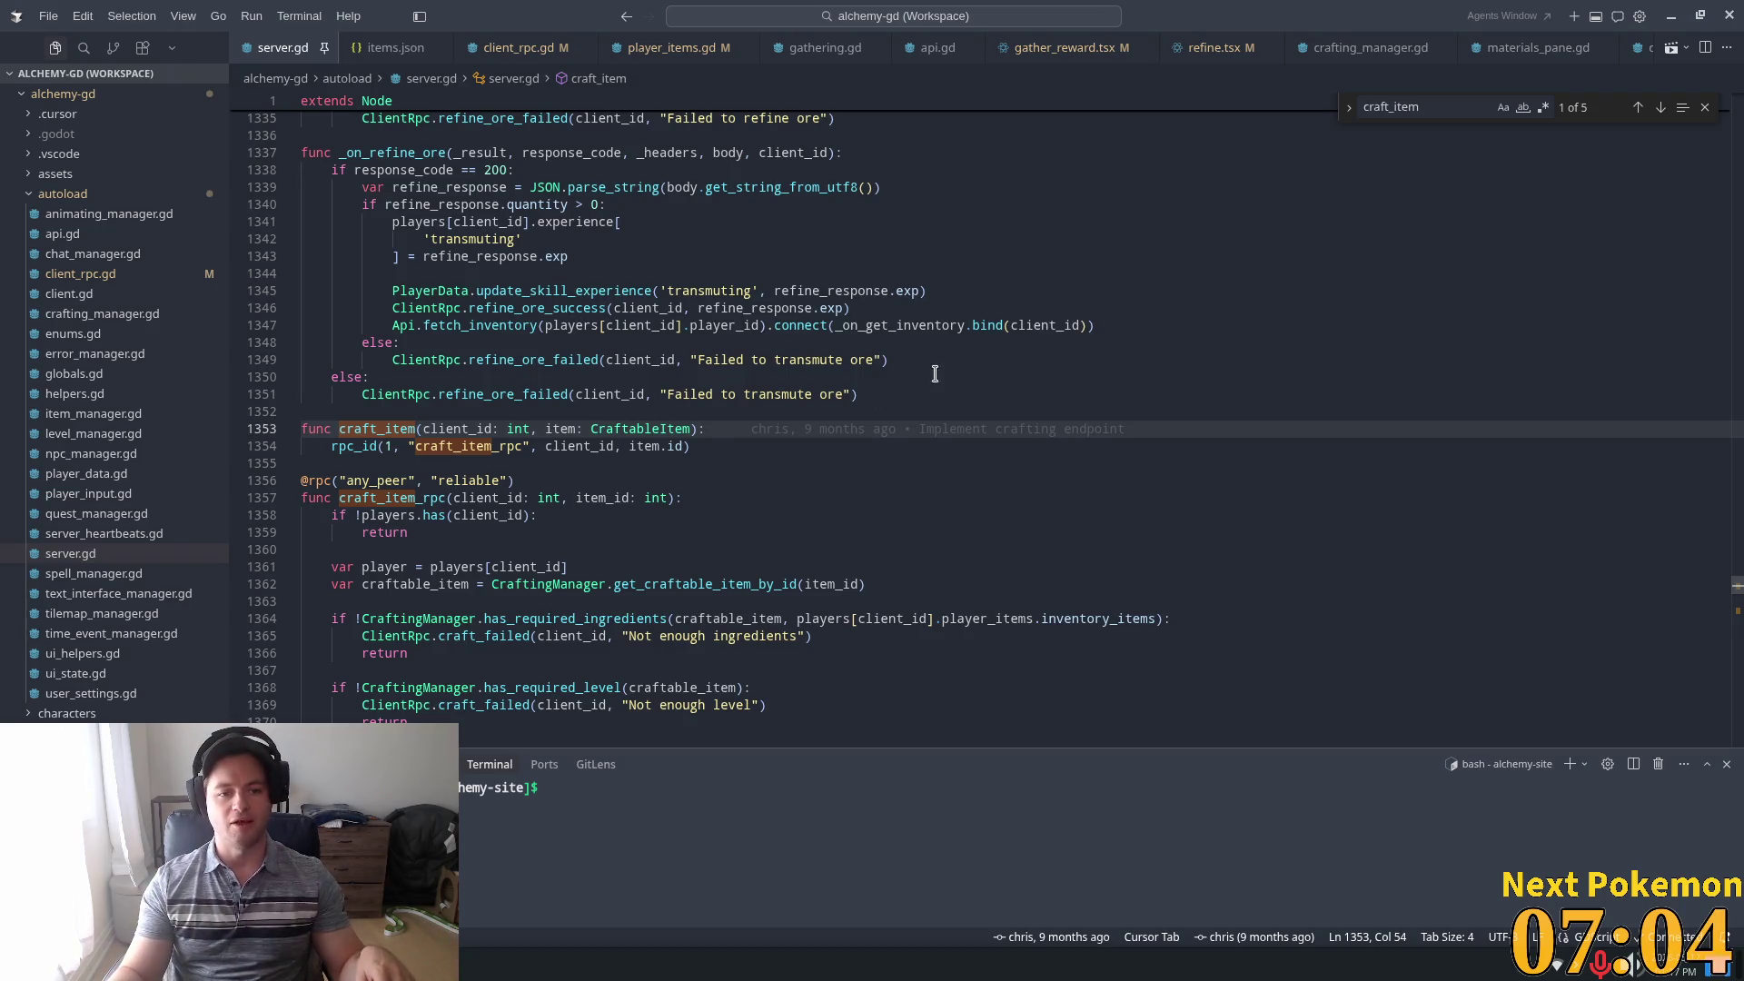
# Open a new AI agent chat with the caret at the end of the rpc_id call on line 1354
pyautogui.click(809, 447)
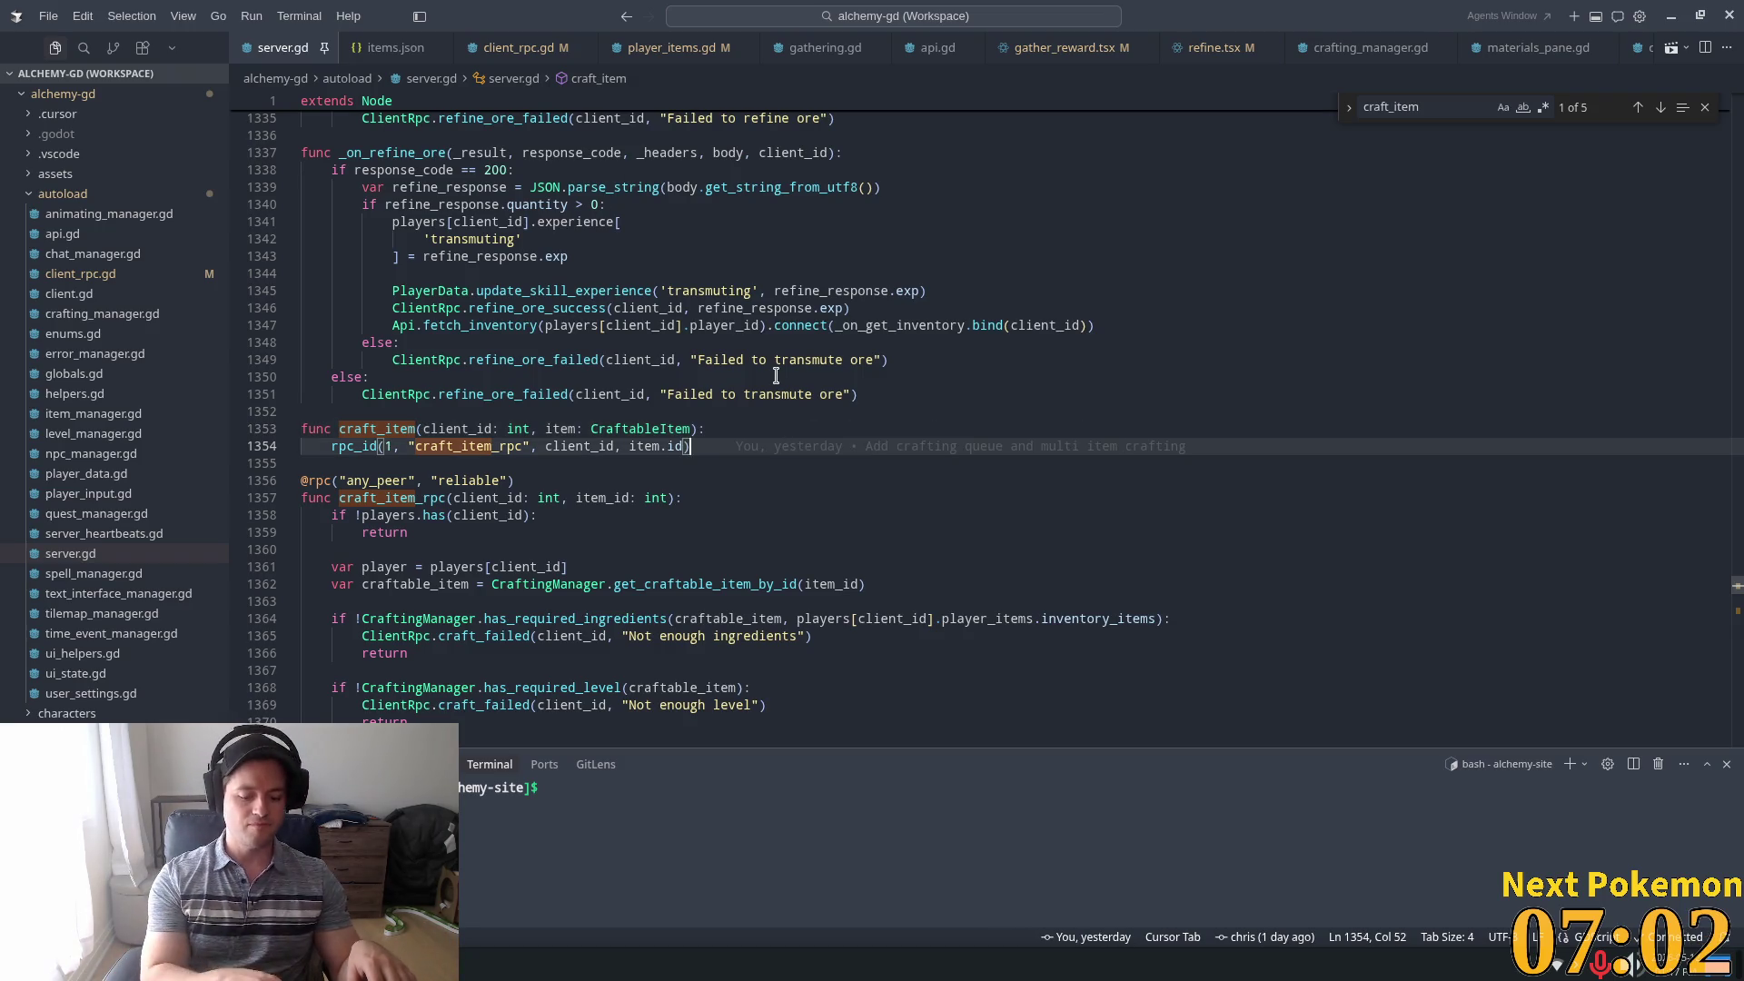
pyautogui.hotkey('ctrl', 'l')
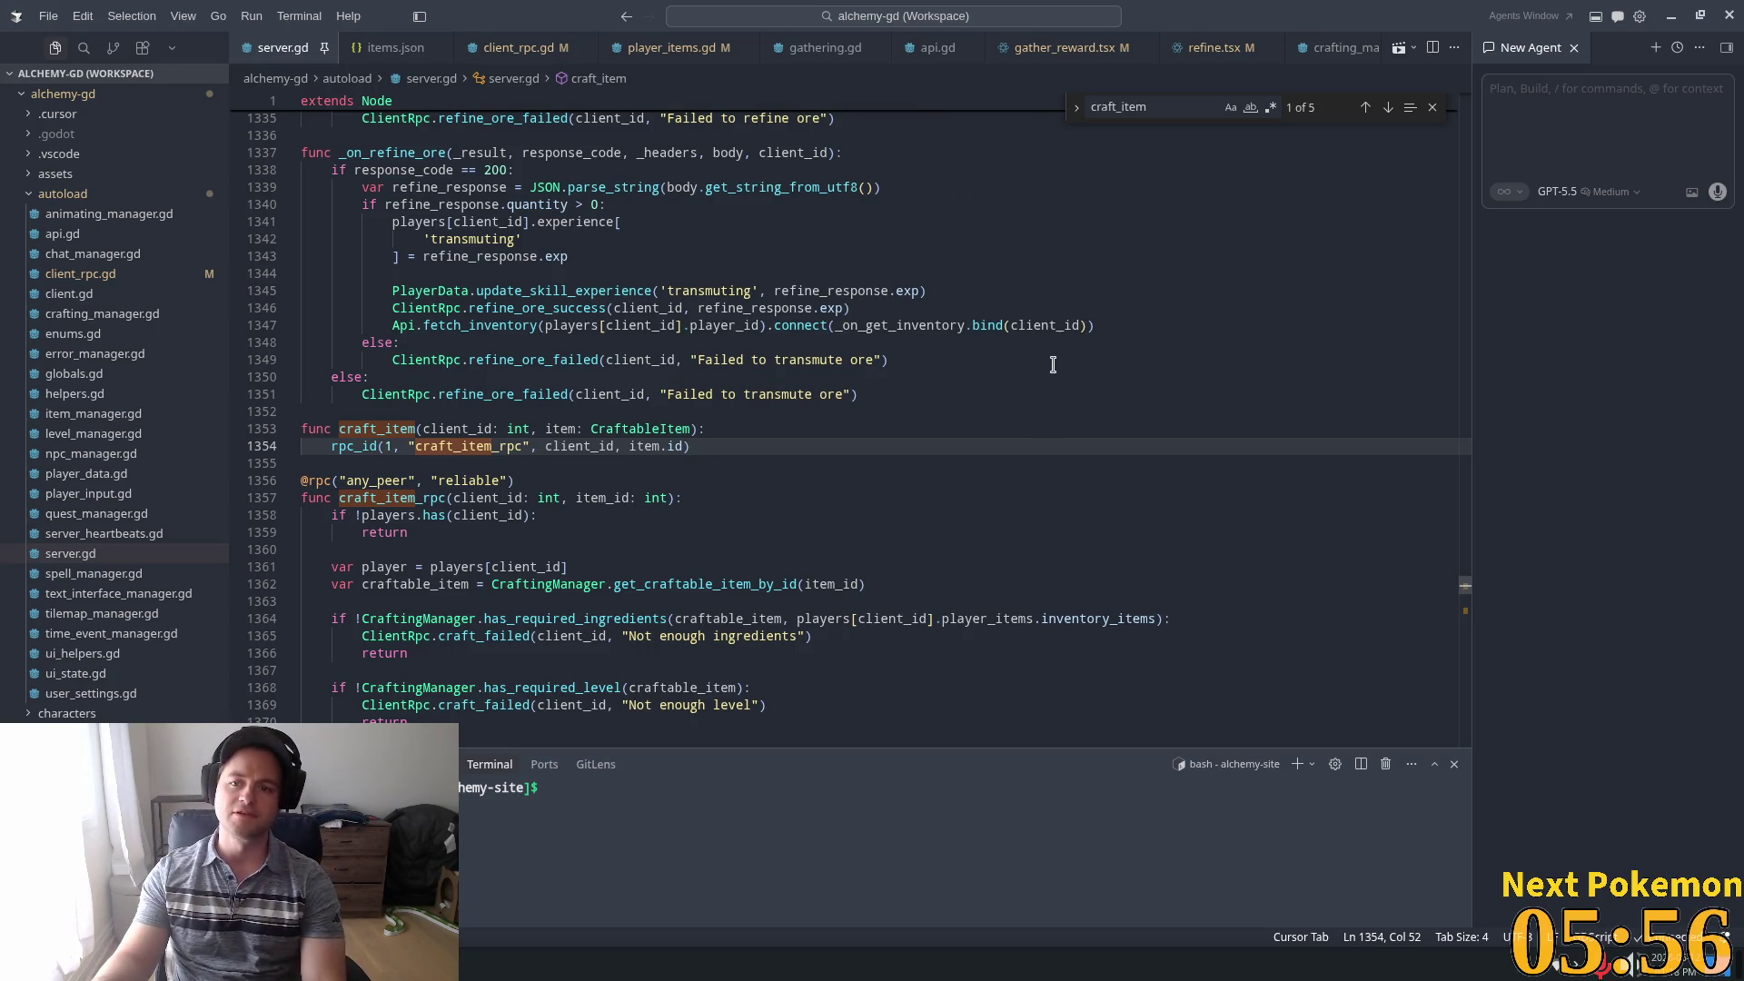
# Close the AI agent chat panel so craft_item spans the full editor width
pyautogui.hotkey('ctrl', 'alt', 'b')
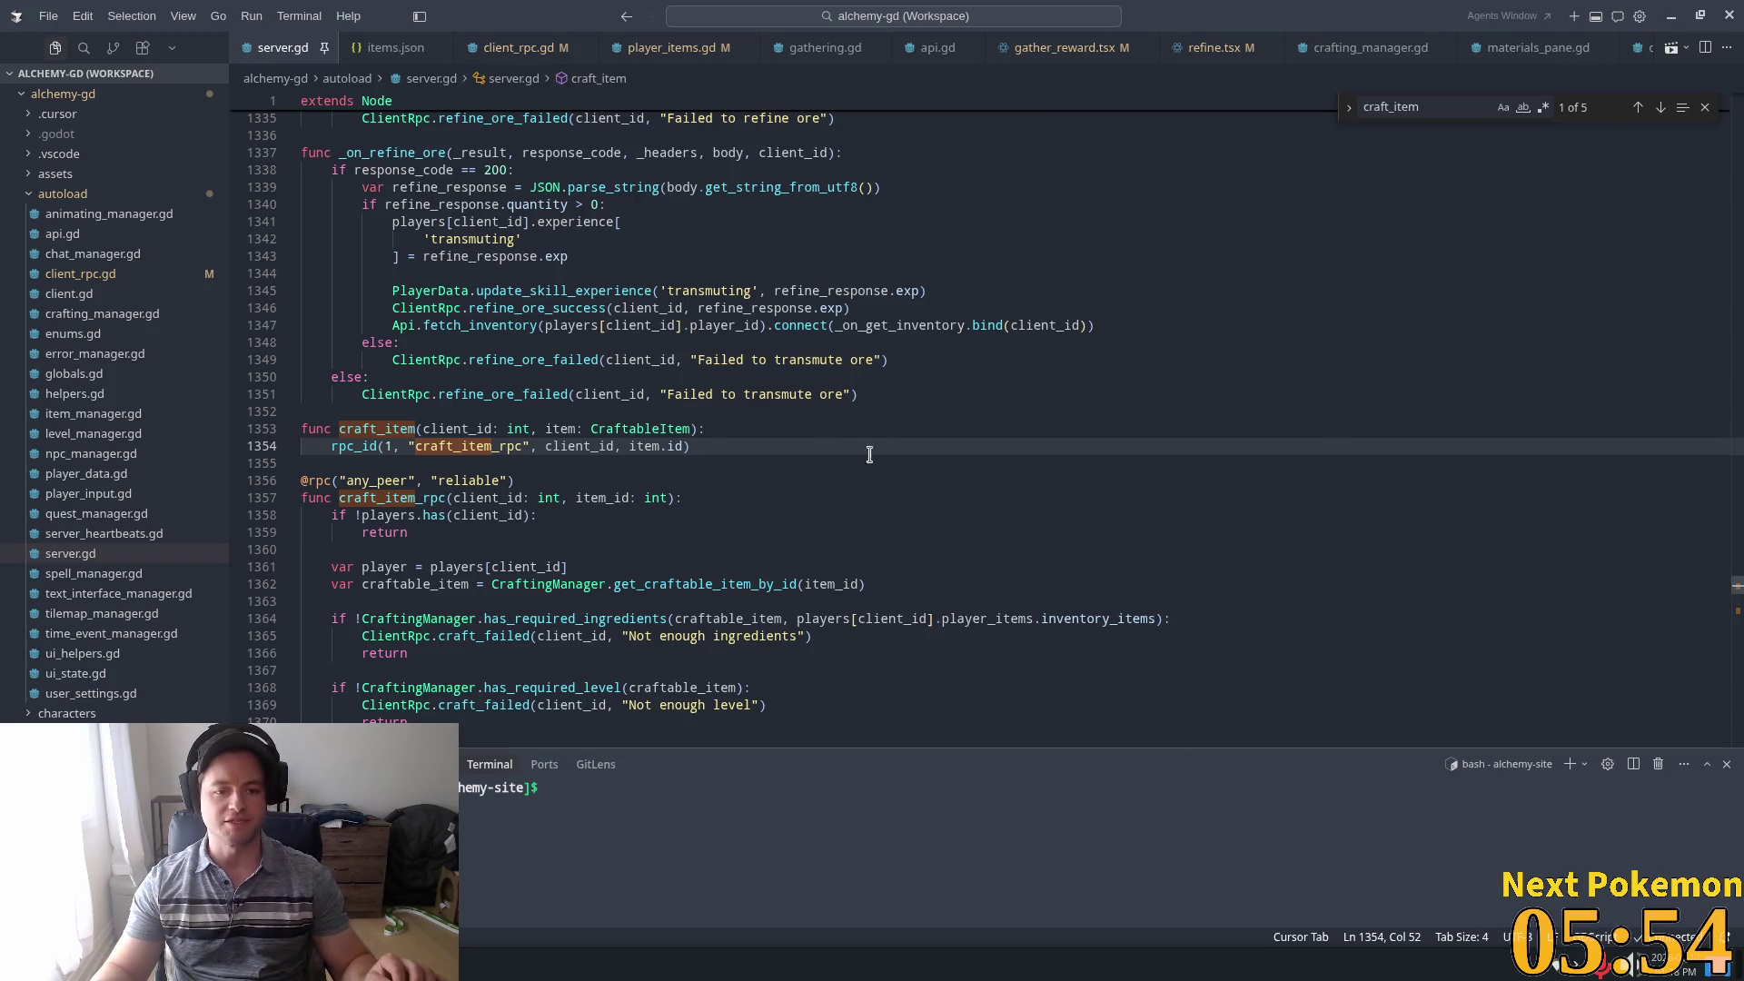
pyautogui.moveTo(604, 444)
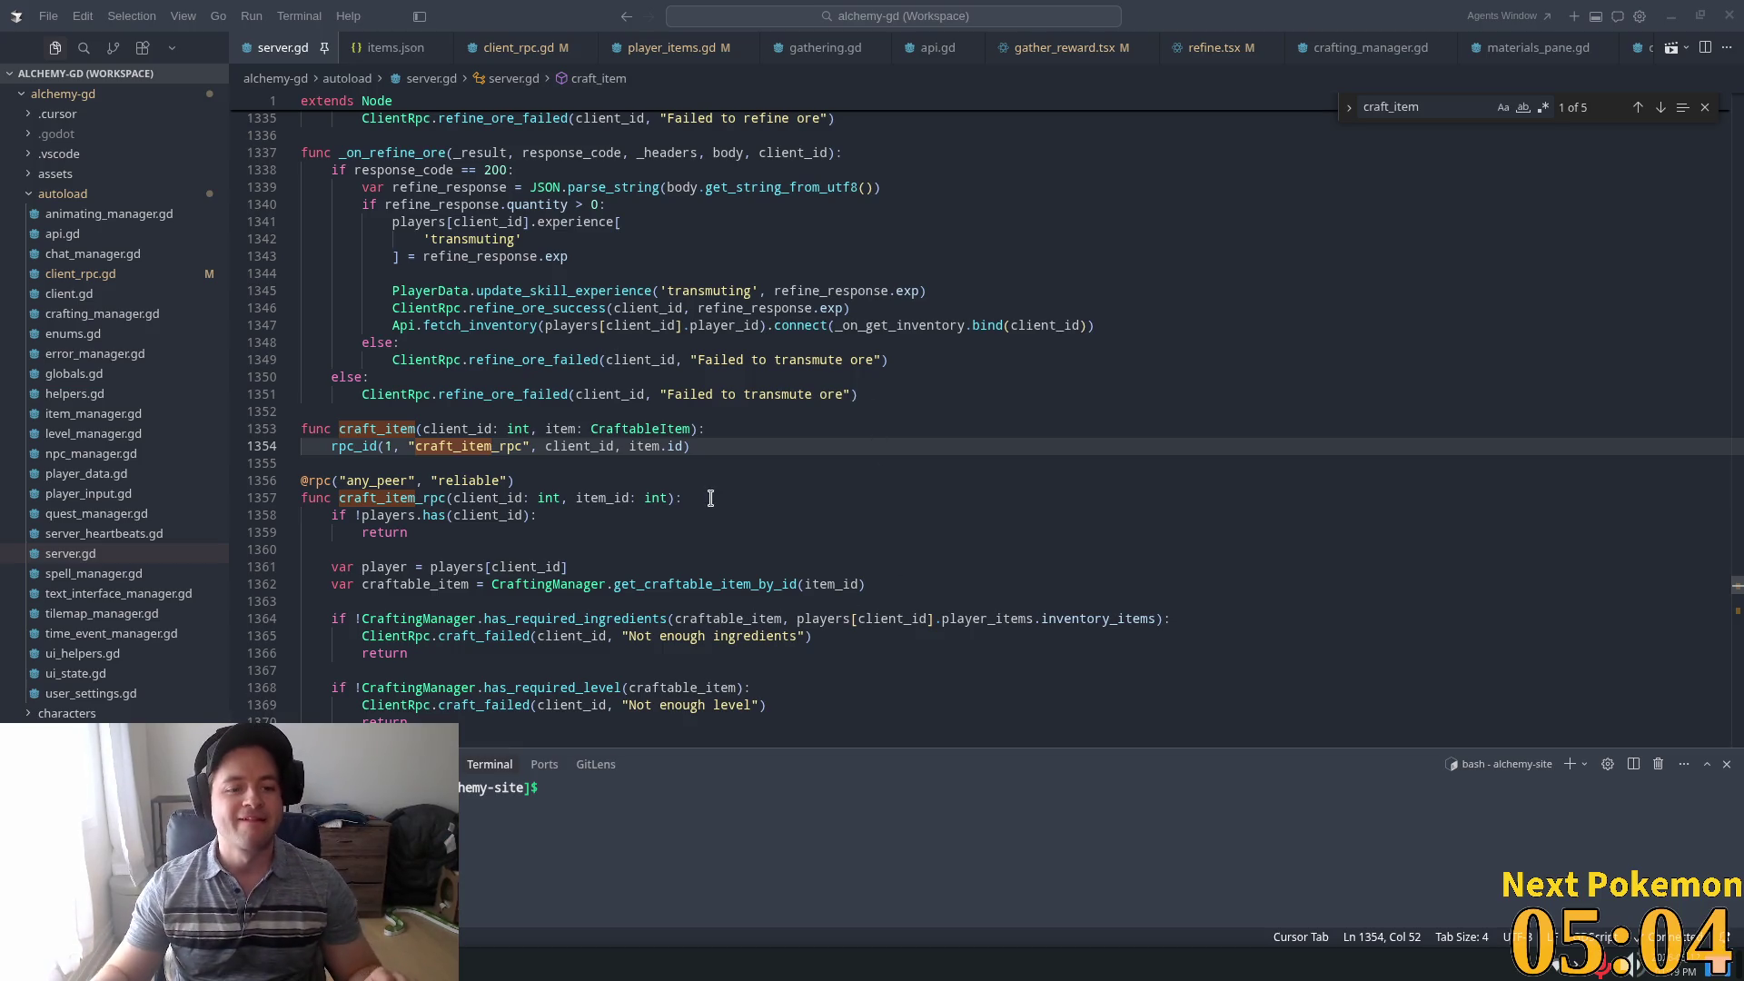
# Scroll server.gd down to _on_craft_item_completed and highlight all uses of item_updates_dict
pyautogui.scroll(-1, 754, 436)
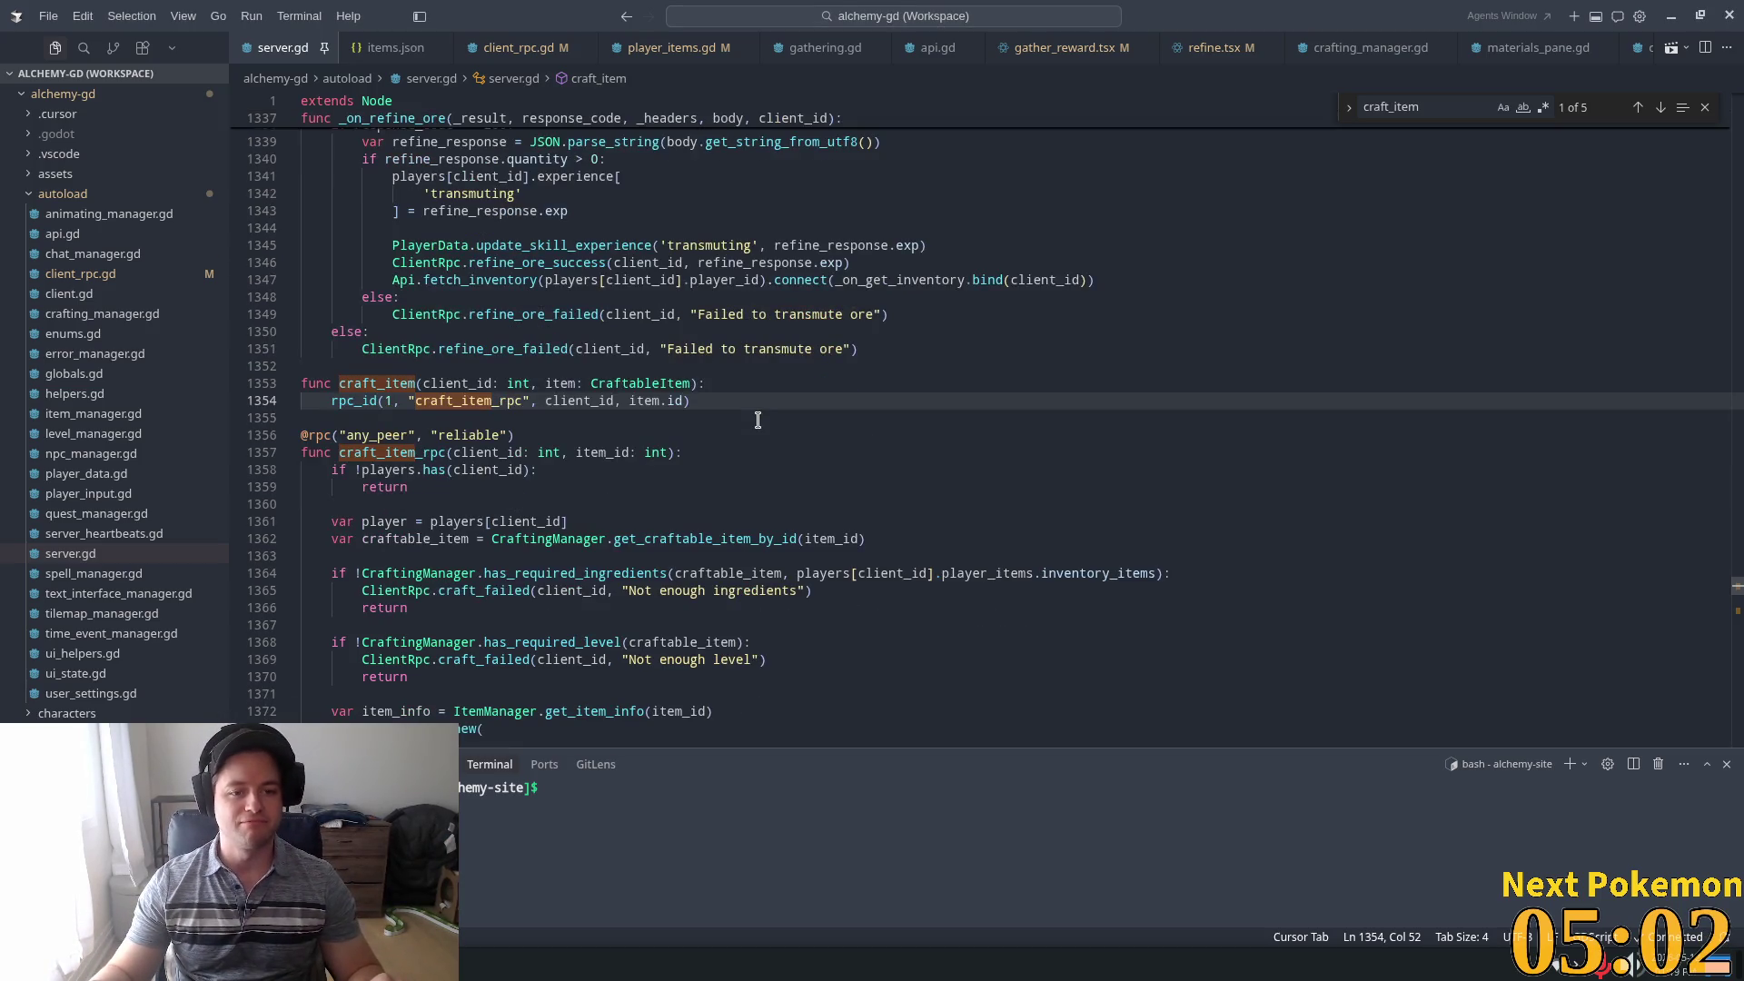
pyautogui.tripleClick(583, 386)
pyautogui.scroll(-4, 837, 481)
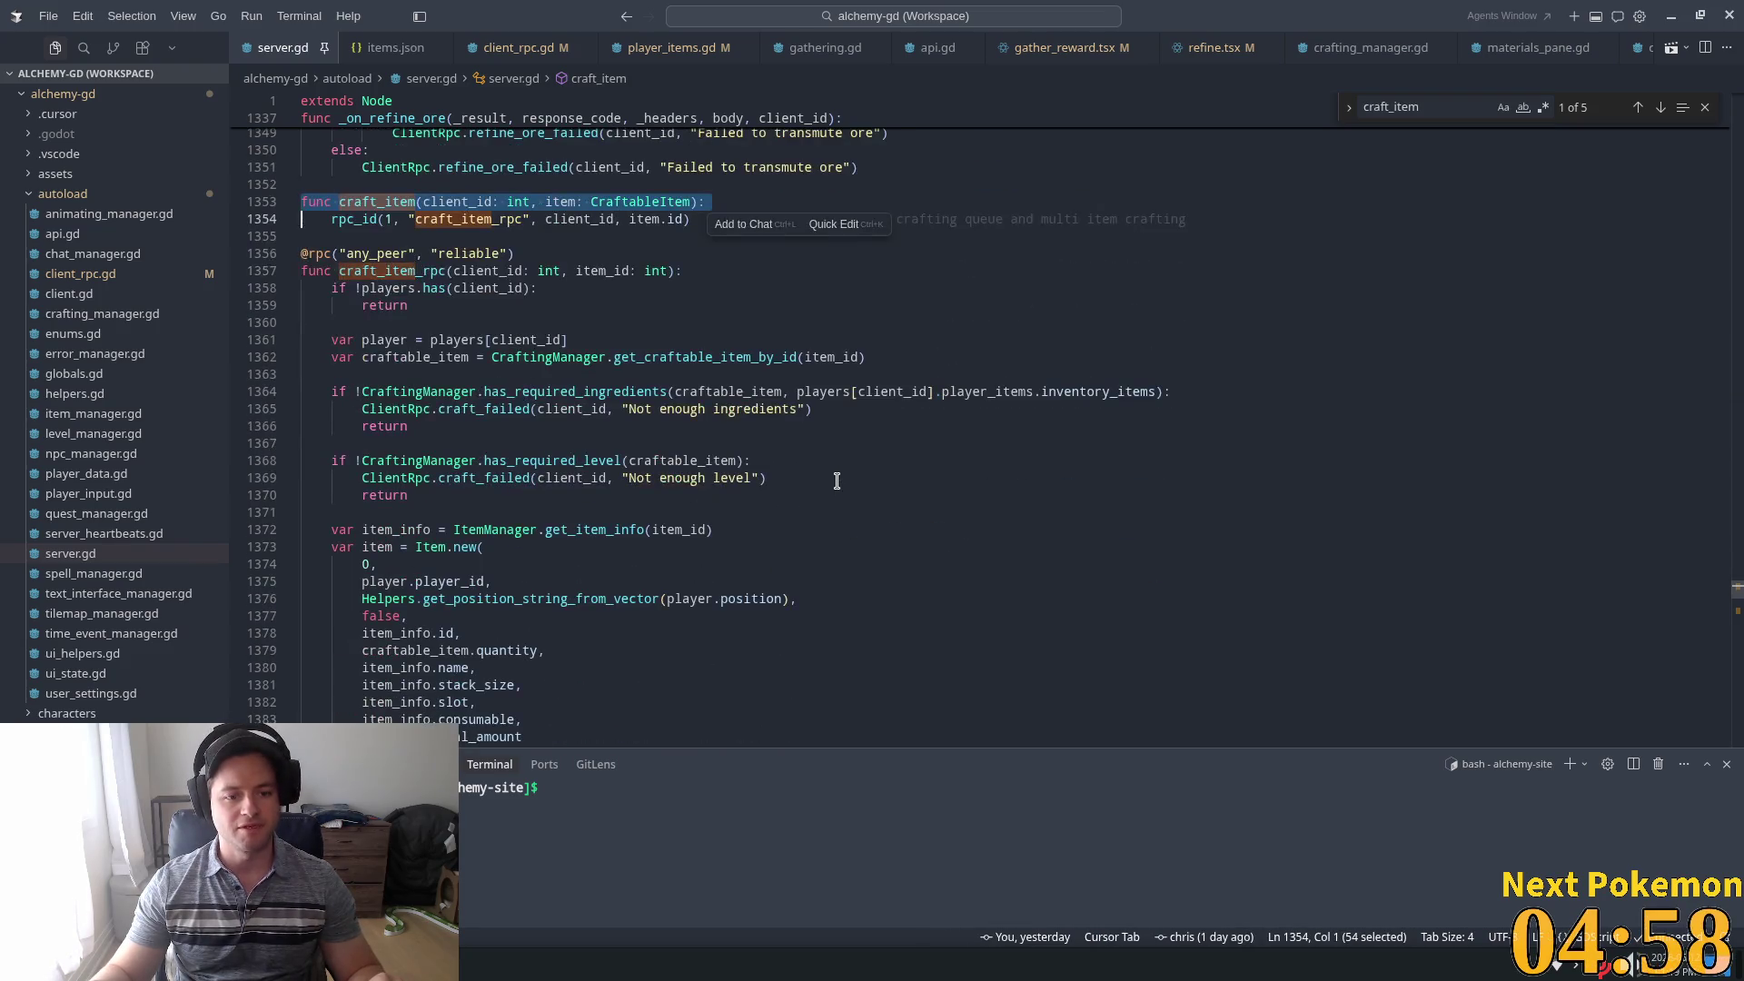
pyautogui.scroll(-4, 837, 481)
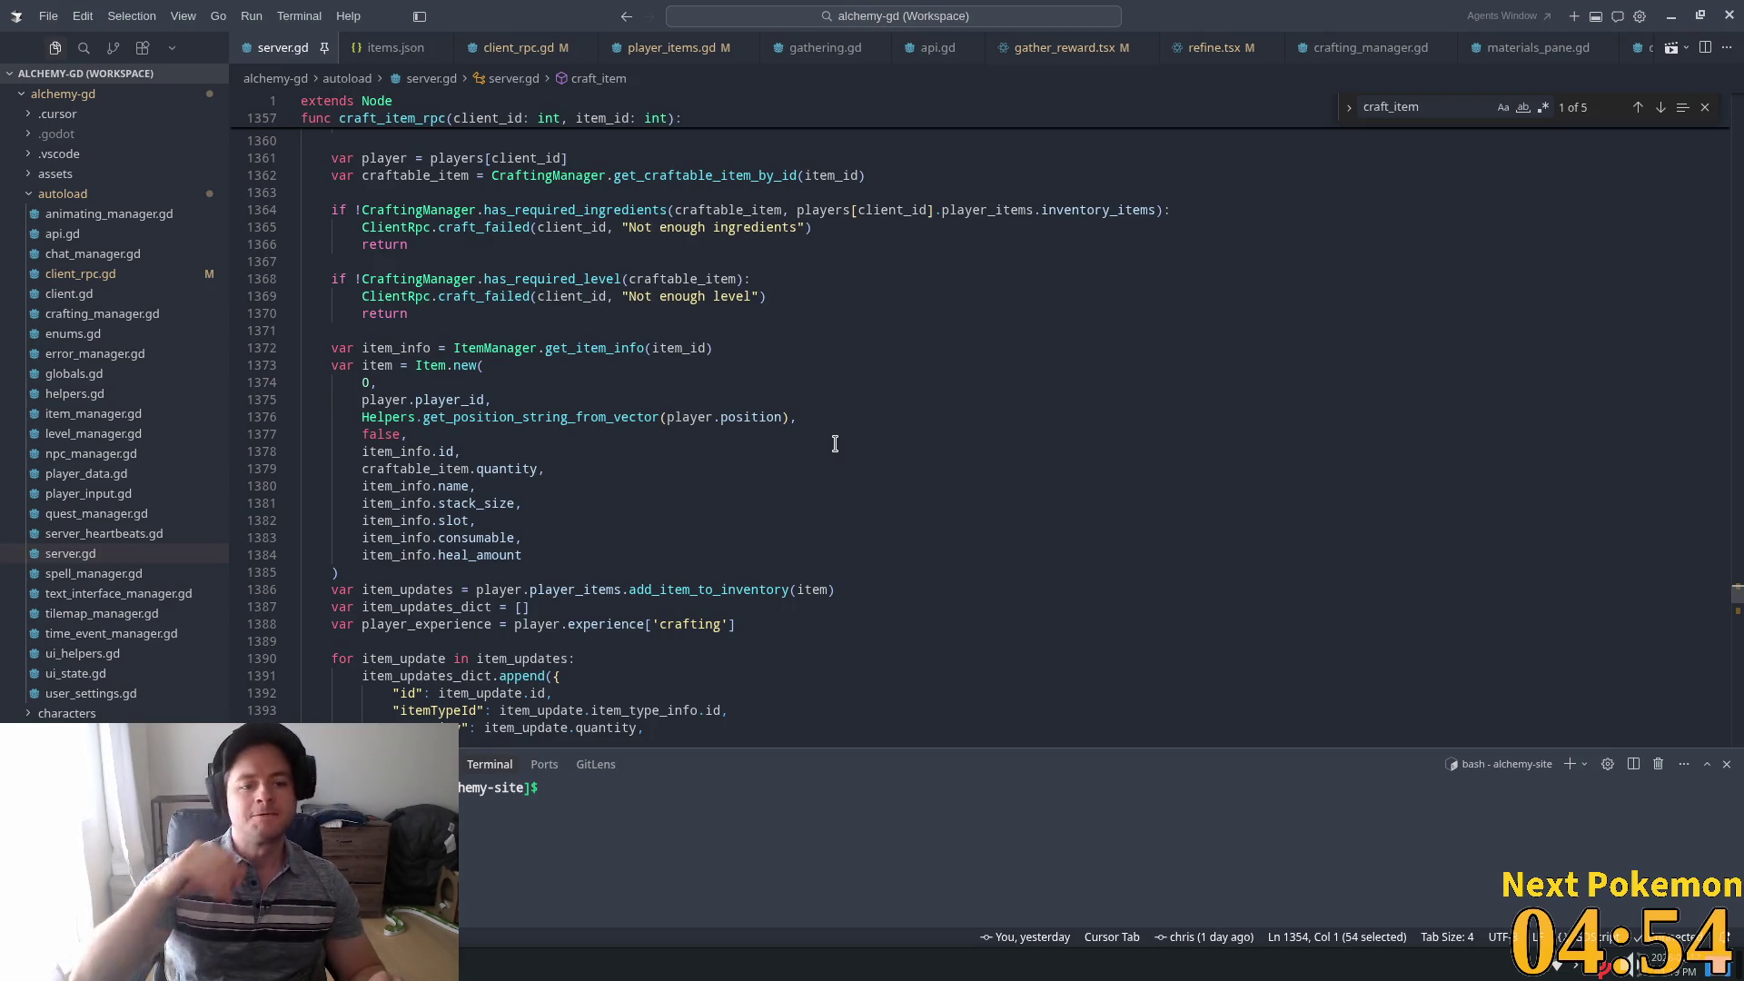
pyautogui.scroll(-3, 818, 441)
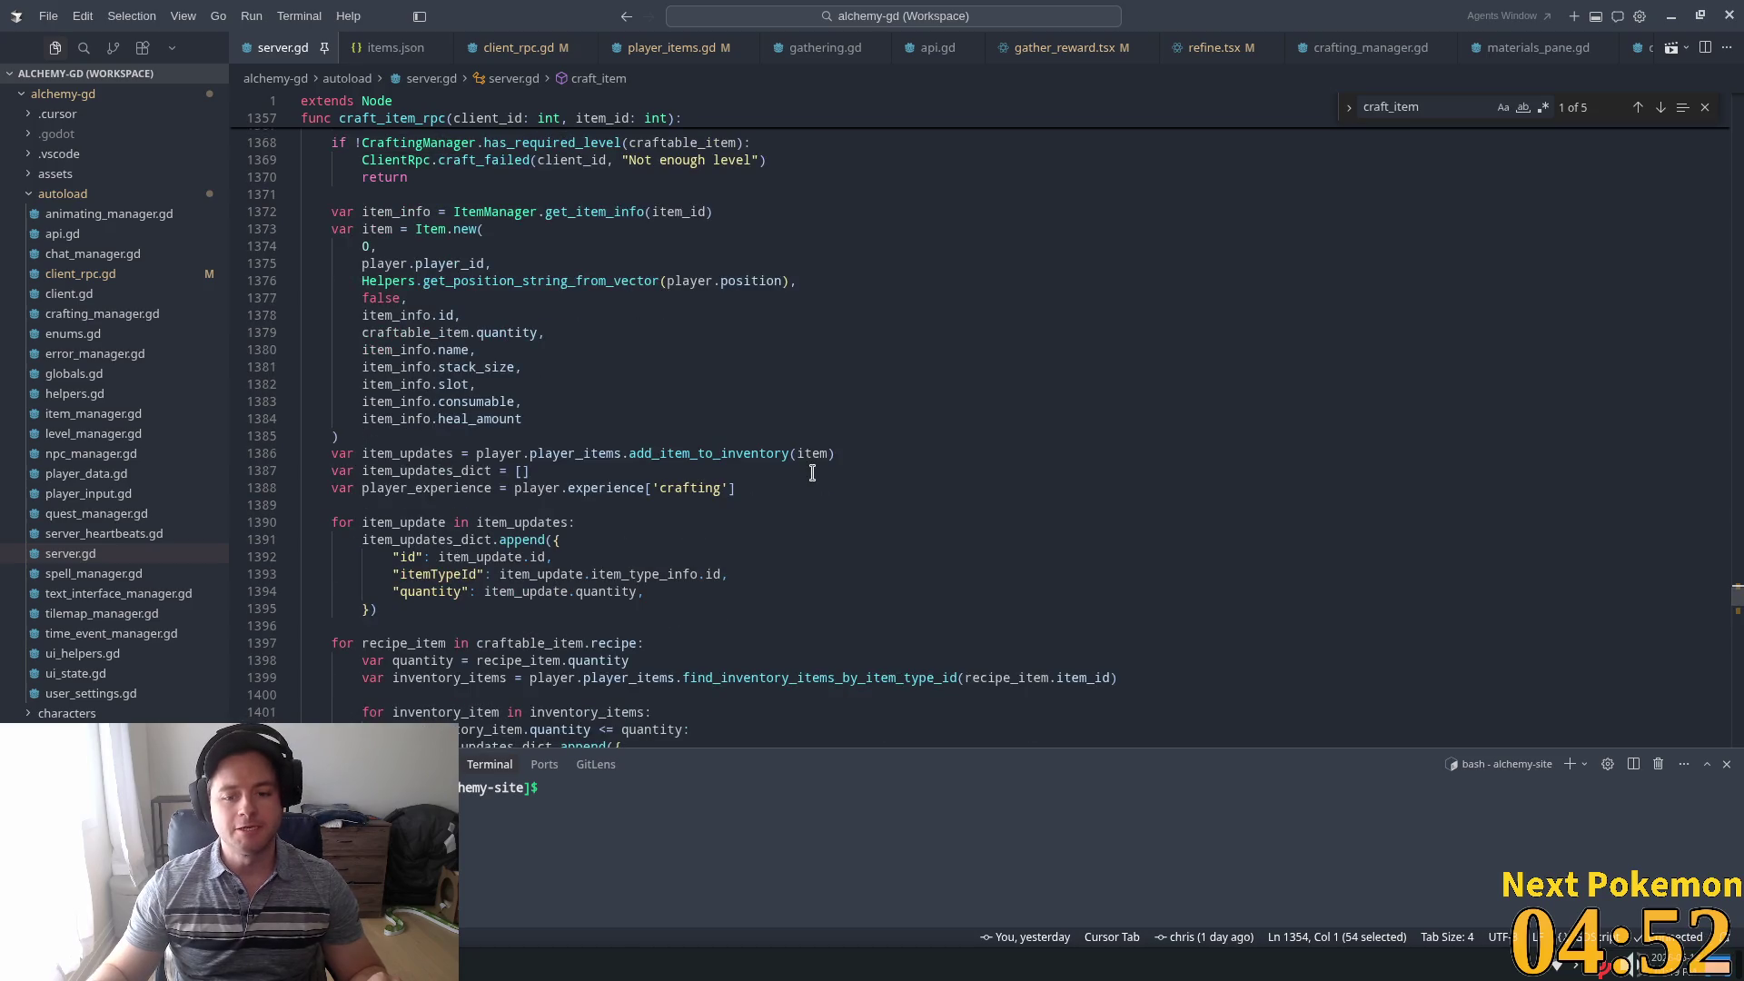
pyautogui.scroll(-2, 818, 473)
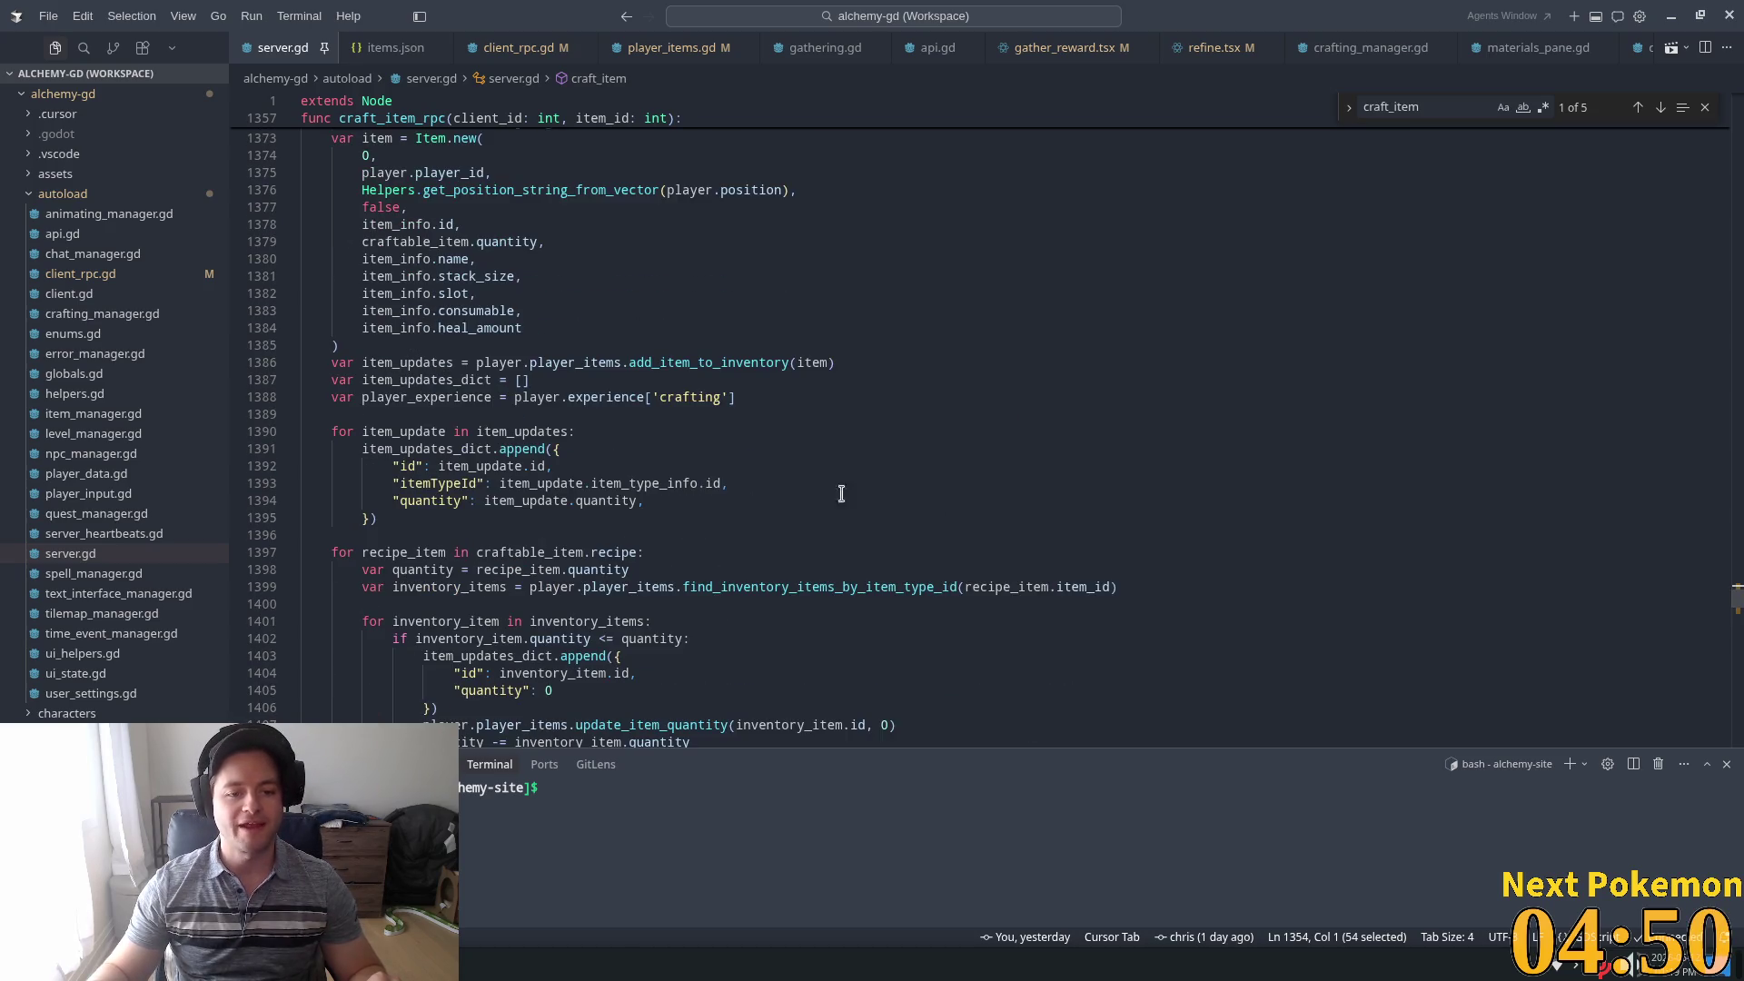
pyautogui.scroll(-6, 841, 493)
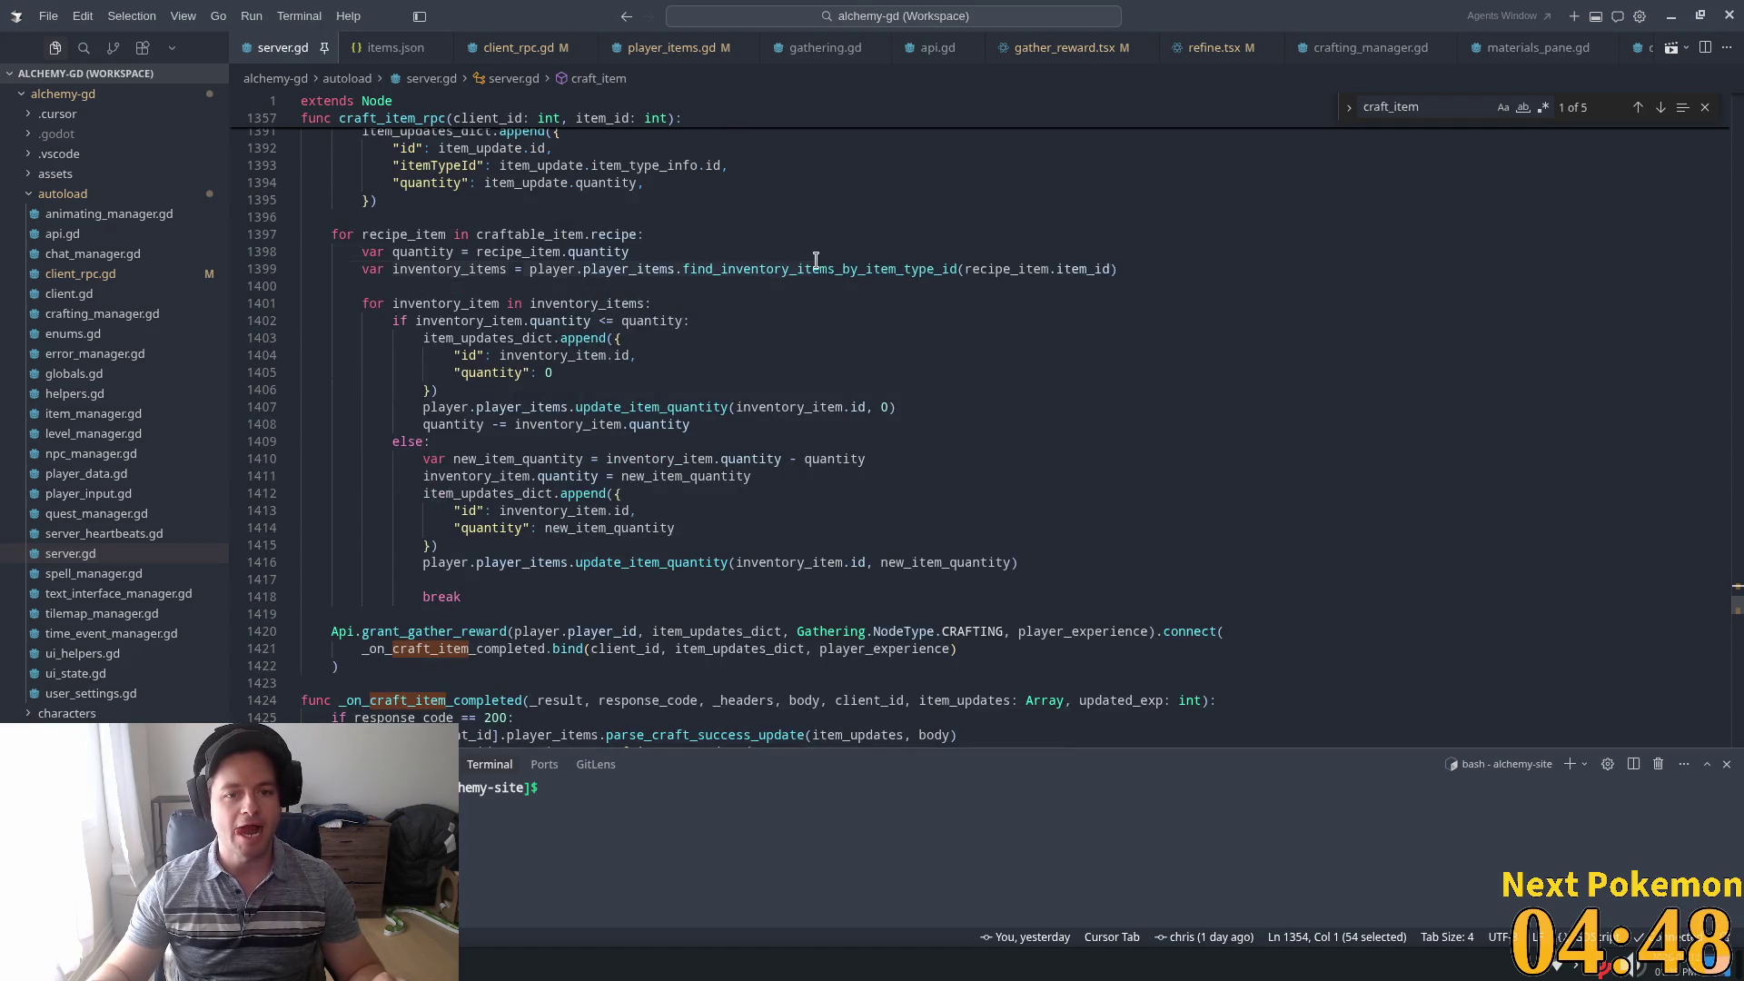
pyautogui.scroll(-4, 572, 459)
pyautogui.doubleClick(520, 466)
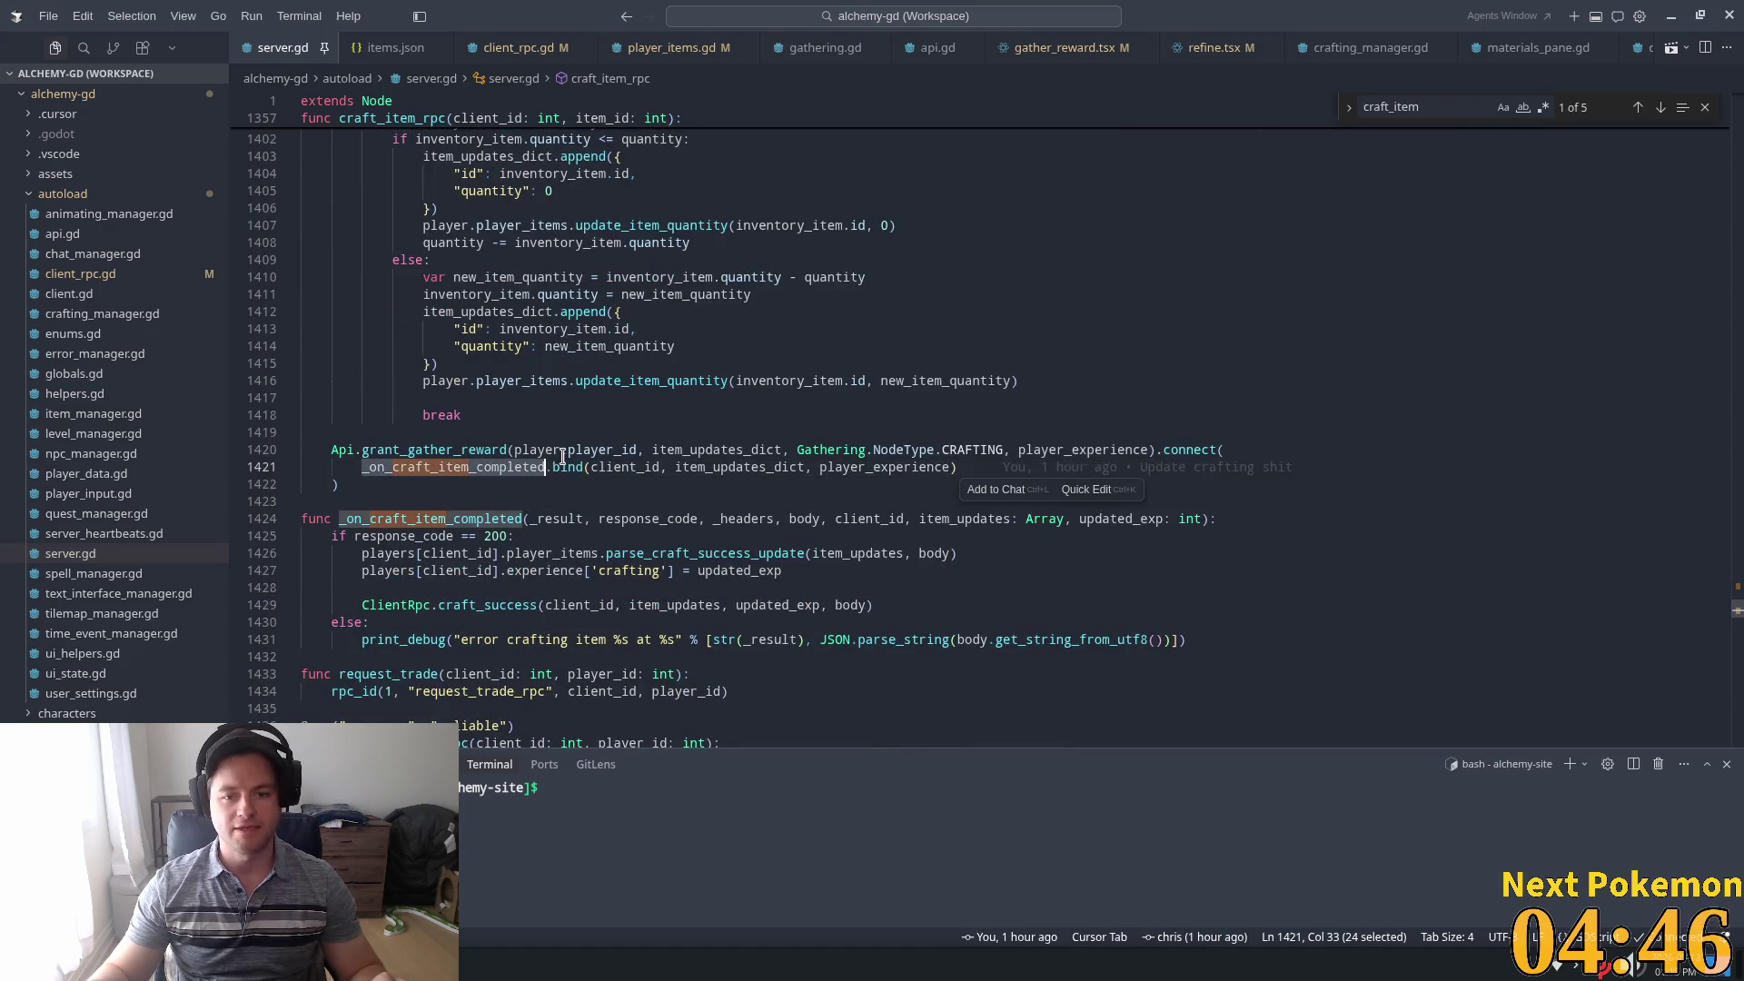
pyautogui.click(662, 450)
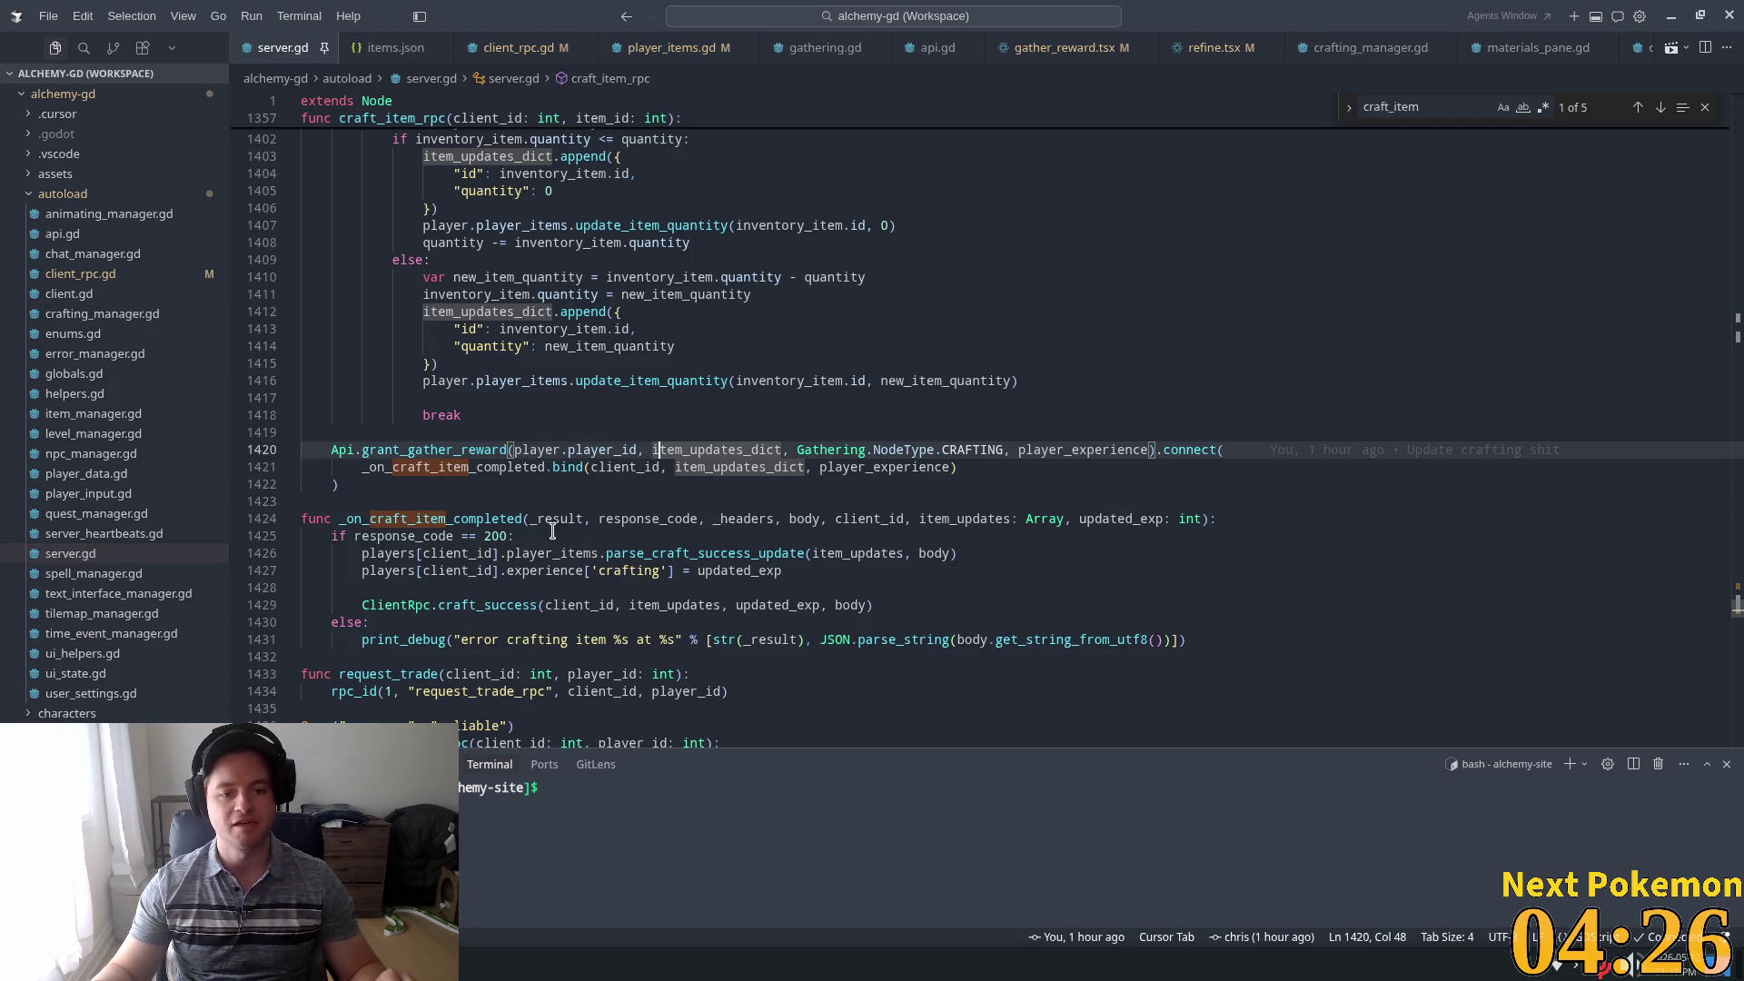
# Follow the parse_craft_success_update call after the response_code check to its definition in player_items.gd
pyautogui.click(587, 531)
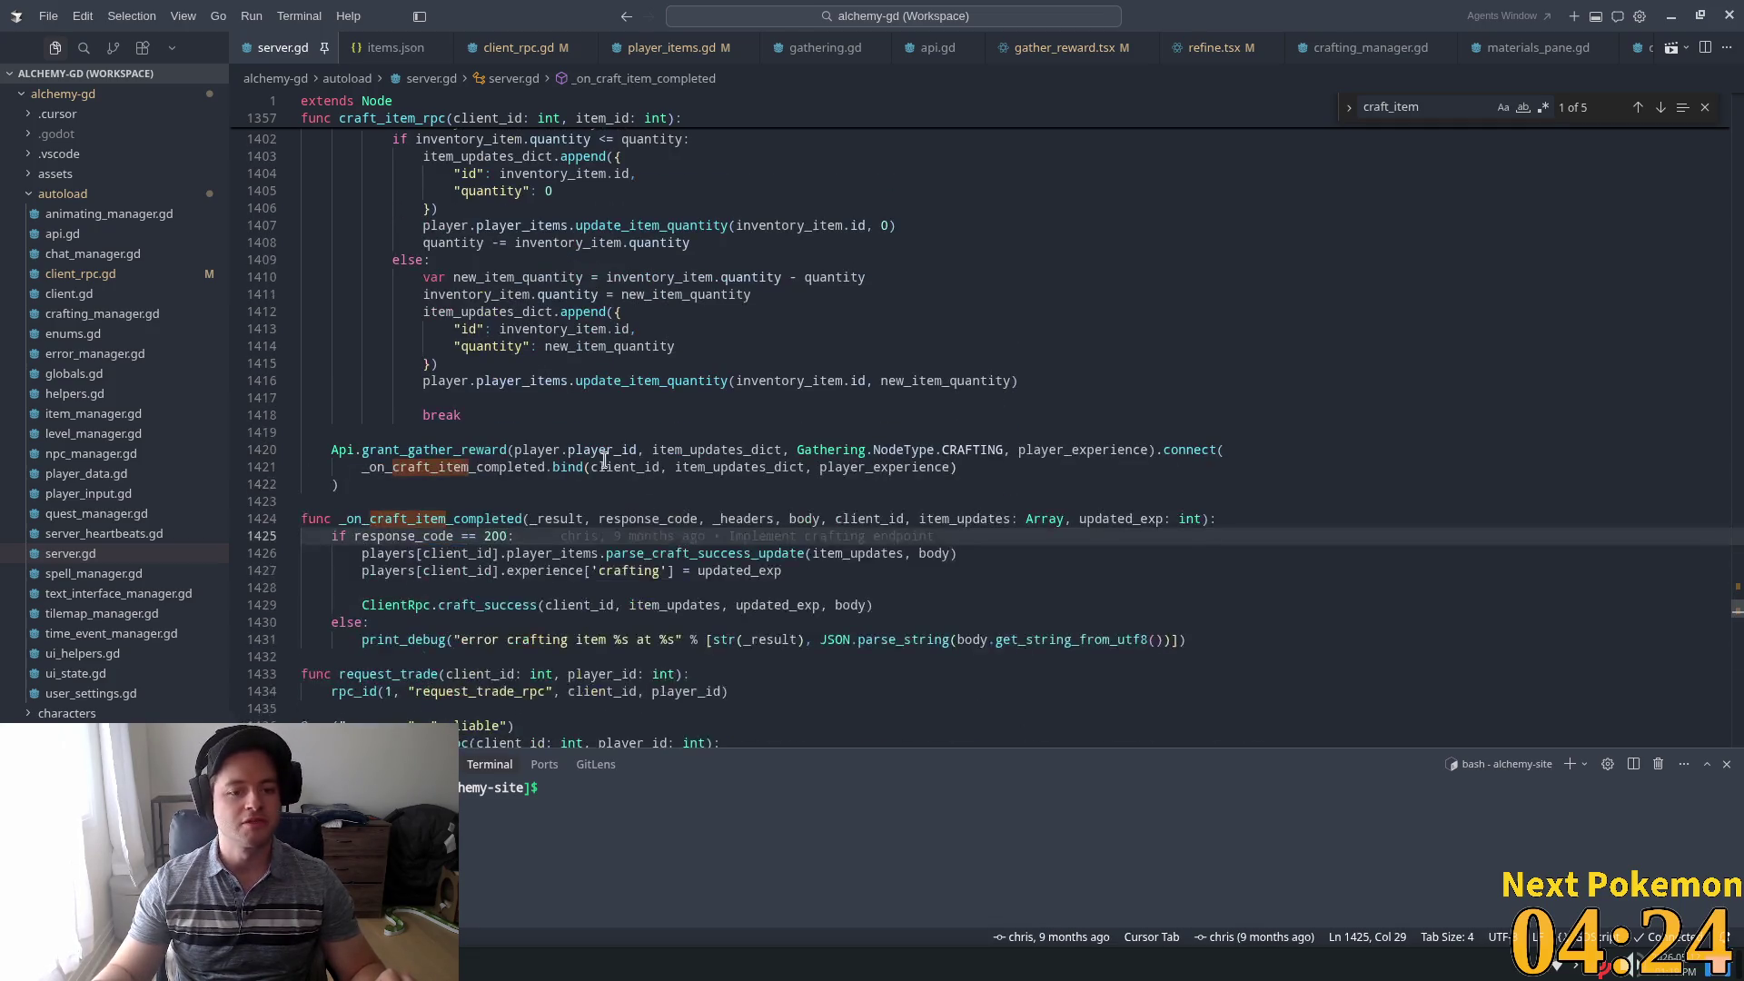
pyautogui.scroll(-3, 636, 454)
pyautogui.click(728, 417)
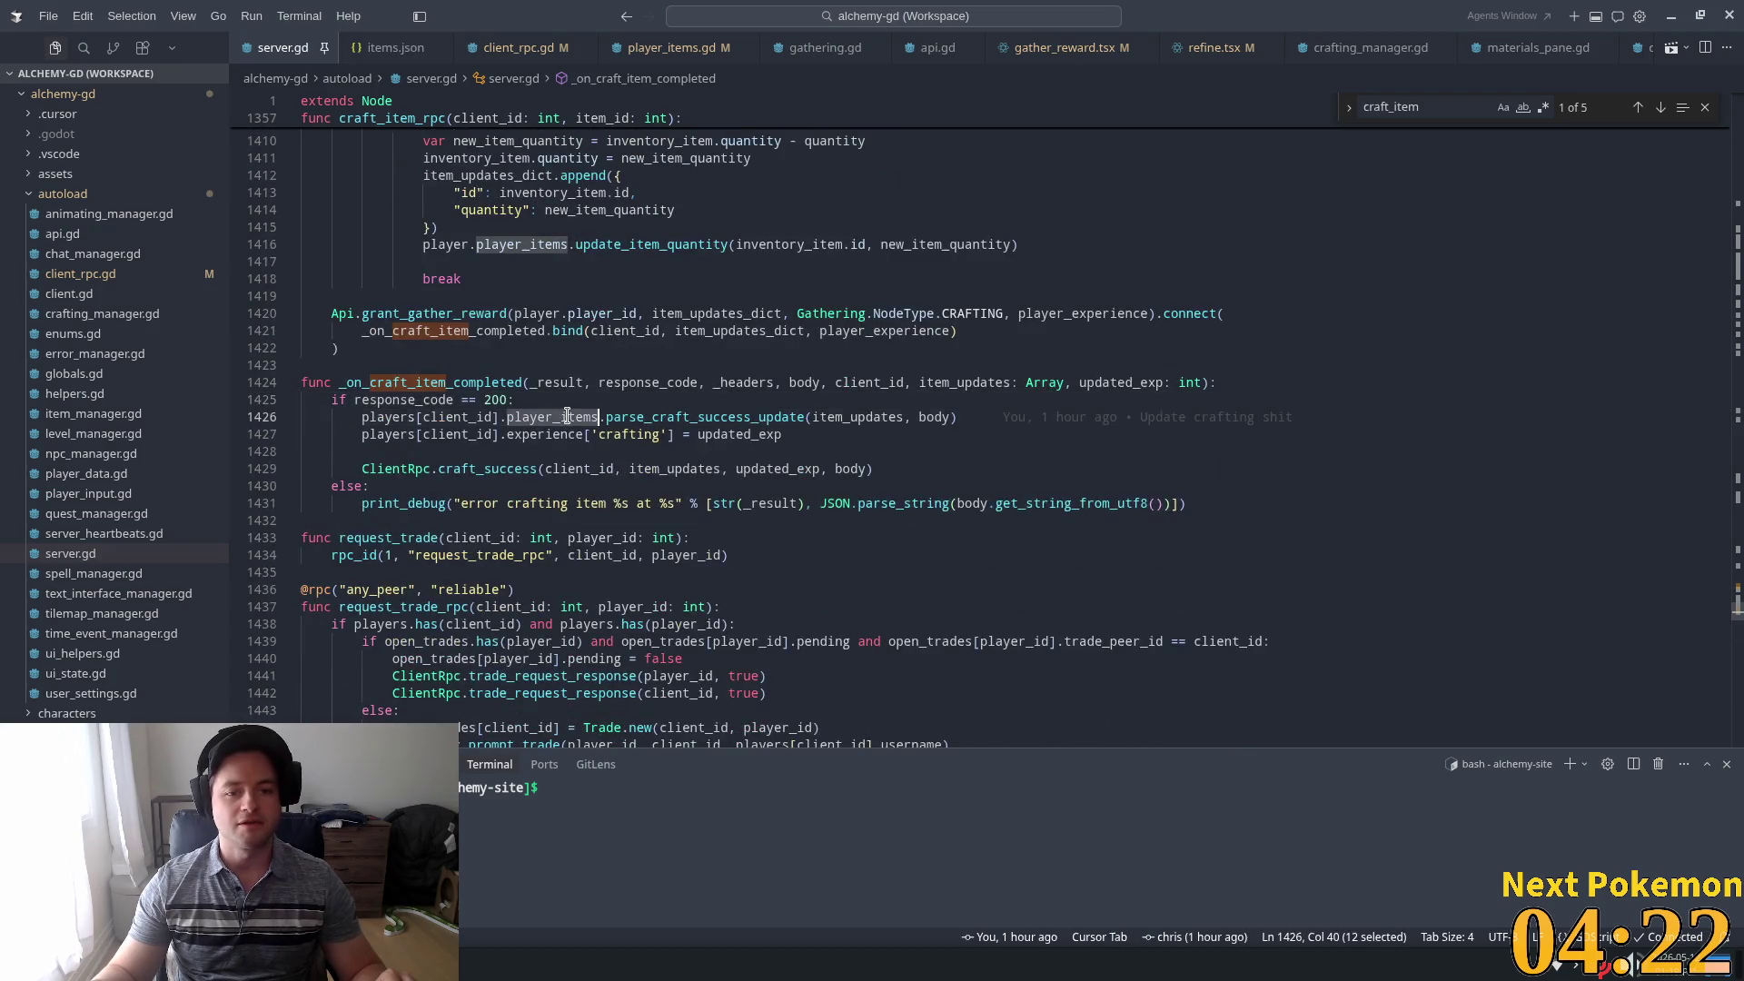
pyautogui.doubleClick(728, 417)
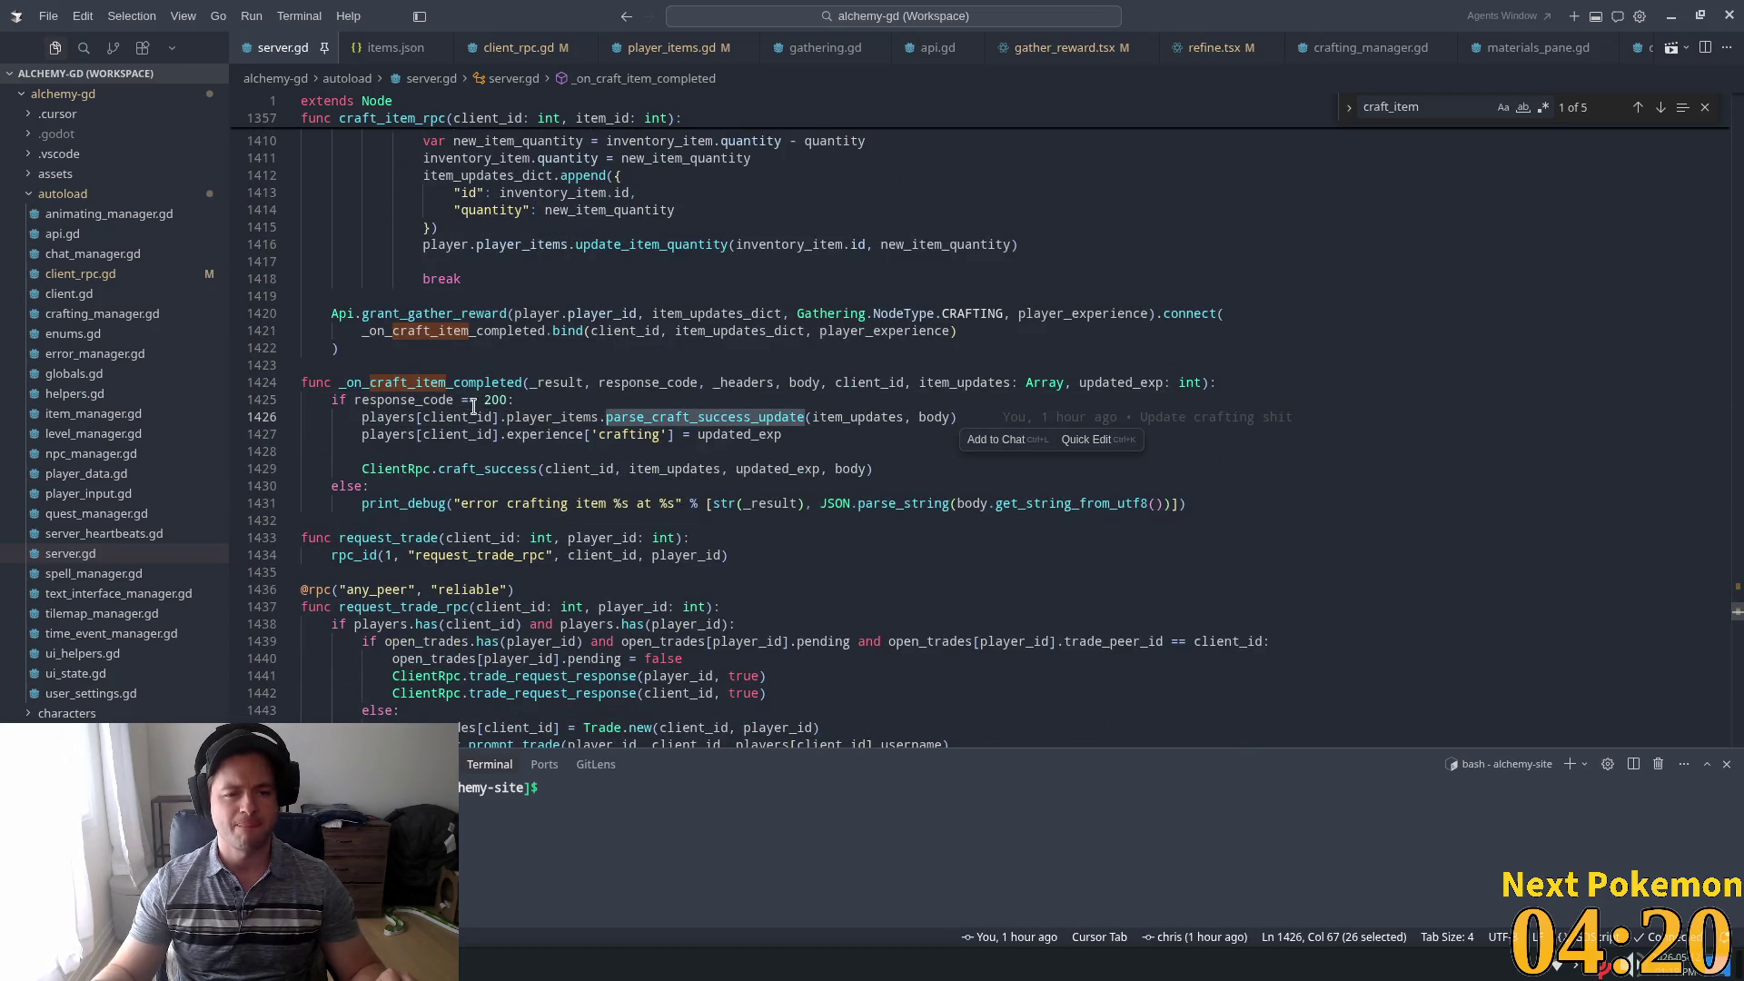
pyautogui.click(617, 401)
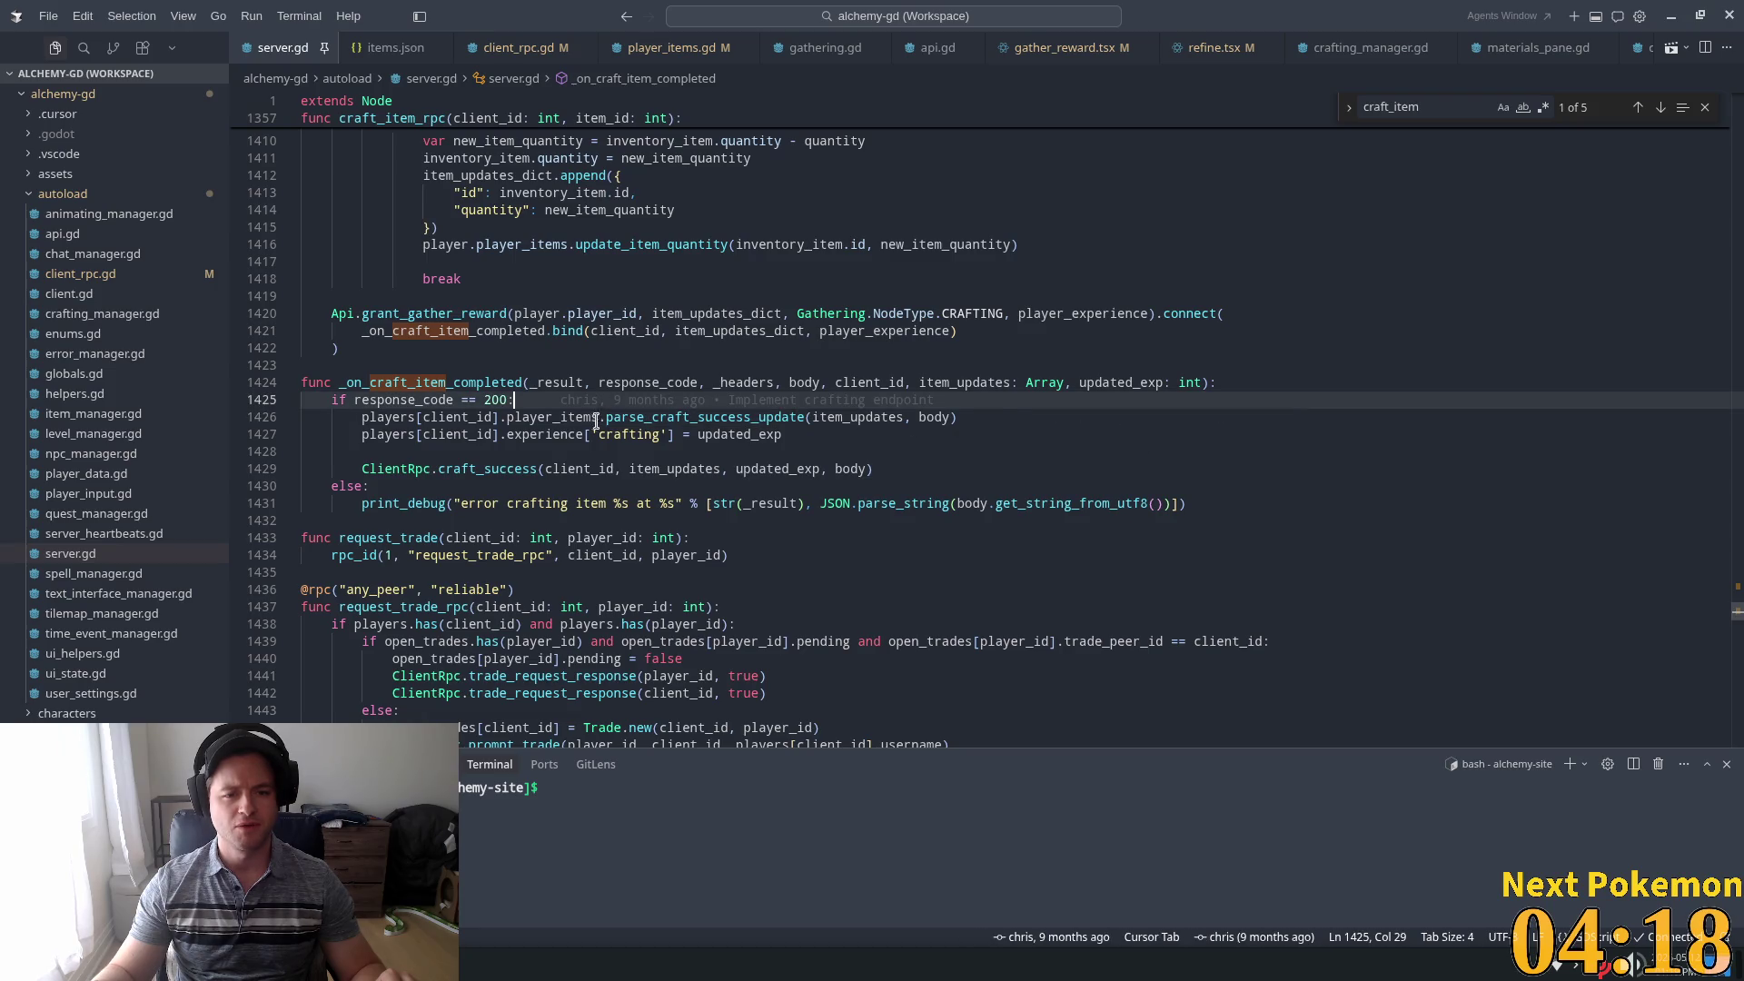
pyautogui.click(656, 417)
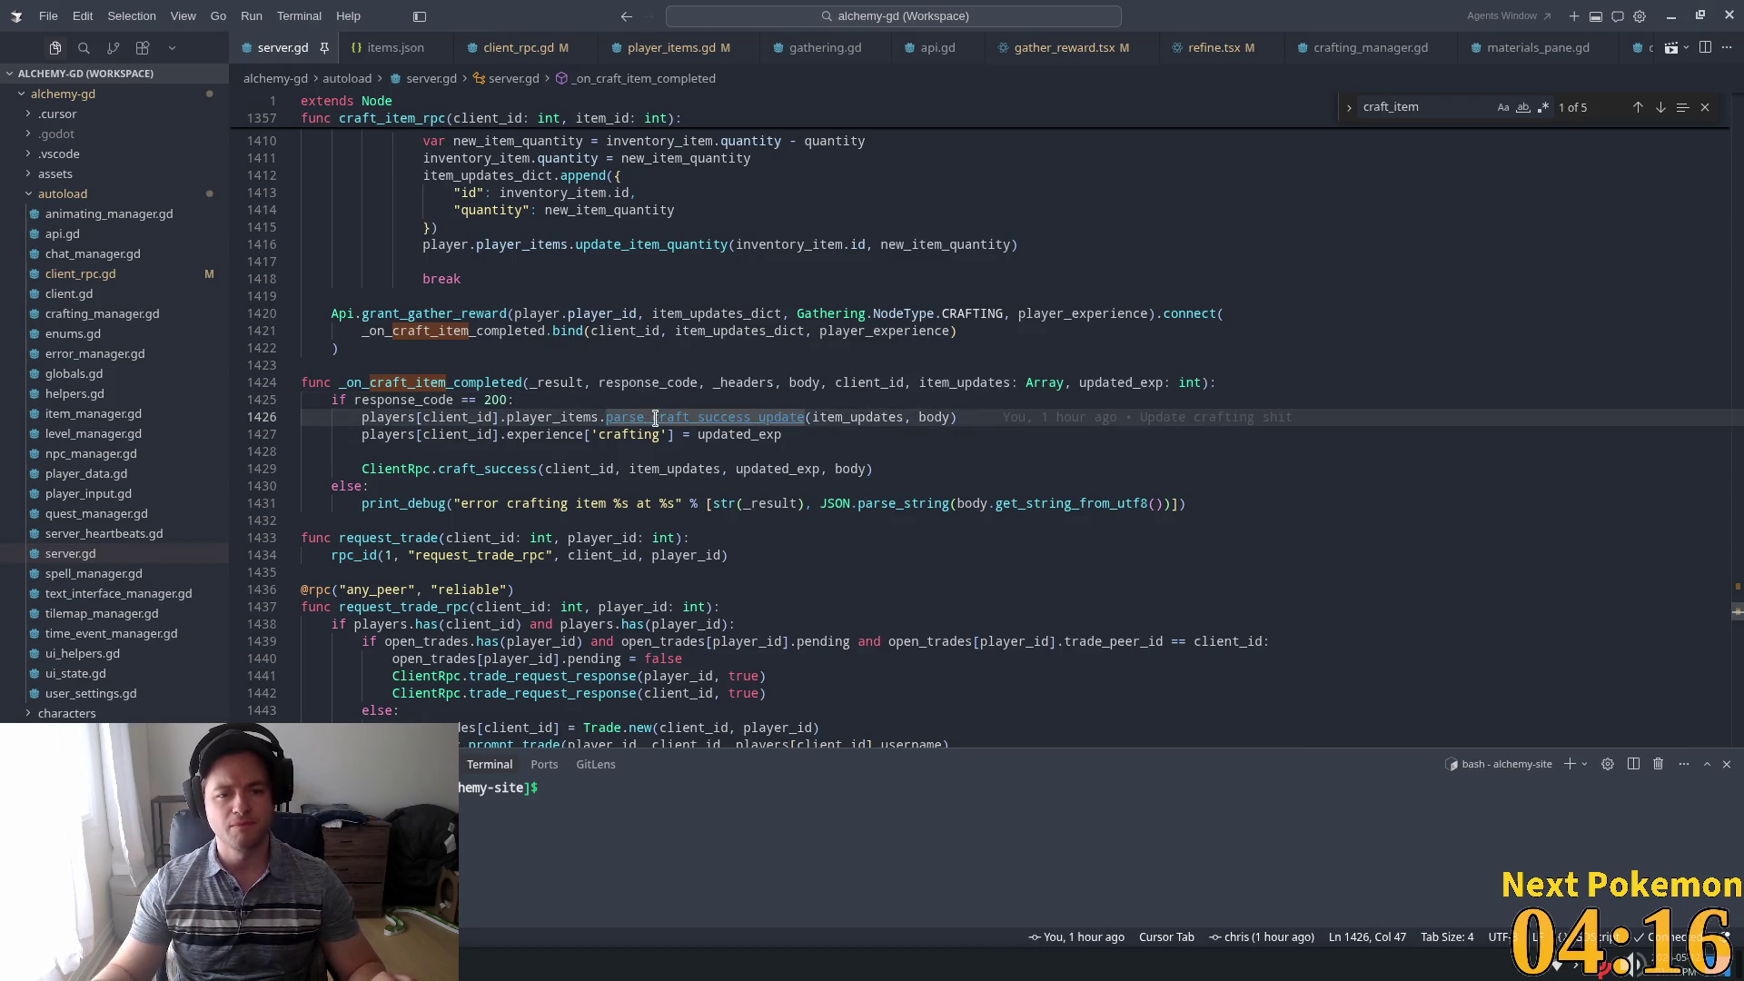
pyautogui.keyDown('ctrl'); pyautogui.click(656, 417); pyautogui.keyUp('ctrl')
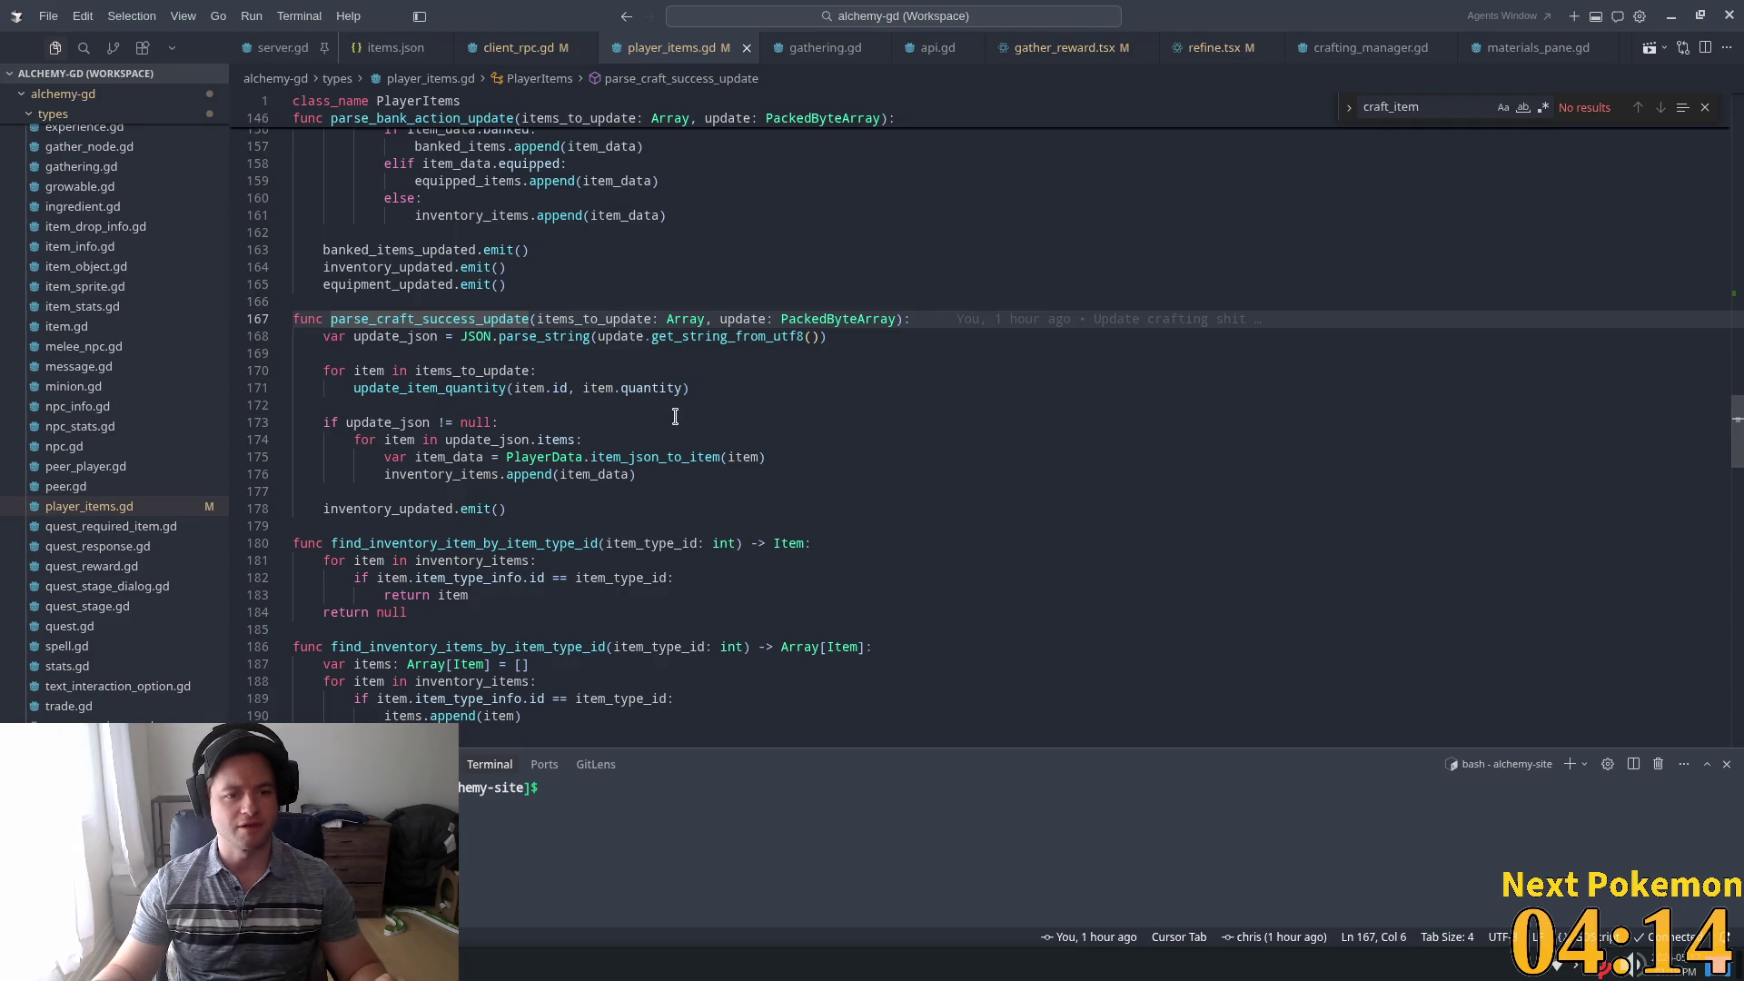
# Review update_item_quantity and the JSON parsing in parse_craft_success_update, then view client_rpc.gd
pyautogui.doubleClick(402, 391)
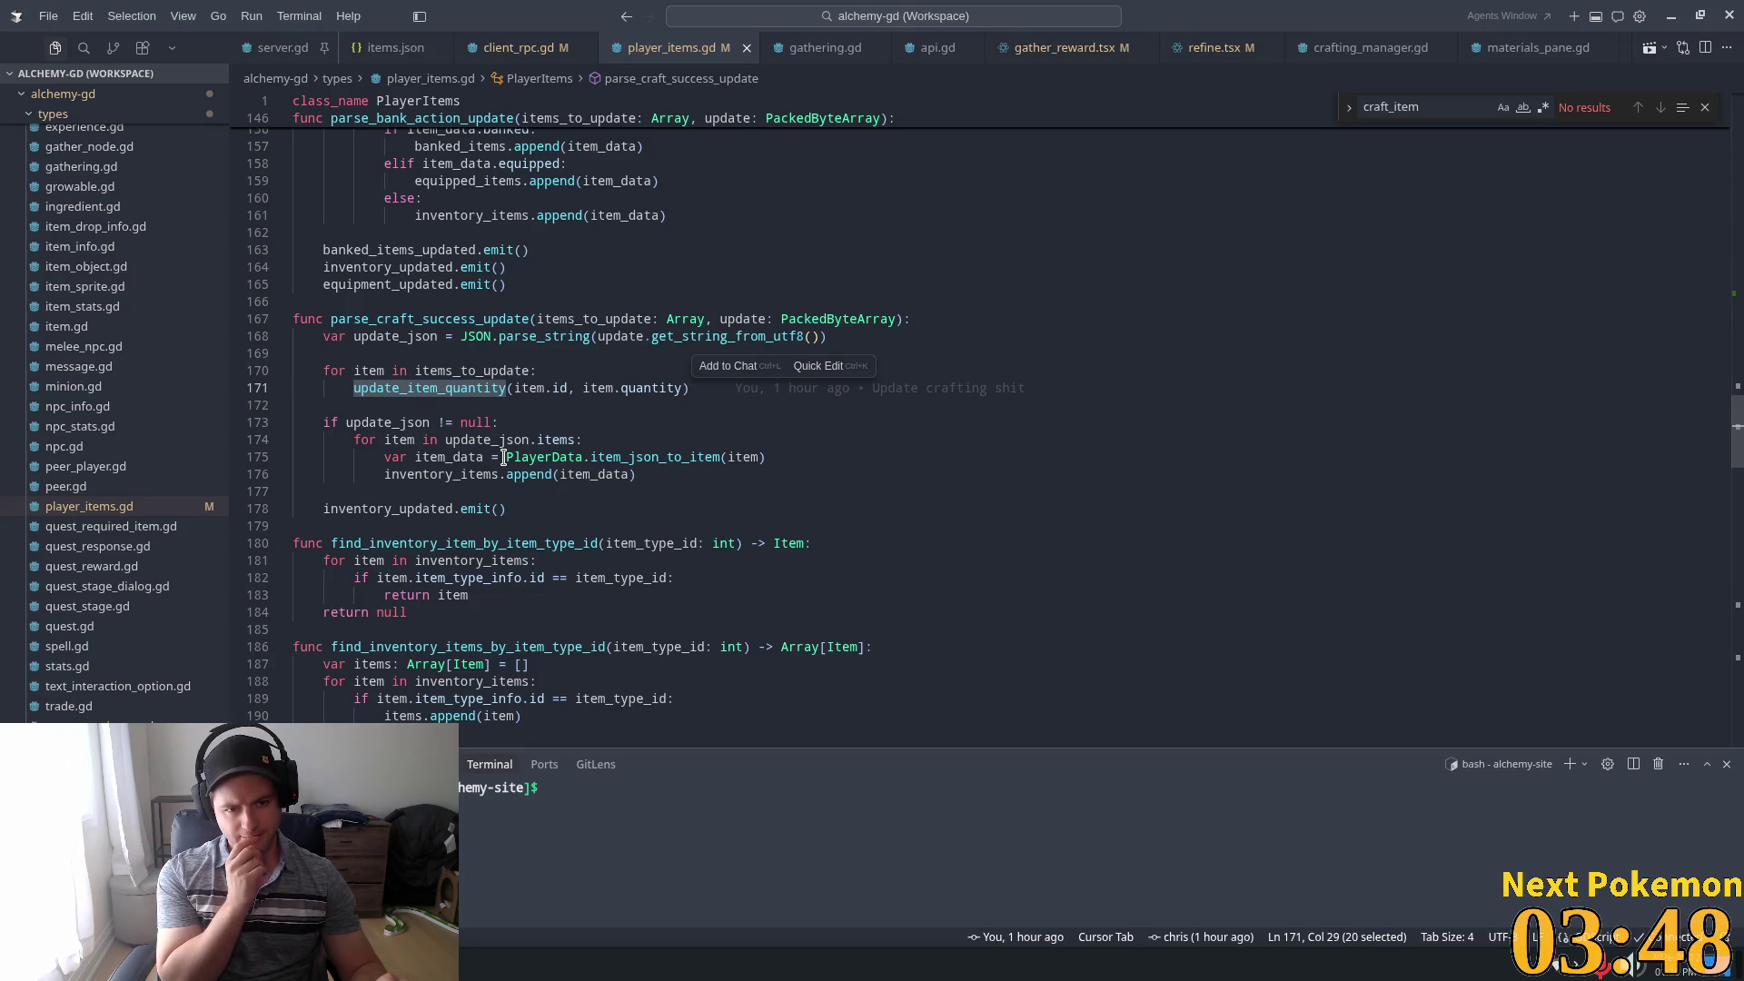
pyautogui.click(686, 319)
pyautogui.click(615, 337)
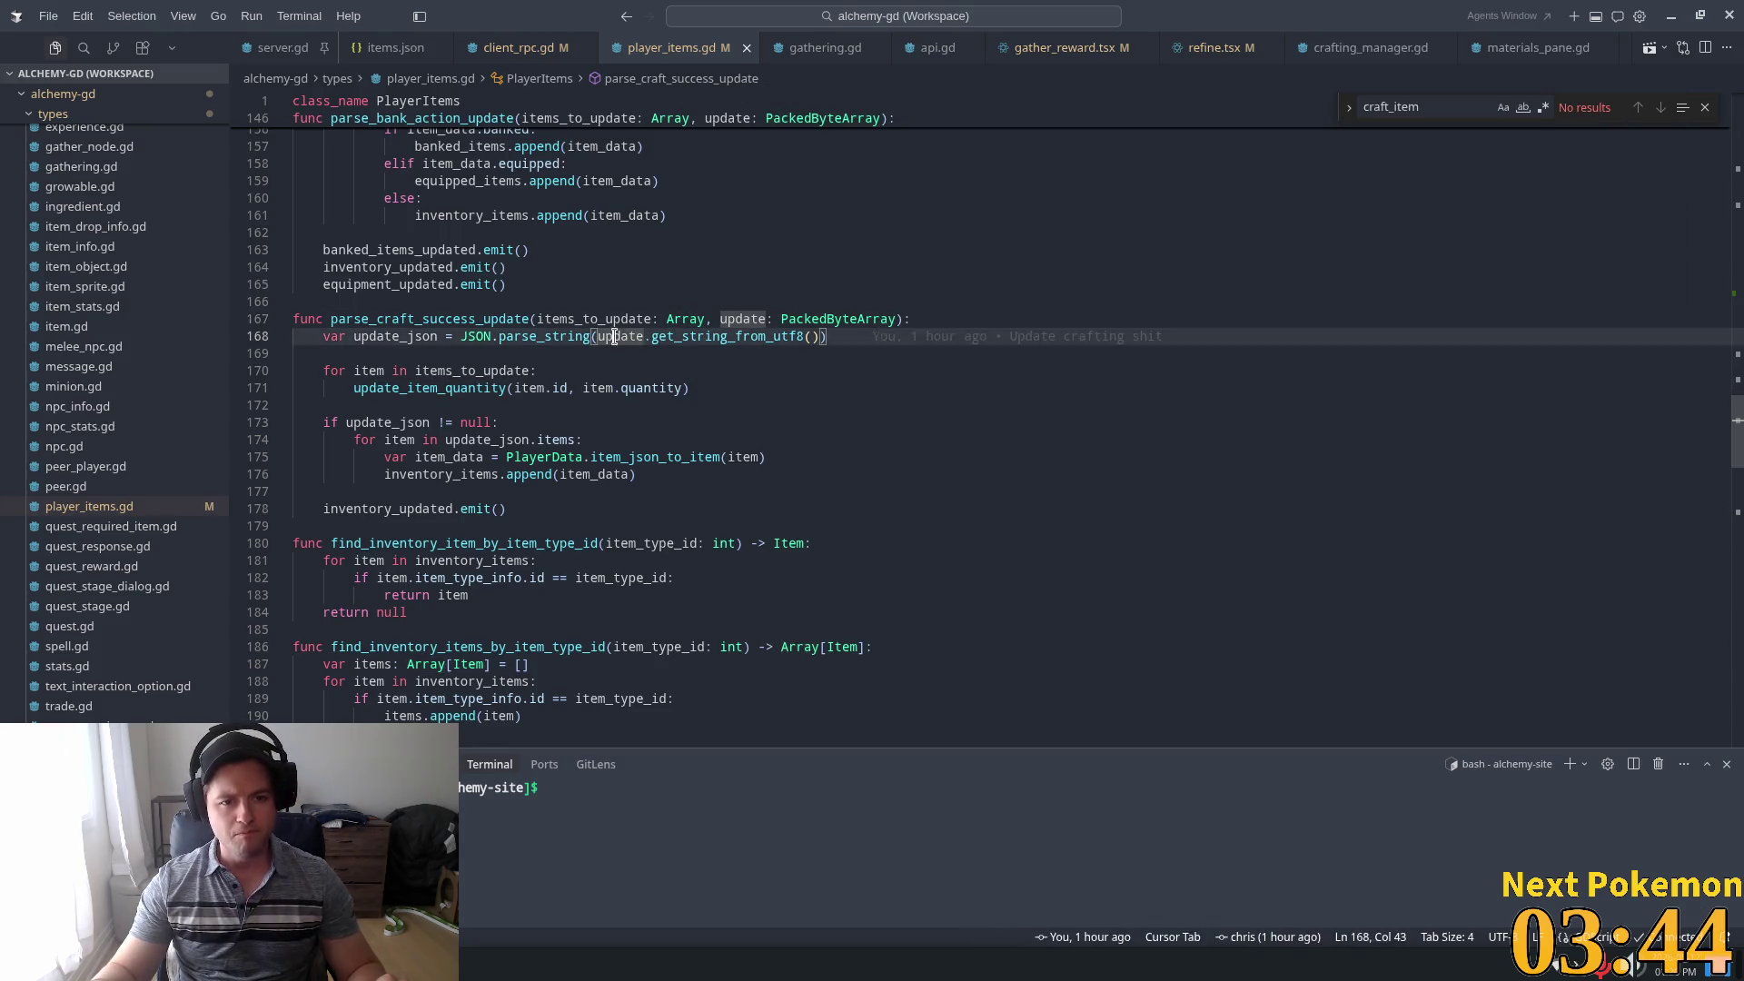
pyautogui.doubleClick(614, 337)
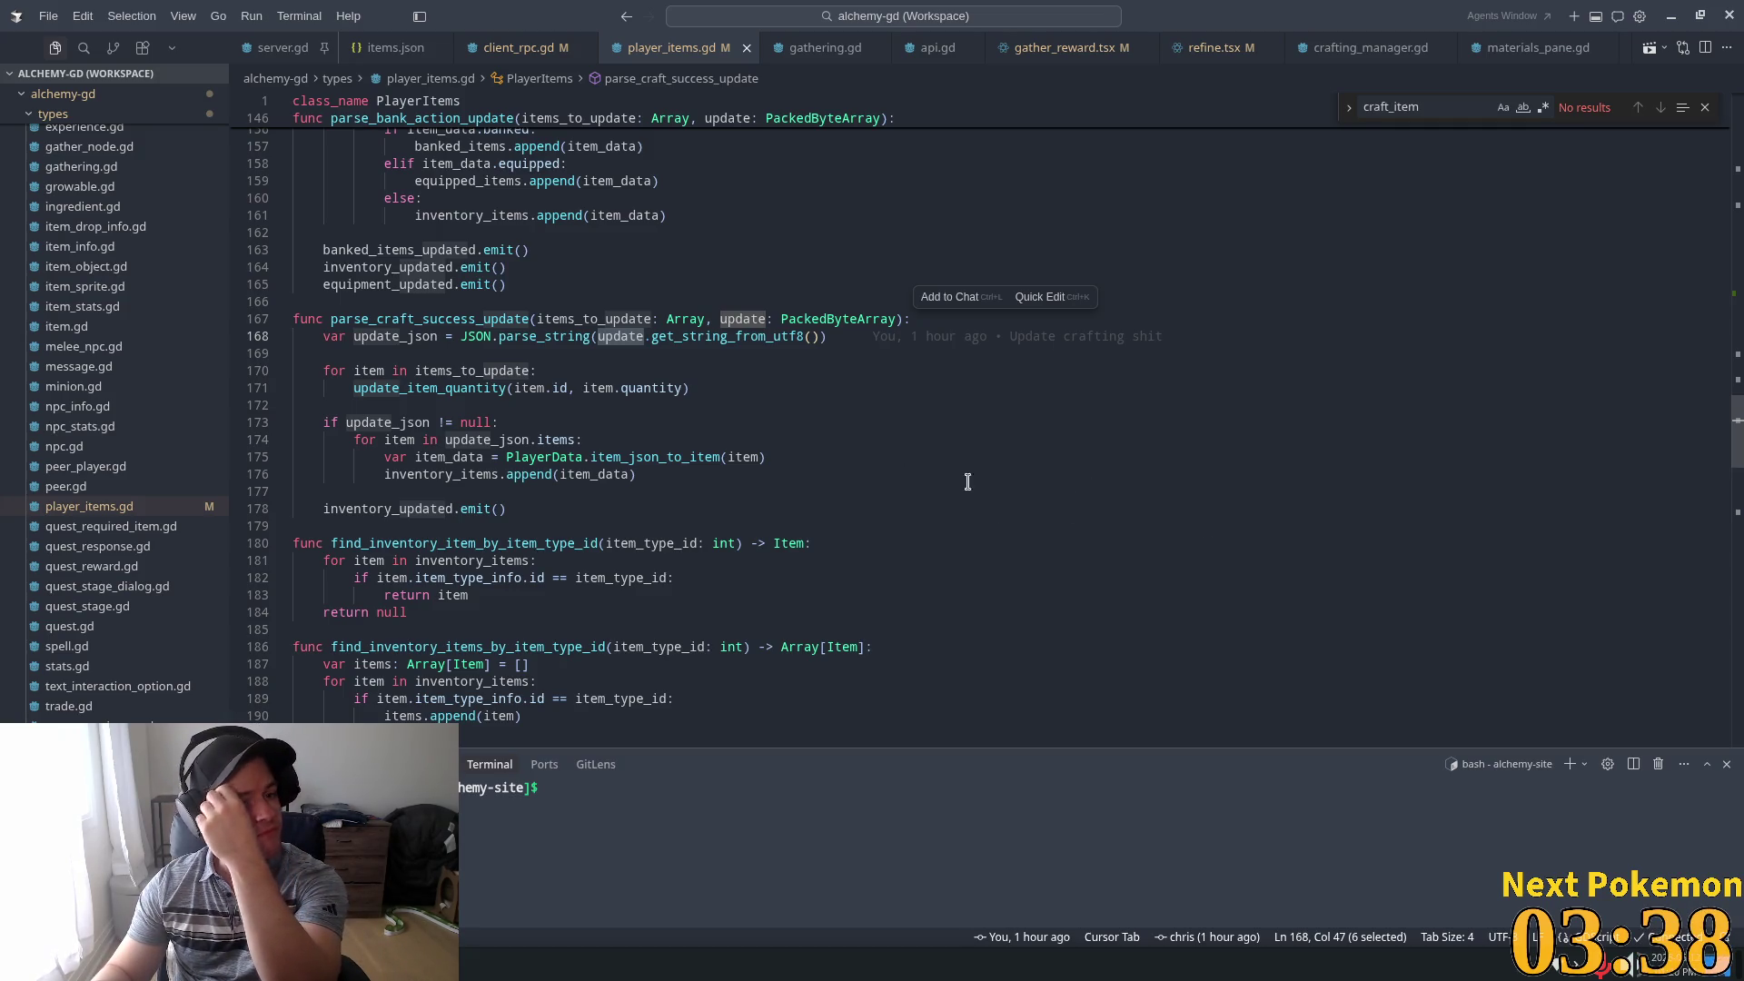
pyautogui.press('Up')
pyautogui.hotkey('ctrl', 'd')
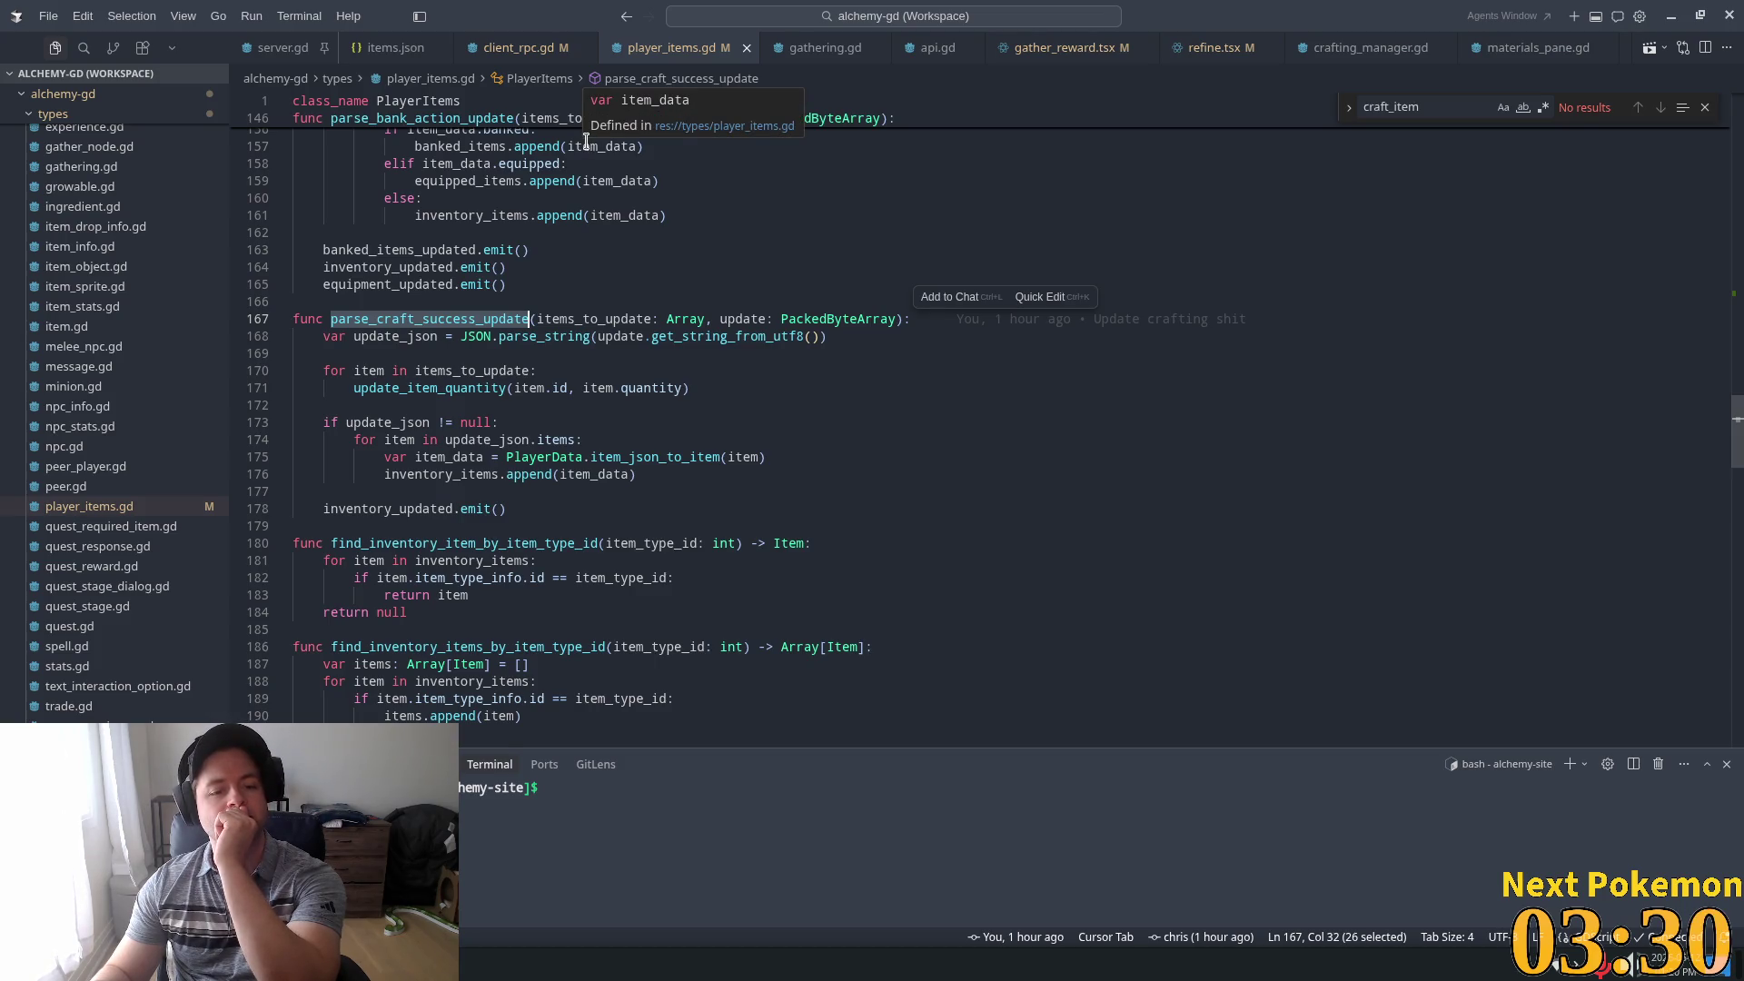
pyautogui.click(524, 49)
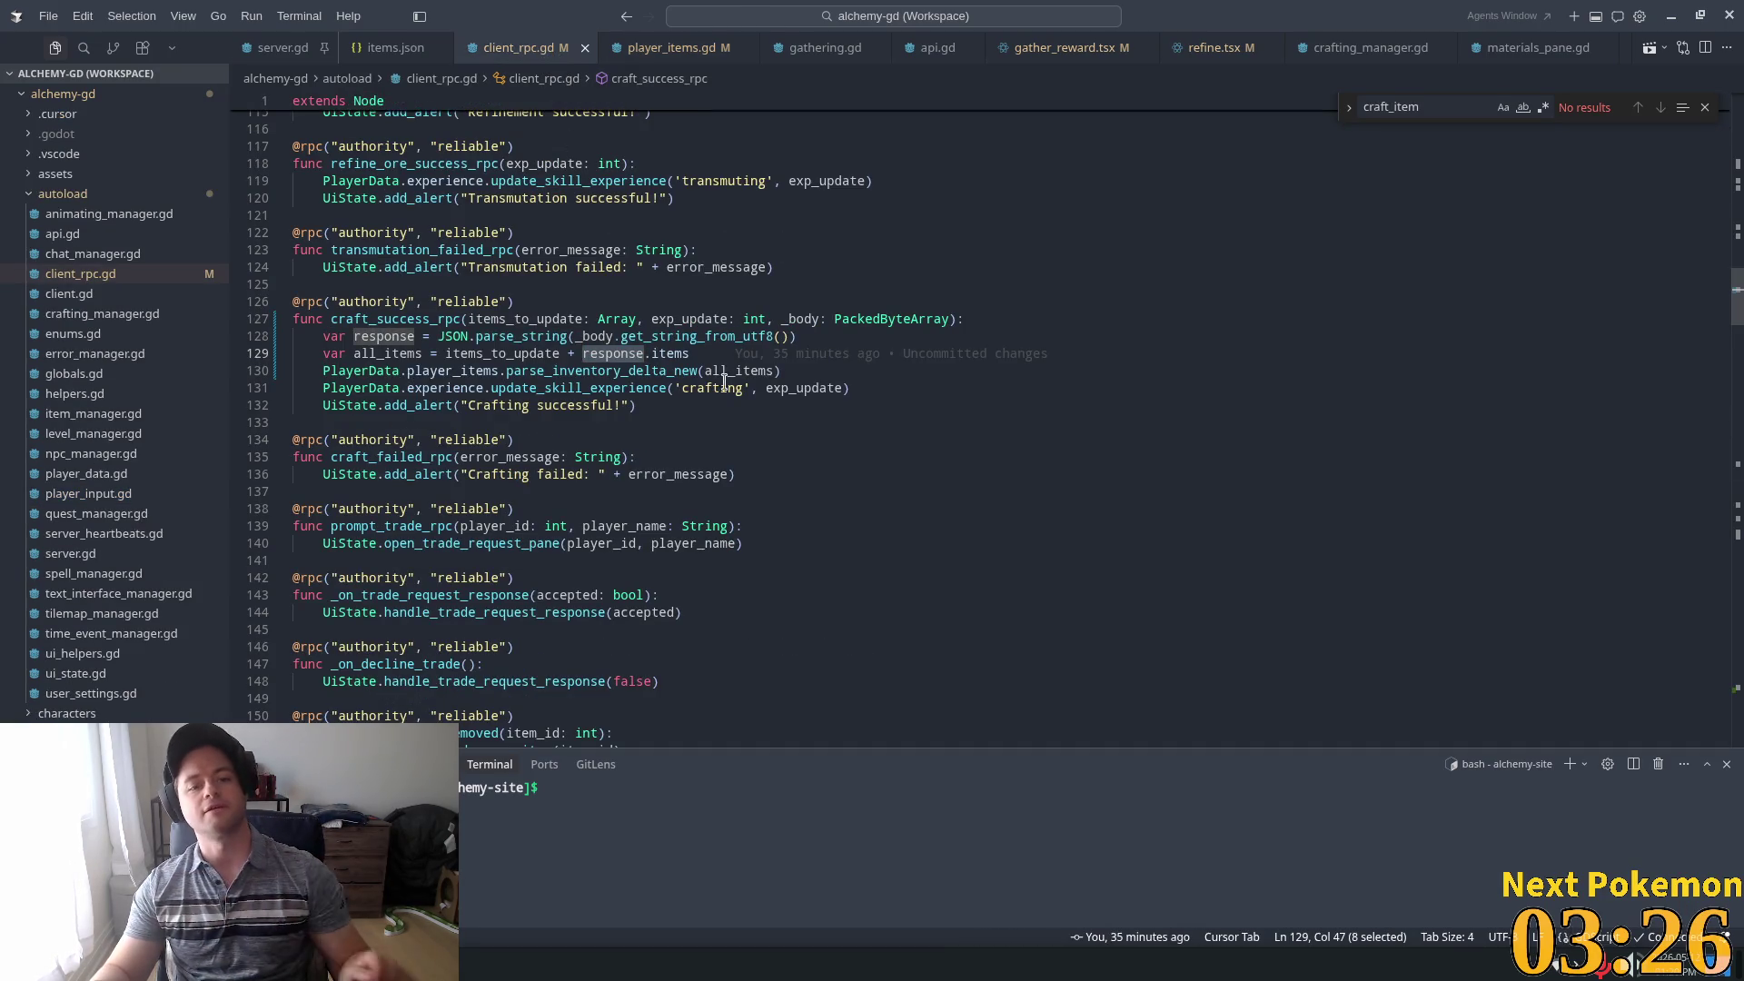
# Delete the response and all_items lines 128–129 from craft_success_rpc
pyautogui.doubleClick(474, 353)
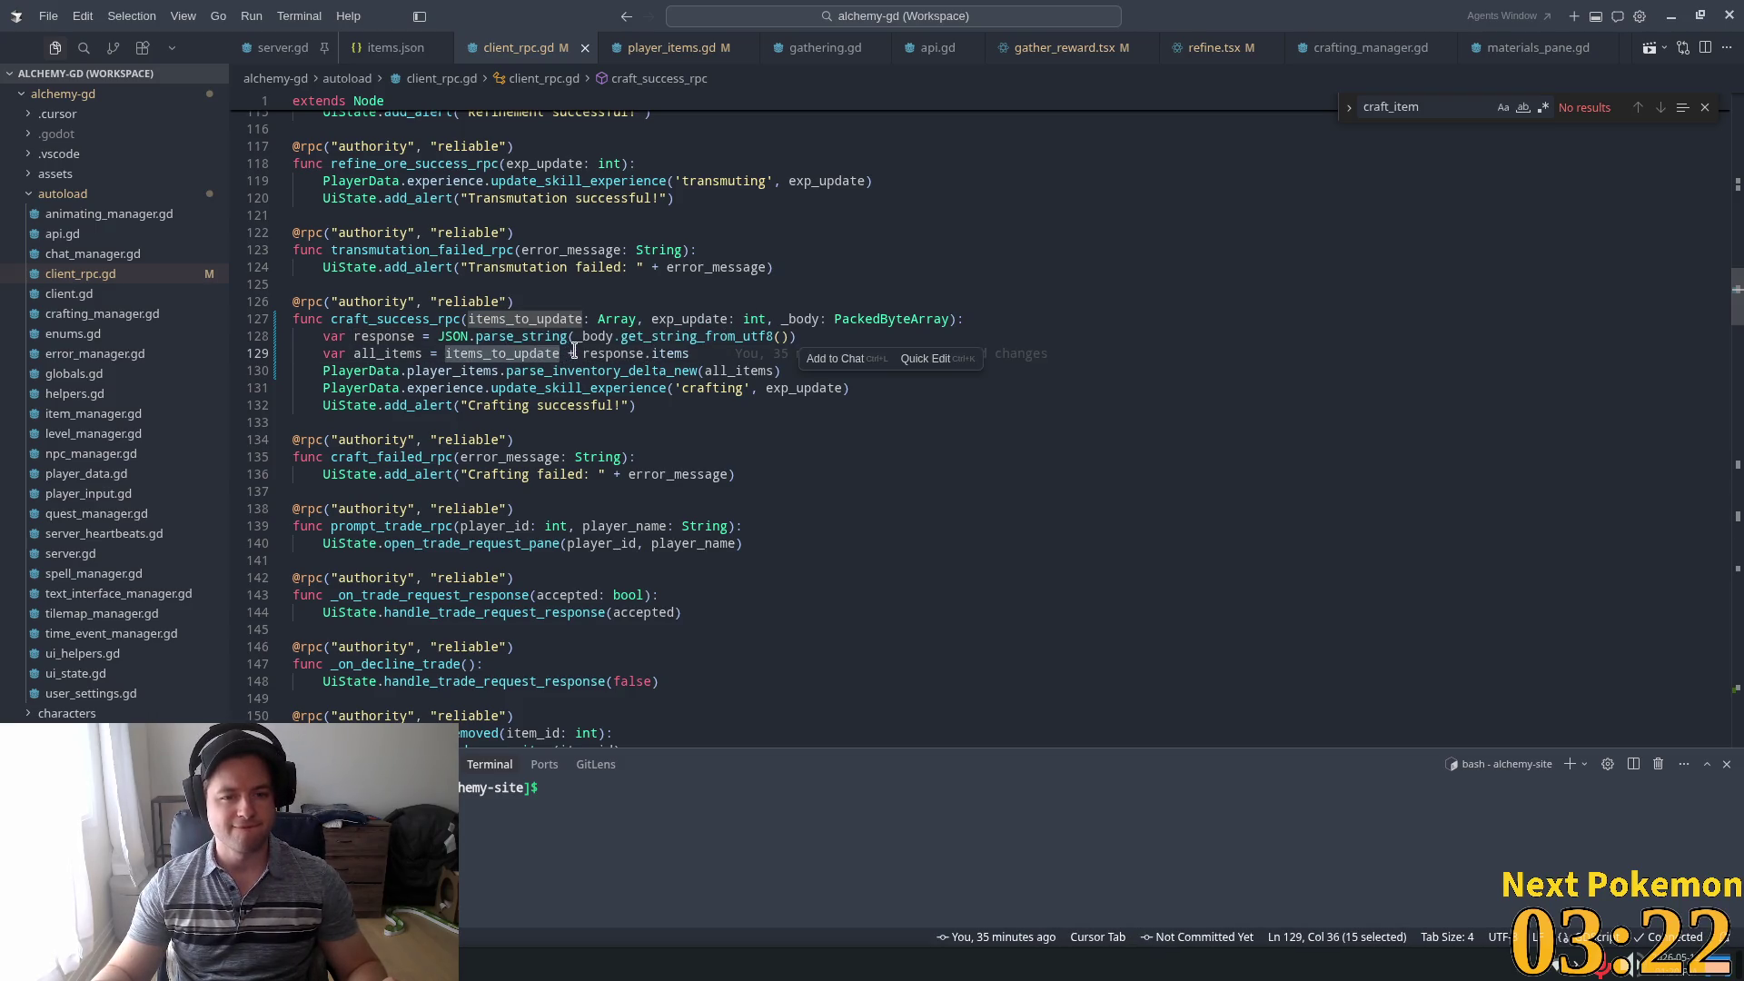
pyautogui.click(362, 338)
pyautogui.click(621, 369)
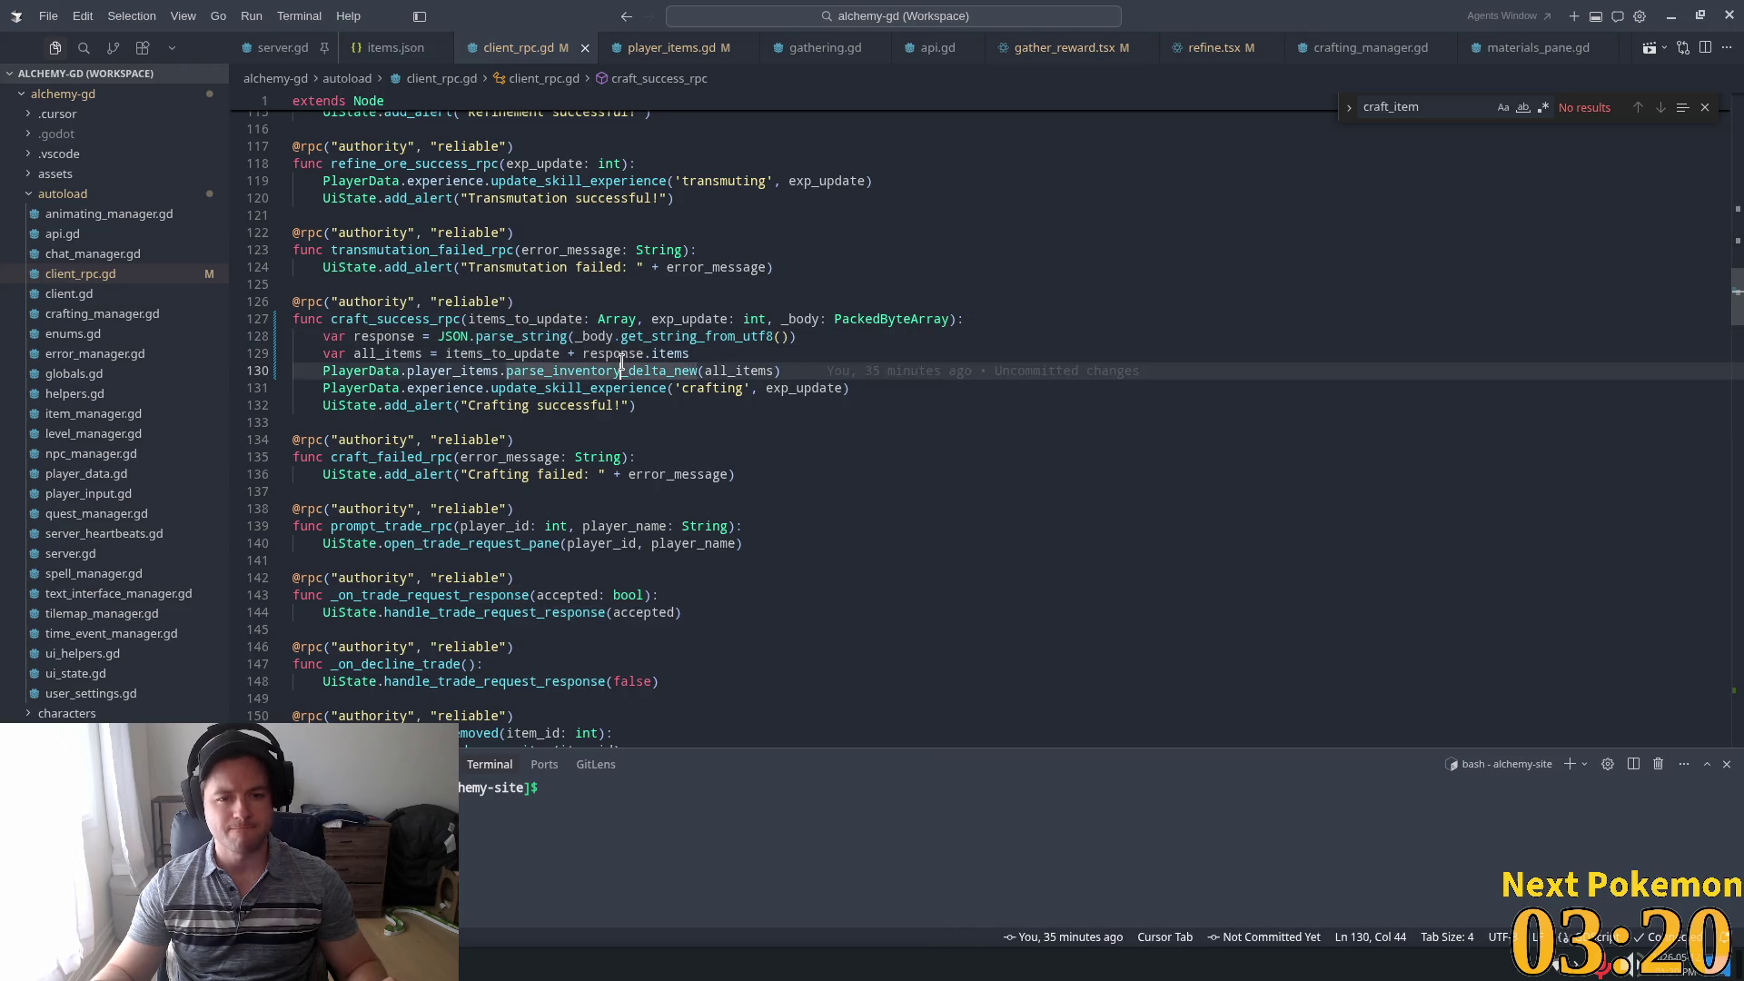
pyautogui.doubleClick(622, 369)
pyautogui.doubleClick(627, 353)
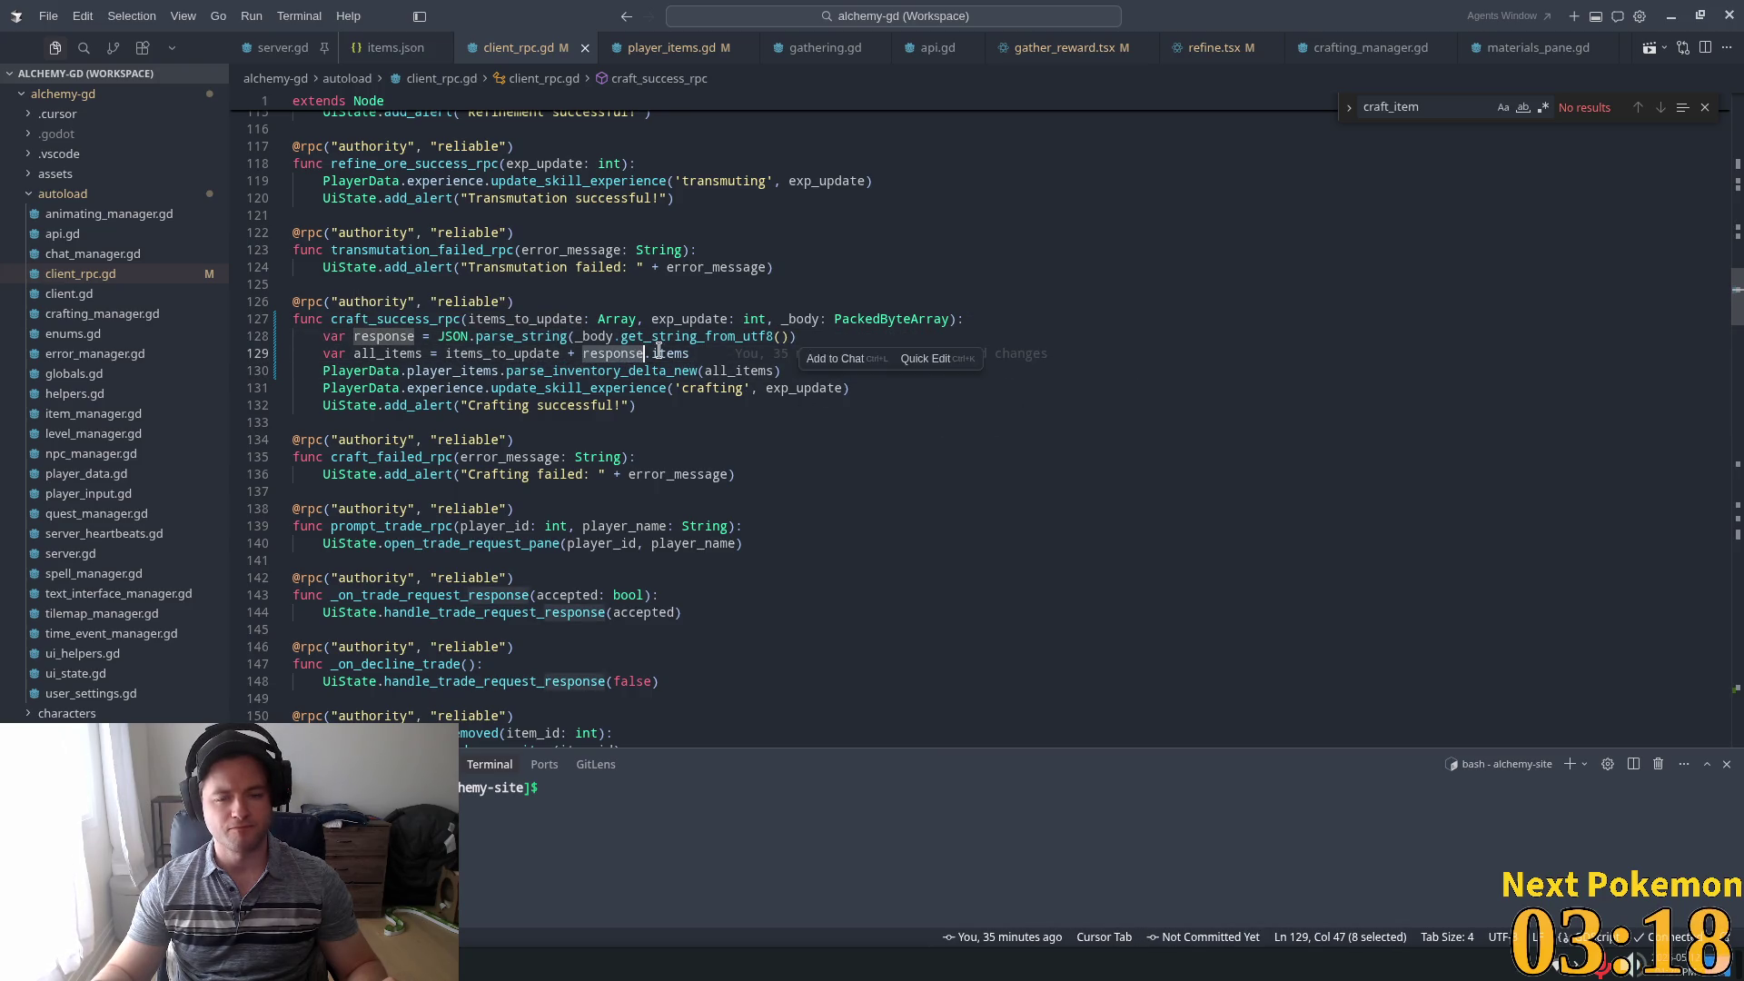
pyautogui.doubleClick(401, 320)
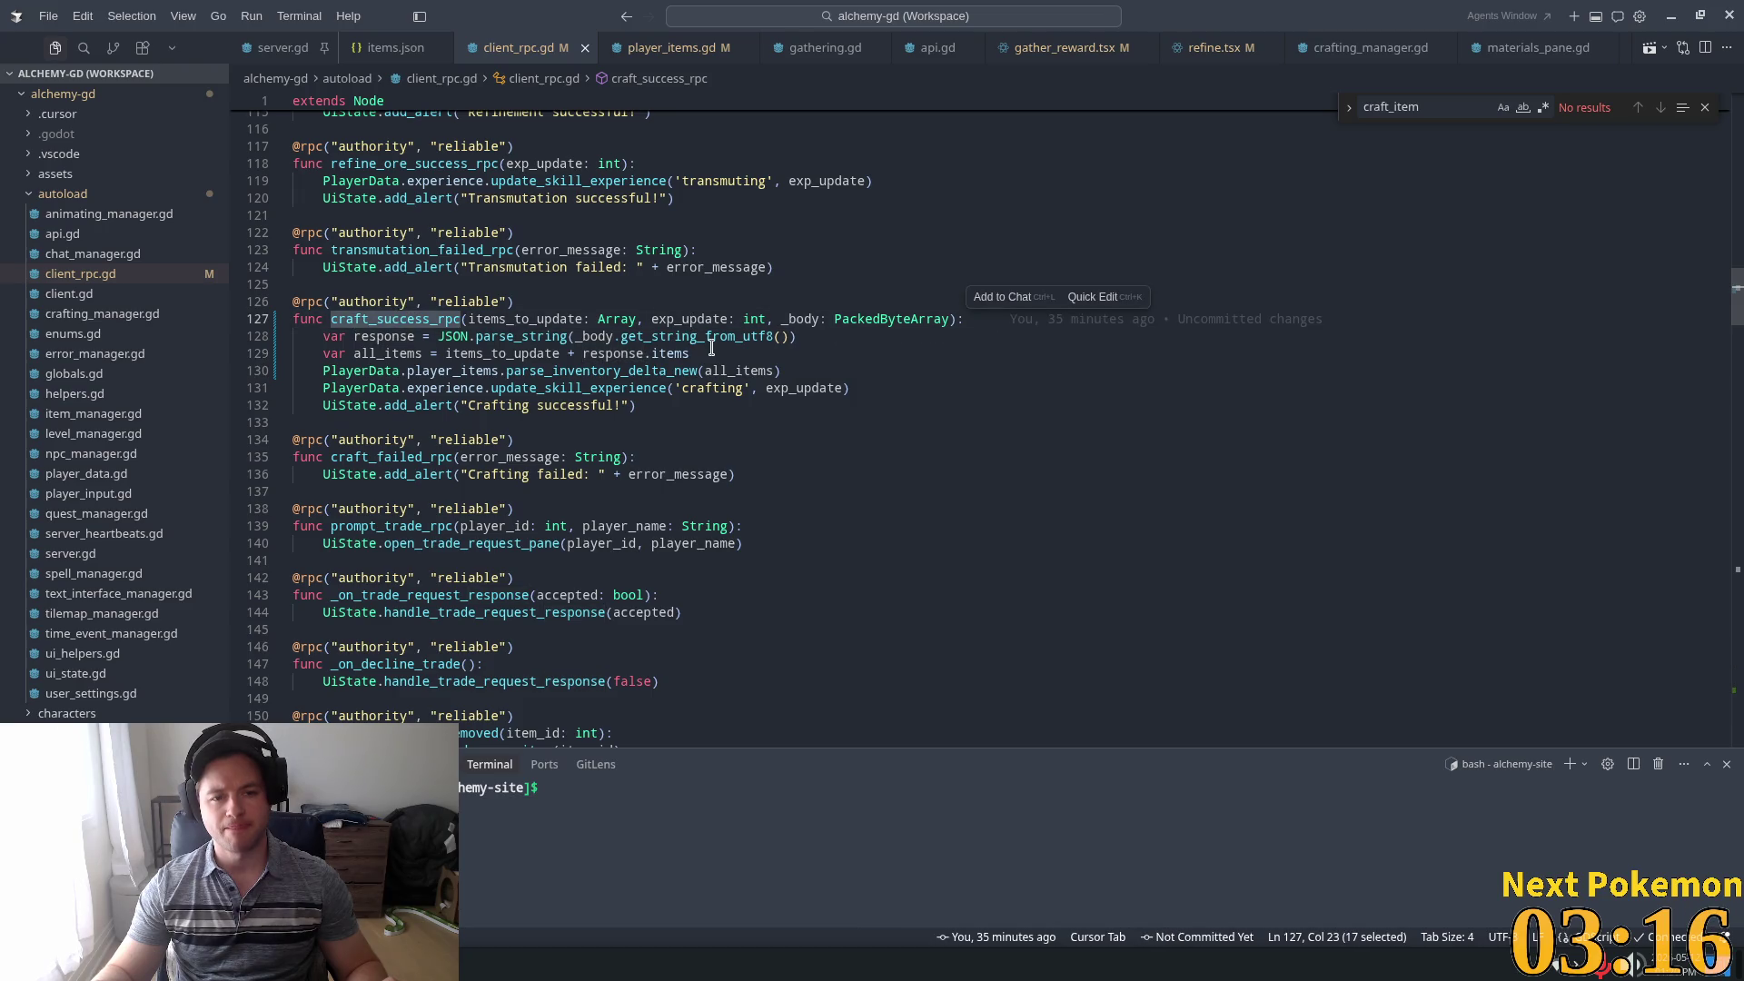
pyautogui.doubleClick(671, 354)
pyautogui.click(726, 353)
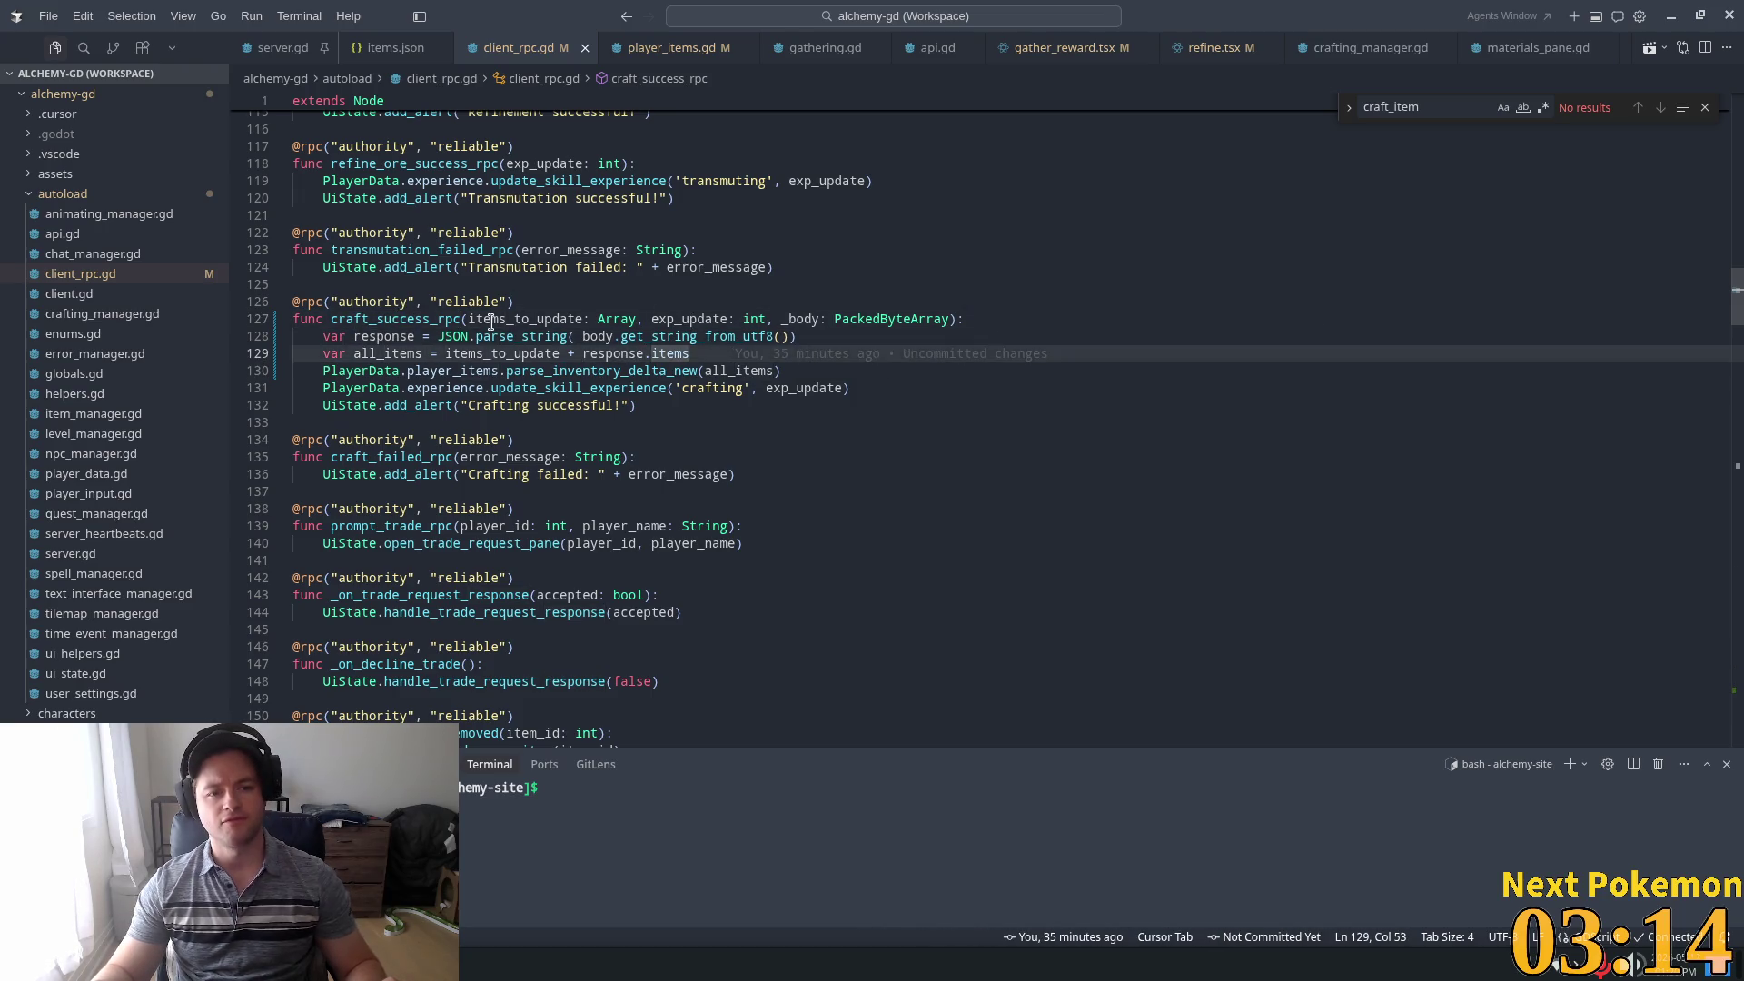
pyautogui.moveTo(733, 353)
pyautogui.mouseDown()
pyautogui.moveTo(300, 351)
pyautogui.moveTo(293, 337)
pyautogui.mouseUp()
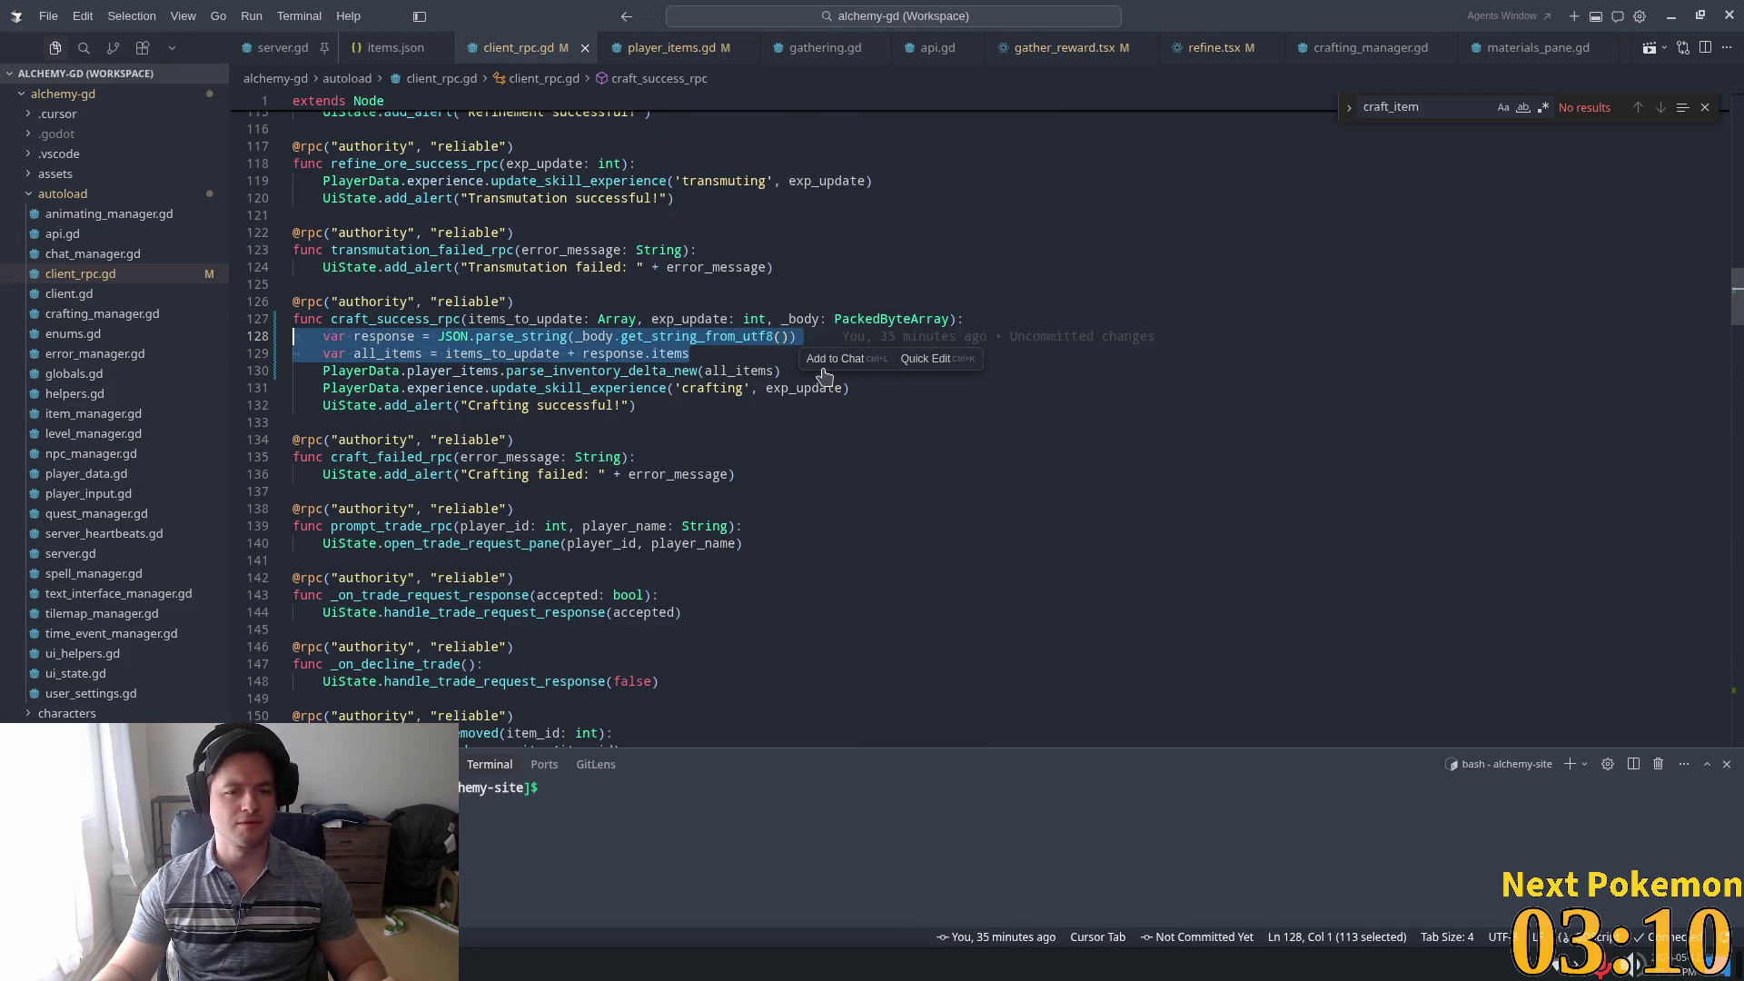
pyautogui.press('BackSpace')
# Pass items_to_update in place of all_items and rename the _body parameter to body
pyautogui.doubleClick(525, 319)
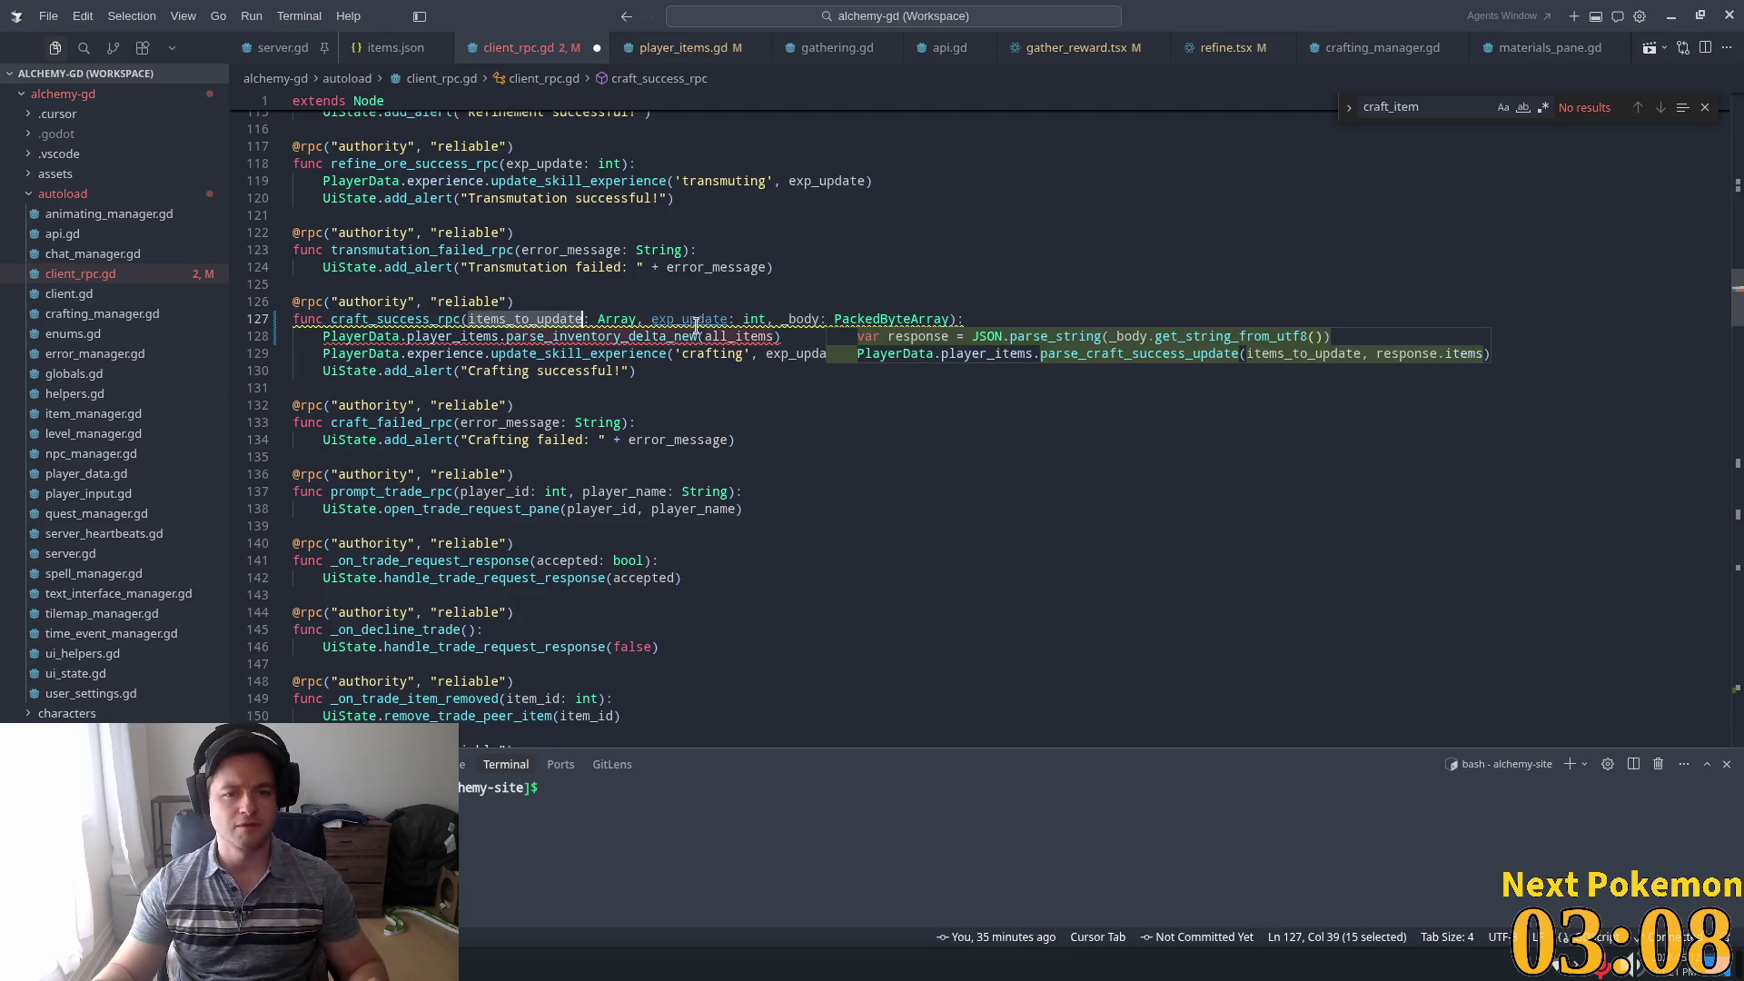
pyautogui.hotkey('ctrl', 'c')
pyautogui.doubleClick(737, 336)
pyautogui.hotkey('ctrl', 'v')
pyautogui.click(763, 234)
pyautogui.click(973, 319)
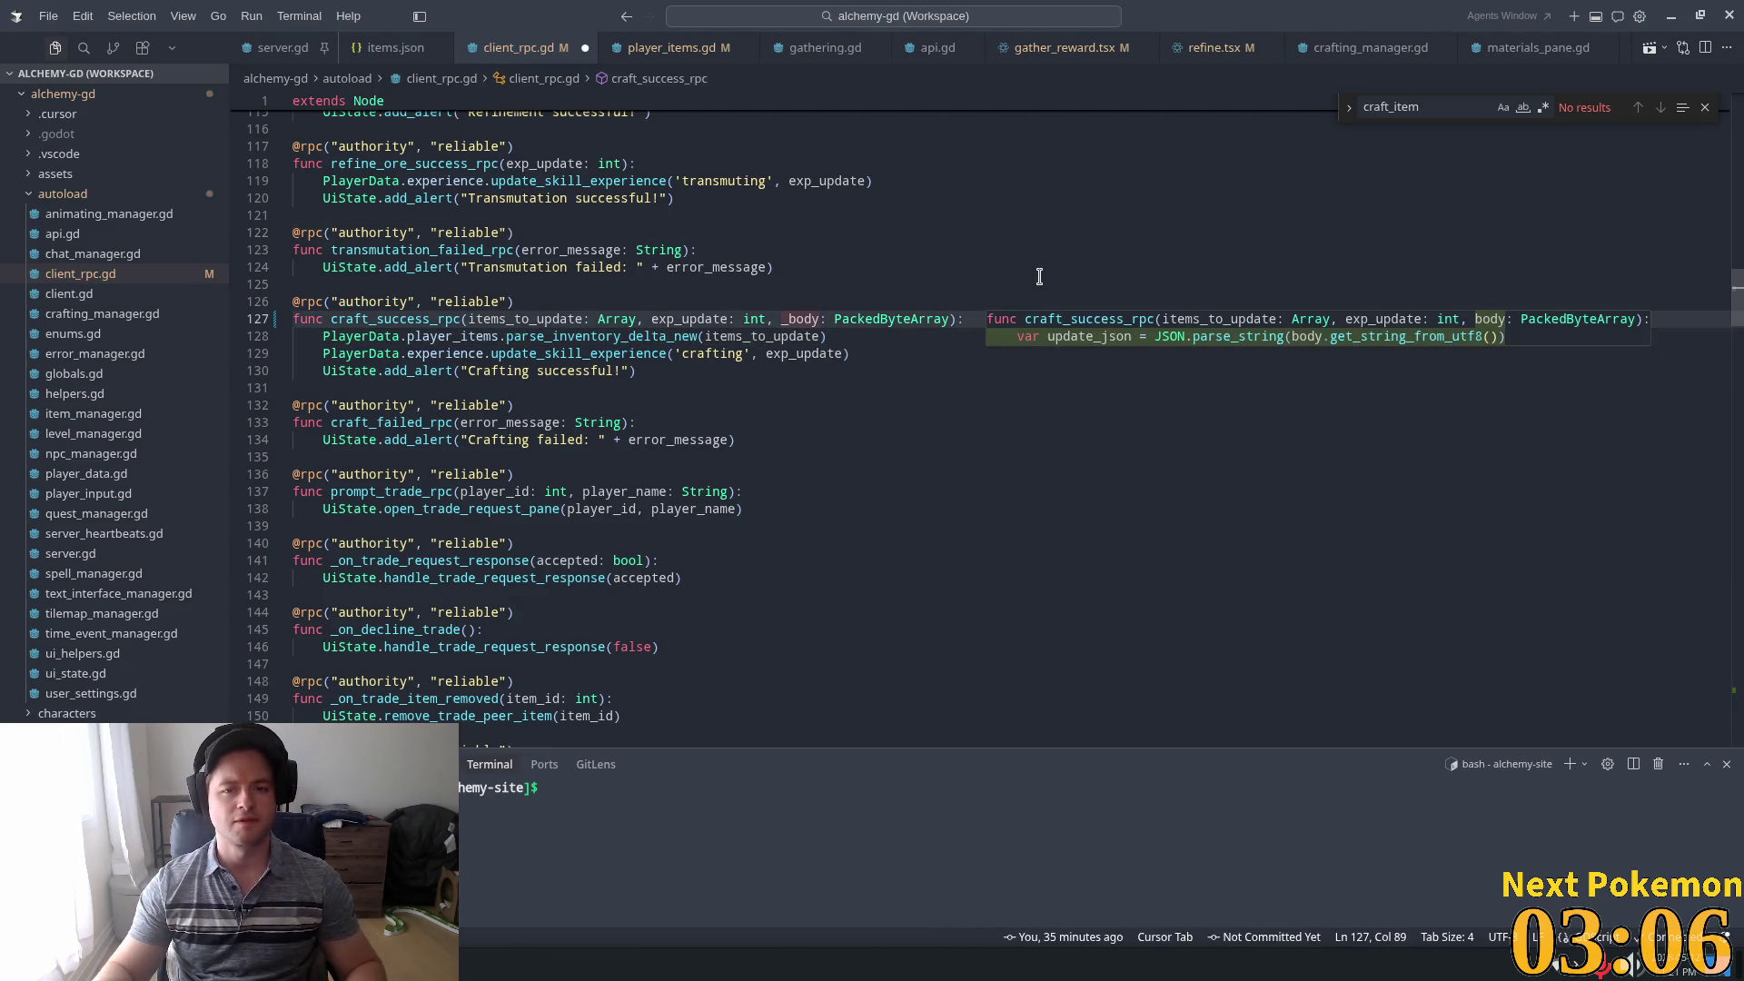
pyautogui.press('Tab')
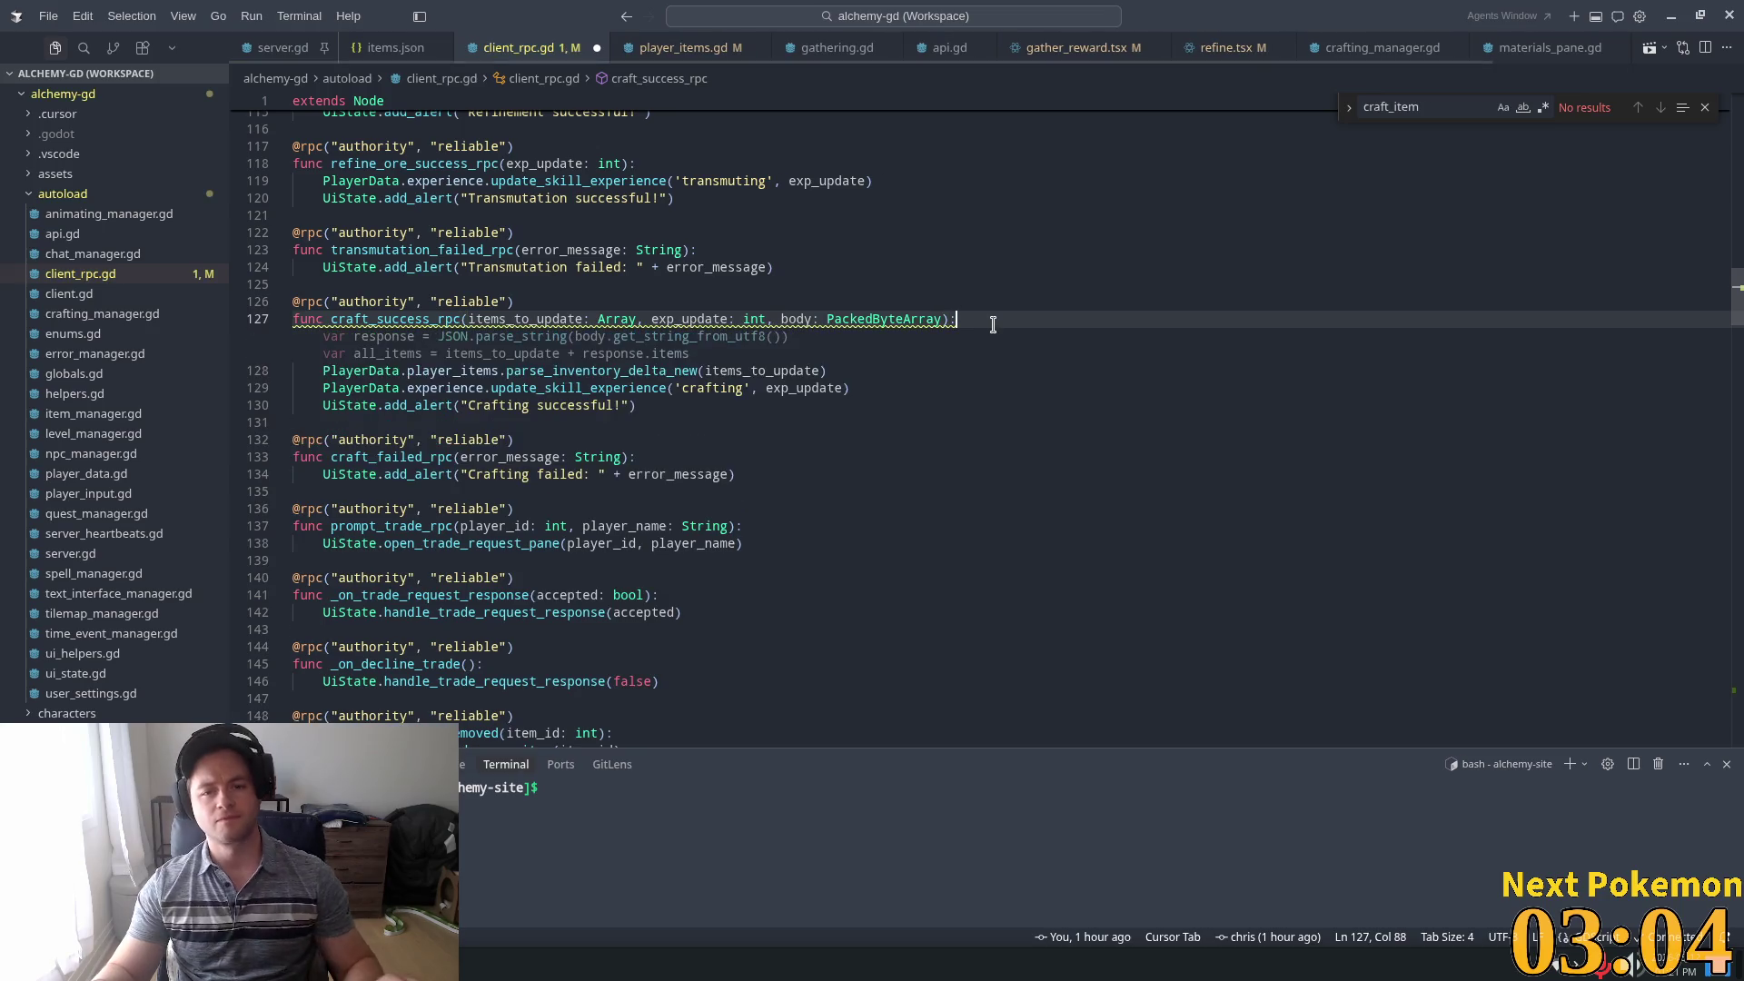
# Add a PlayerData.player_items.parse_craft_success_update(items_to_update, body) call under the craft_success_rpc signature
pyautogui.press('Return')
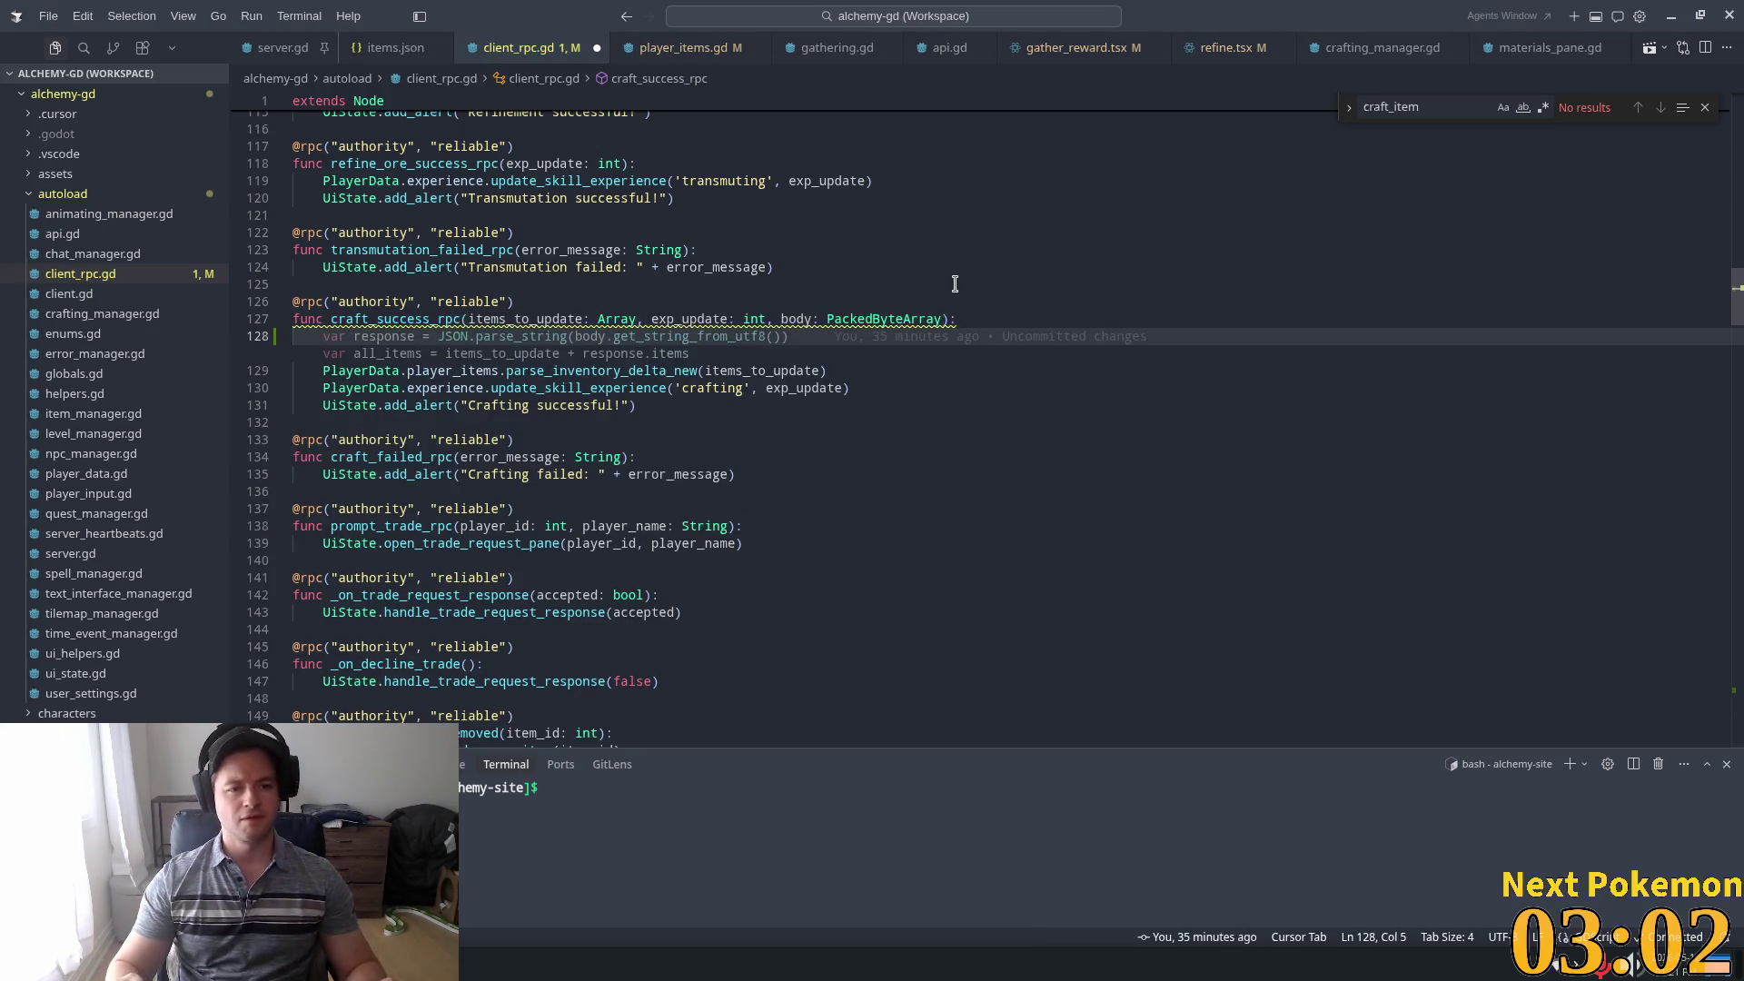
pyautogui.write('Play')
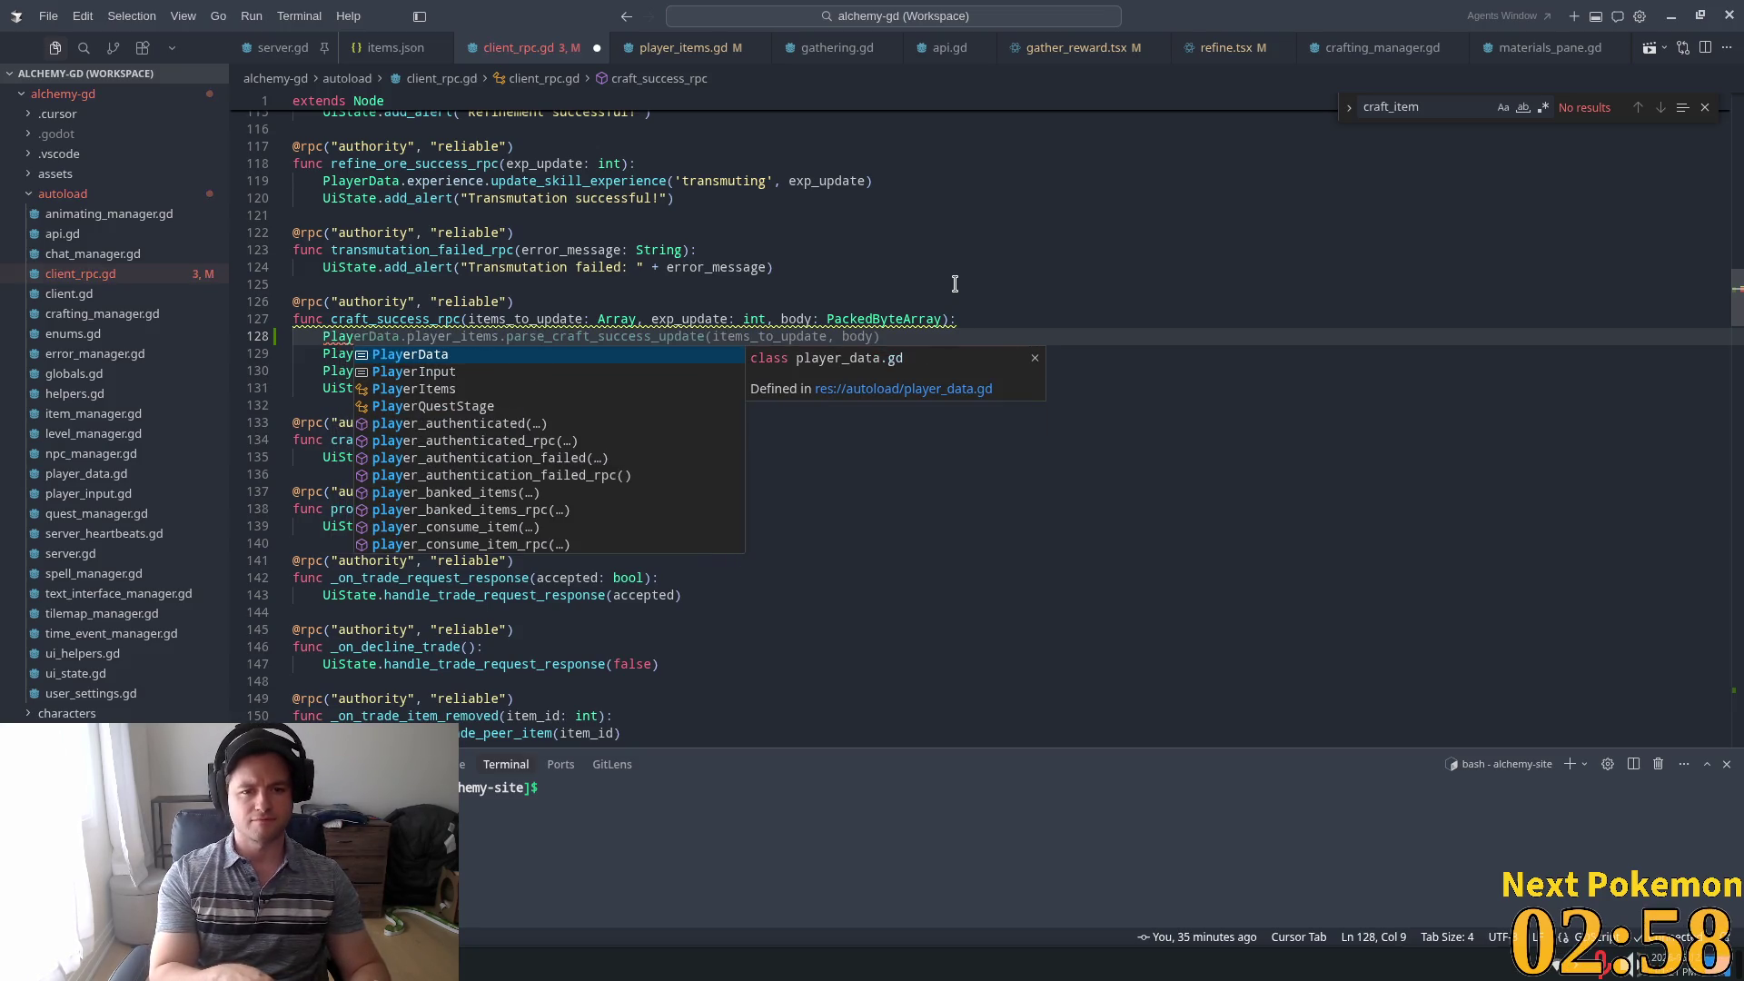
pyautogui.press('Tab')
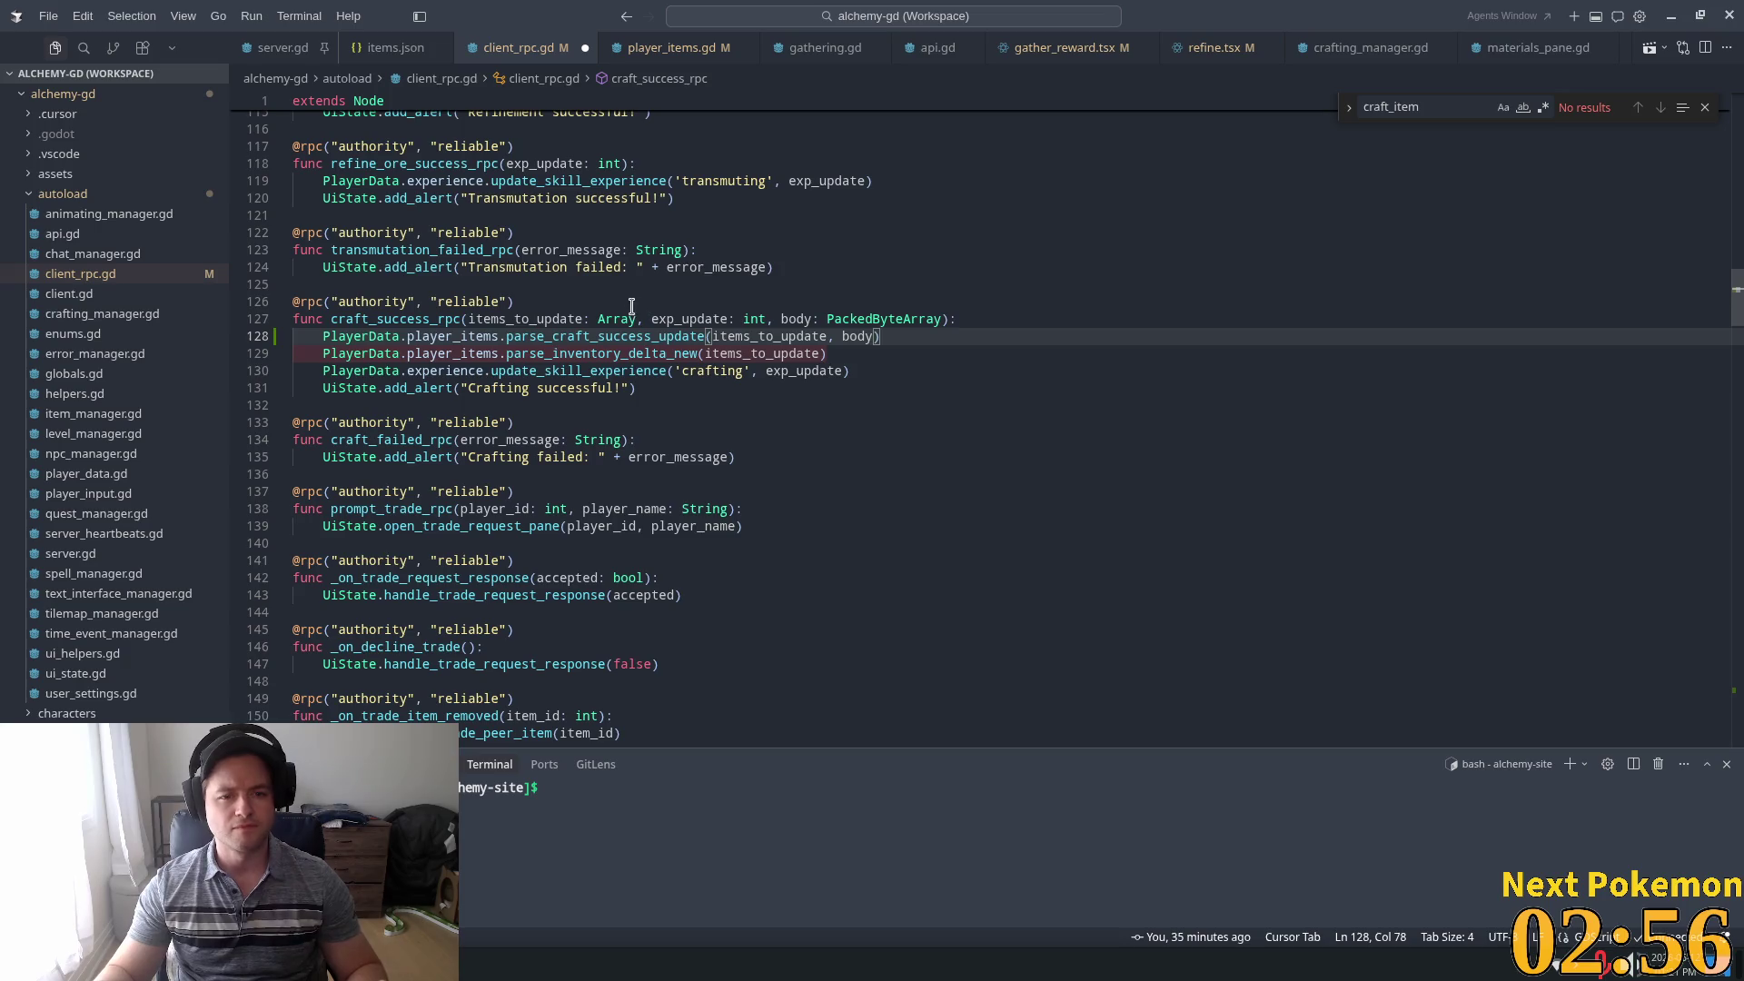
pyautogui.keyDown('ctrl'); pyautogui.click(636, 336); pyautogui.keyUp('ctrl')
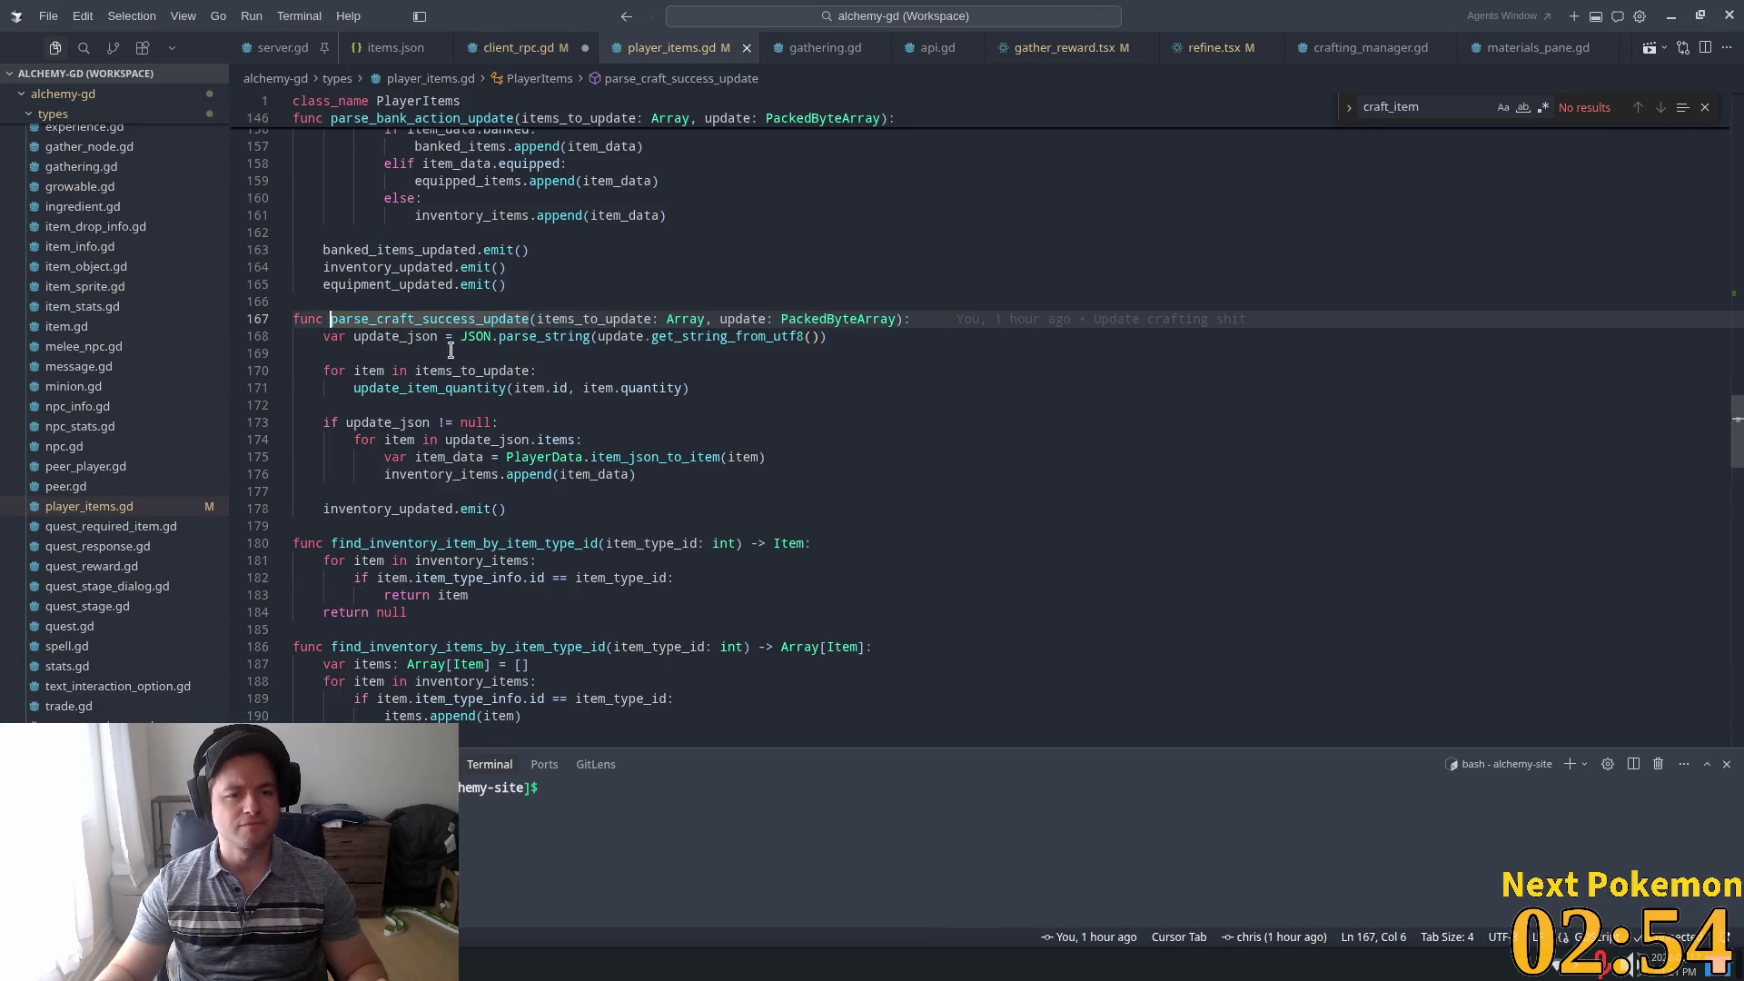
pyautogui.doubleClick(593, 319)
pyautogui.scroll(-1, 545, 401)
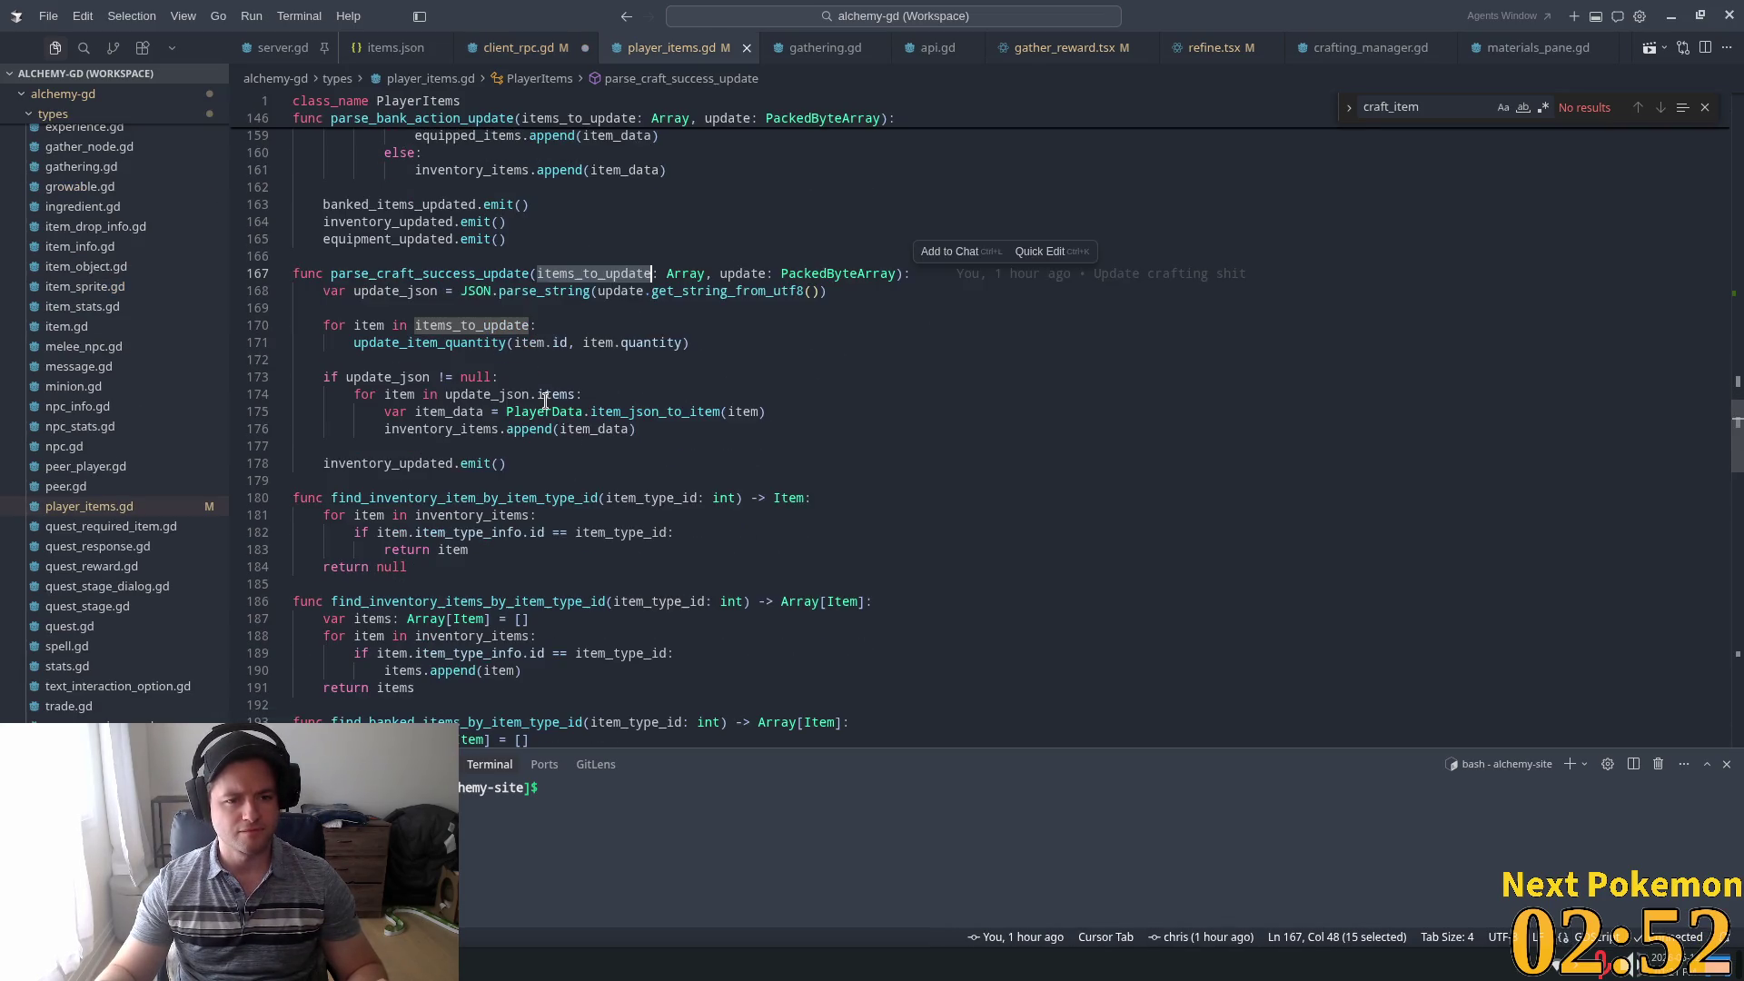
pyautogui.doubleClick(472, 343)
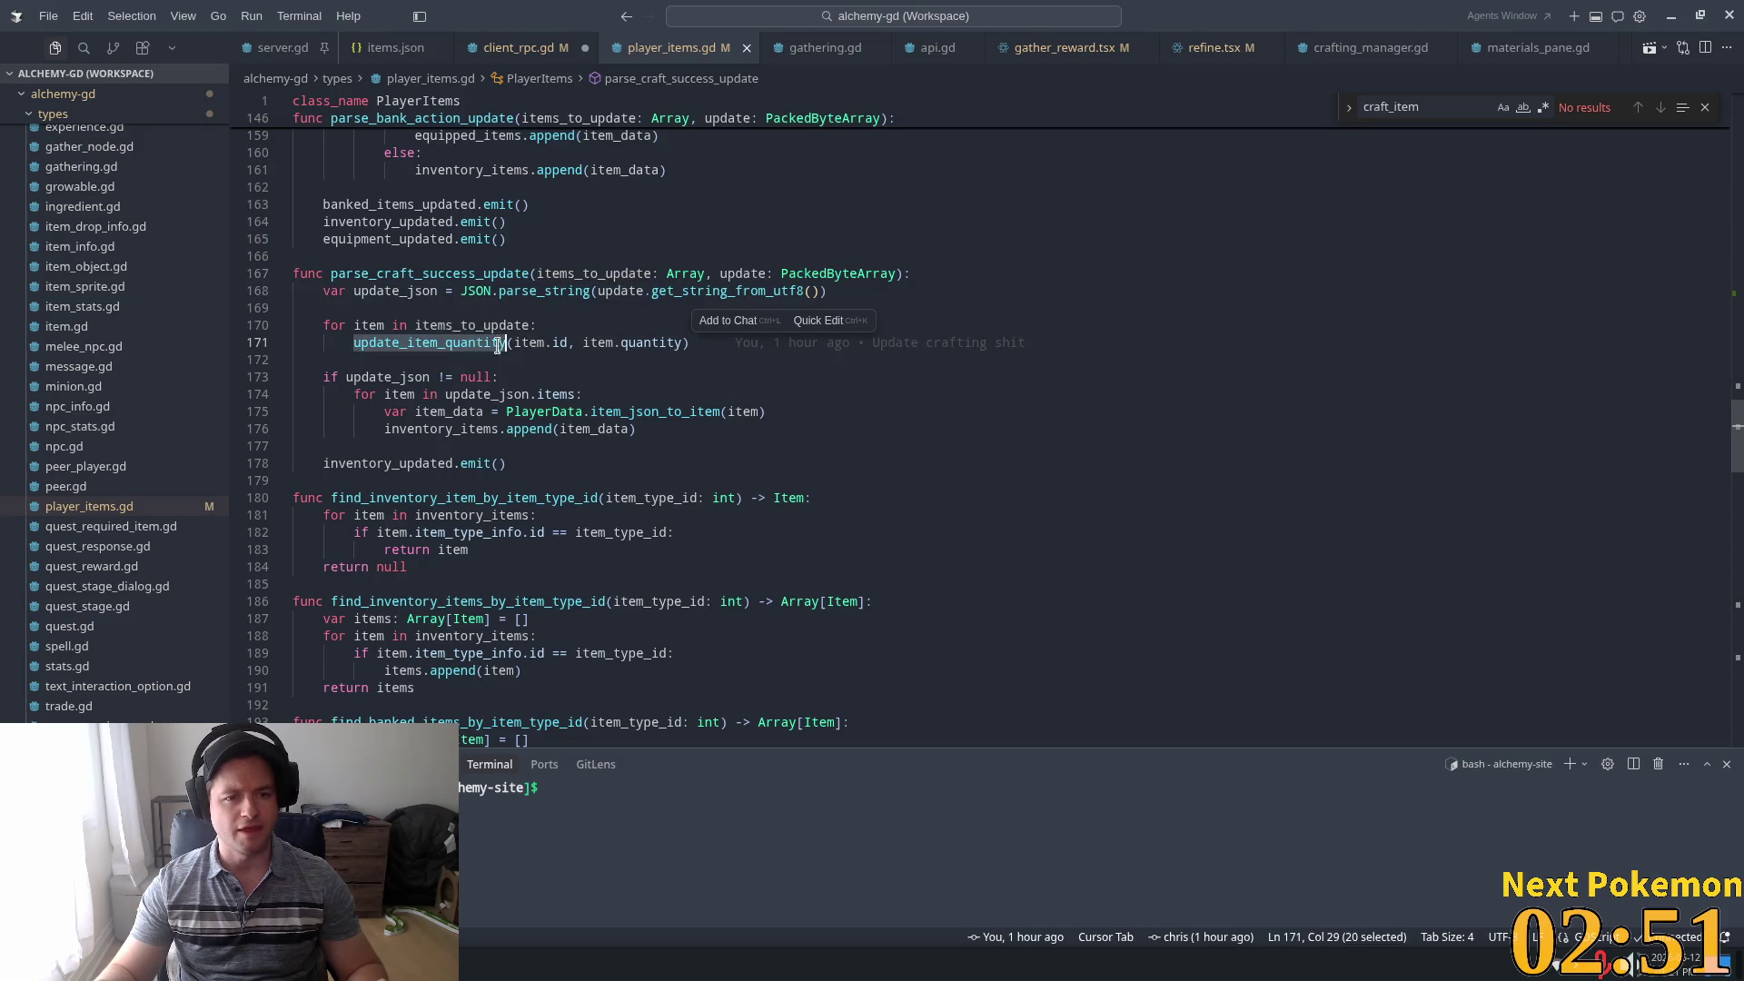
# Remove the old parse_inventory_delta_new call, save client_rpc.gd, and switch to Godot
pyautogui.click(498, 50)
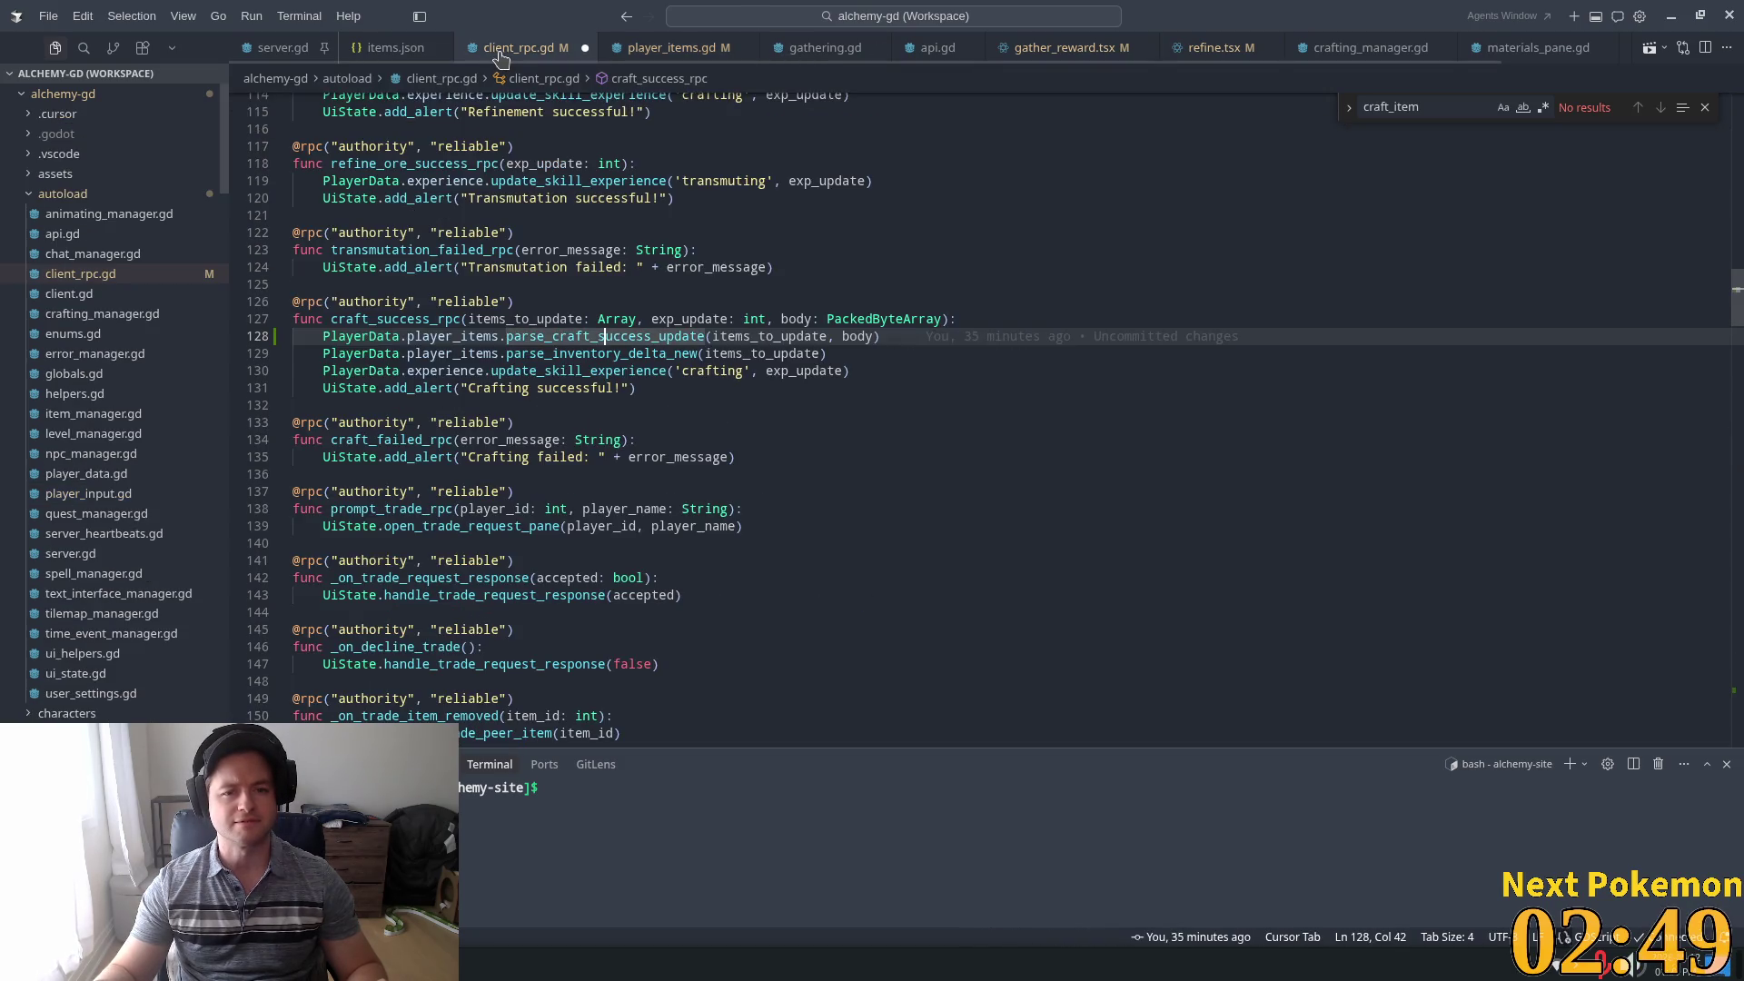
pyautogui.click(545, 350)
pyautogui.click(879, 339)
pyautogui.moveTo(854, 355); pyautogui.dragTo(272, 368)
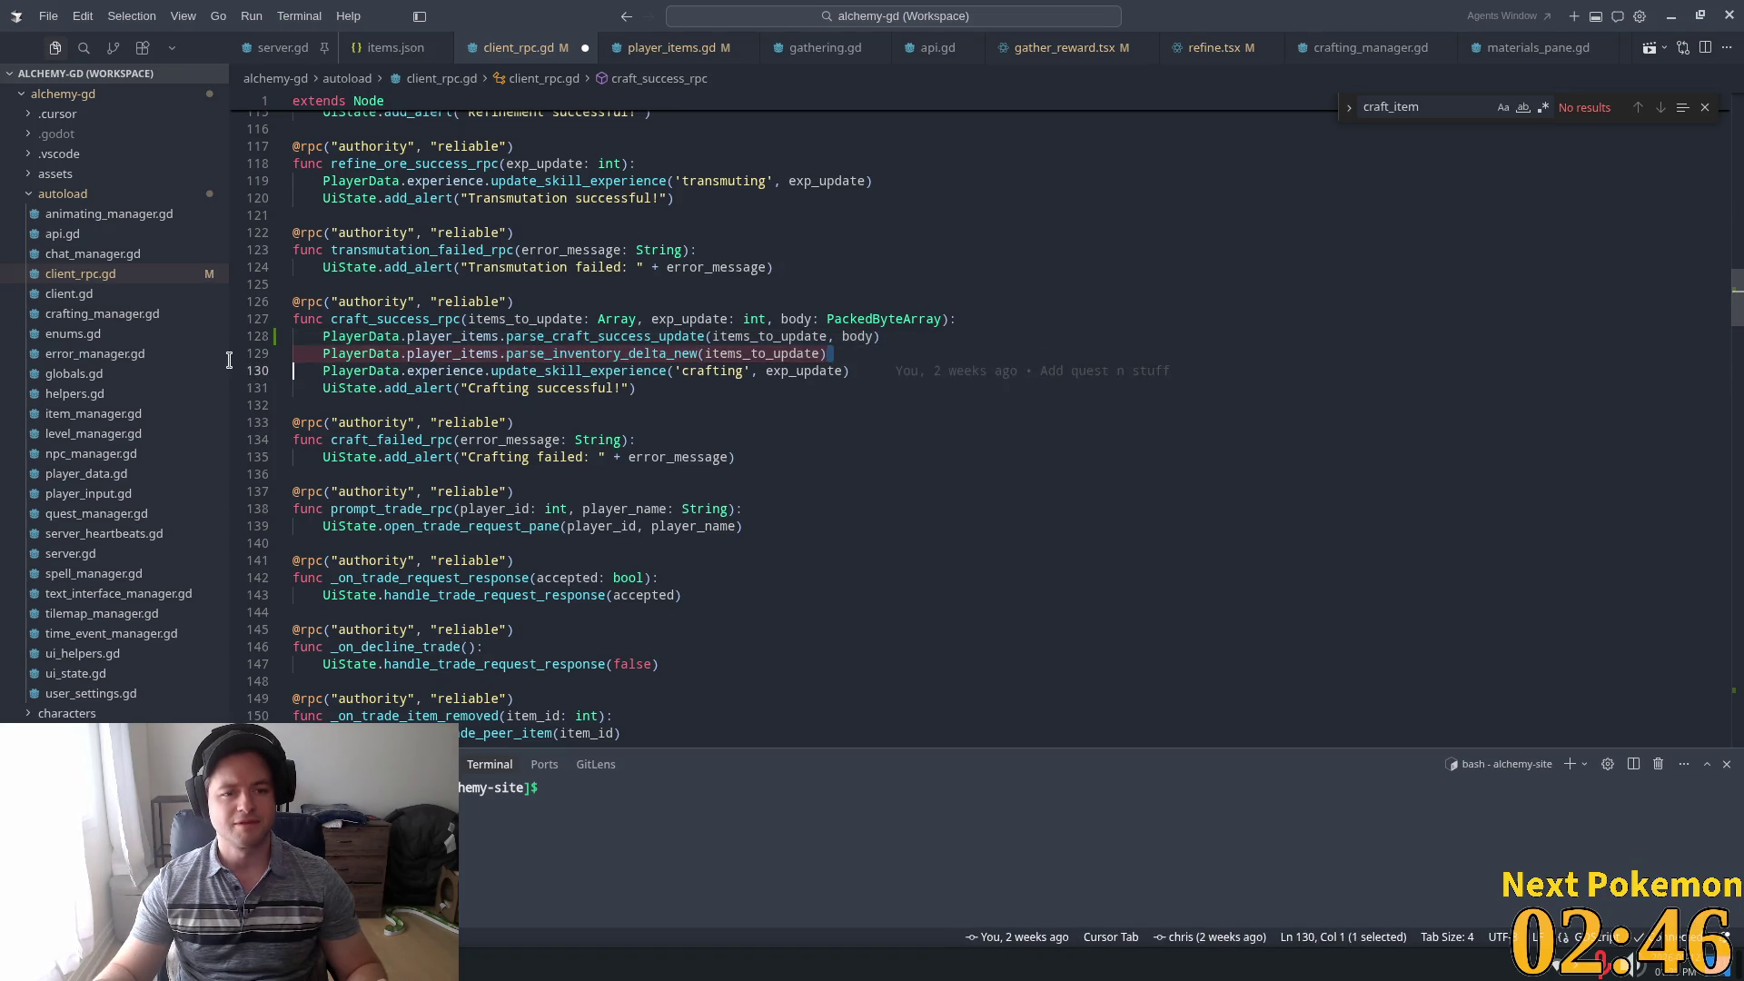
pyautogui.press('BackSpace')
pyautogui.press('BackSpace')
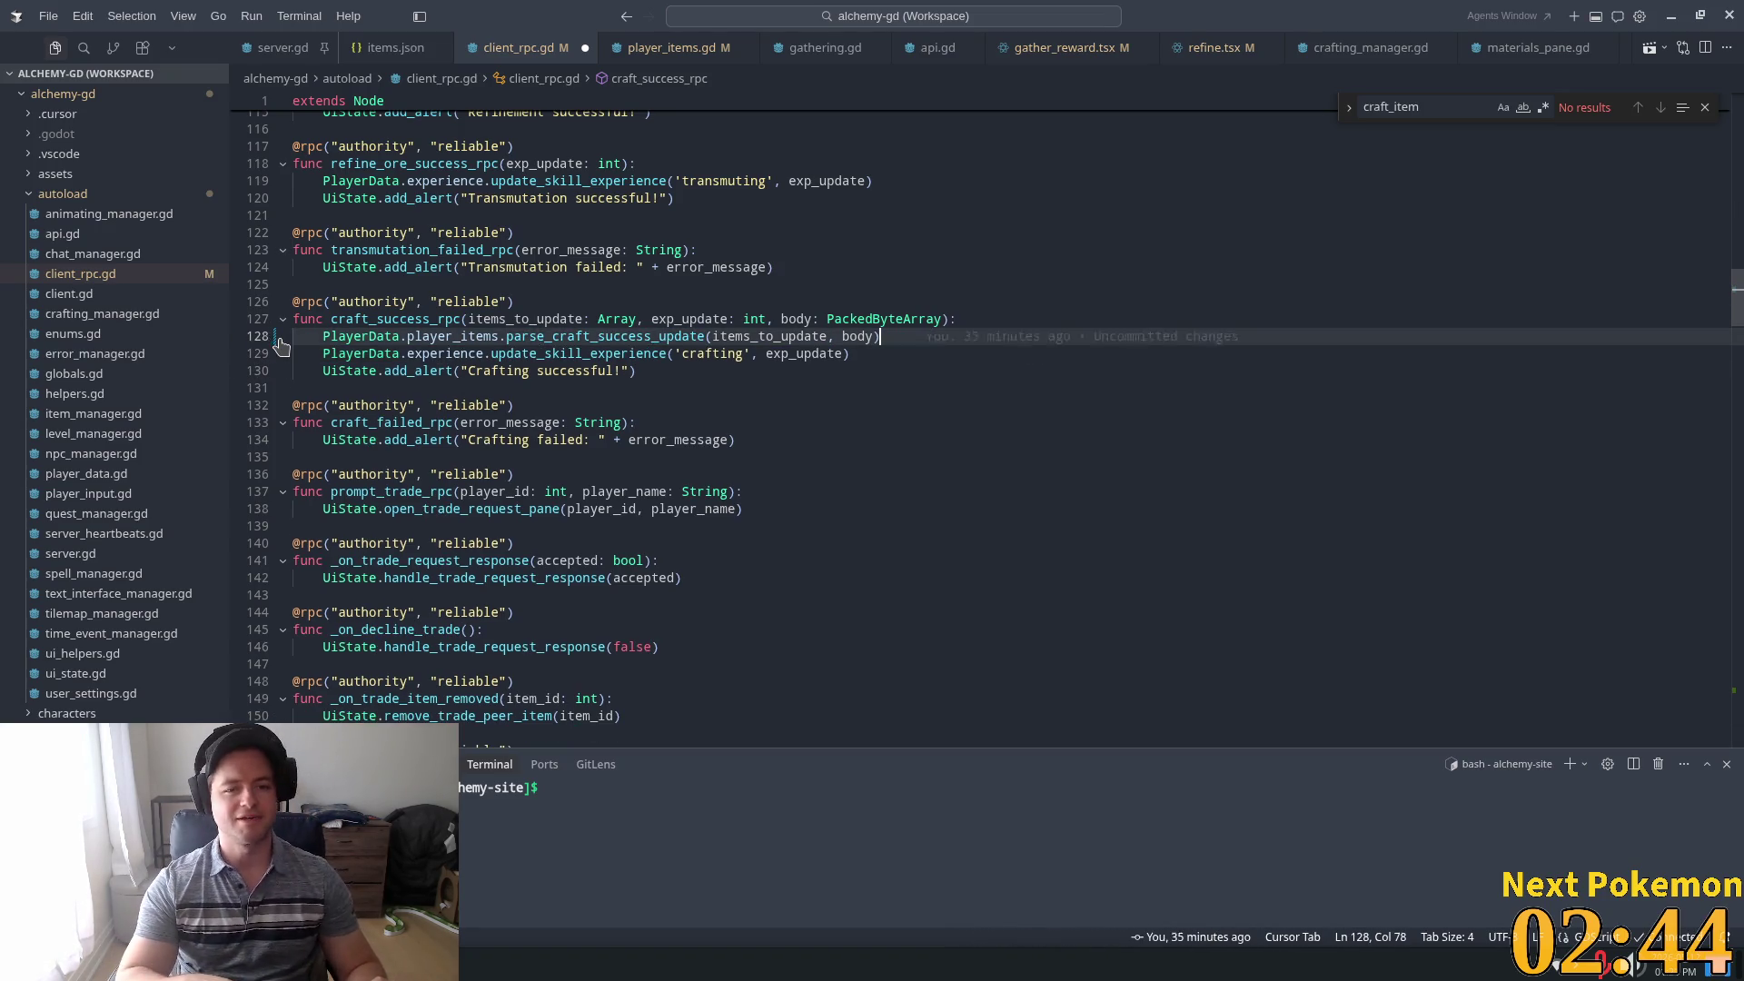
pyautogui.hotkey('ctrl', 's')
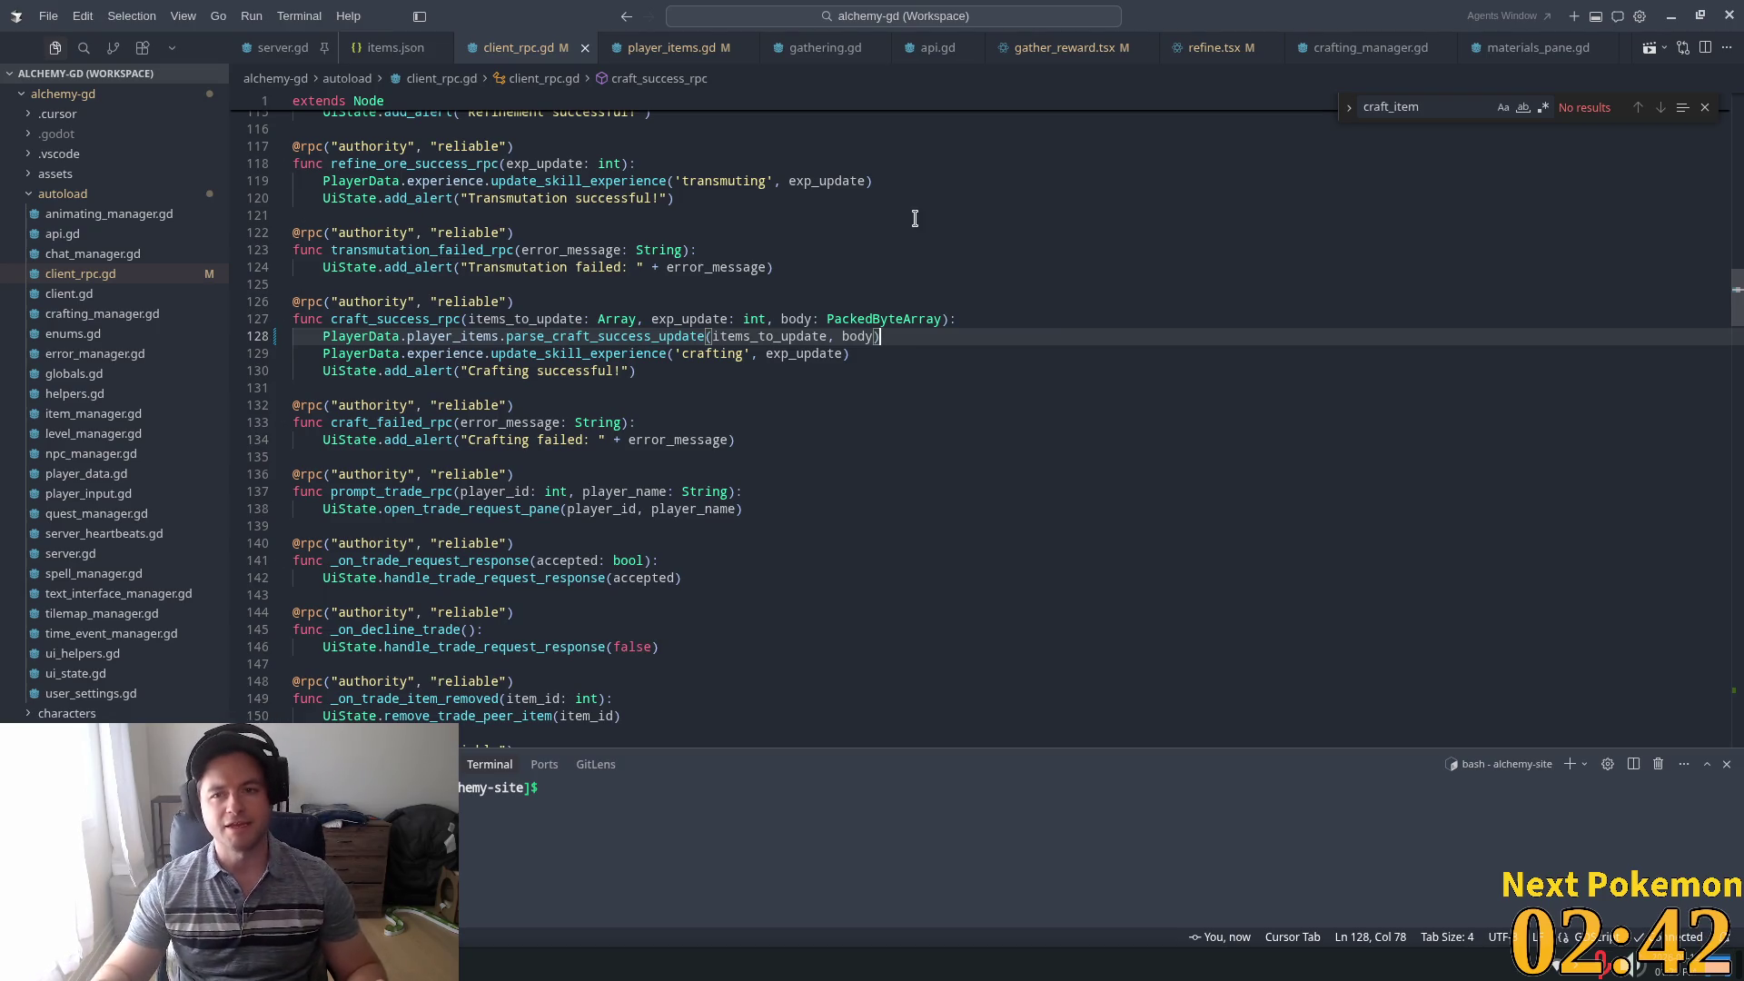
pyautogui.hotkey('alt', 'Tab')
# Restart the running game in Godot, then watch the Peter Griffin dancing video on YouTube
pyautogui.click(1519, 41)
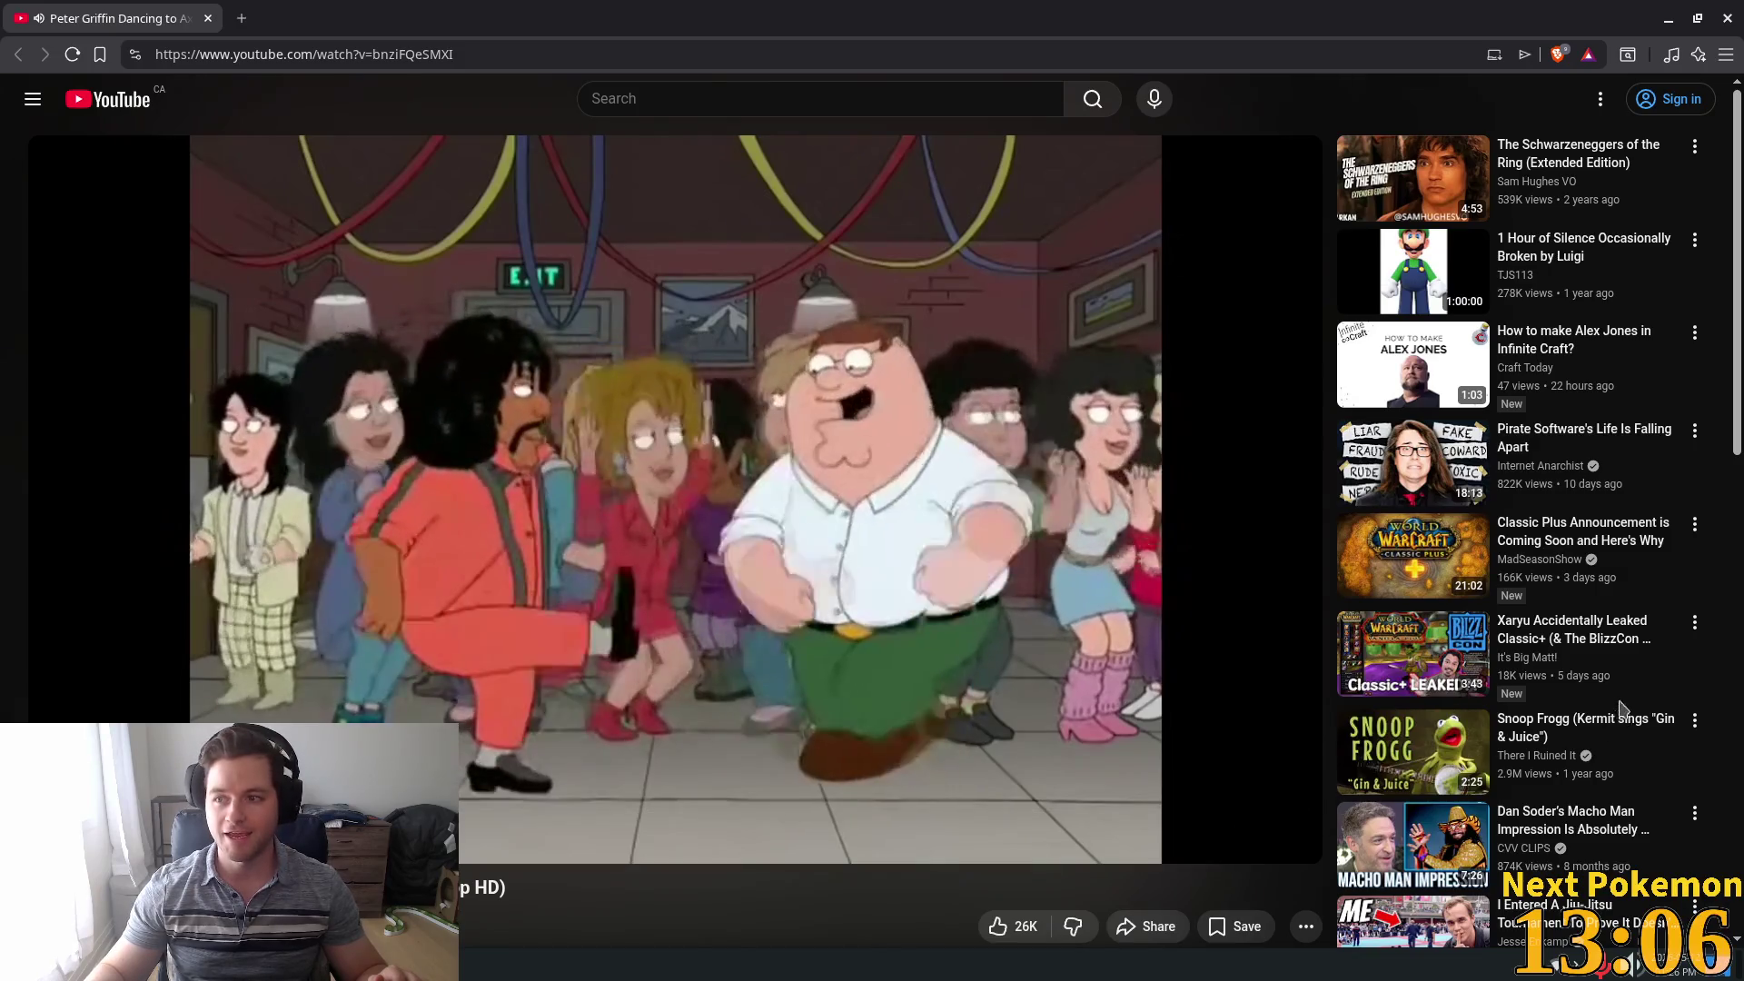
pyautogui.moveTo(1623, 686)
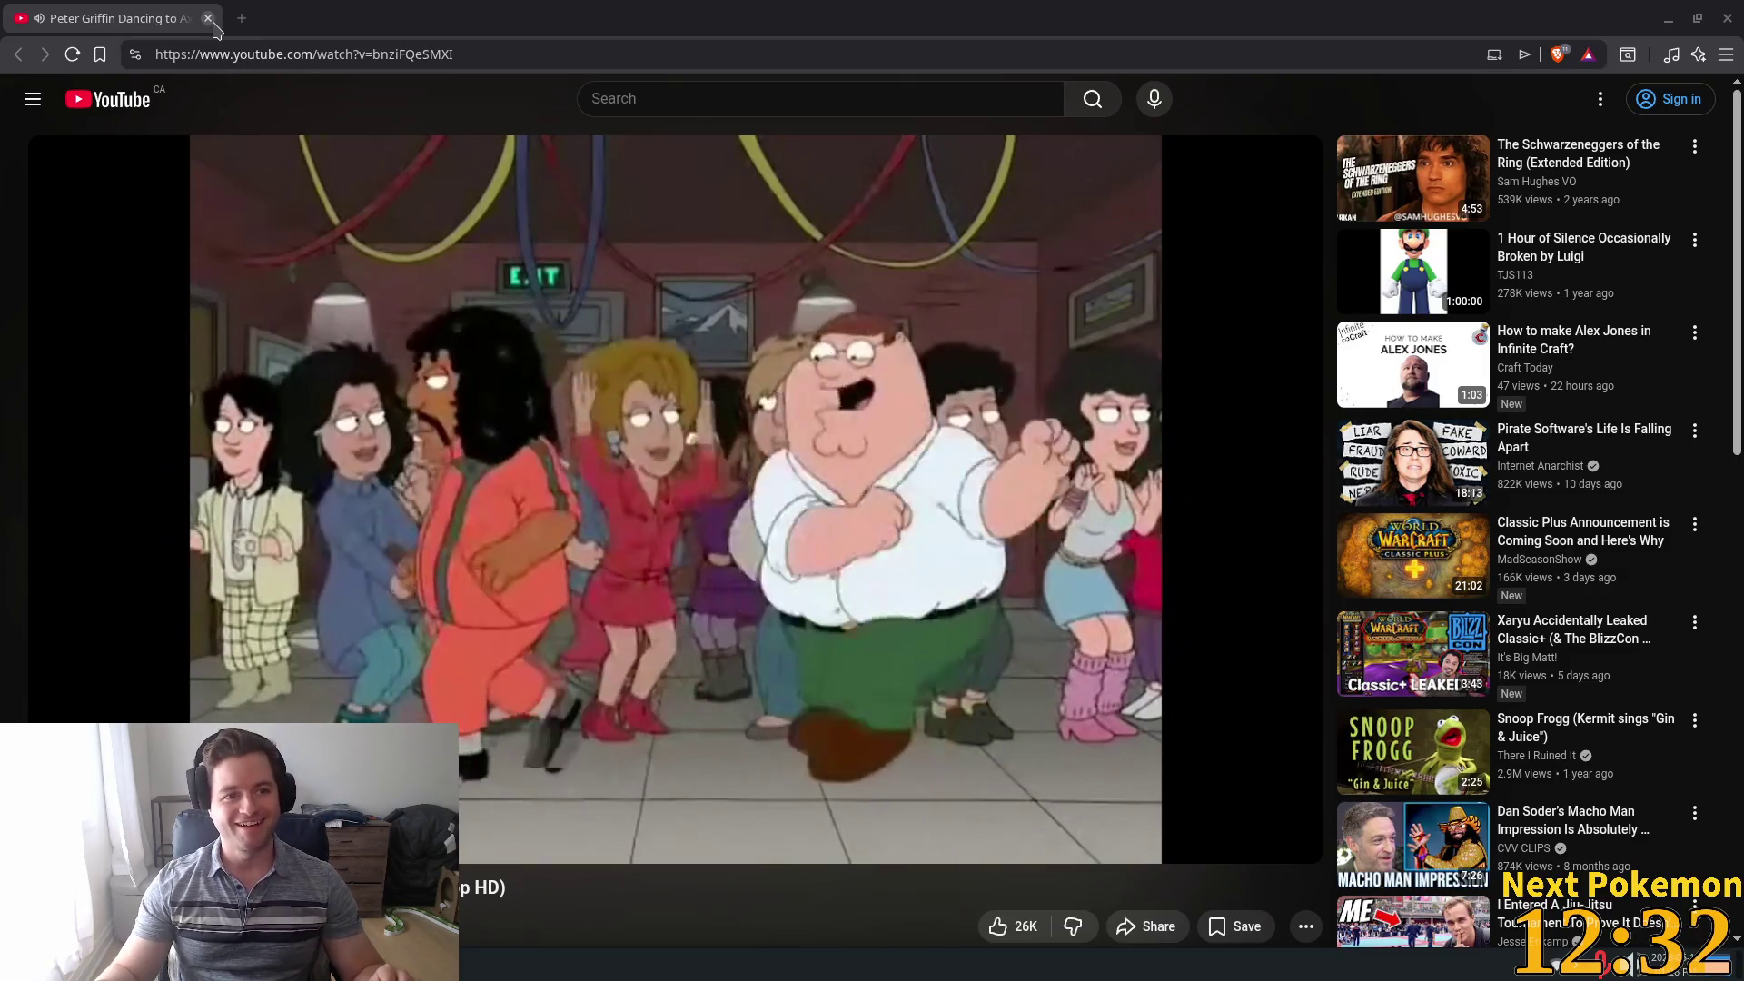
# Back in Godot, walk into town, restart the game, and arrange the two client windows
pyautogui.hotkey('alt', 'Tab')
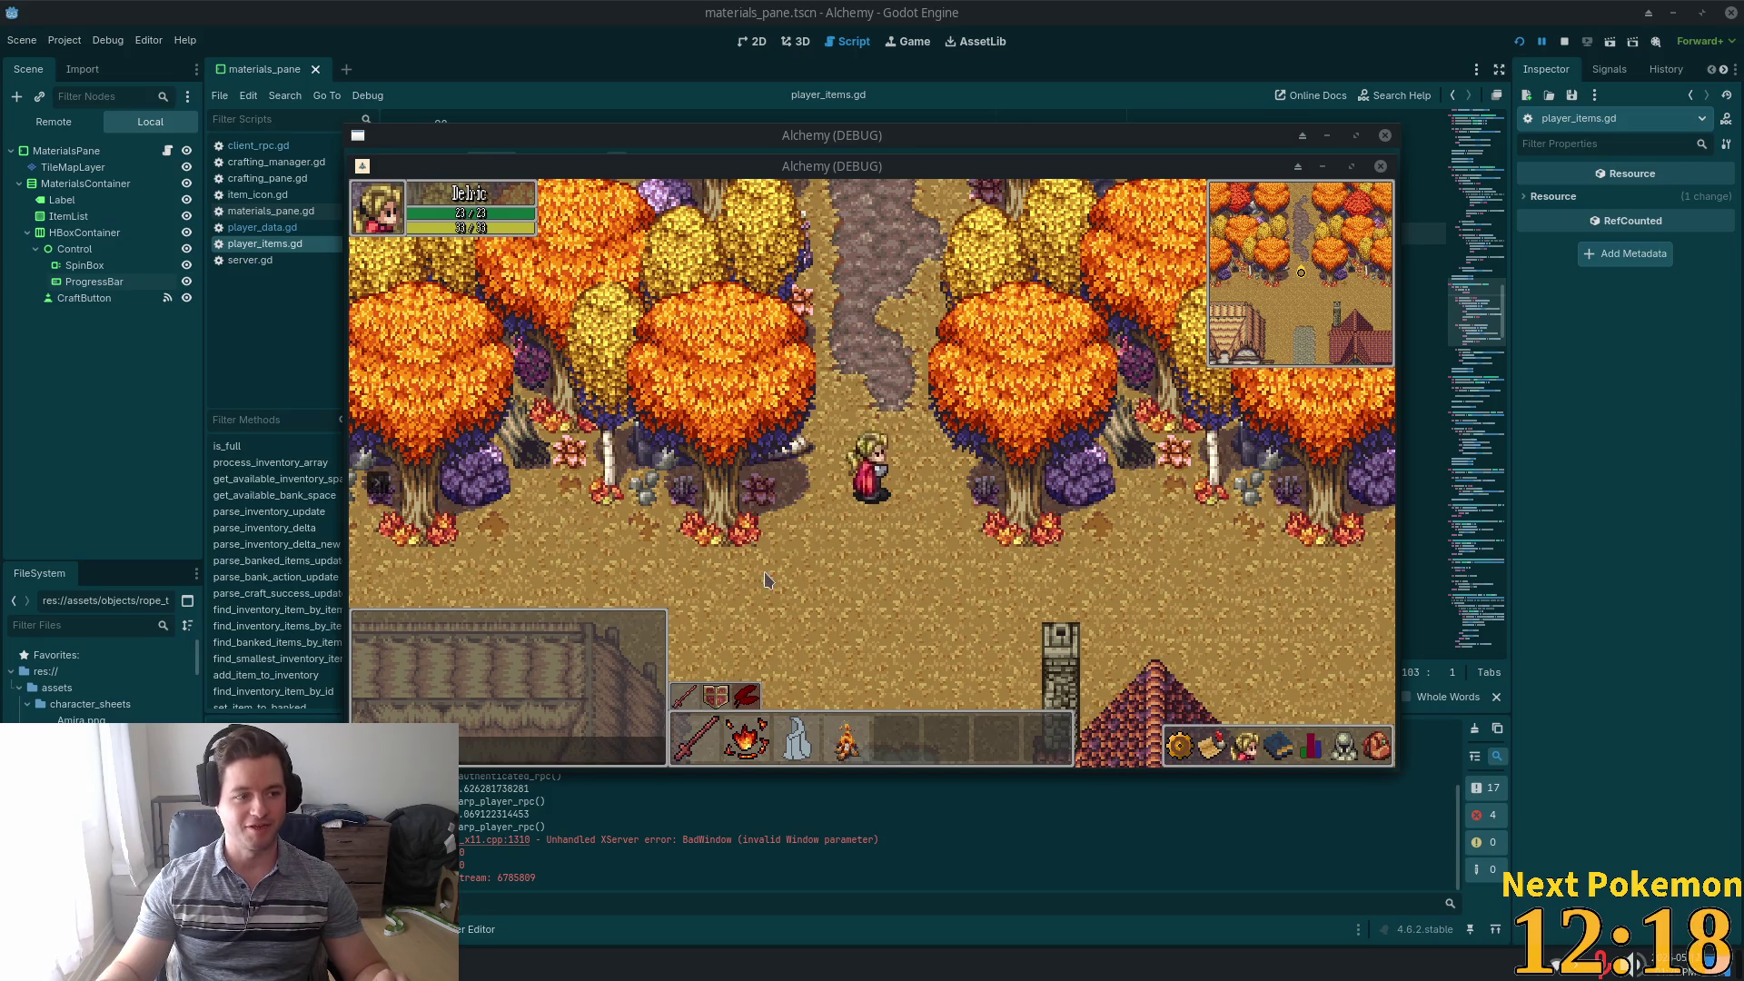
pyautogui.press('Down')
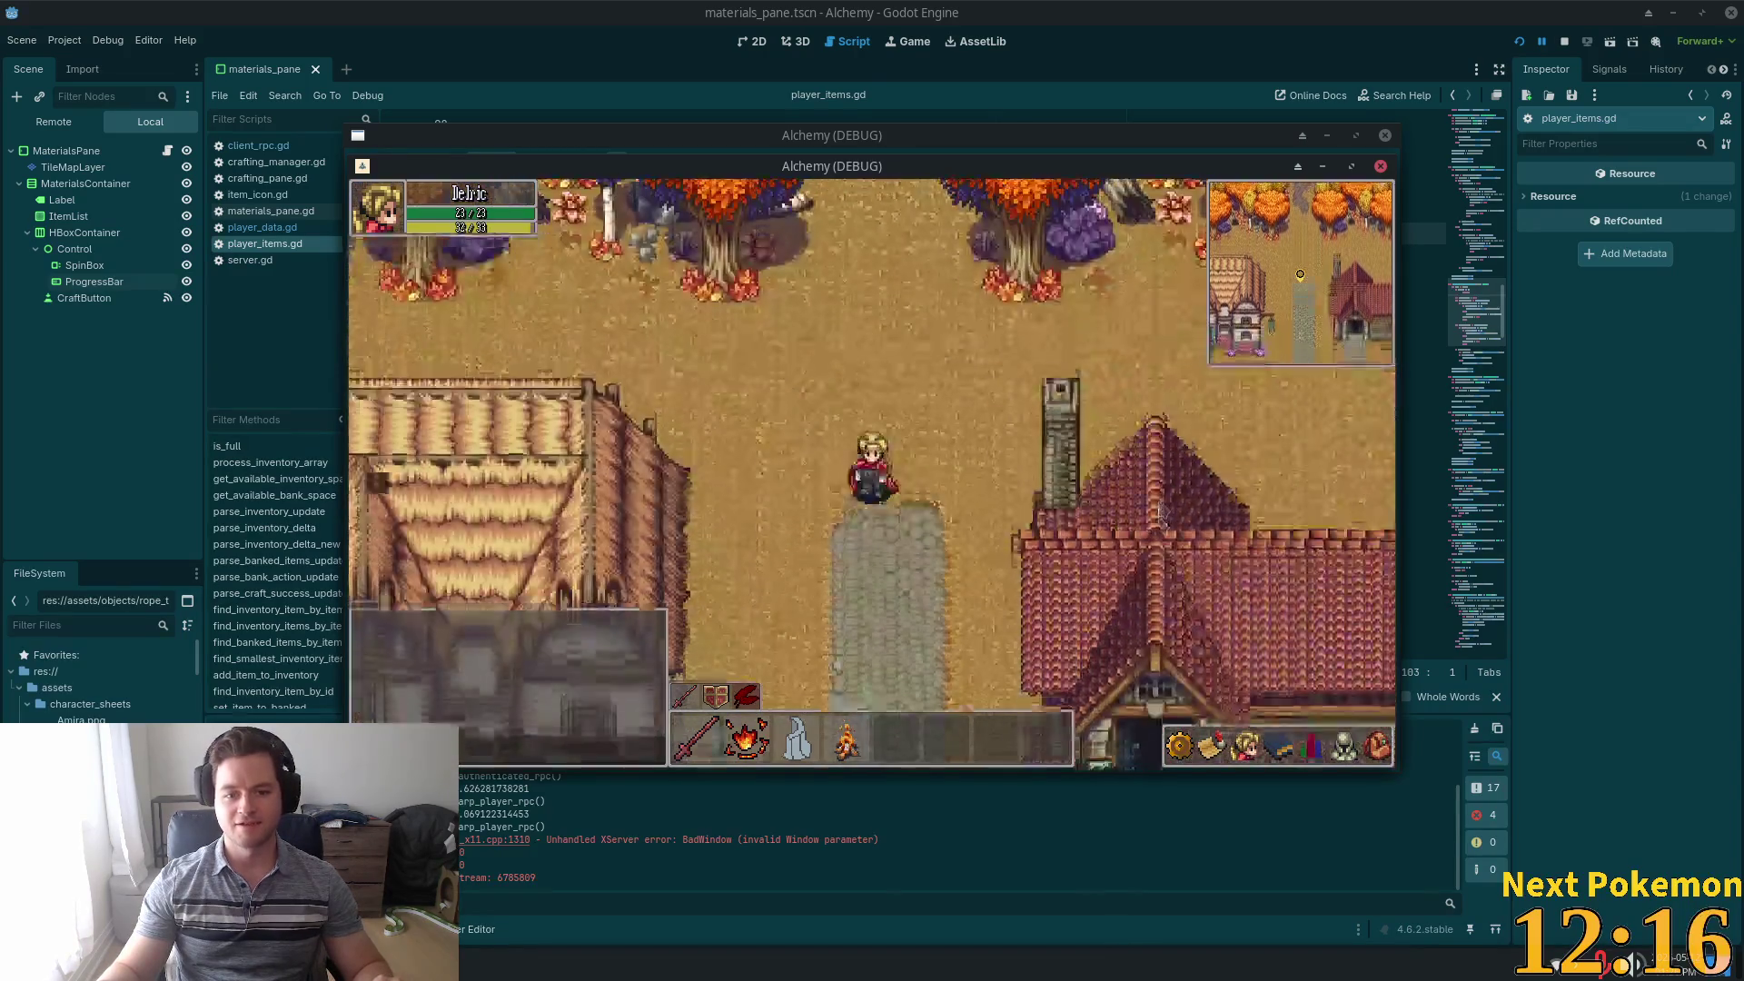
pyautogui.click(1158, 511)
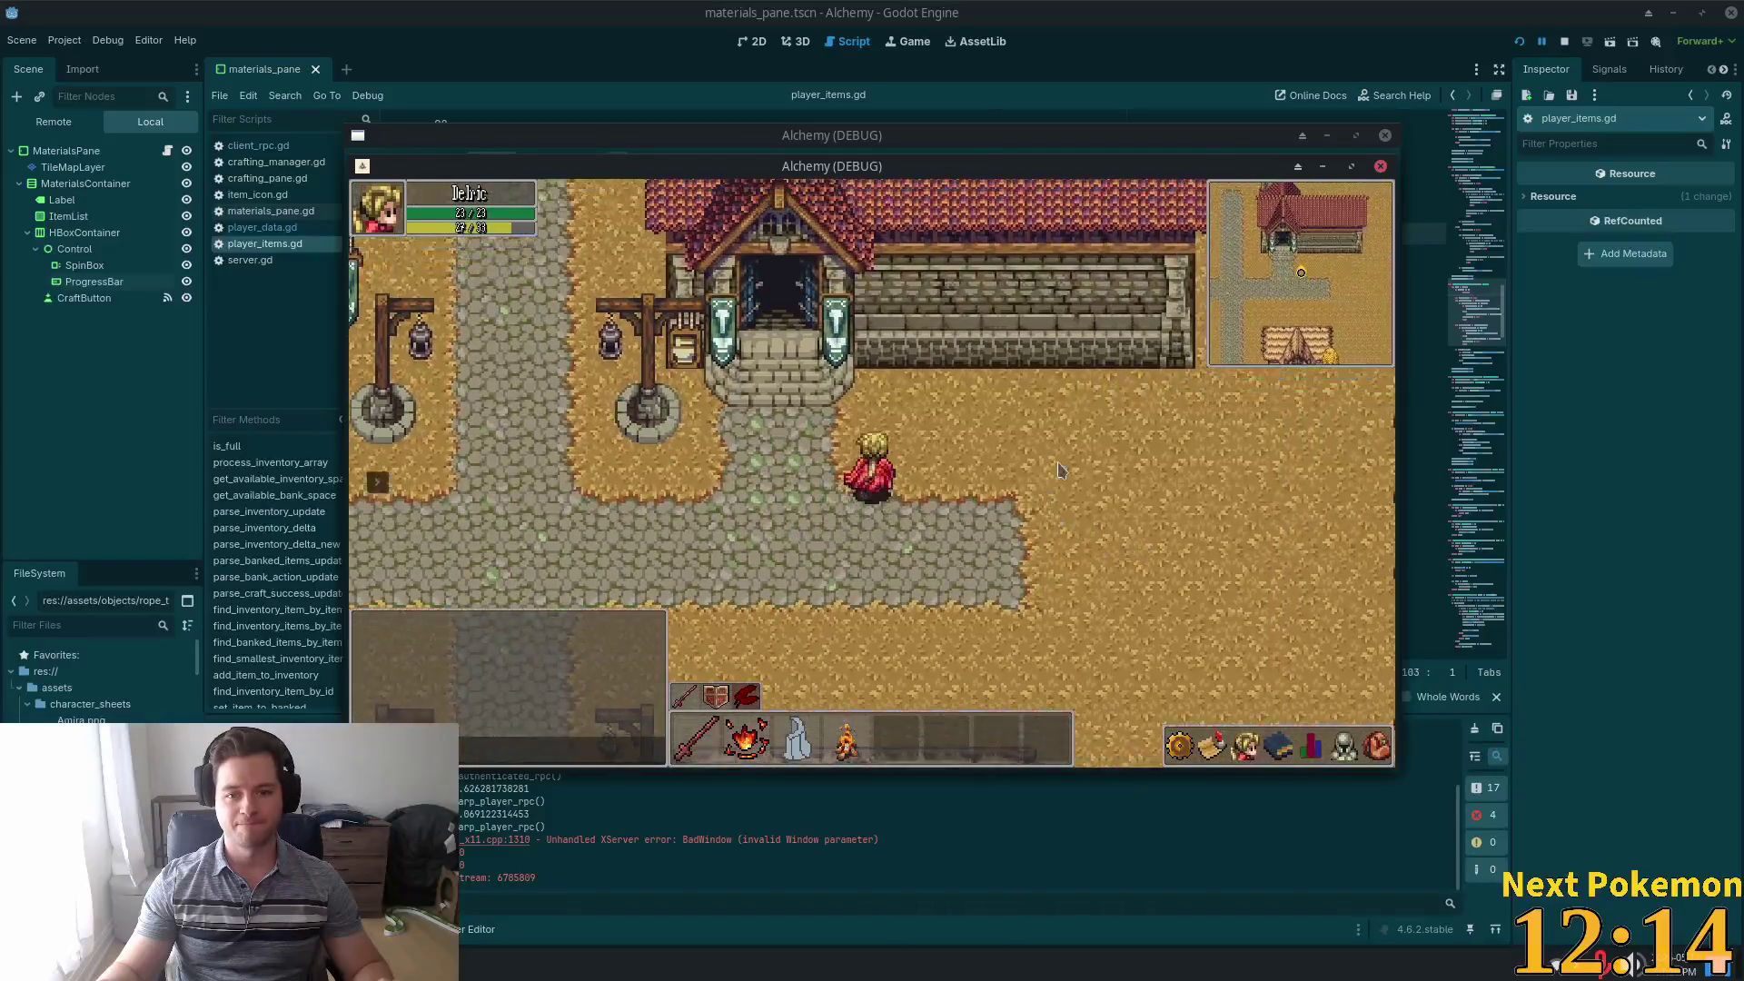
pyautogui.click(1519, 41)
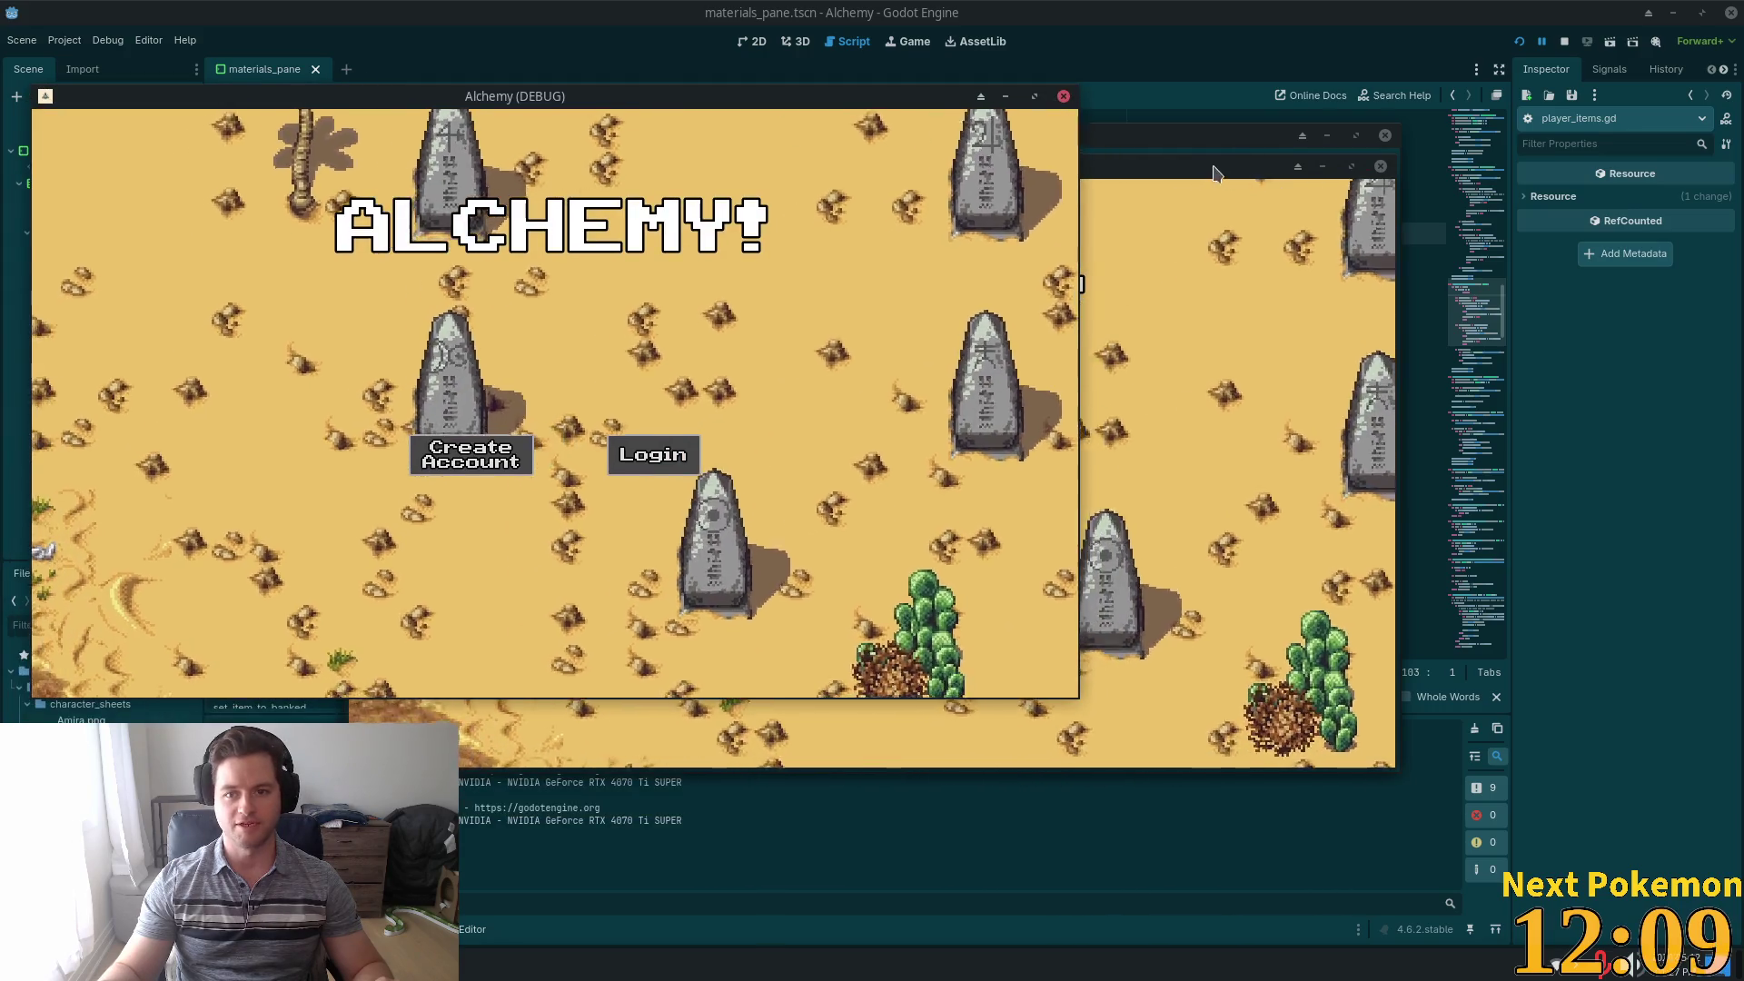
pyautogui.moveTo(1209, 162)
pyautogui.mouseDown()
pyautogui.moveTo(1524, 289)
pyautogui.moveTo(1497, 273)
pyautogui.mouseUp()
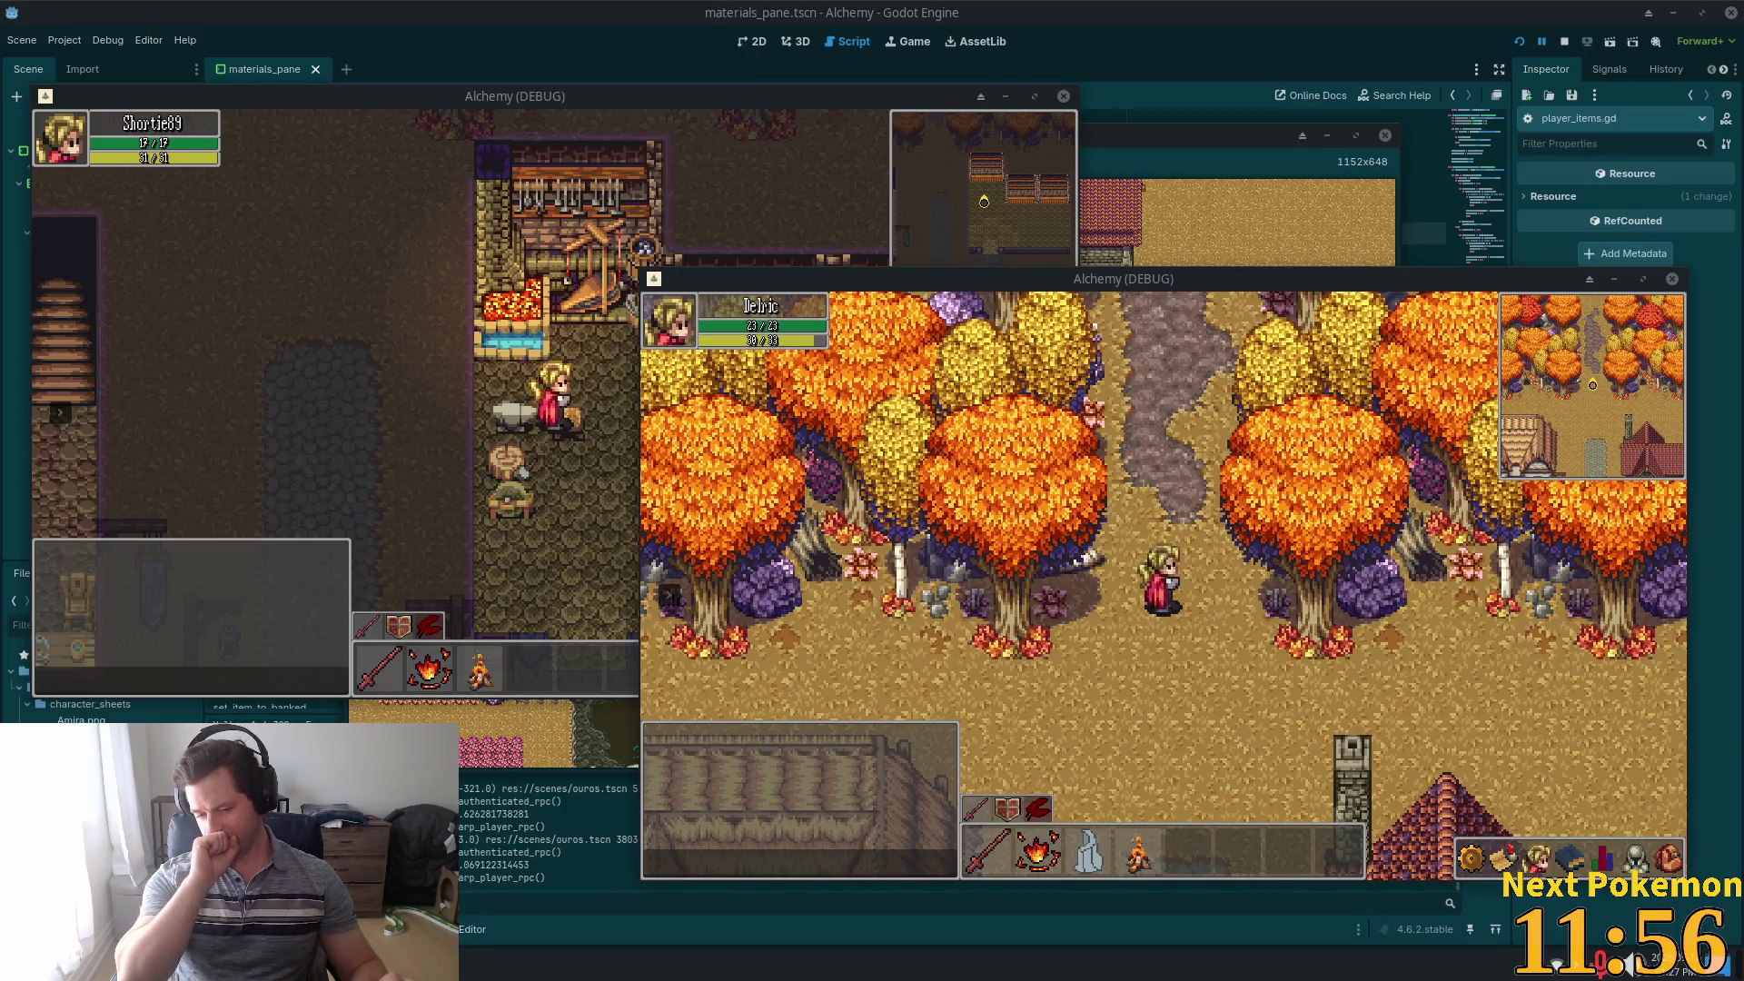
pyautogui.click(578, 399)
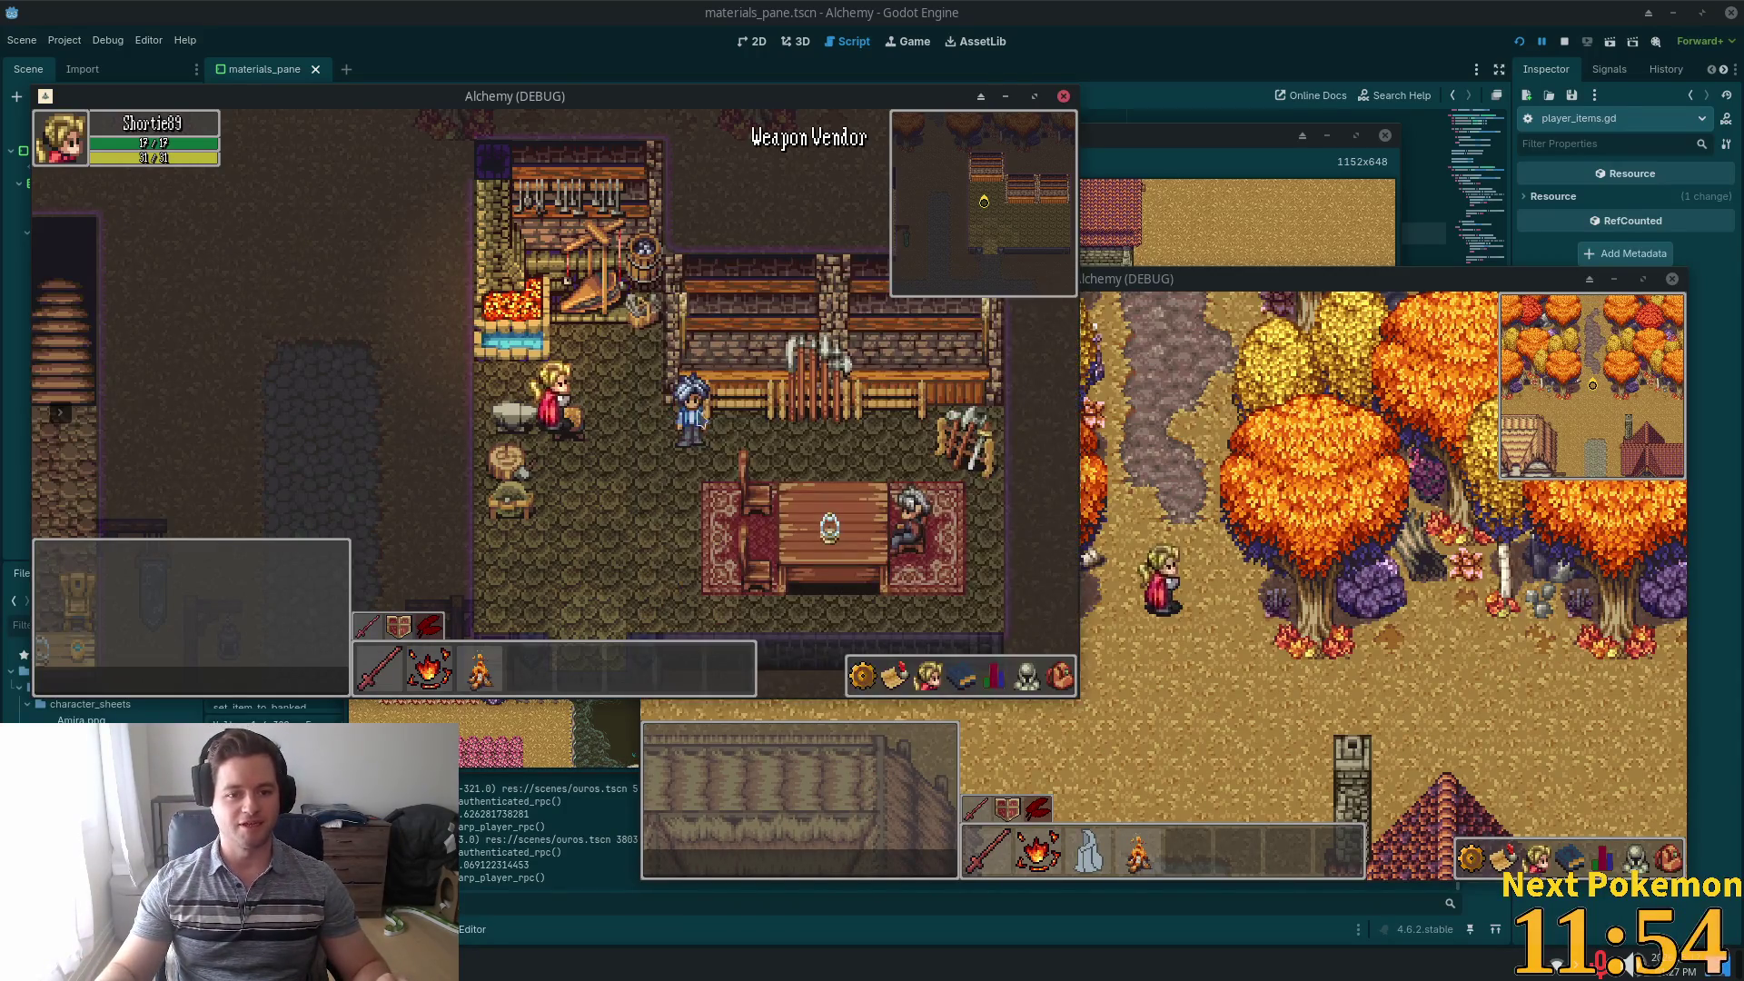
# Walk to the anvil, open the crafting recipes, and select Wooden Arrow
pyautogui.press('w')
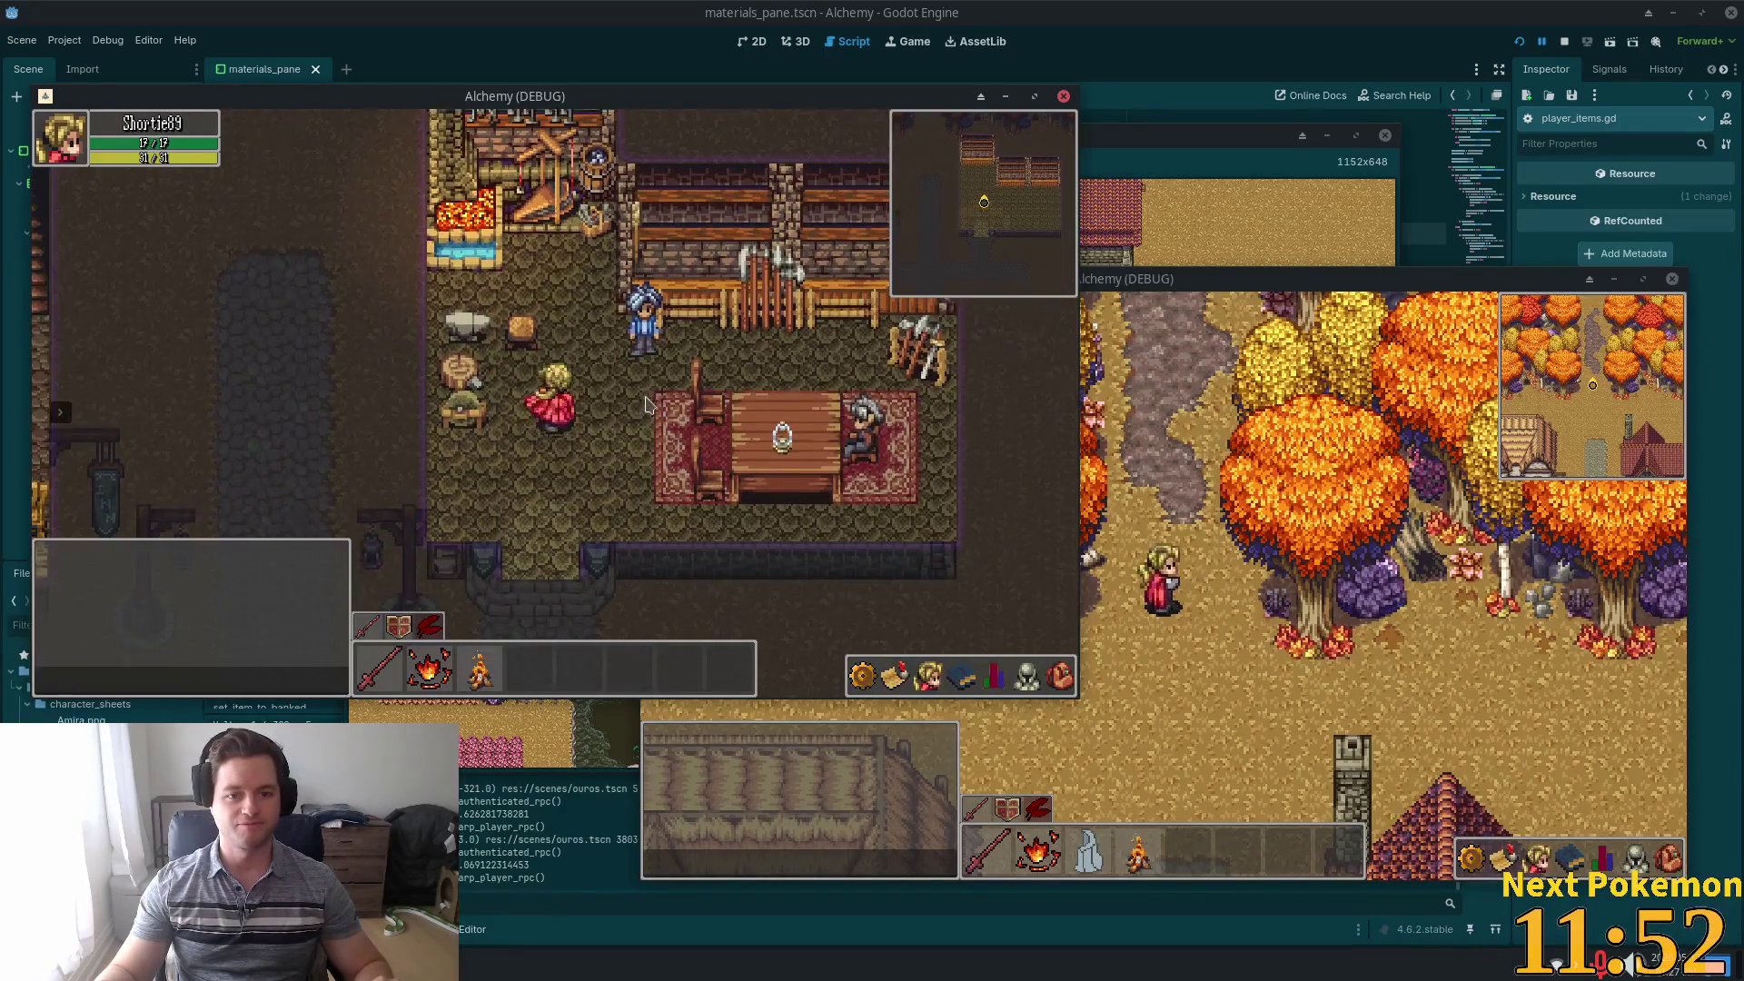
pyautogui.press('e')
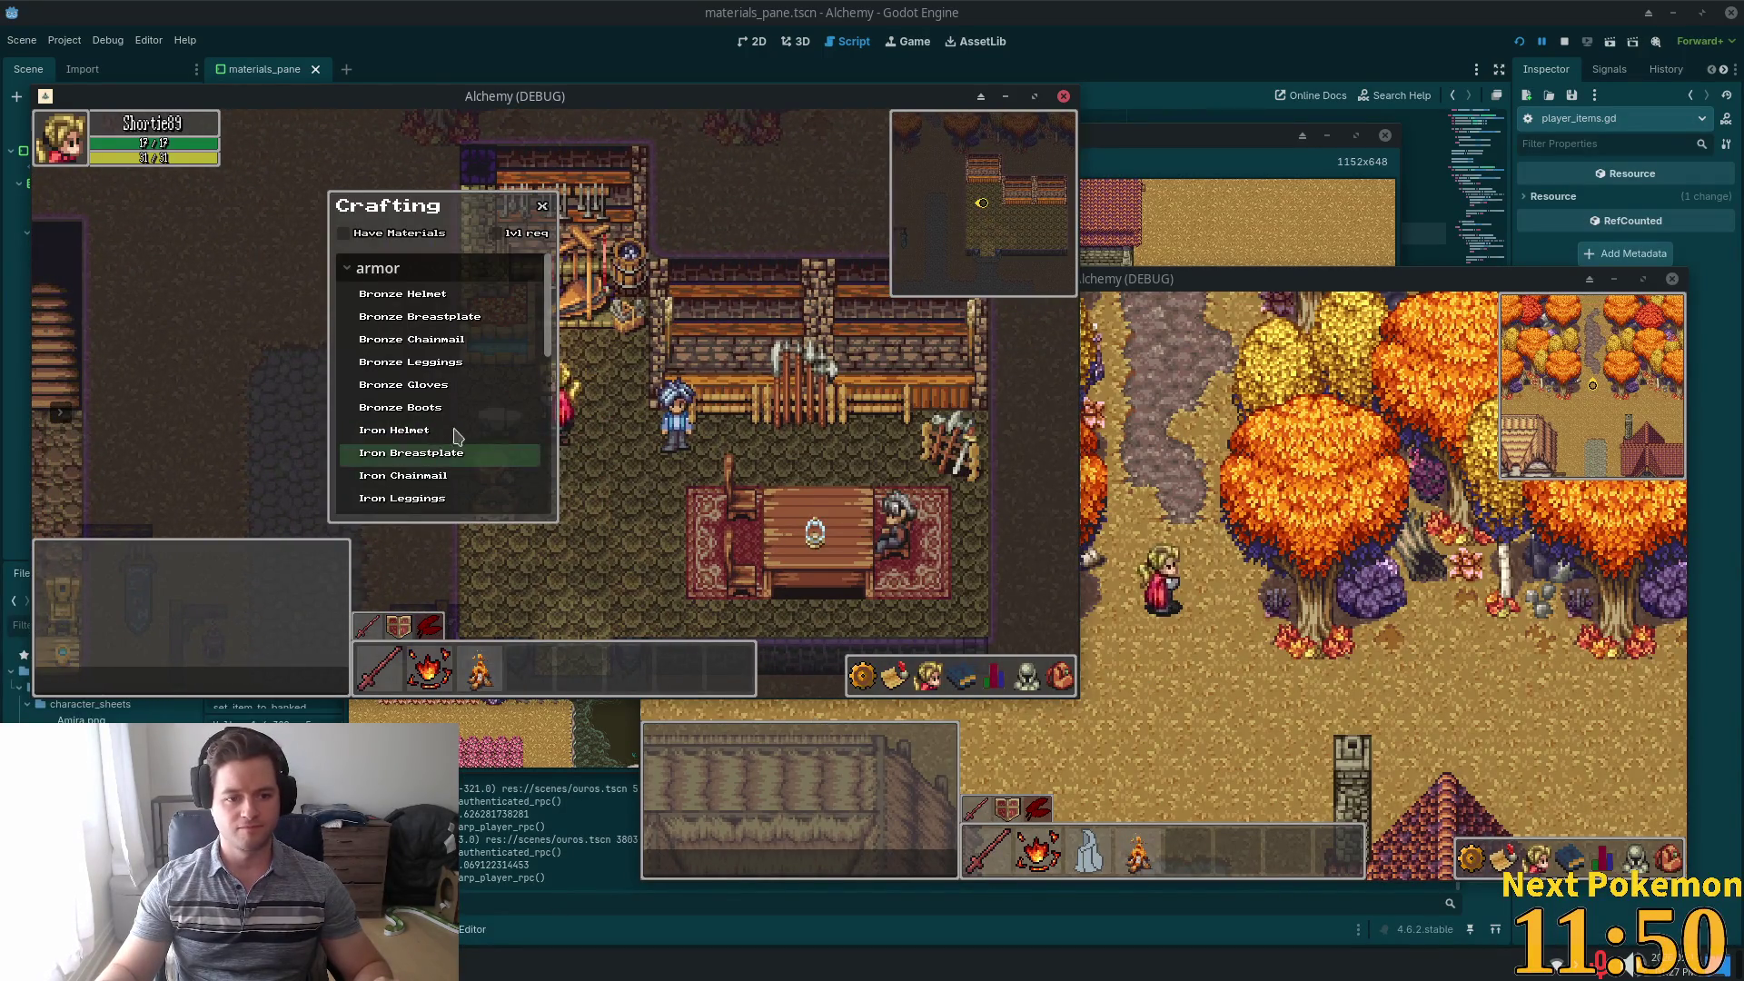
pyautogui.scroll(-3, 436, 450)
pyautogui.moveTo(549, 393); pyautogui.dragTo(550, 516)
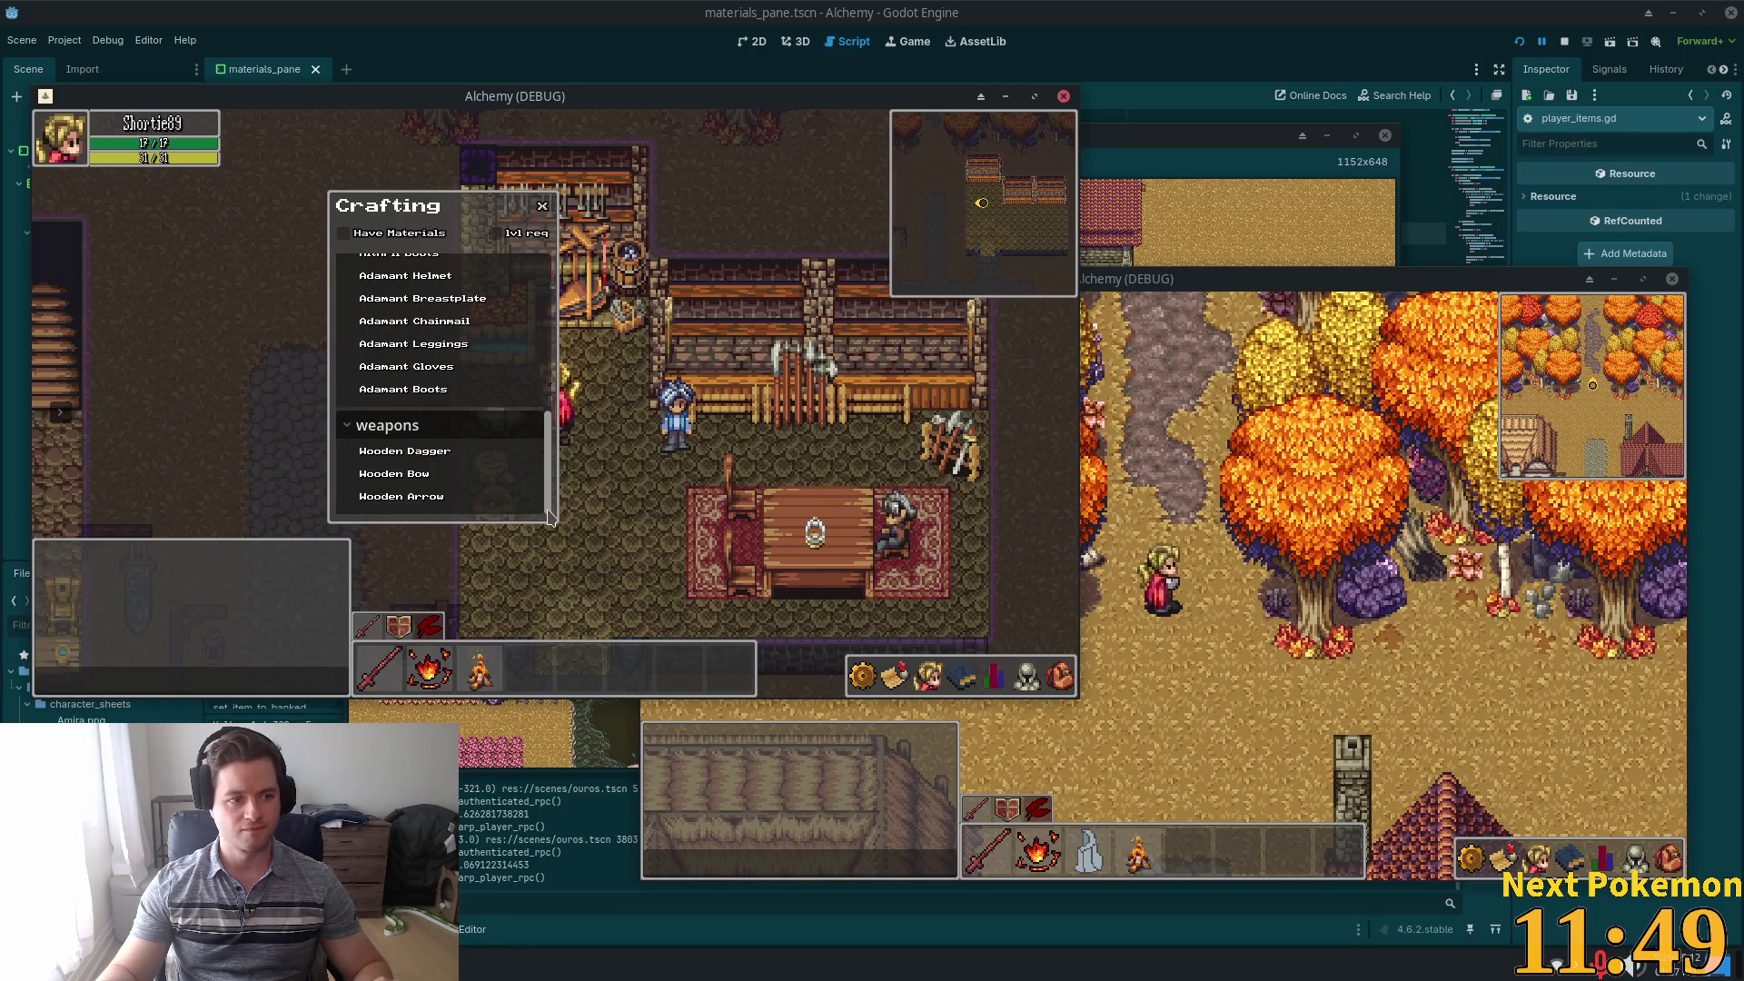
pyautogui.click(484, 509)
# Check the stack of 10 wooden arrows in the inventory, craft a Wooden Arrow batch, and close the panels
pyautogui.press('i')
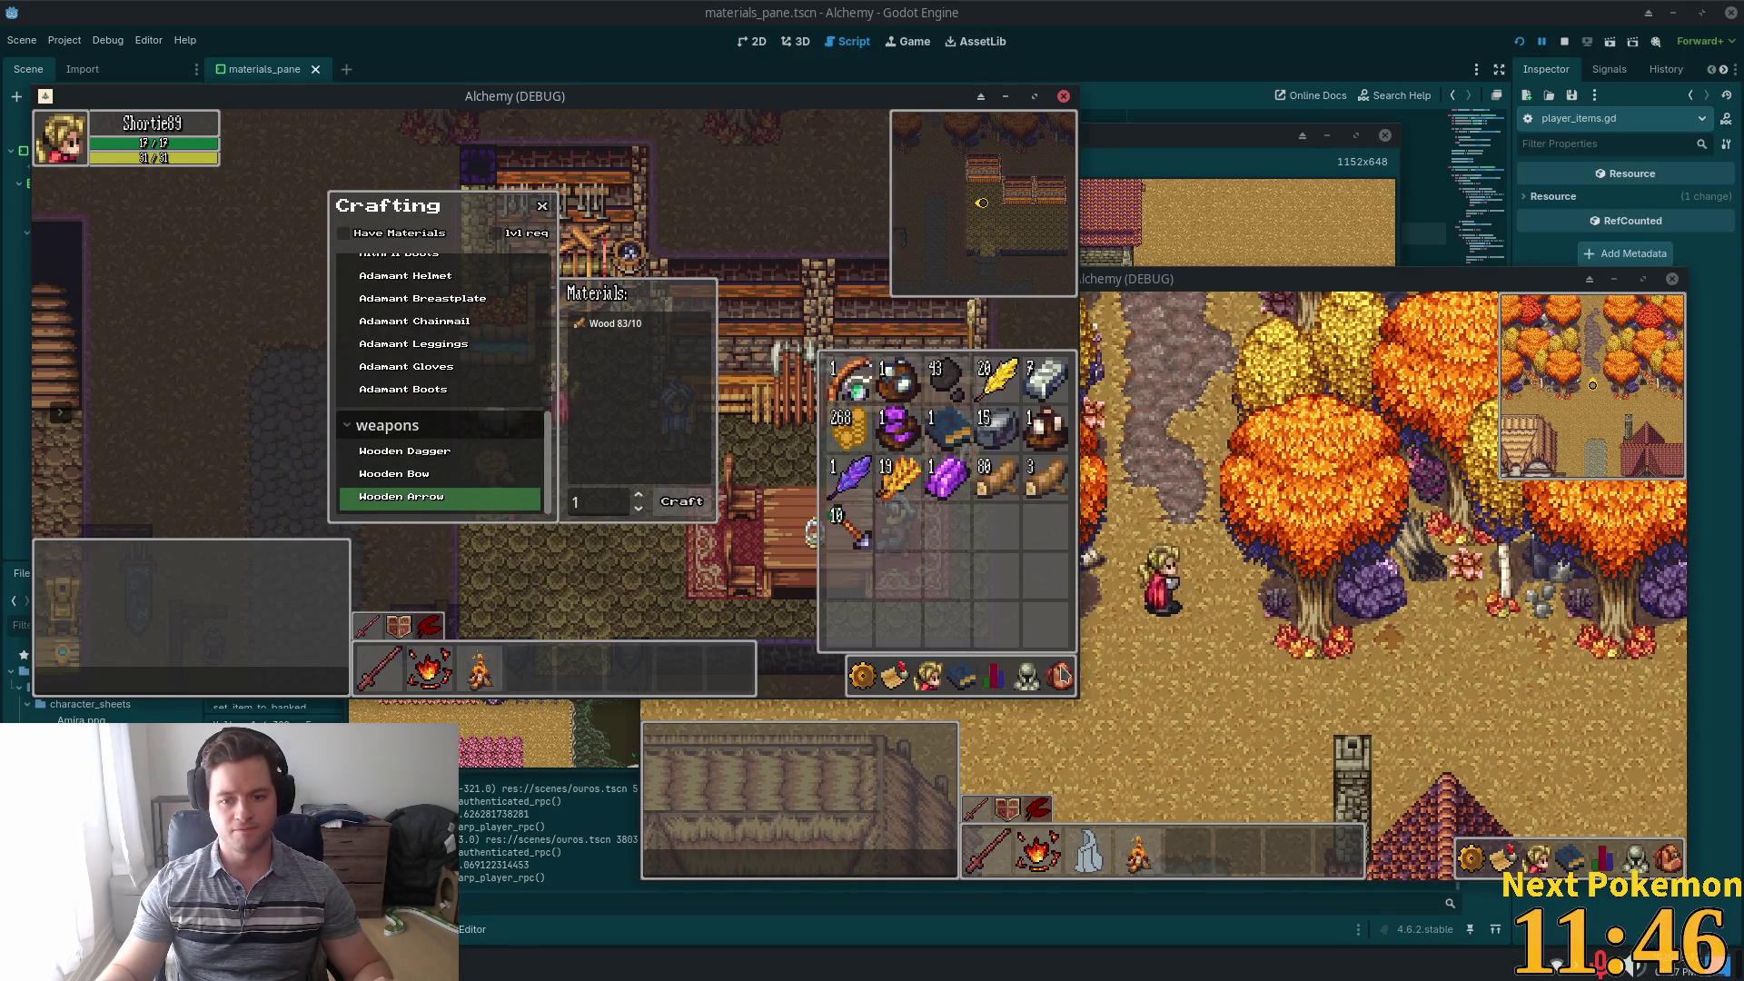
pyautogui.rightClick(858, 534)
pyautogui.click(887, 582)
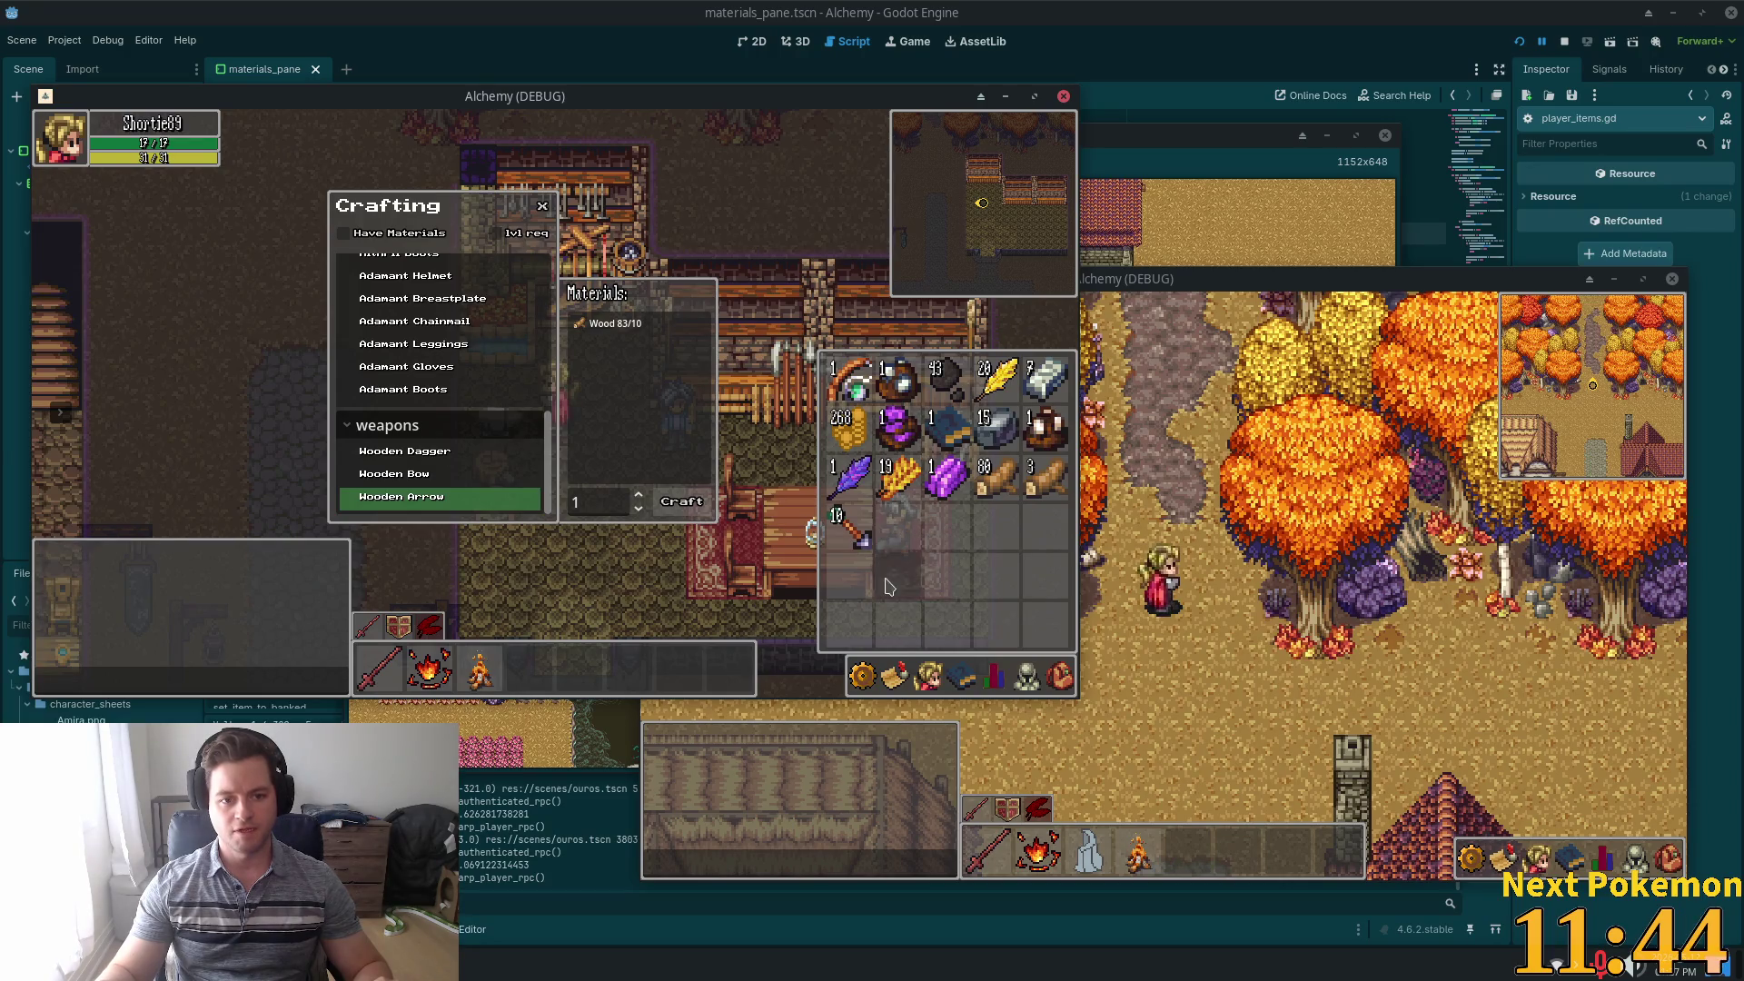
pyautogui.press('i')
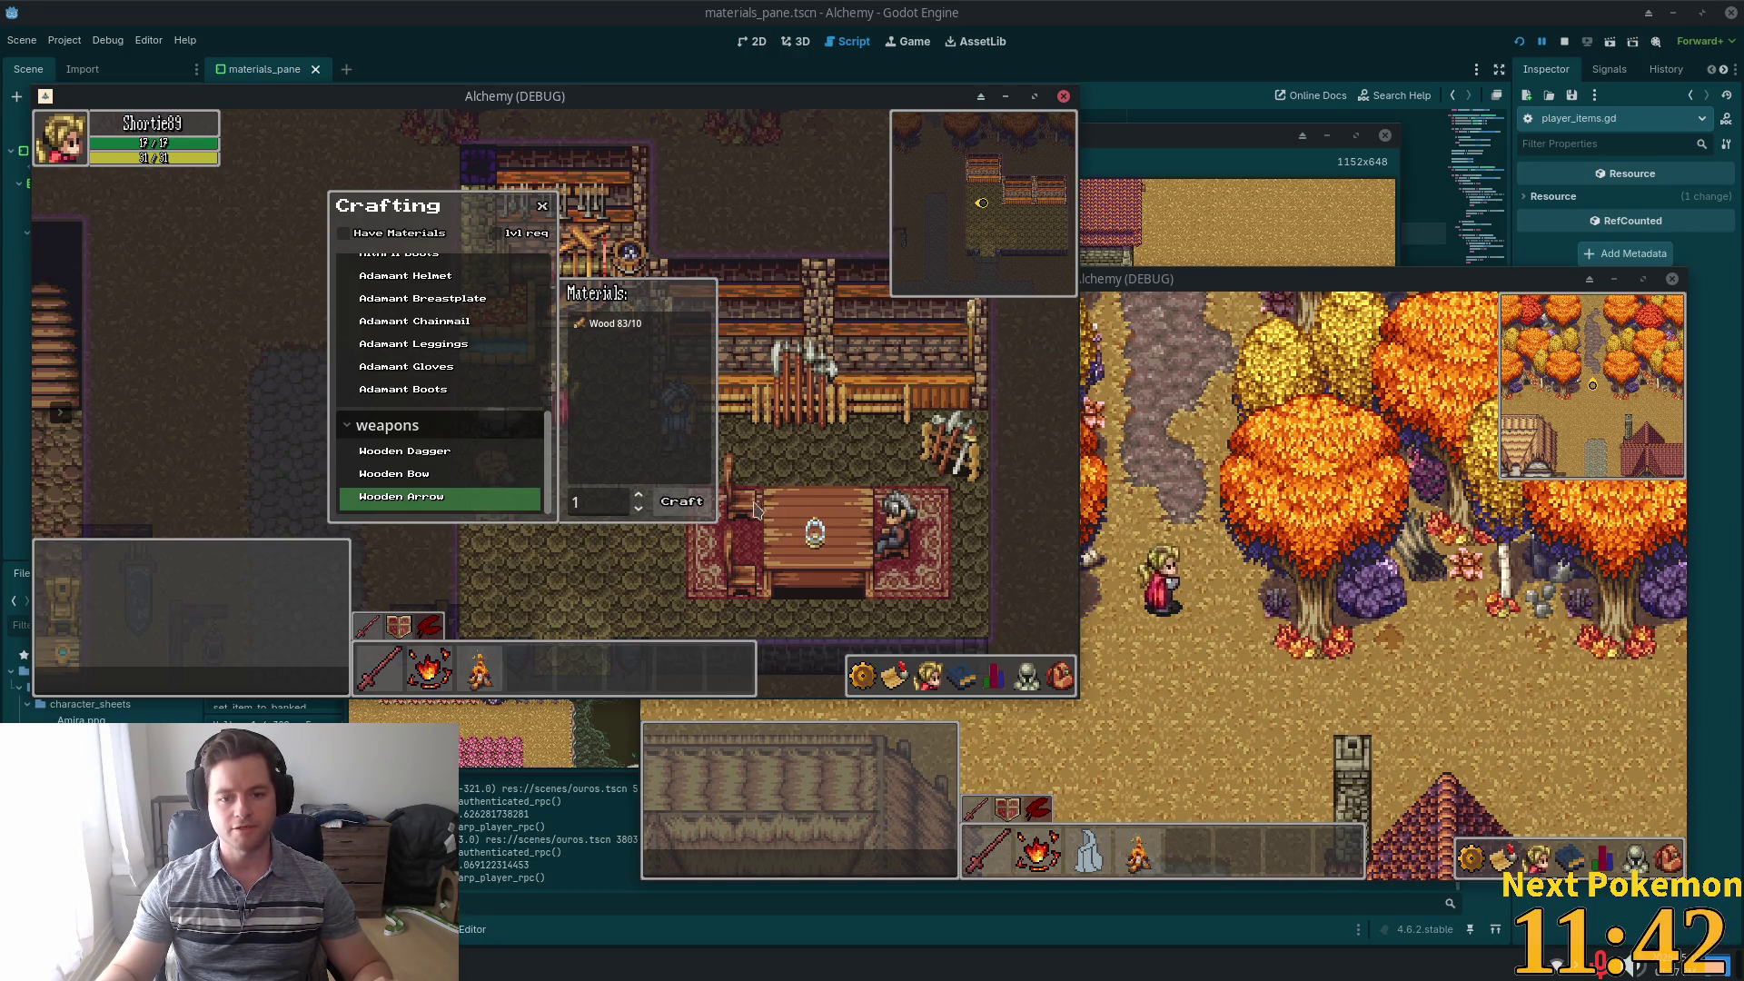
pyautogui.click(1069, 691)
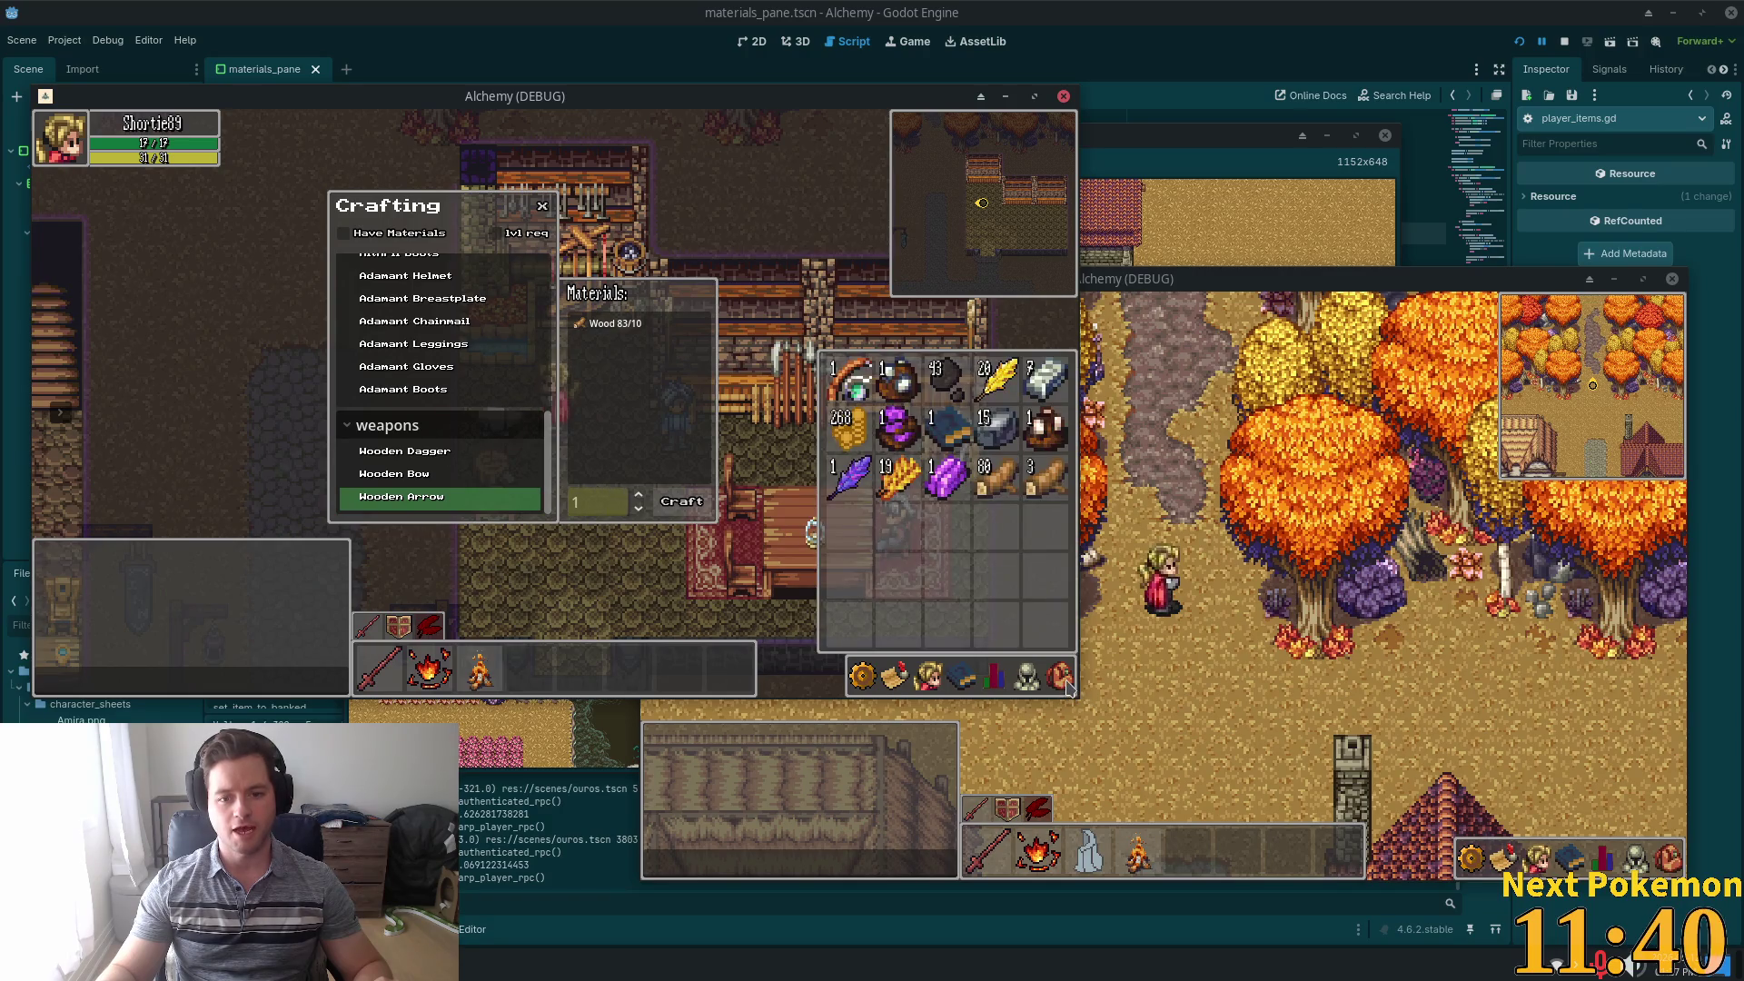
pyautogui.write('0')
pyautogui.press('Return')
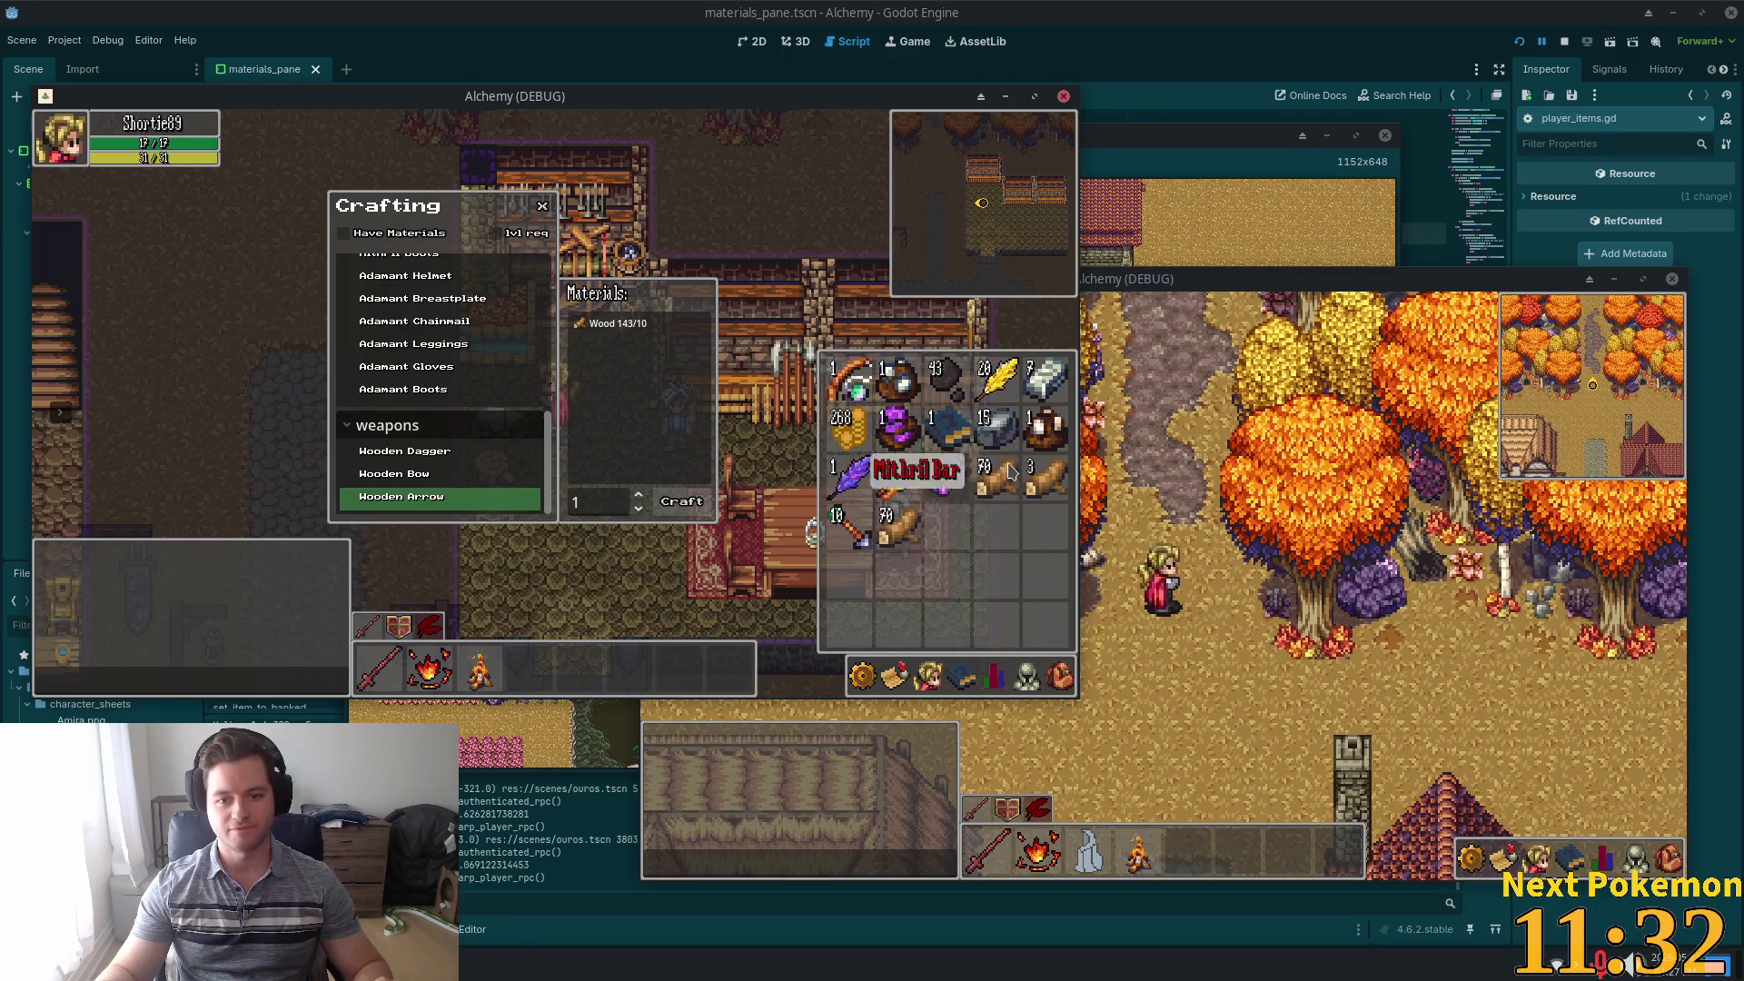
pyautogui.press('s')
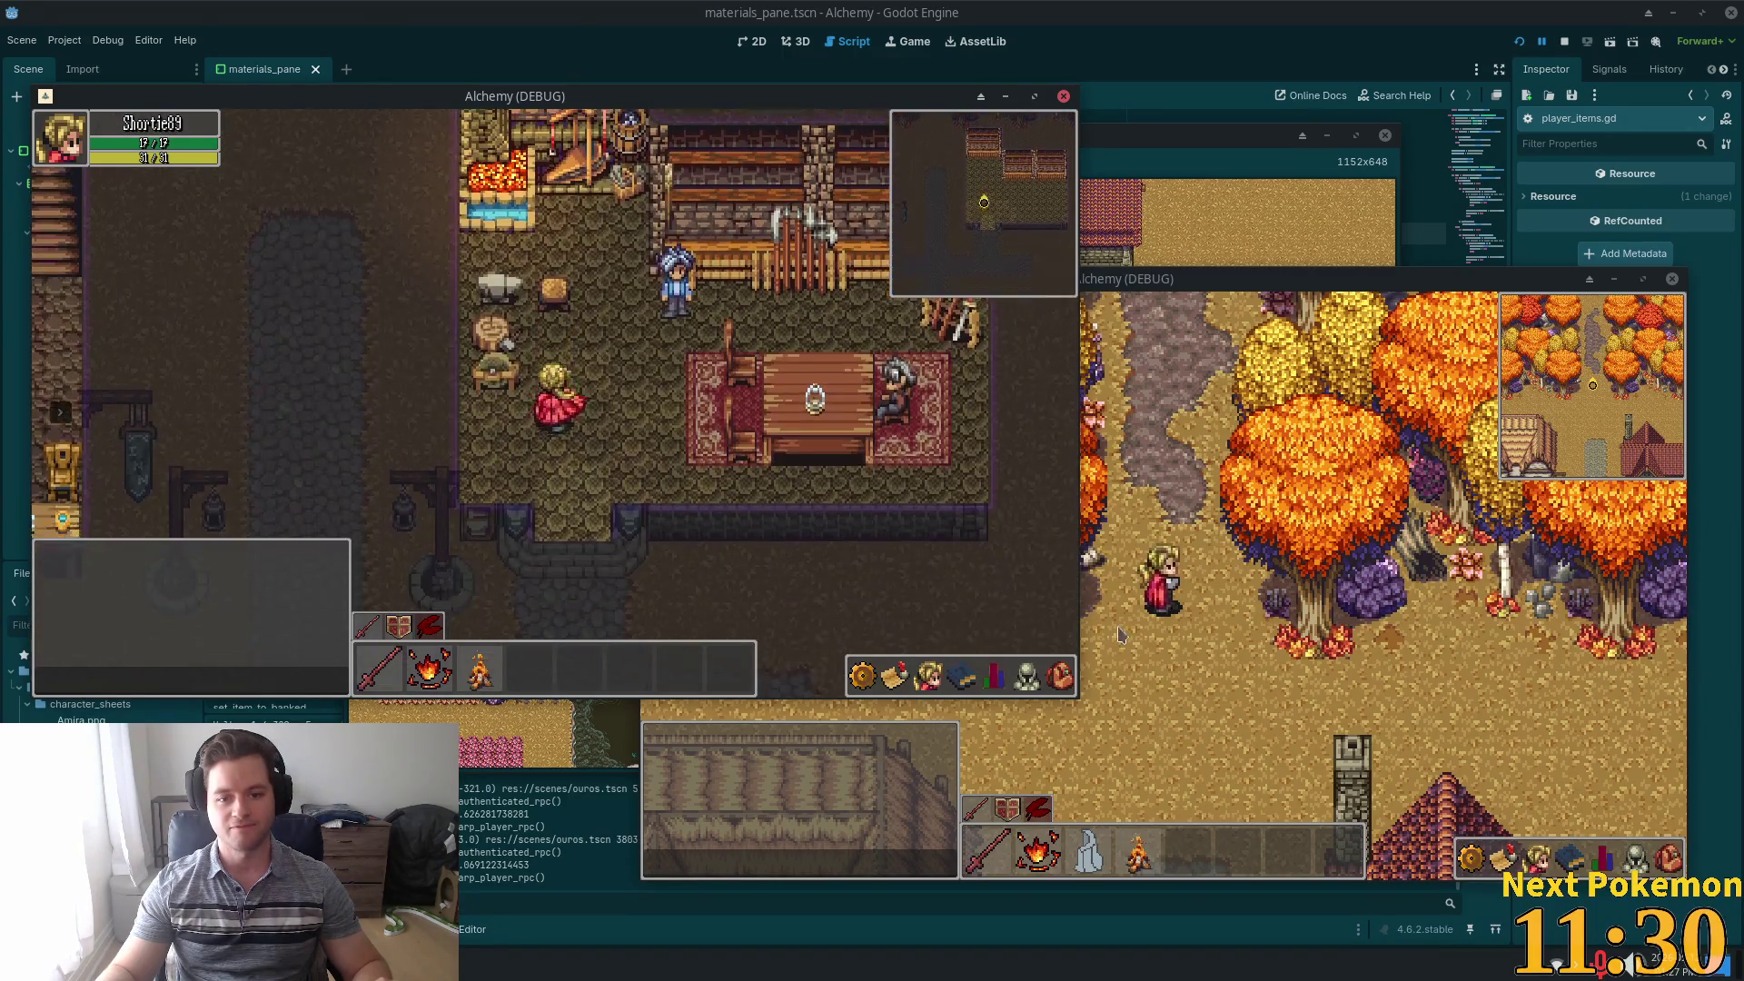
pyautogui.click(1061, 675)
pyautogui.click(898, 535)
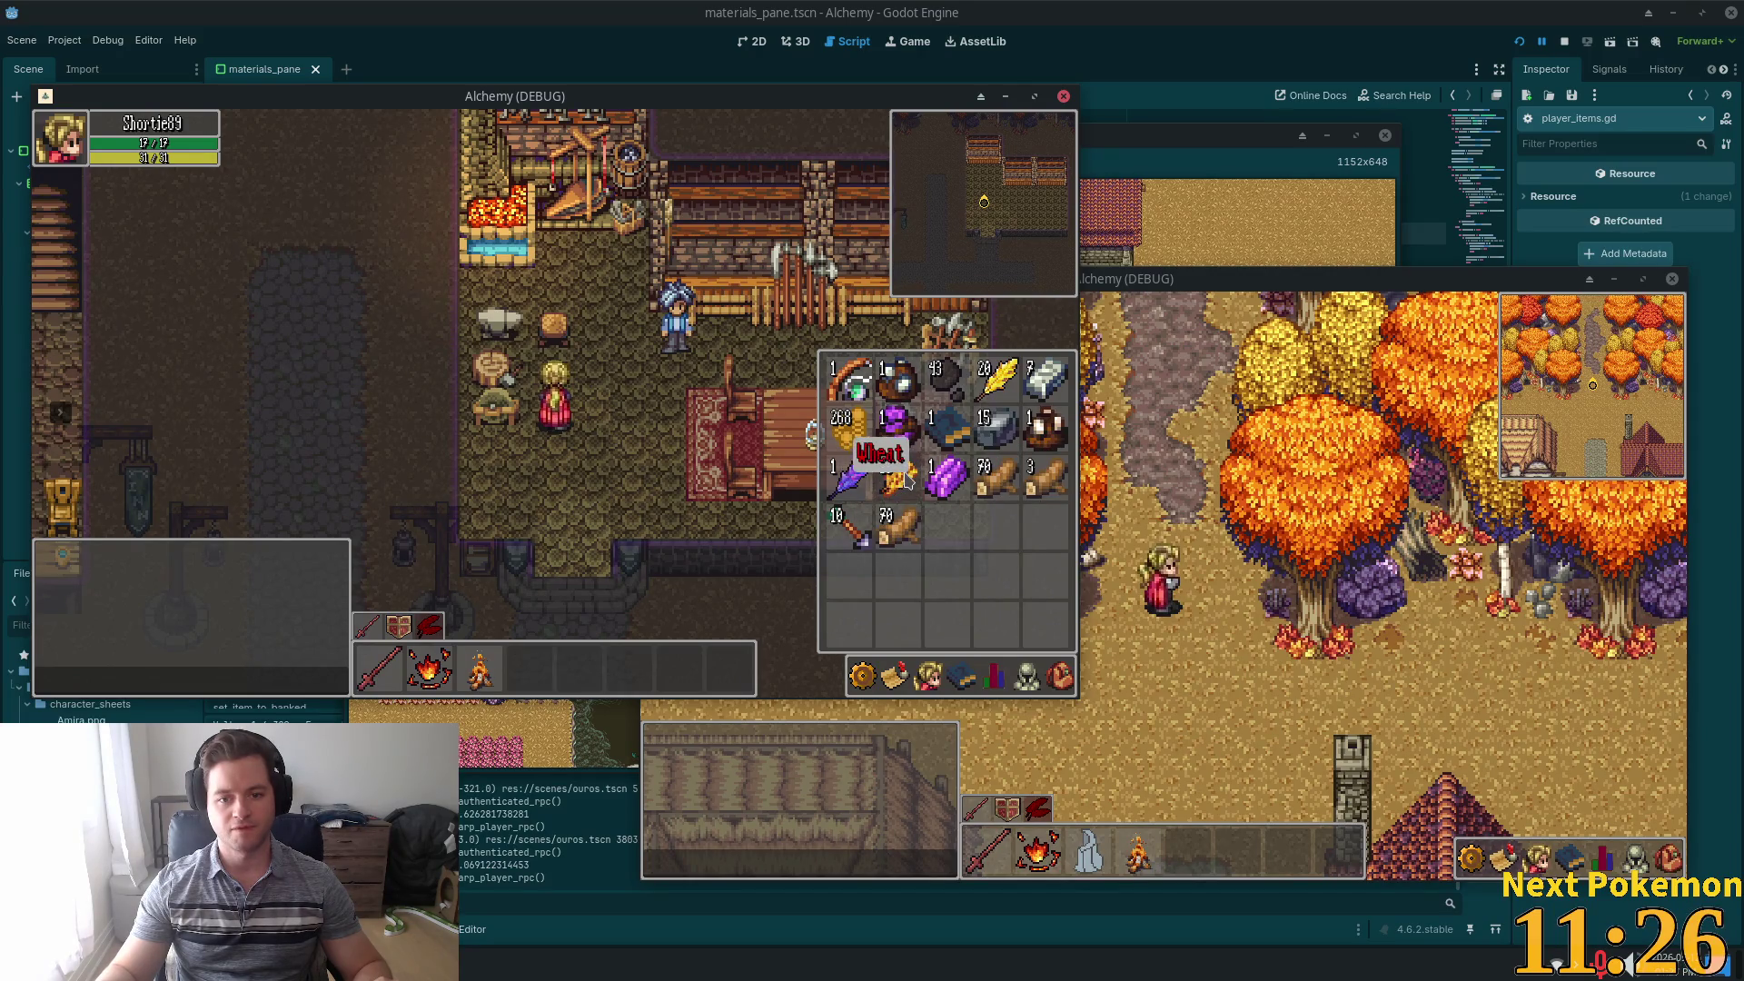
pyautogui.click(906, 473)
pyautogui.click(938, 518)
pyautogui.click(779, 525)
pyautogui.click(1060, 676)
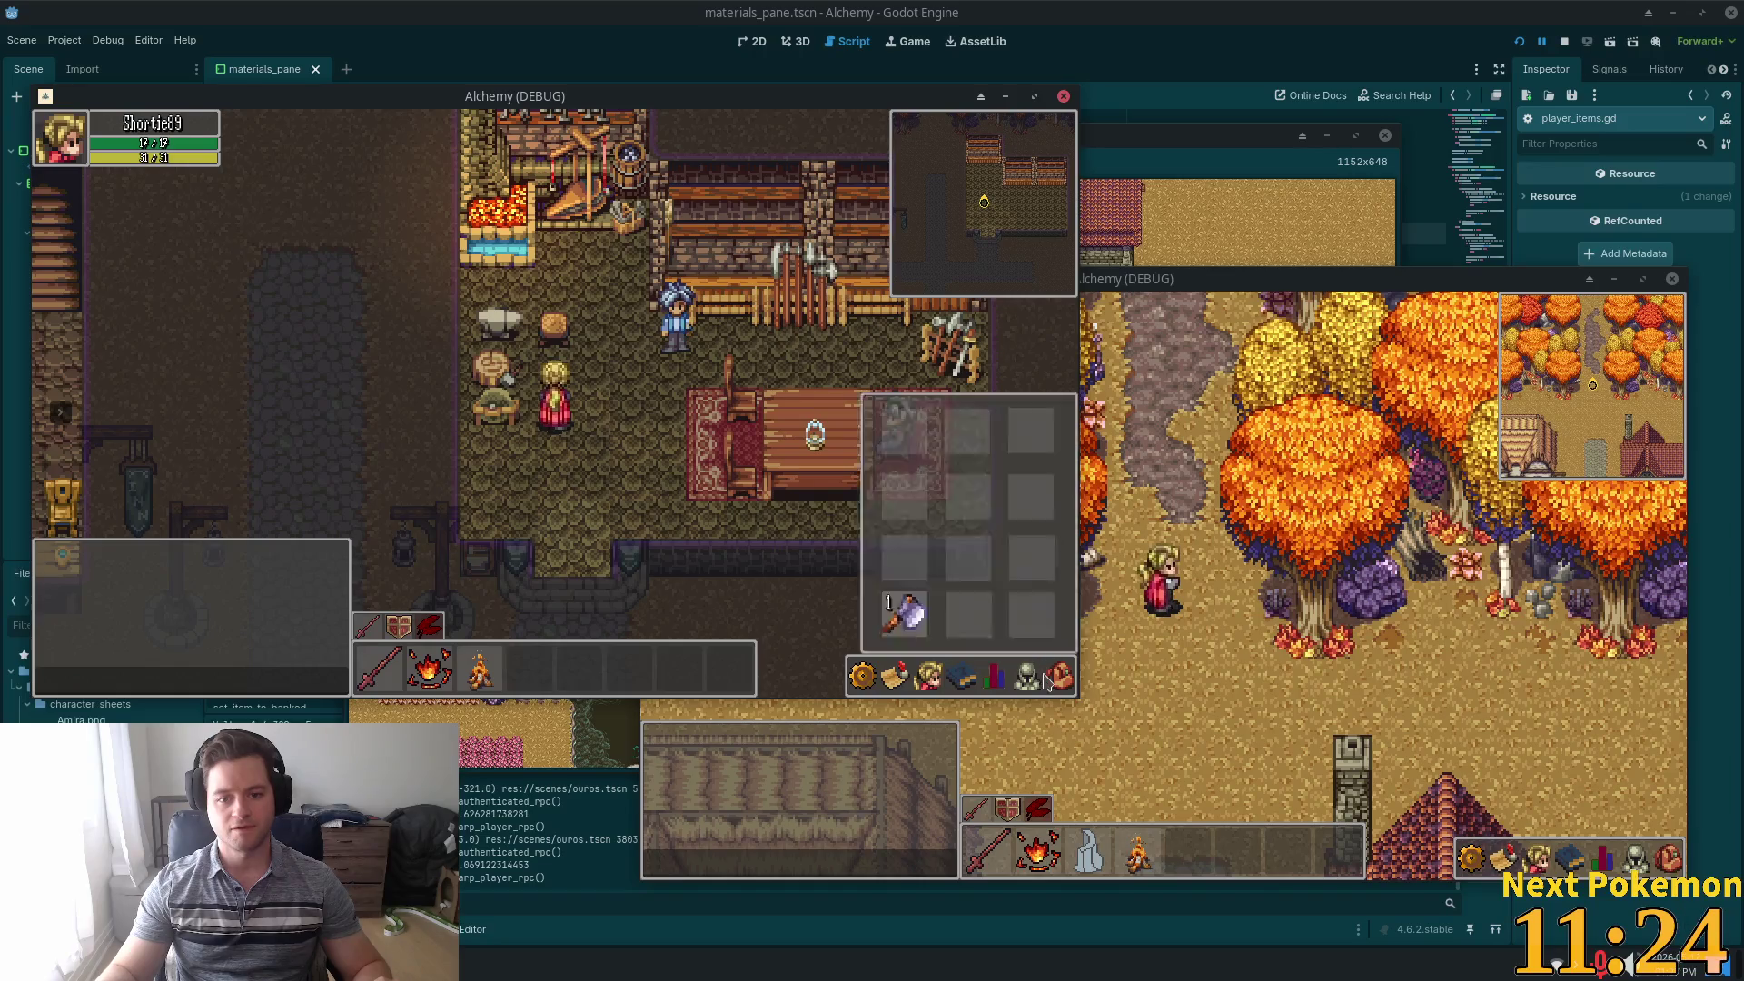
pyautogui.click(774, 485)
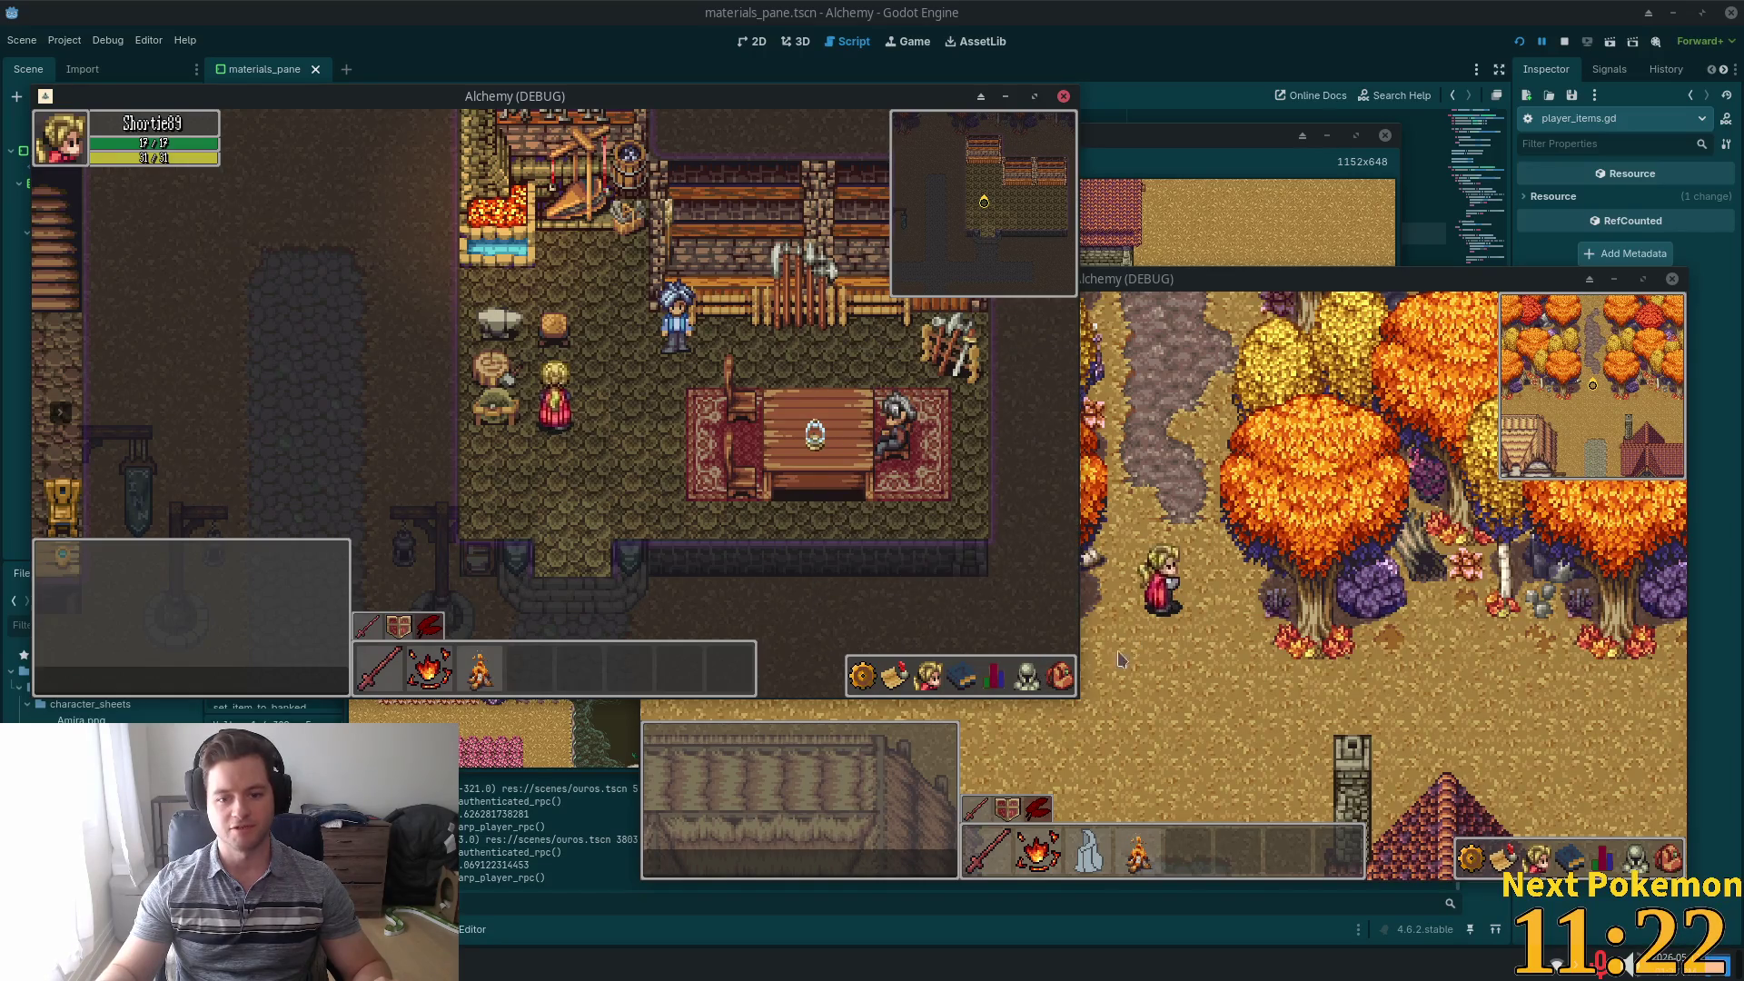
pyautogui.click(1065, 688)
pyautogui.click(571, 416)
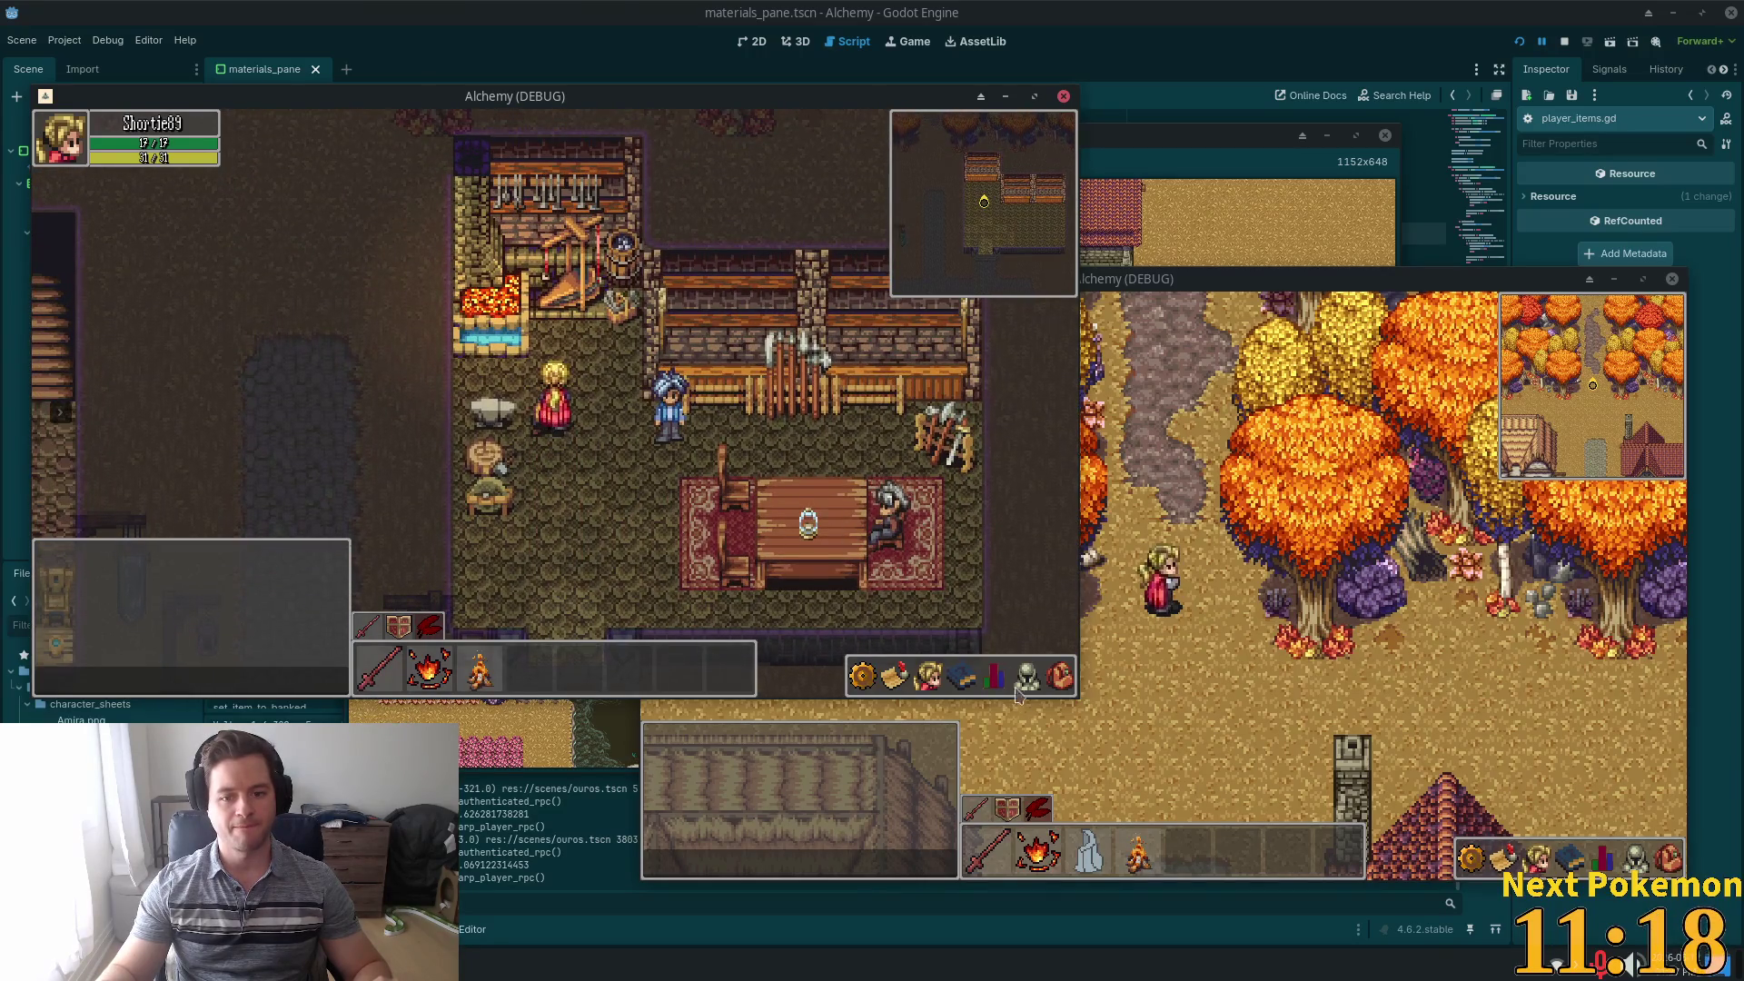
pyautogui.press('i')
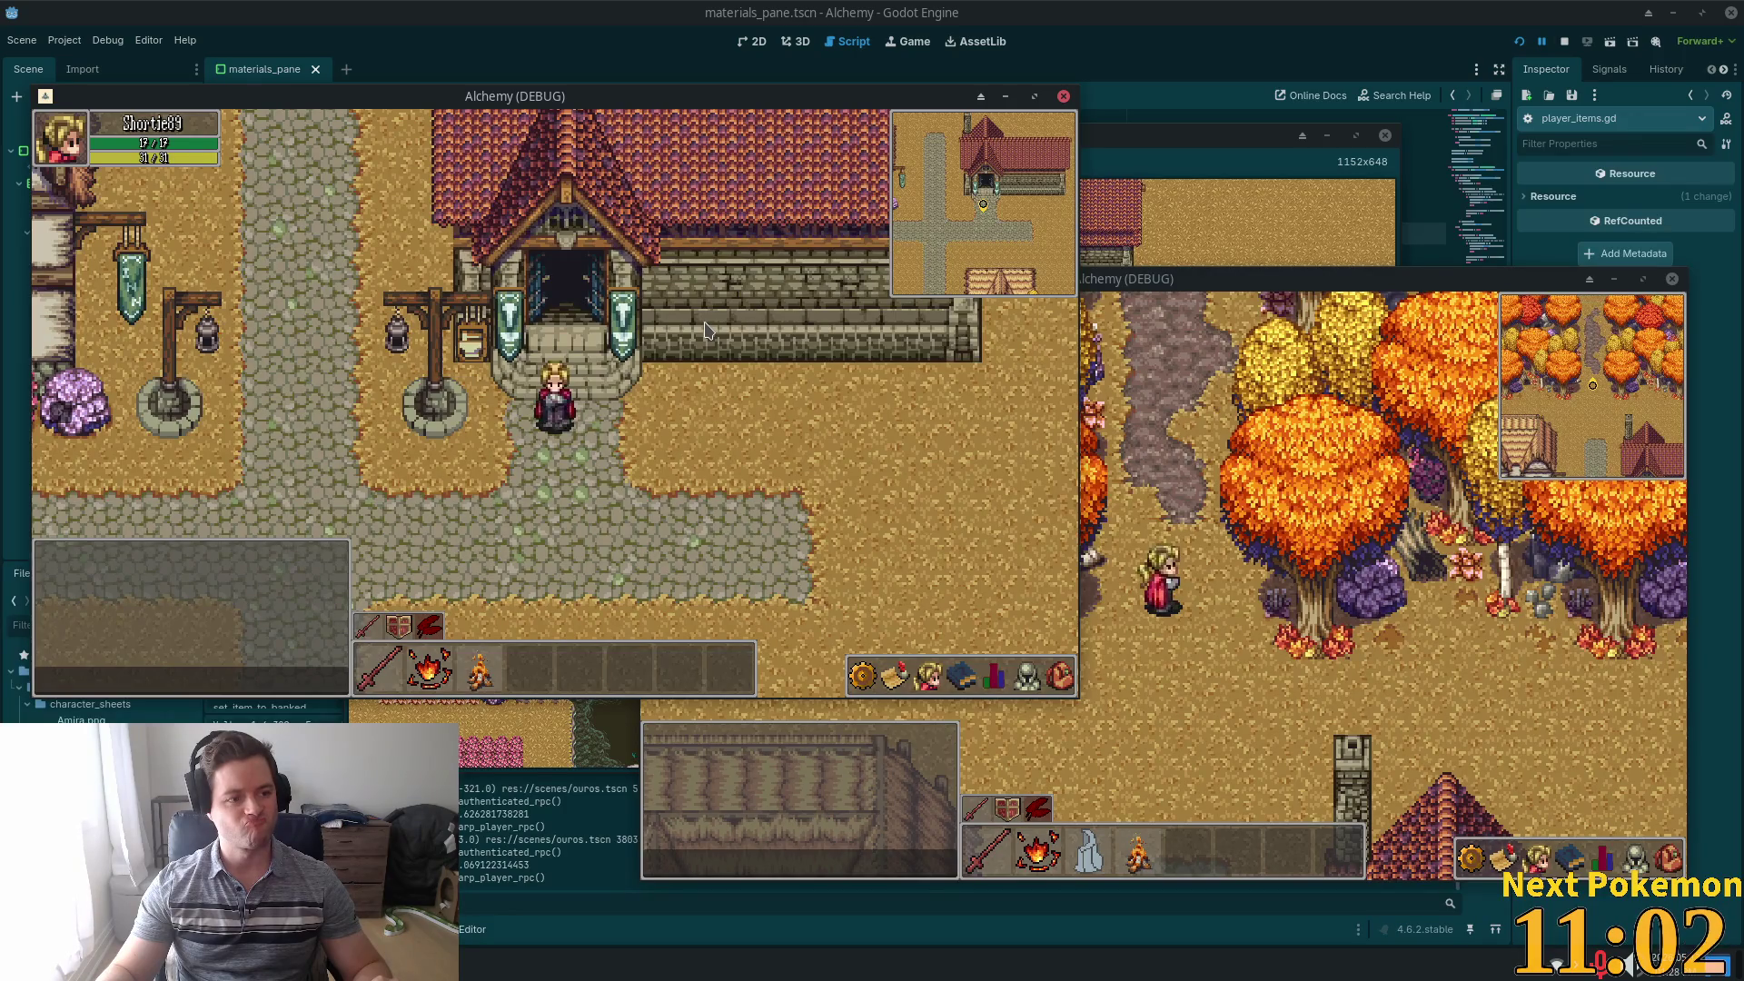
pyautogui.press('w')
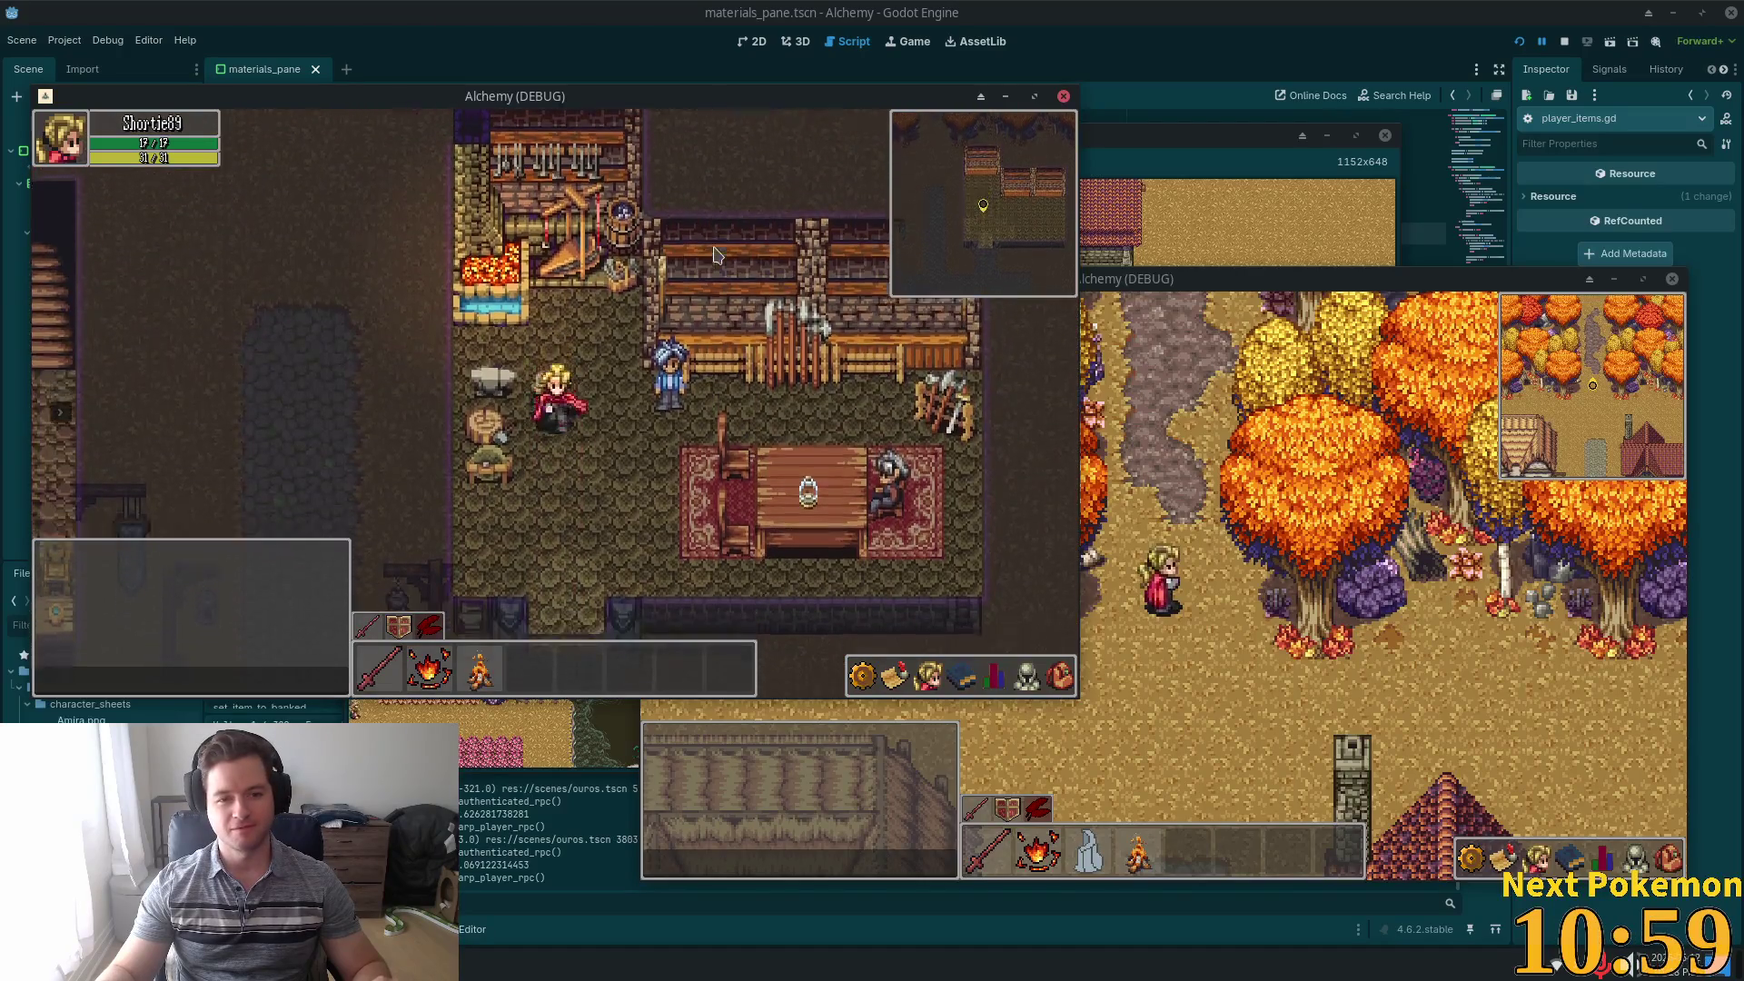
pyautogui.press('w')
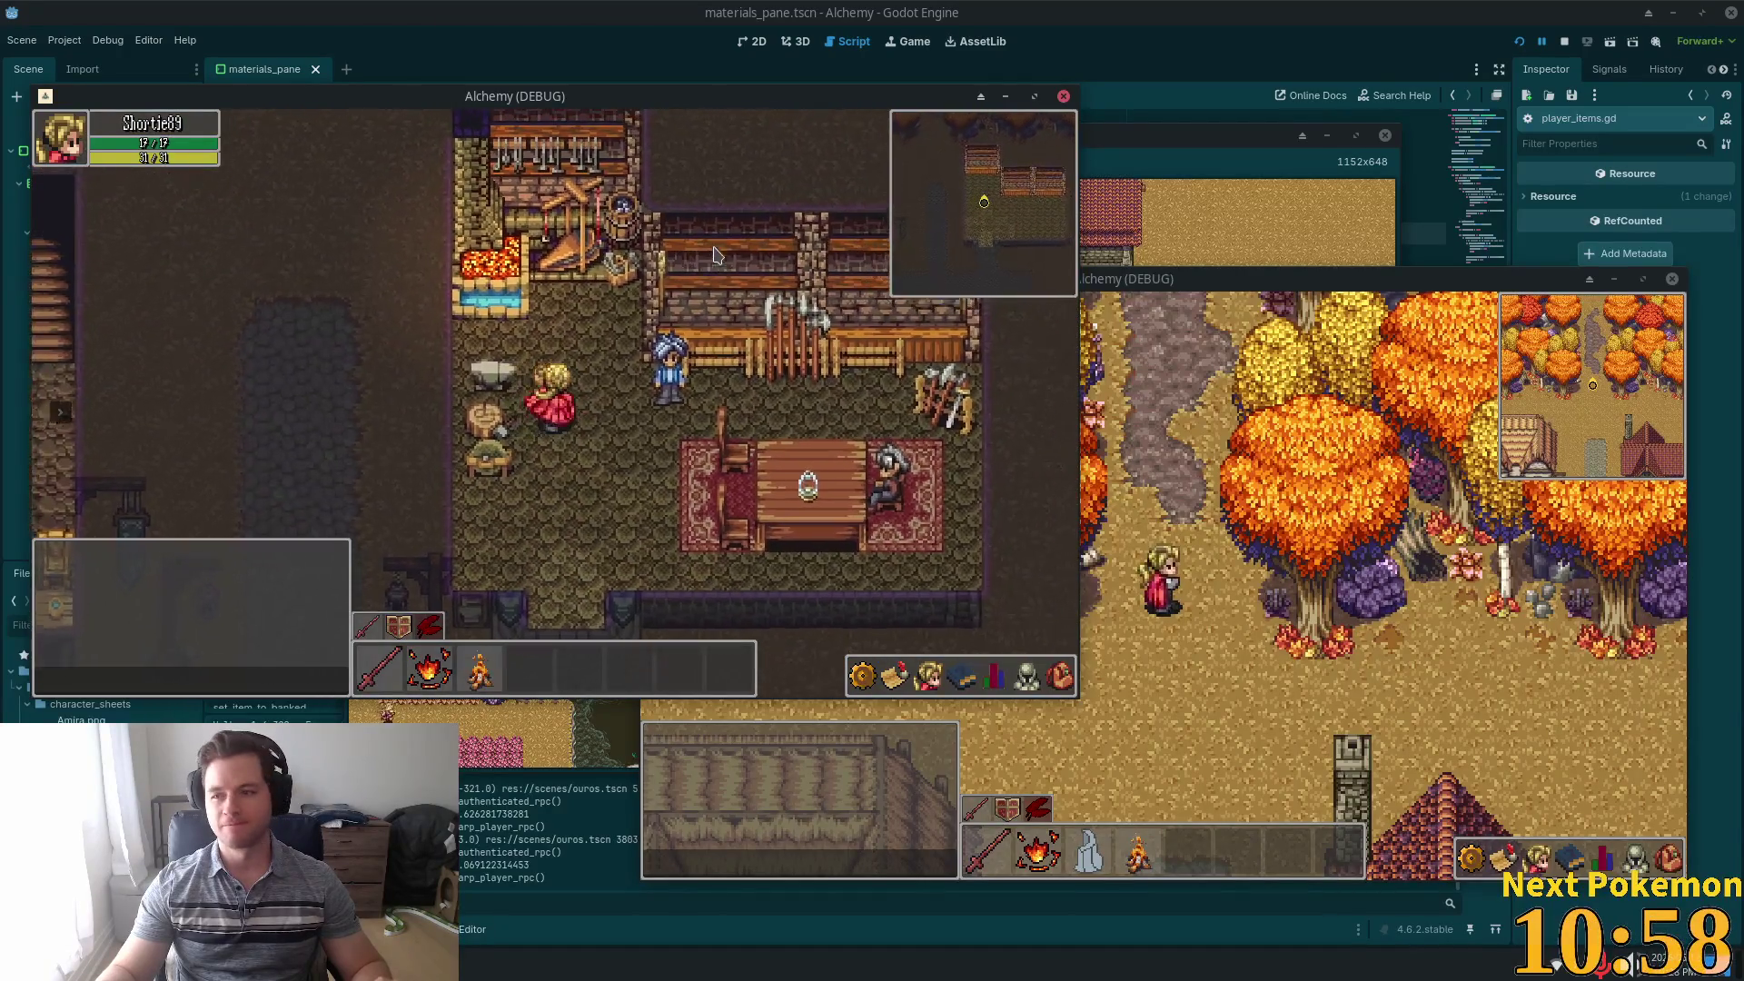
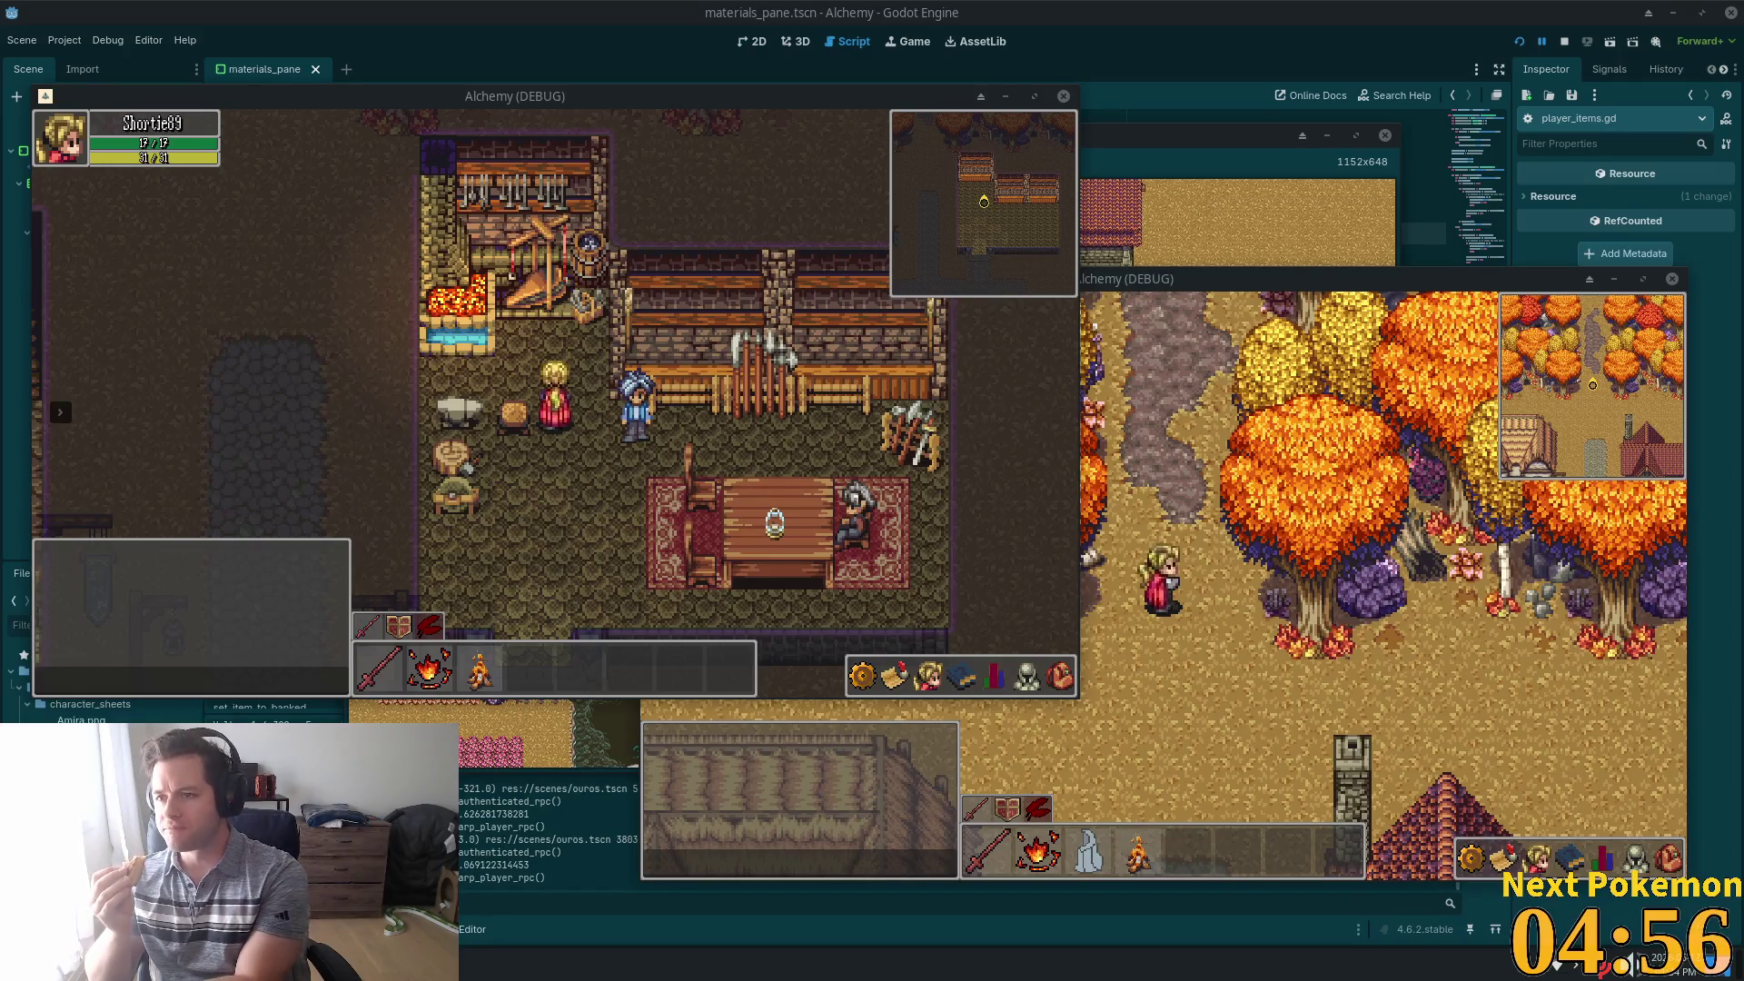
# Bring the Brave browser with the Imgur rocking-chair post onto the right half of the screen
pyautogui.hotkey('alt', 'Tab')
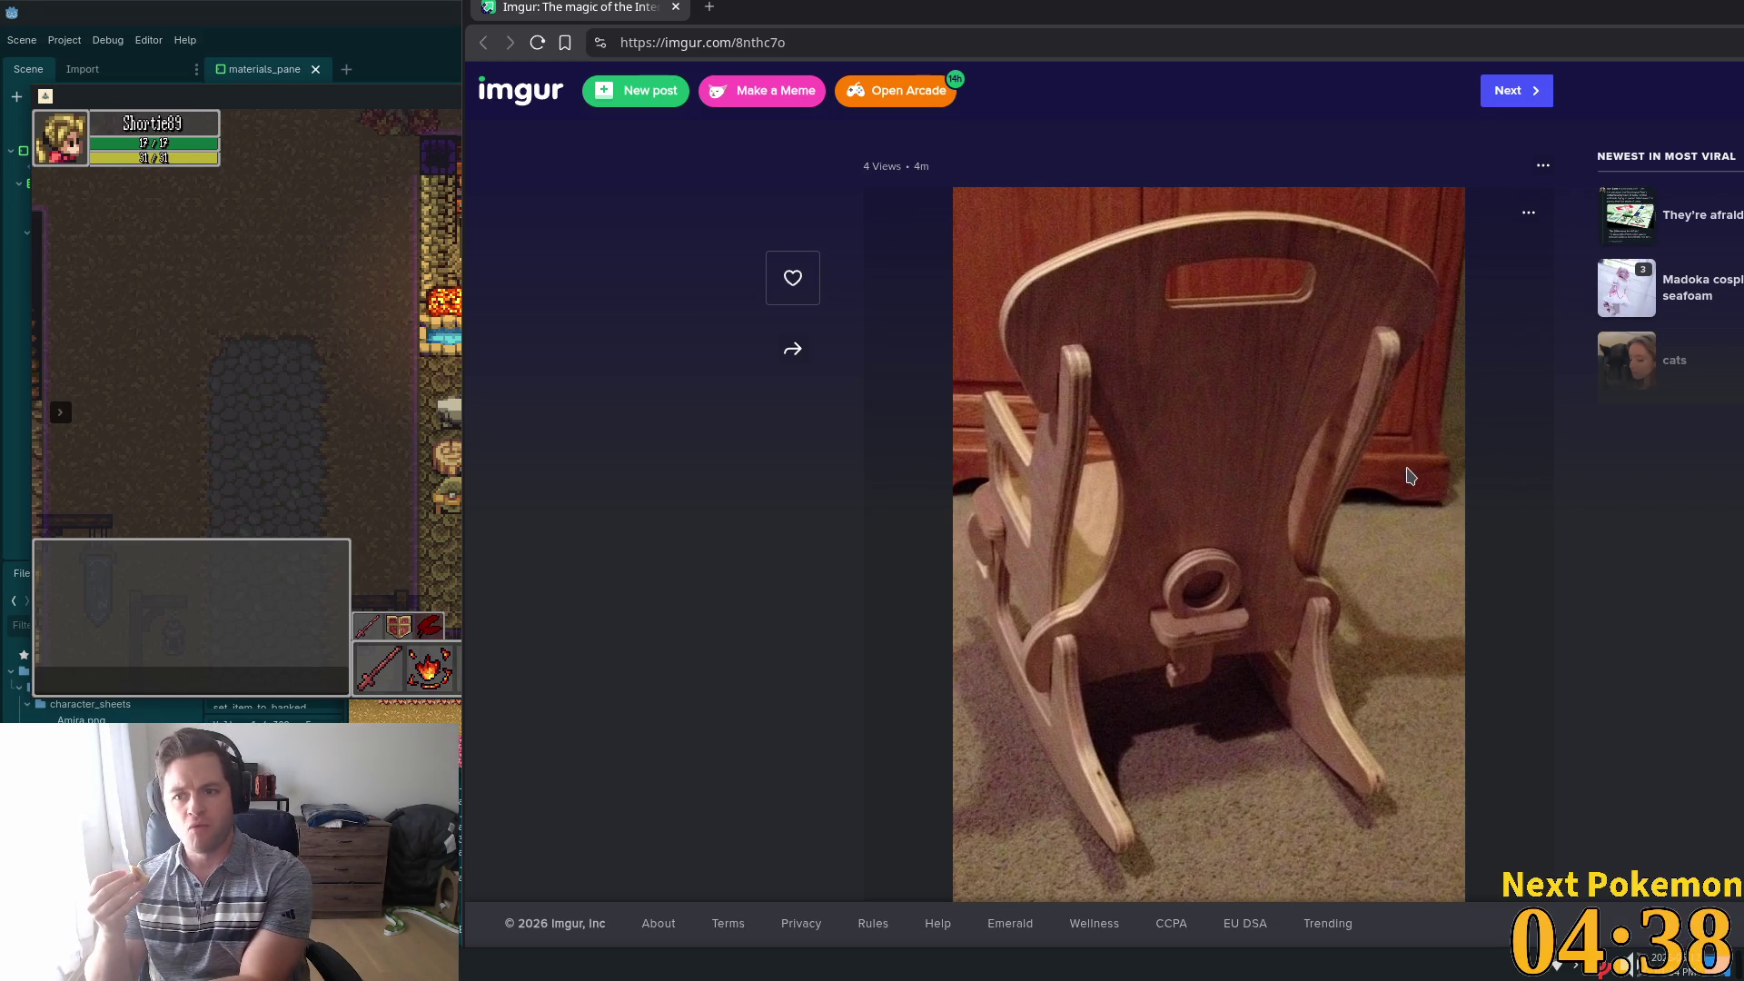
# Unsnap the Imgur rocking-chair browser window and close it
pyautogui.doubleClick(1236, 9)
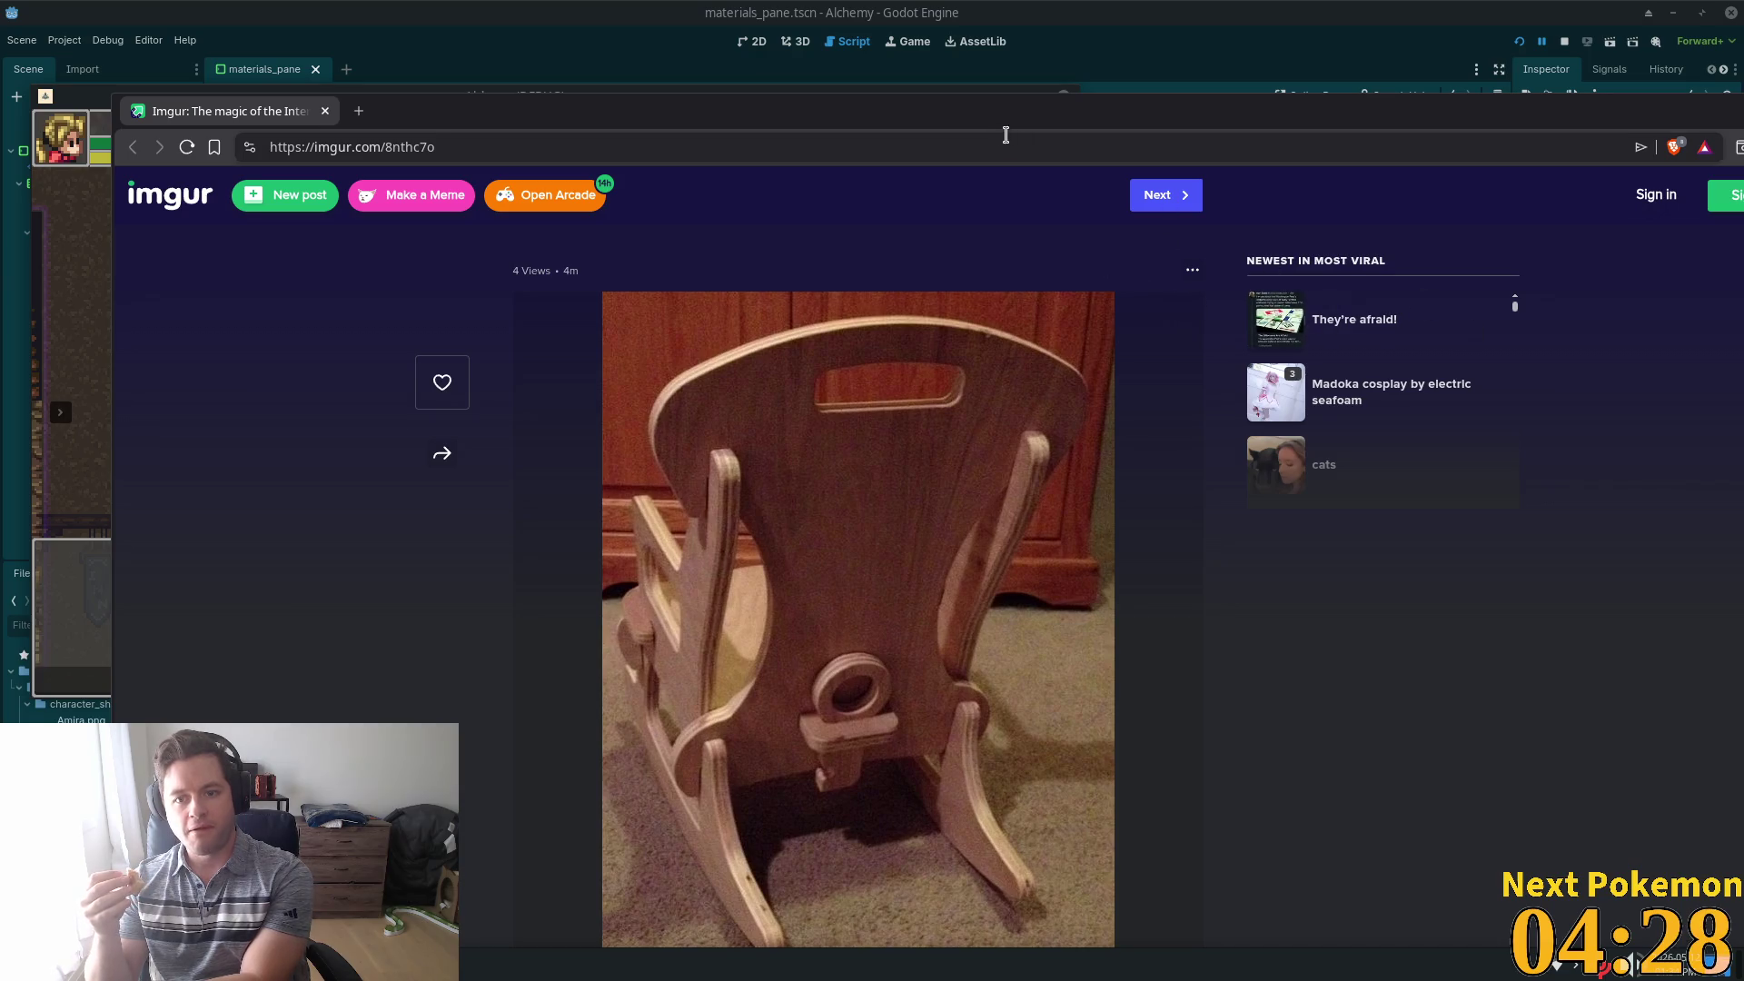
pyautogui.click(324, 111)
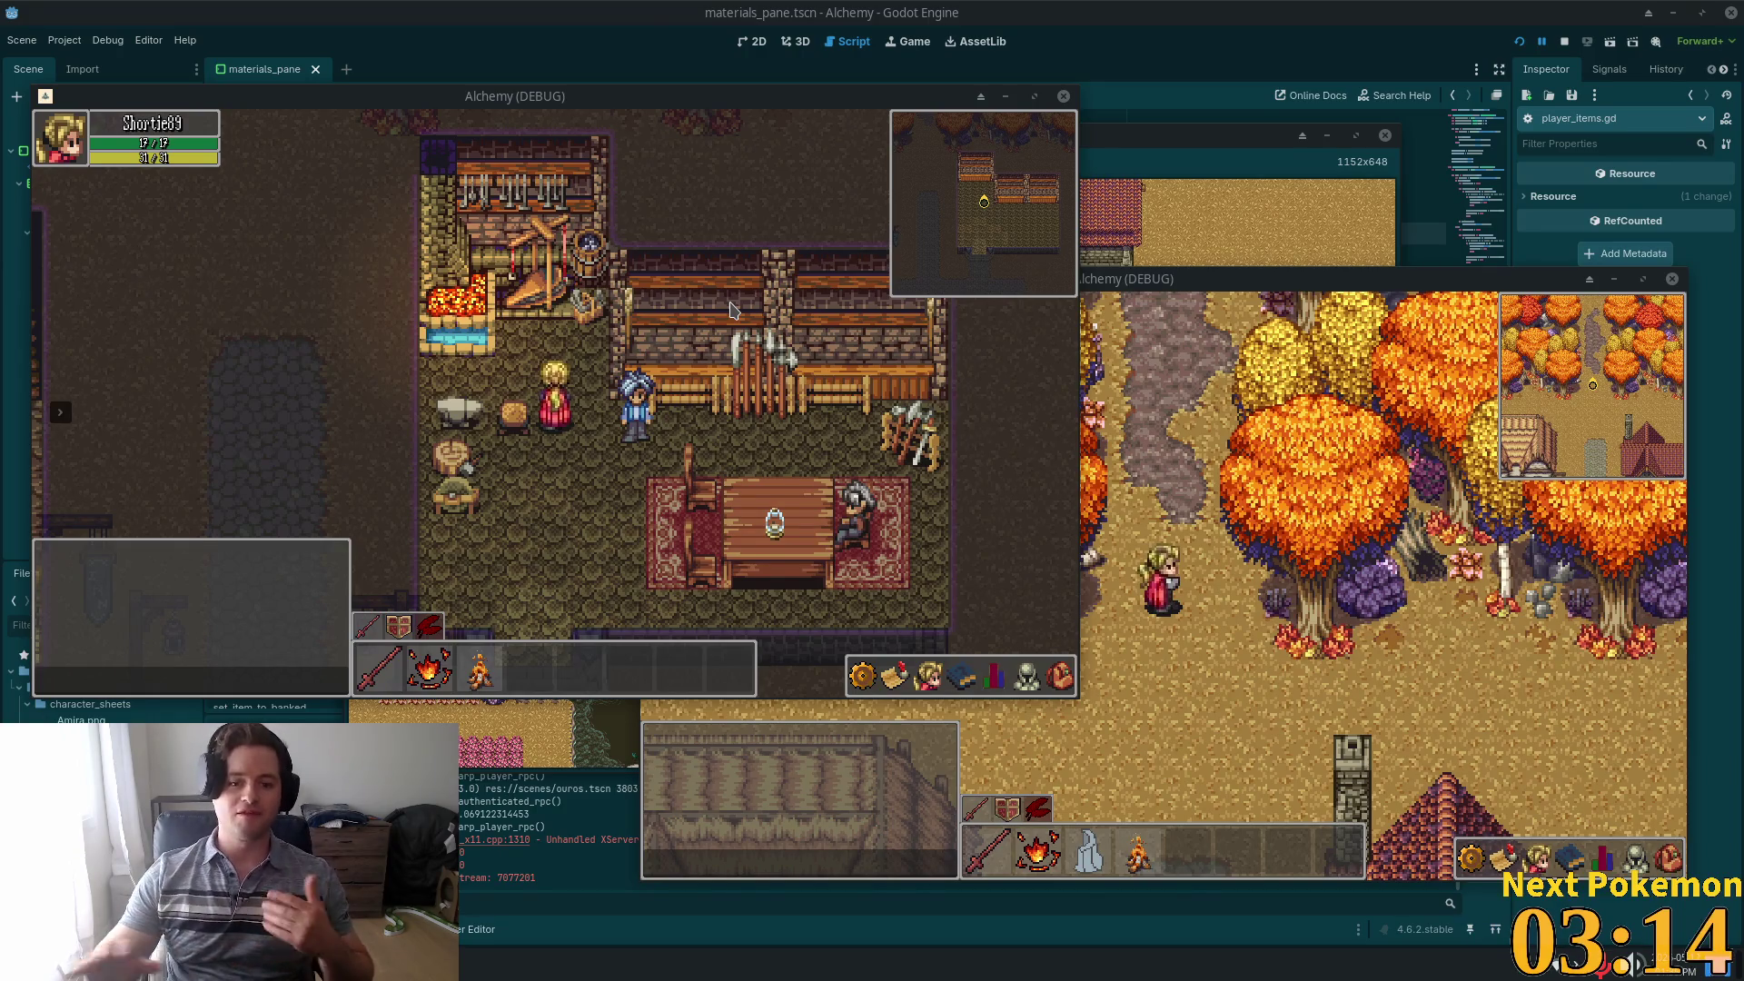
# Move the first game window up, then walk the second window's character down and west to the river
pyautogui.moveTo(440, 103); pyautogui.dragTo(425, 37)
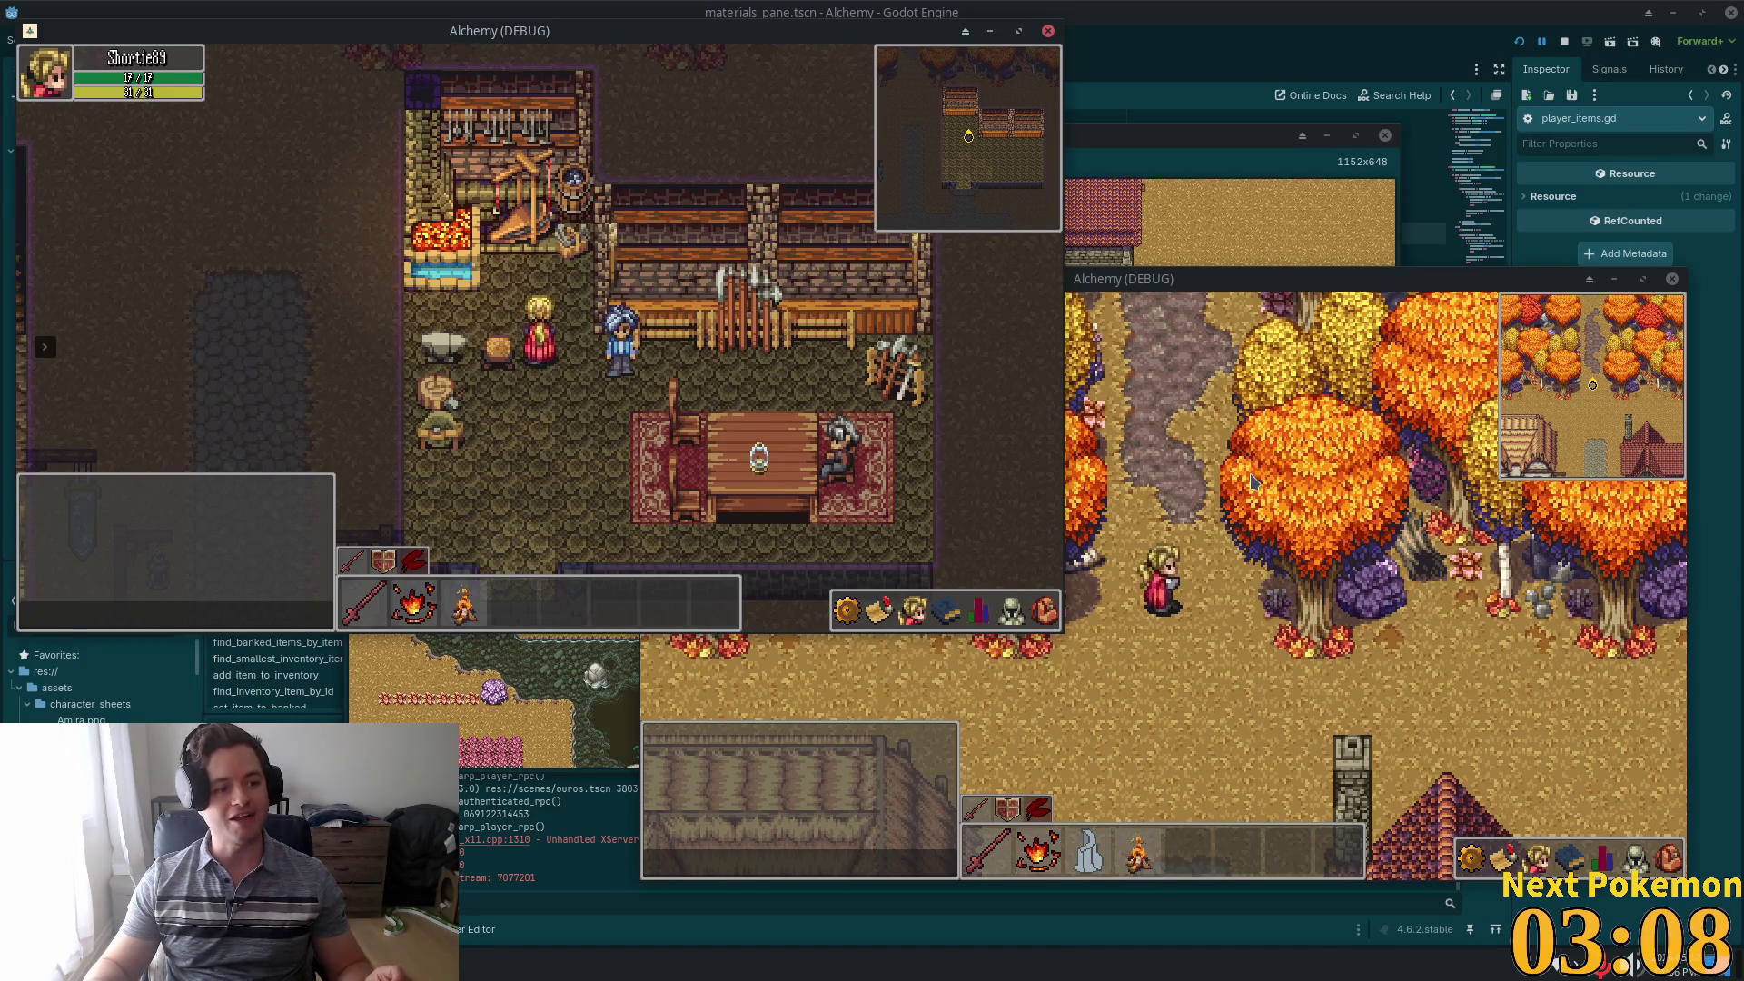
pyautogui.click(1272, 514)
pyautogui.press('s')
pyautogui.press('s')
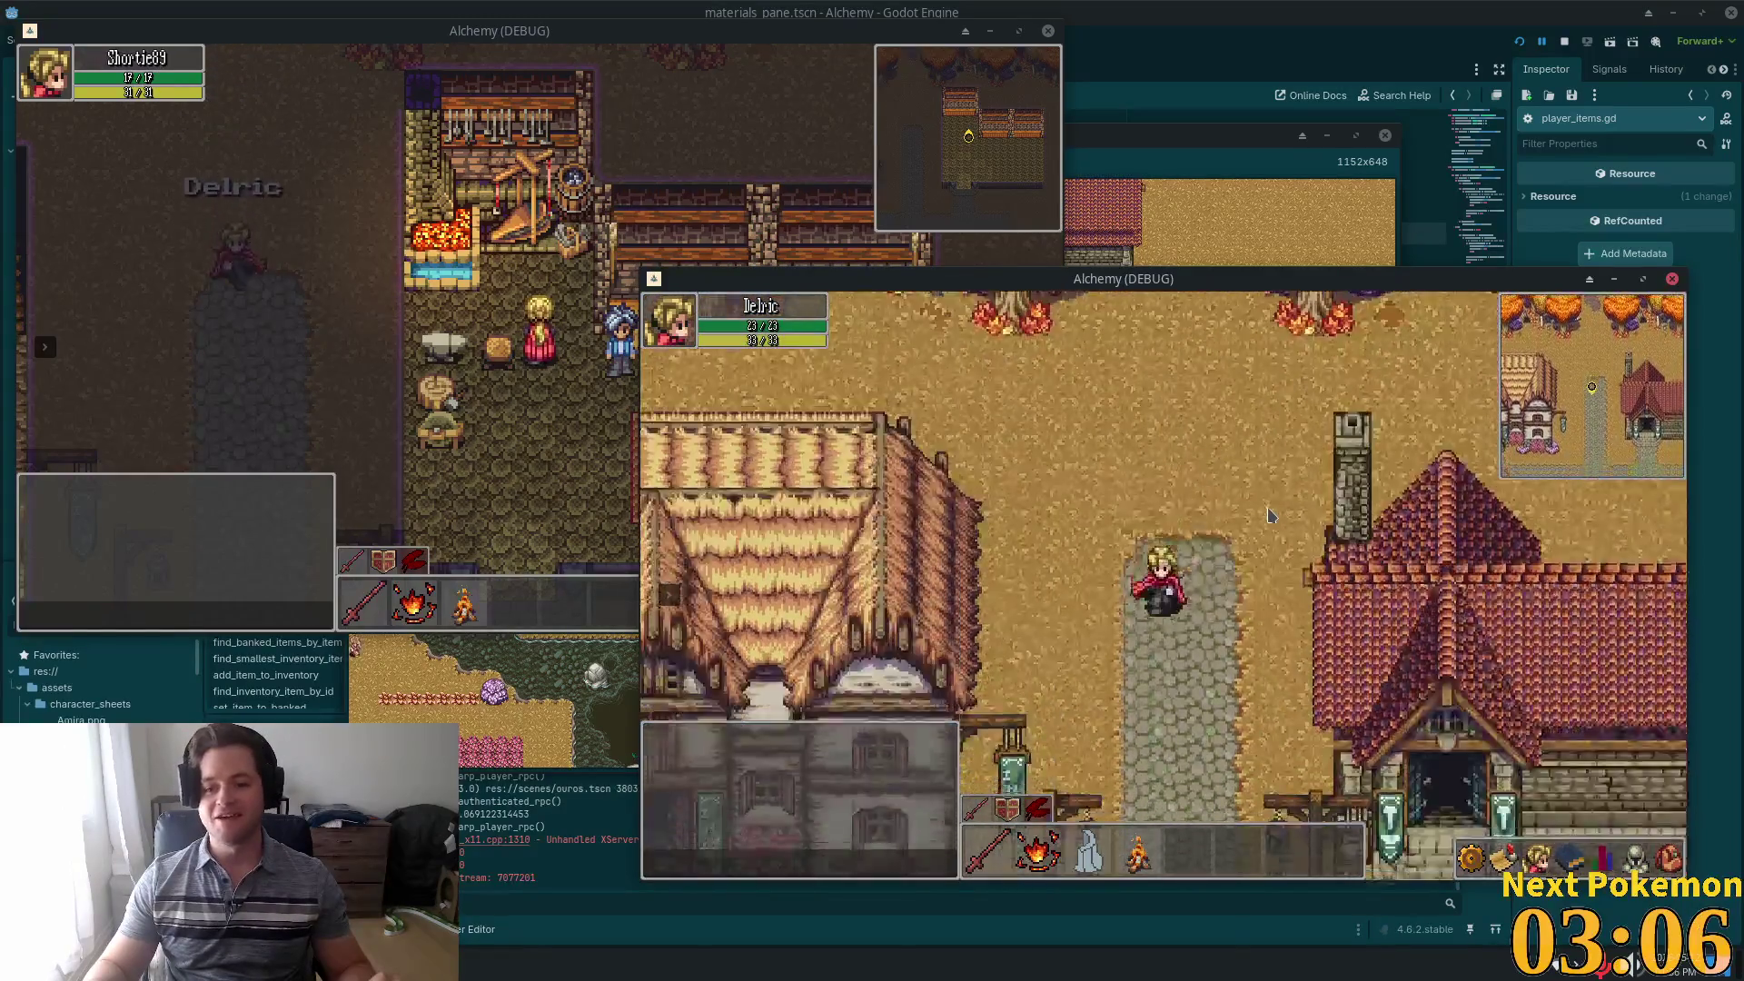
pyautogui.press('s')
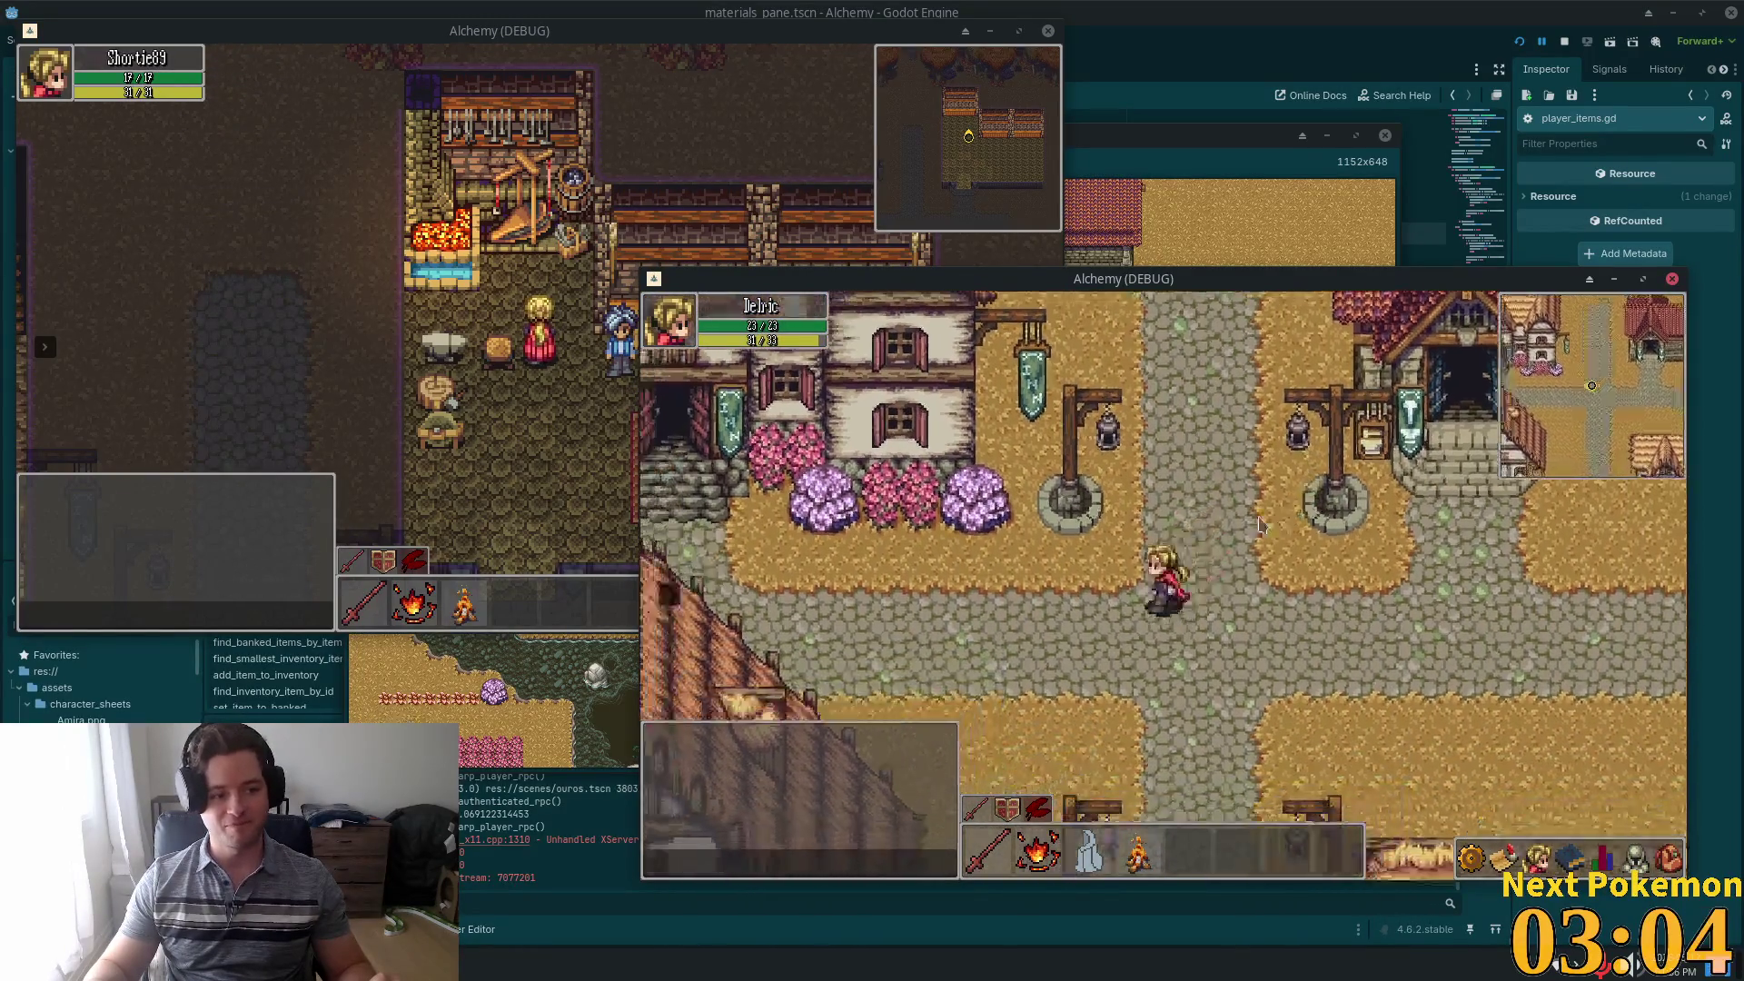
pyautogui.press('a')
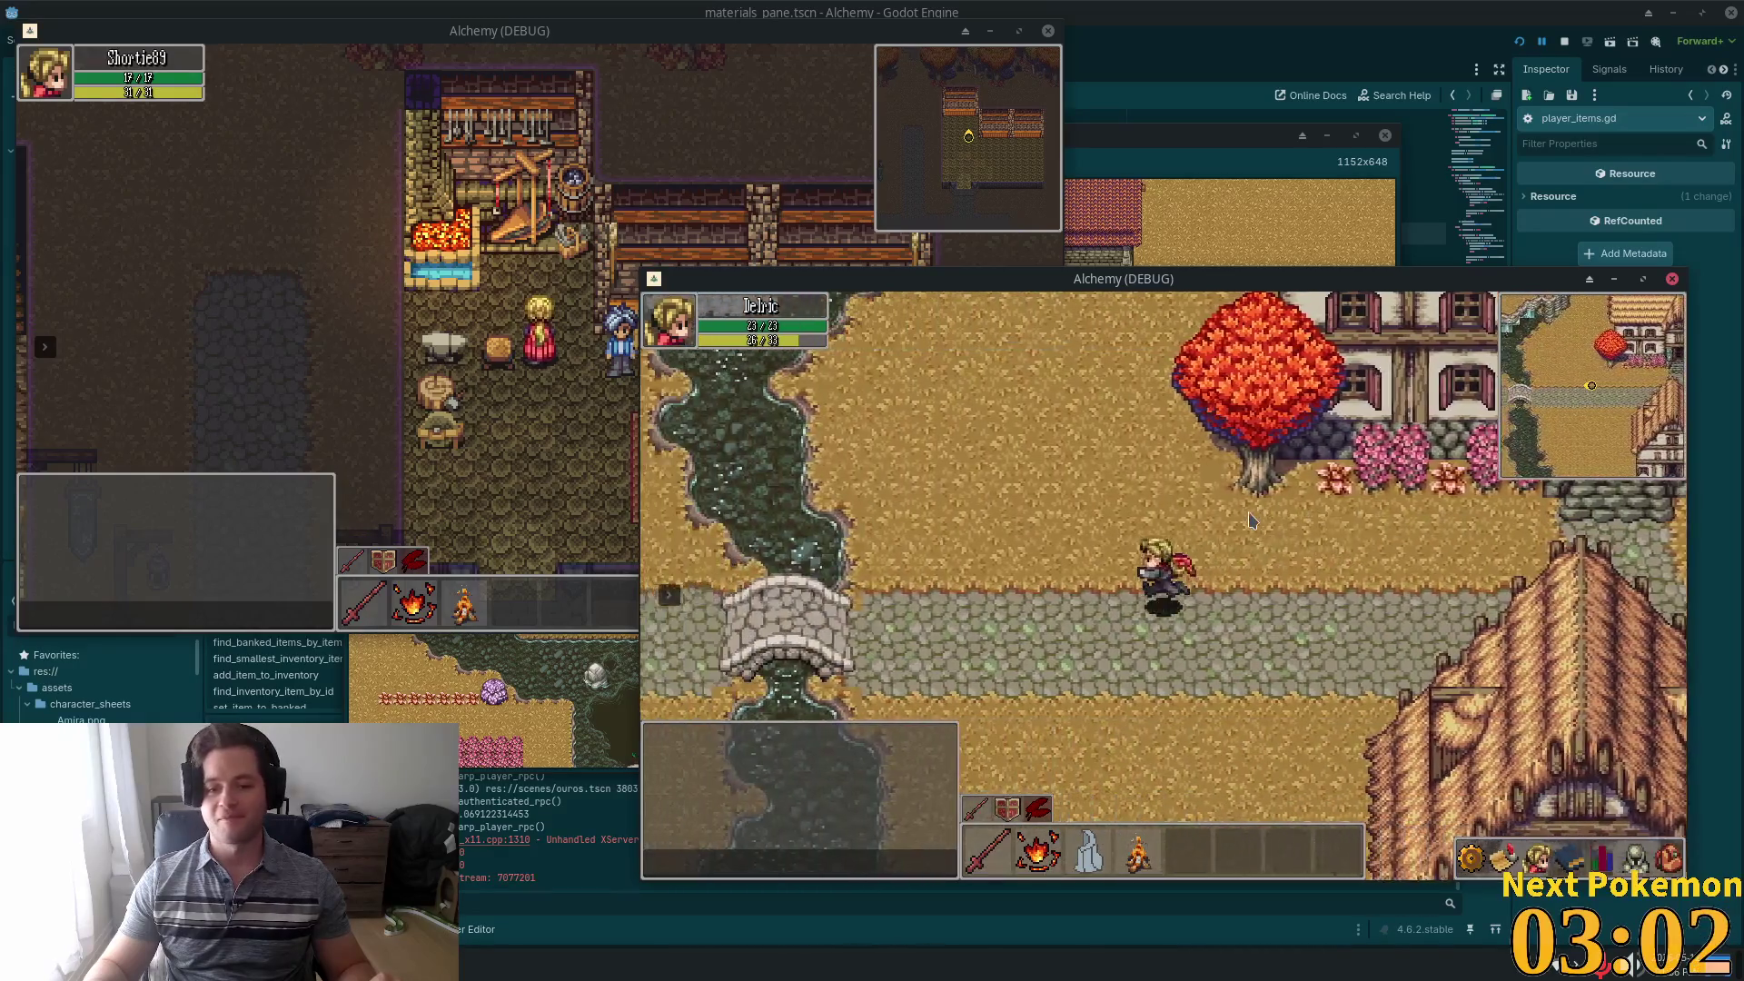
pyautogui.press('a')
# Walk the character back and forth across the river bridge and east into town
pyautogui.press('d')
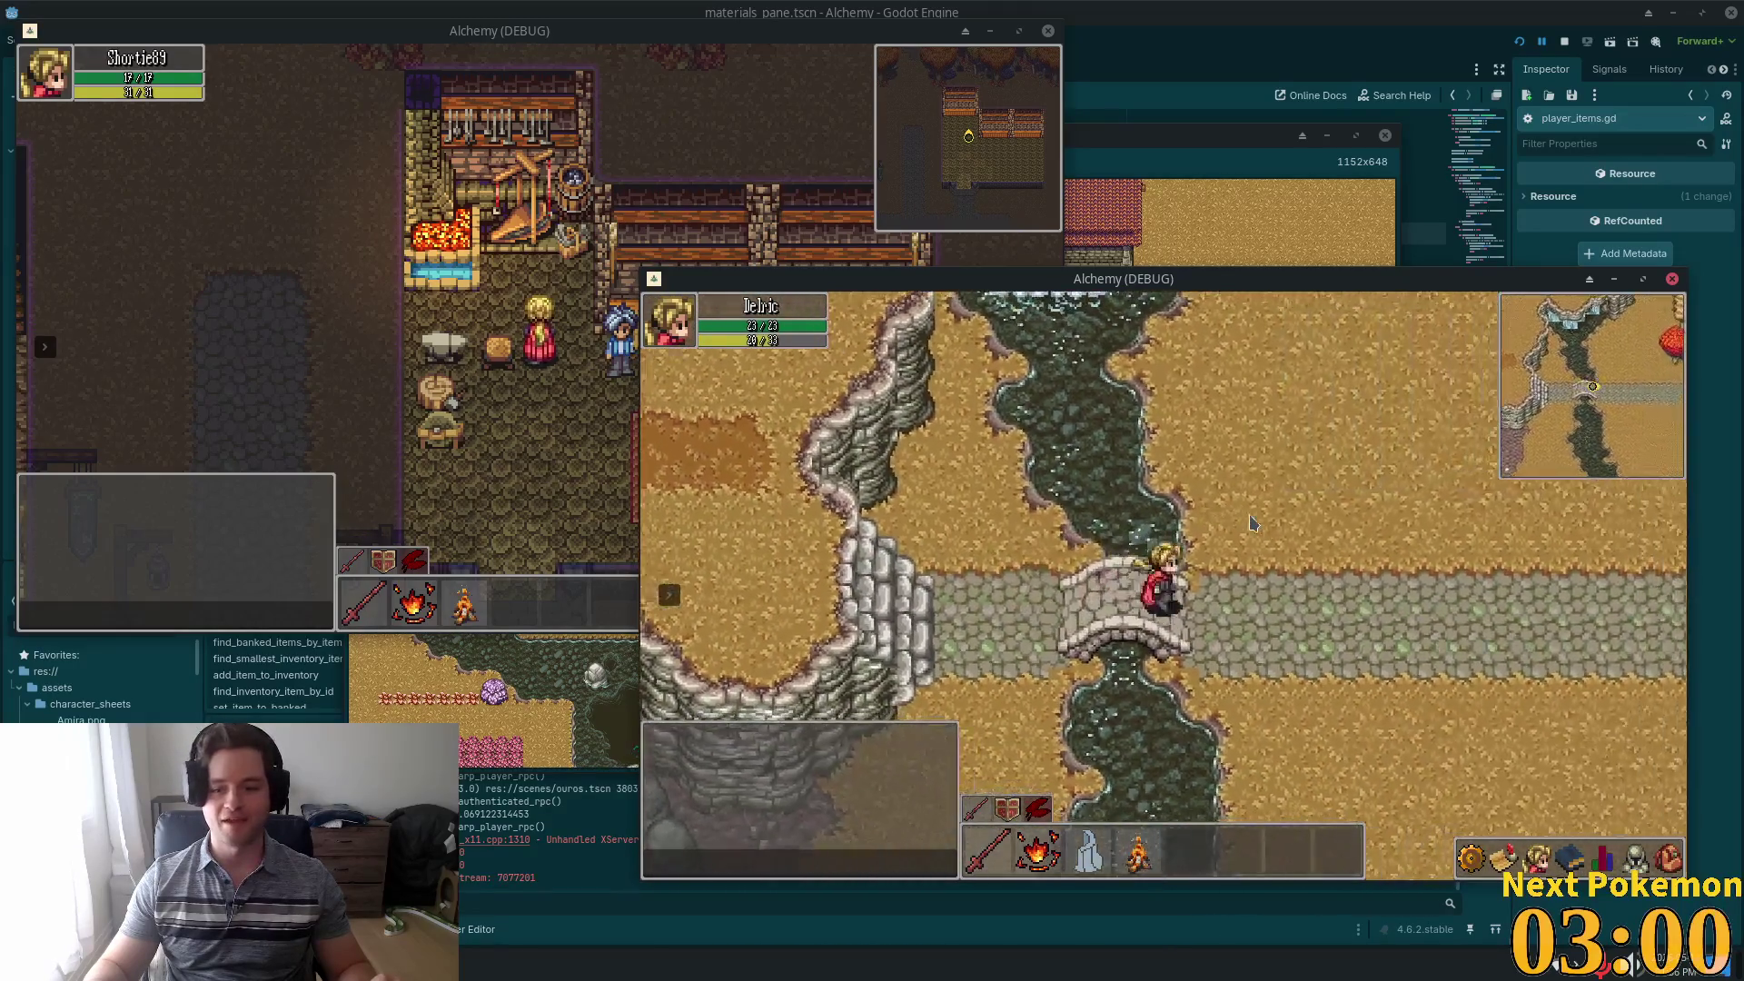
pyautogui.press('d')
pyautogui.press('d')
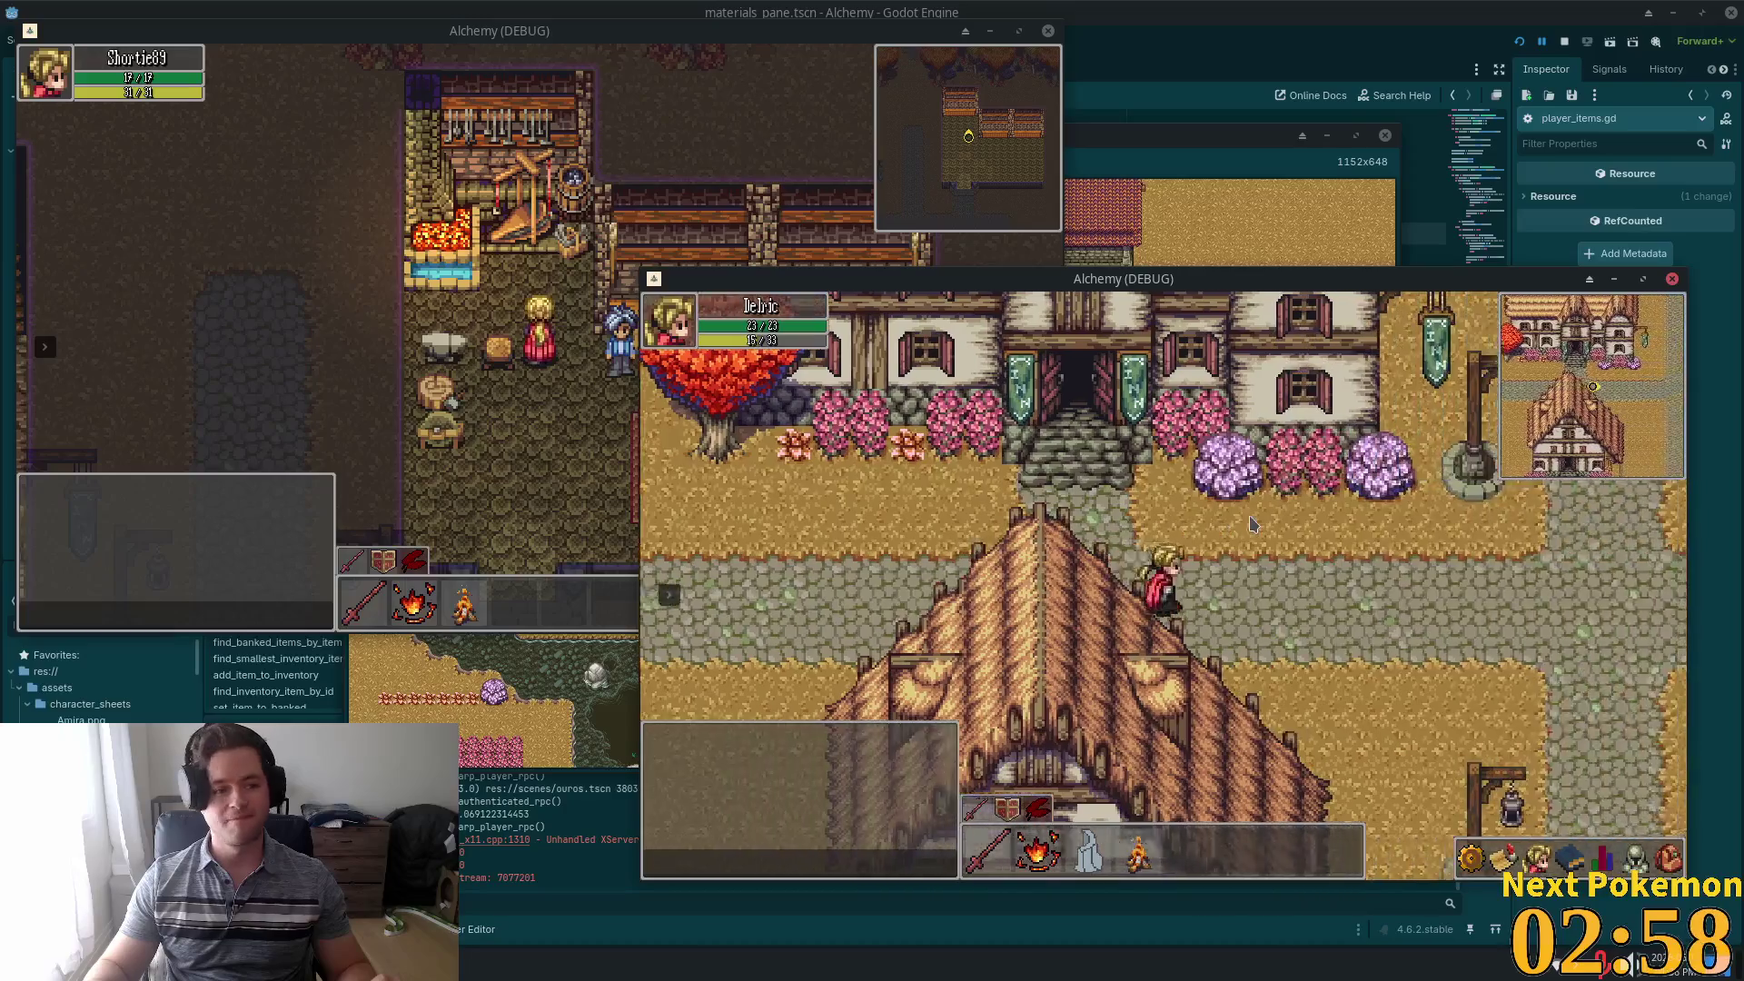
pyautogui.press('d')
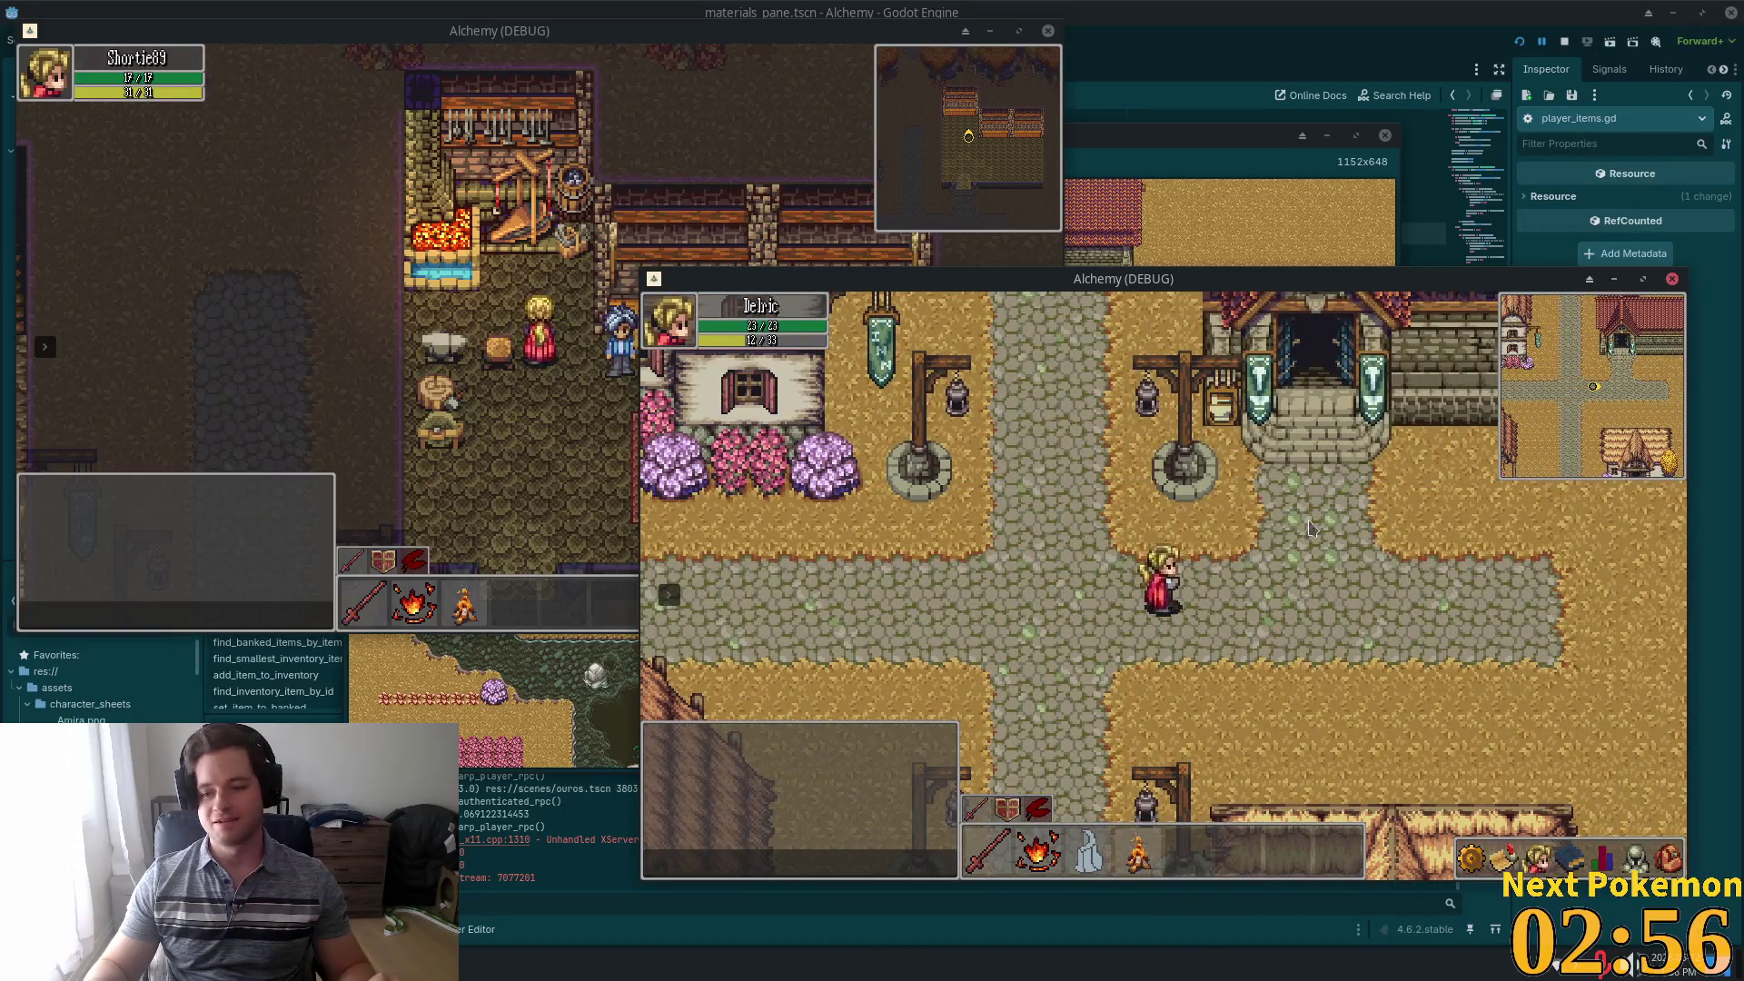
pyautogui.press('d')
pyautogui.press('a')
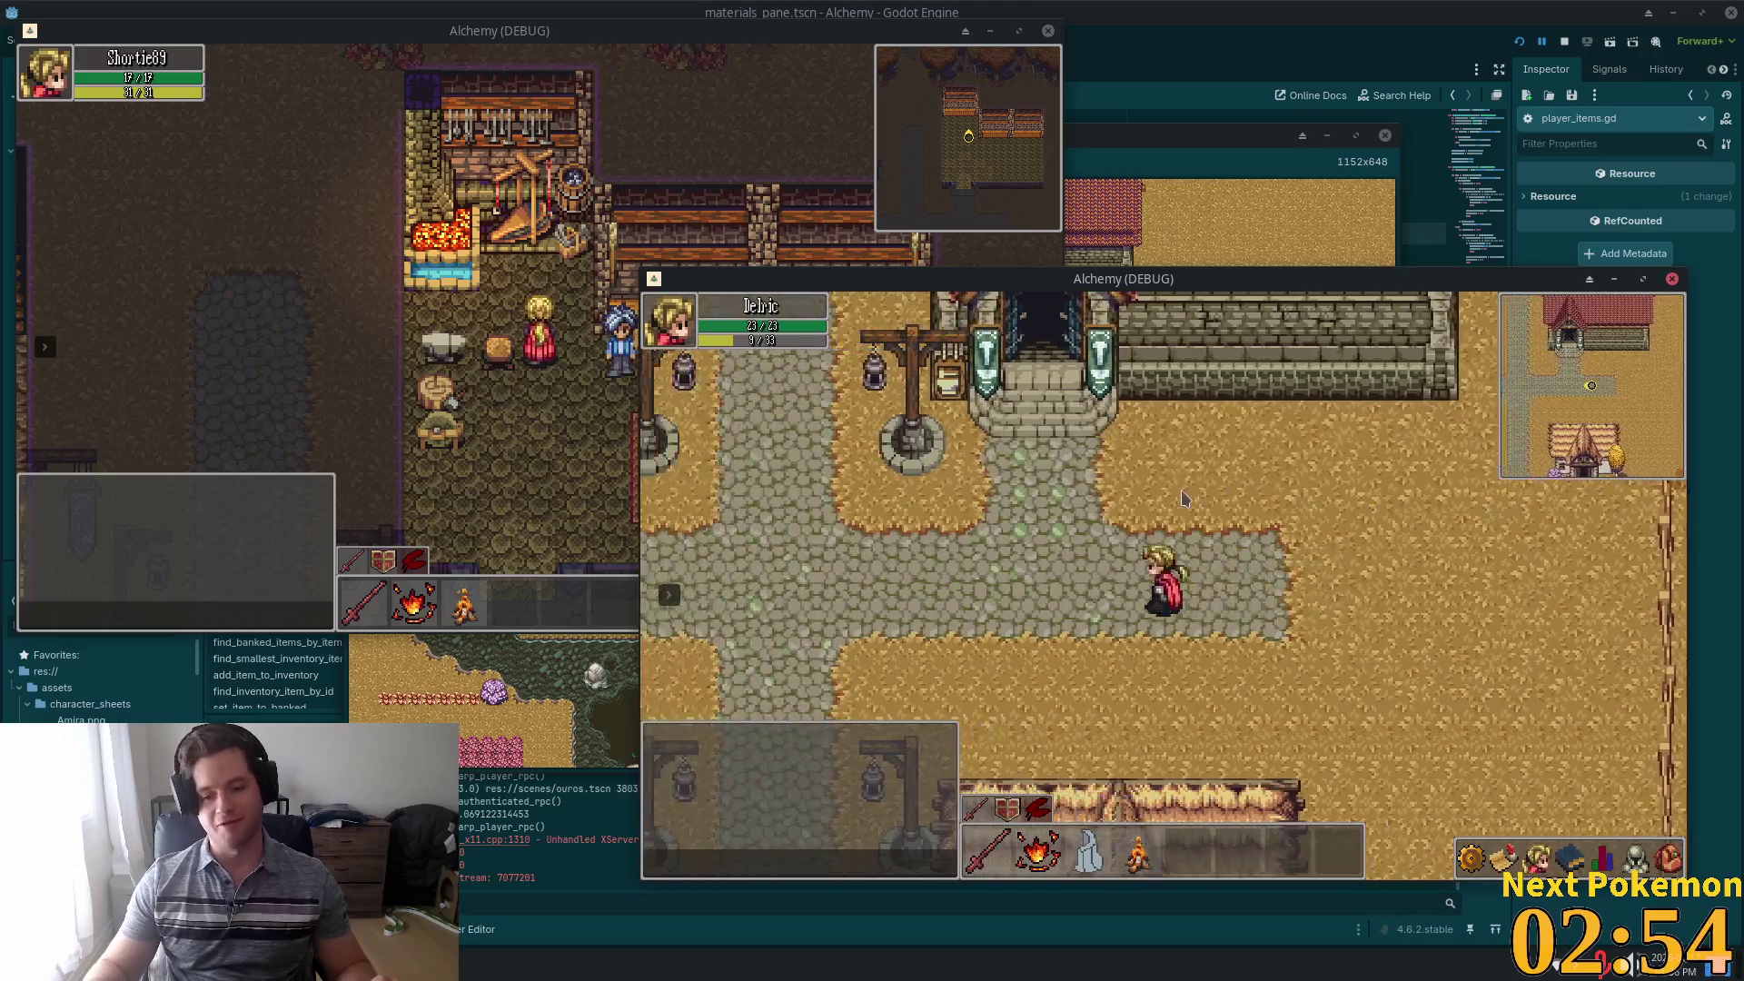
pyautogui.press('a')
pyautogui.press('a')
pyautogui.press('w')
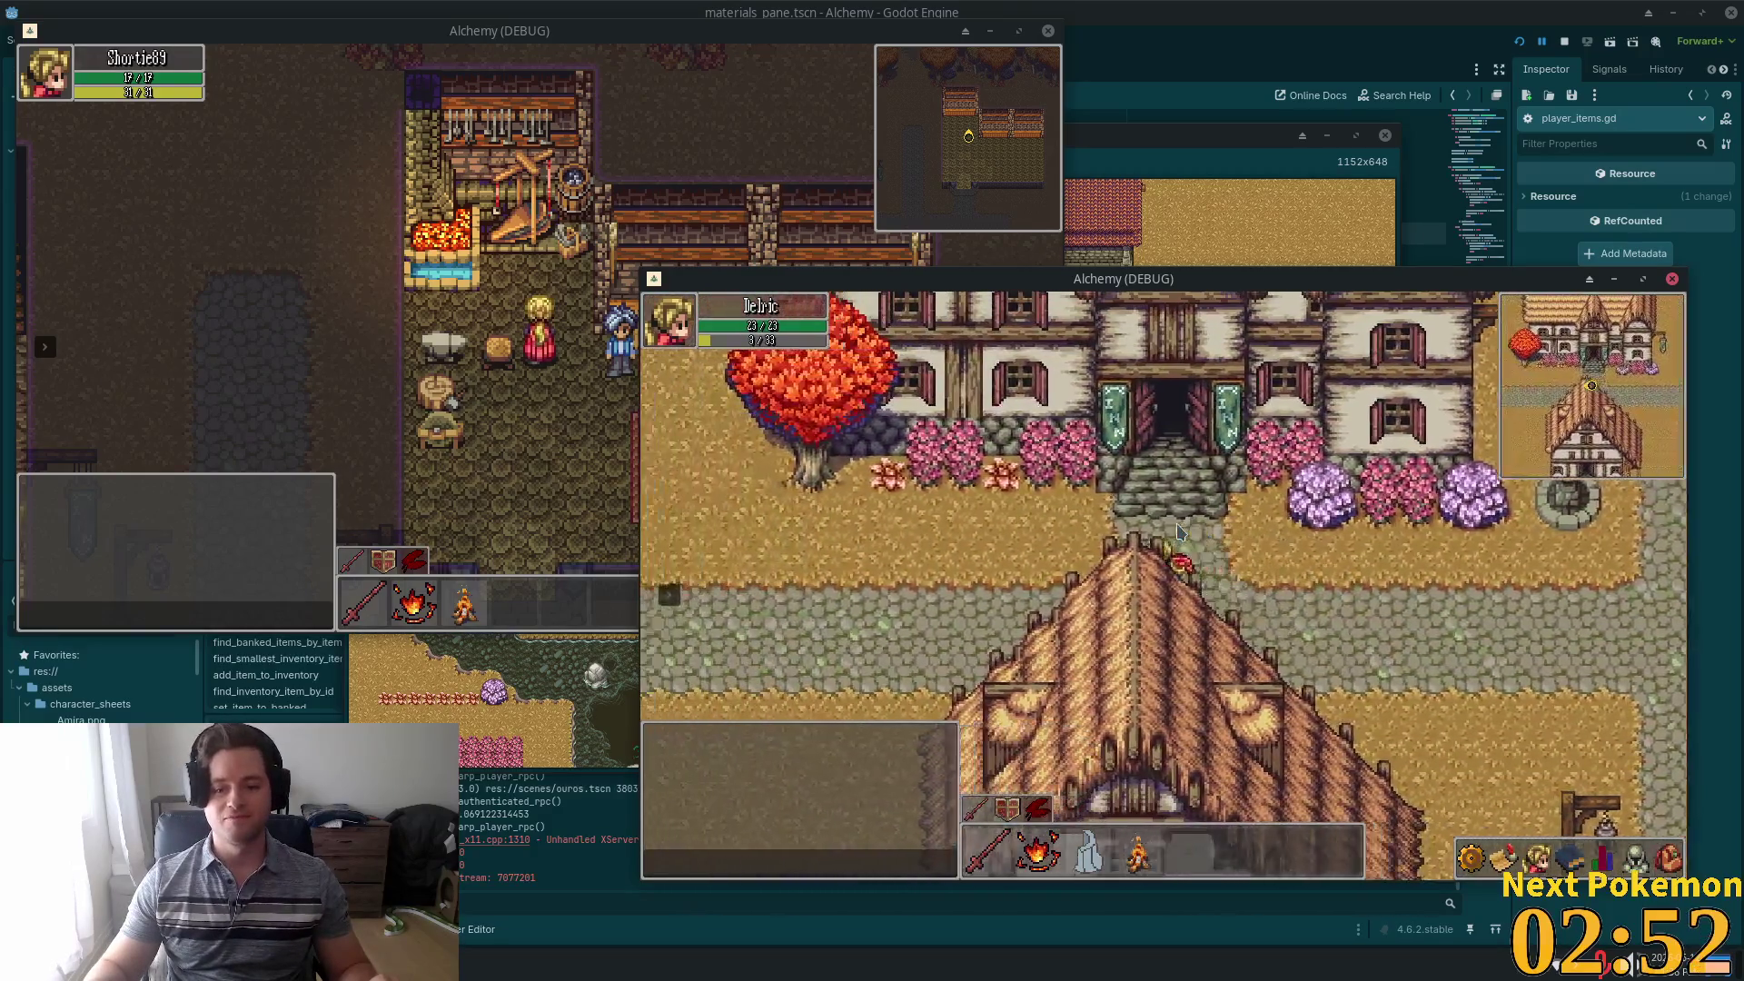
pyautogui.press('a')
pyautogui.press('a')
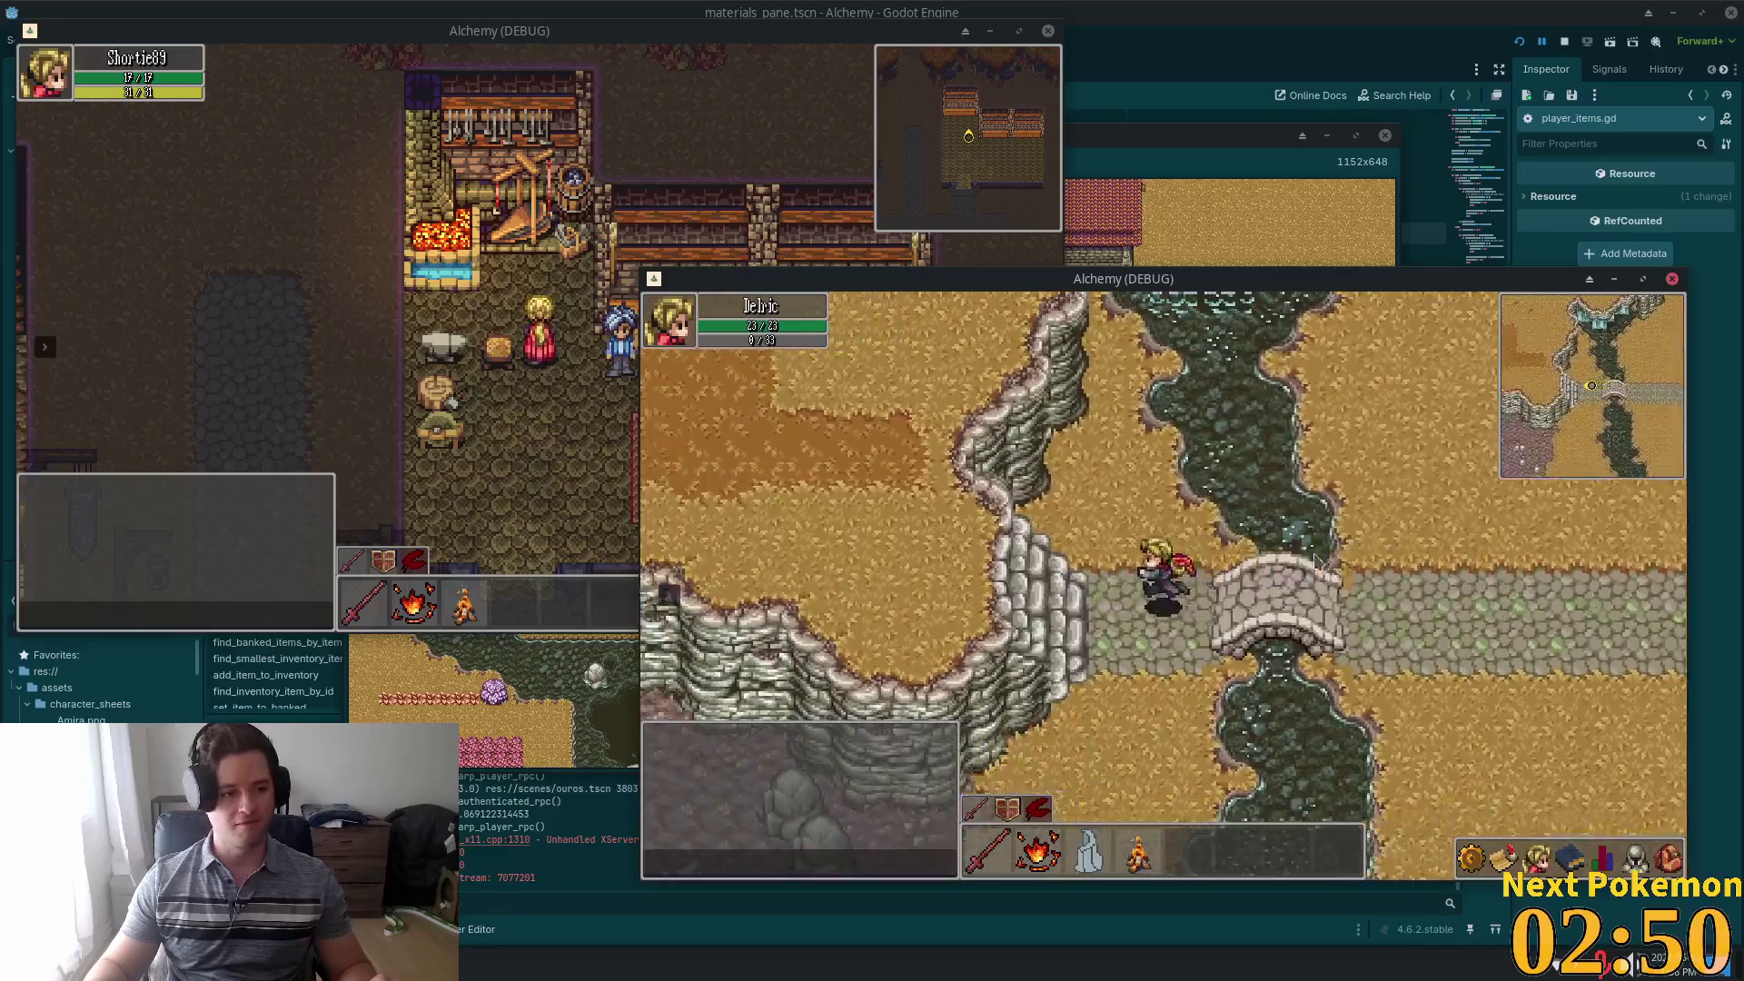
pyautogui.press('a')
pyautogui.press('d')
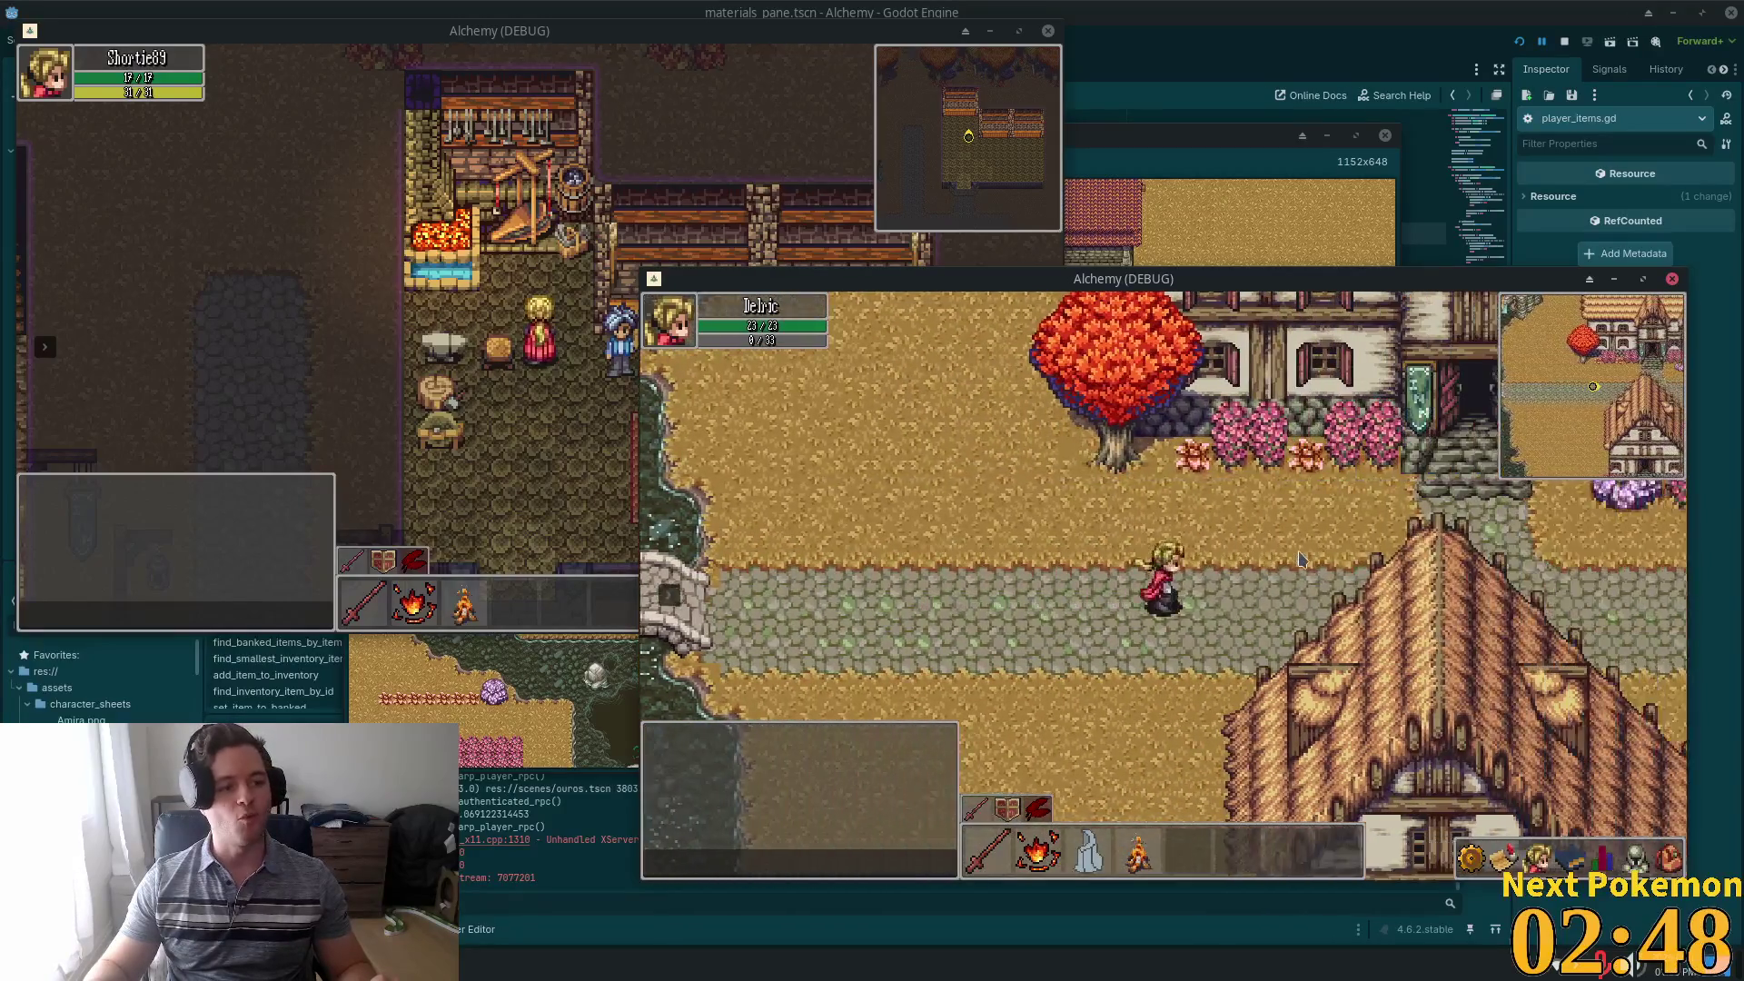
pyautogui.press('d')
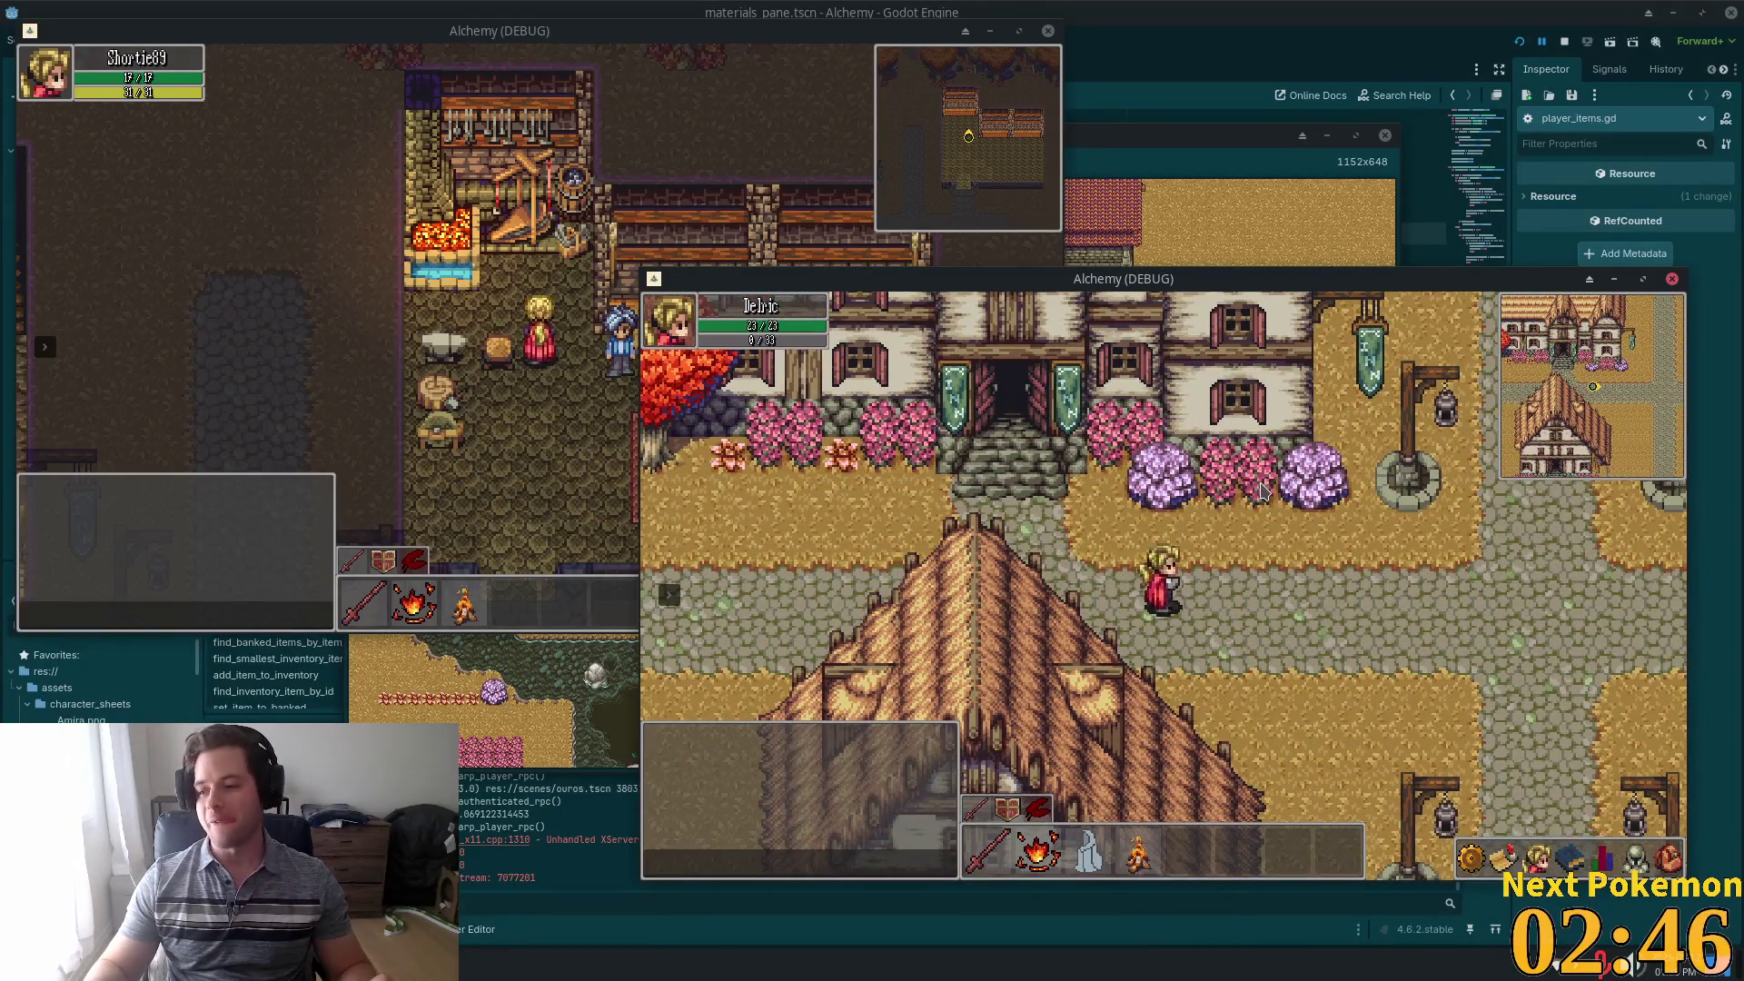
pyautogui.press('d')
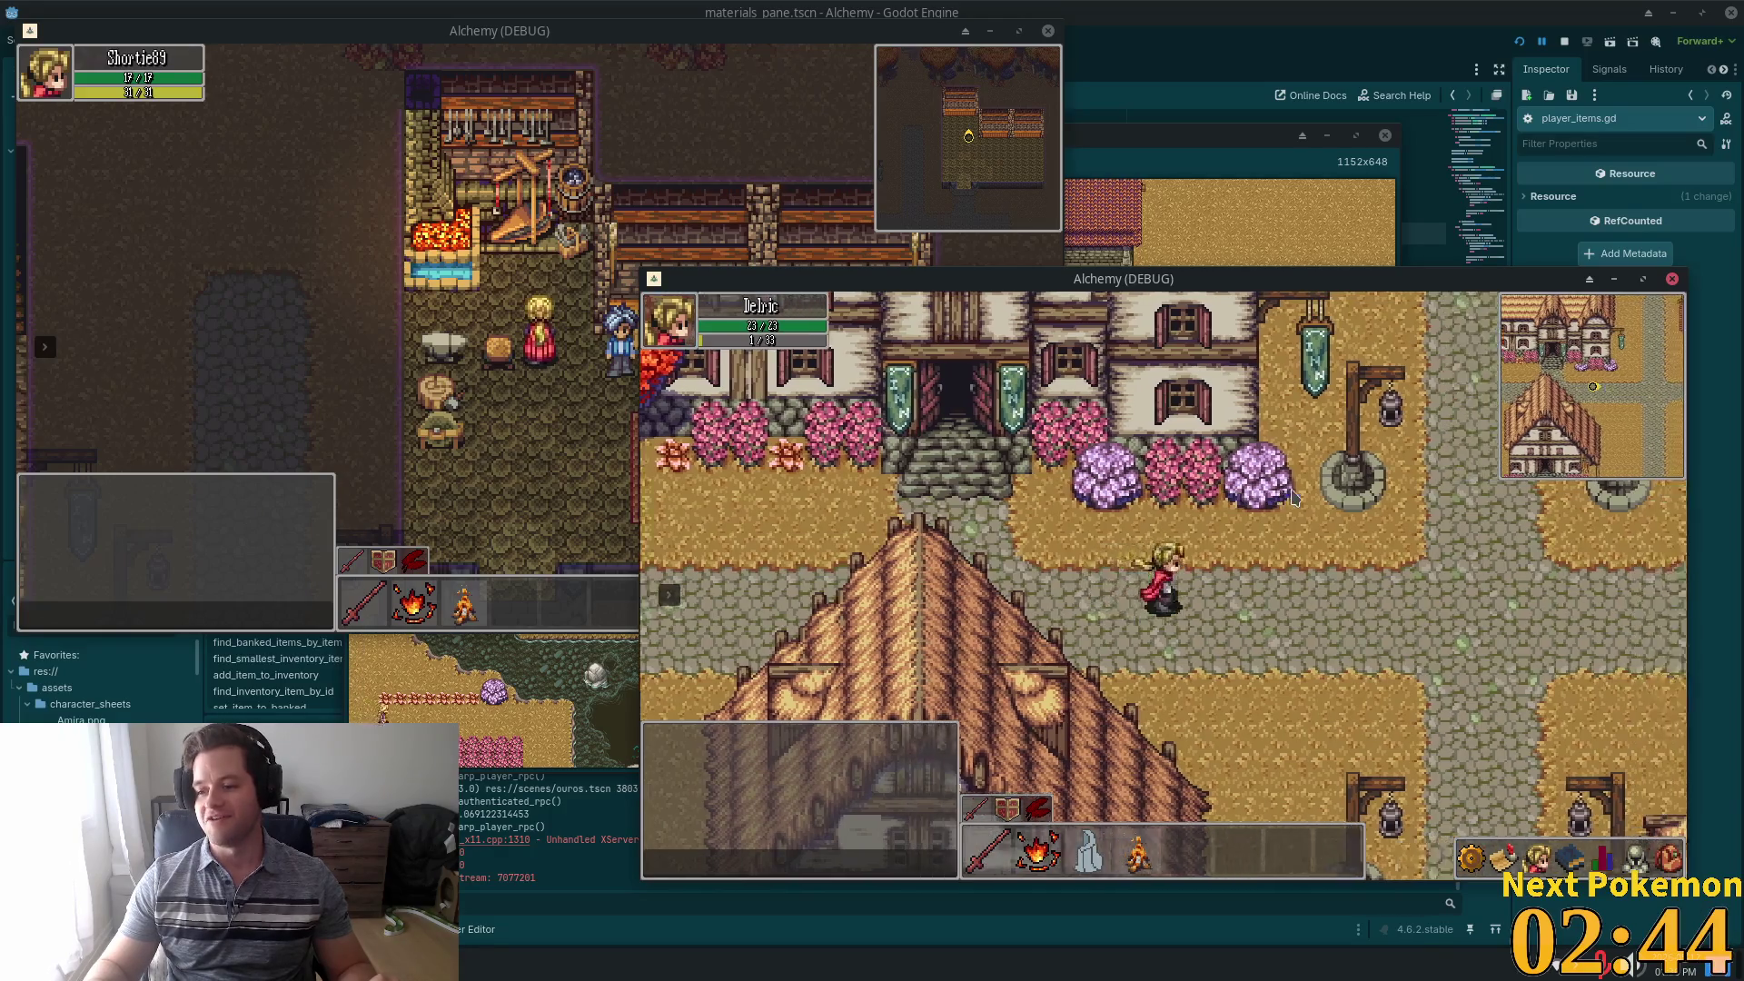
# Walk the character toward the Blacksmith, then east and south toward the farm
pyautogui.press('s')
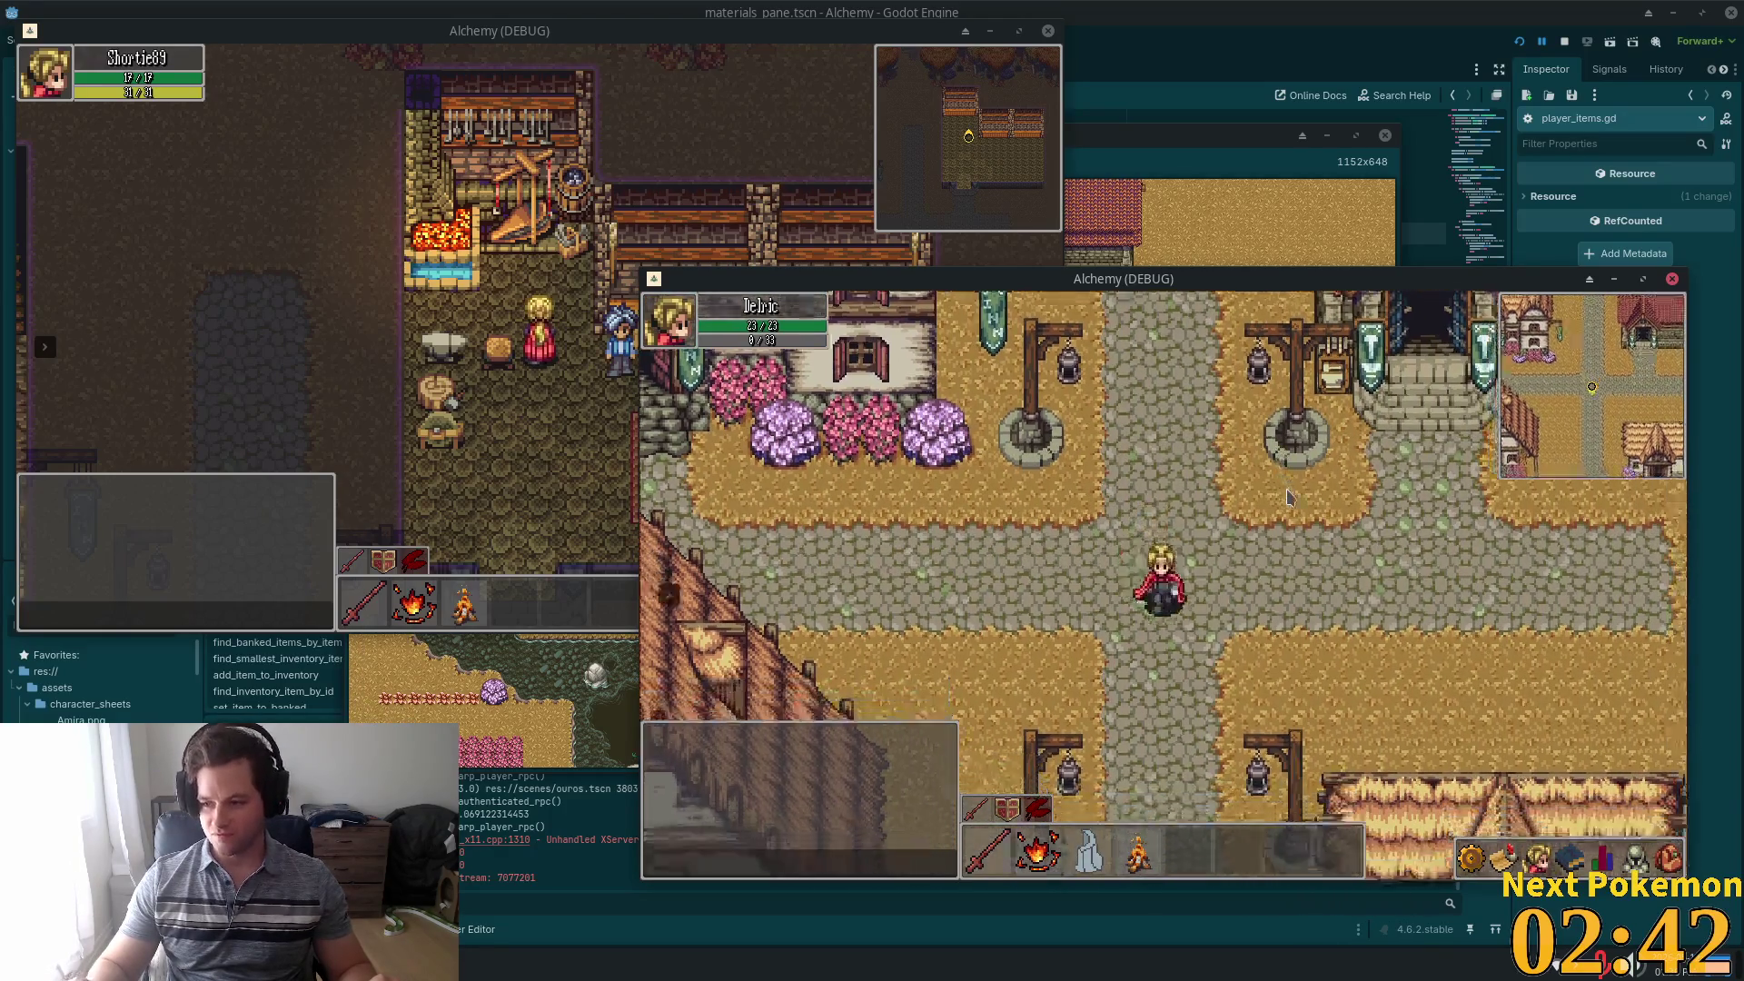
pyautogui.press('w')
pyautogui.press('a')
pyautogui.press('s')
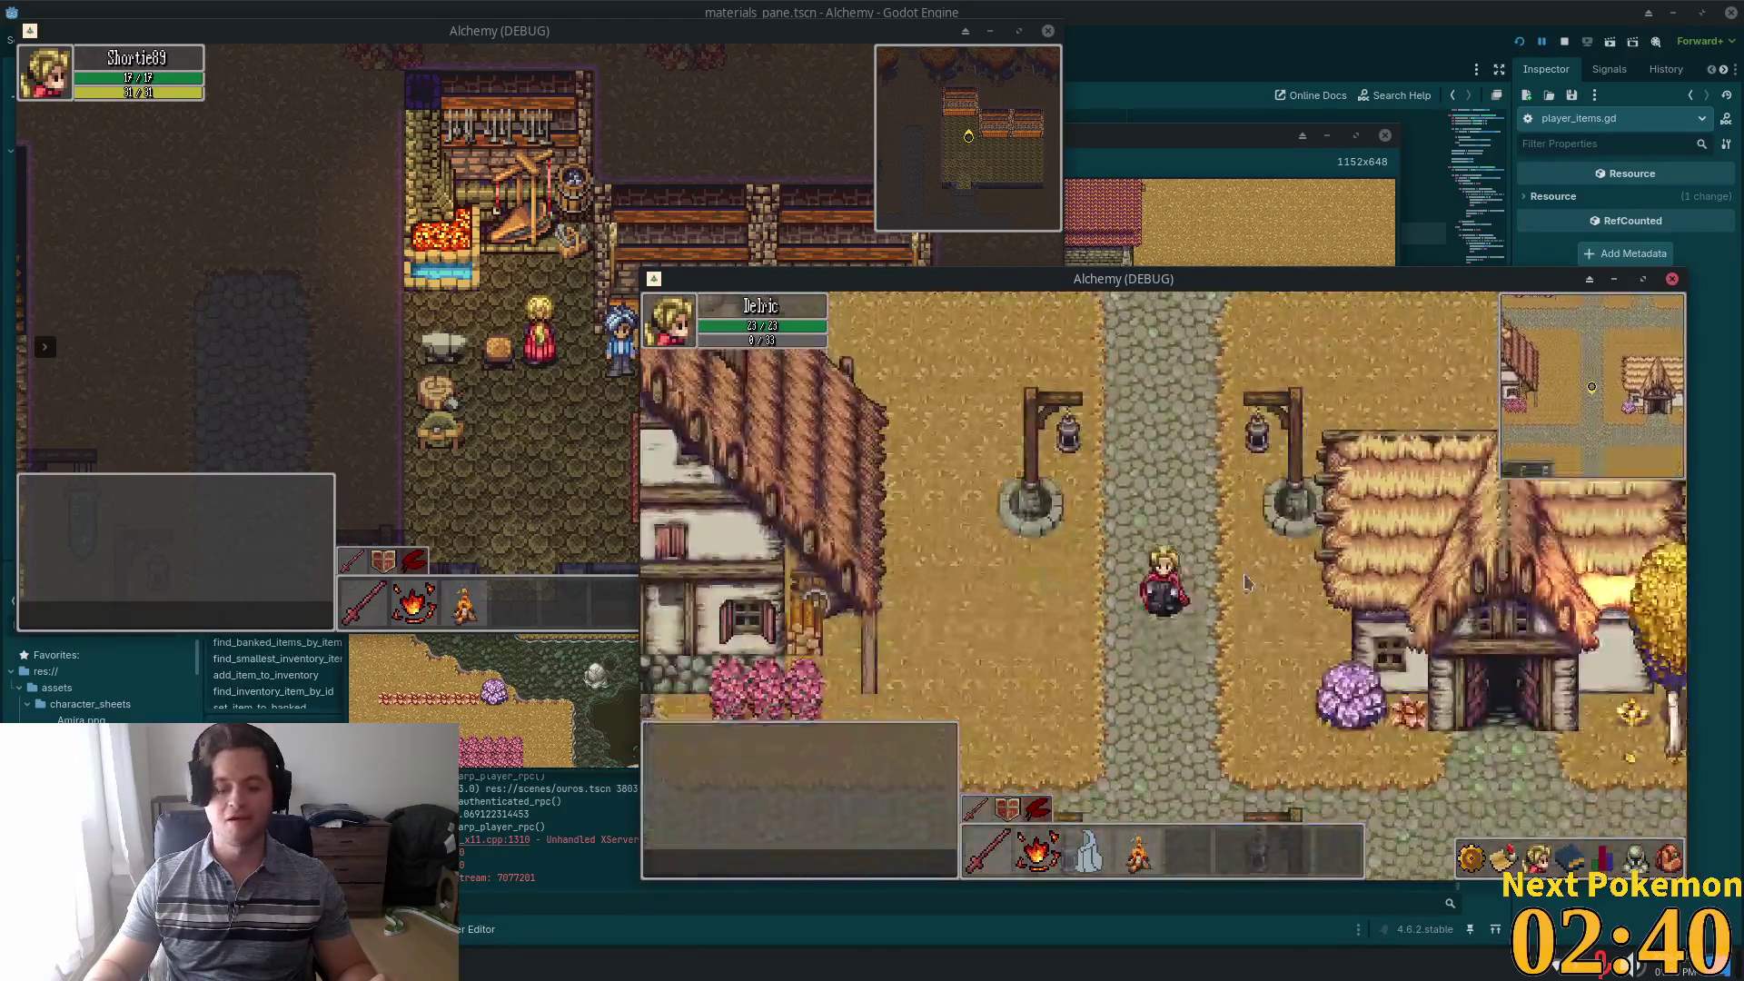
pyautogui.press('d')
pyautogui.press('d')
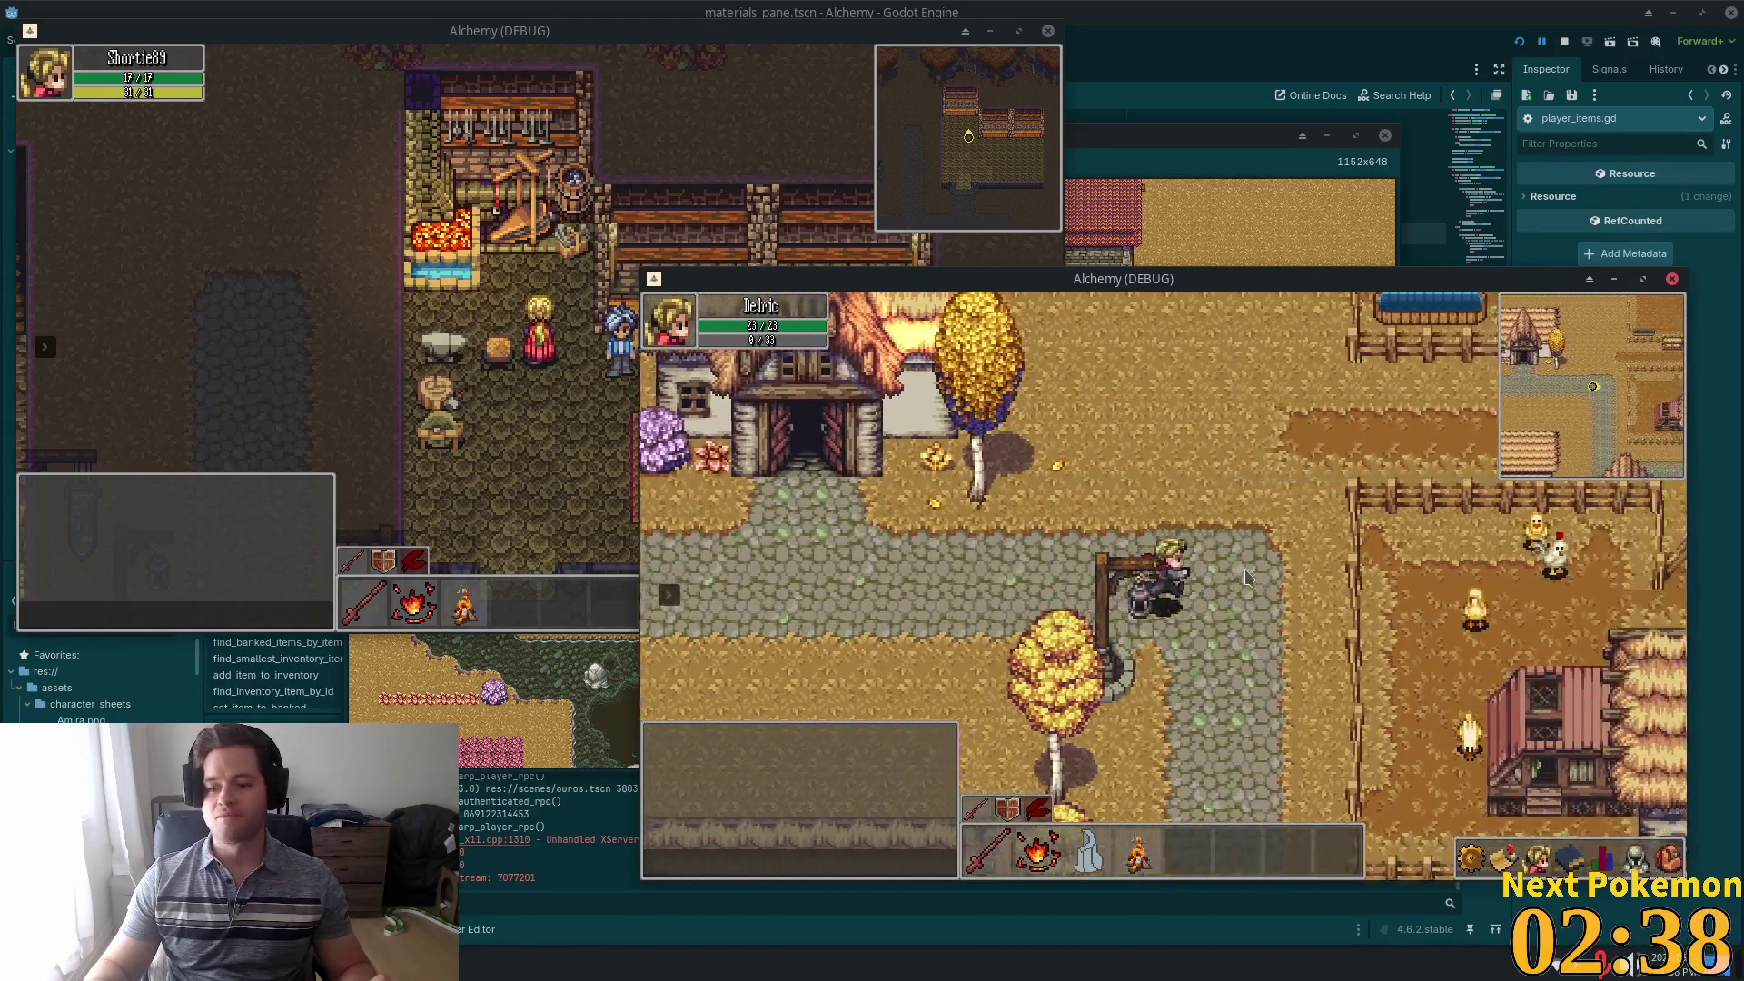
pyautogui.press('s')
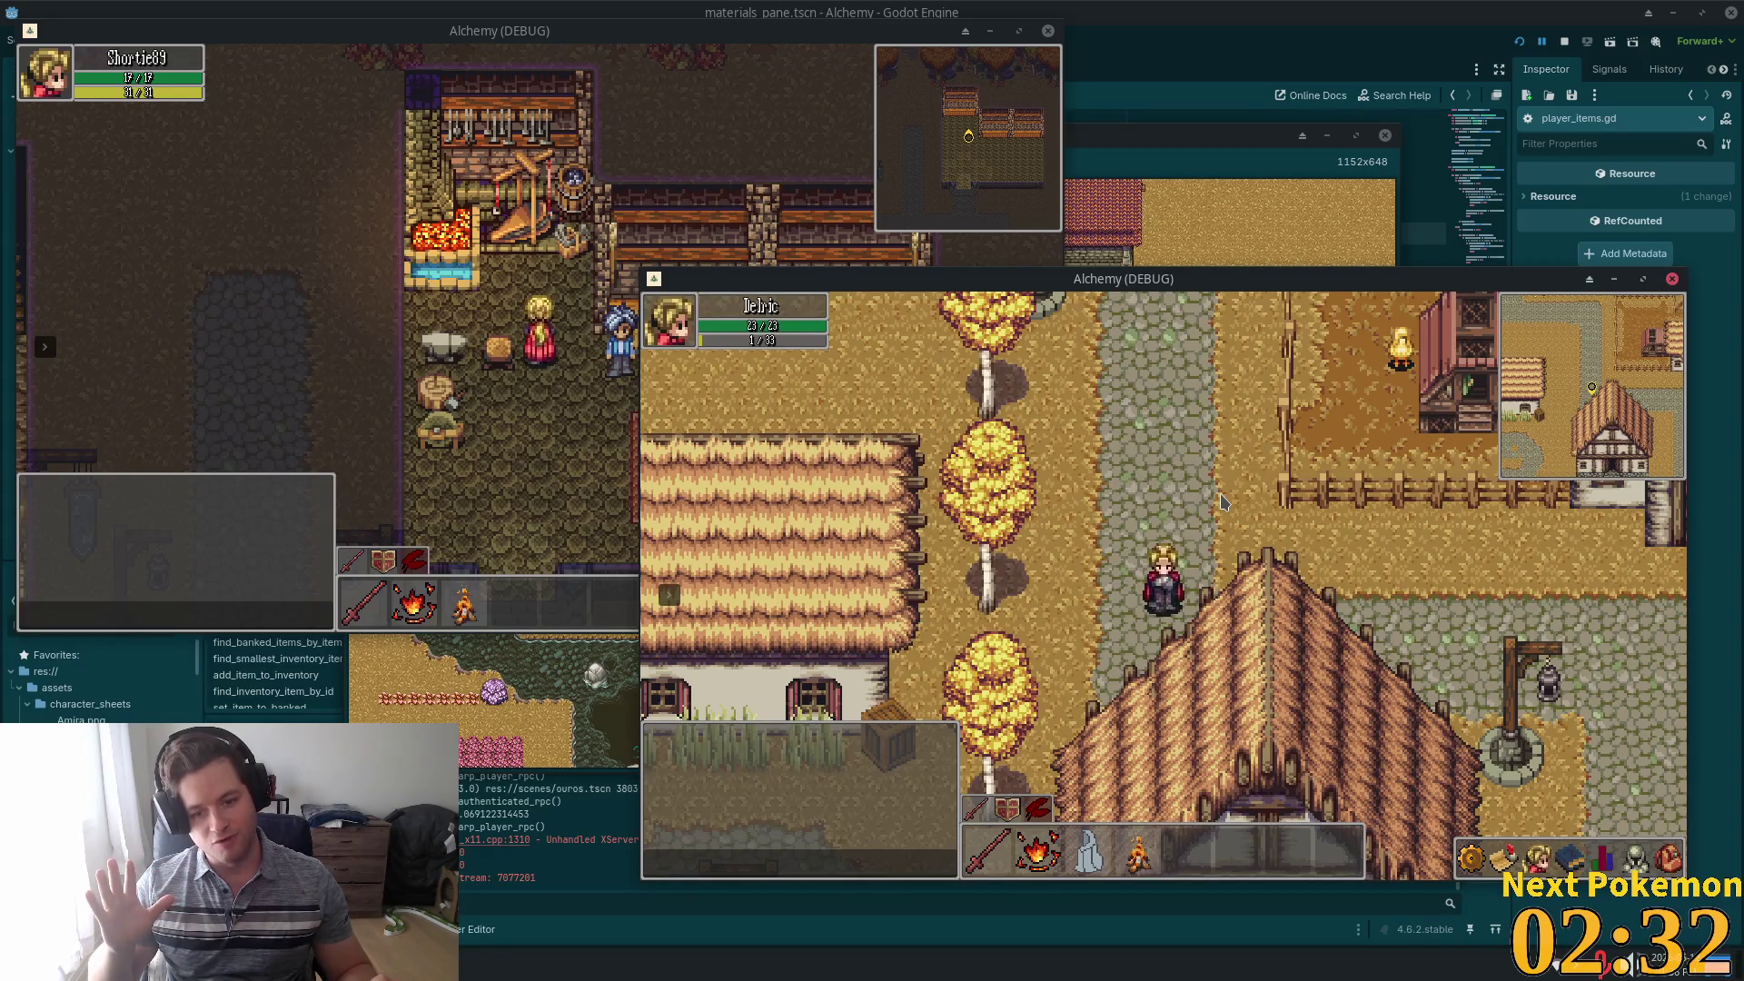
# Walk with the arrow keys past the lamp-post crossroads to the river bridge, then switch to YouTube
pyautogui.press('Up')
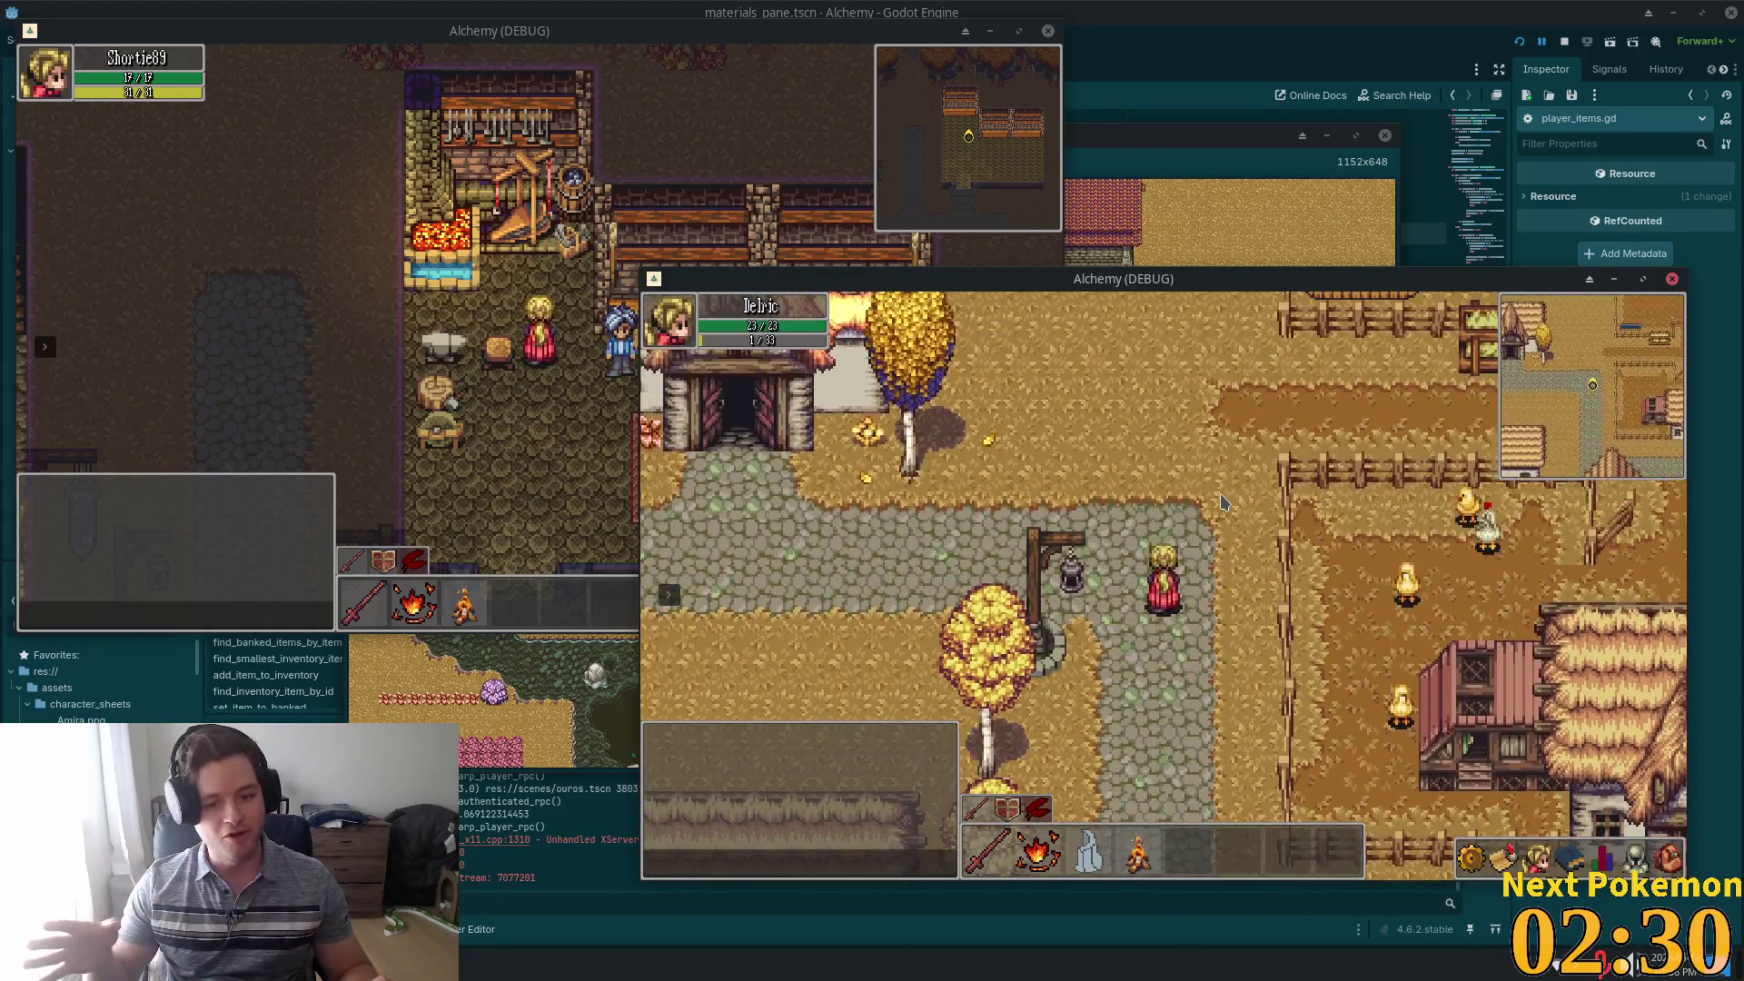
pyautogui.press('Left')
pyautogui.press('Left')
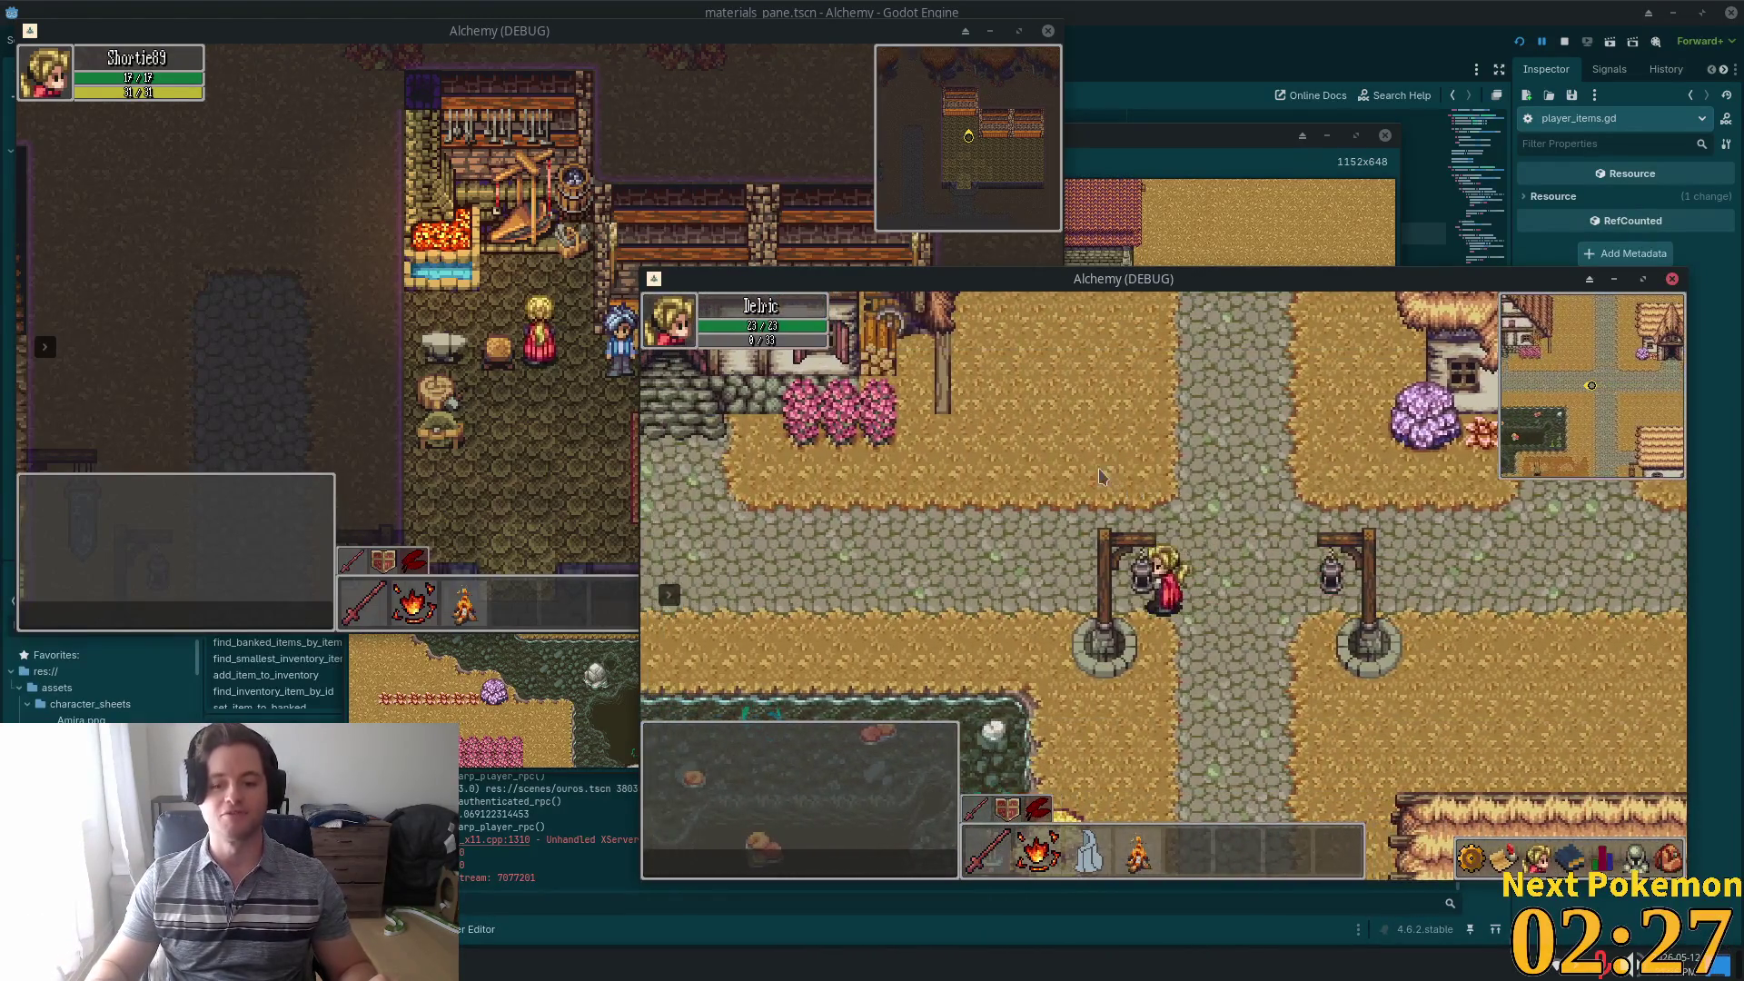
pyautogui.press('Left')
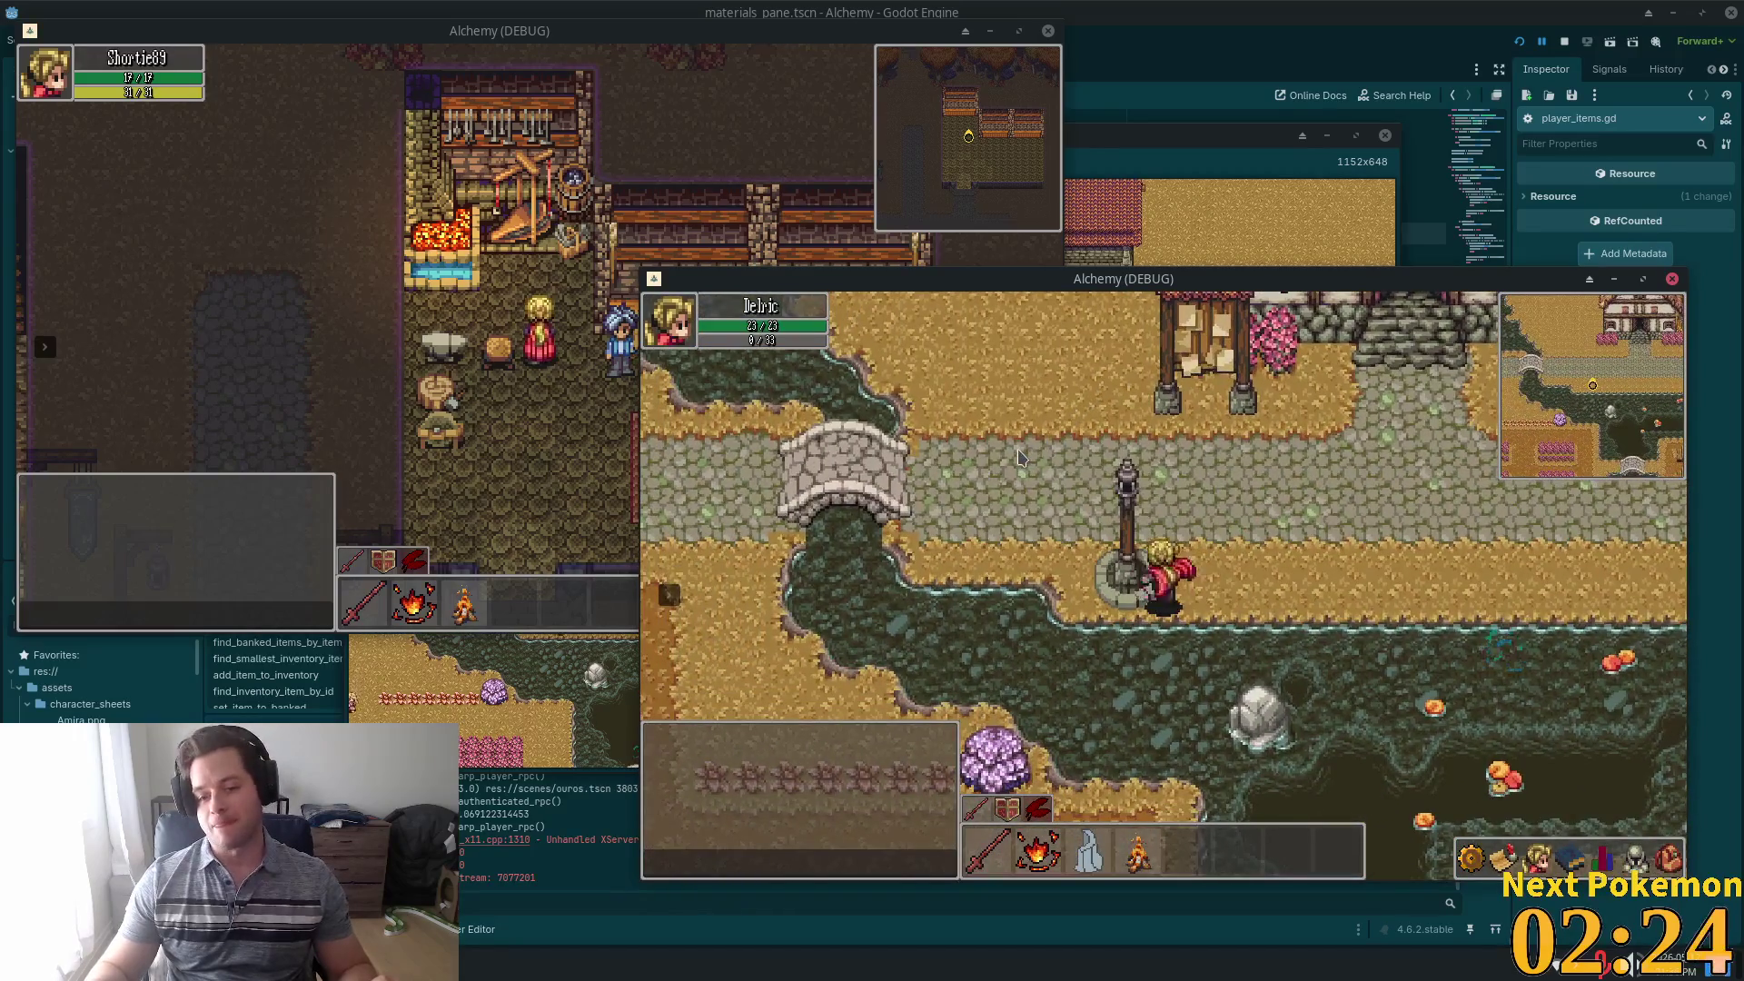
pyautogui.press('Up')
pyautogui.press('Left')
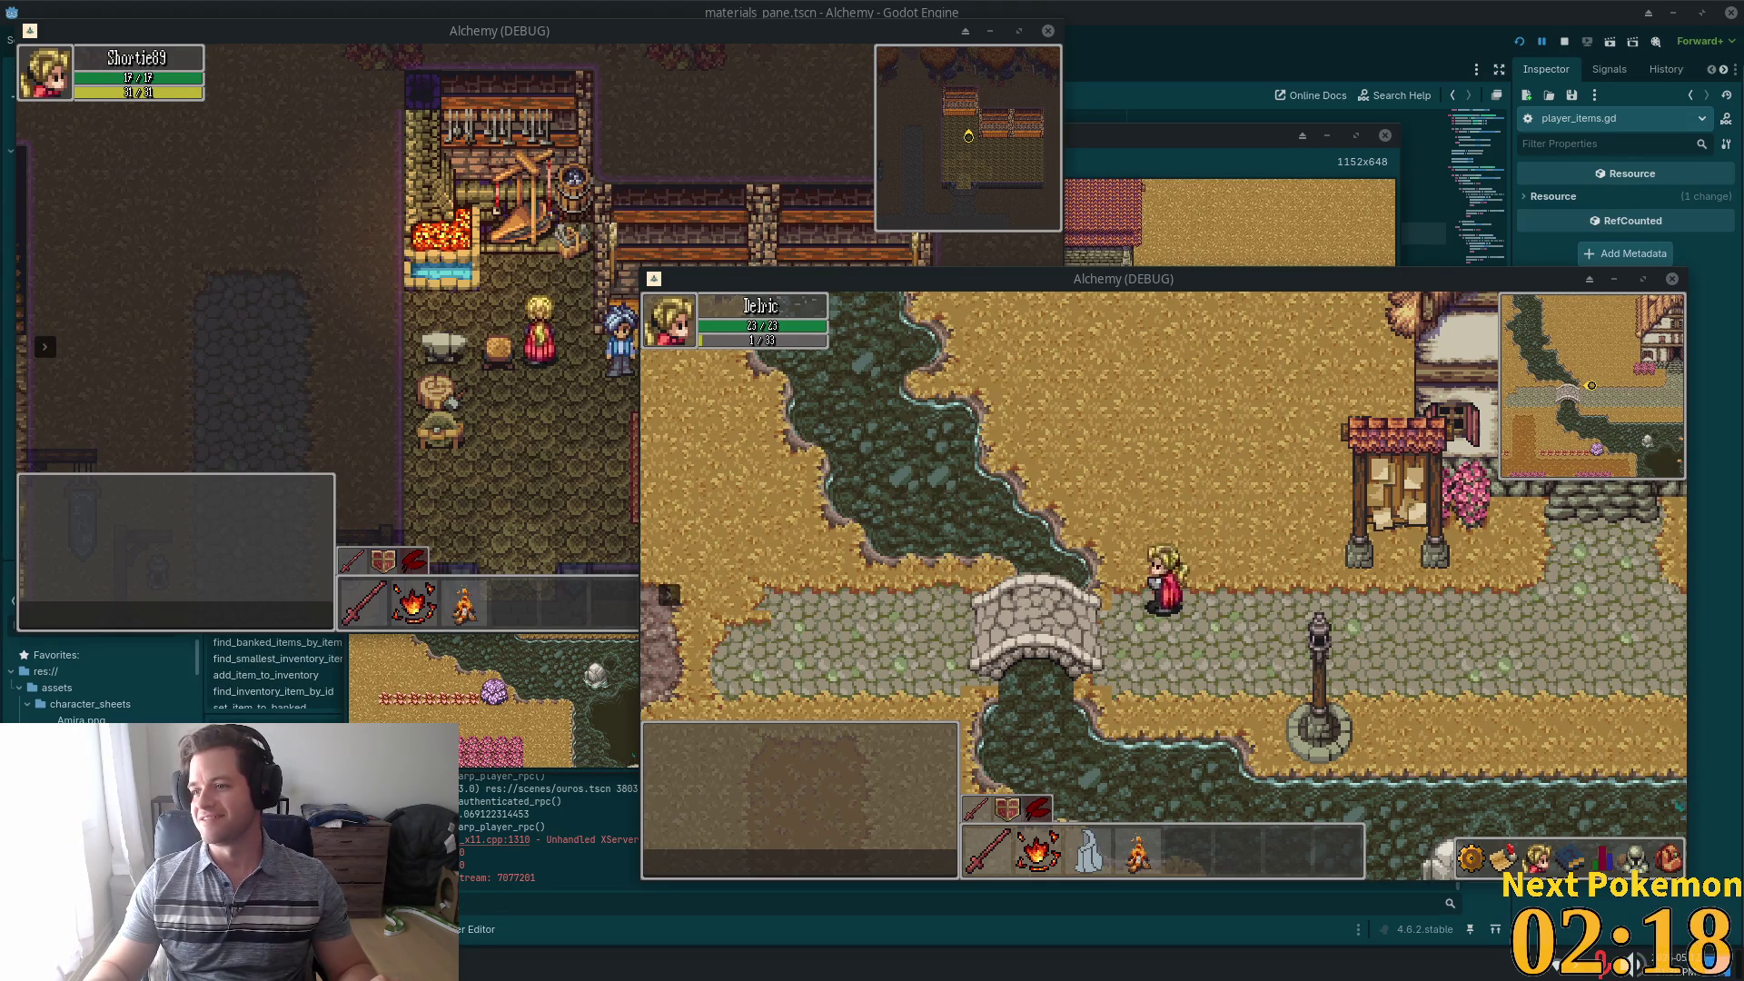
pyautogui.hotkey('alt', 'Tab')
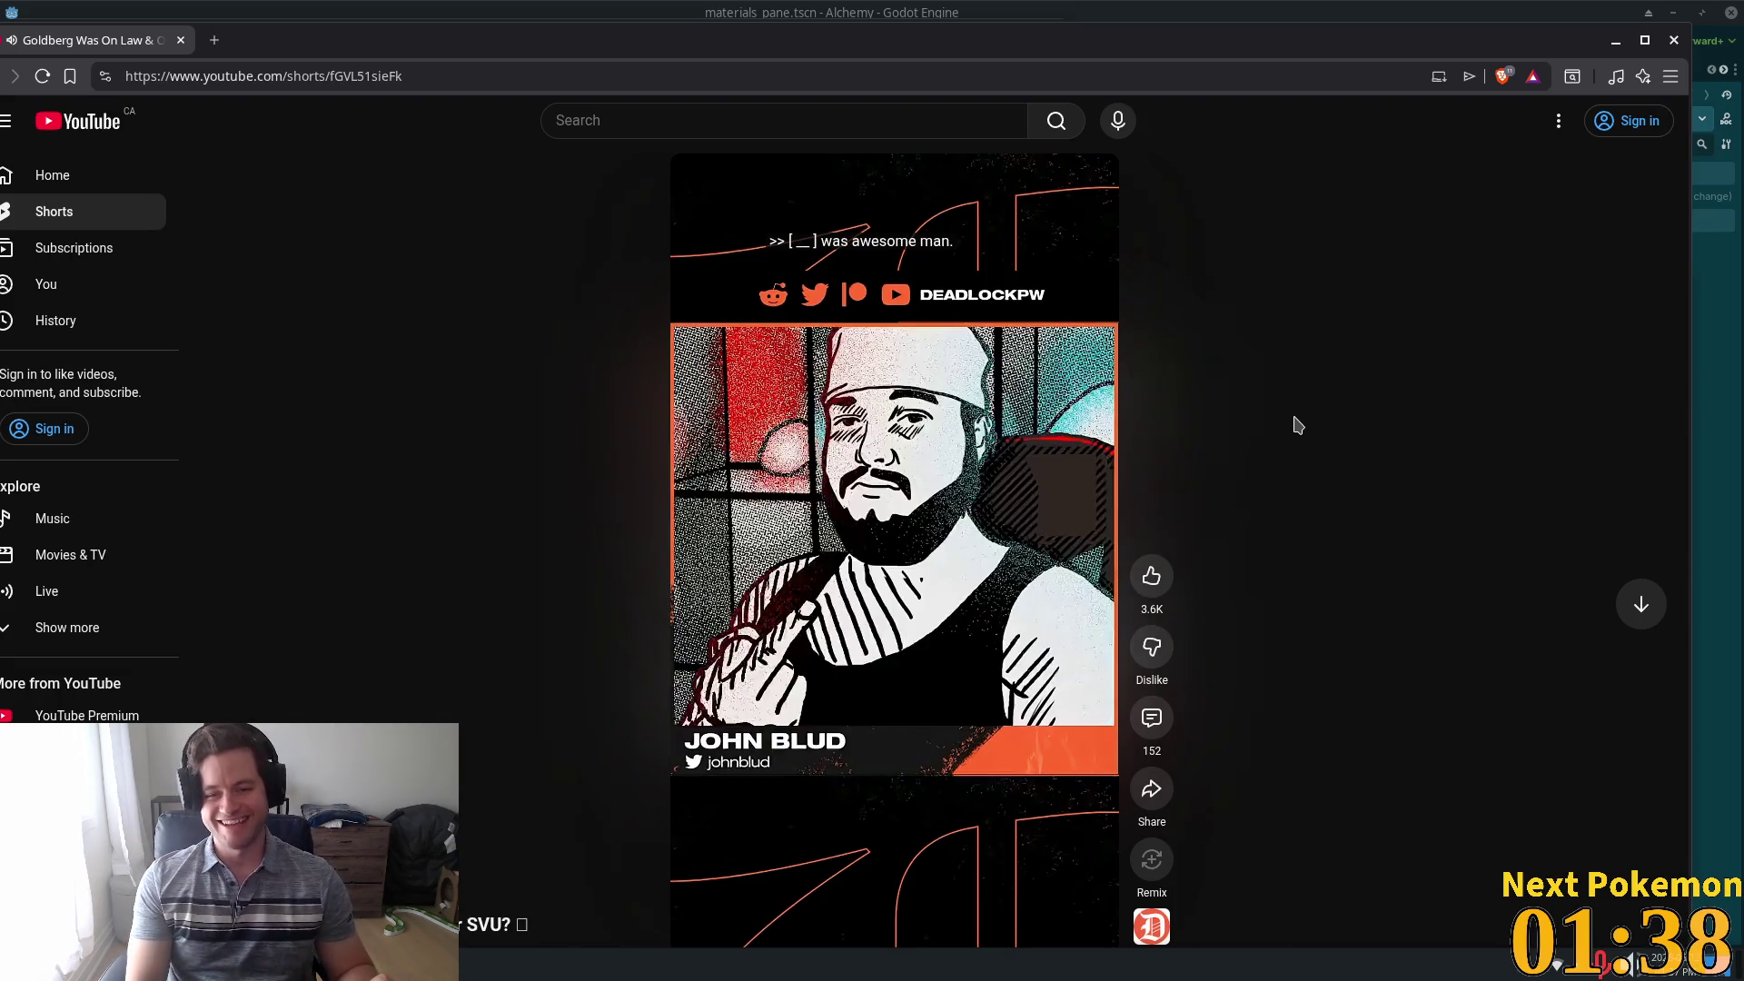
# Close the YouTube Shorts browser and walk the character past the bridge toward the house
pyautogui.click(181, 40)
pyautogui.click(1338, 507)
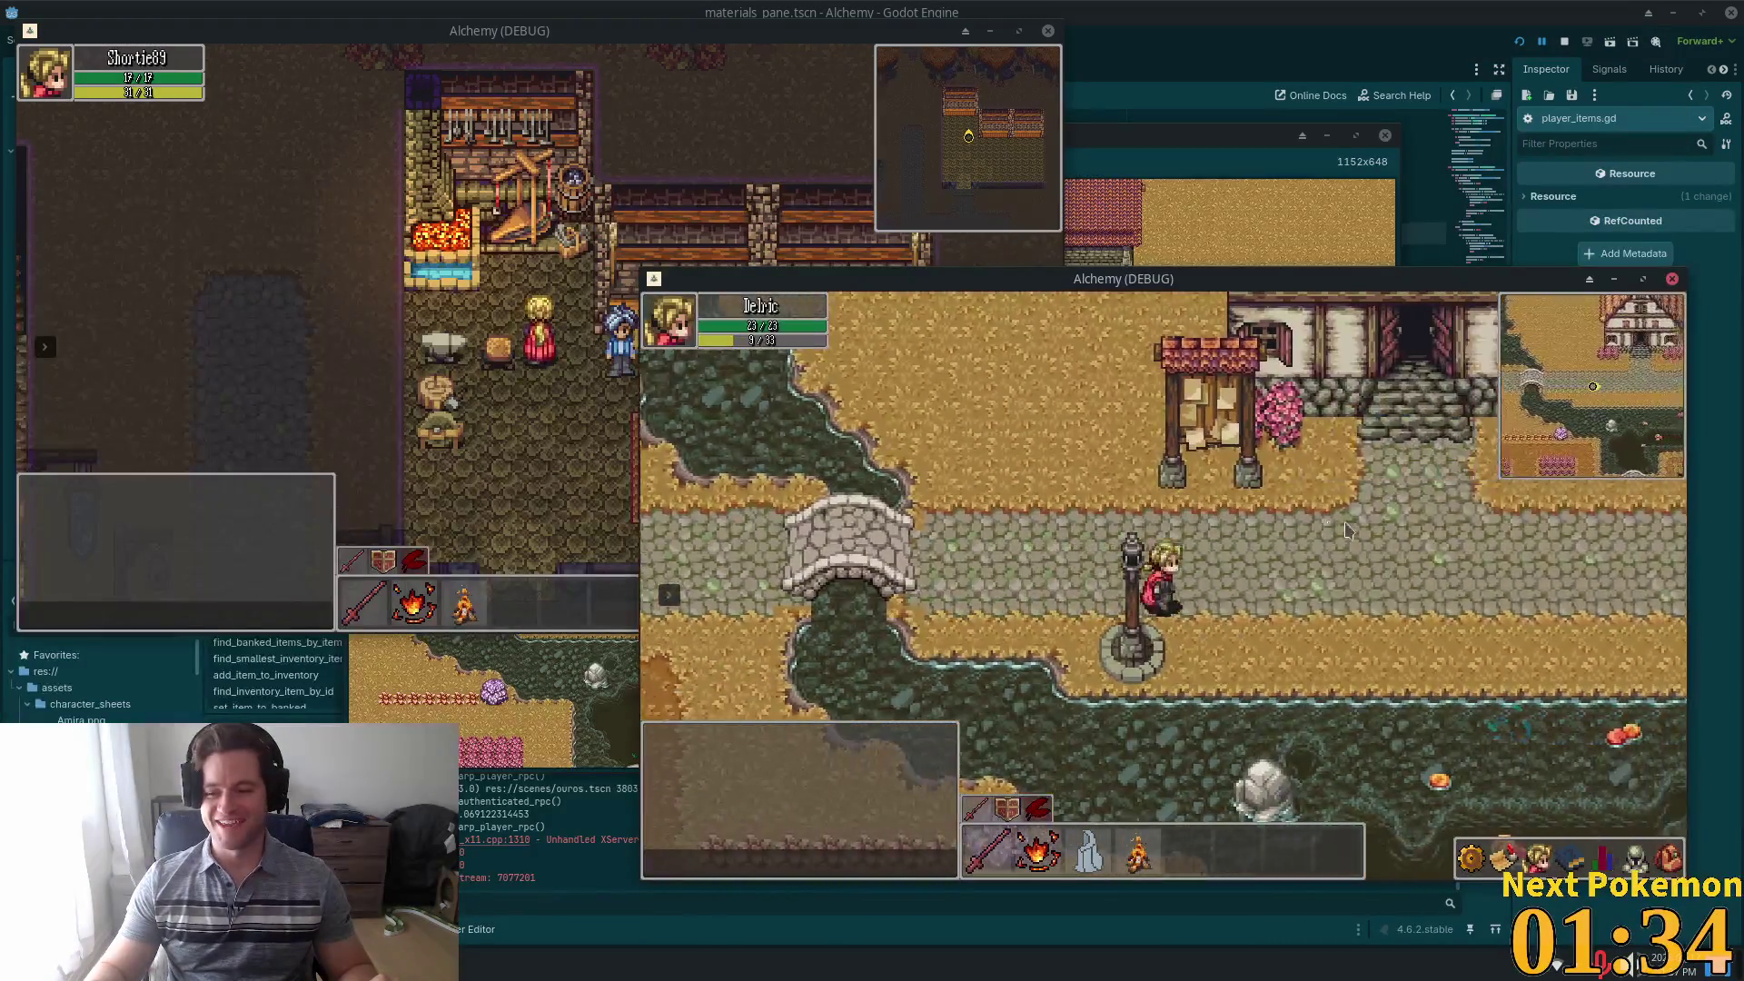
# Walk the character past the thatched house into the stone building's forge and back
pyautogui.click(1540, 495)
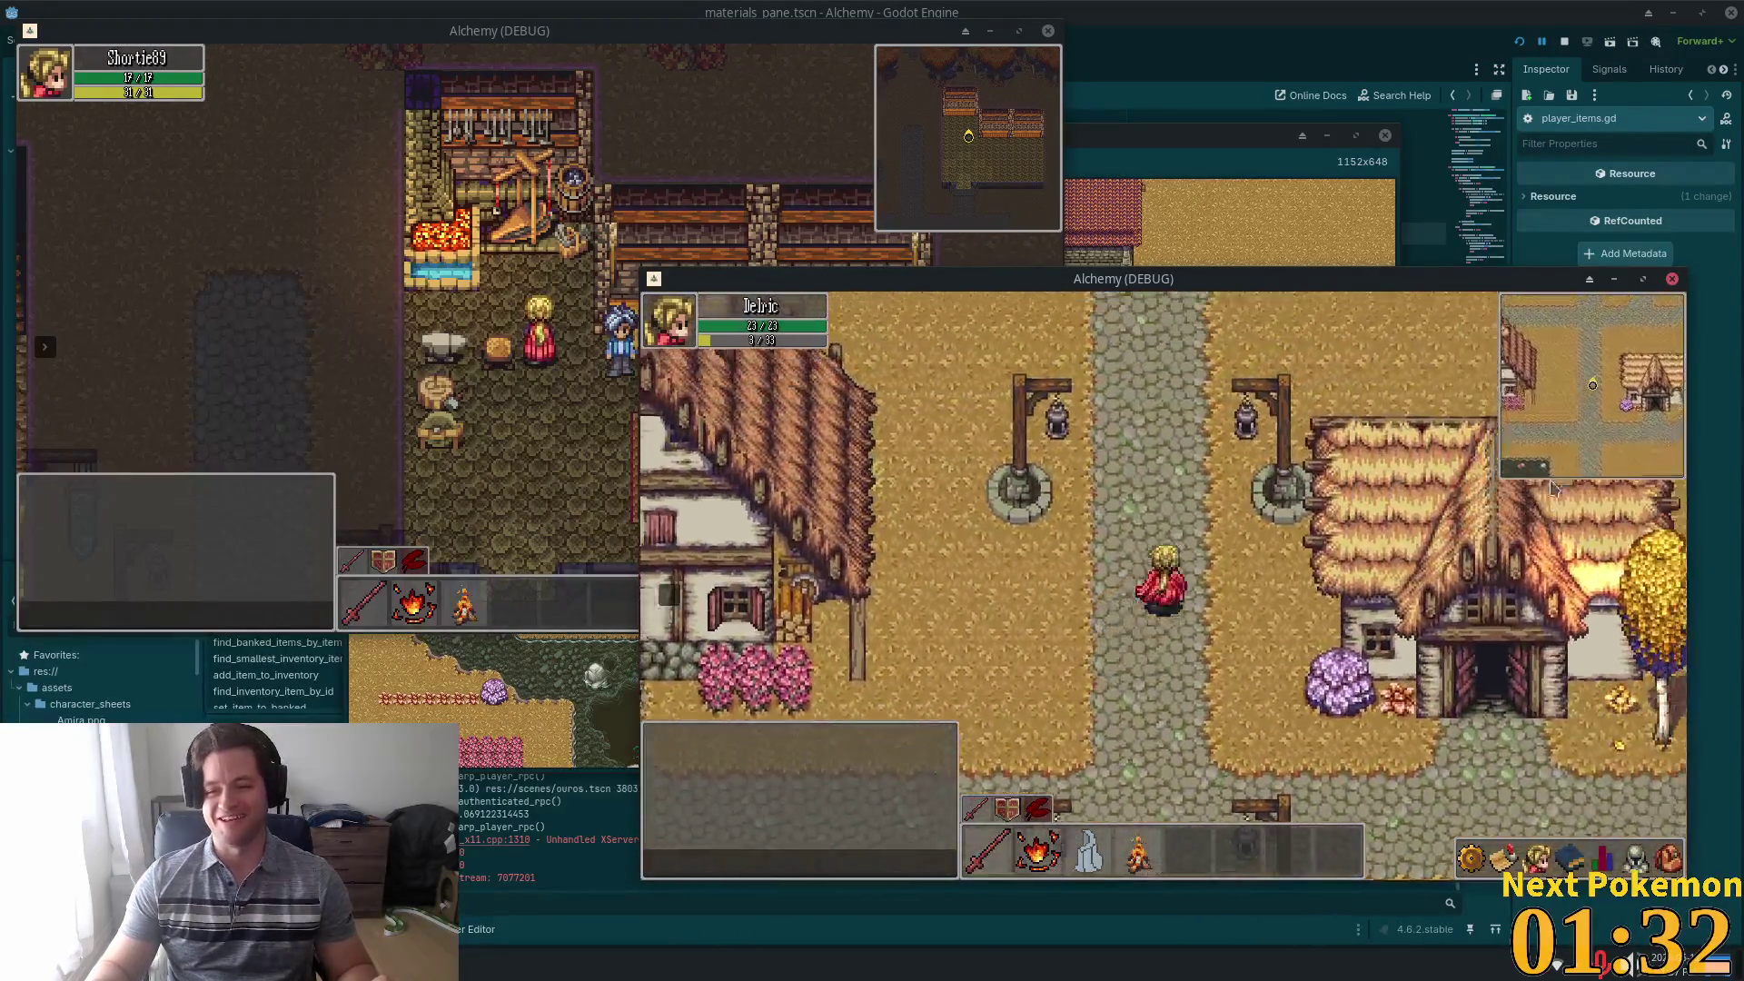
pyautogui.click(1570, 858)
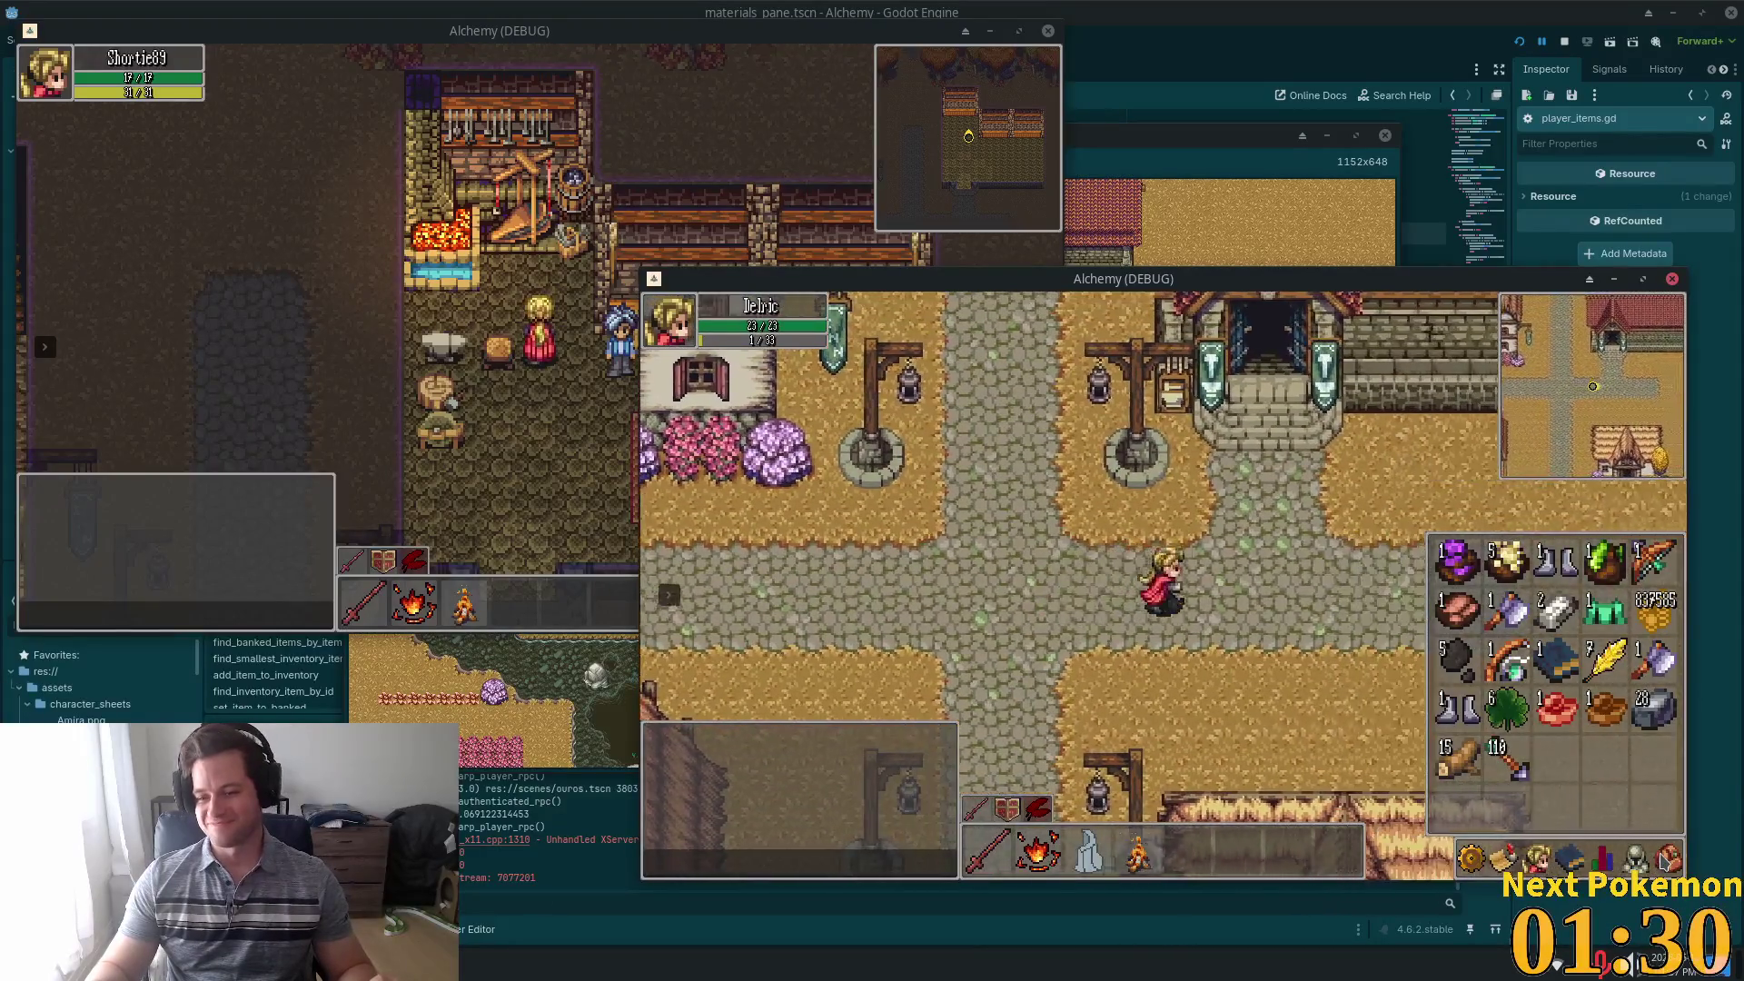
pyautogui.press('Down')
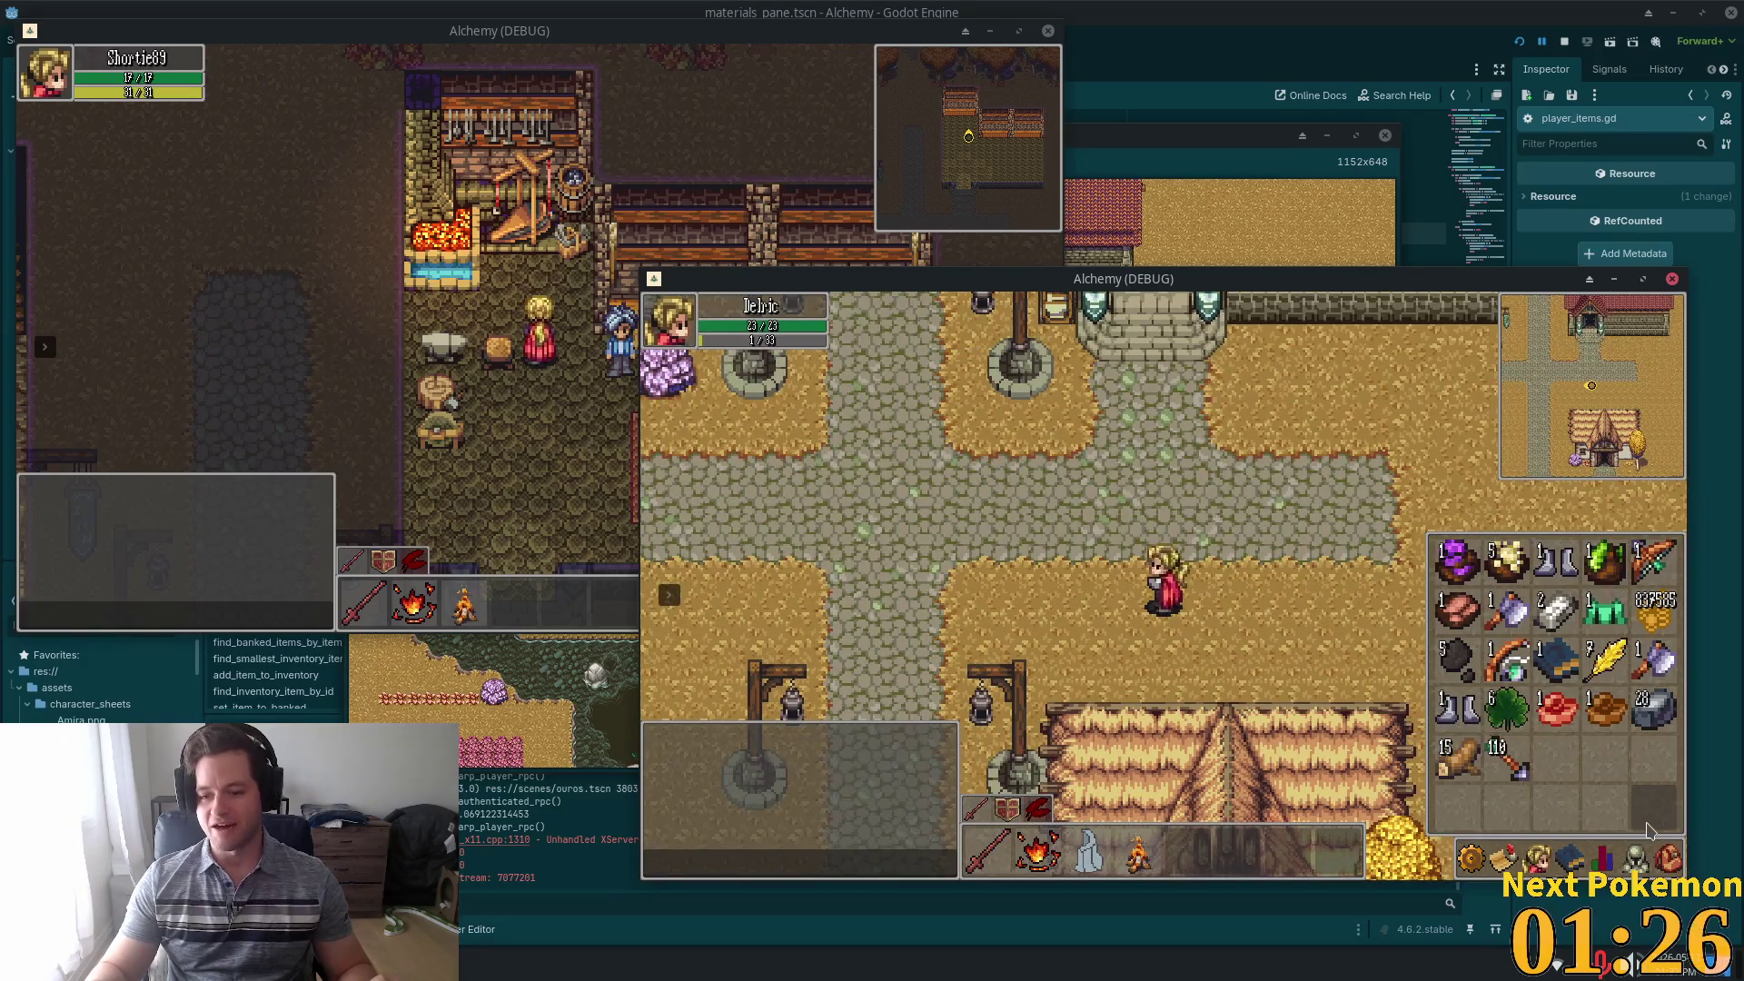
pyautogui.press('Up')
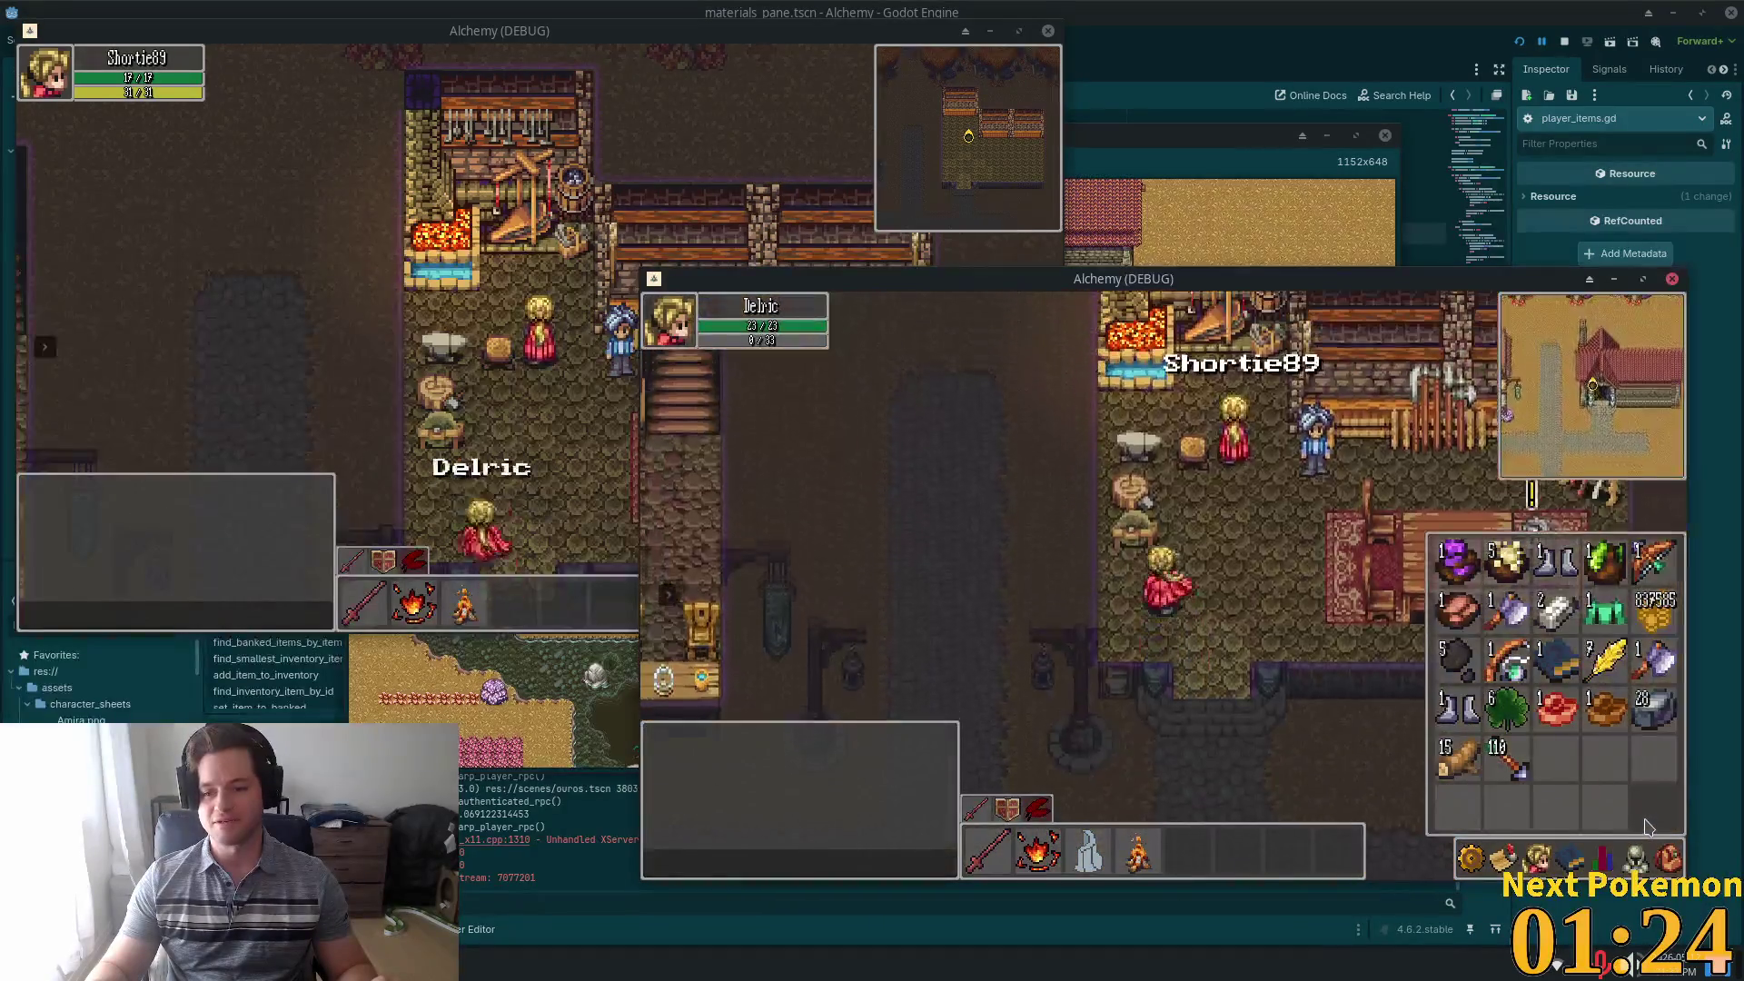
pyautogui.press('Down')
pyautogui.press('Up')
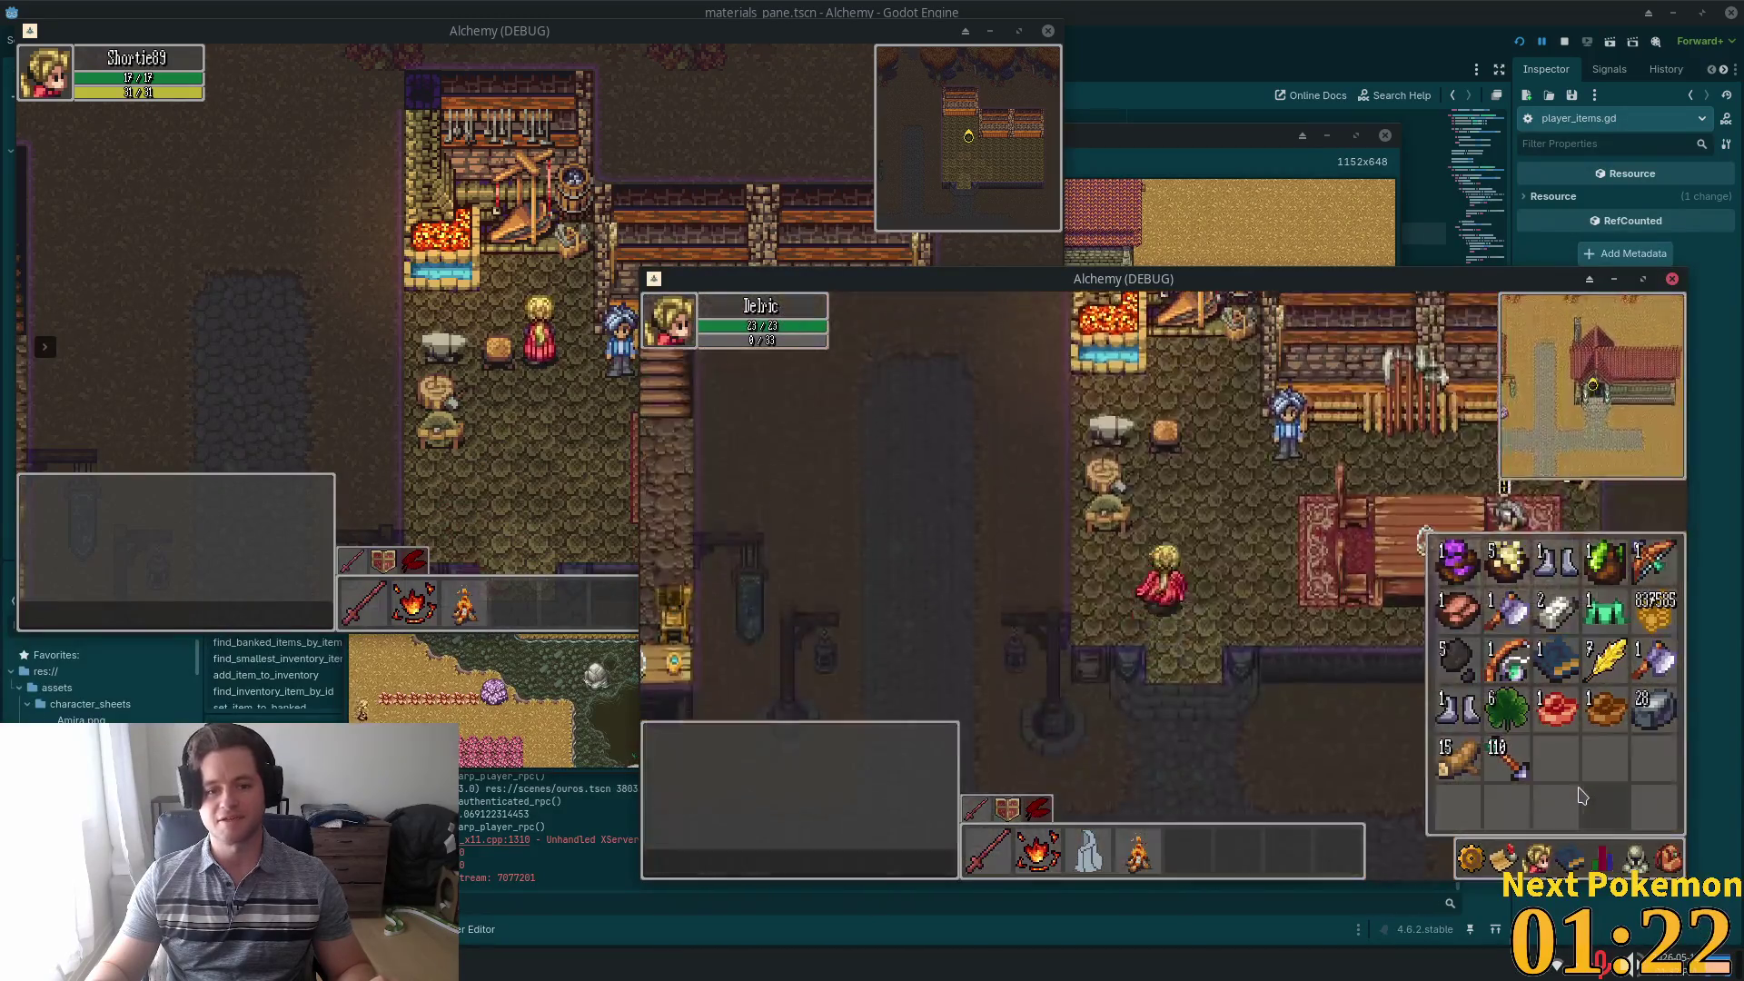
# Toggle the inventory grid in both game windows
pyautogui.press('i')
pyautogui.hotkey('alt', 'Tab')
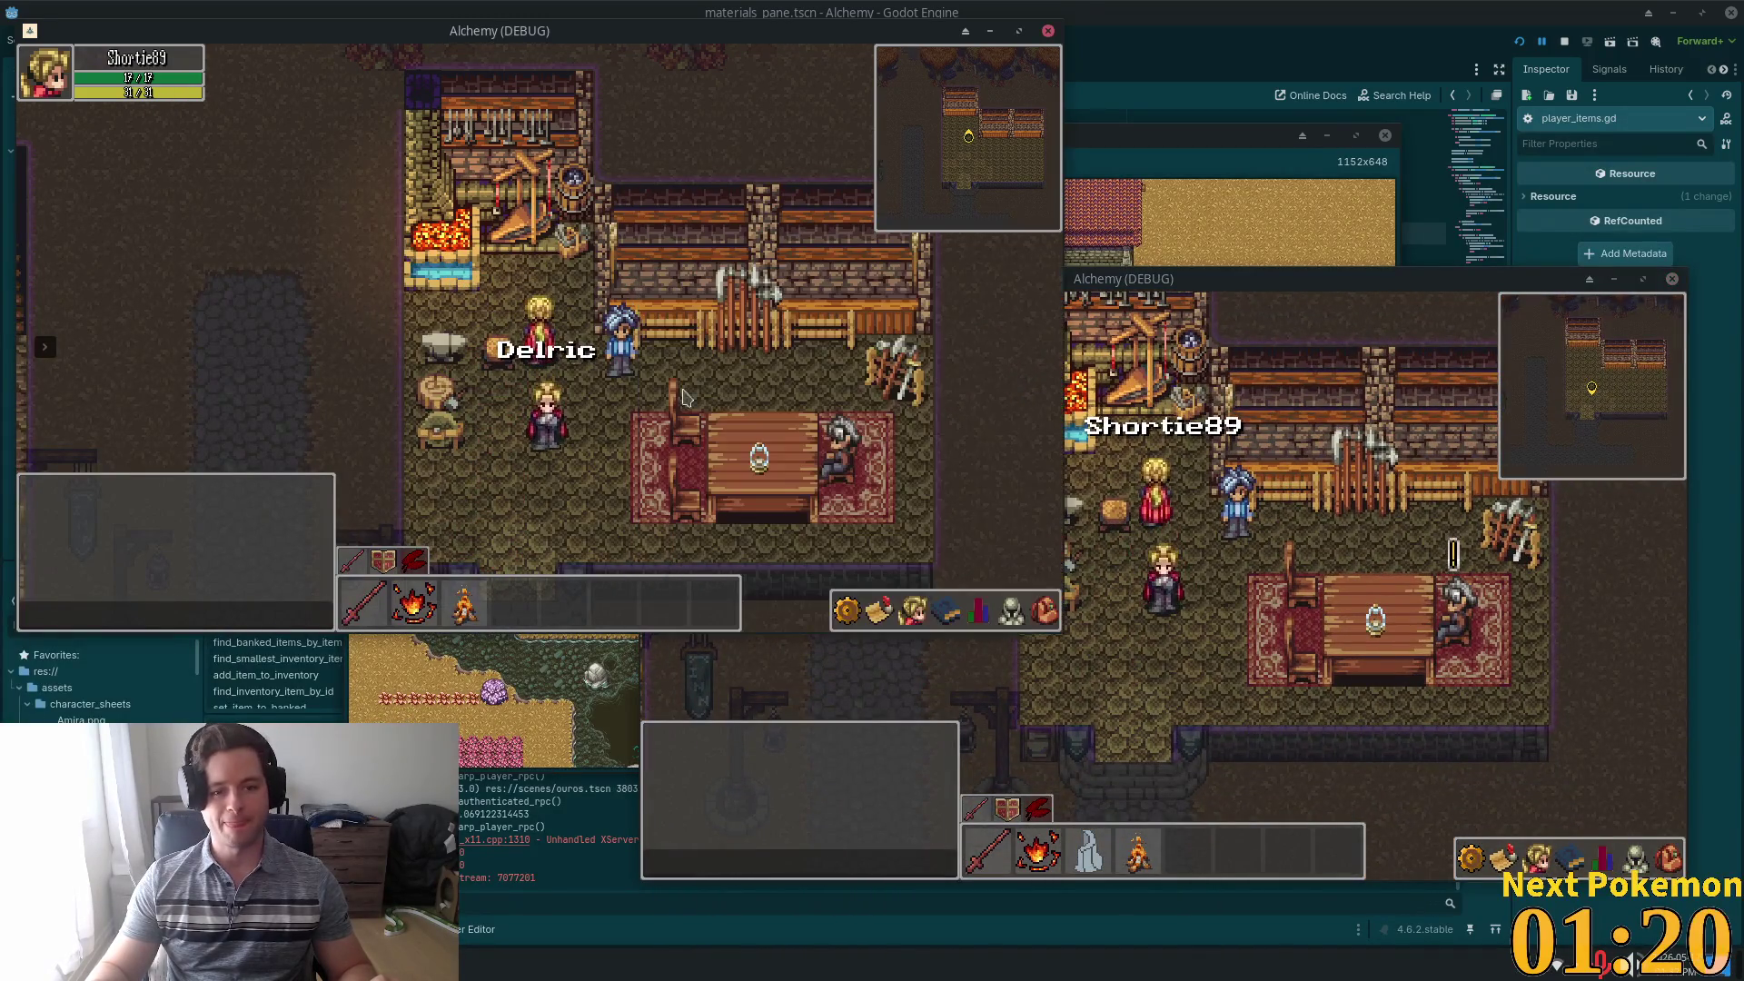
pyautogui.click(1044, 605)
pyautogui.press('i')
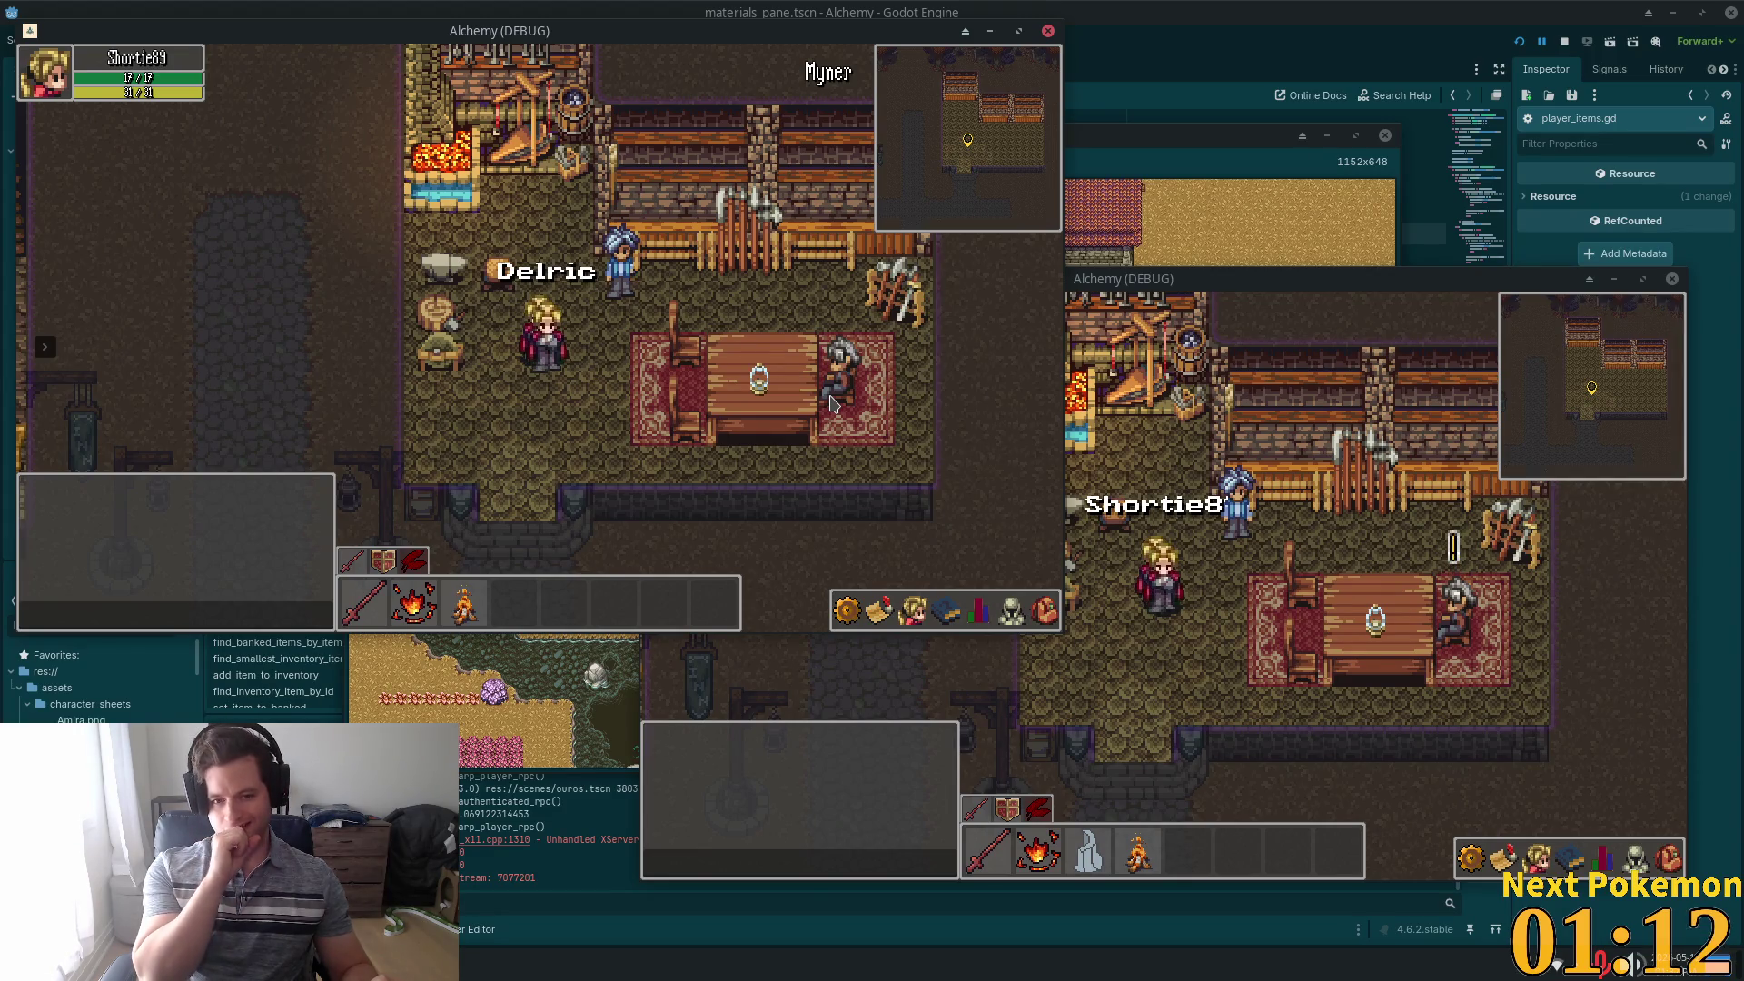
# Walk the left window's character out around the town square, then stop the game with F8
pyautogui.click(715, 415)
pyautogui.press('Down')
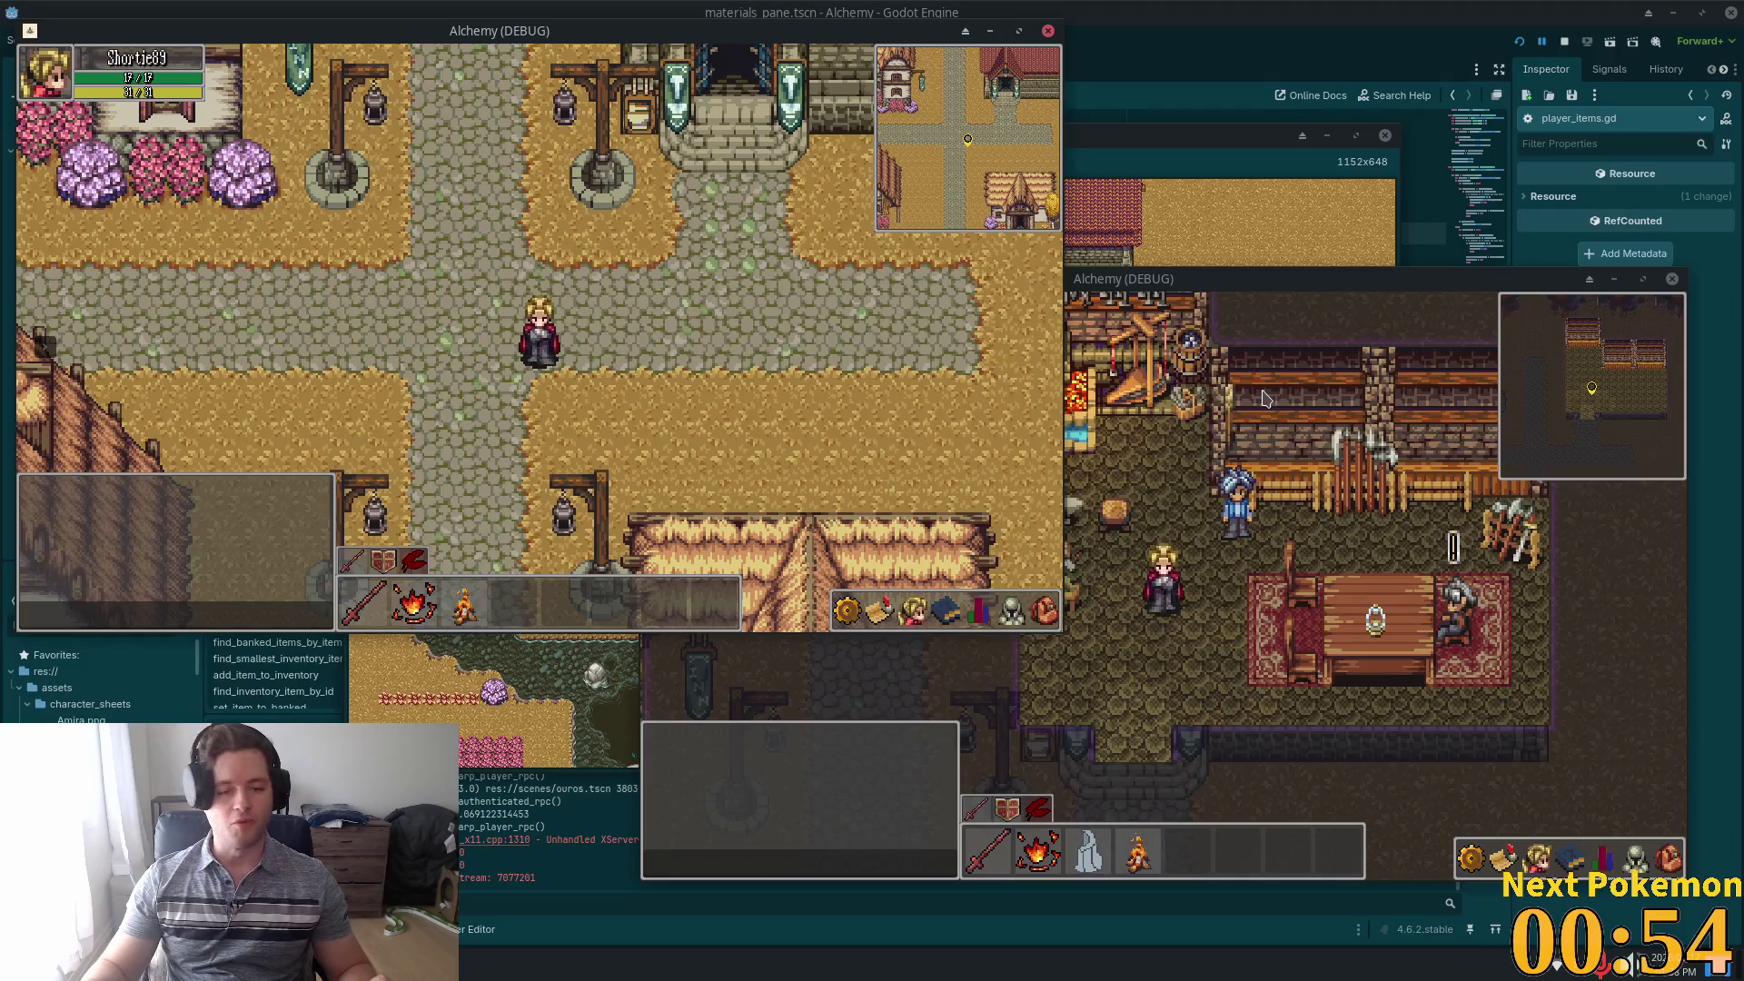
pyautogui.press('Left')
pyautogui.press('Up')
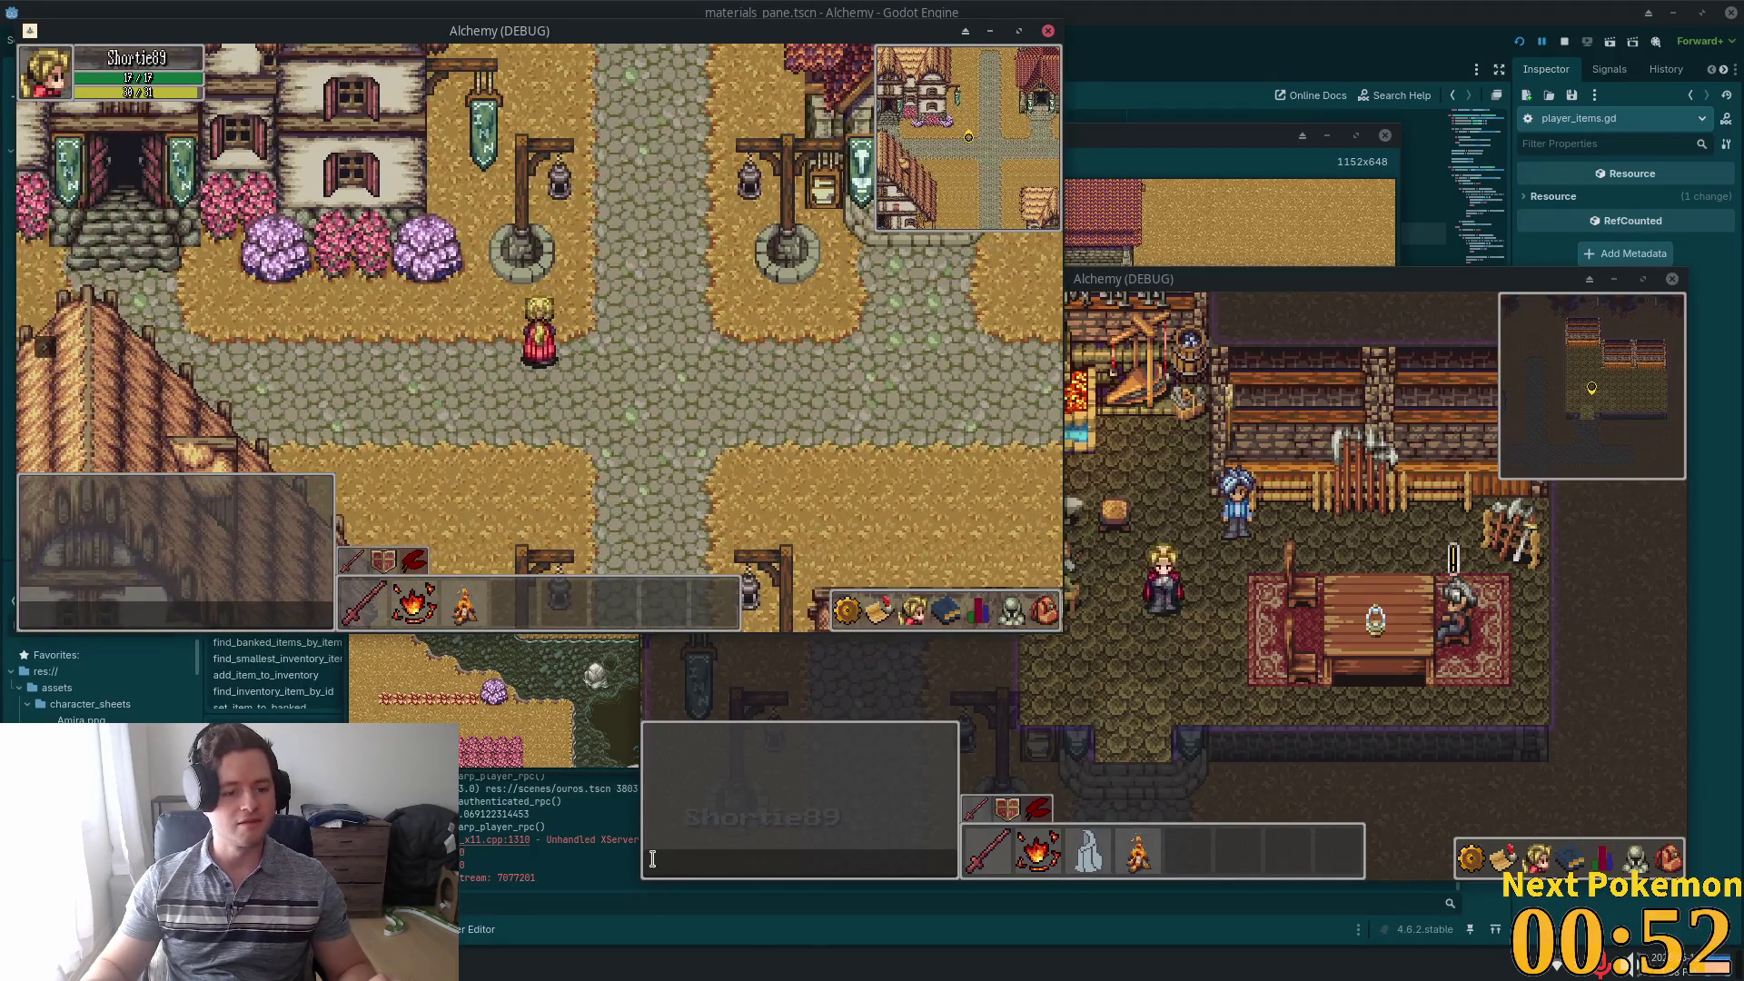
pyautogui.press('F8')
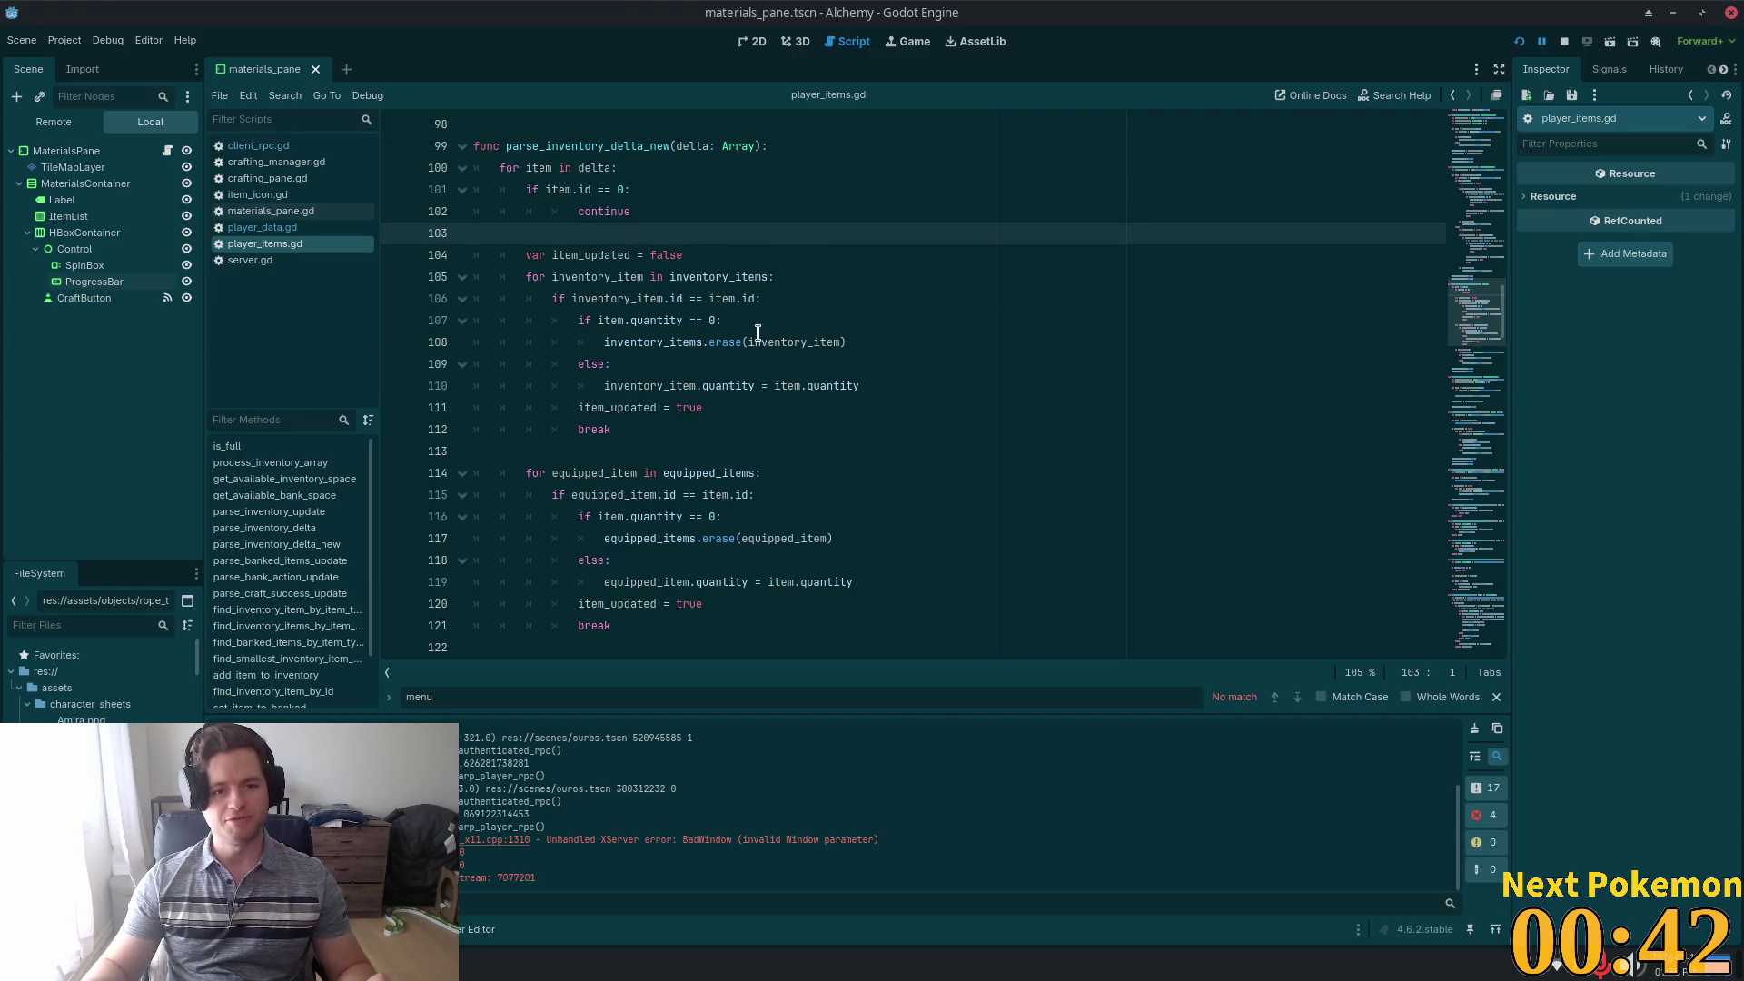
# In Cursor, select the parse_craft_success_update call inside craft_success_rpc in client_rpc.gd
pyautogui.scroll(3, 789, 451)
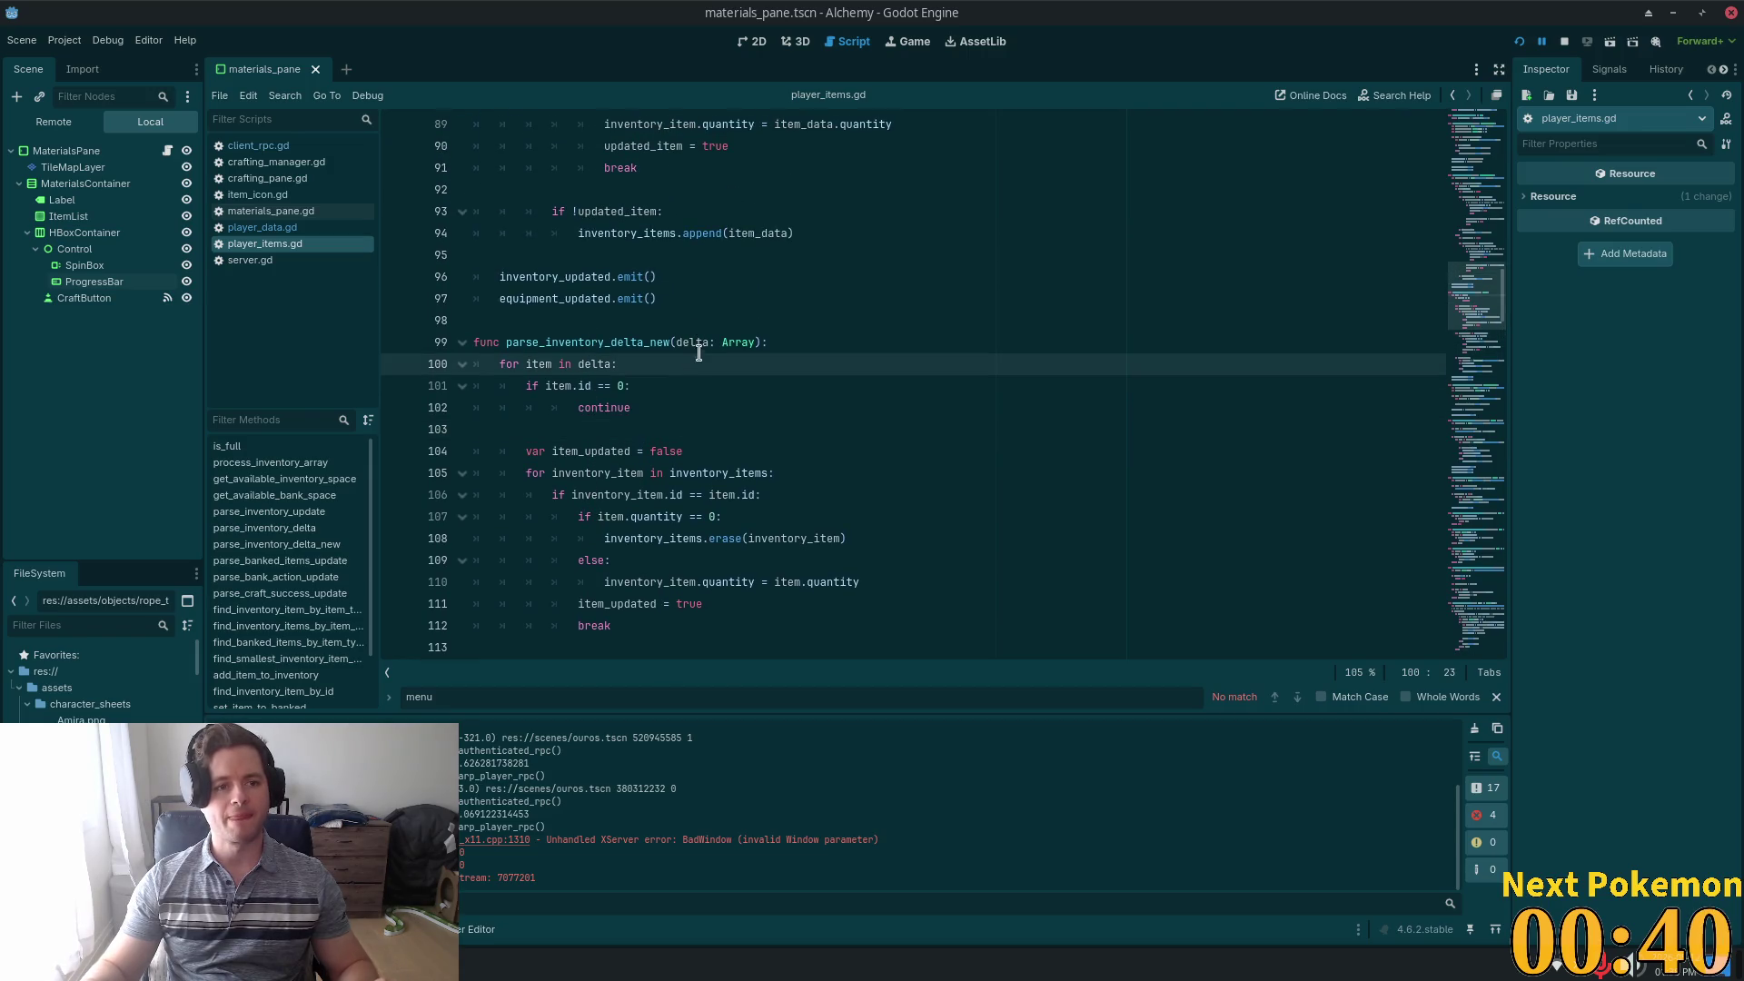
pyautogui.hotkey('alt', 'Tab')
pyautogui.click(643, 336)
pyautogui.moveTo(462, 358); pyautogui.dragTo(636, 358)
pyautogui.doubleClick(647, 336)
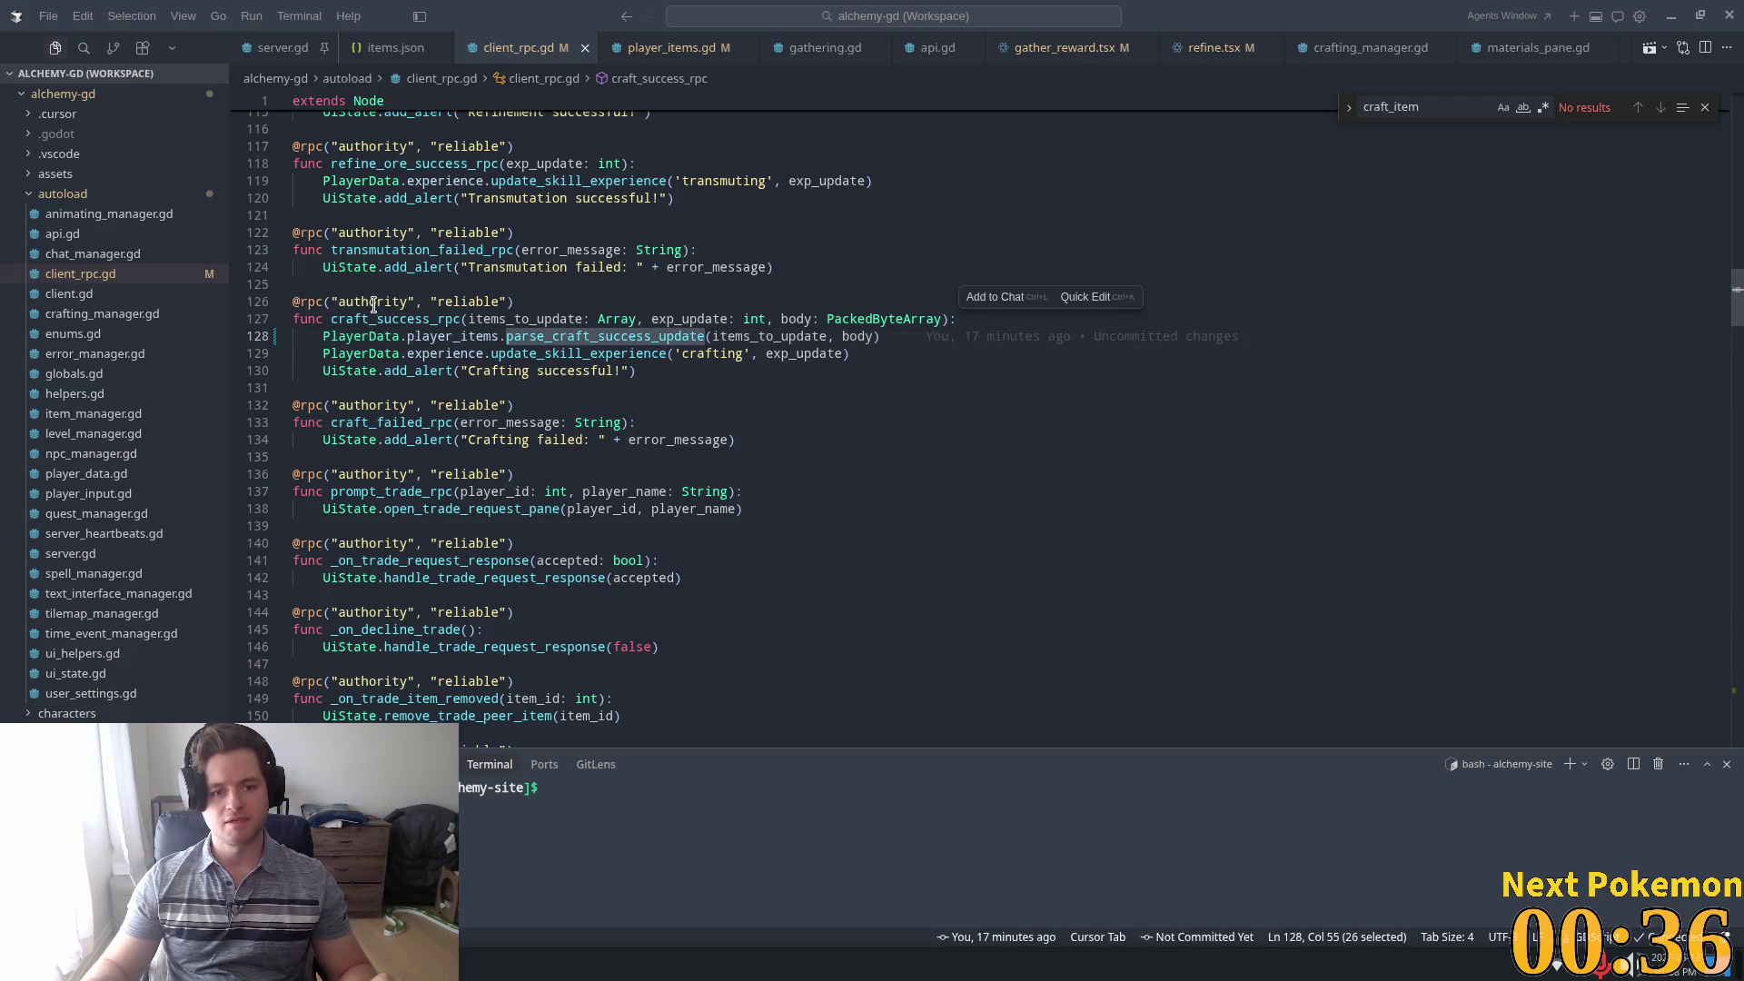
# Review craft_success_rpc's three lines, then jump to the parse_craft_success_update definition
pyautogui.moveTo(324, 336); pyautogui.dragTo(721, 393)
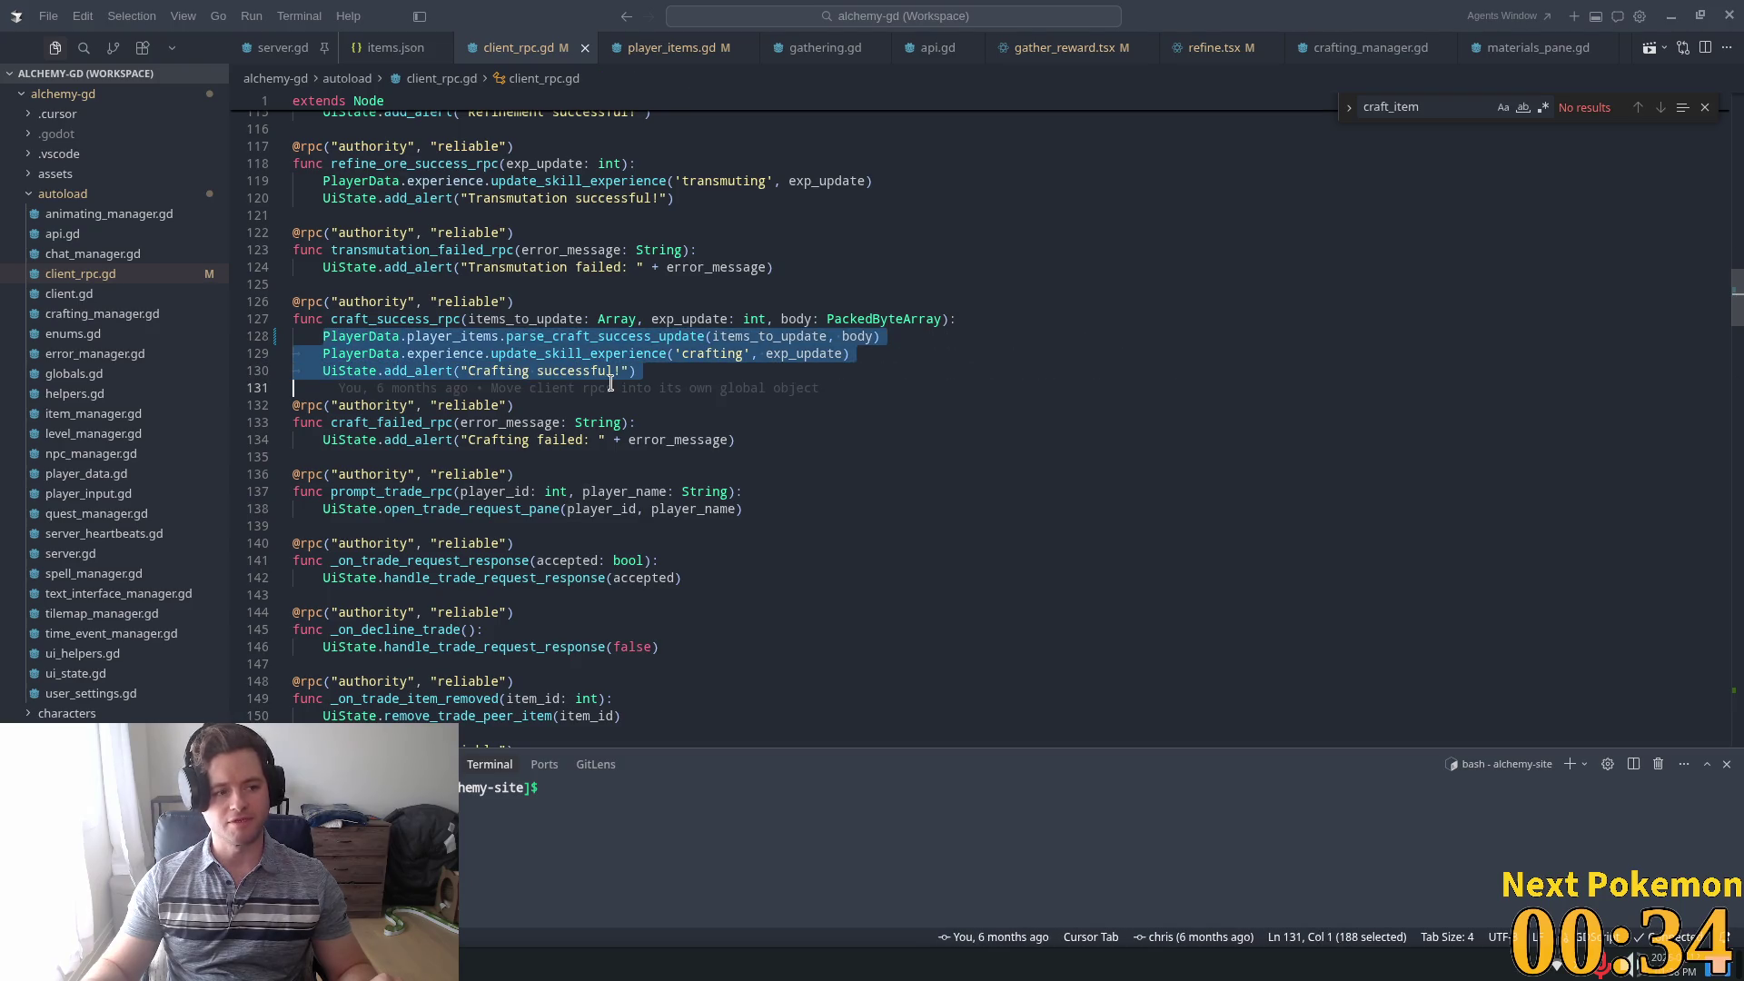
pyautogui.click(807, 355)
pyautogui.click(939, 319)
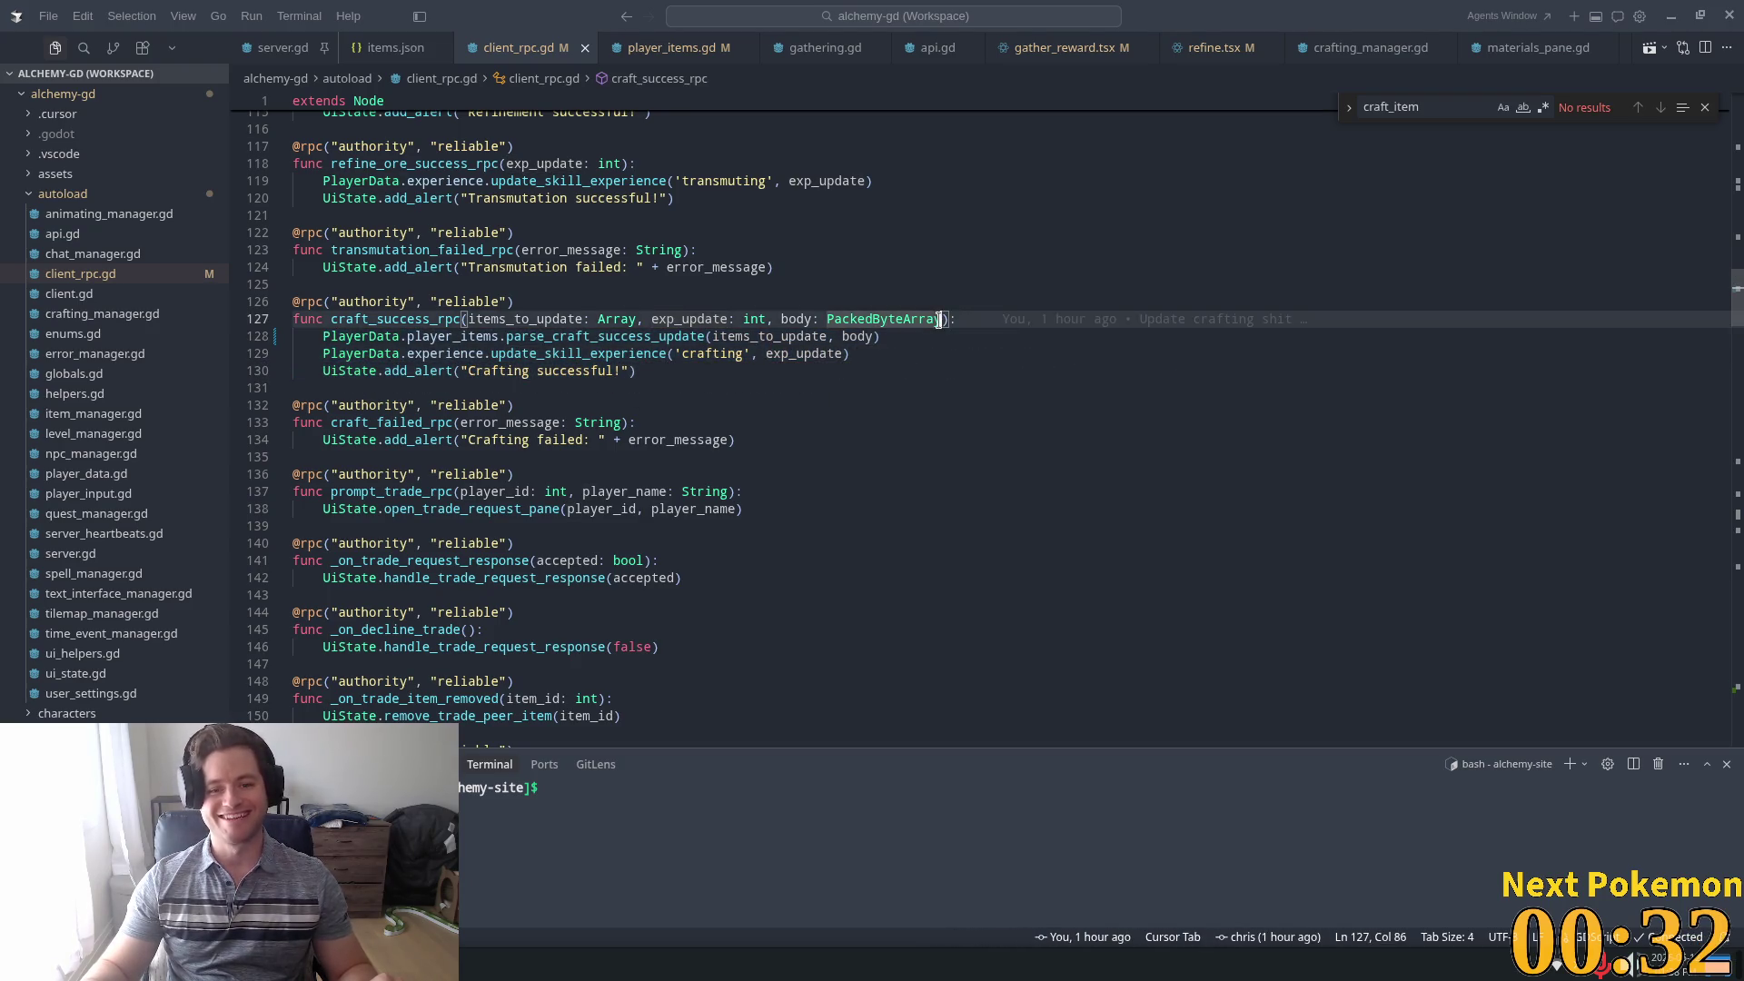
pyautogui.click(1001, 319)
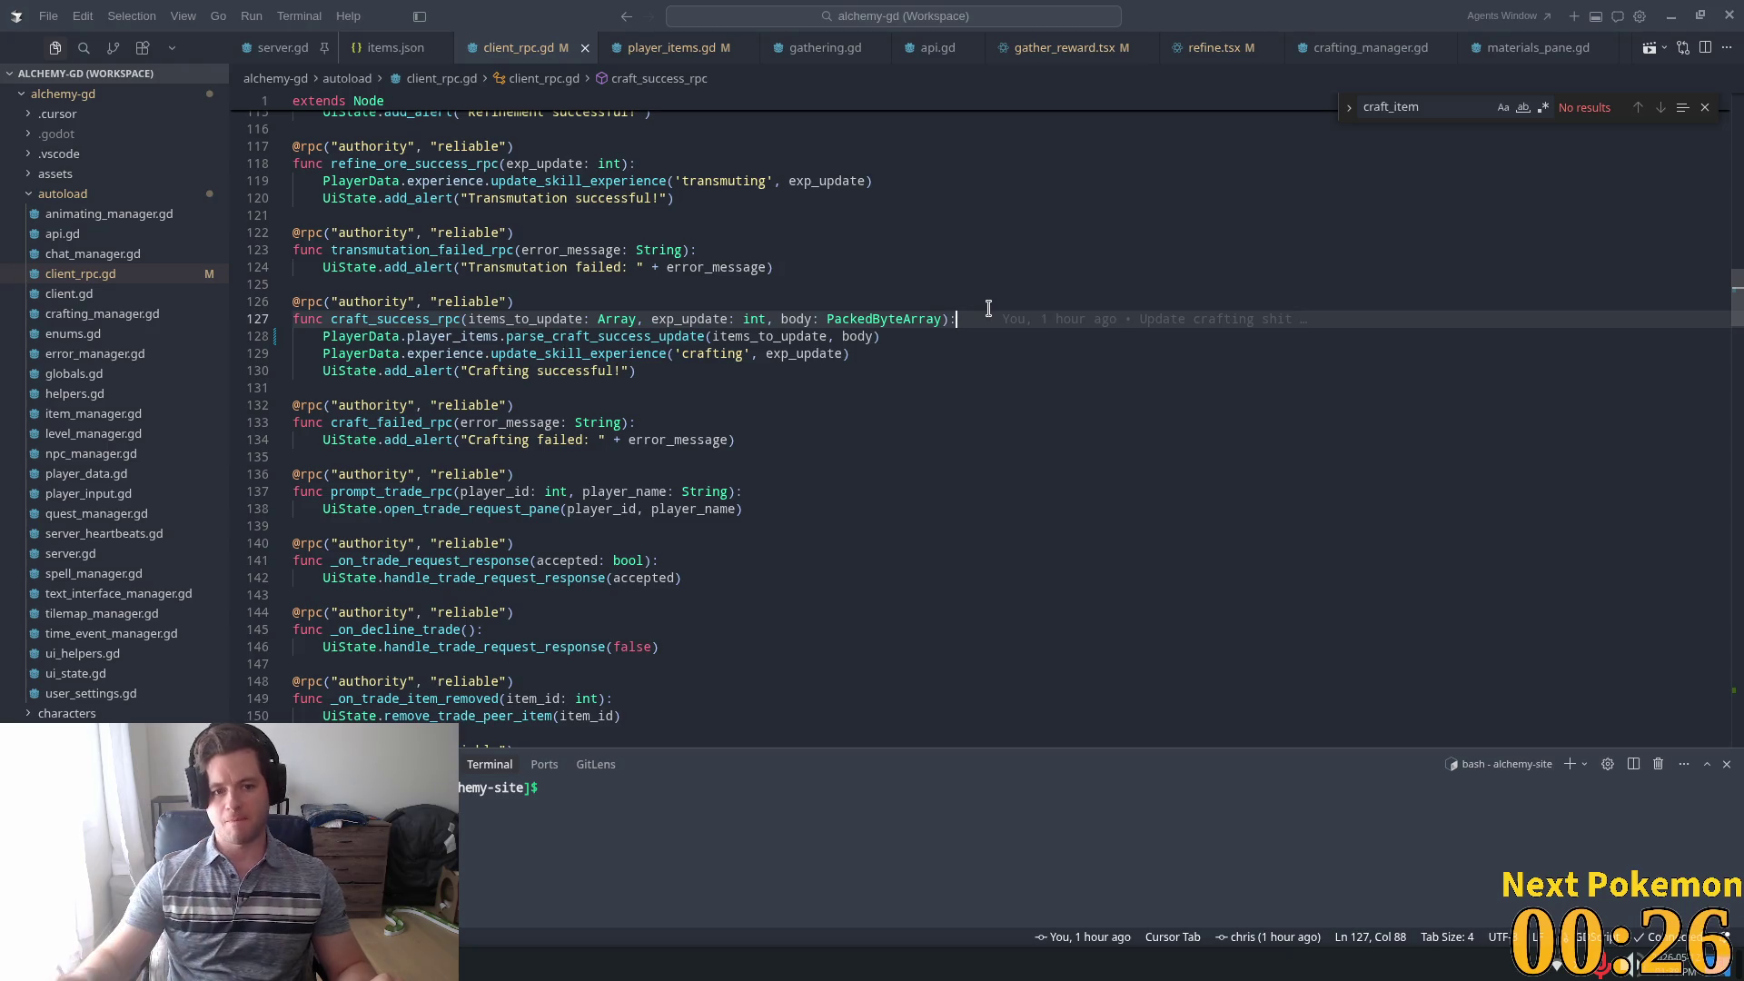
pyautogui.keyDown('ctrl'); pyautogui.click(586, 336); pyautogui.keyUp('ctrl')
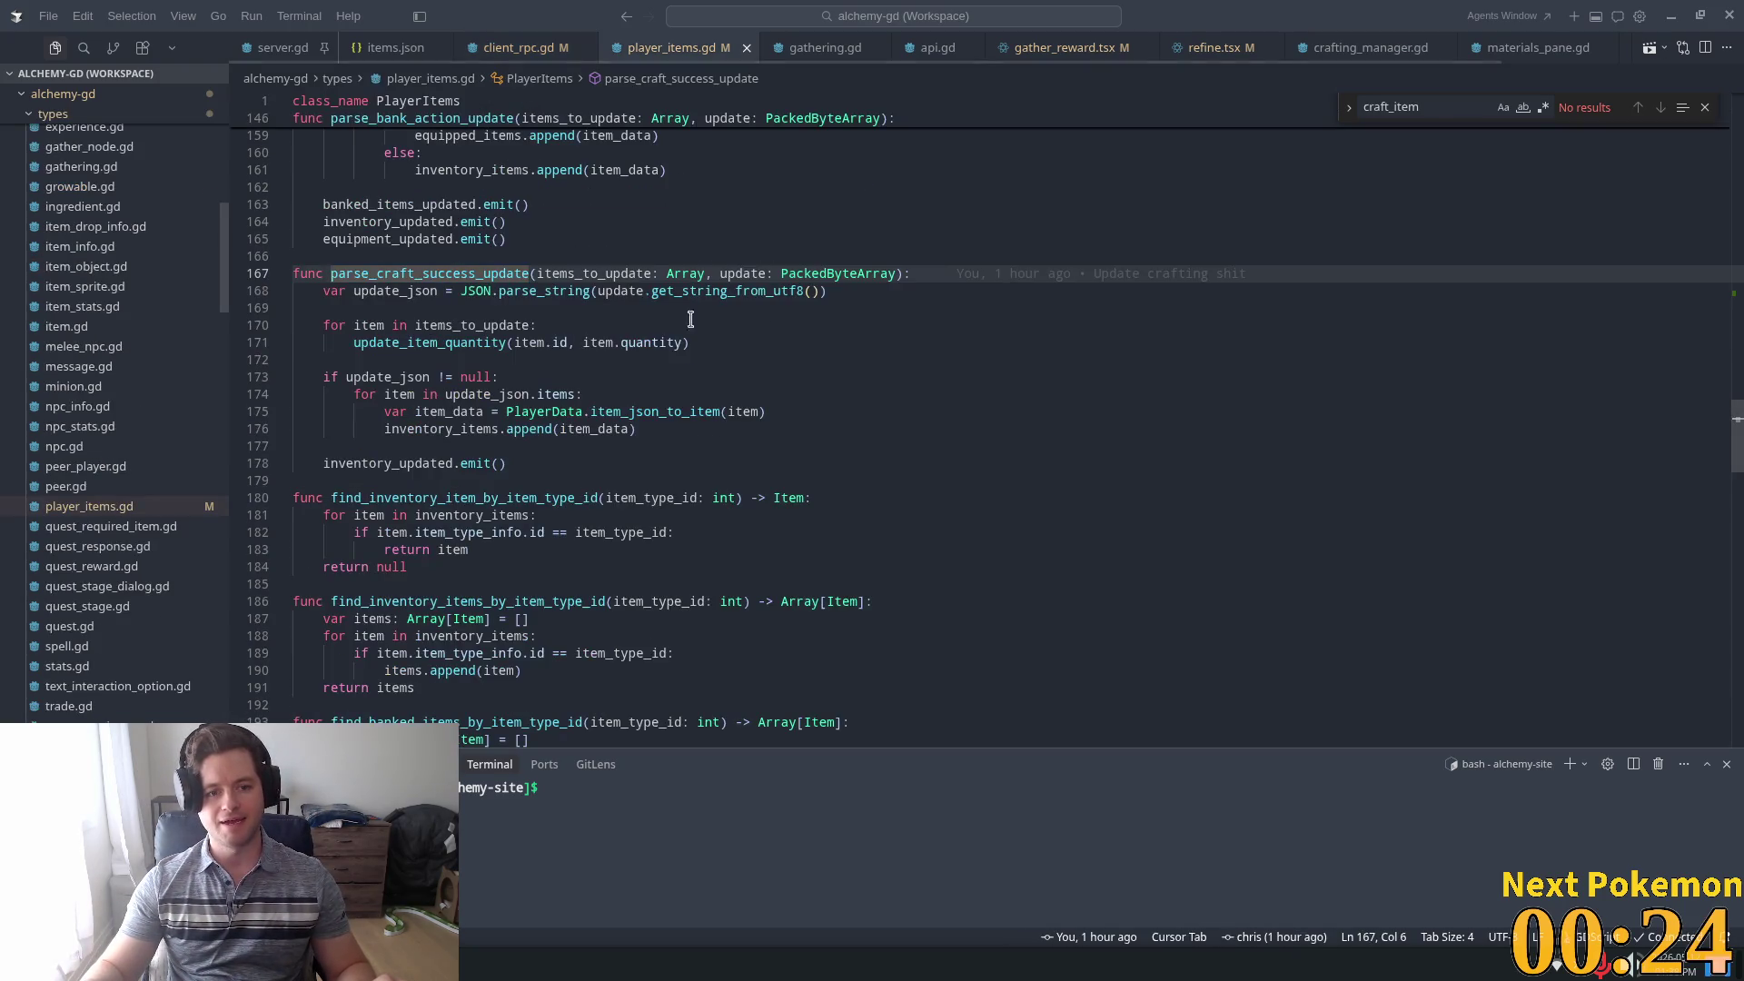
# Inspect the loop, update_item_quantity call, update_json null check and item_json_to_item call
pyautogui.tripleClick(365, 330)
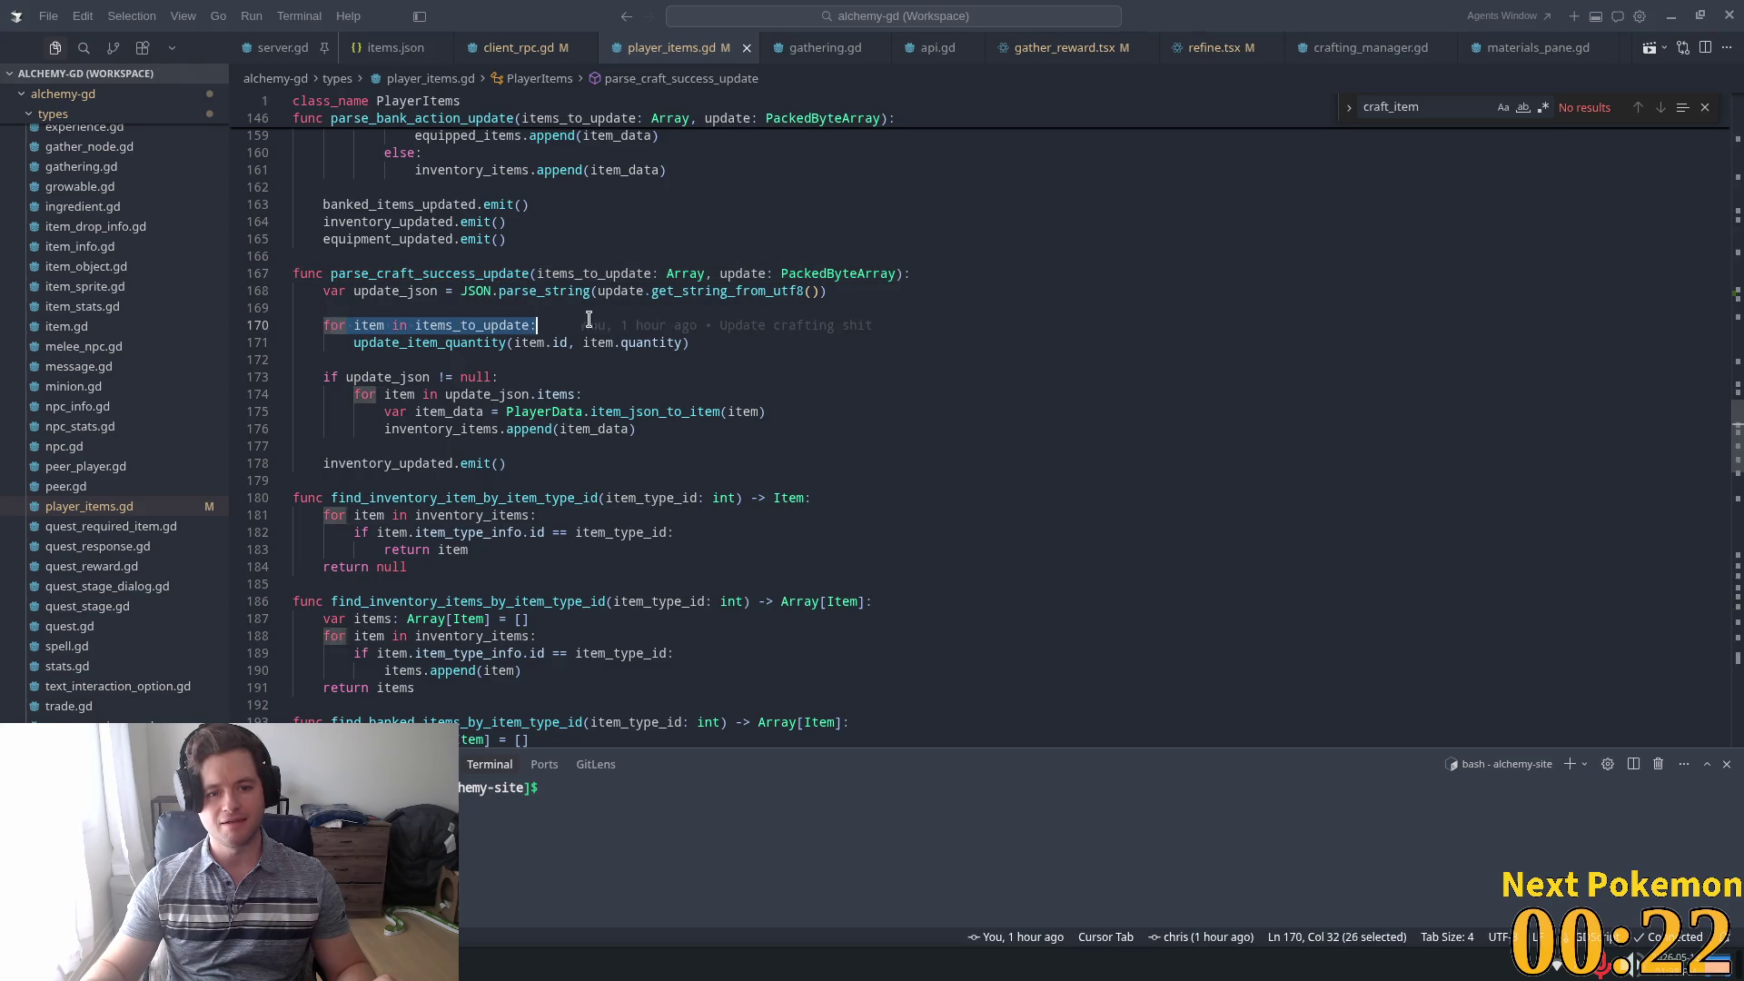
pyautogui.doubleClick(364, 343)
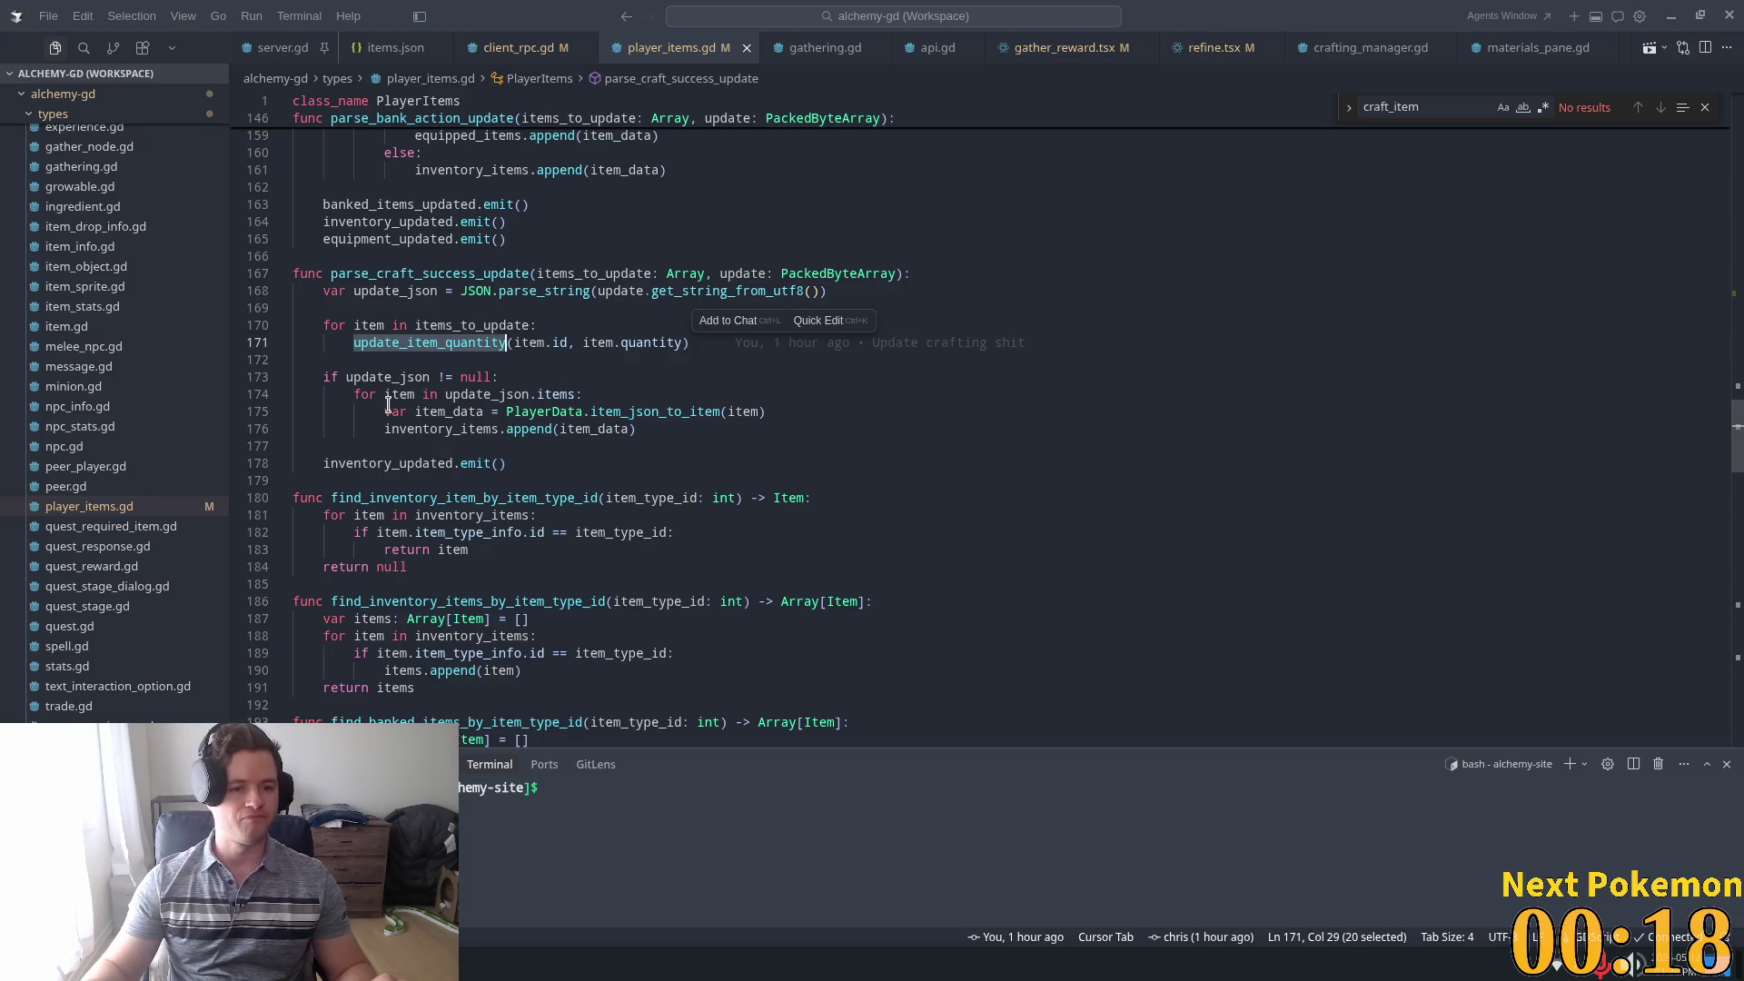
pyautogui.moveTo(323, 377); pyautogui.dragTo(460, 377)
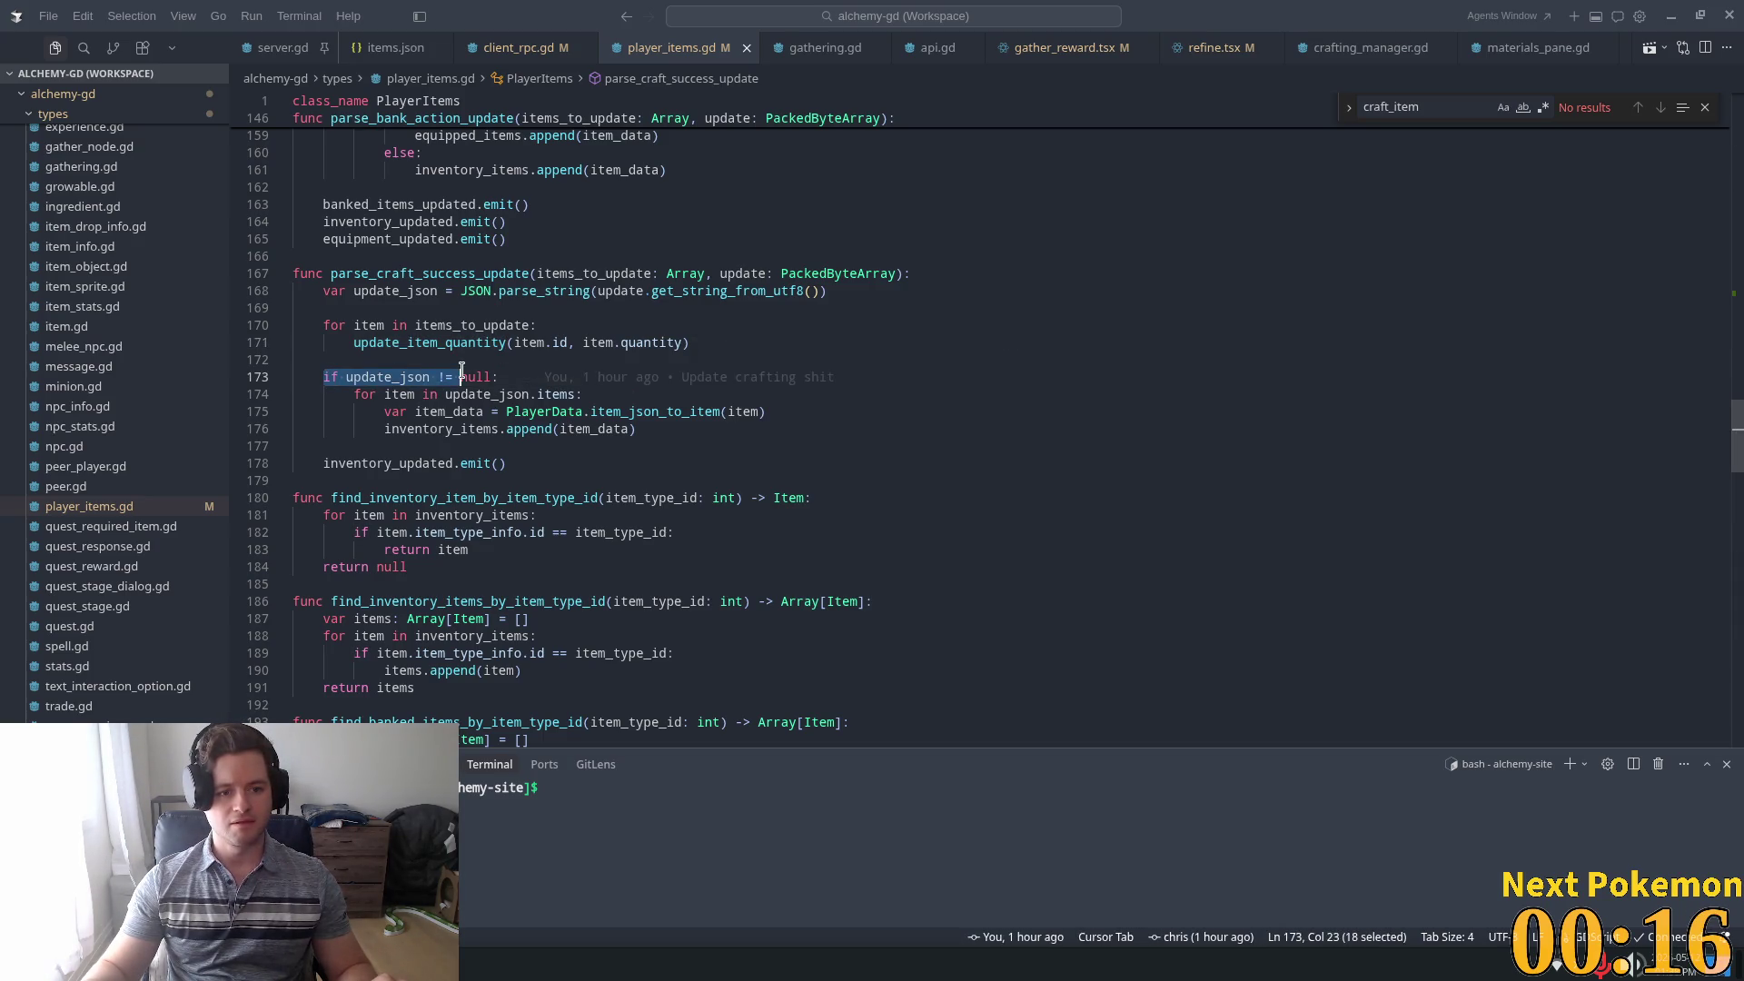
pyautogui.doubleClick(420, 377)
pyautogui.doubleClick(400, 394)
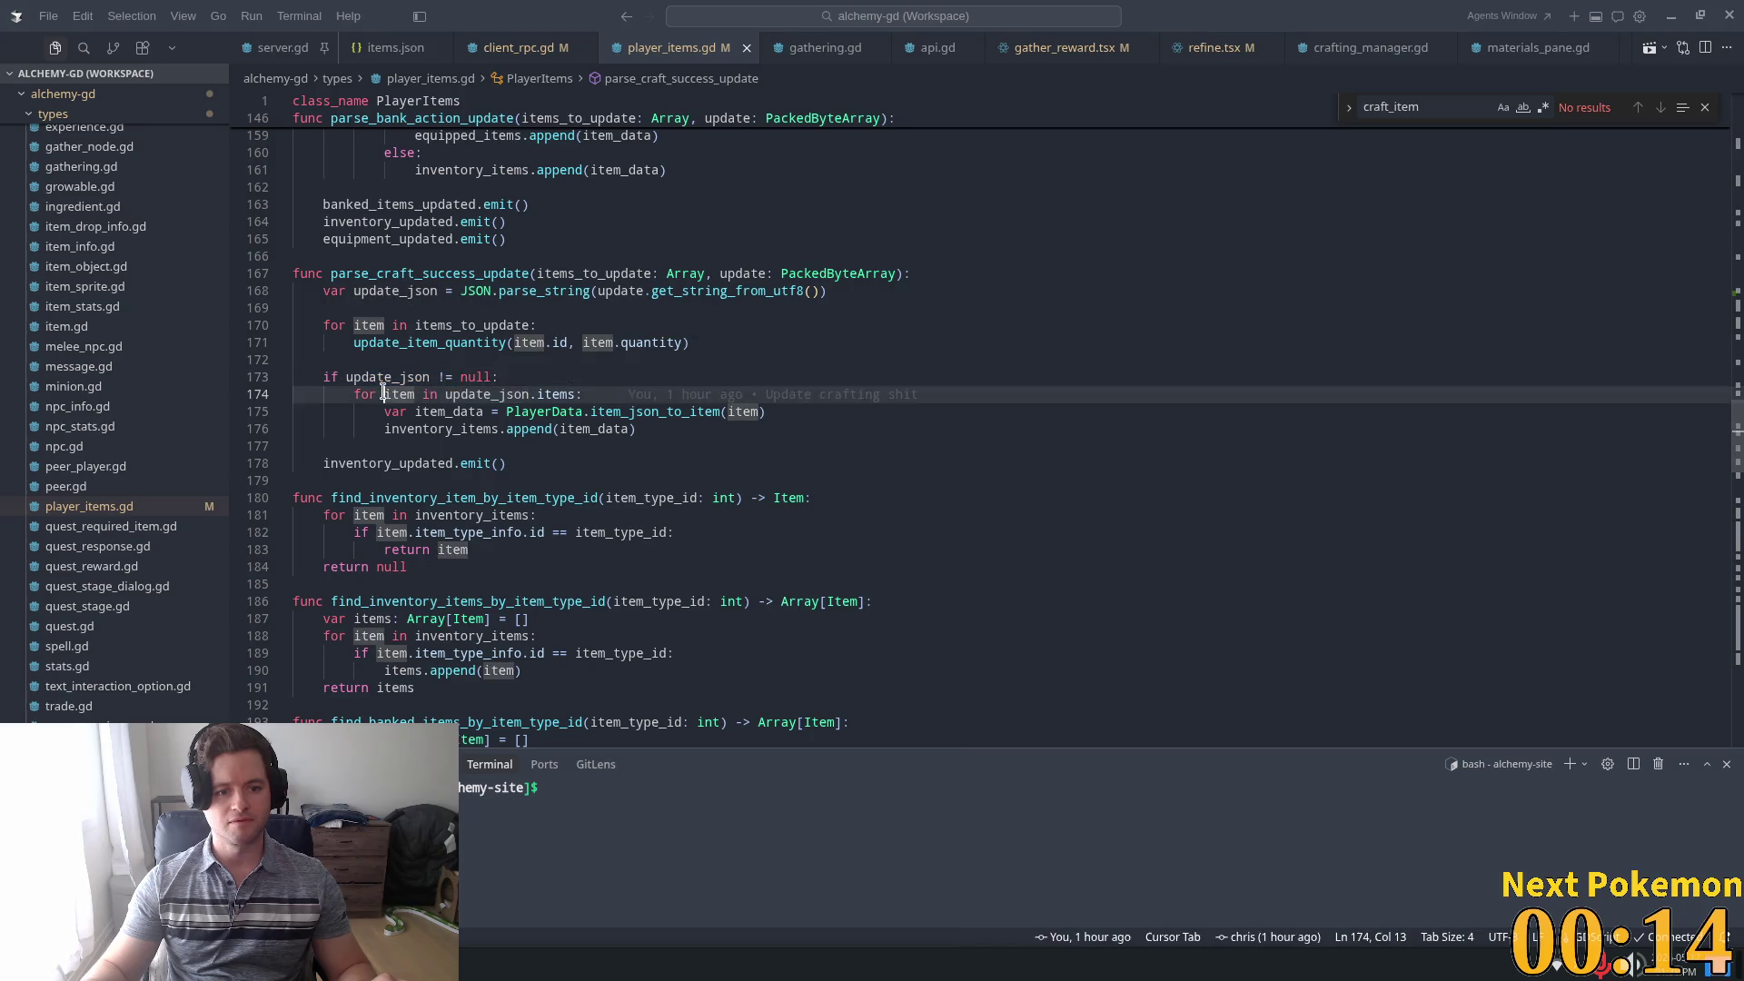
pyautogui.doubleClick(654, 411)
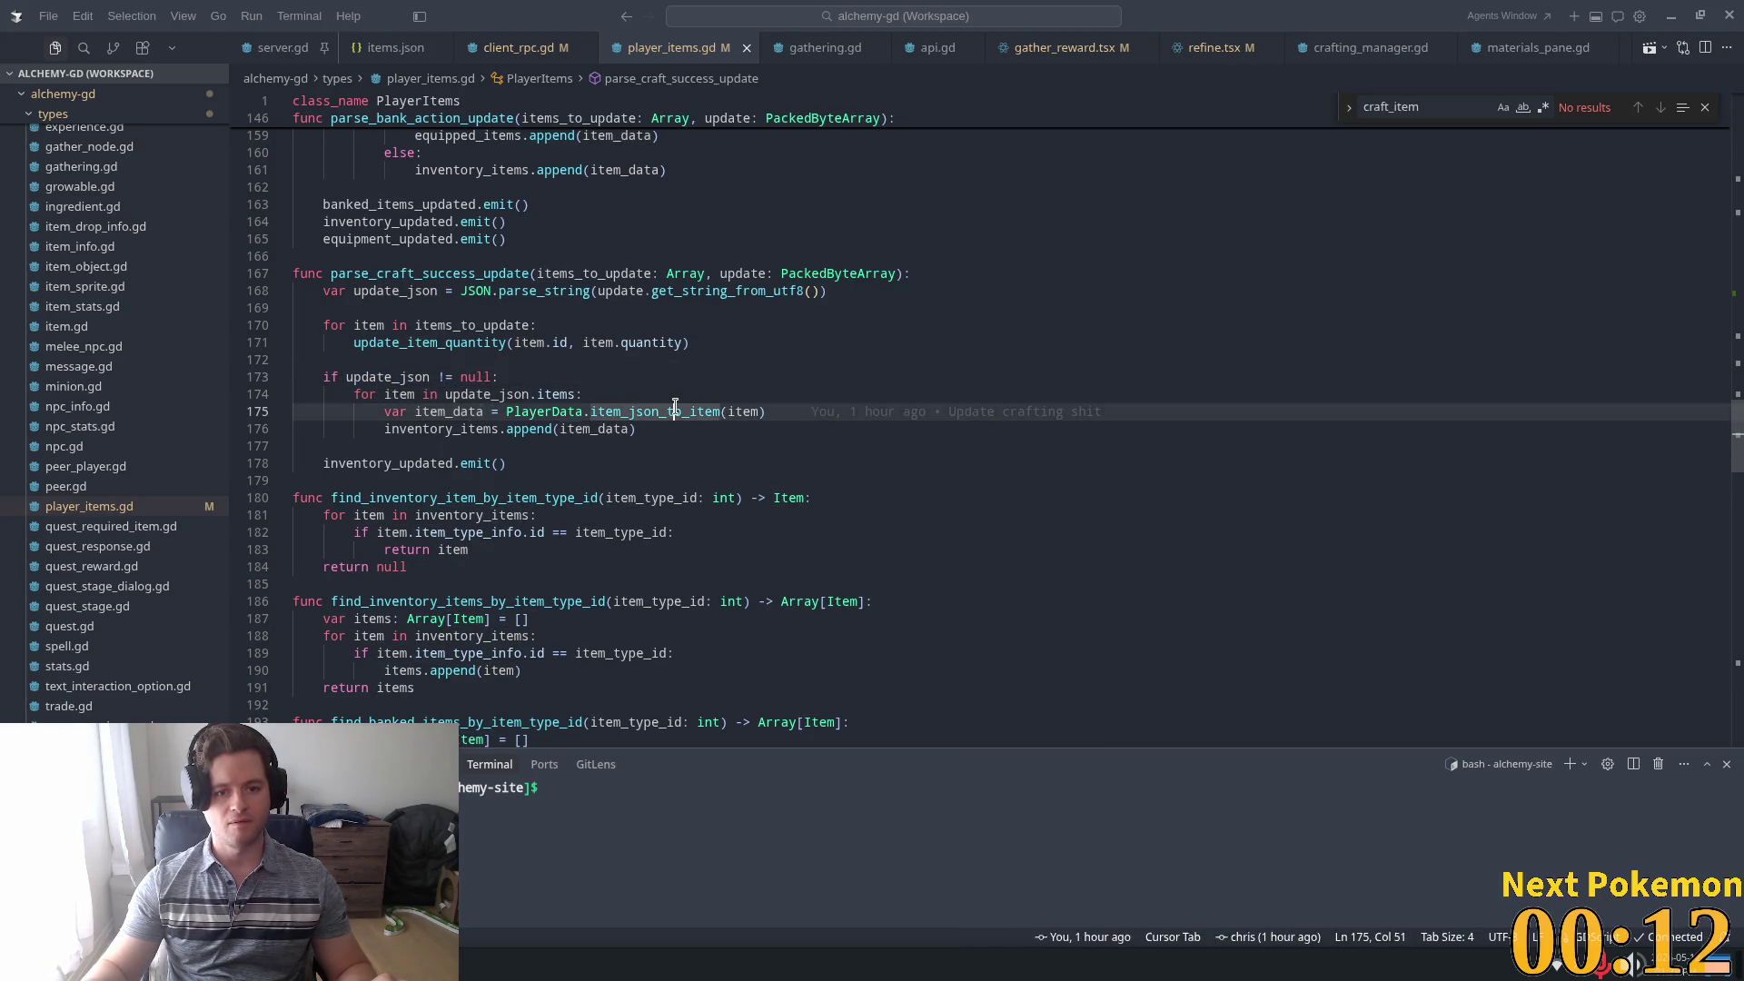
pyautogui.click(514, 380)
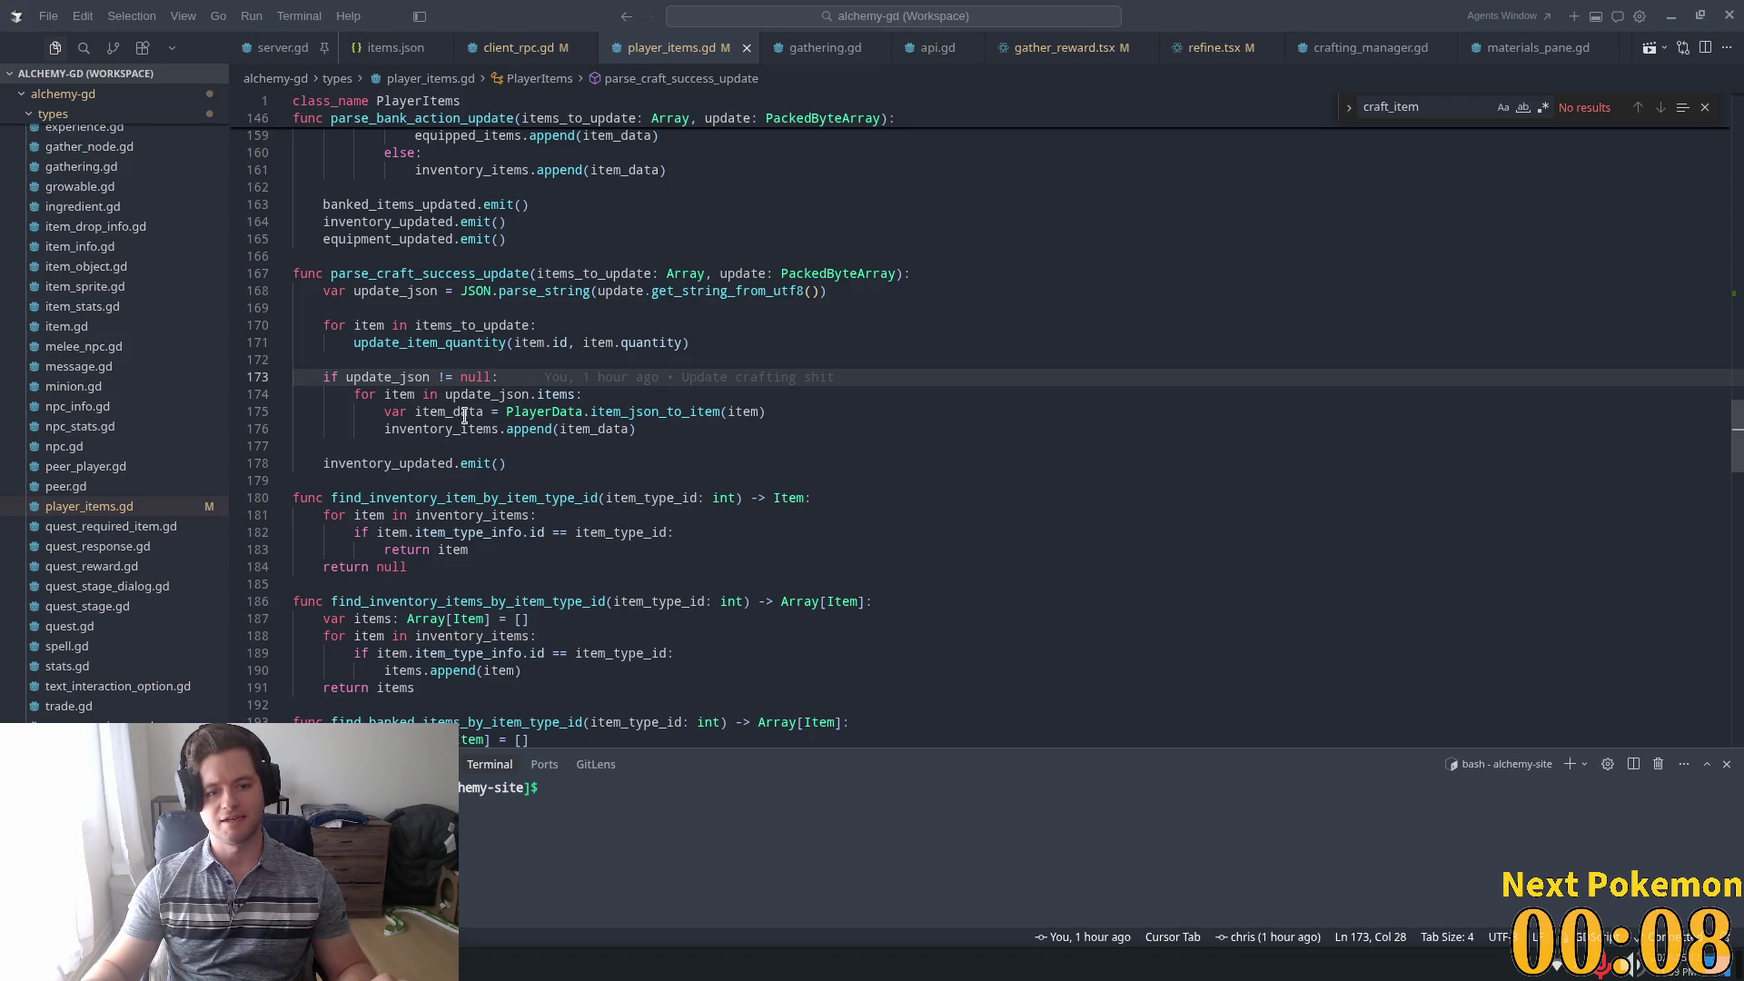
# Read through lines 167–176 of the function, then return to the Godot editor
pyautogui.scroll(1, 804, 502)
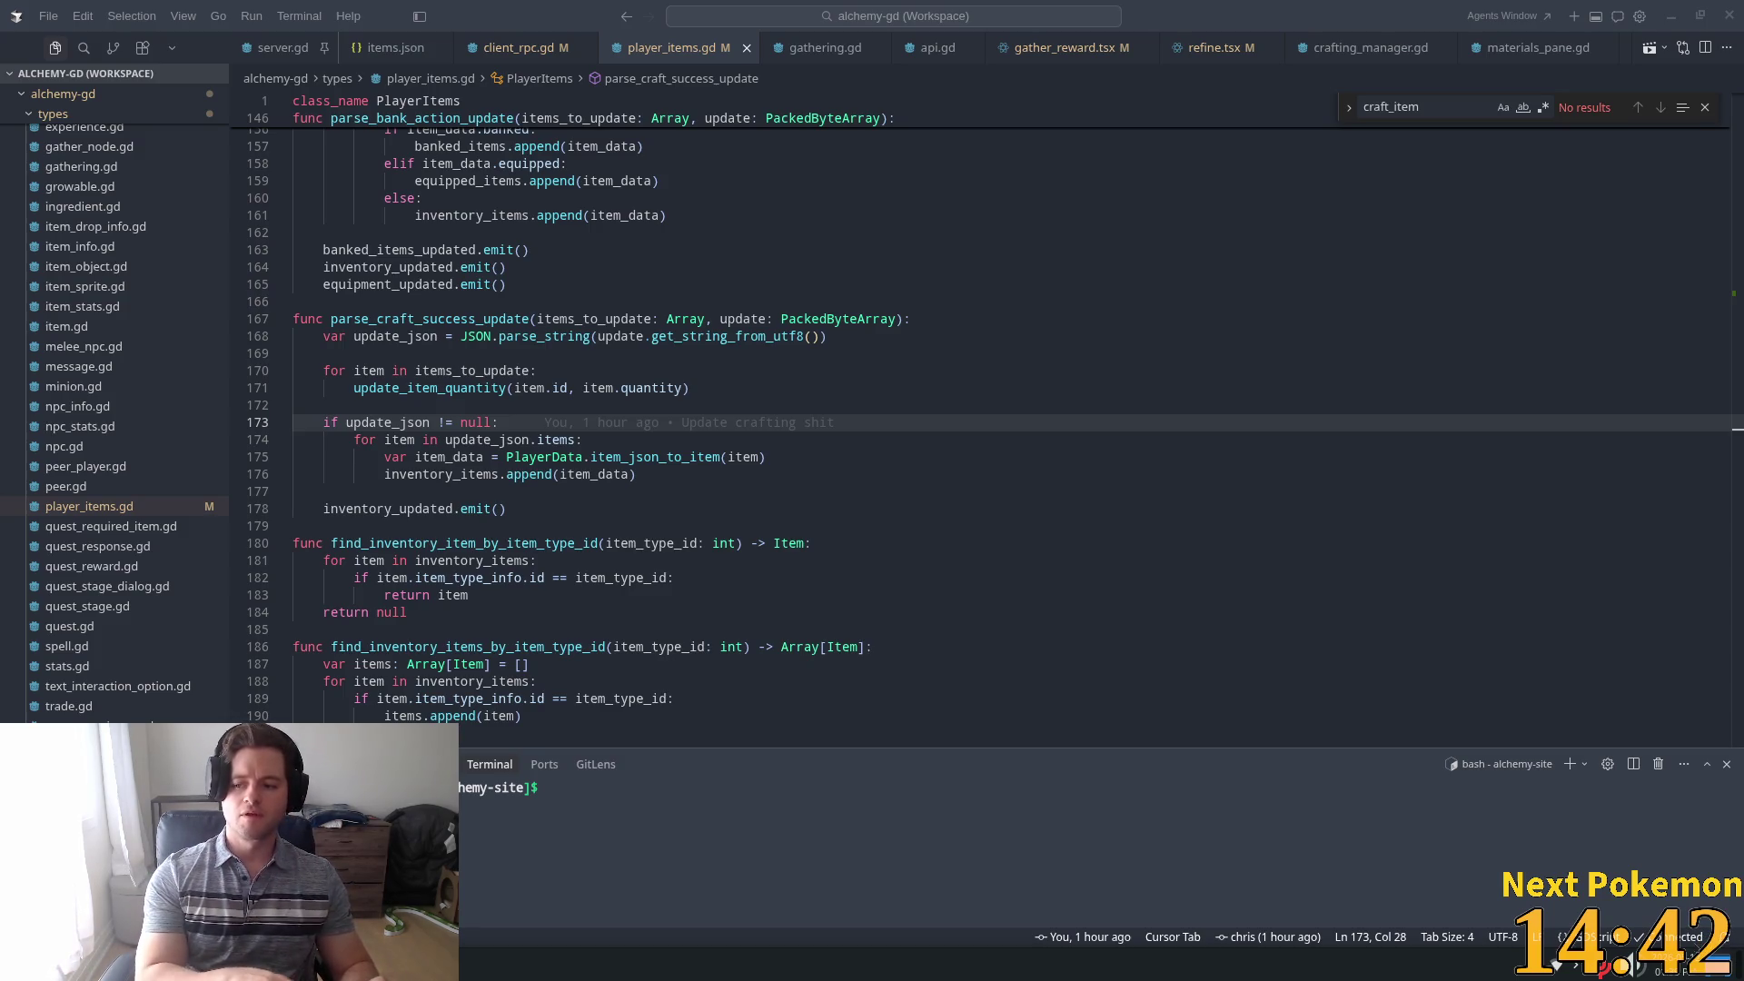
pyautogui.click(601, 556)
pyautogui.click(536, 405)
pyautogui.click(473, 287)
pyautogui.click(451, 319)
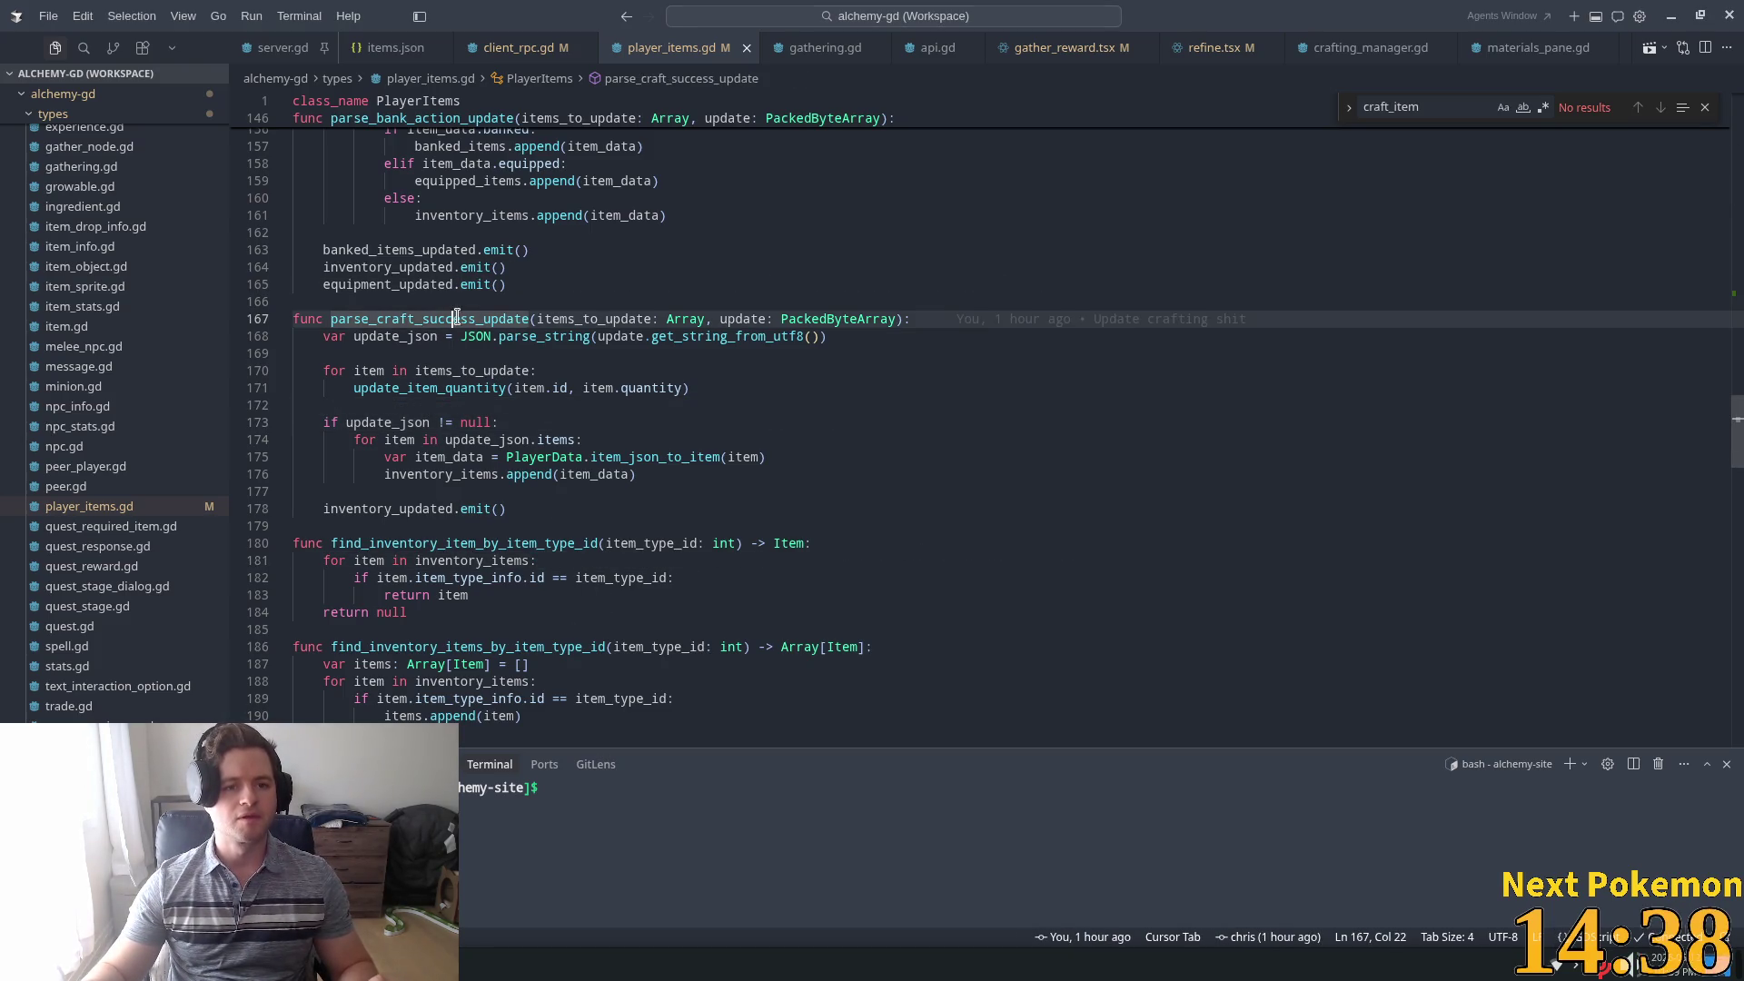
pyautogui.click(477, 473)
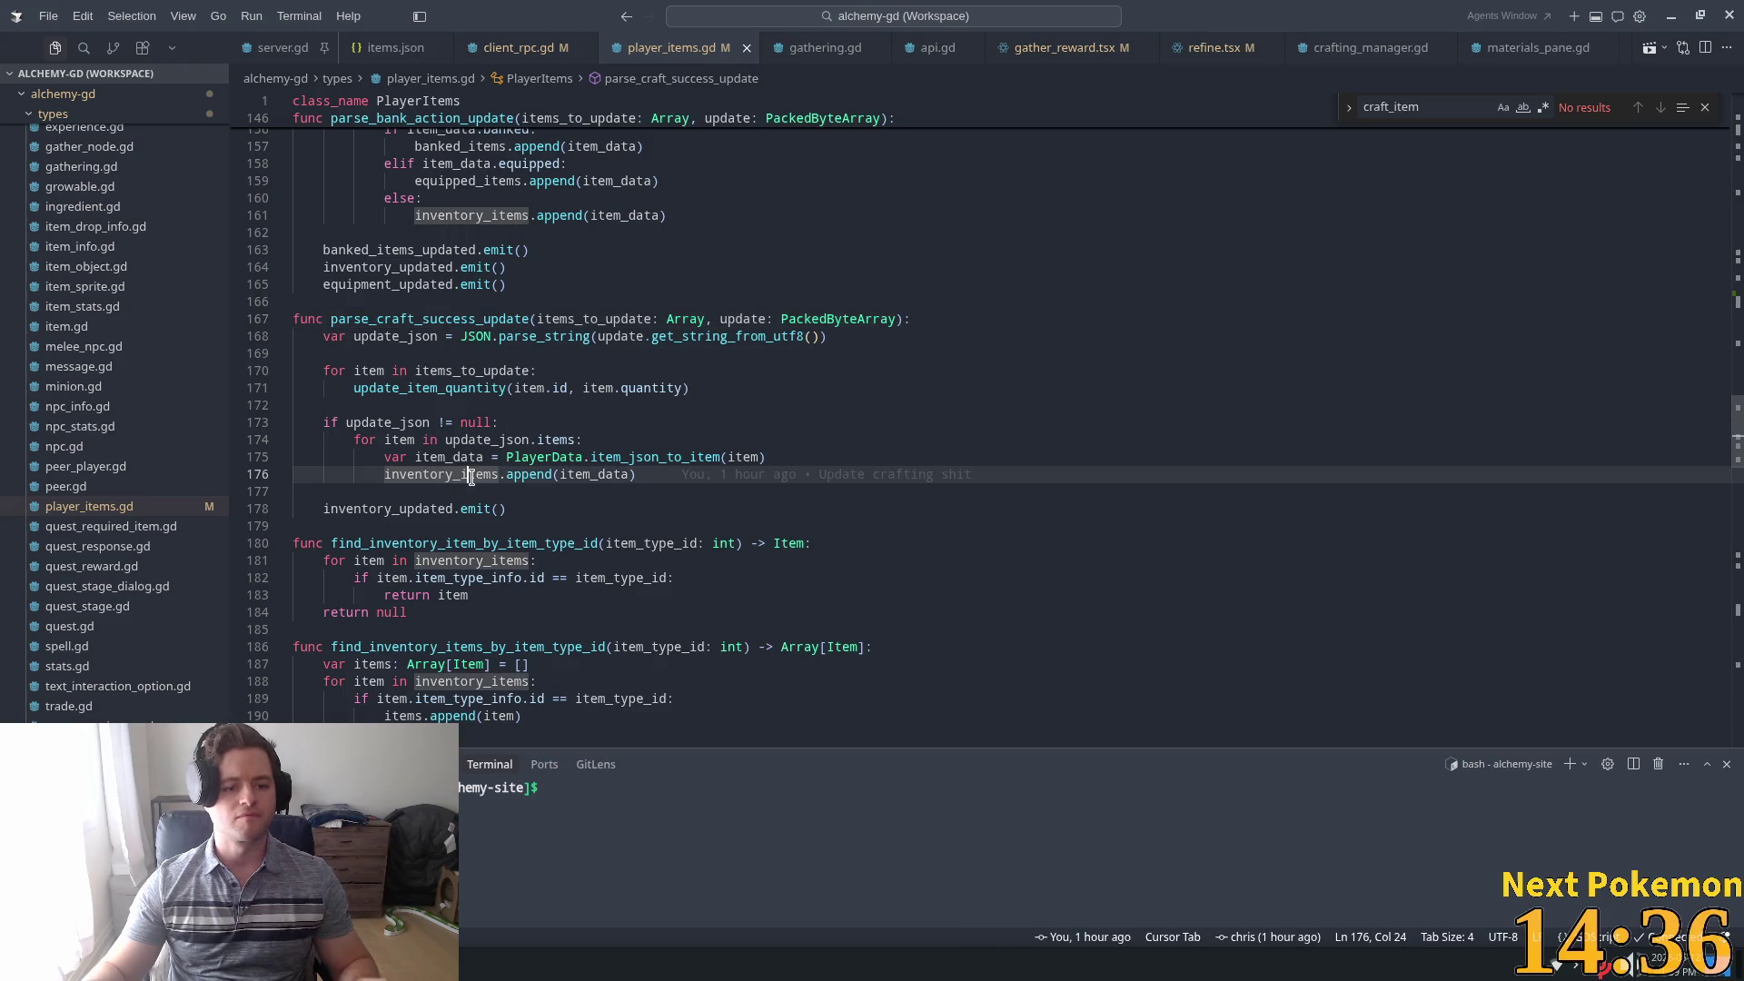
pyautogui.hotkey('alt', 'Tab')
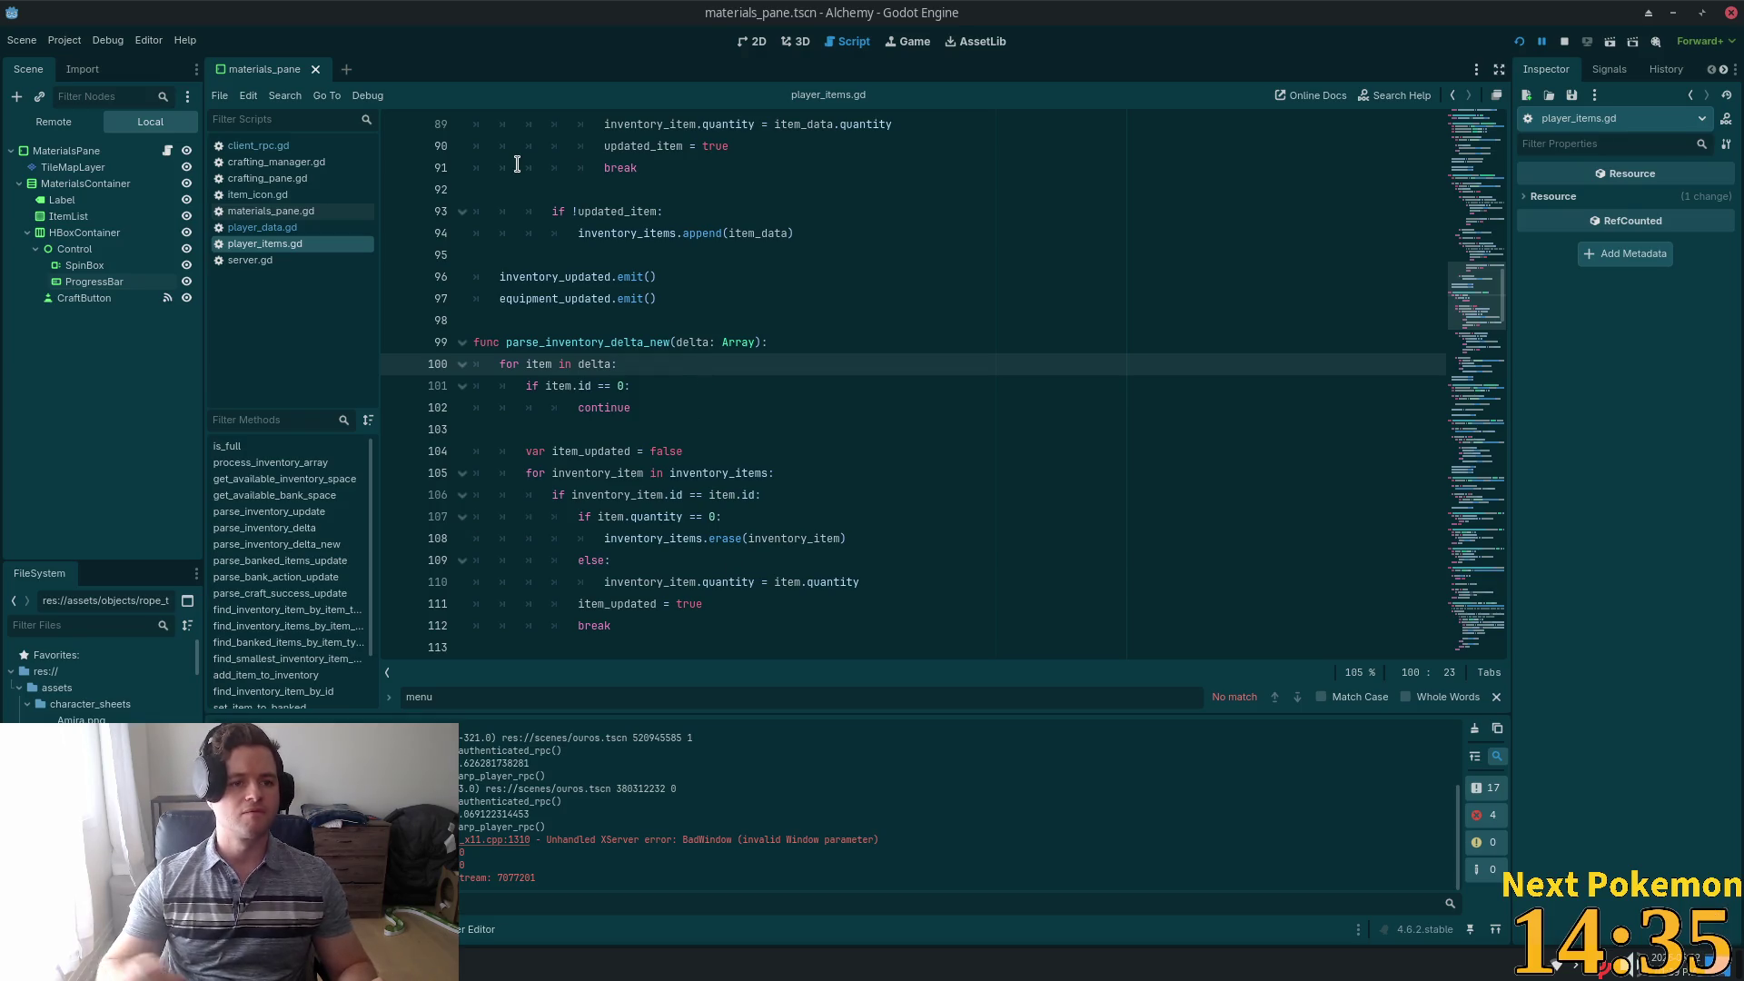
# Find parse_craft_success_update in player_items.gd, add a breakpoint at line 172, and run the project
pyautogui.hotkey('shift', 'alt', 'o')
pyautogui.press('Escape')
pyautogui.click(967, 309)
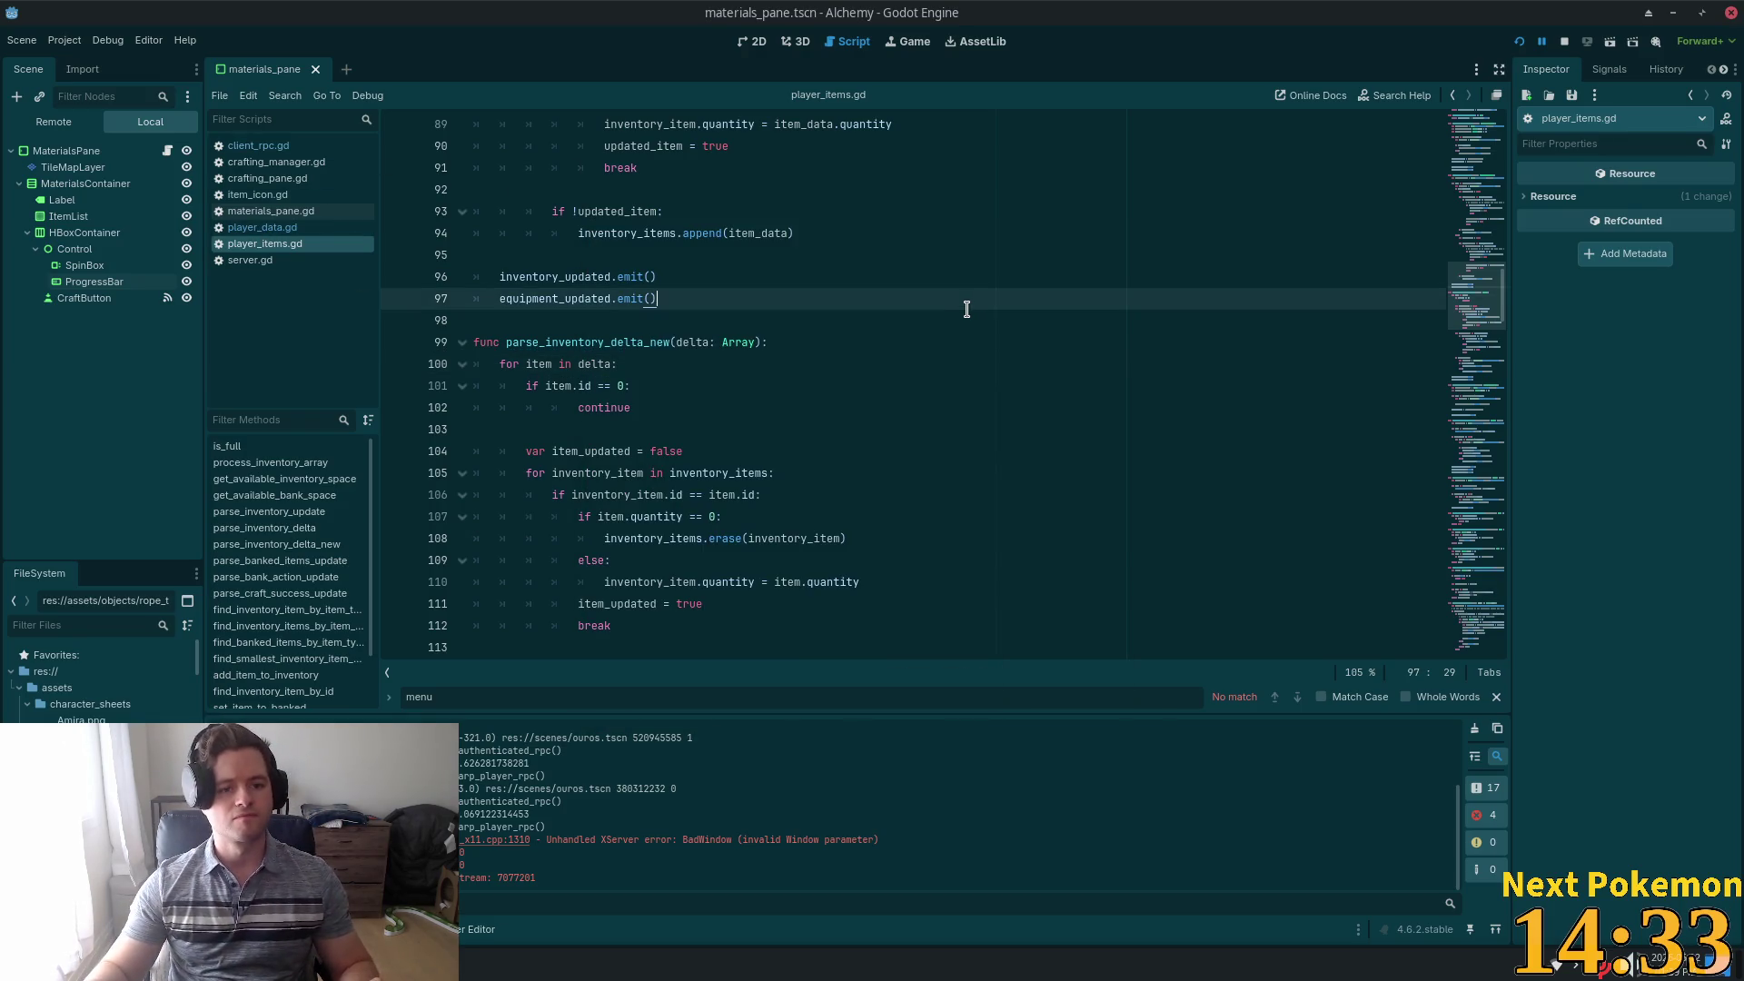
pyautogui.hotkey('ctrl', 'f')
pyautogui.write('parse_craft_success_update')
pyautogui.scroll(-3, 470, 389)
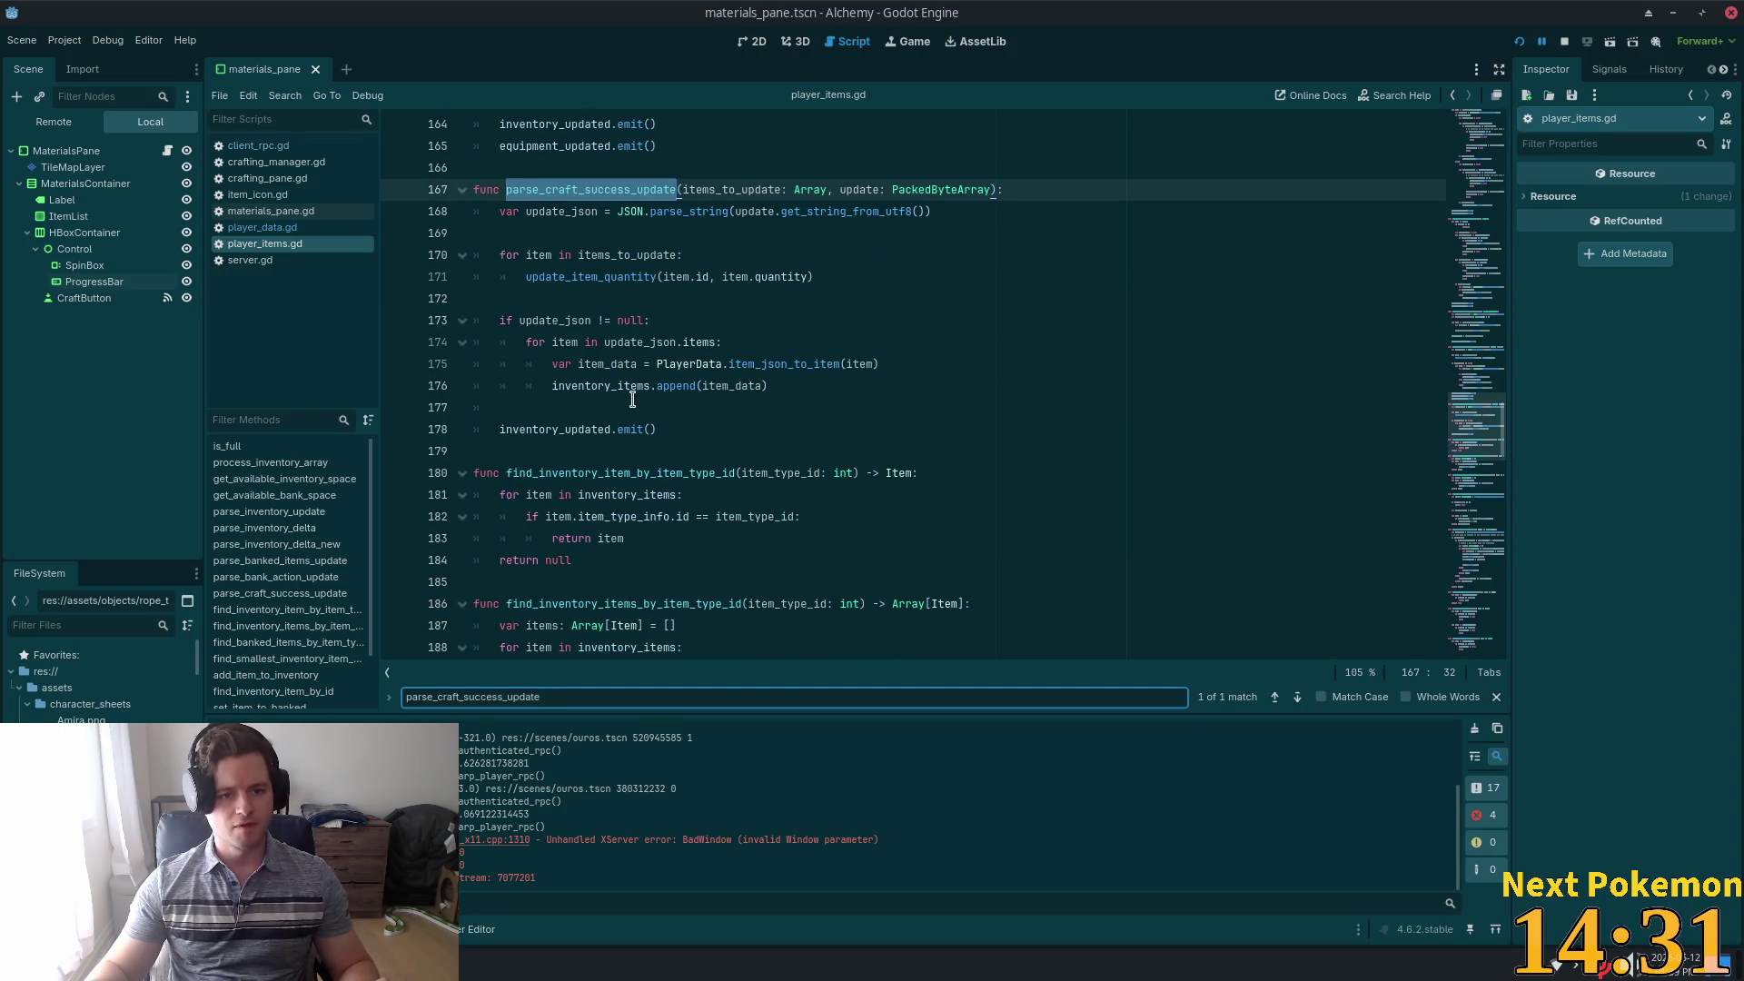
pyautogui.click(497, 255)
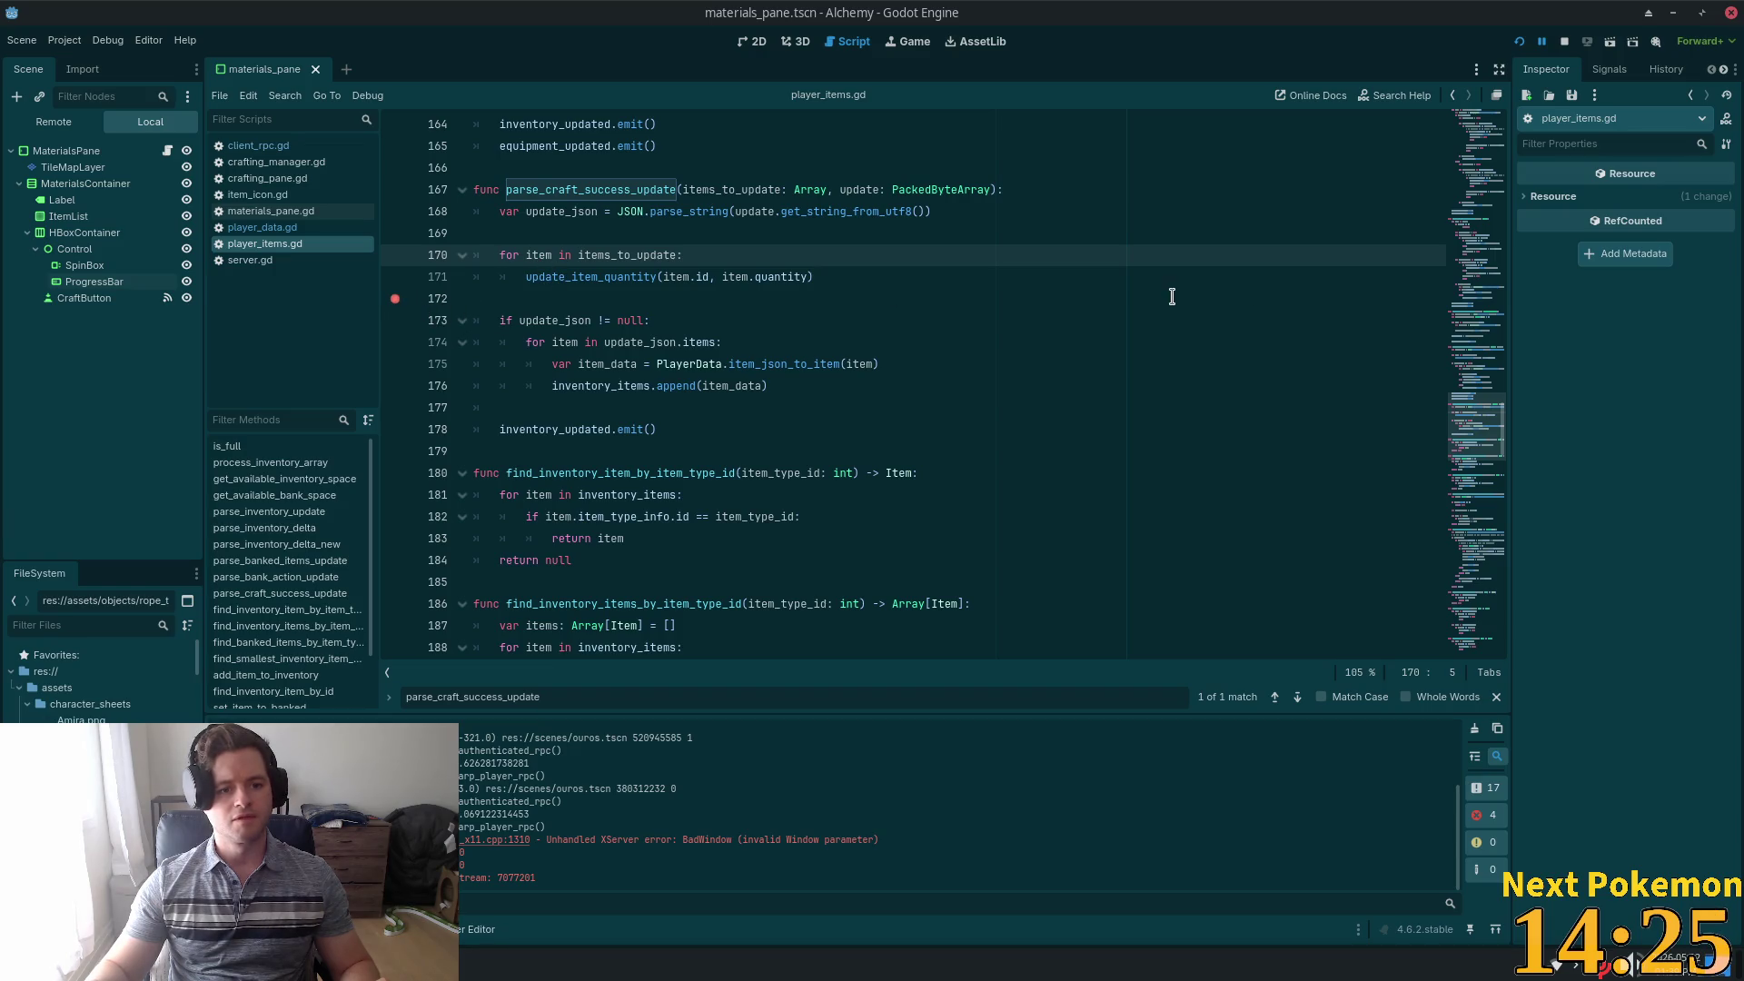
pyautogui.click(1519, 41)
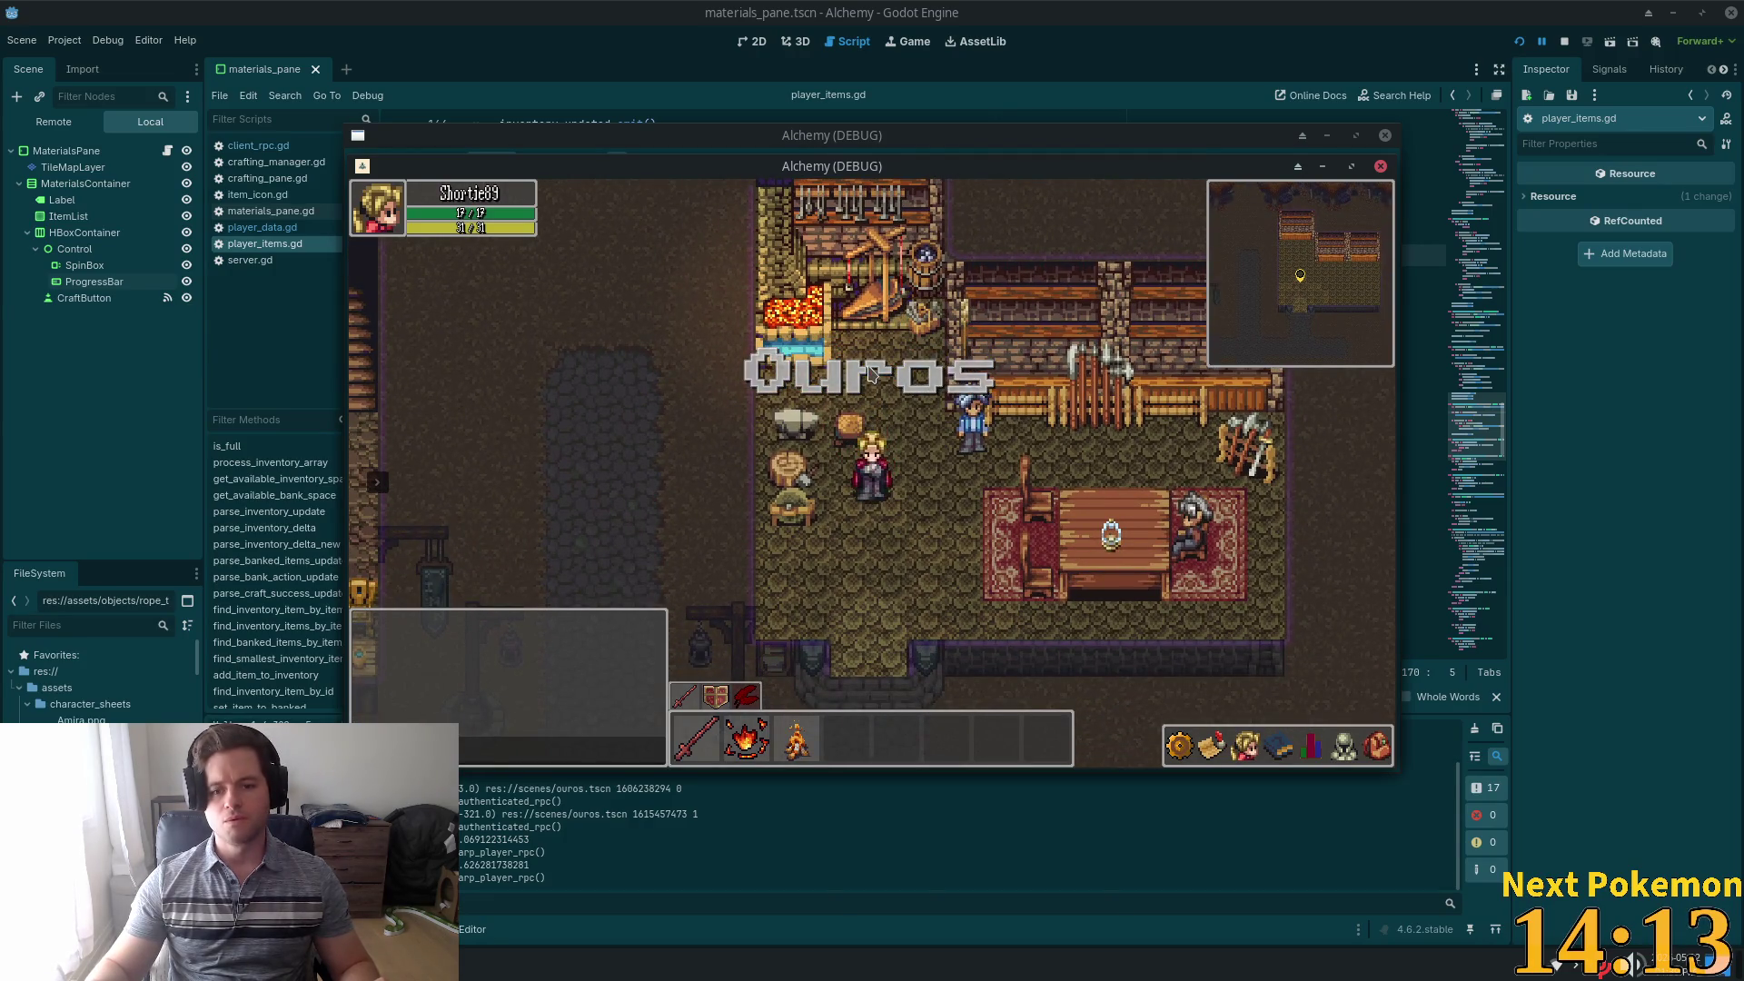
# Open the crafting window and choose the Wooden Arrow recipe
pyautogui.press('c')
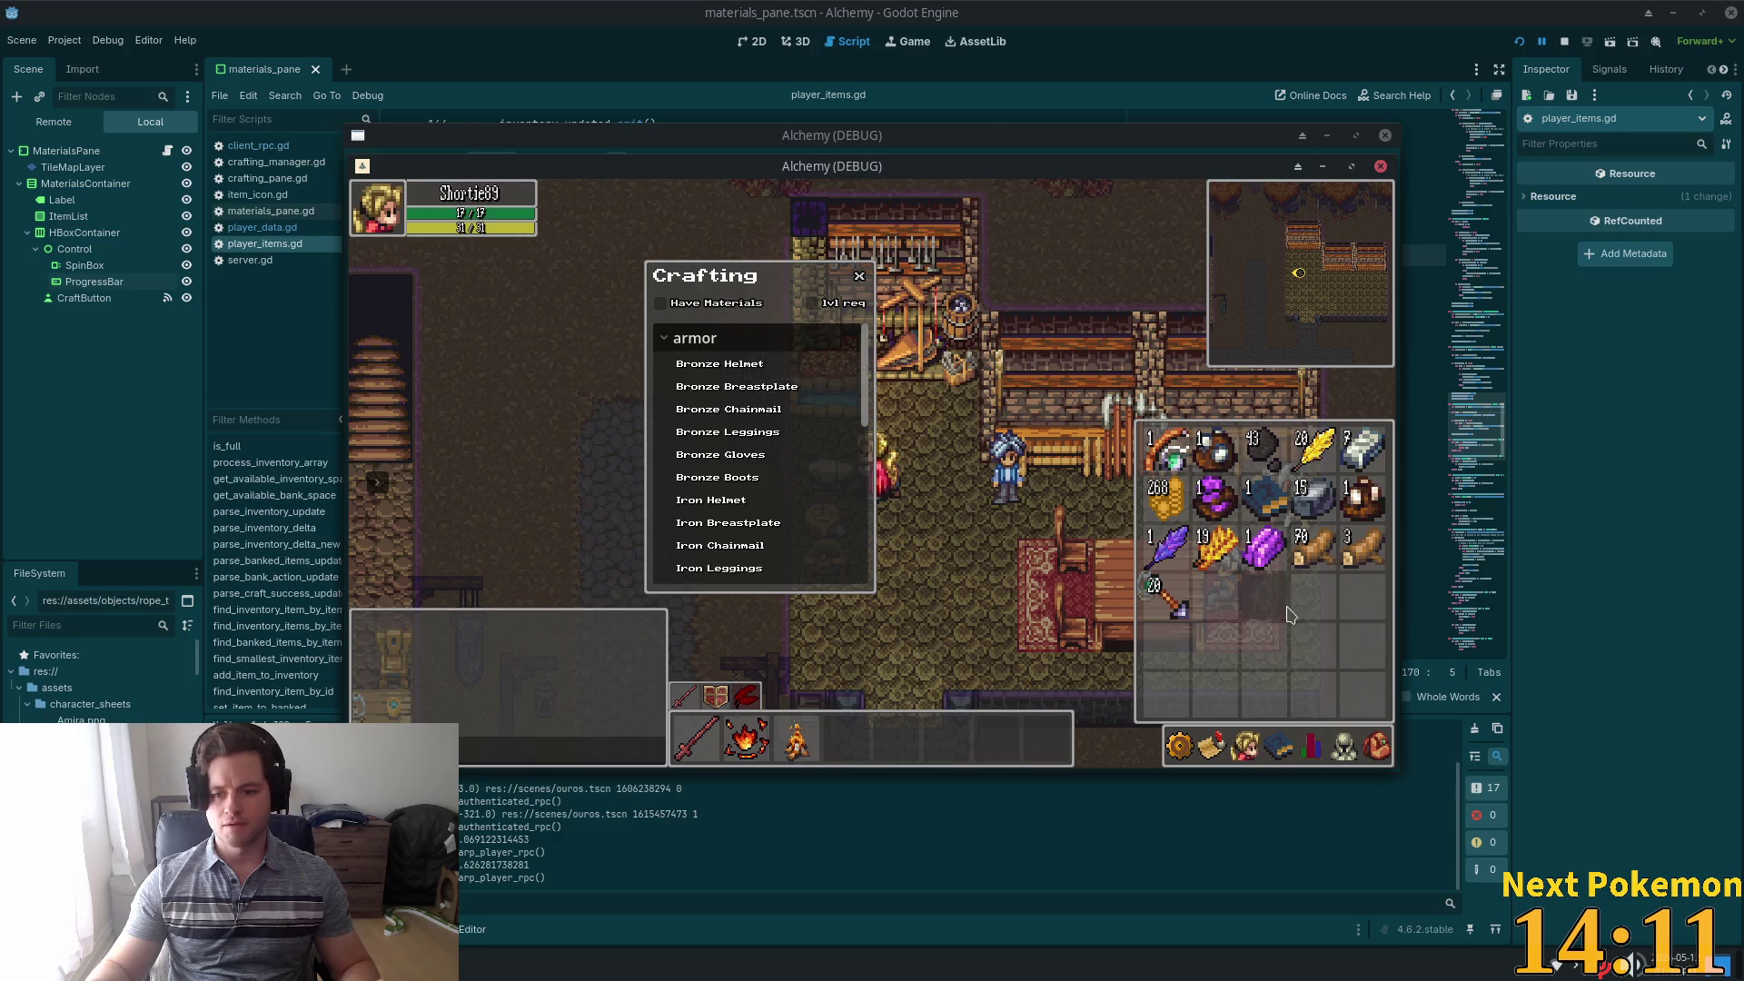
pyautogui.press('i')
pyautogui.click(1378, 754)
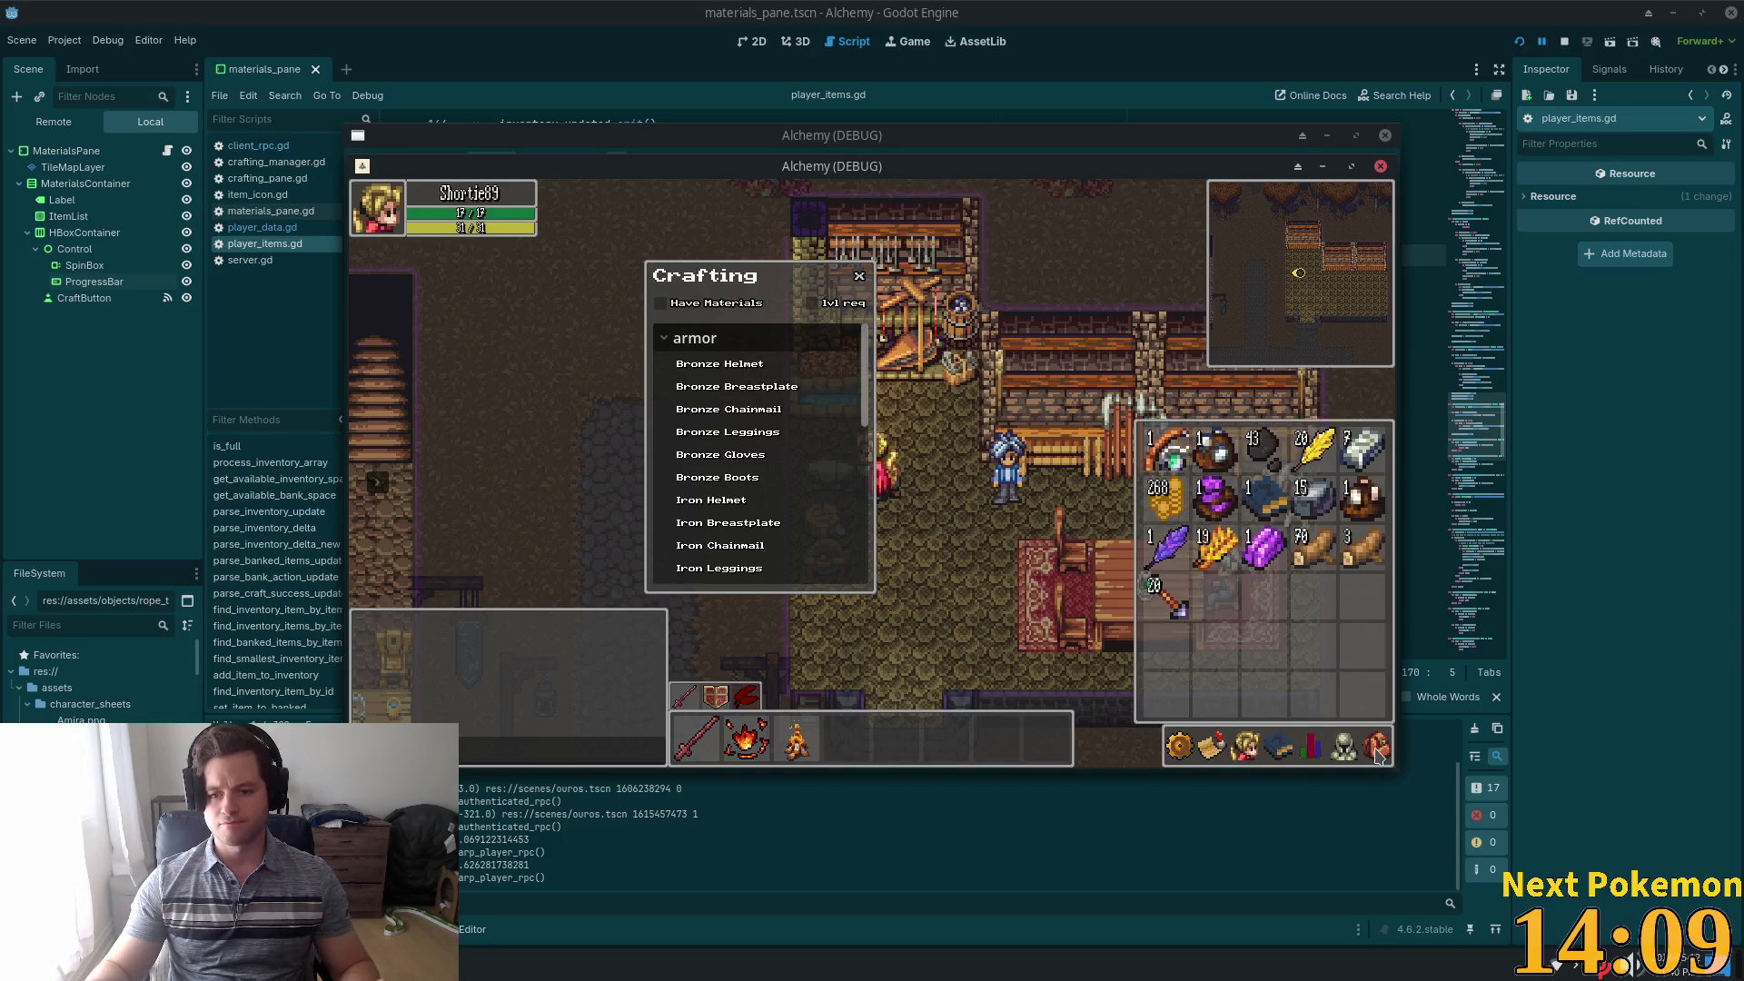
pyautogui.press('i')
pyautogui.scroll(-2, 800, 509)
pyautogui.scroll(-5, 754, 546)
pyautogui.click(755, 566)
# Check the inventory for the newly crafted Wooden Arrow stacks
pyautogui.click(1378, 754)
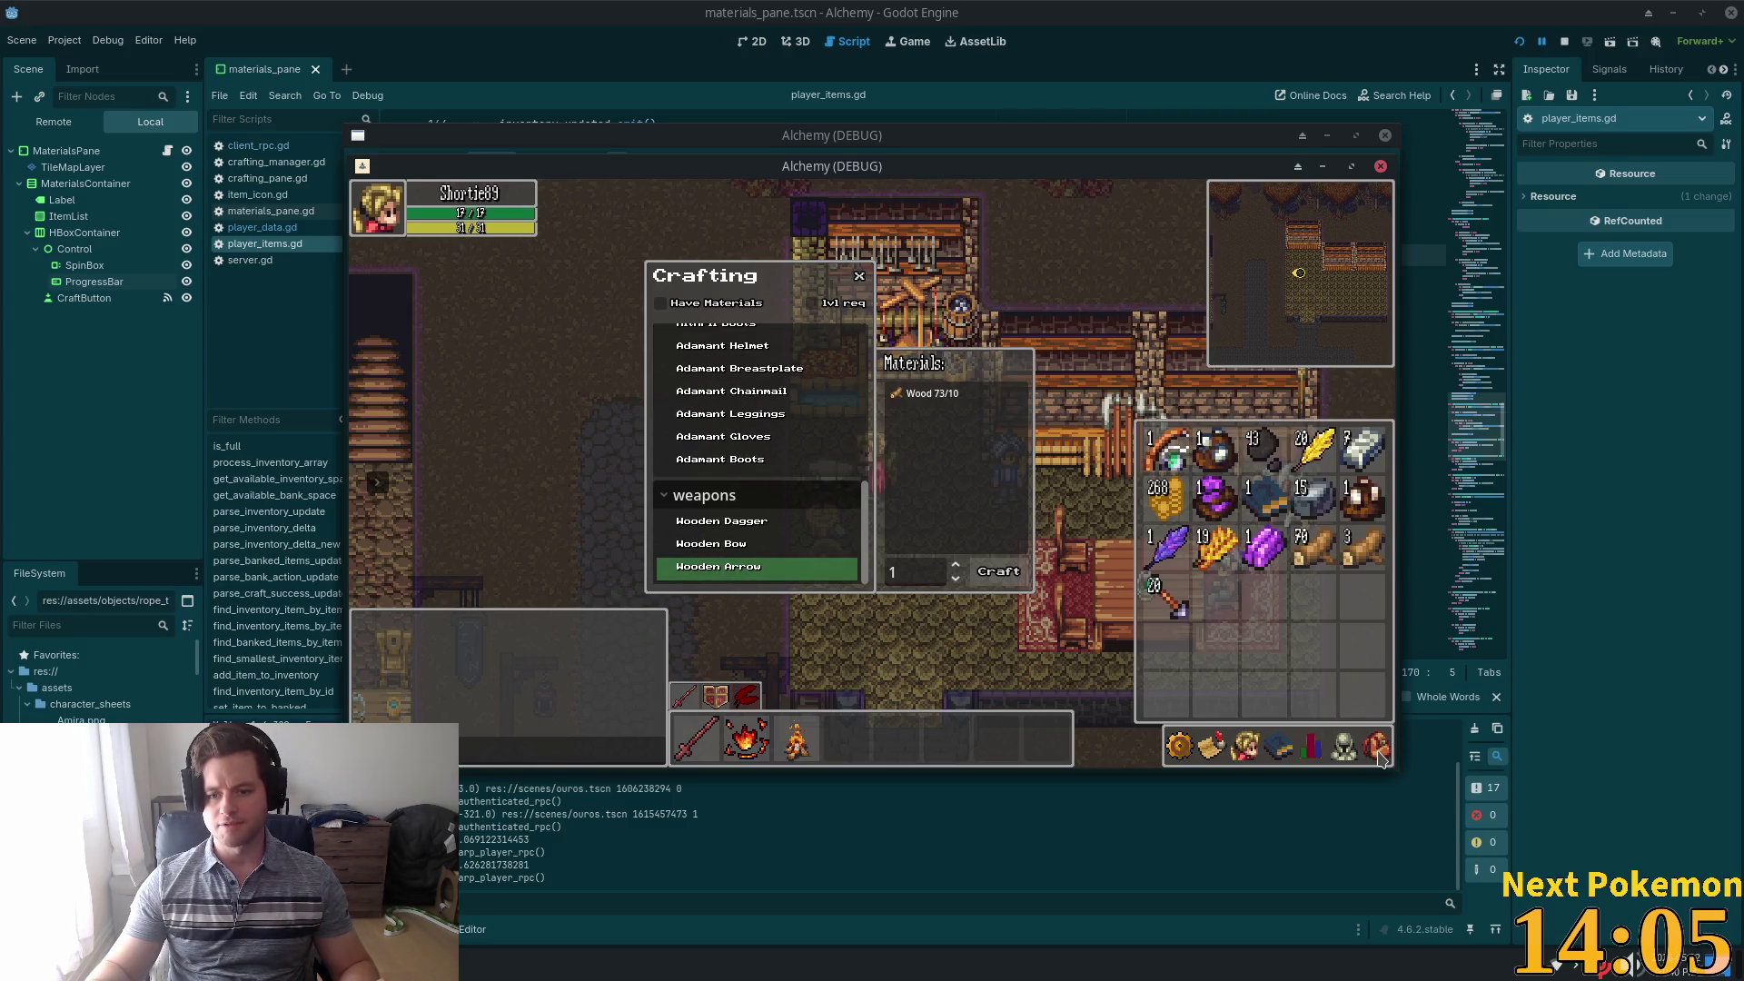
pyautogui.press('i')
pyautogui.click(1378, 751)
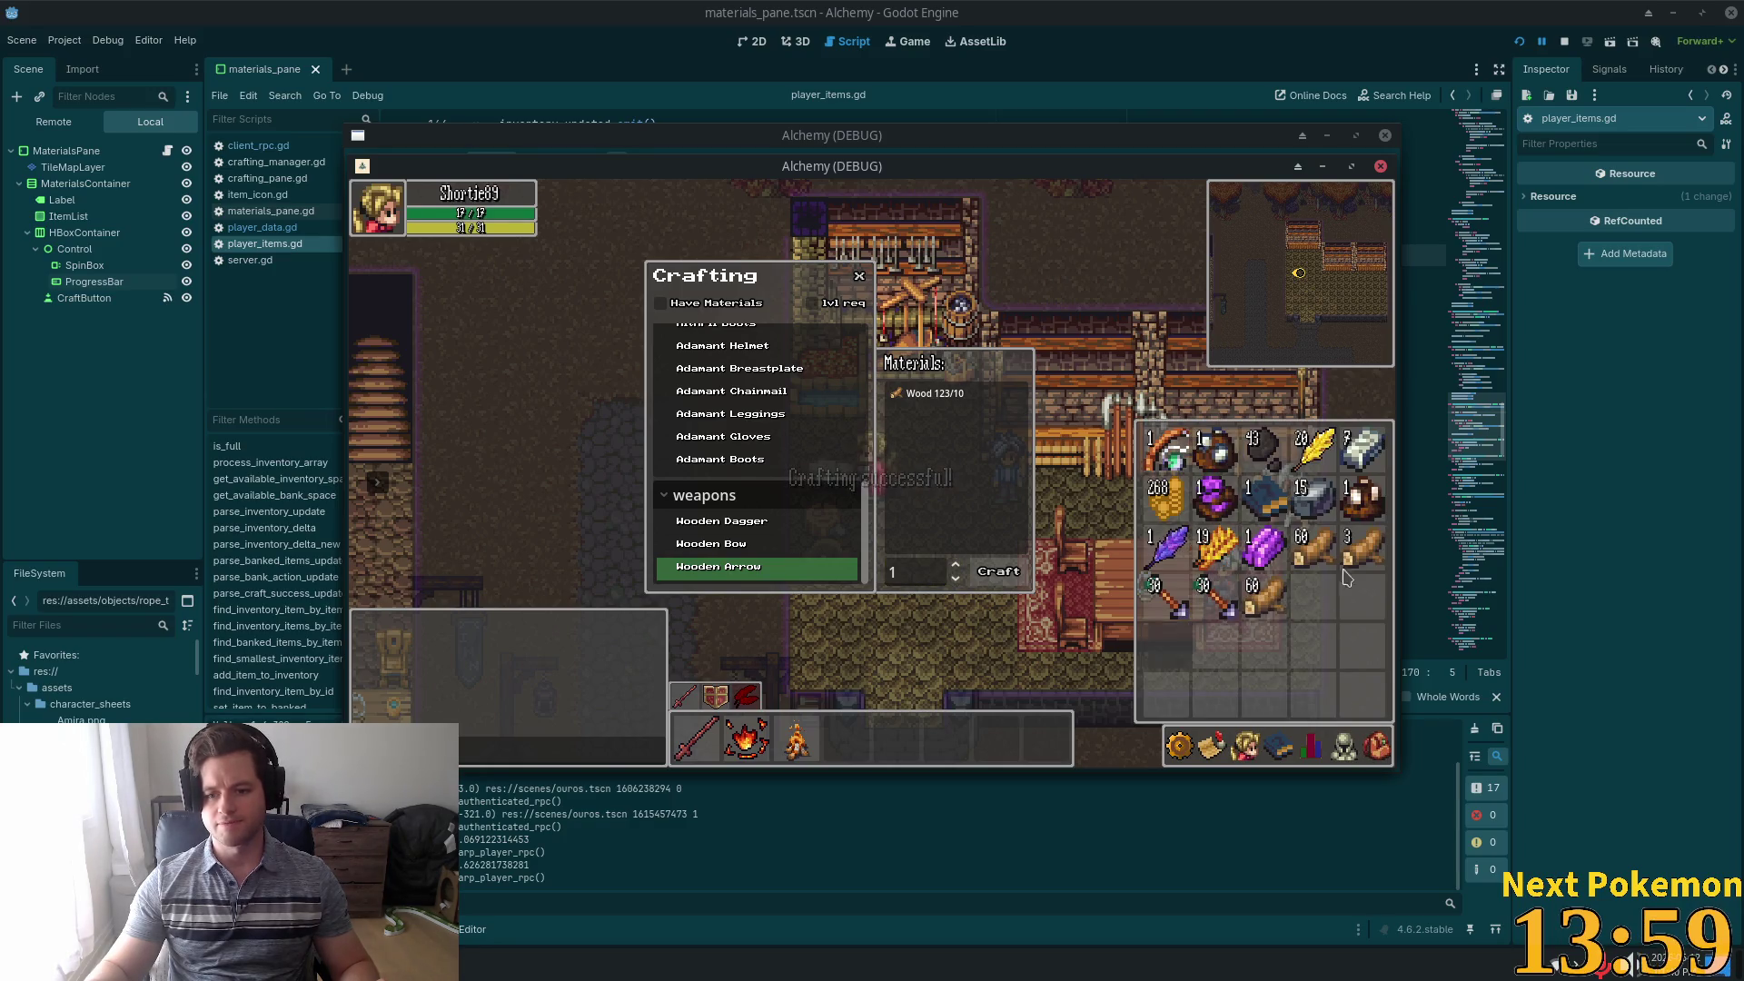
pyautogui.press('i')
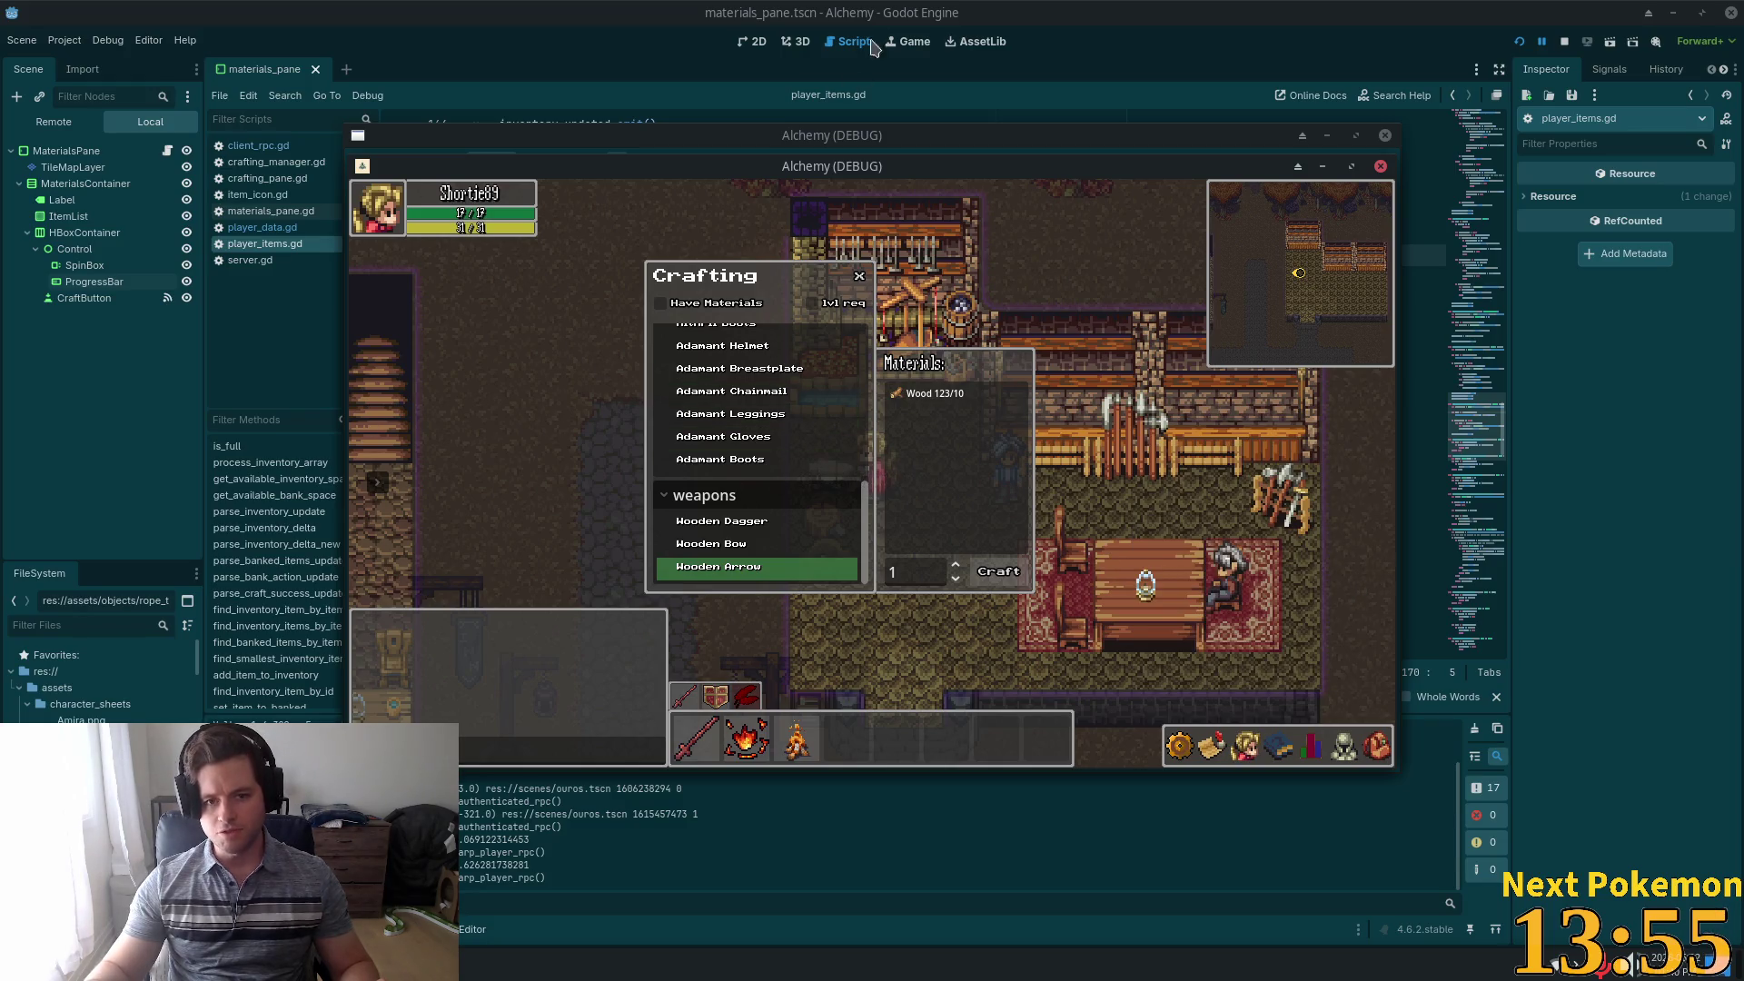
# Back in the script editor, select parse_craft_success_update and switch to Cursor
pyautogui.click(1061, 51)
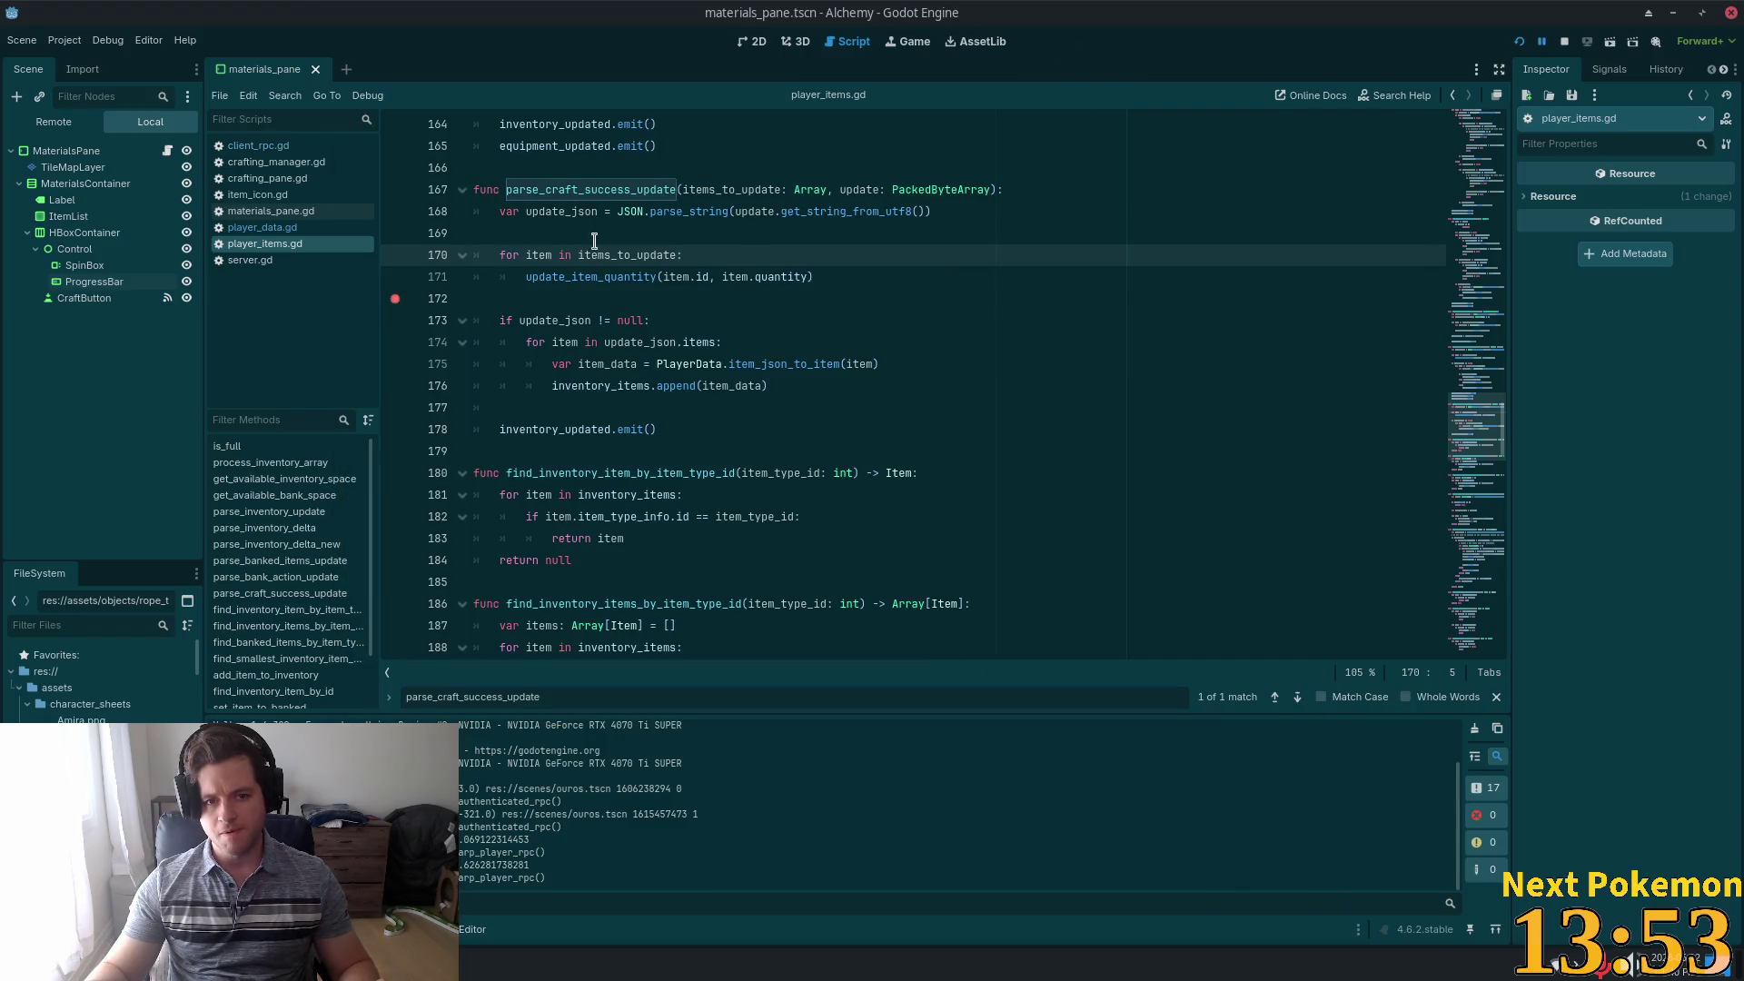
pyautogui.doubleClick(654, 190)
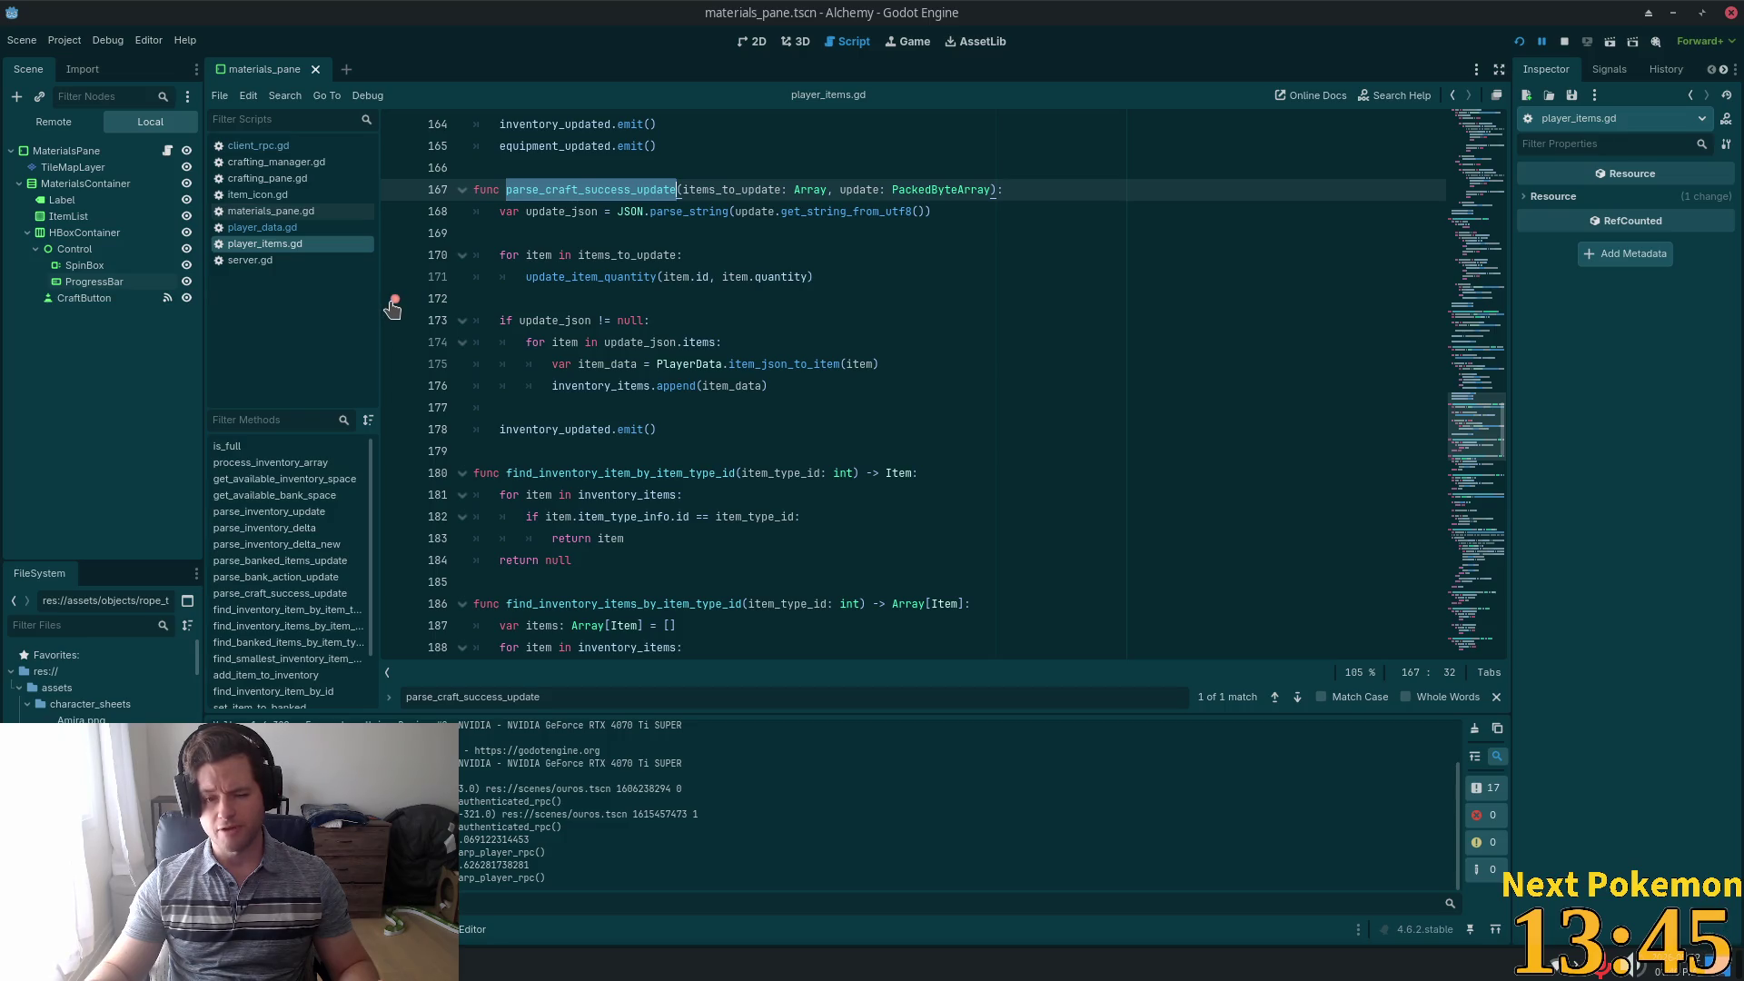
pyautogui.hotkey('alt', 'Tab')
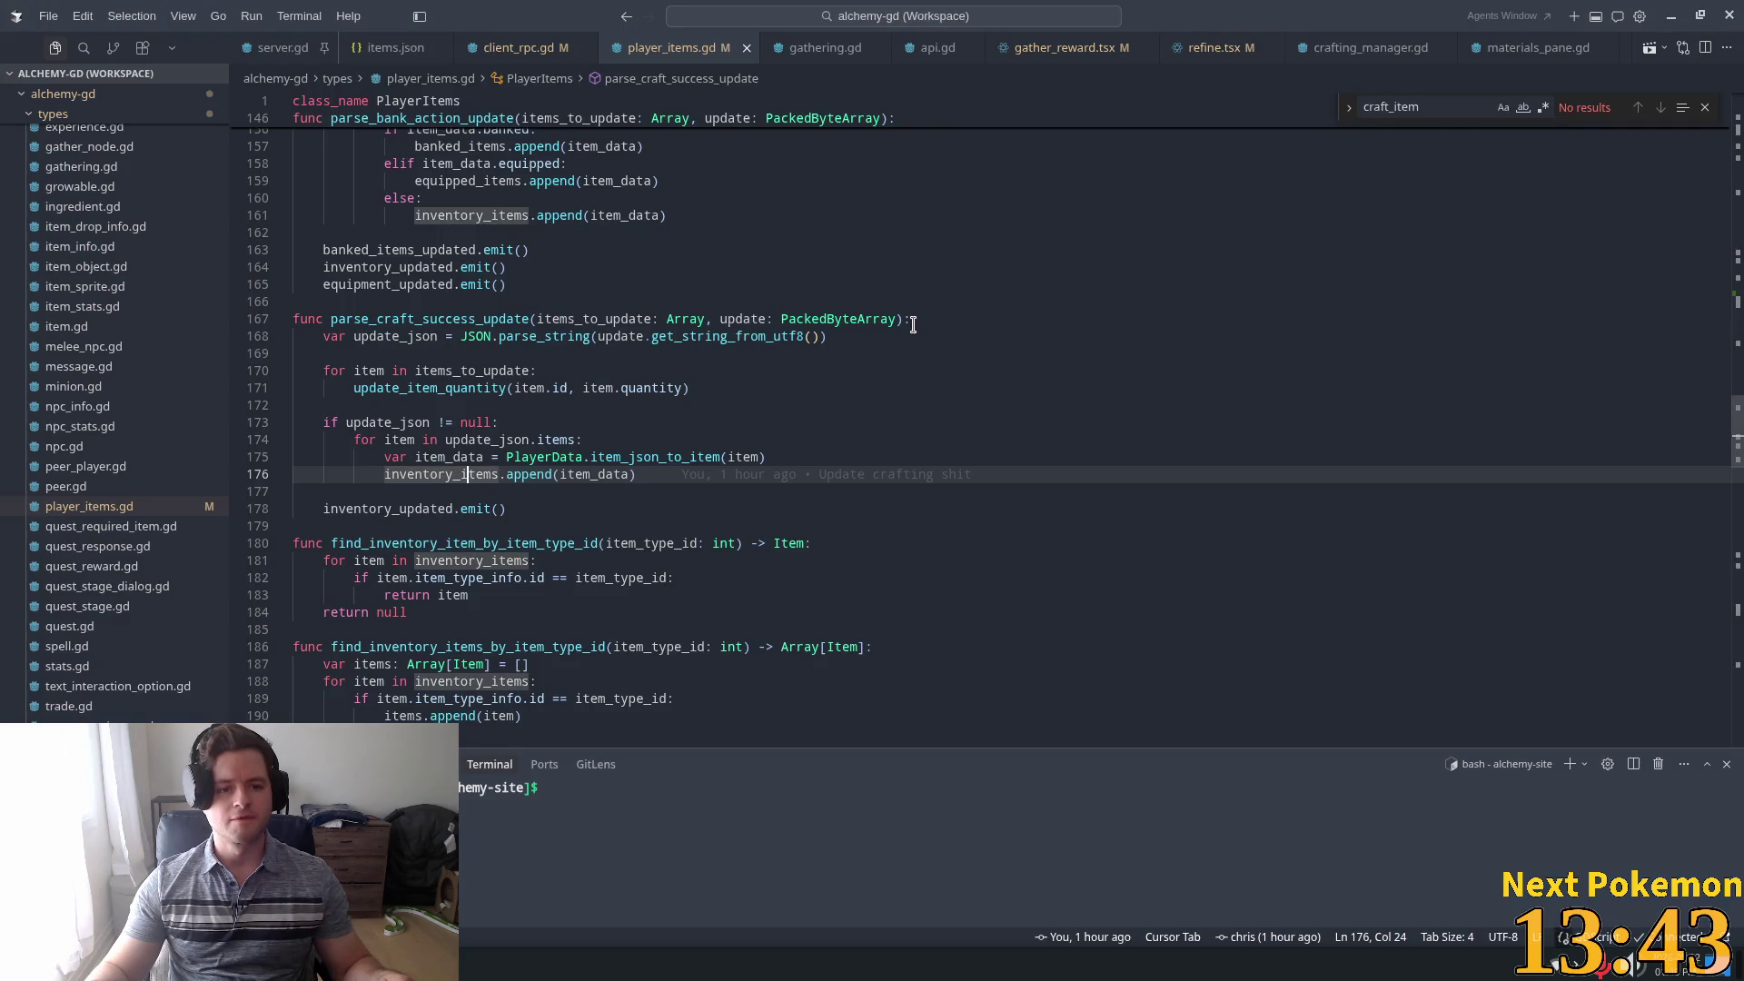
# Search the workspace for parse_craft_success_update and browse its uses in client_rpc.gd, player_items.gd and server.gd
pyautogui.doubleClick(452, 319)
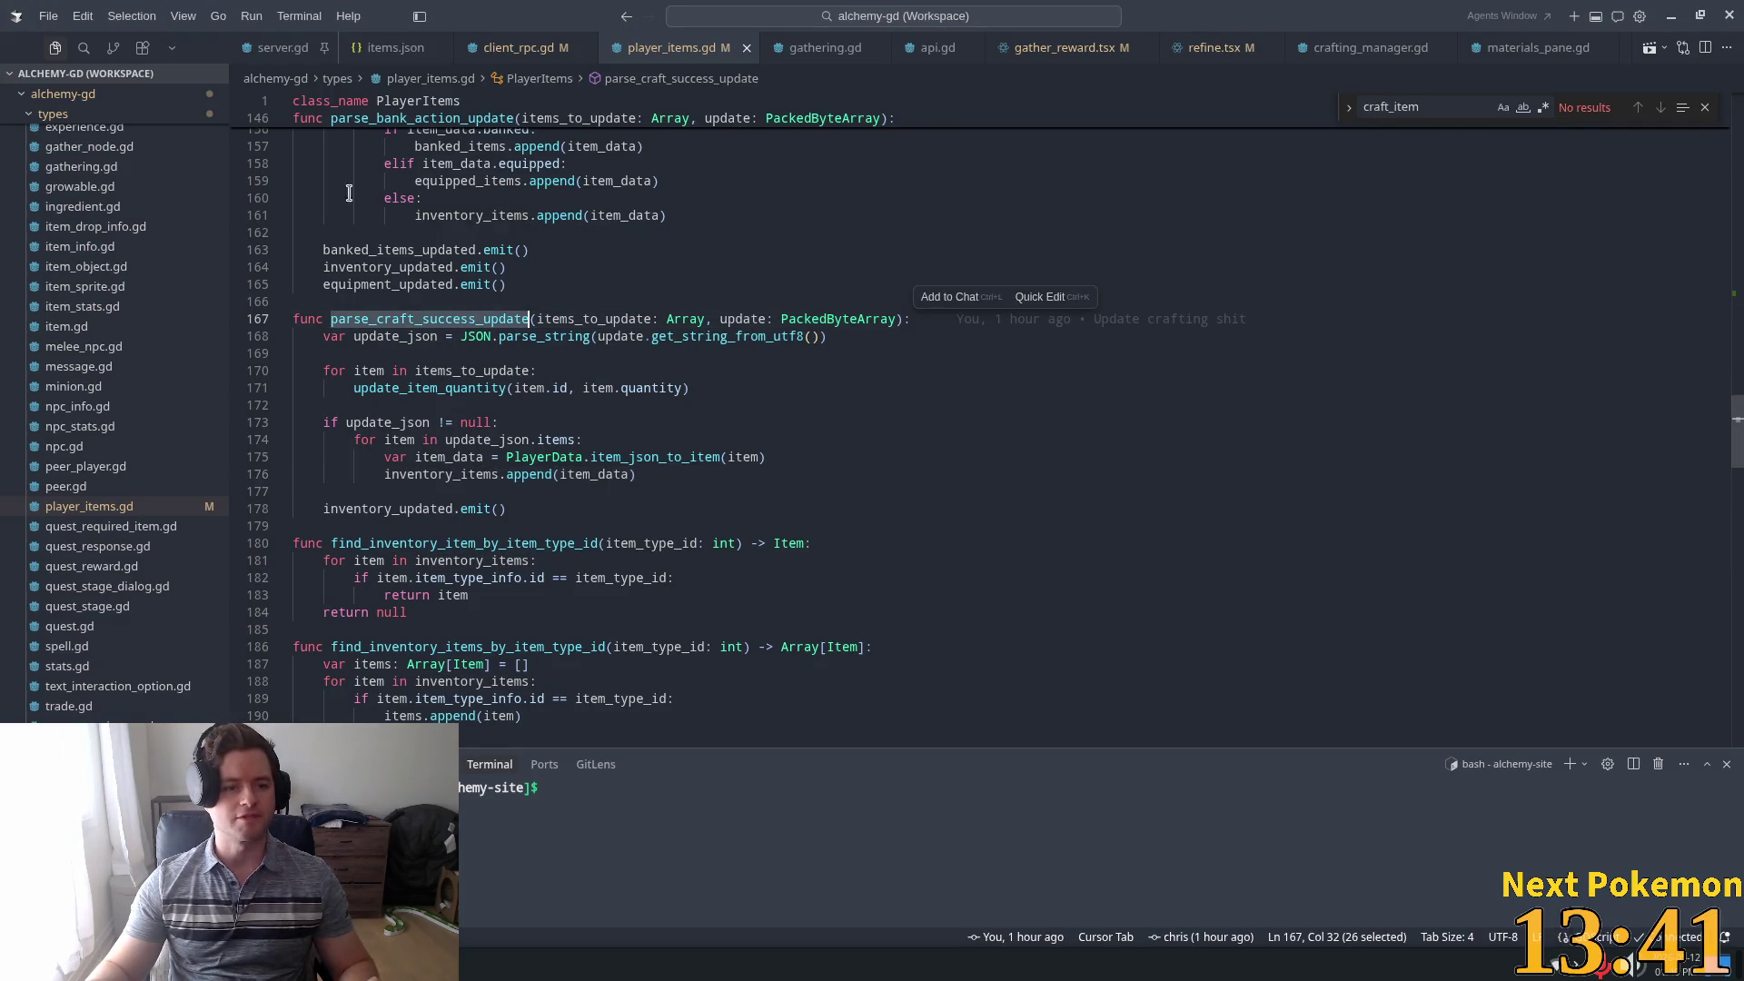
pyautogui.hotkey('ctrl', 'shift', 'f')
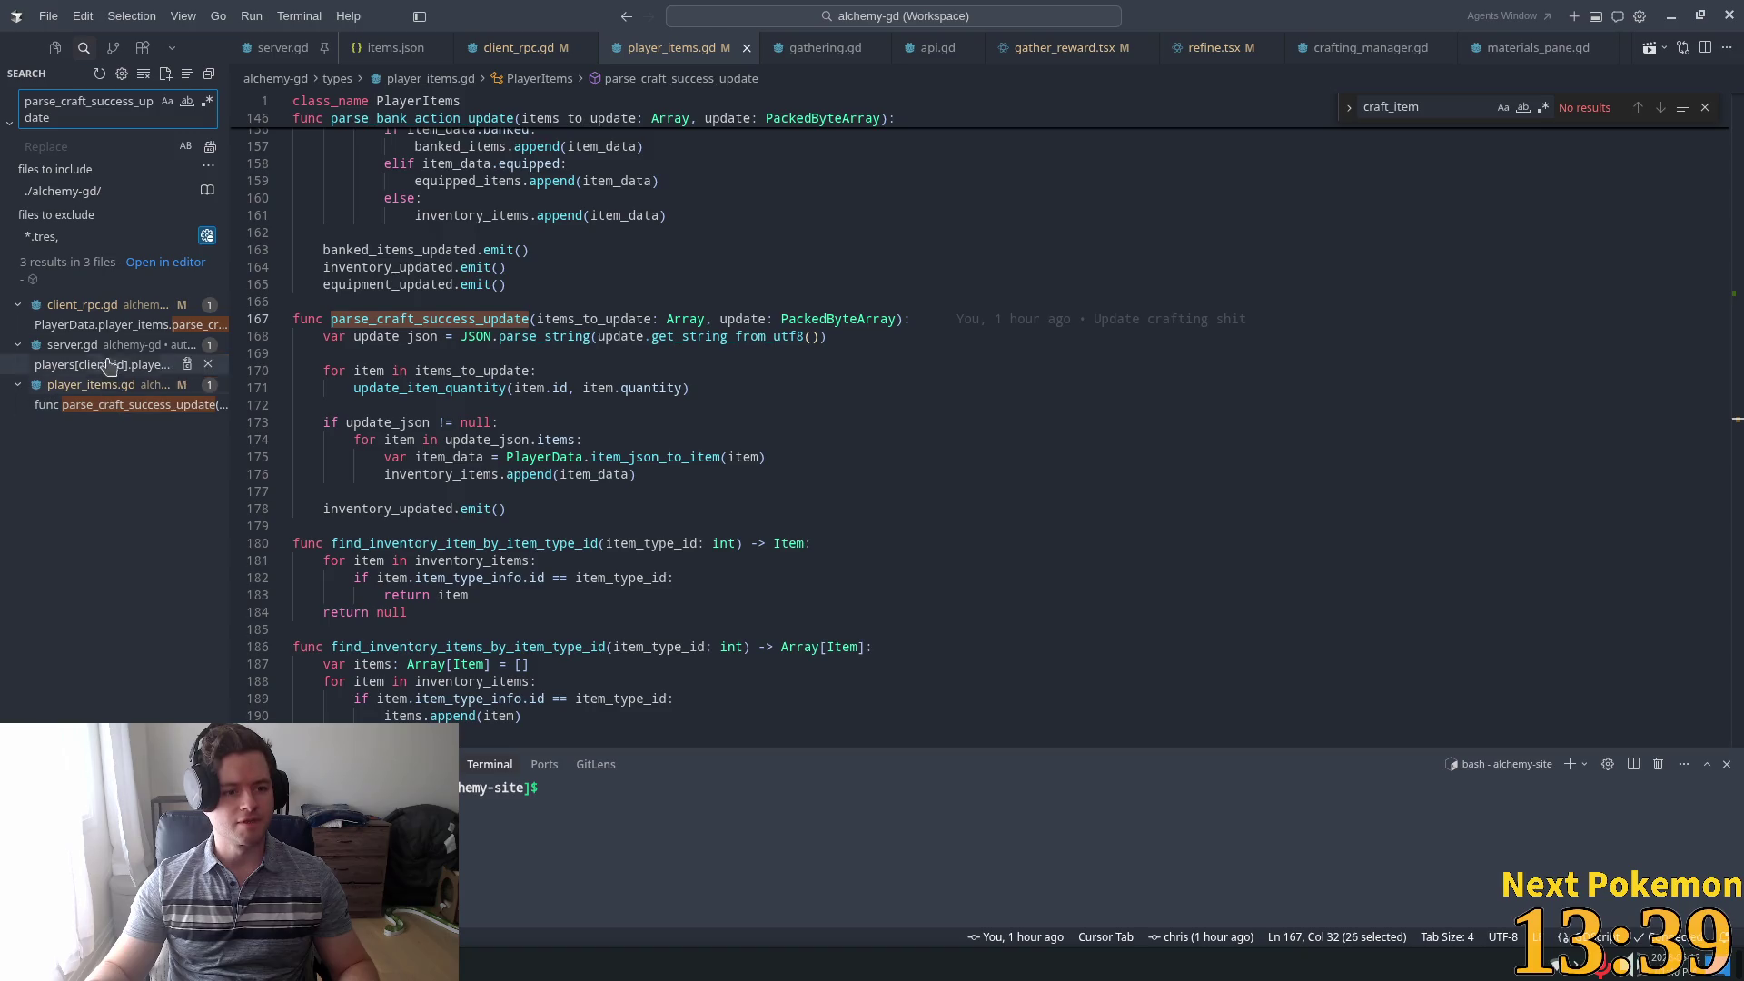
pyautogui.click(105, 325)
pyautogui.click(439, 447)
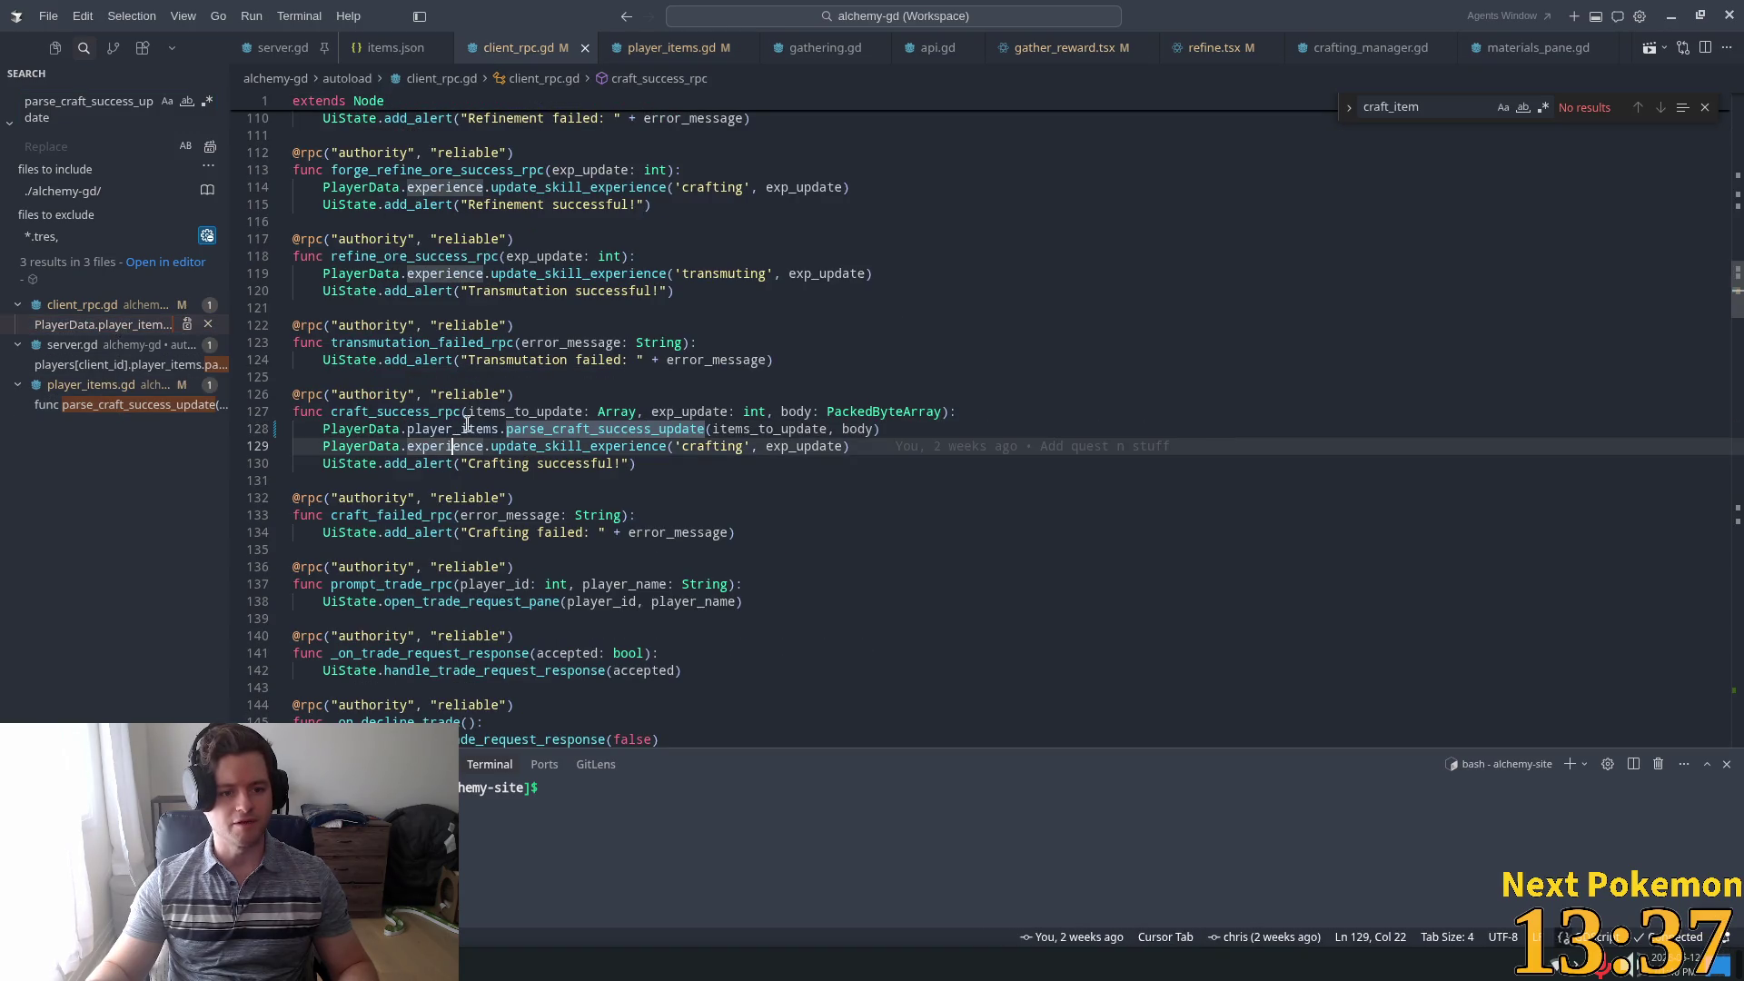
pyautogui.doubleClick(454, 413)
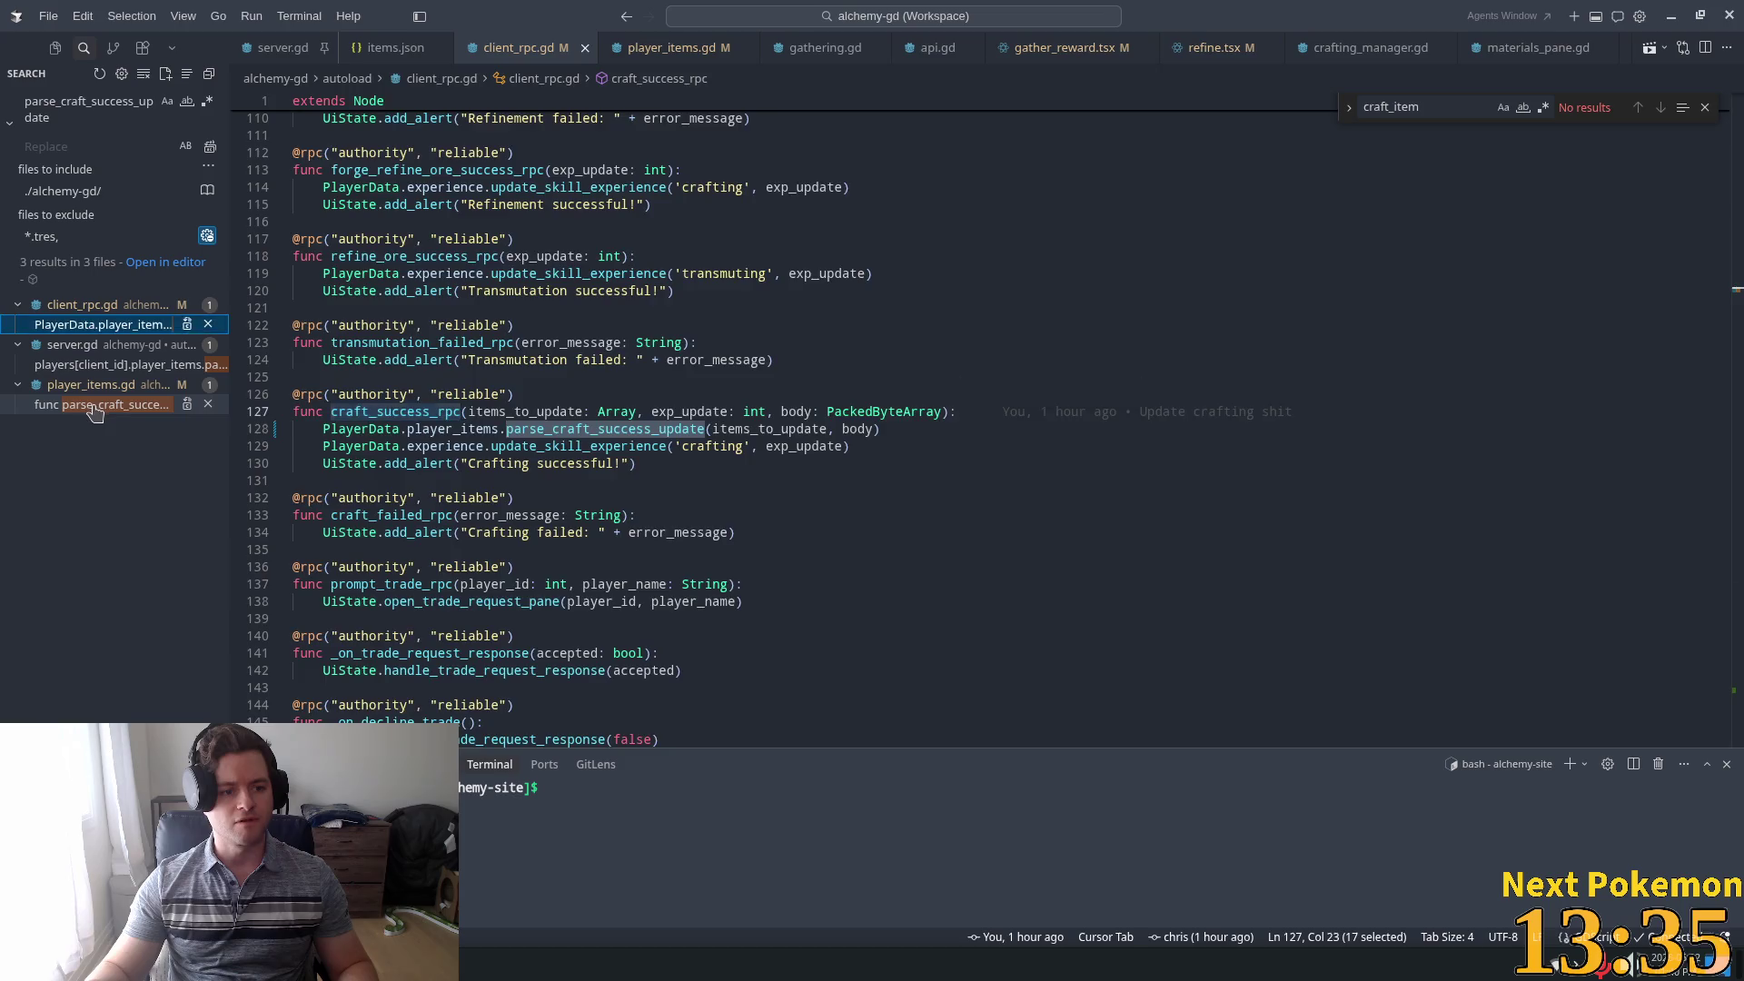
pyautogui.click(127, 405)
pyautogui.click(91, 364)
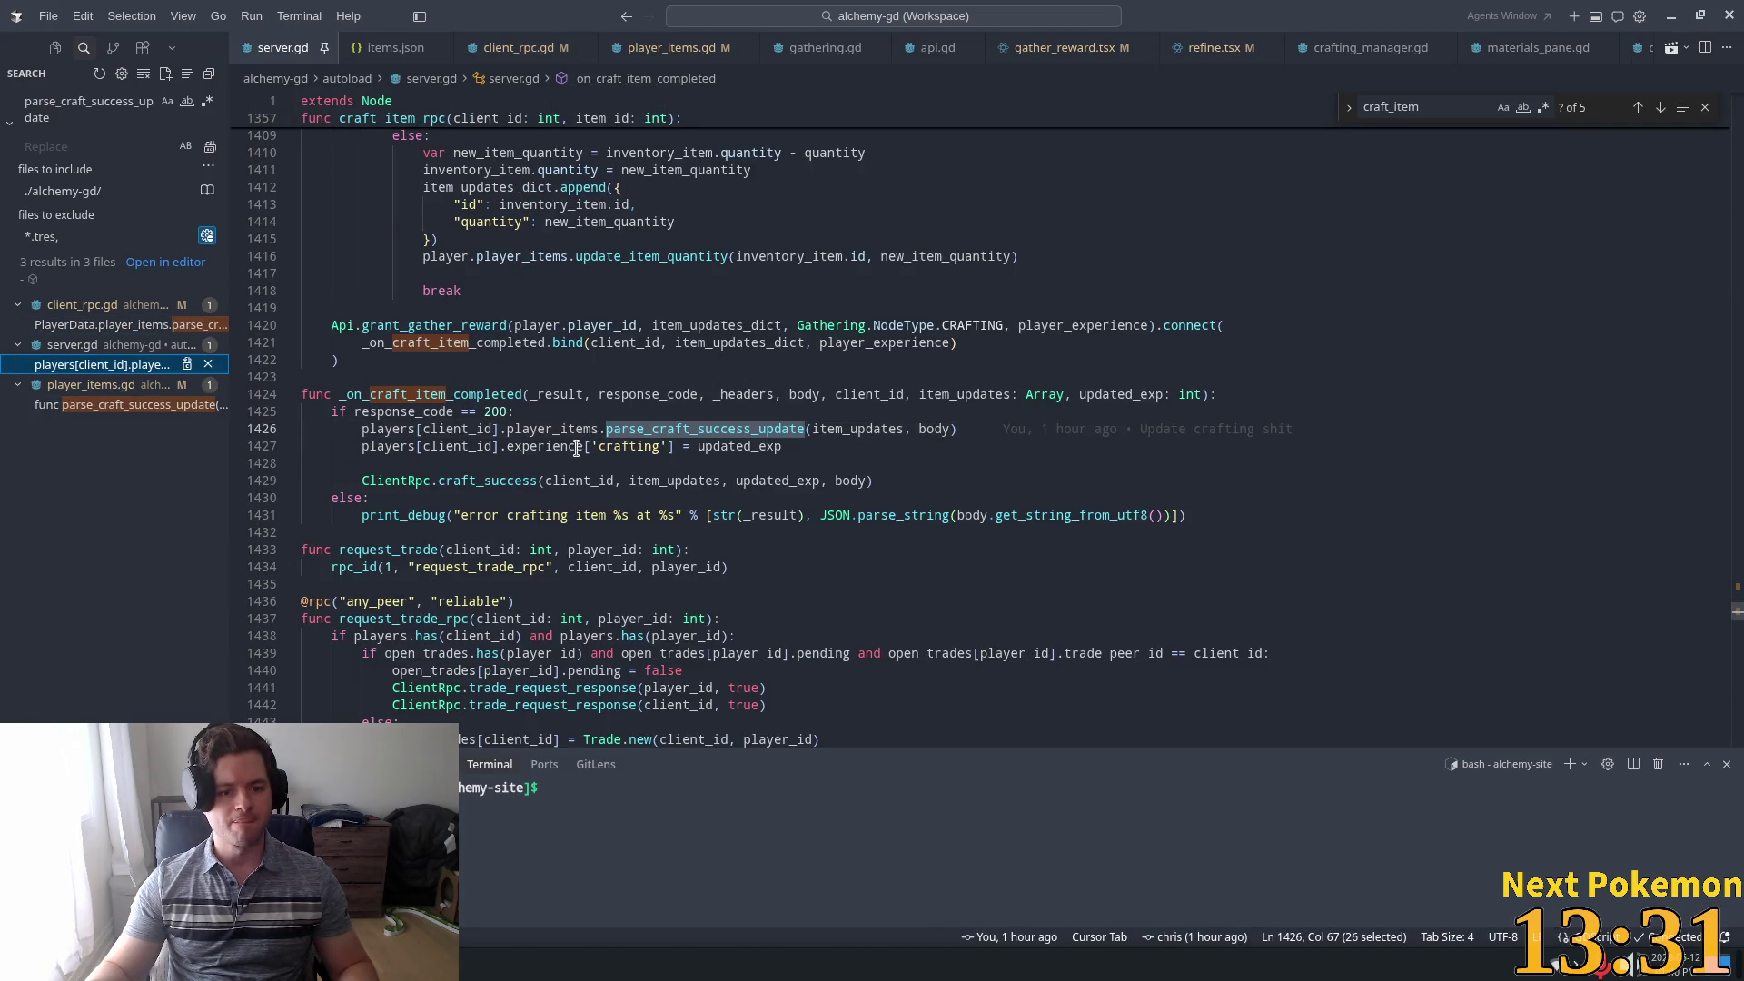
# Examine the craft_success_rpc handler's call and its items_to_update argument, then return to Godot
pyautogui.keyDown('ctrl'); pyautogui.click(486, 482); pyautogui.keyUp('ctrl')
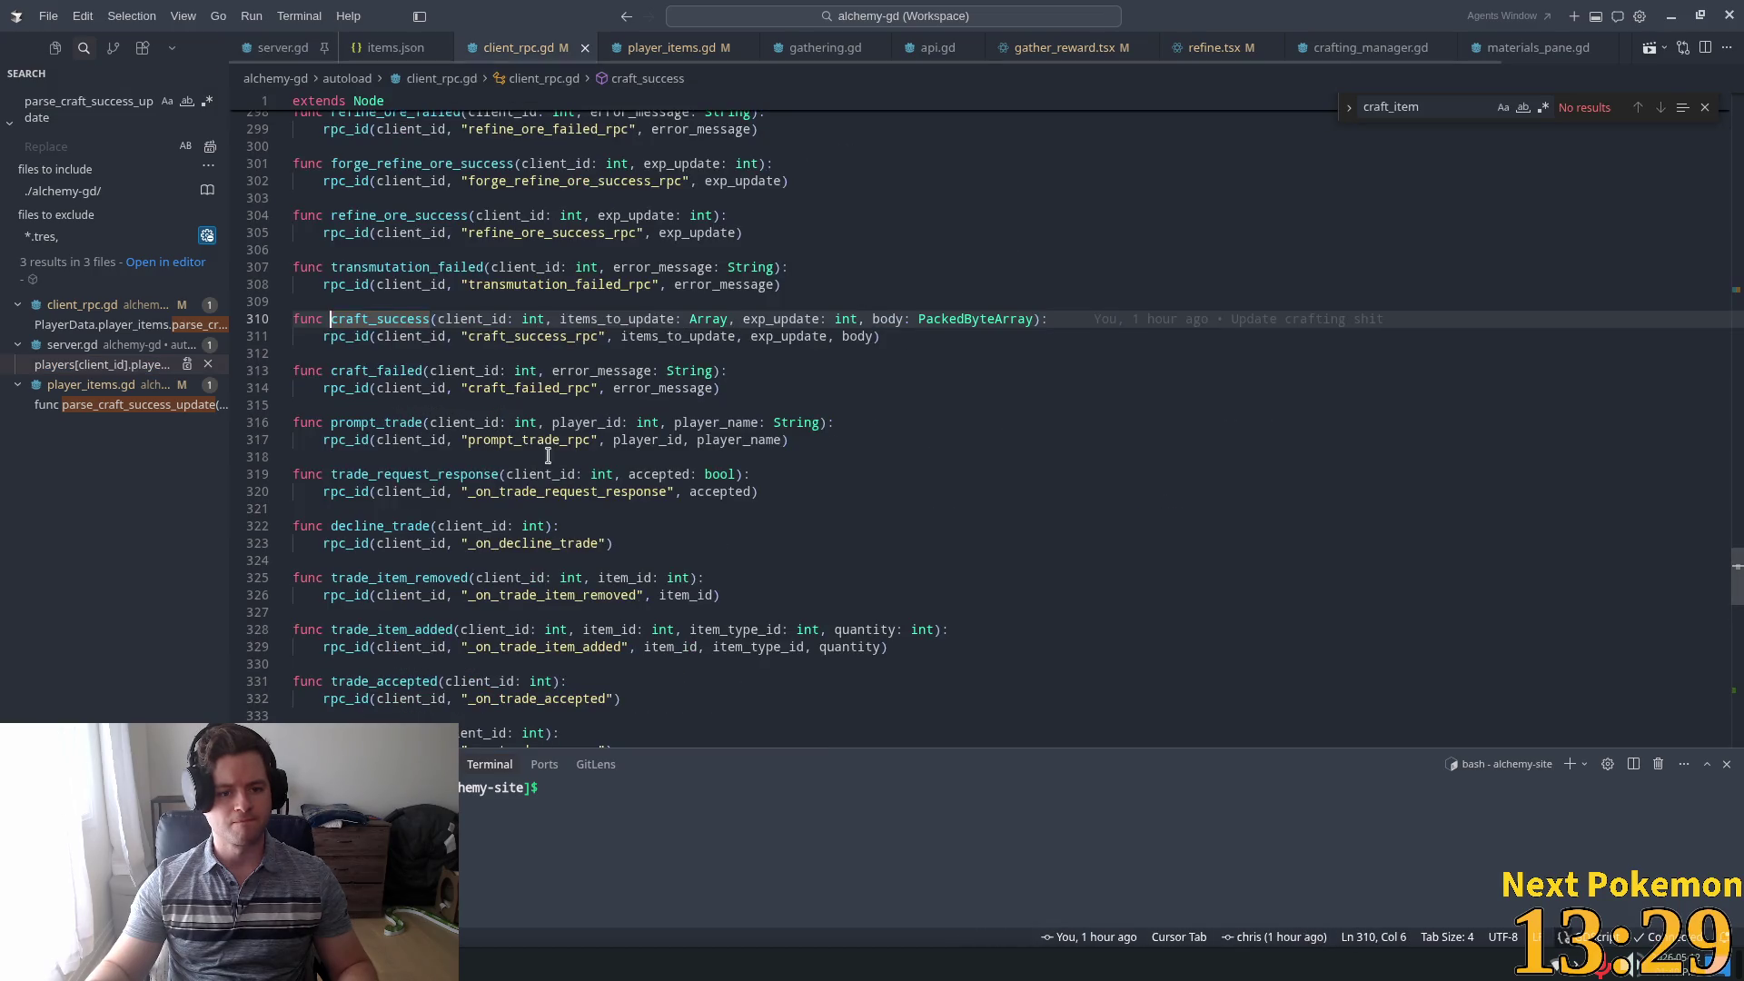
pyautogui.keyDown('ctrl'); pyautogui.click(506, 338); pyautogui.keyUp('ctrl')
pyautogui.doubleClick(664, 337)
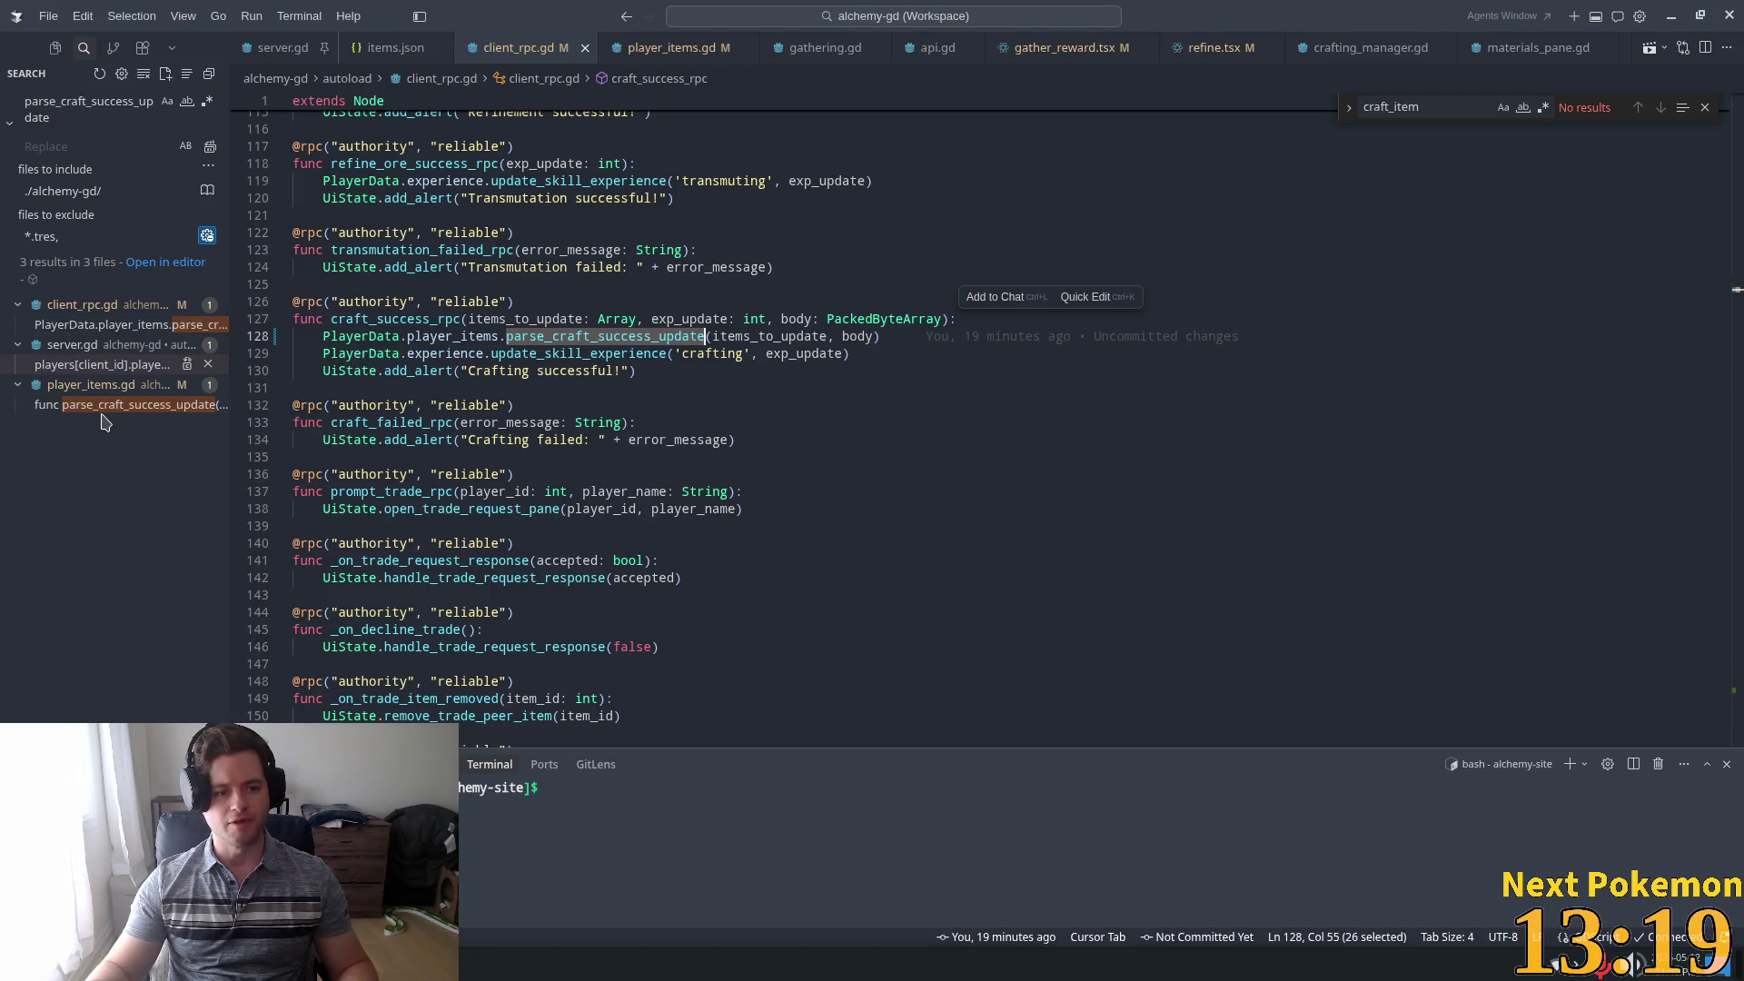
pyautogui.press('Right')
pyautogui.hotkey('ctrl', 'shift', 'Right')
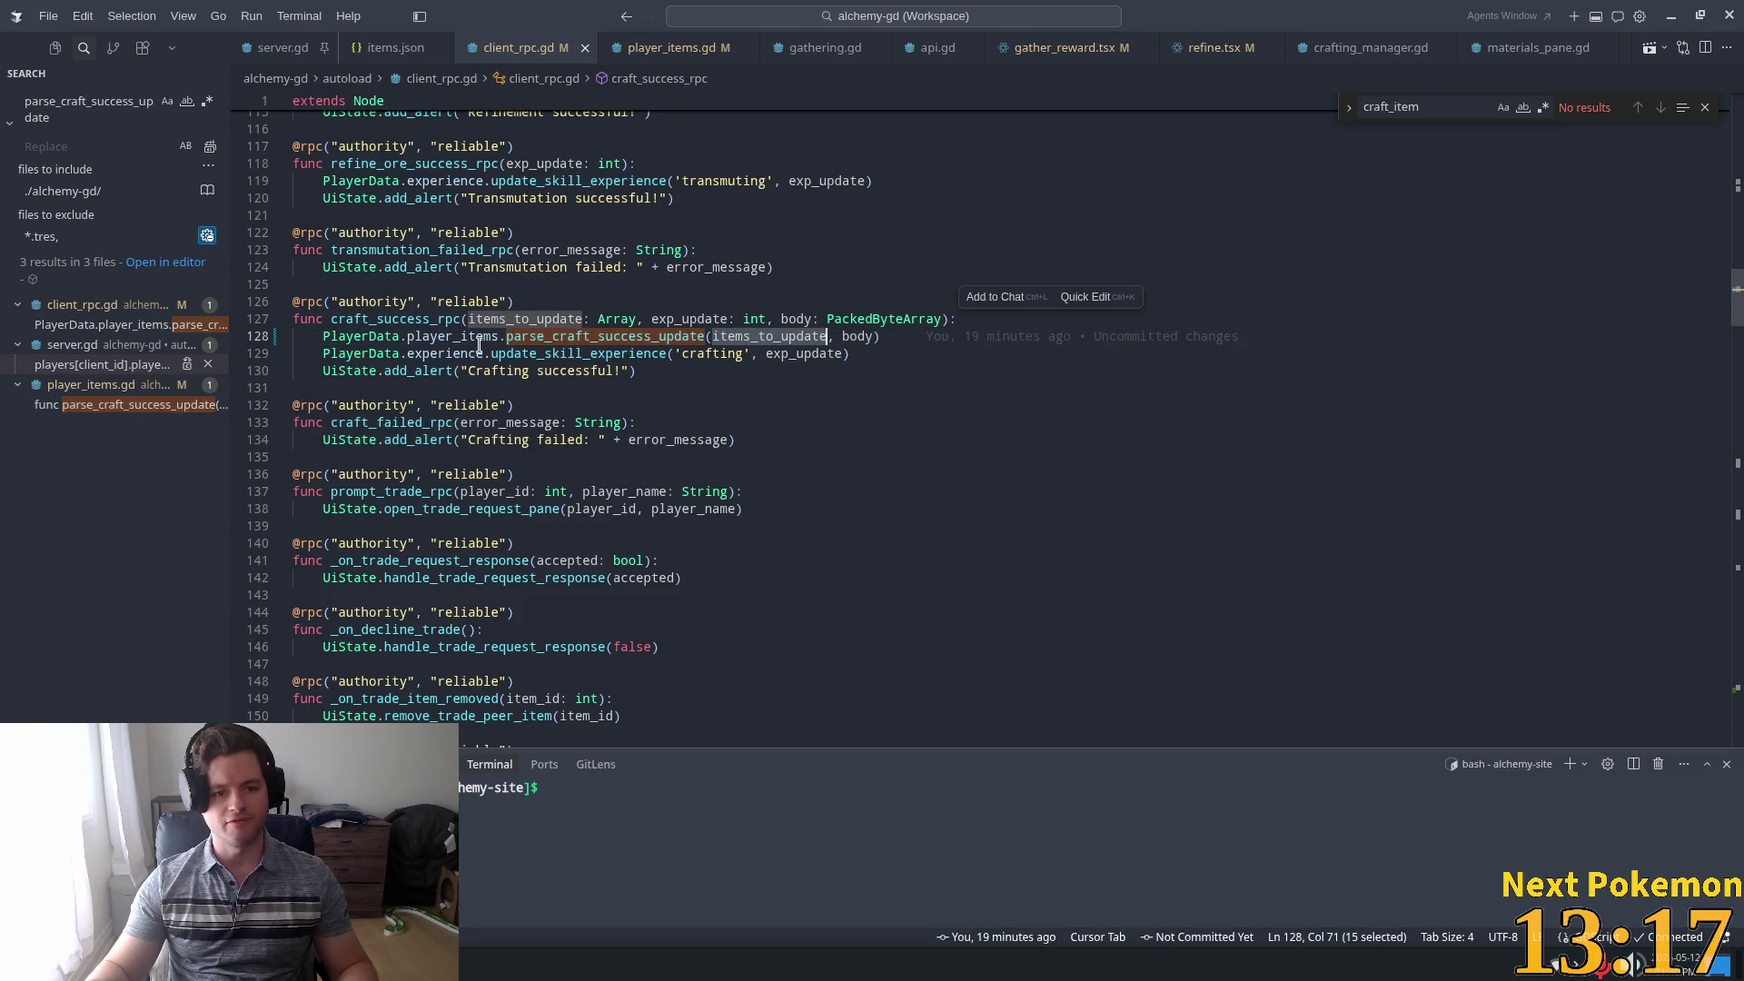
pyautogui.doubleClick(479, 338)
pyautogui.hotkey('alt', 'Tab')
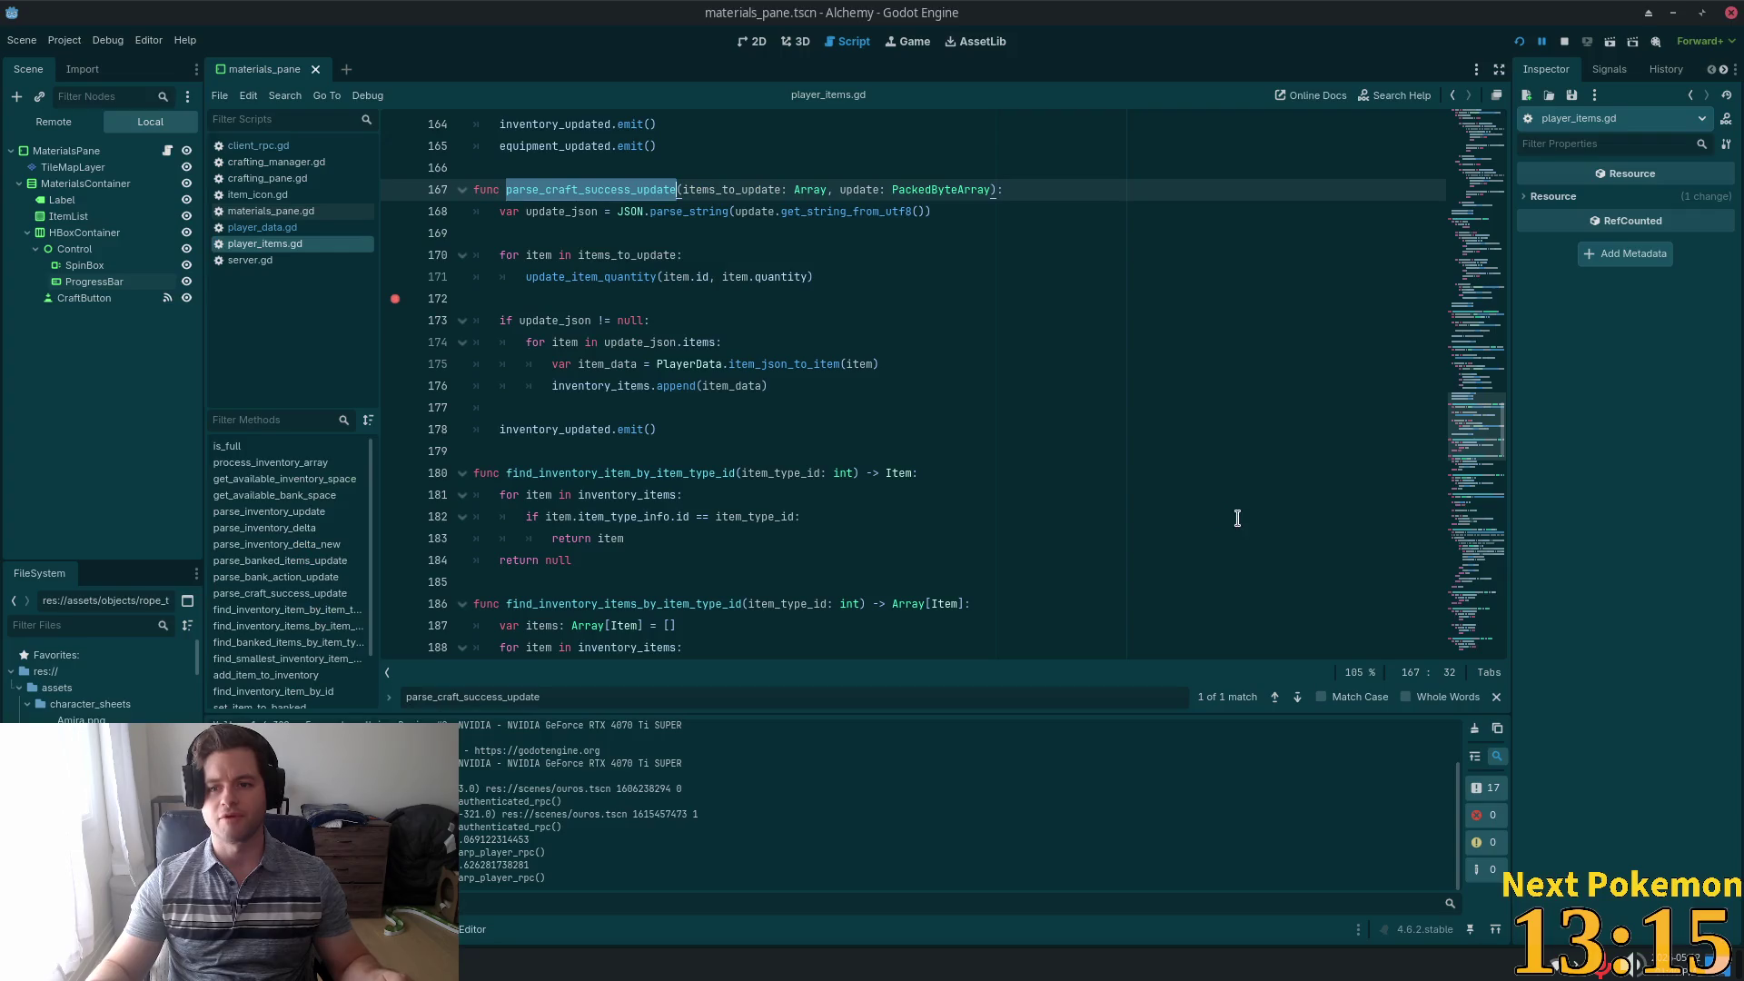
# Run the game and arrange the two debug client windows with the second client in front
pyautogui.click(1520, 42)
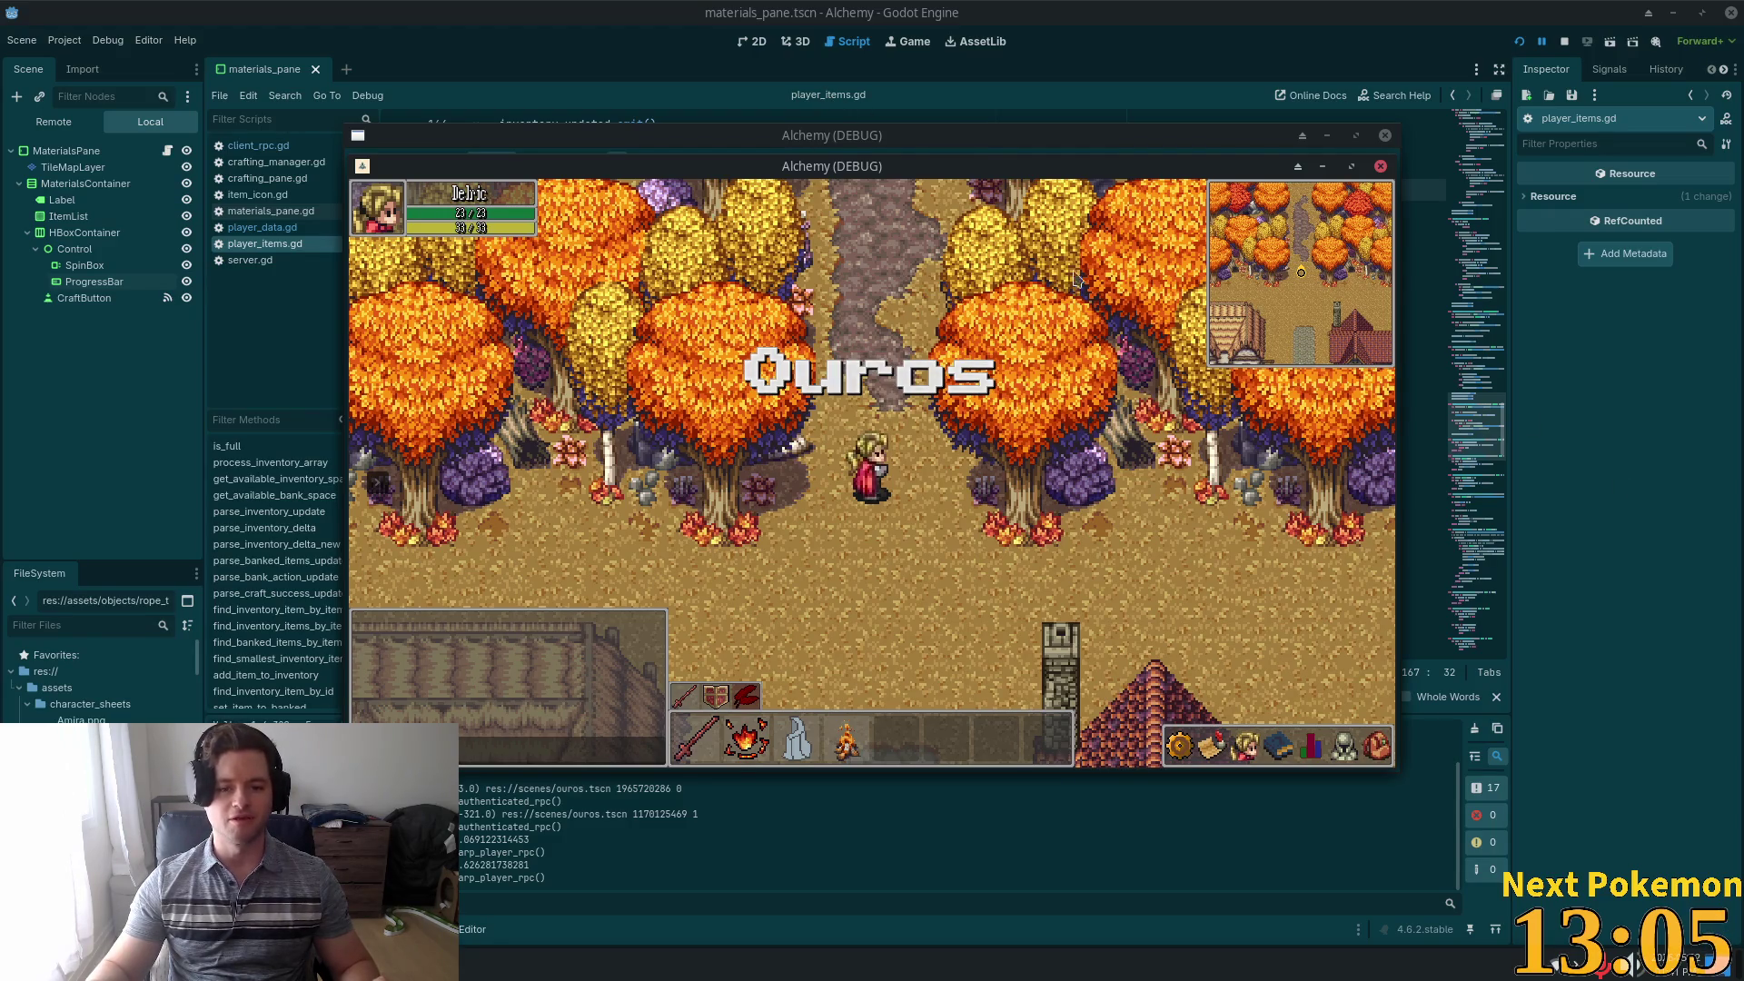
pyautogui.moveTo(885, 170)
pyautogui.mouseDown()
pyautogui.moveTo(617, 331)
pyautogui.moveTo(1450, 382)
pyautogui.moveTo(1388, 289)
pyautogui.mouseUp()
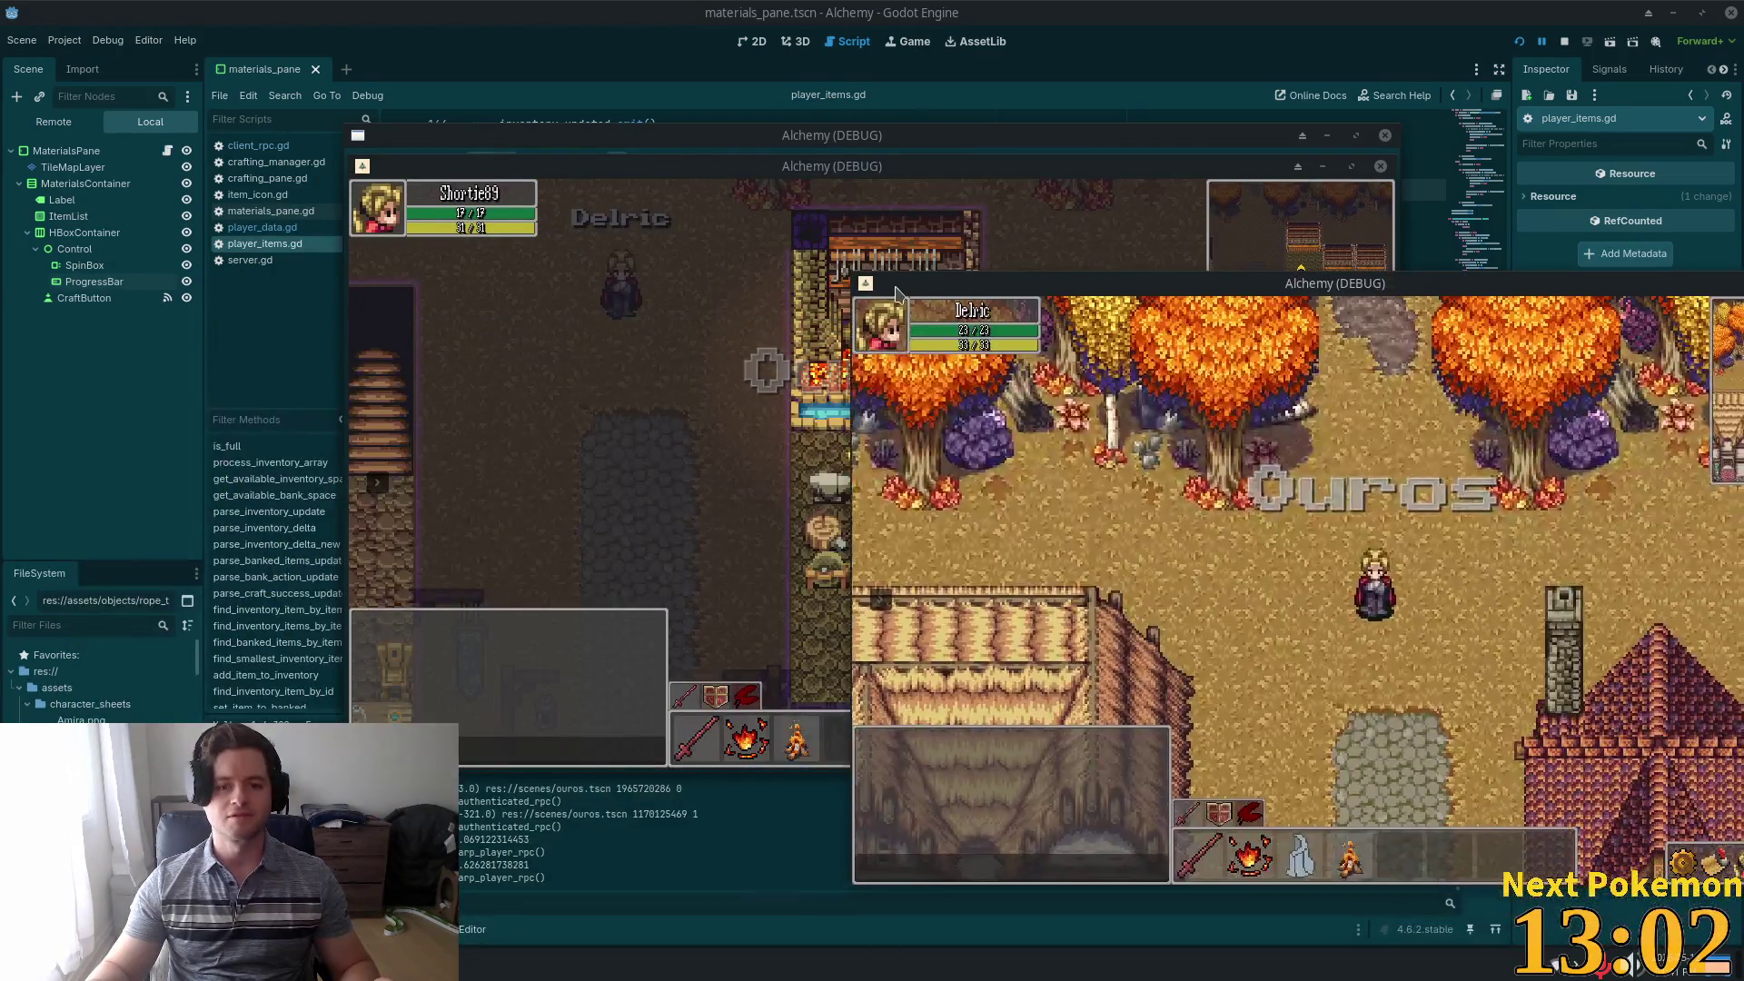
pyautogui.click(768, 369)
pyautogui.moveTo(742, 166); pyautogui.dragTo(623, 160)
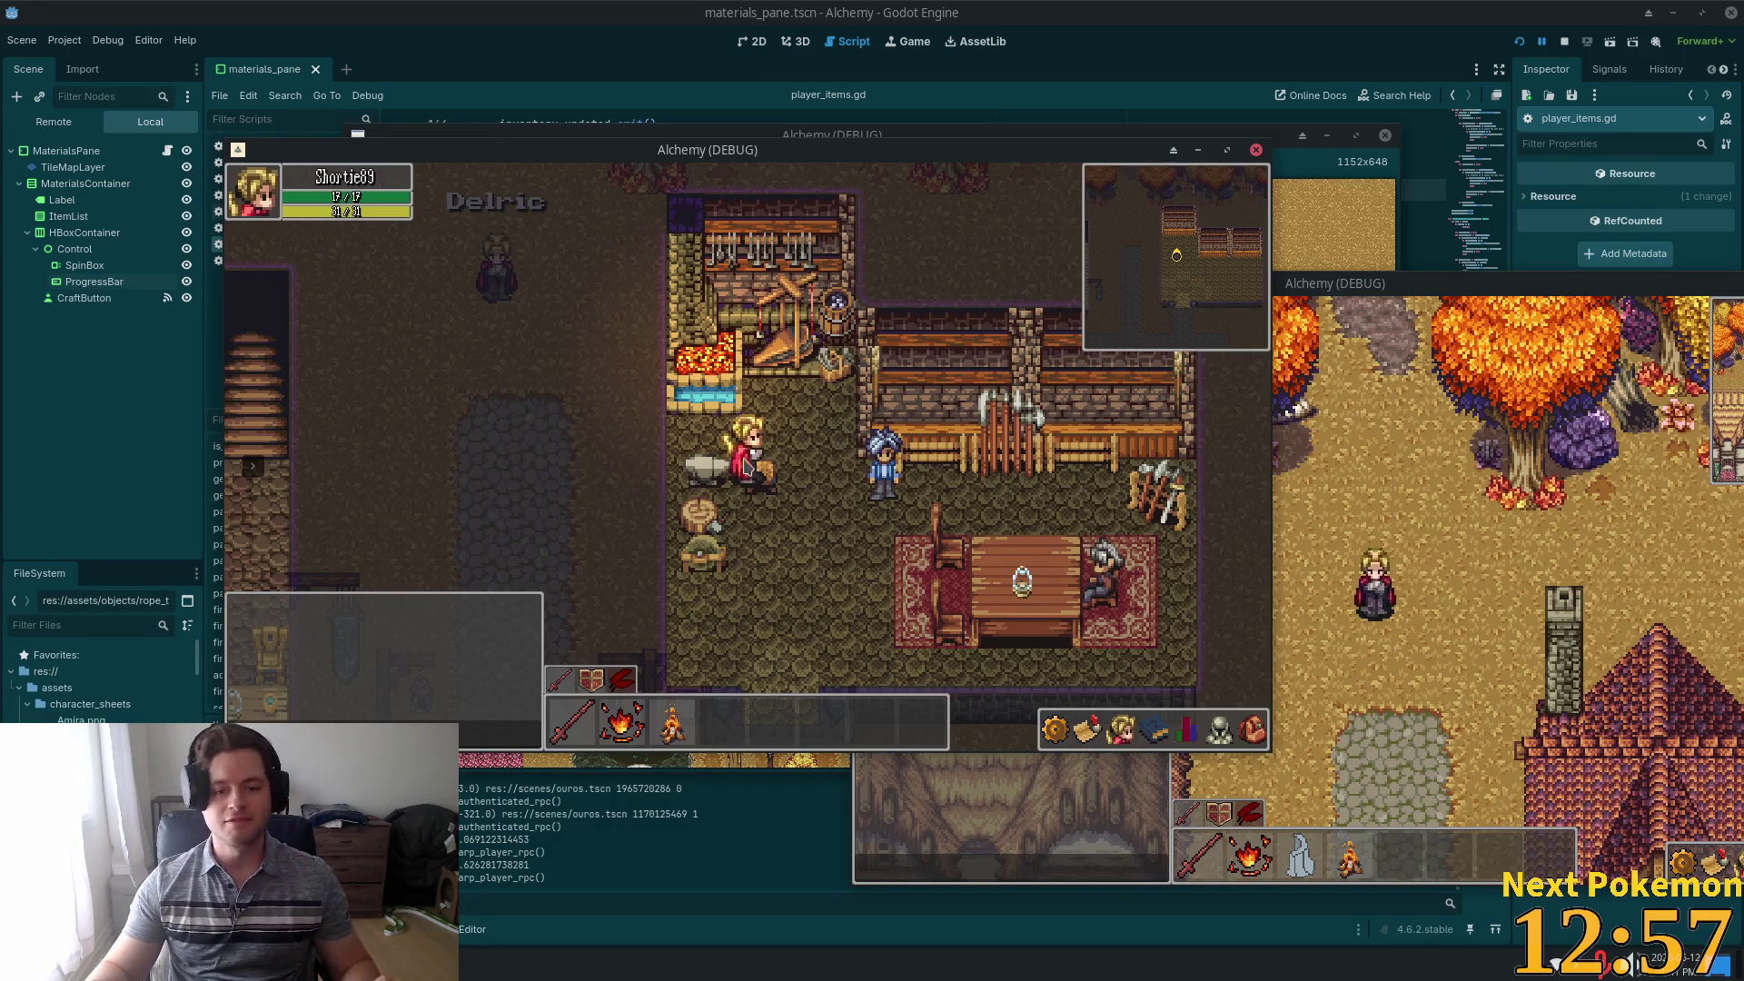
# At the anvil, open Crafting, check the inventory, and craft one Wooden Arrow
pyautogui.click(713, 472)
pyautogui.scroll(-5, 720, 479)
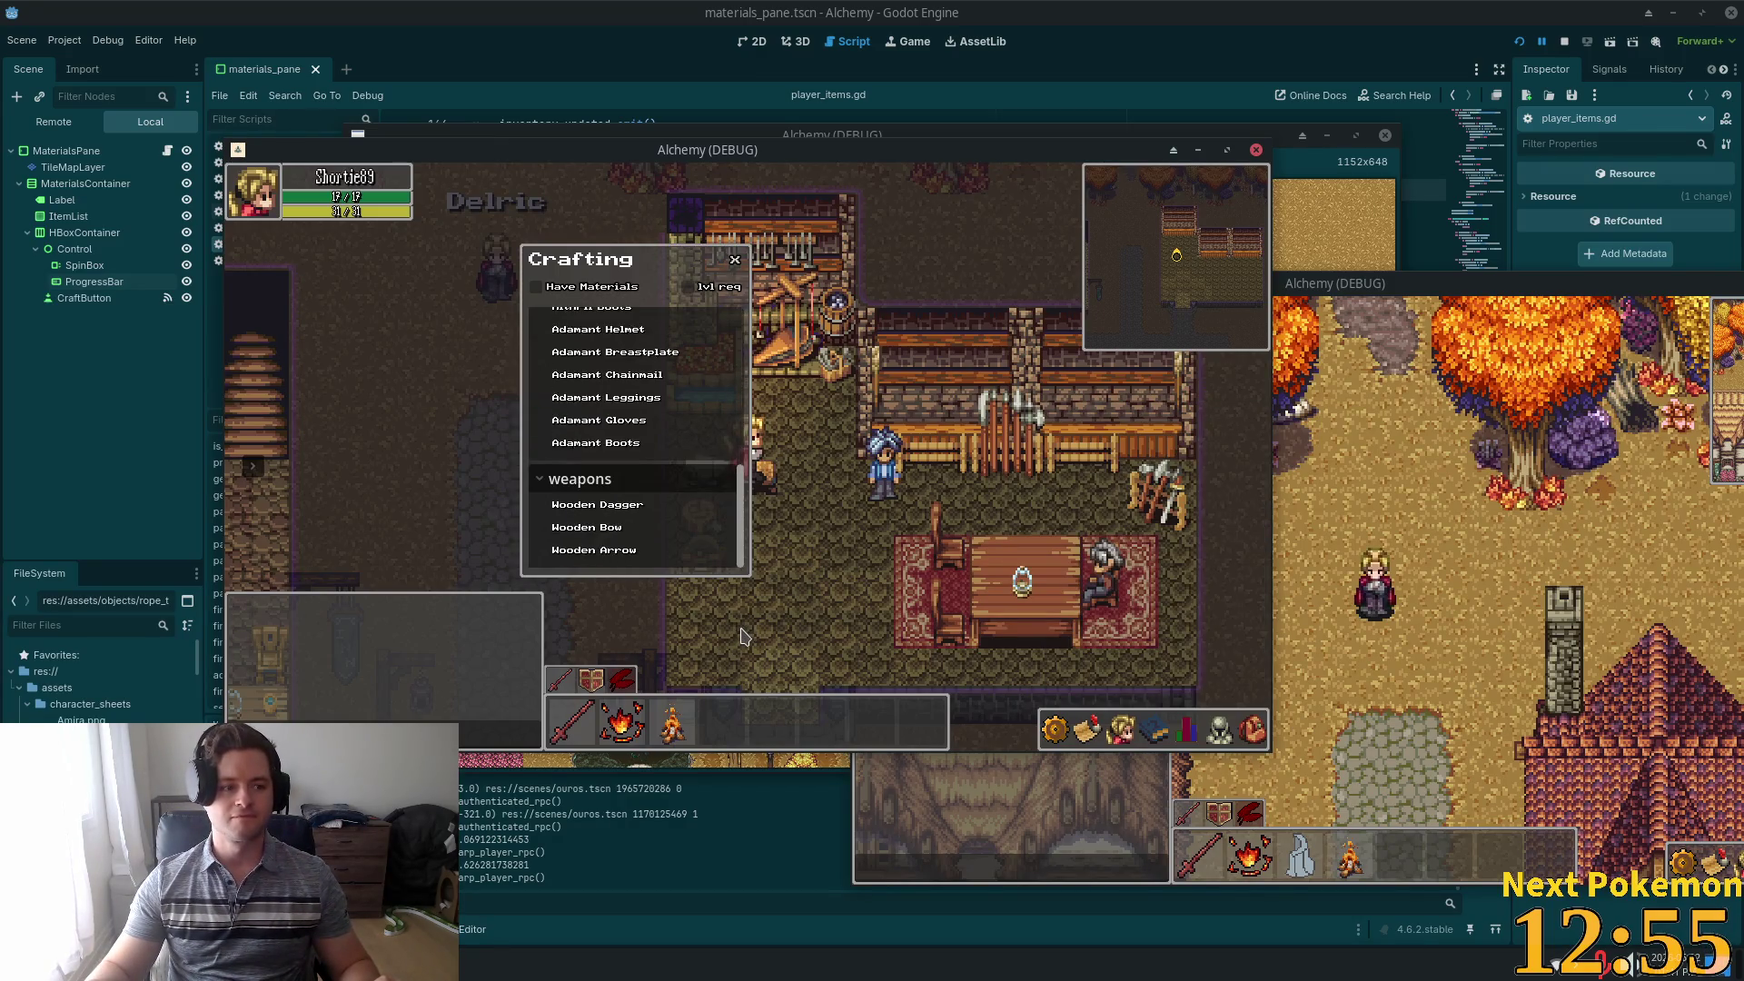
pyautogui.click(1251, 734)
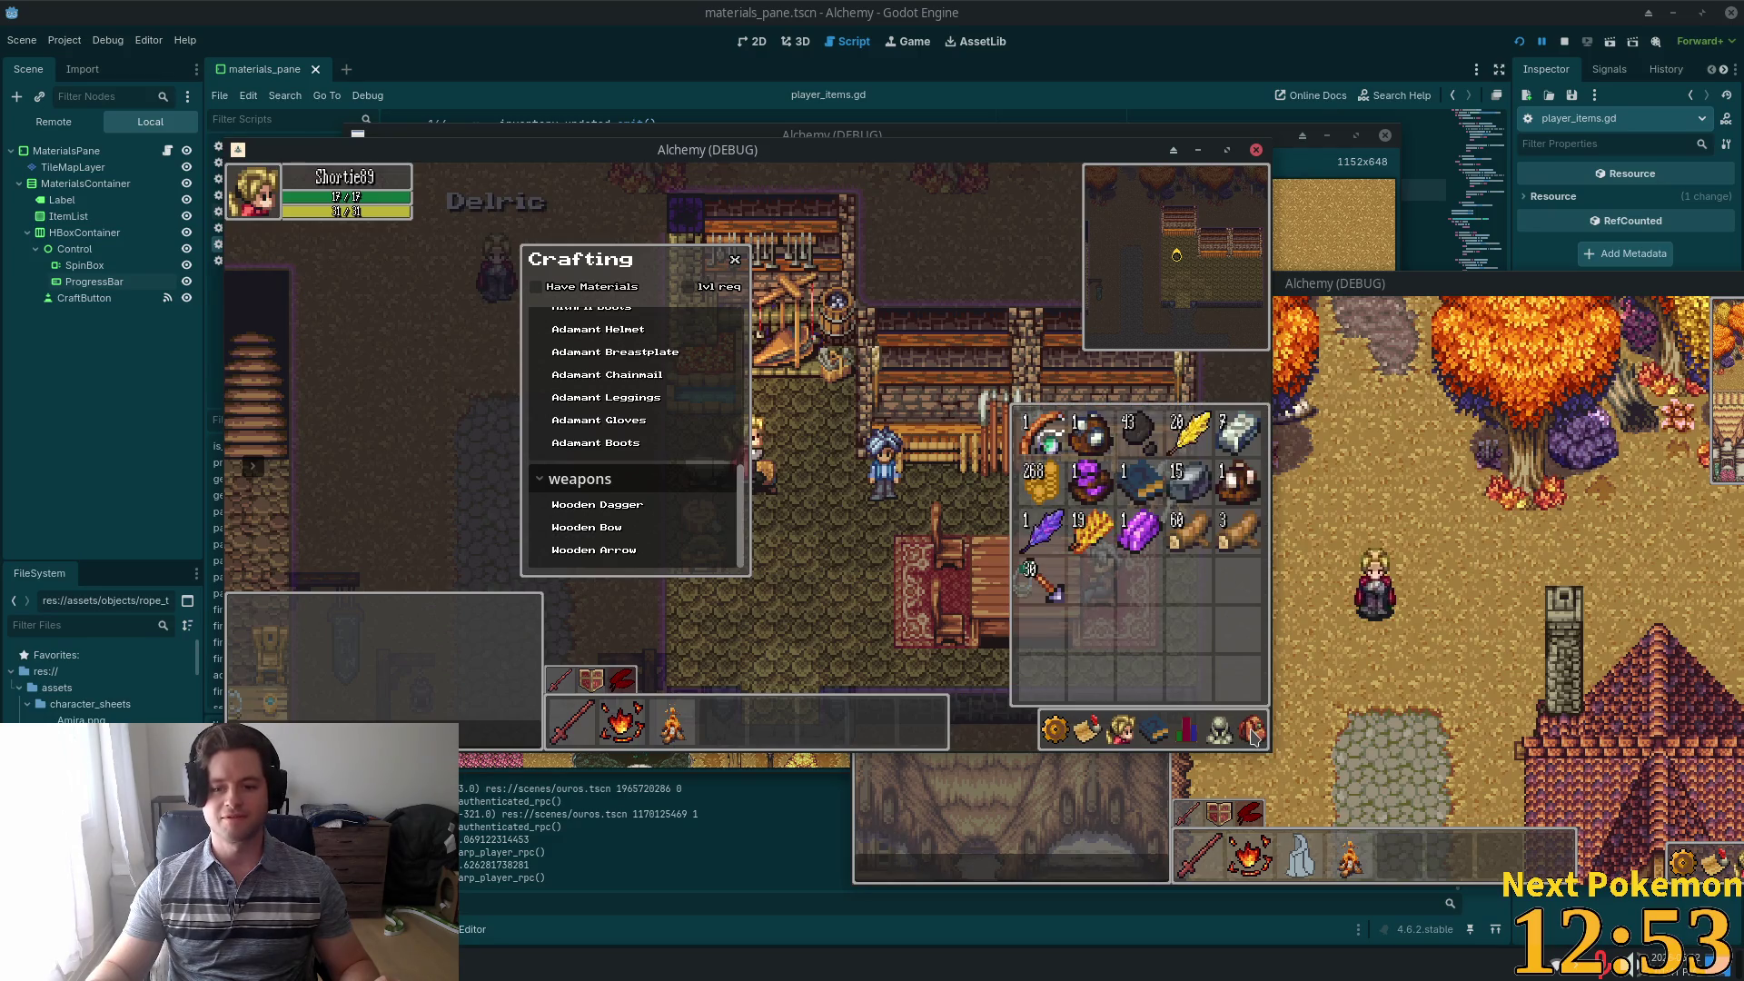
pyautogui.click(595, 549)
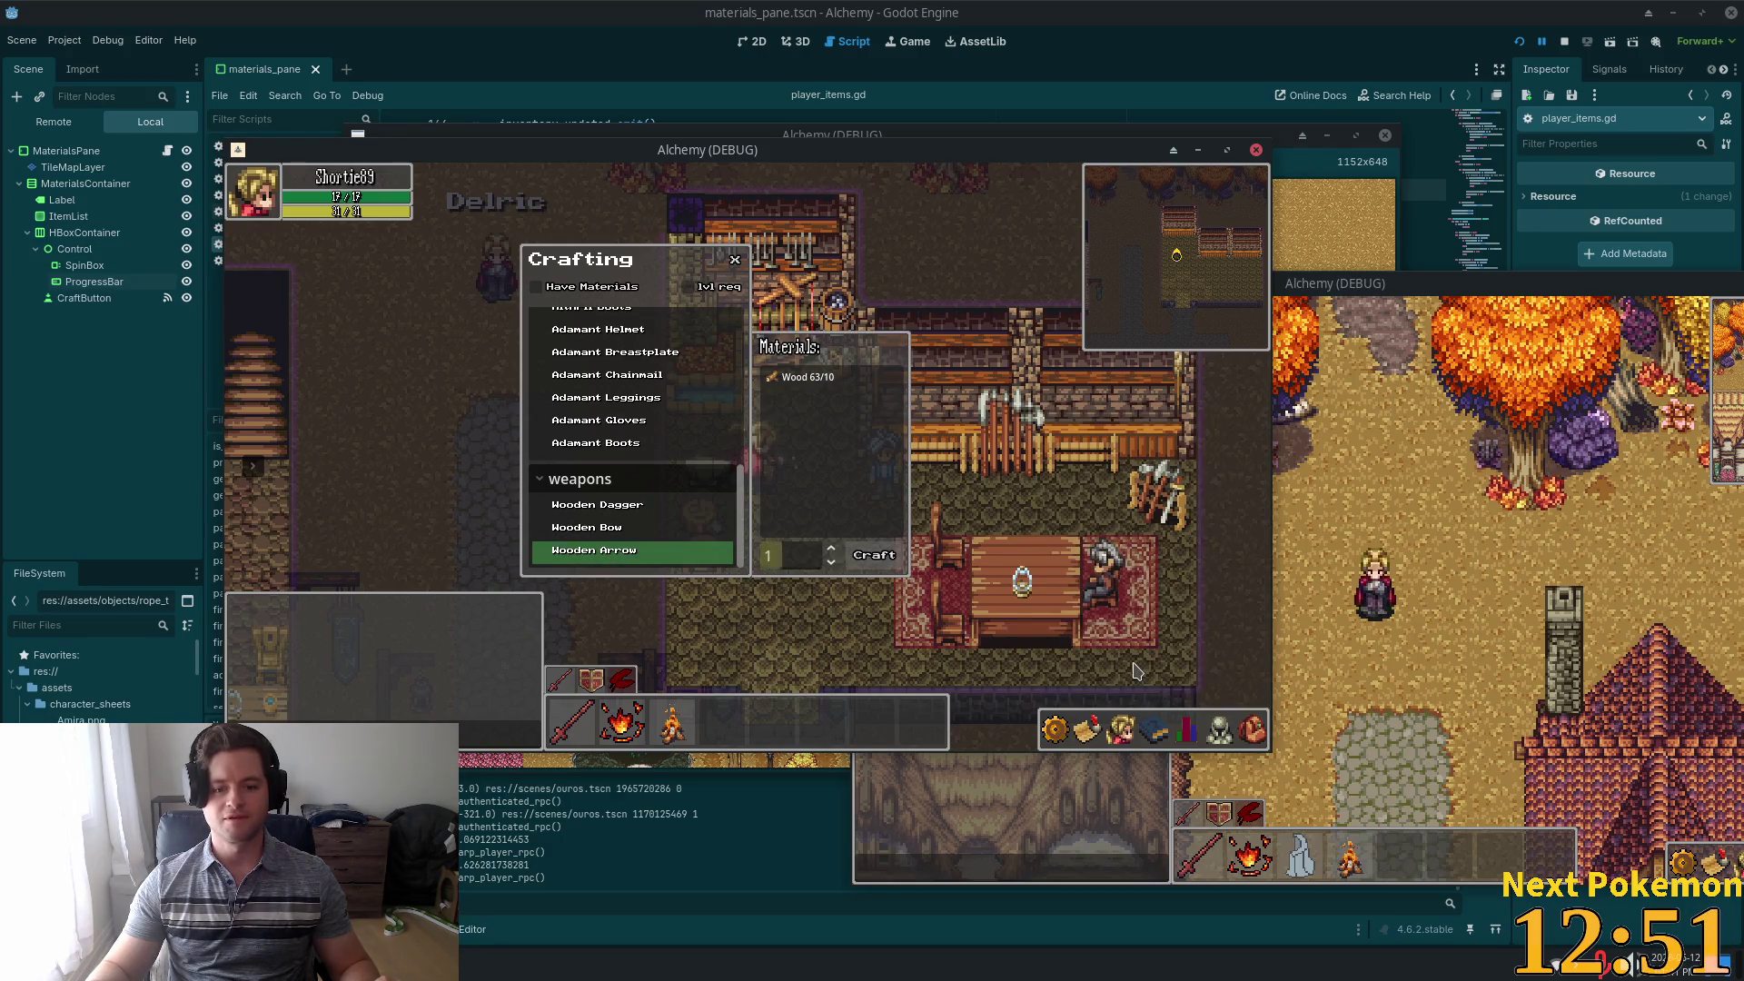
pyautogui.press('Return')
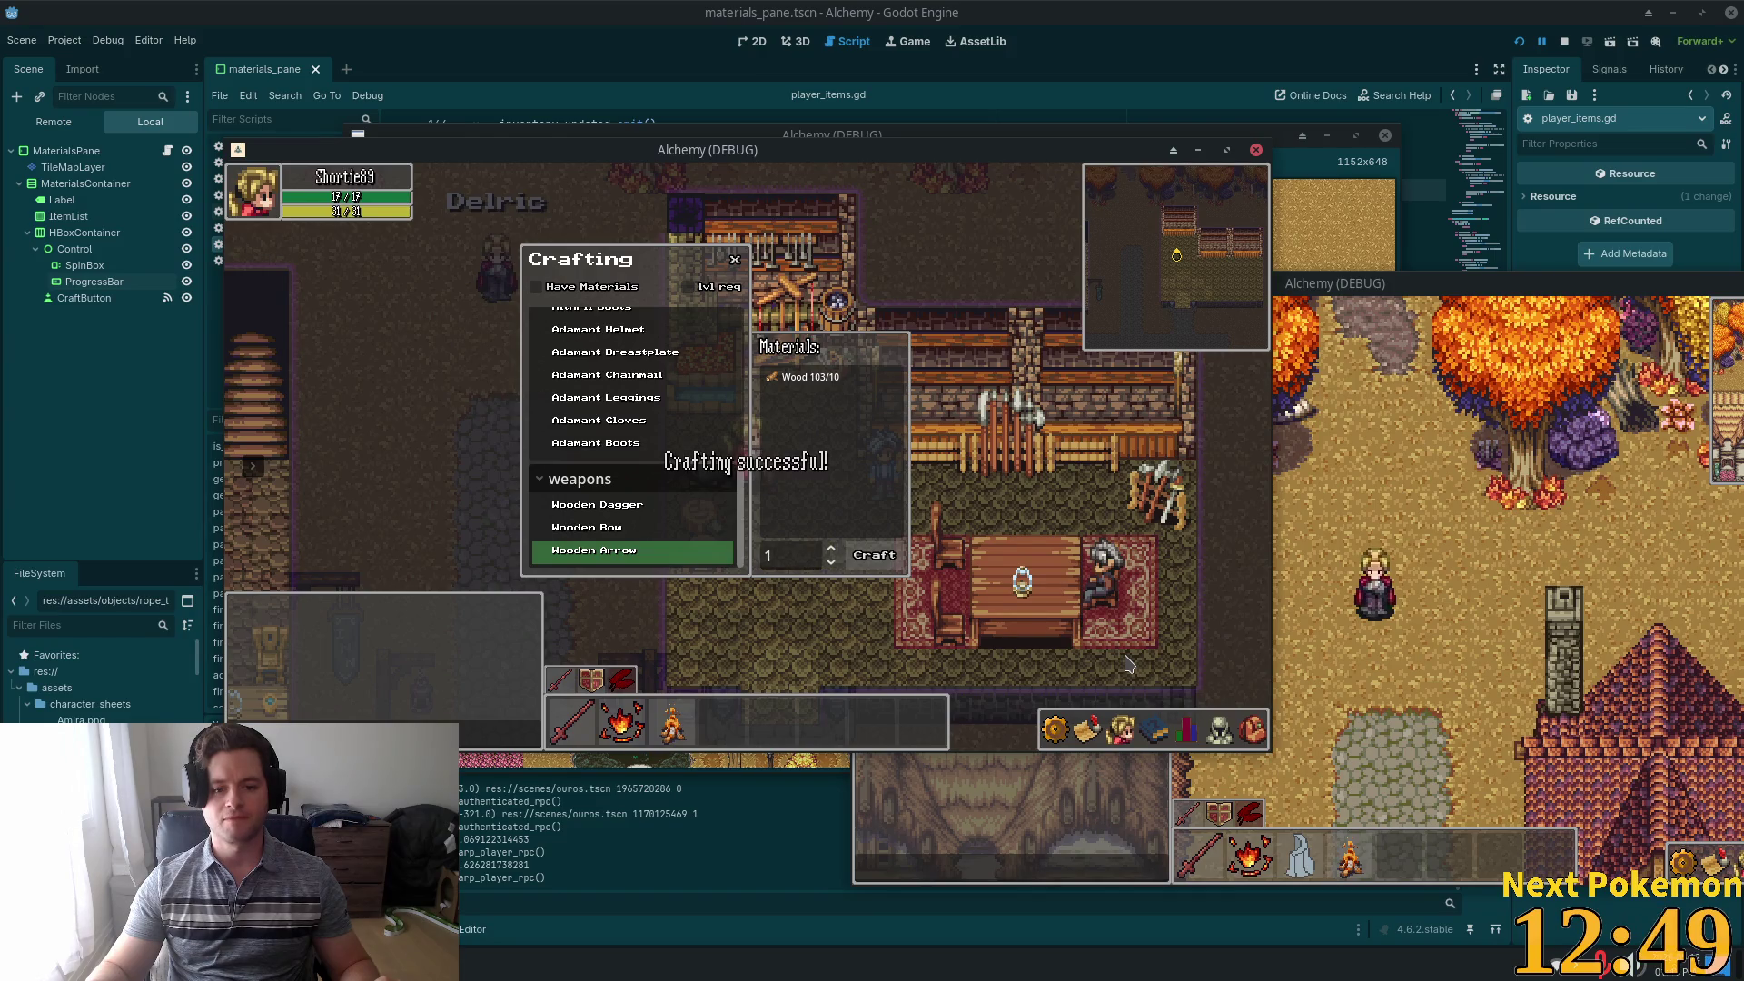
# Look over the player_items.gd script again, then switch between the game and Cursor
pyautogui.click(1078, 48)
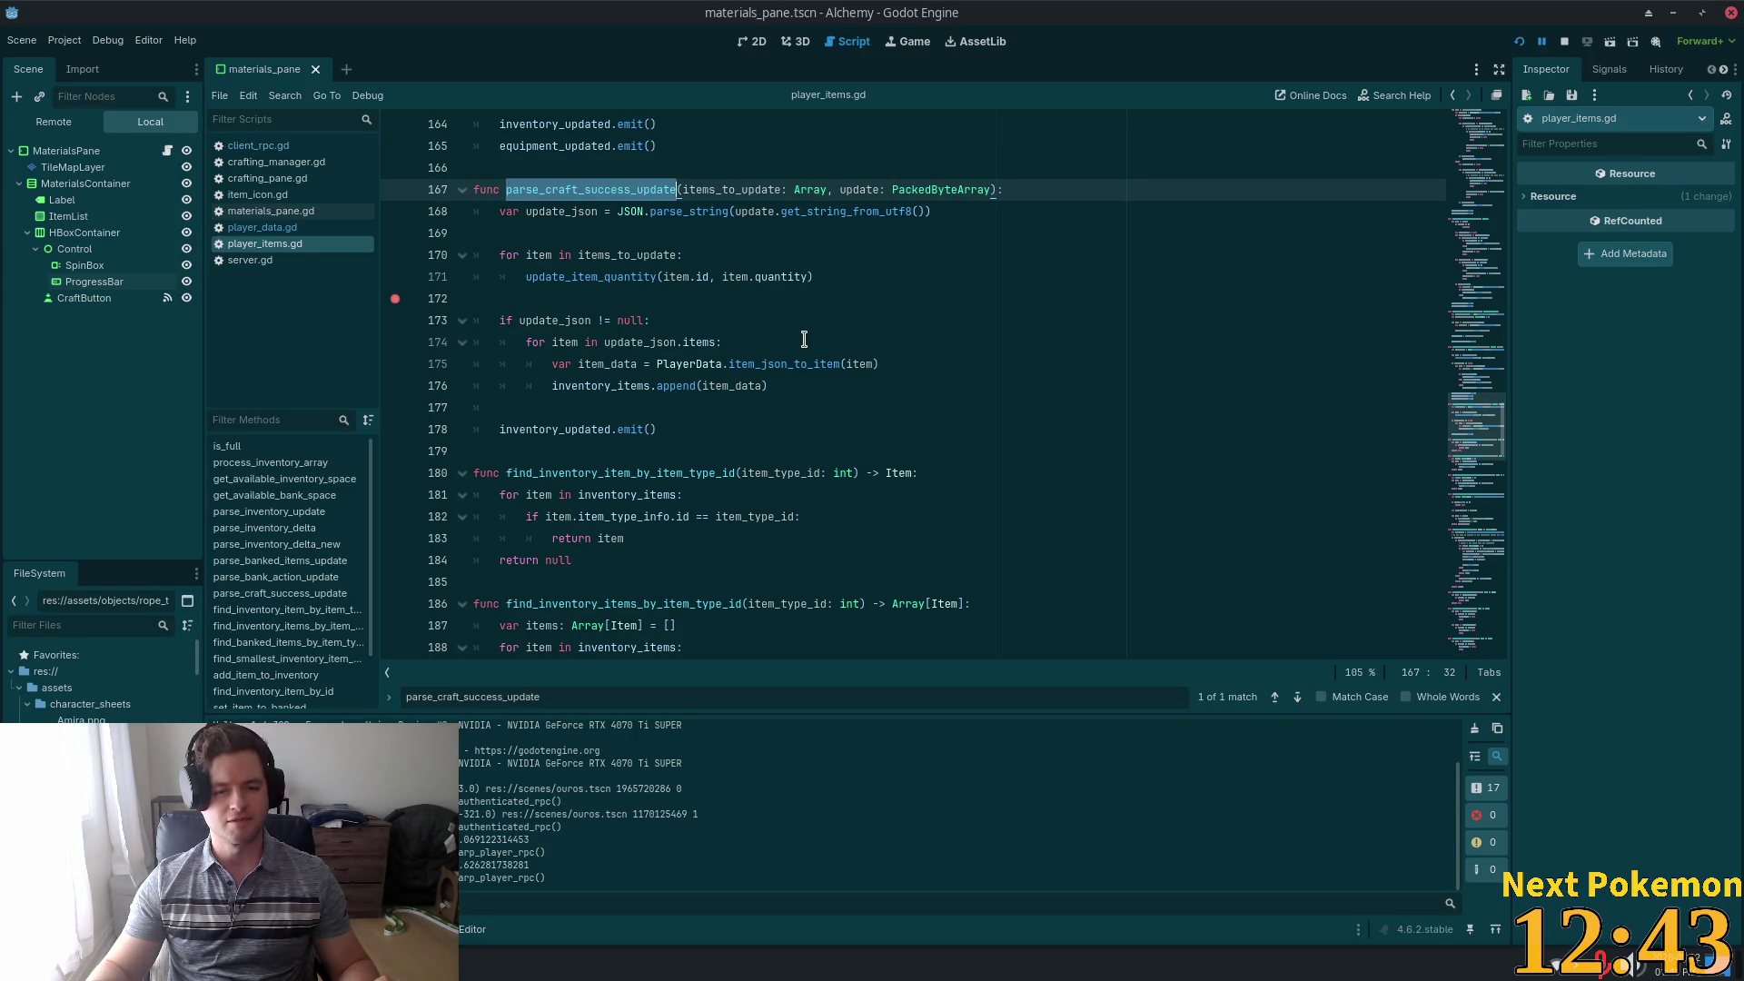
pyautogui.scroll(4, 804, 339)
pyautogui.scroll(-2, 798, 348)
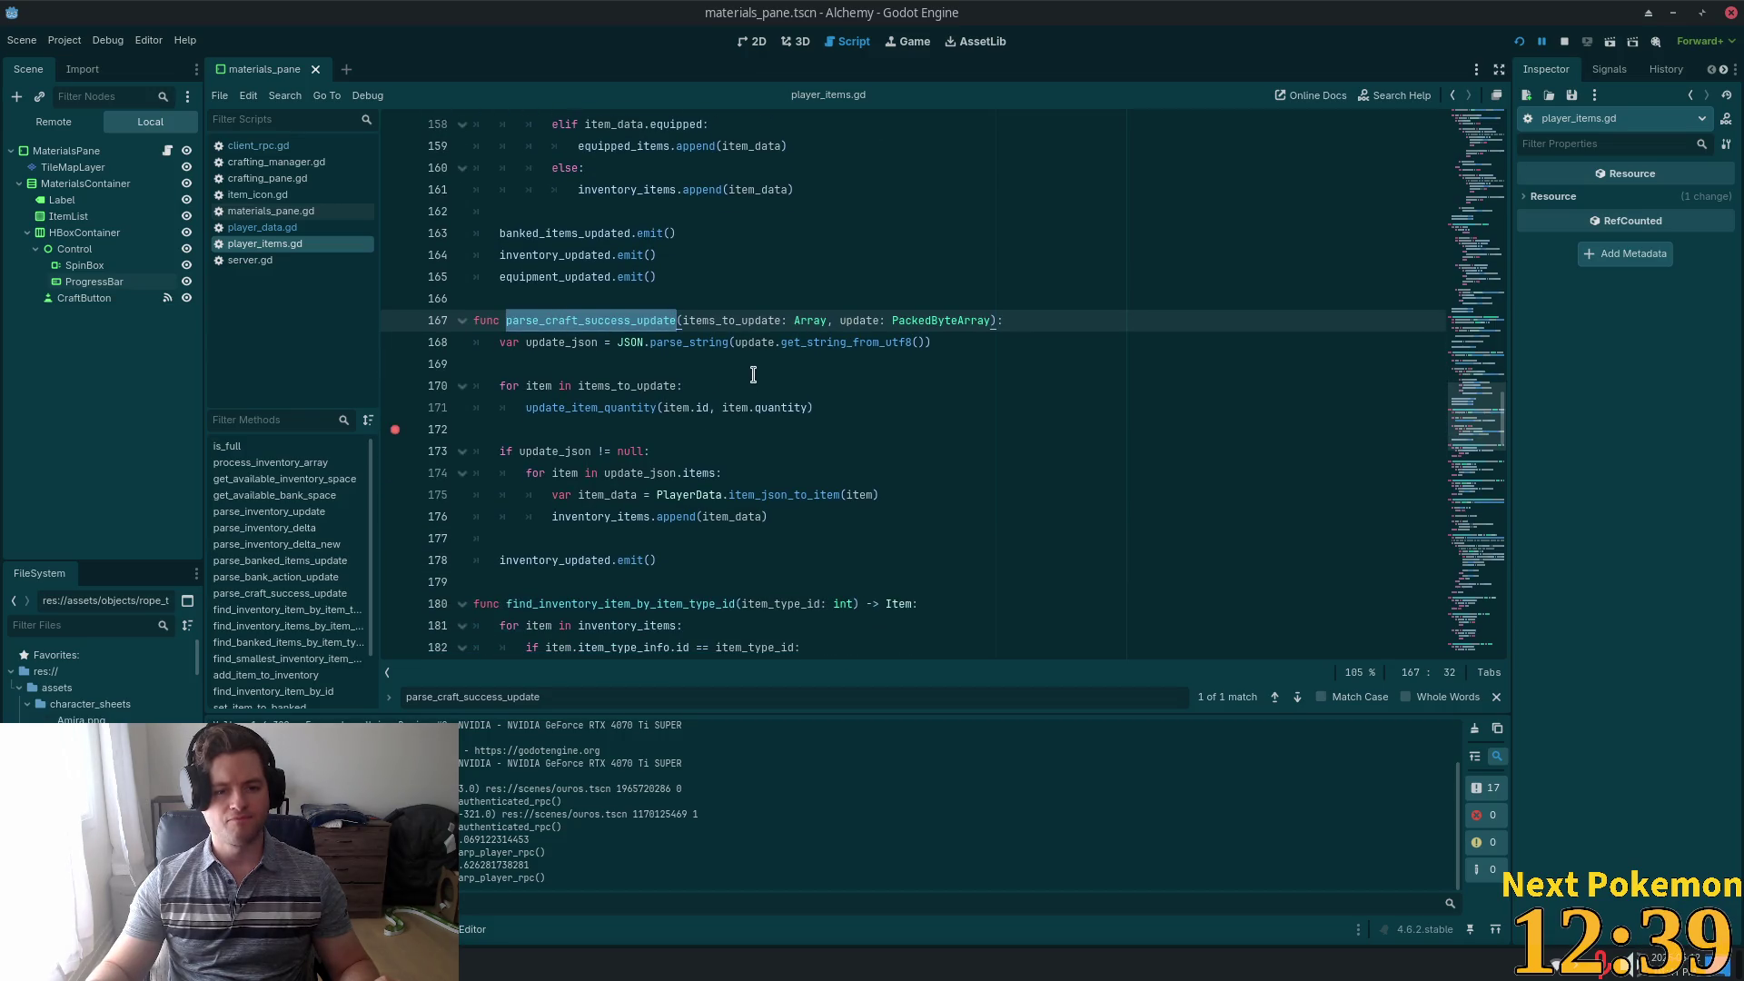
pyautogui.hotkey('alt', 'Tab')
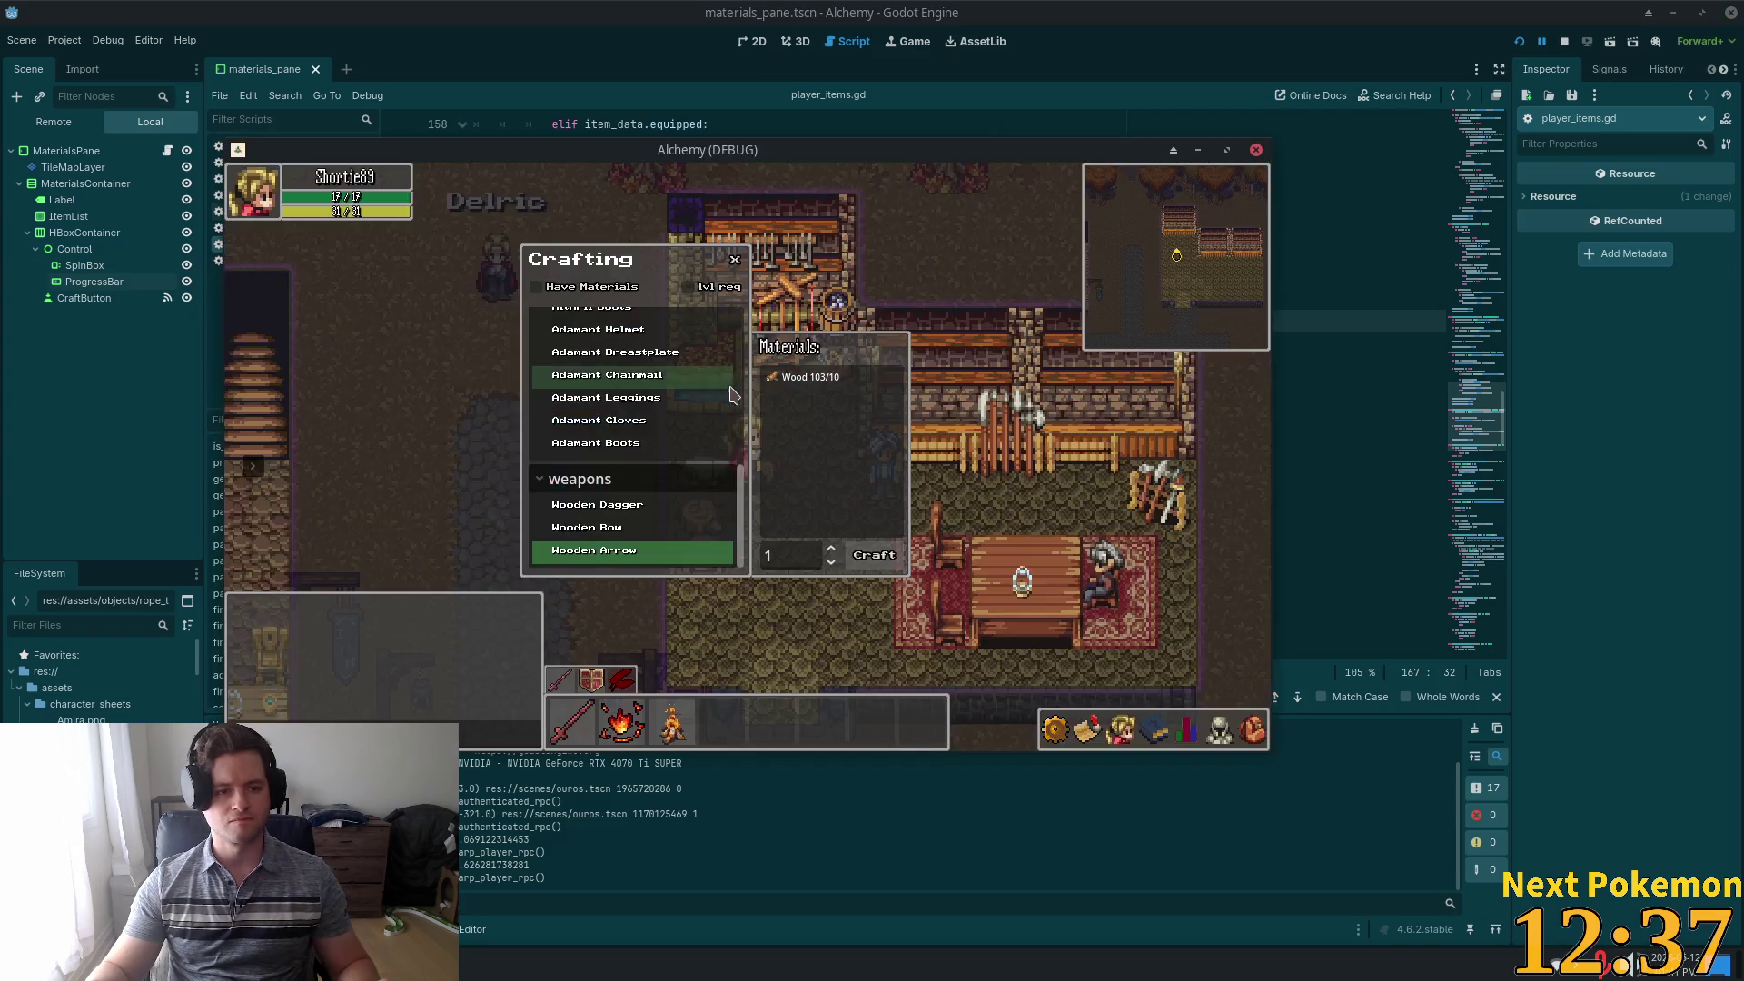
pyautogui.hotkey('alt', 'Tab')
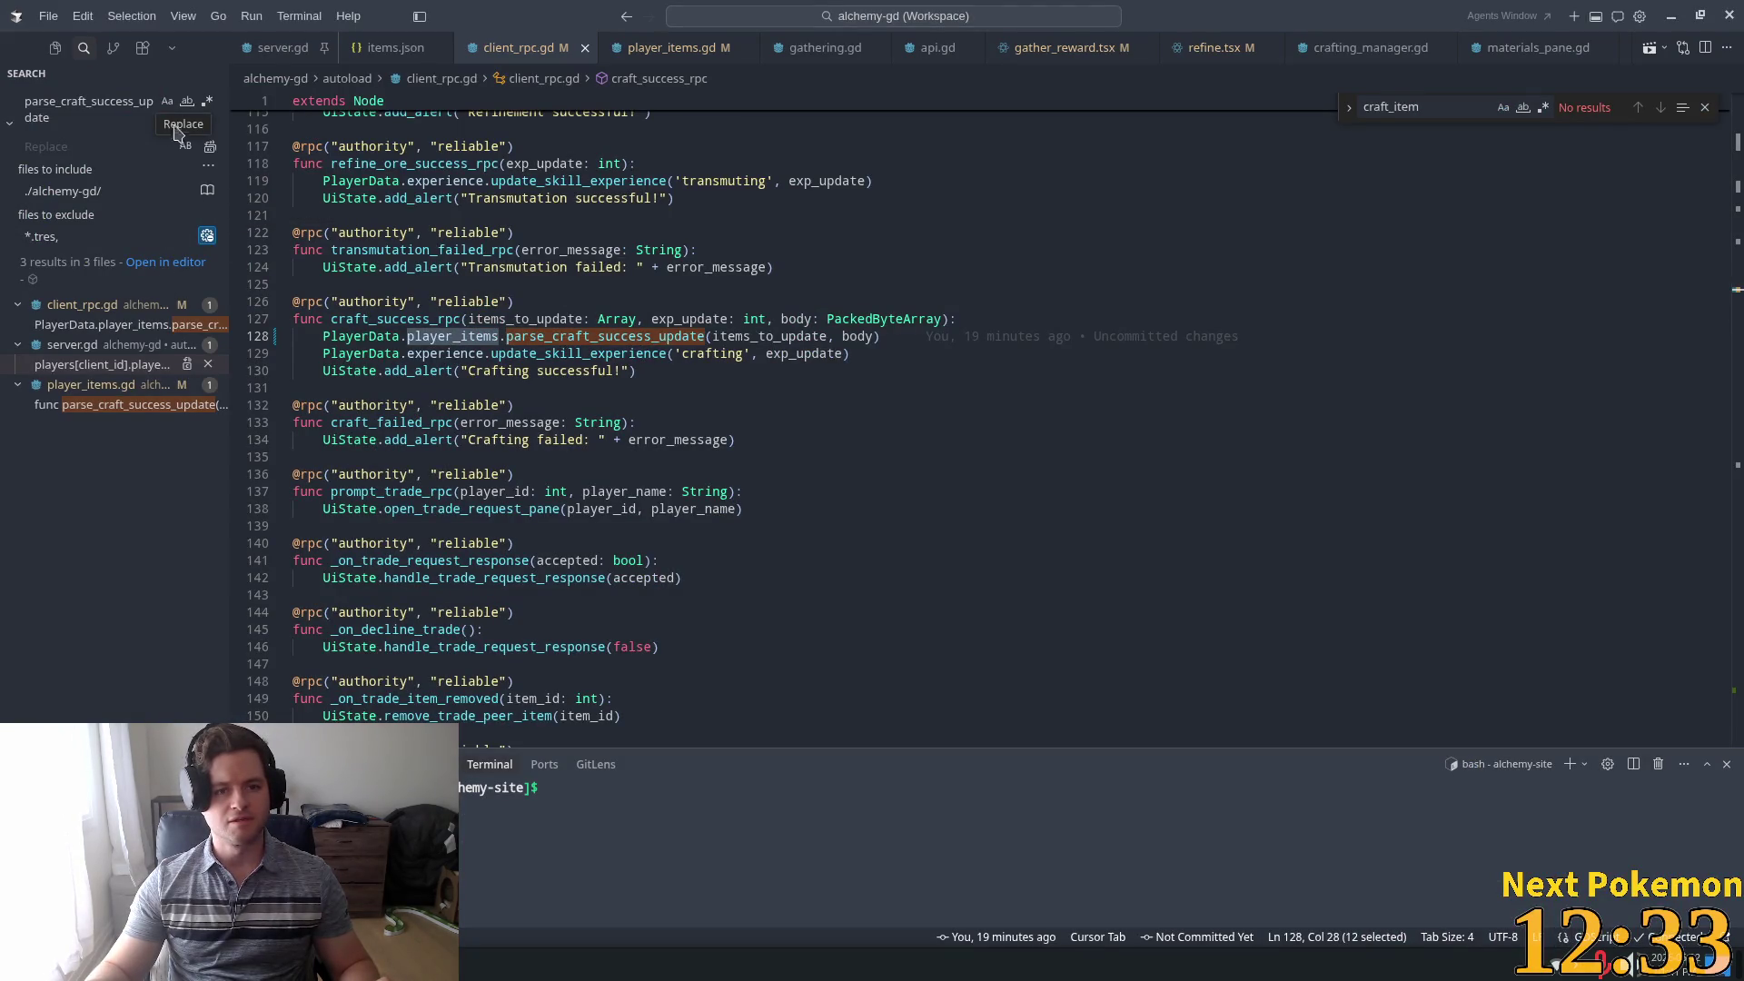
# Inspect the craft_success_rpc handler in client_rpc.gd and its parse_craft_success_update call
pyautogui.click(118, 327)
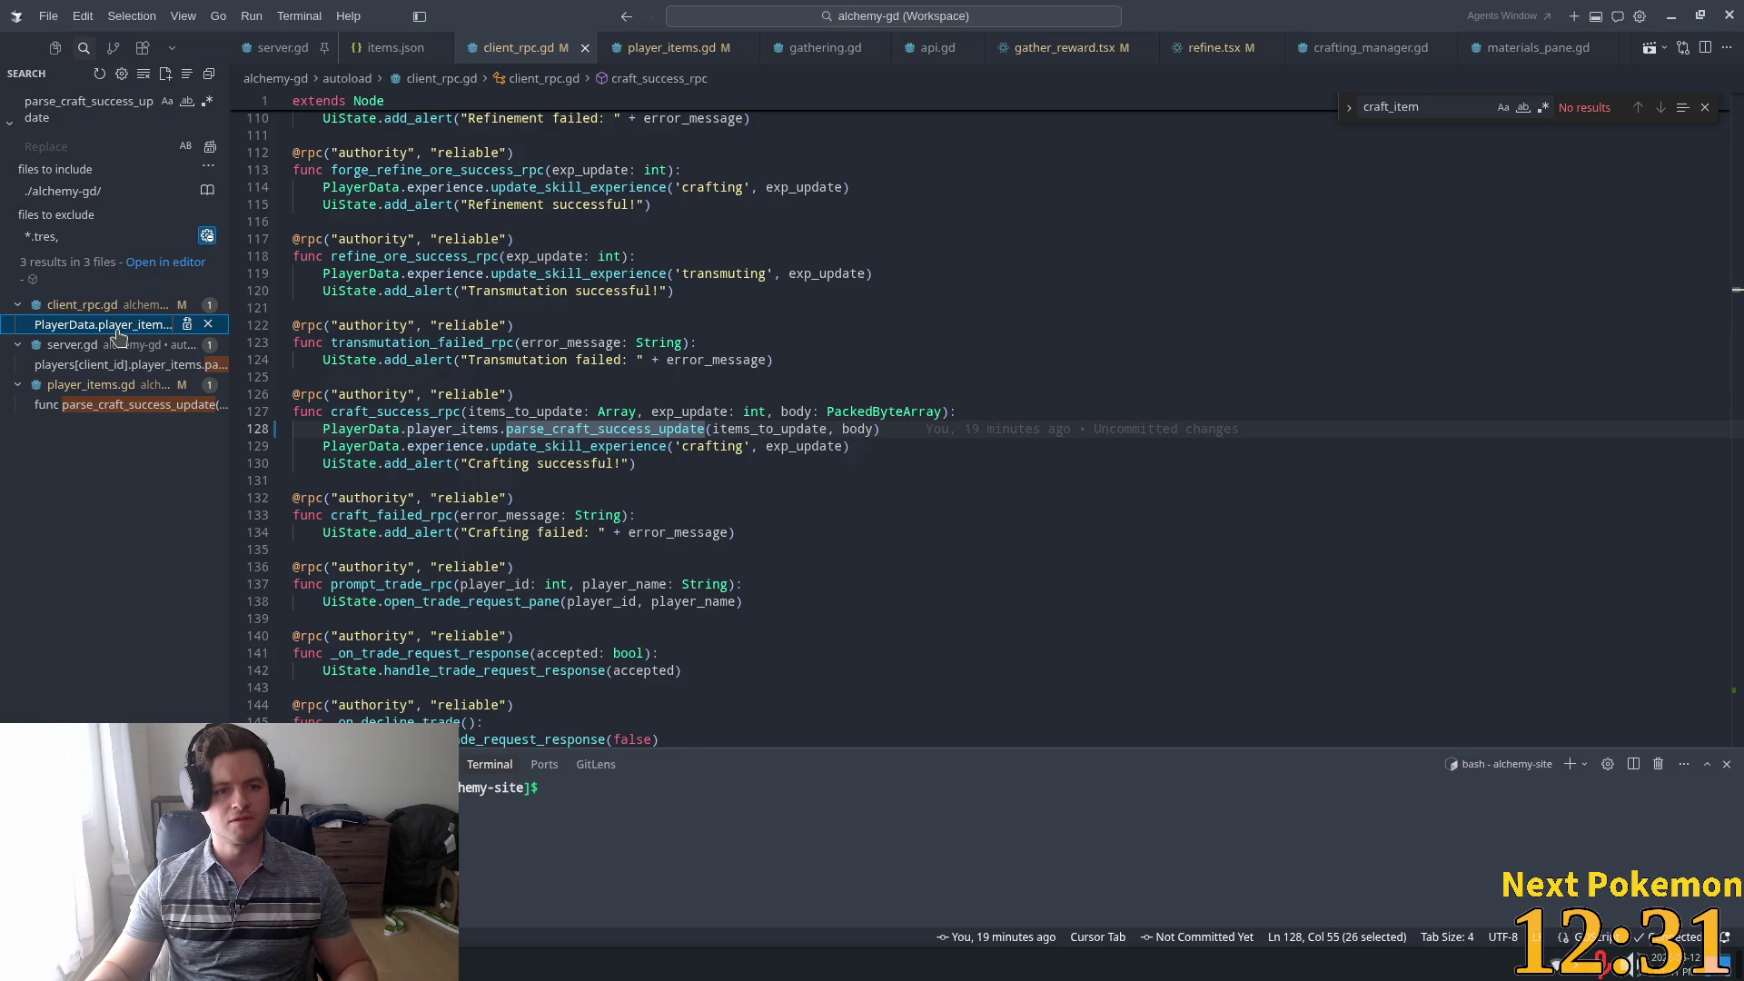
pyautogui.moveTo(416, 431)
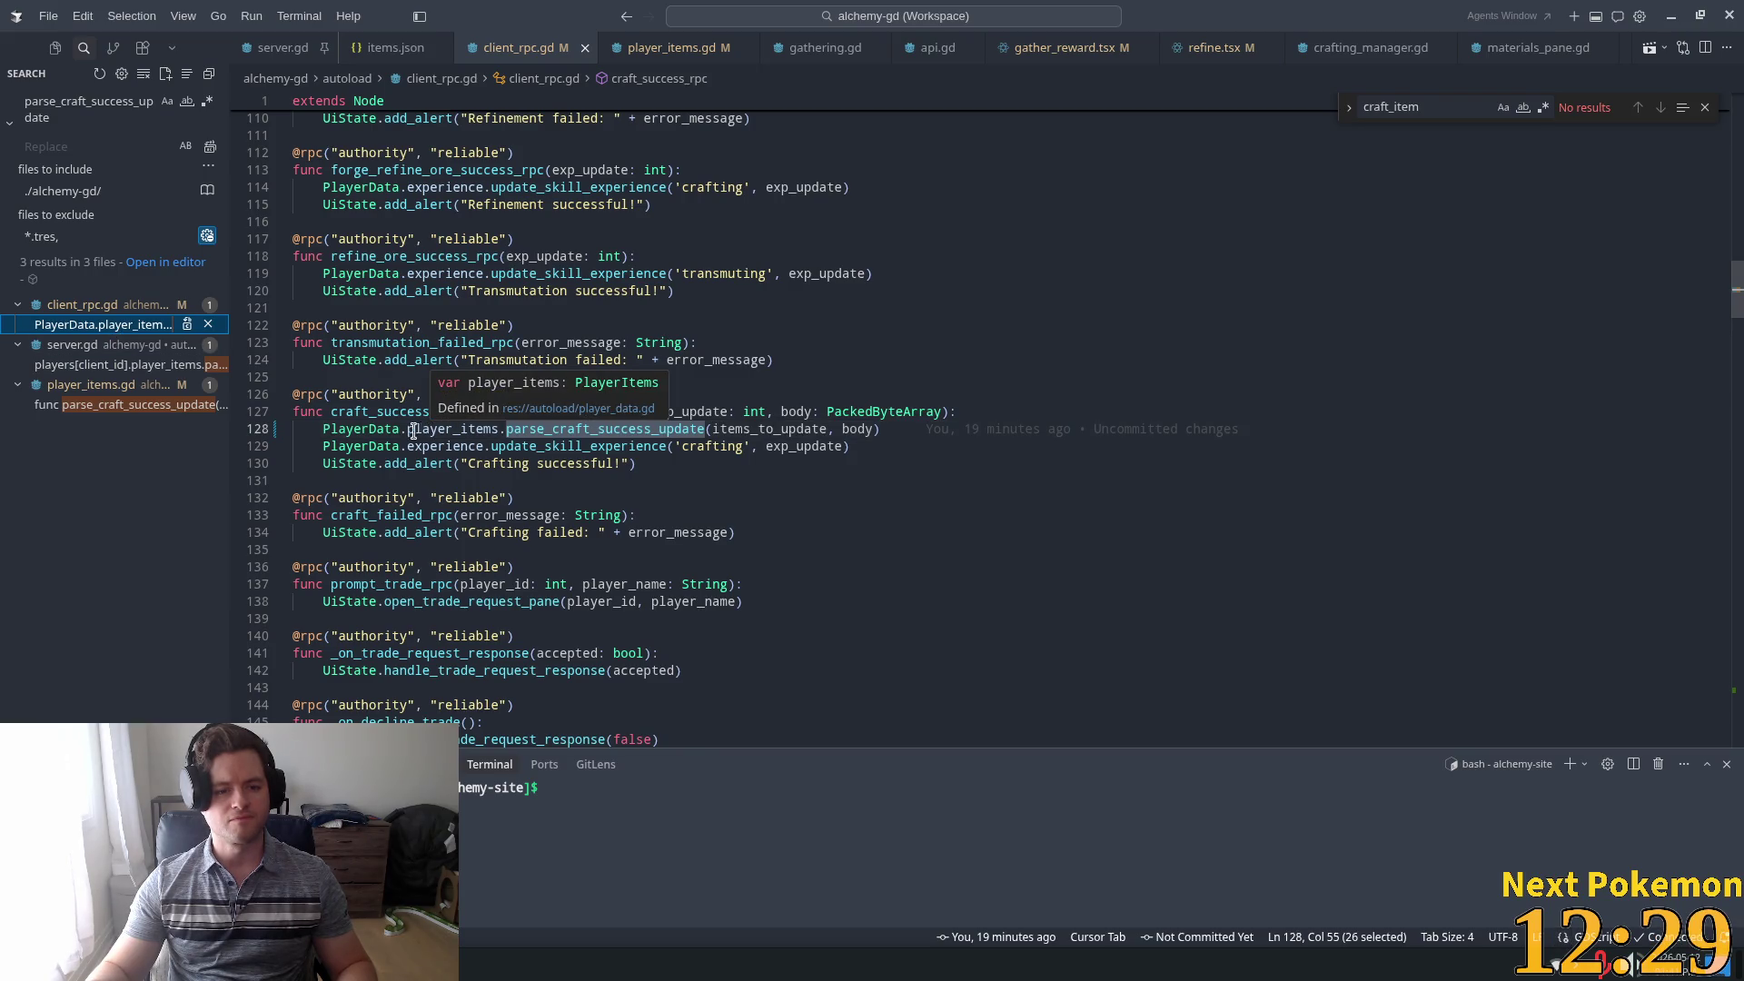
pyautogui.click(607, 432)
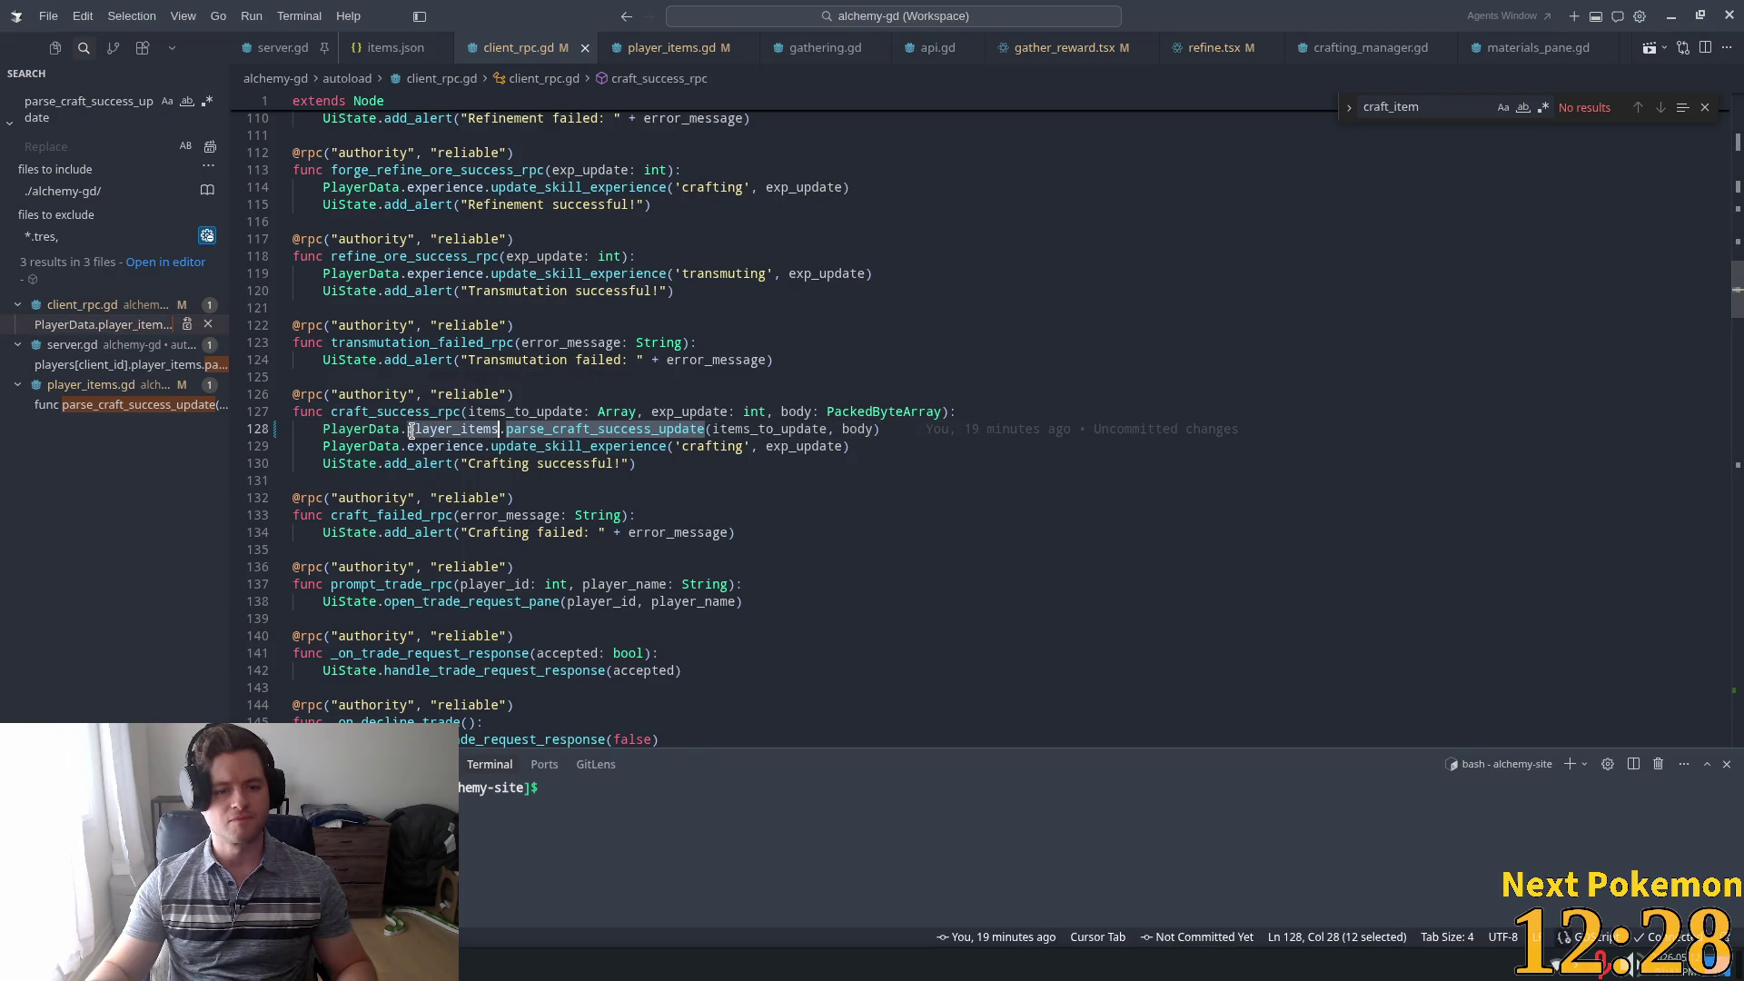
pyautogui.doubleClick(607, 433)
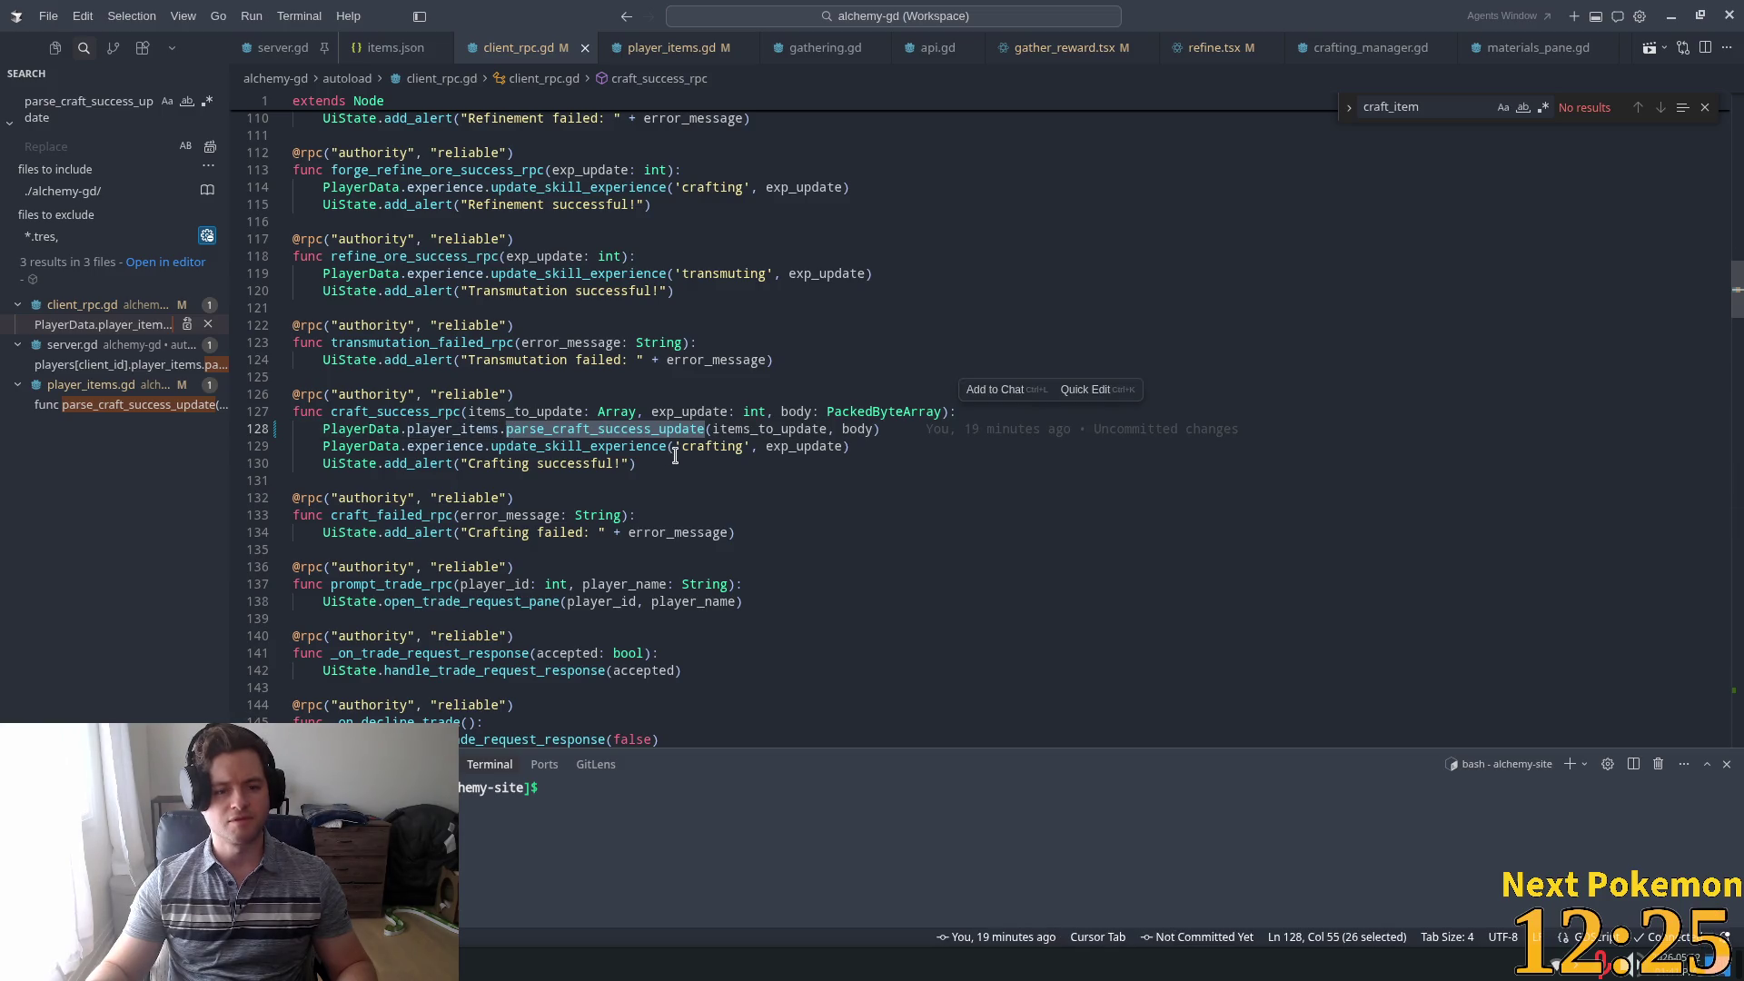
pyautogui.doubleClick(442, 411)
pyautogui.hotkey('ctrl', 'f')
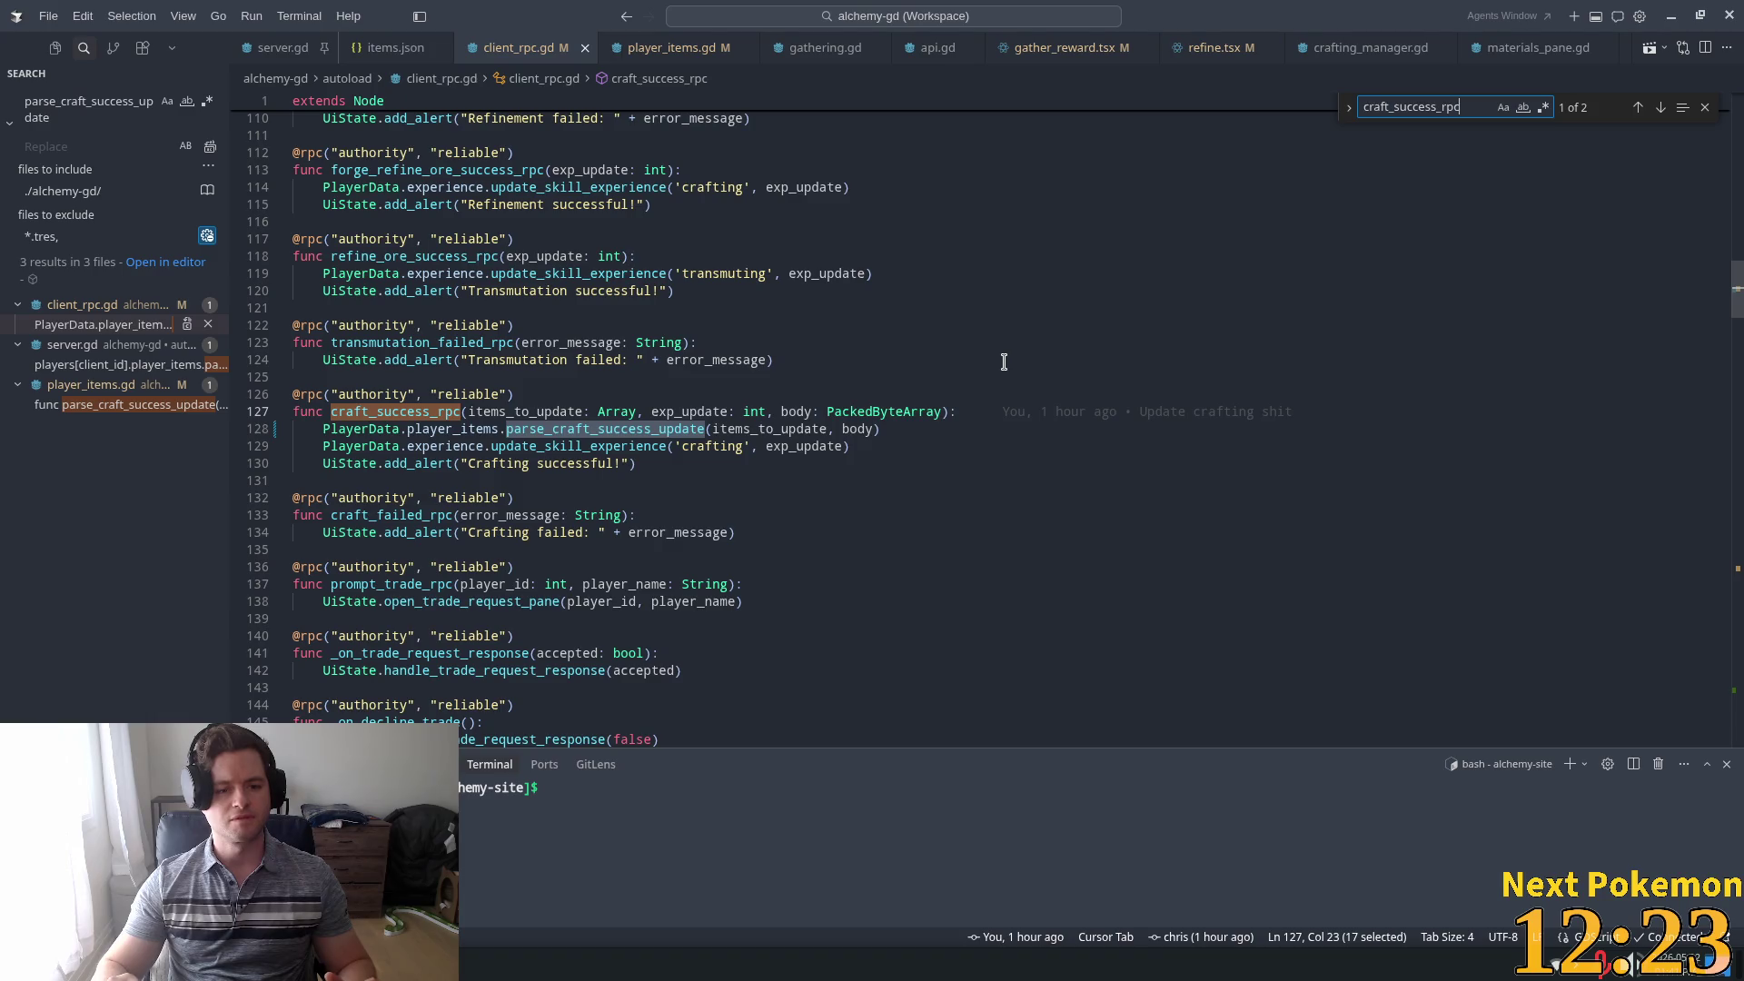
pyautogui.press('Return')
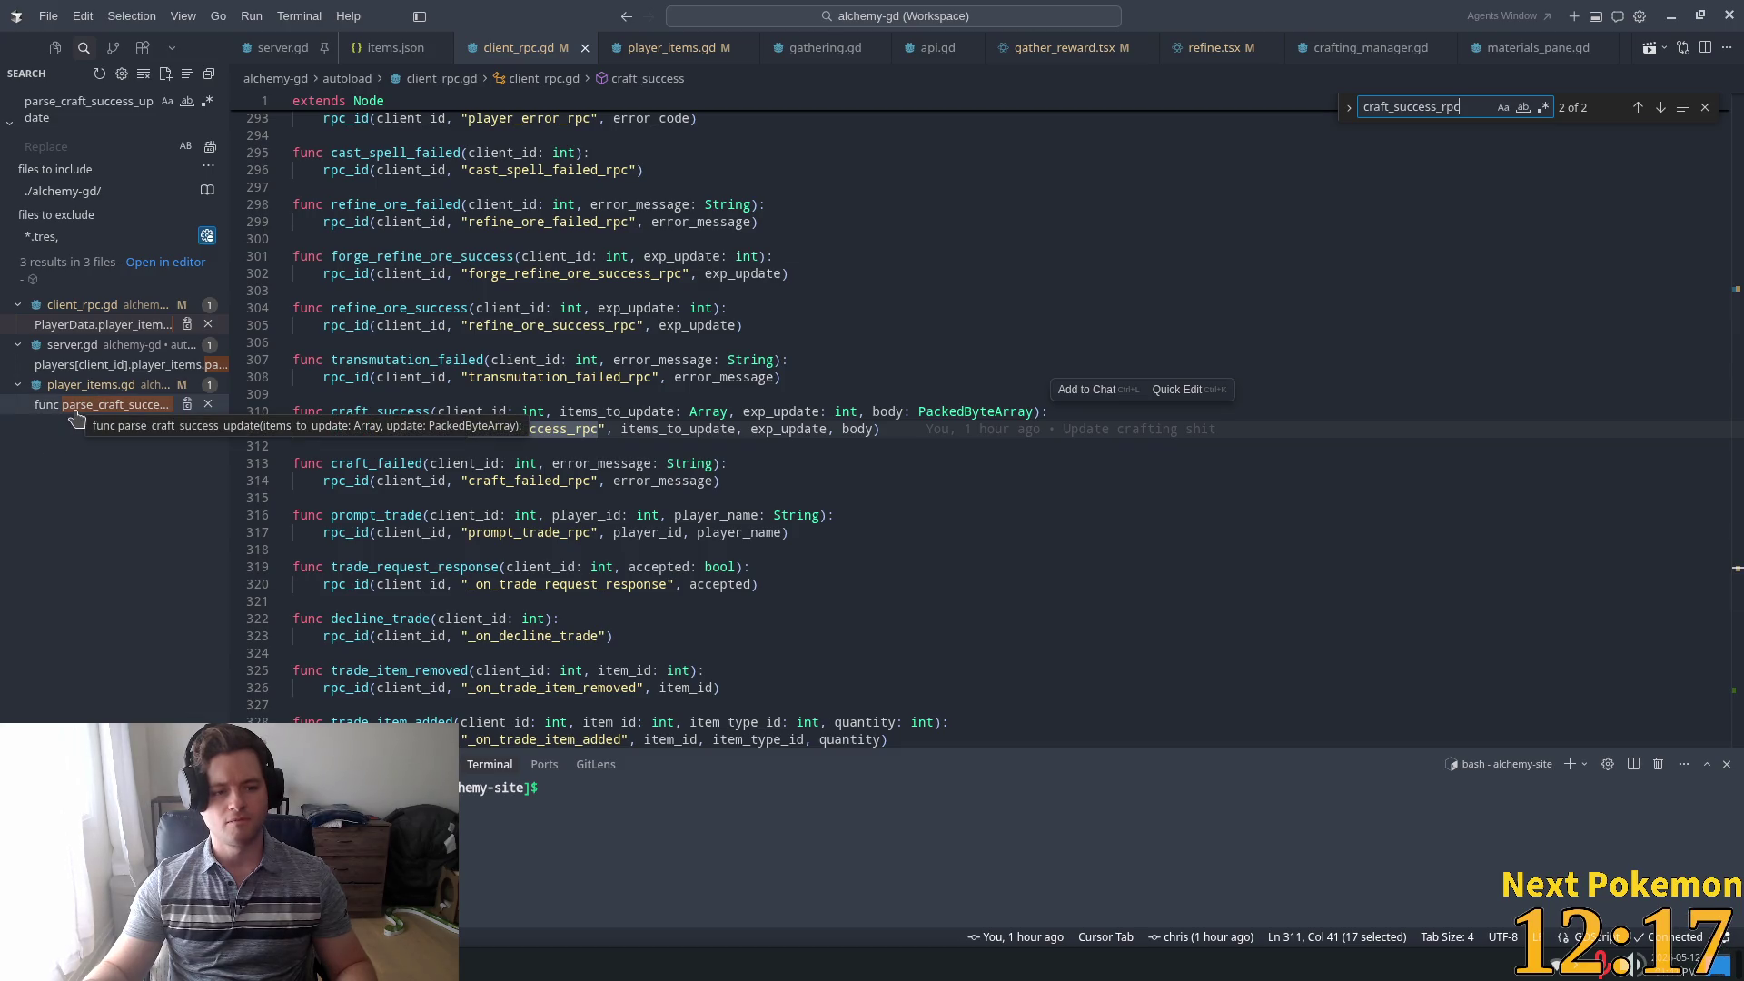
# Trace the server.gd craft_success call back to the craft_success_rpc handler definition
pyautogui.click(100, 364)
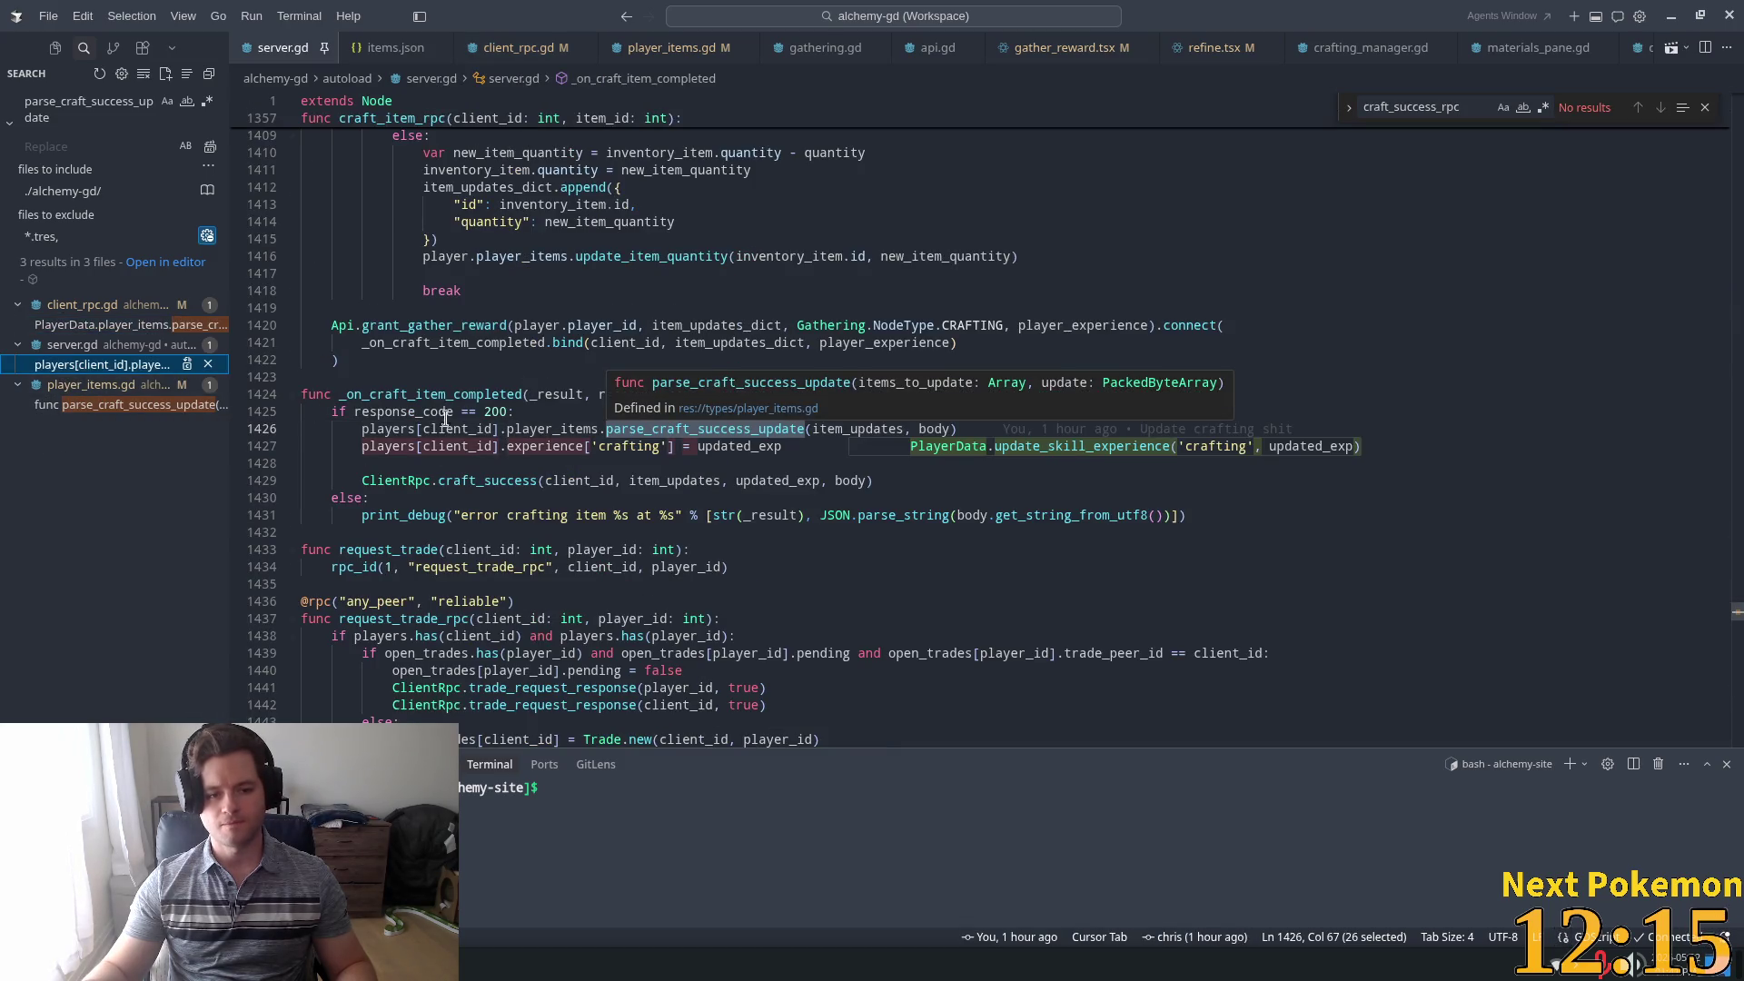
pyautogui.click(455, 417)
pyautogui.click(545, 446)
pyautogui.doubleClick(400, 481)
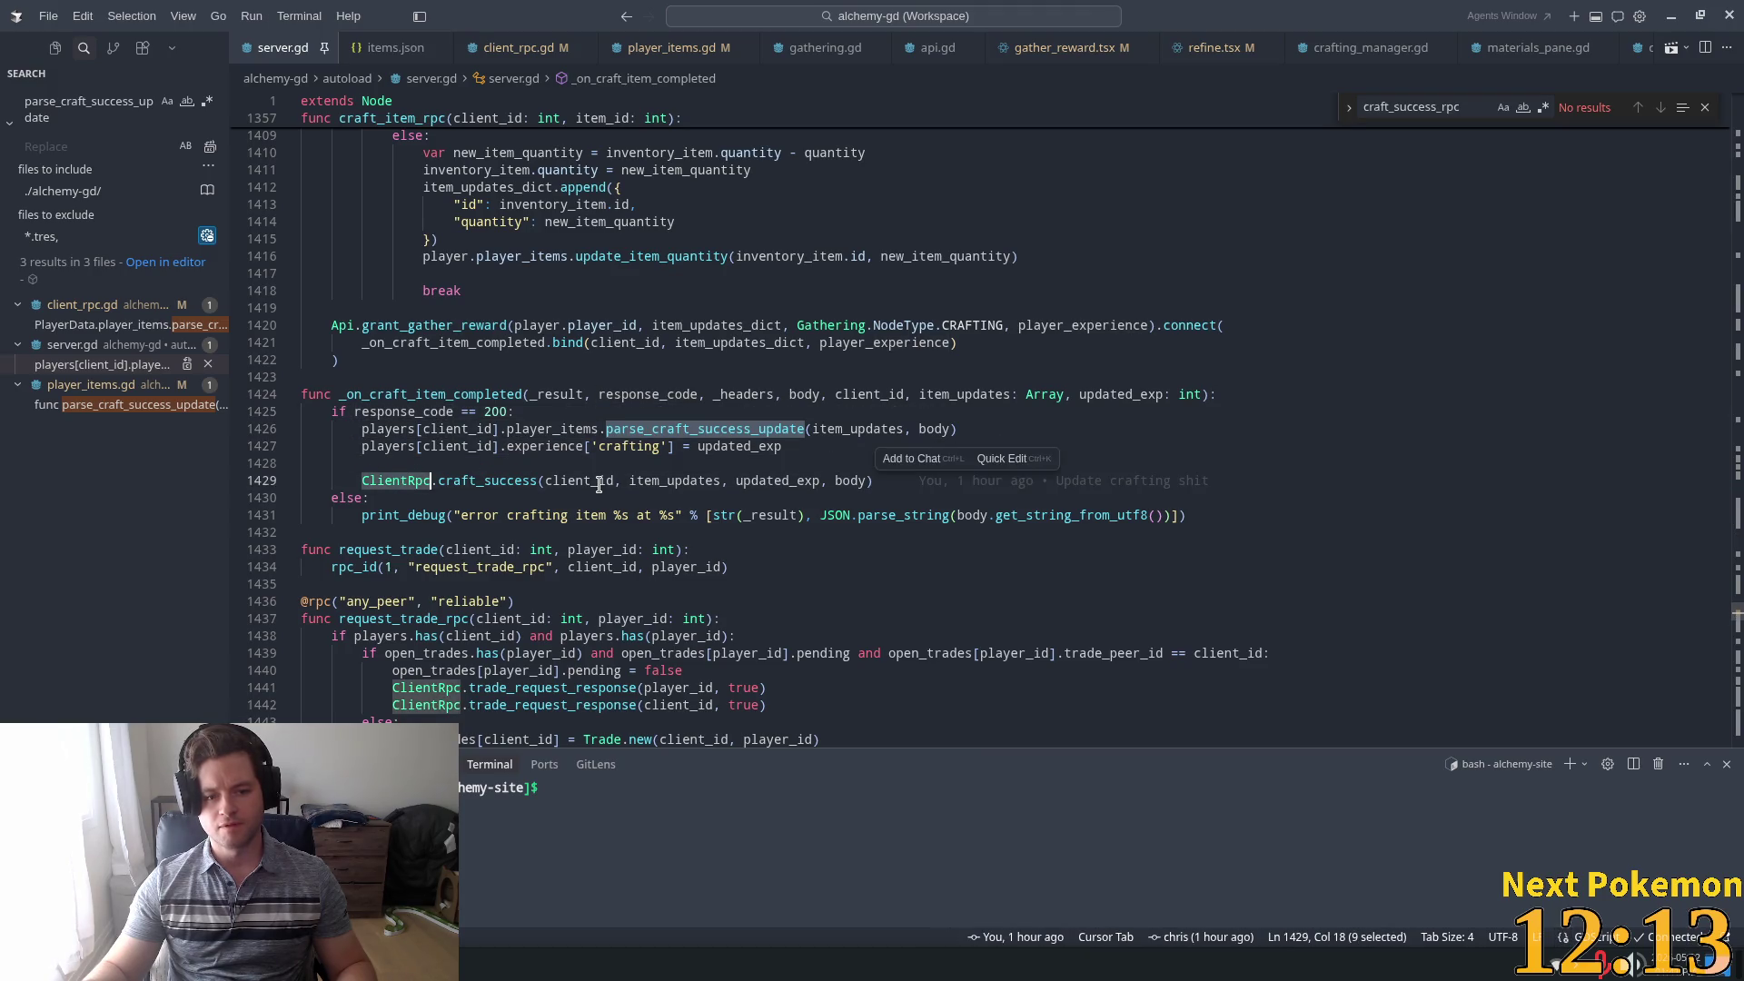
pyautogui.doubleClick(600, 481)
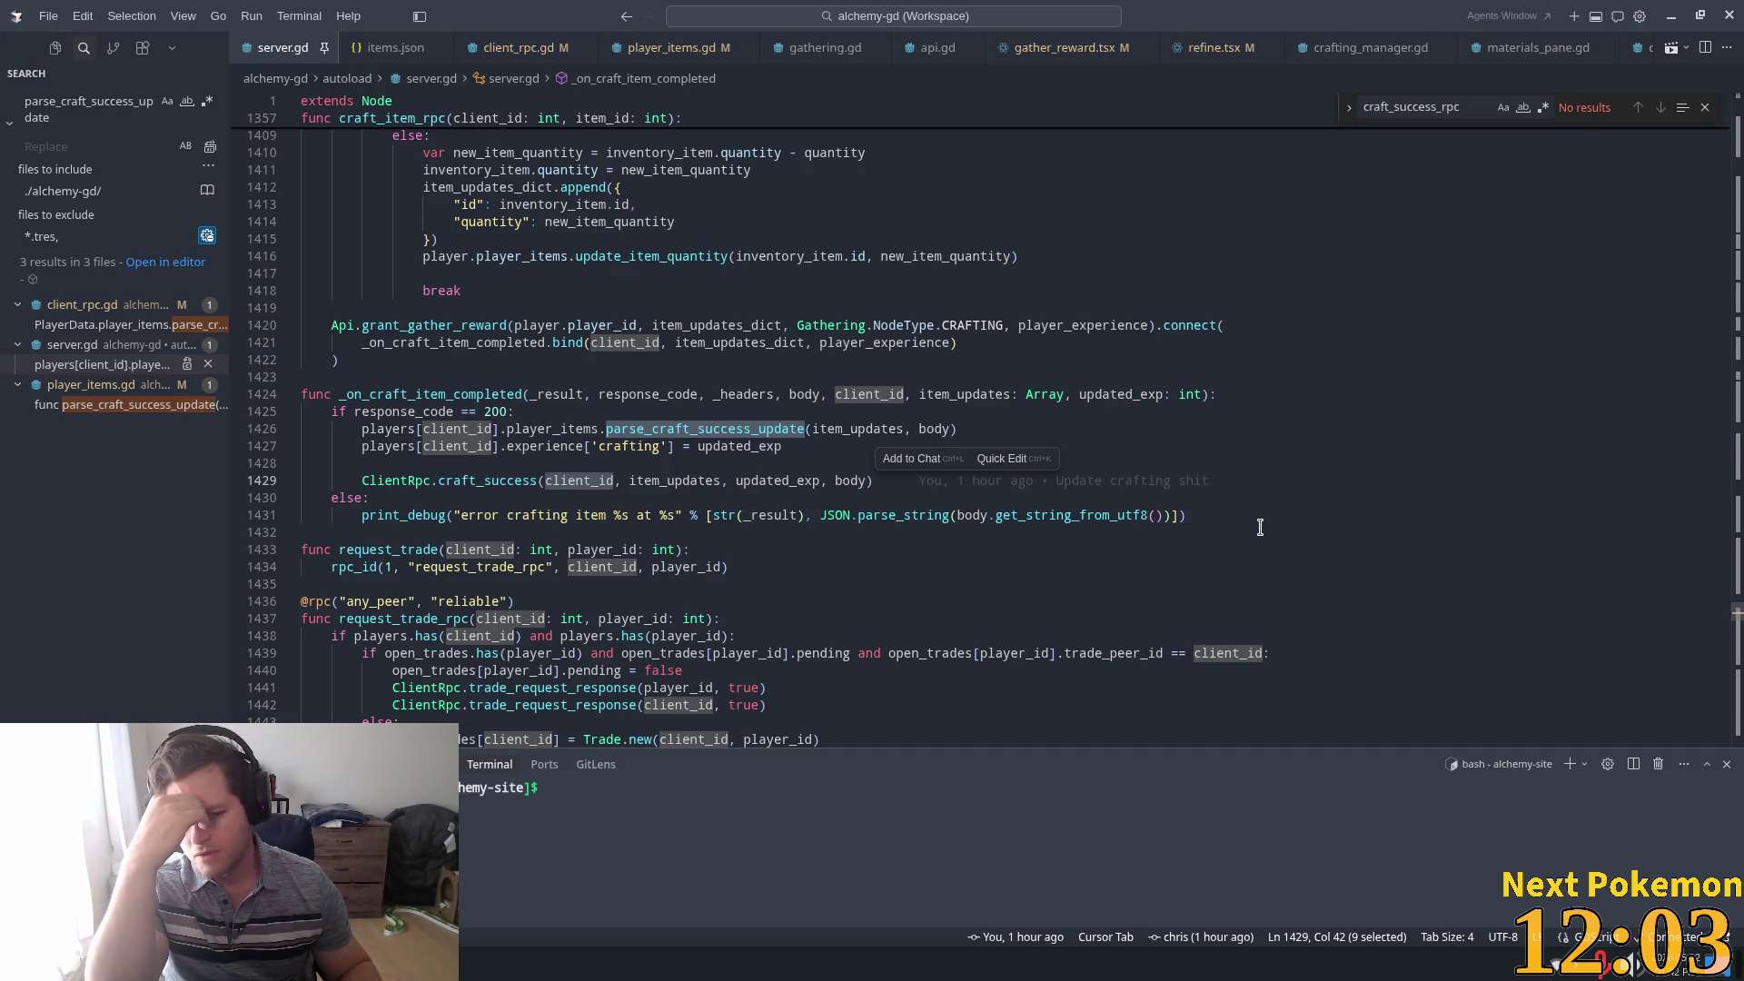
pyautogui.keyDown('ctrl'); pyautogui.click(500, 472); pyautogui.keyUp('ctrl')
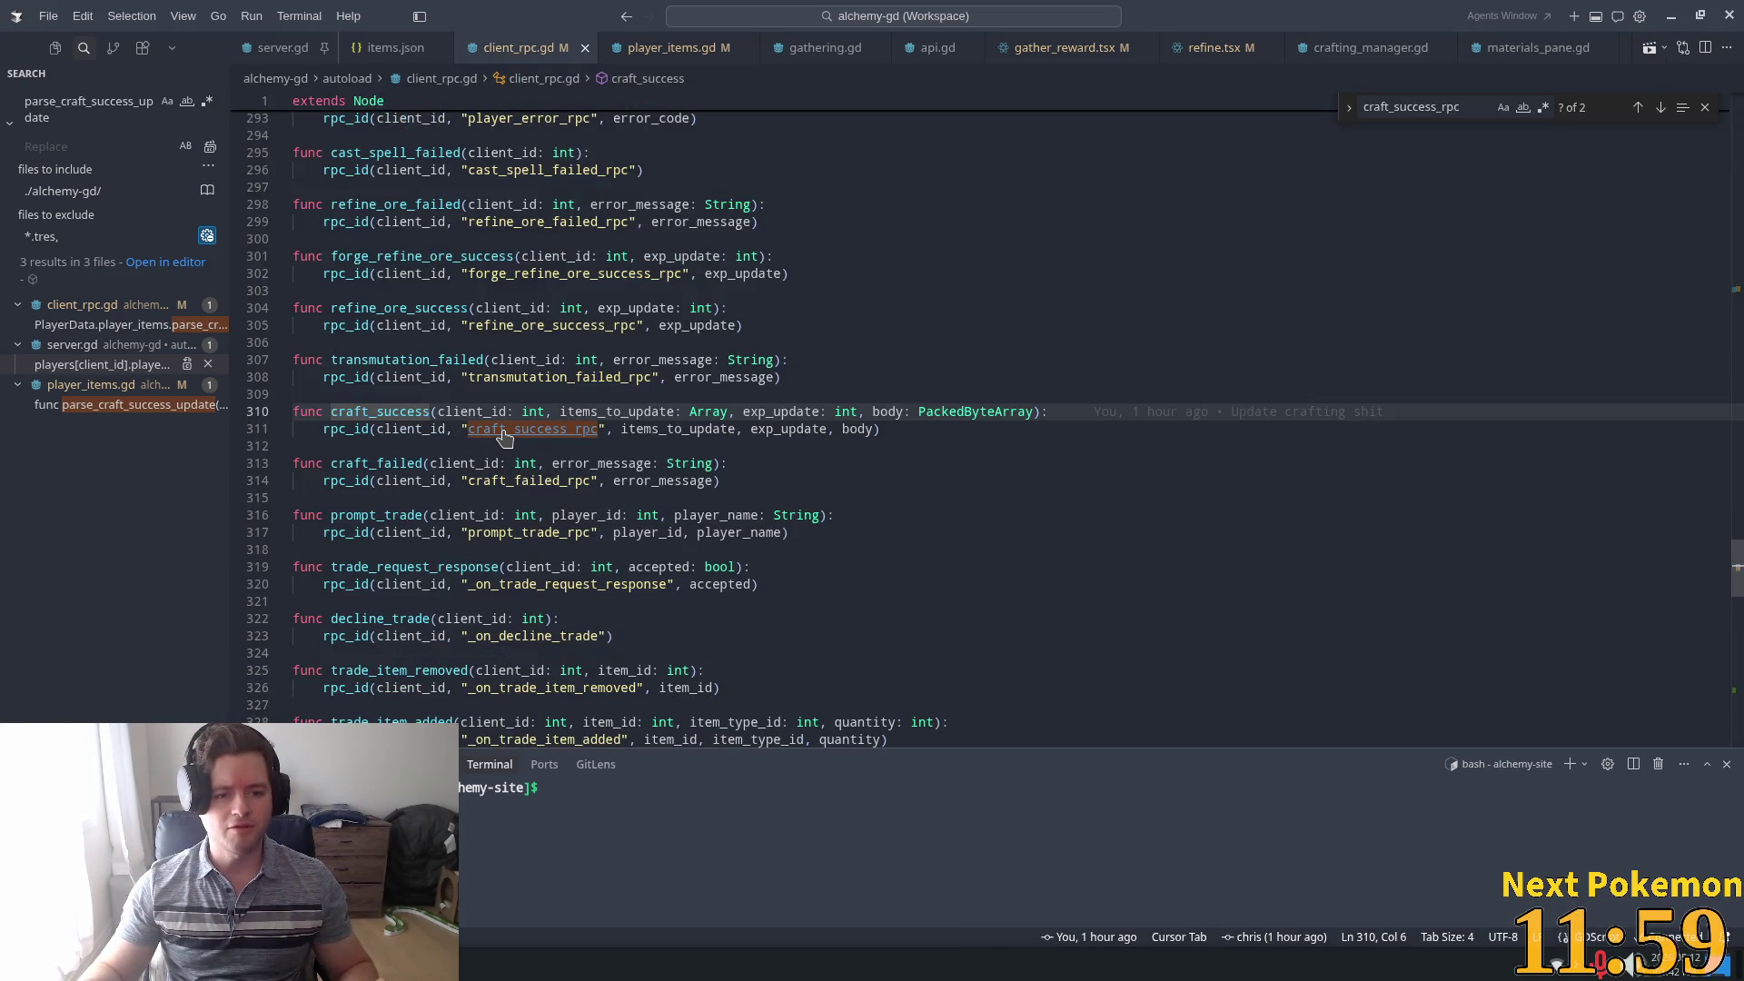
pyautogui.keyDown('ctrl'); pyautogui.click(502, 430); pyautogui.keyUp('ctrl')
# Add a print_debug line at the top of craft_success_rpc, save client_rpc.gd, and relaunch the game
pyautogui.click(959, 315)
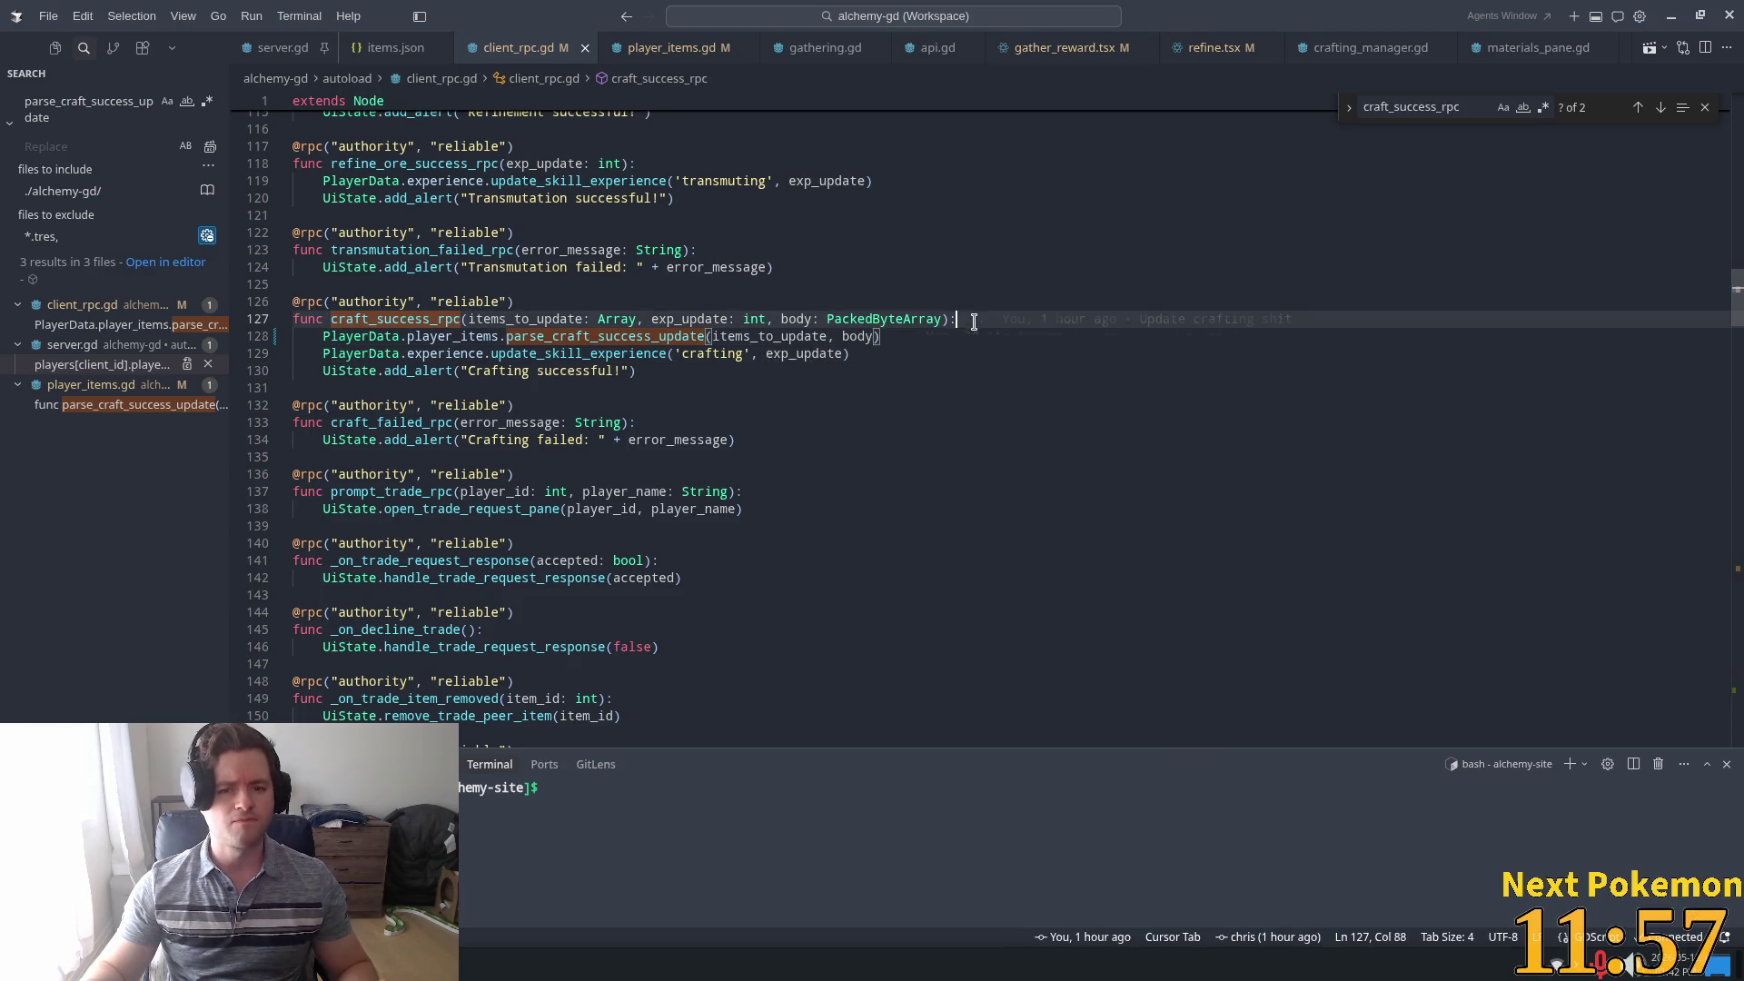
pyautogui.press('Return')
pyautogui.write('pr')
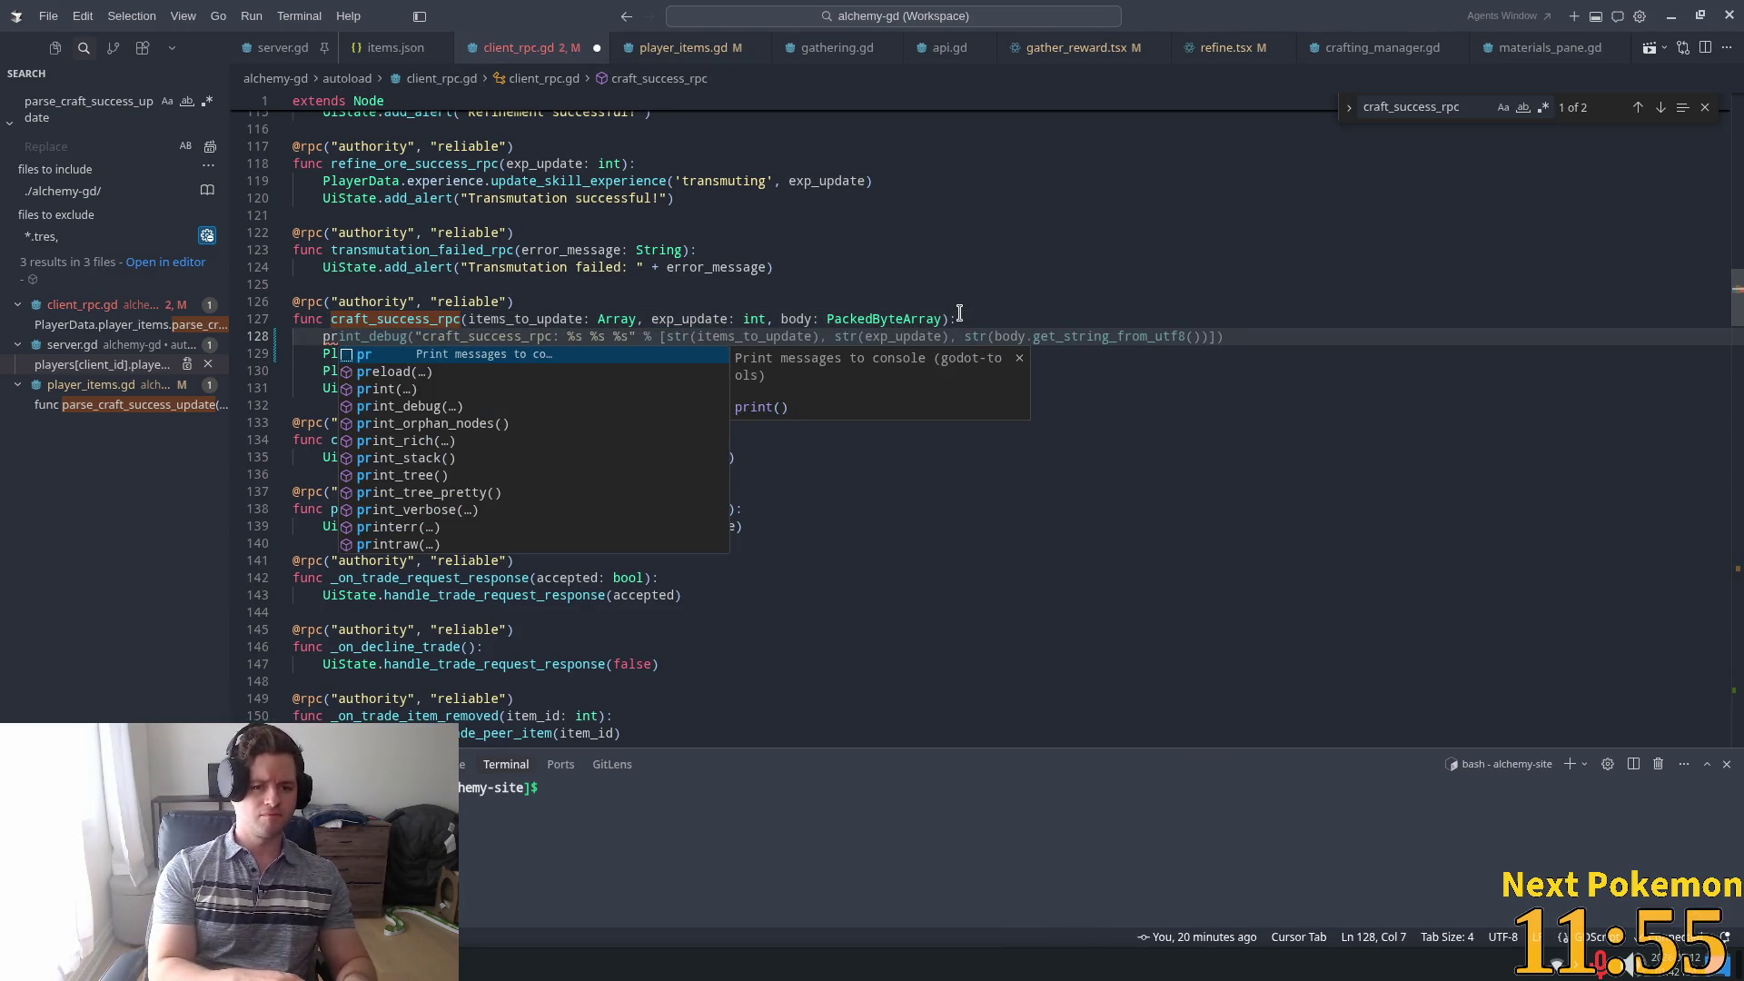
pyautogui.press('Tab')
pyautogui.hotkey('ctrl', 's')
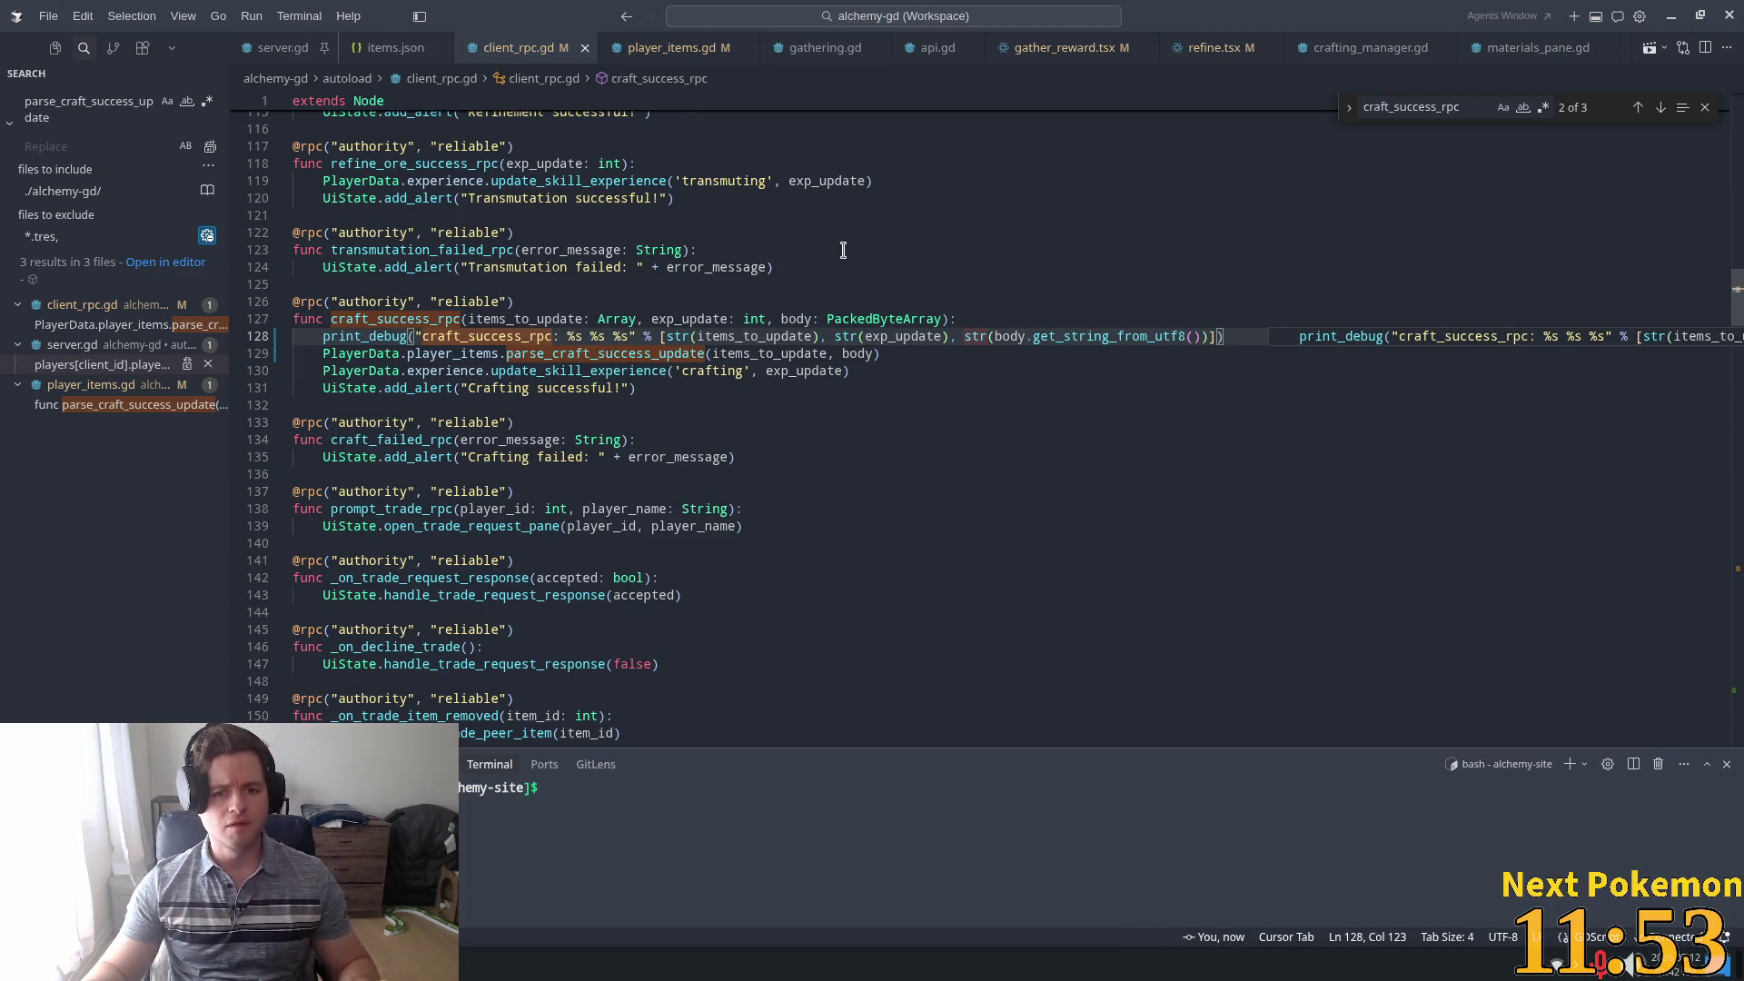
pyautogui.hotkey('alt', 'Tab')
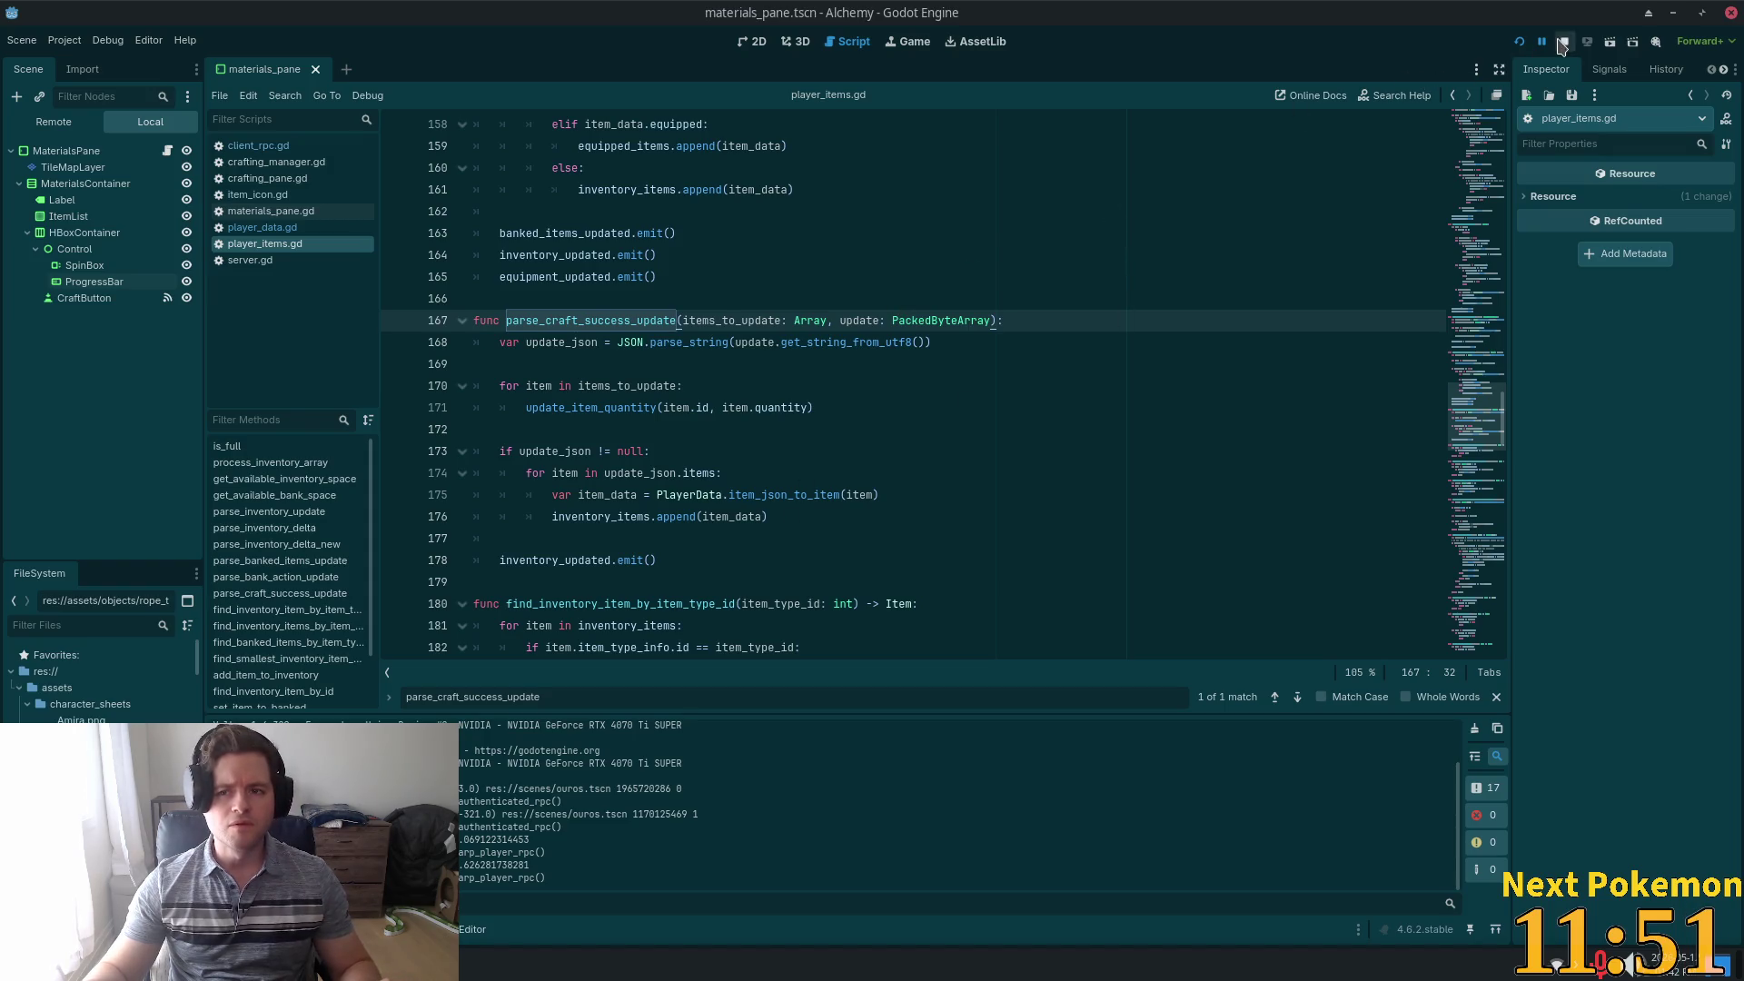
pyautogui.press('F5')
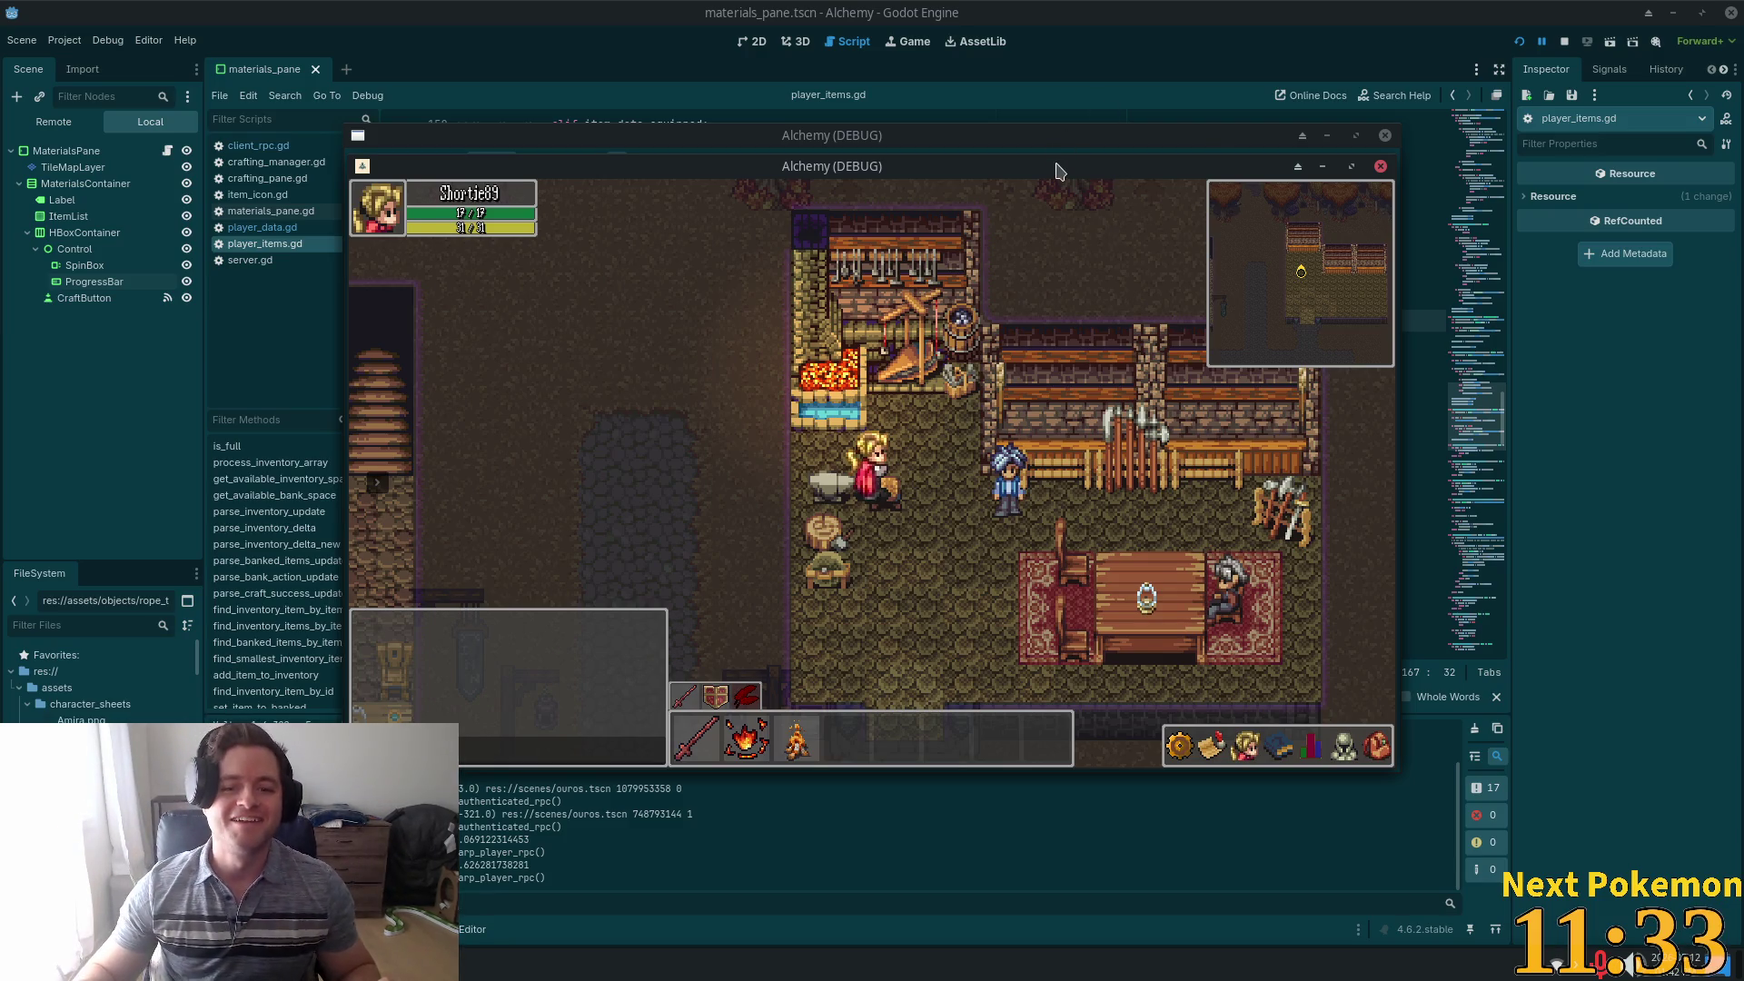
# Walk the character into the workshop and craft one Wooden Arrow to produce the debug output
pyautogui.press('Down')
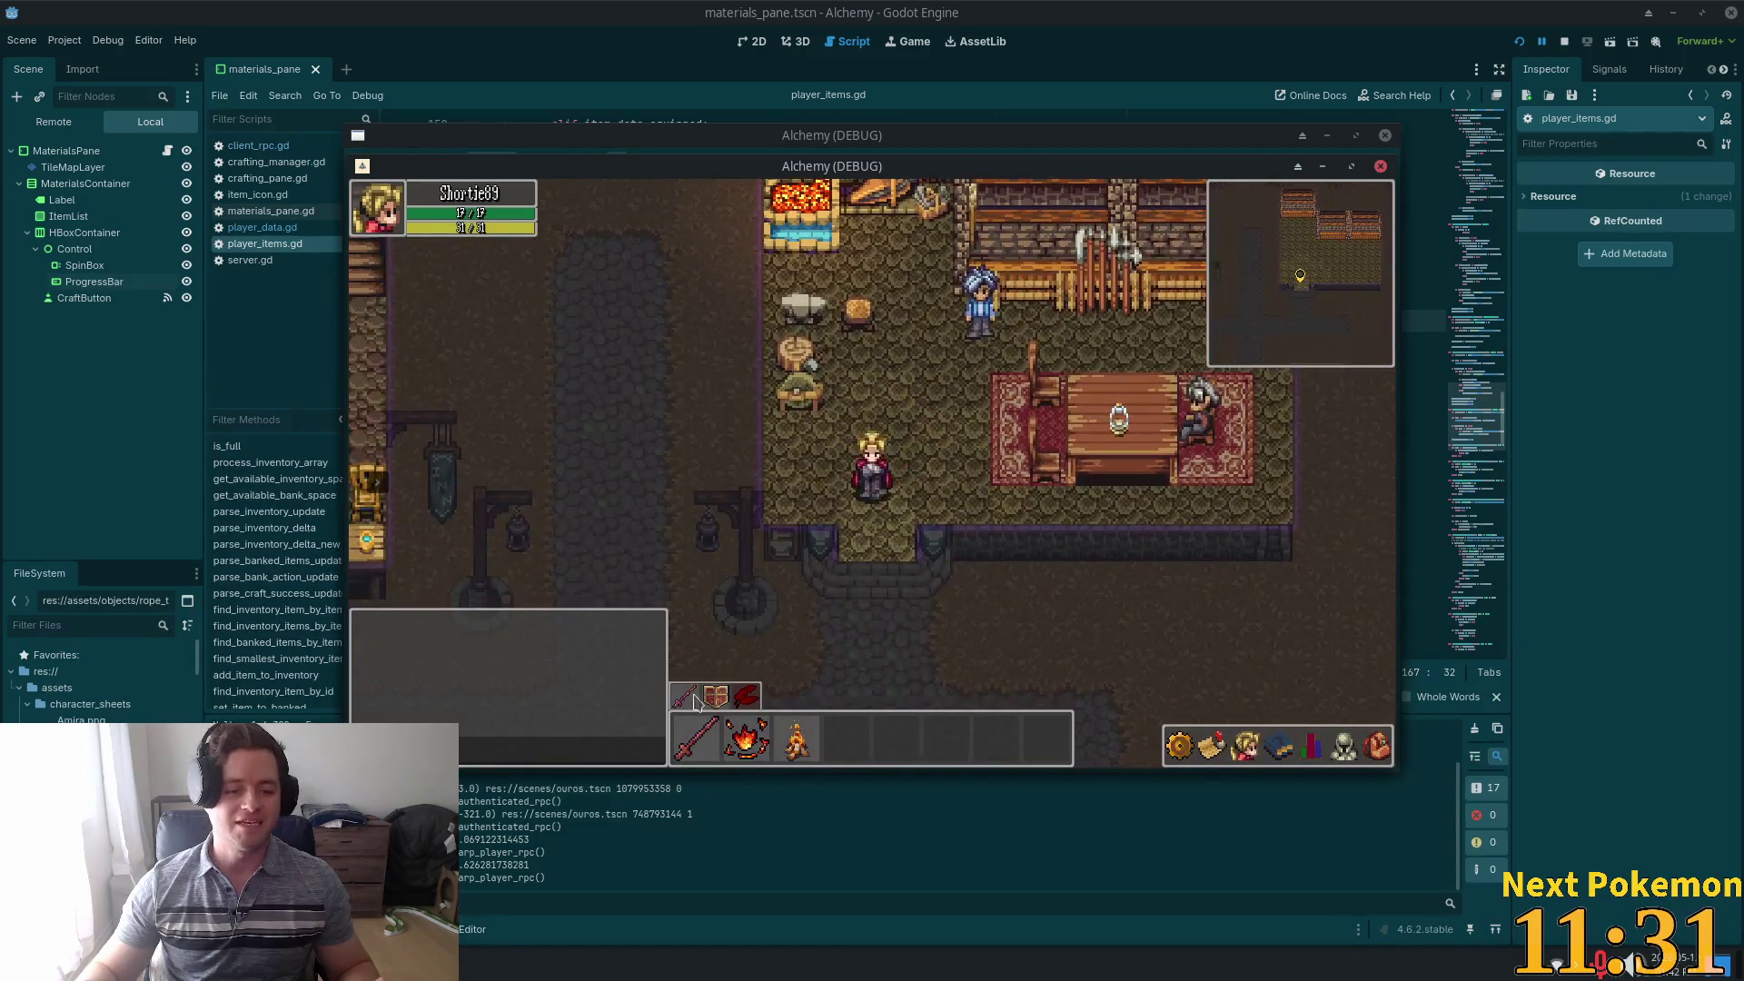
pyautogui.press('Up')
pyautogui.press('e')
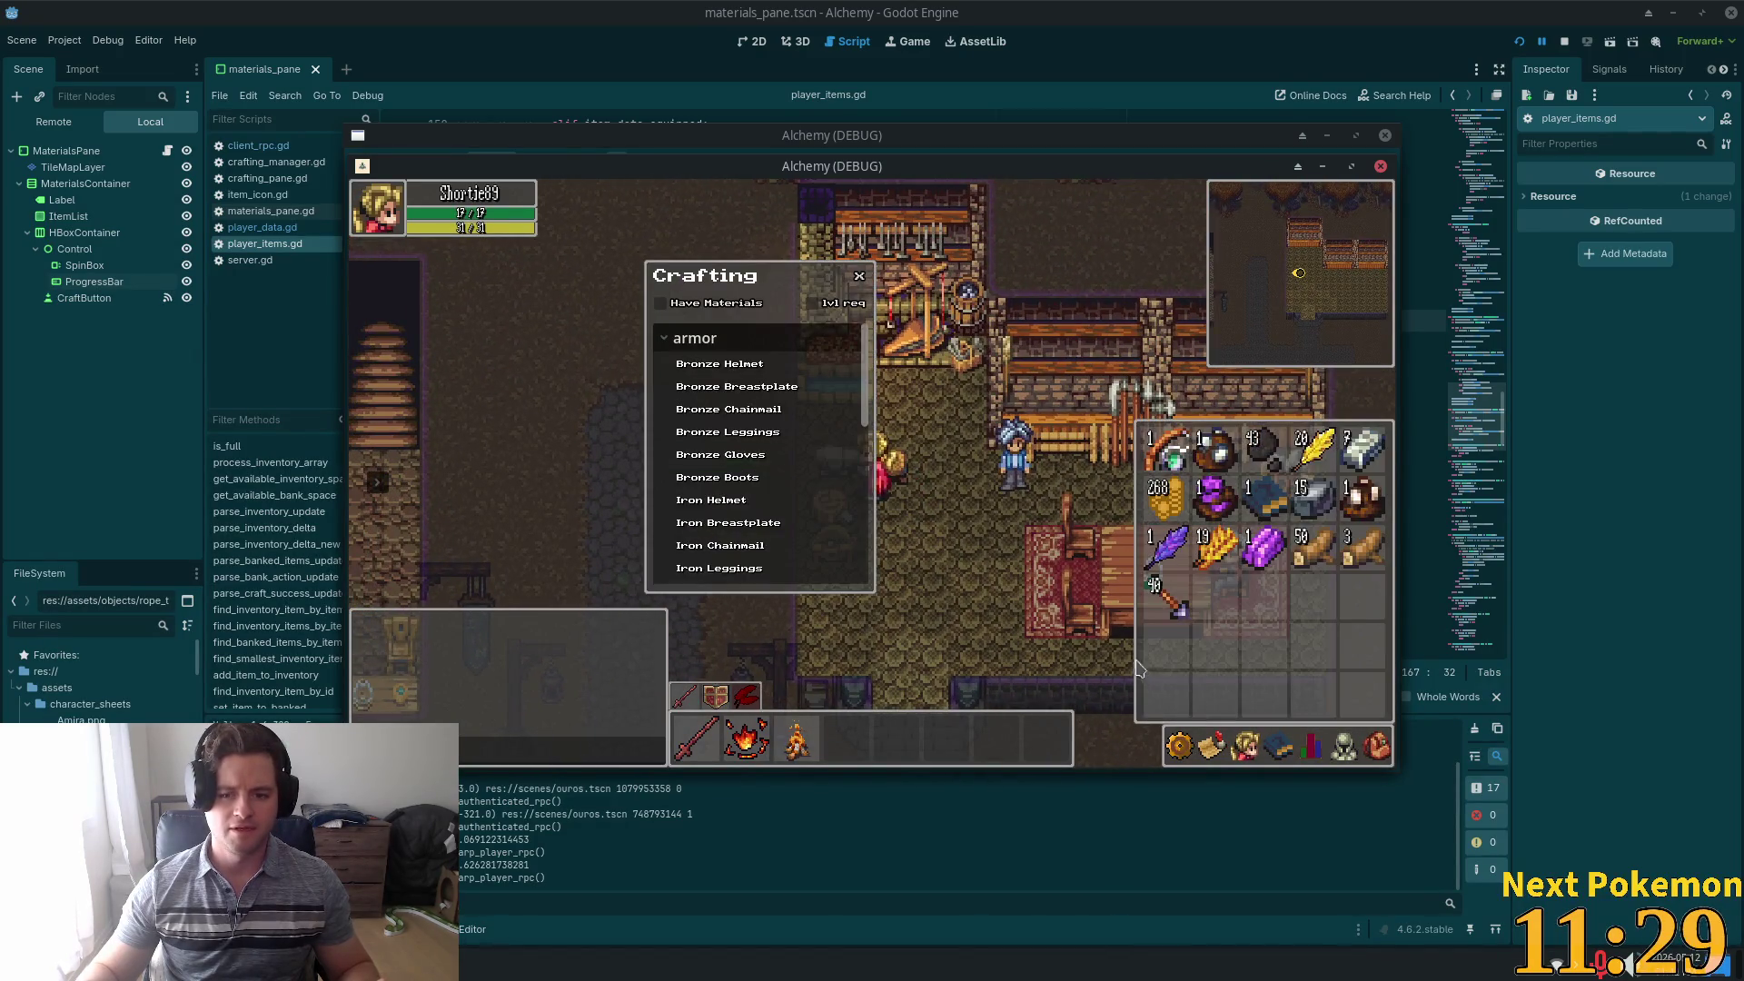
pyautogui.scroll(-10, 867, 372)
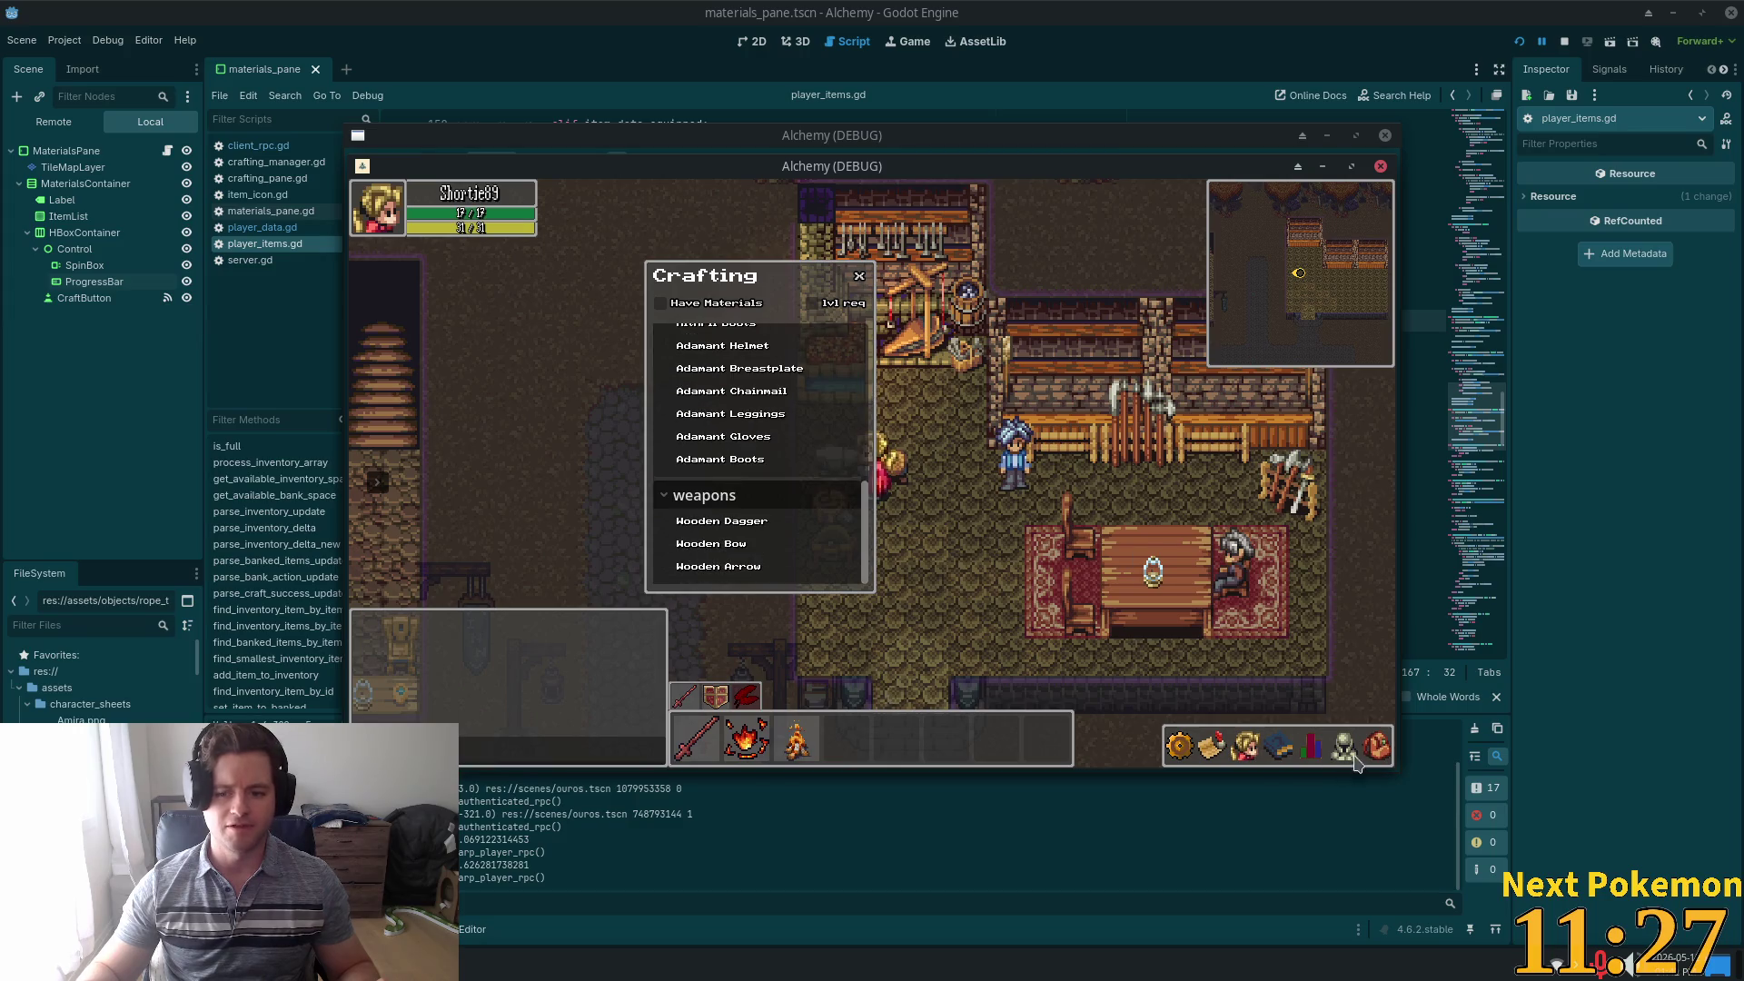
pyautogui.click(1378, 745)
pyautogui.click(1378, 745)
pyautogui.click(717, 566)
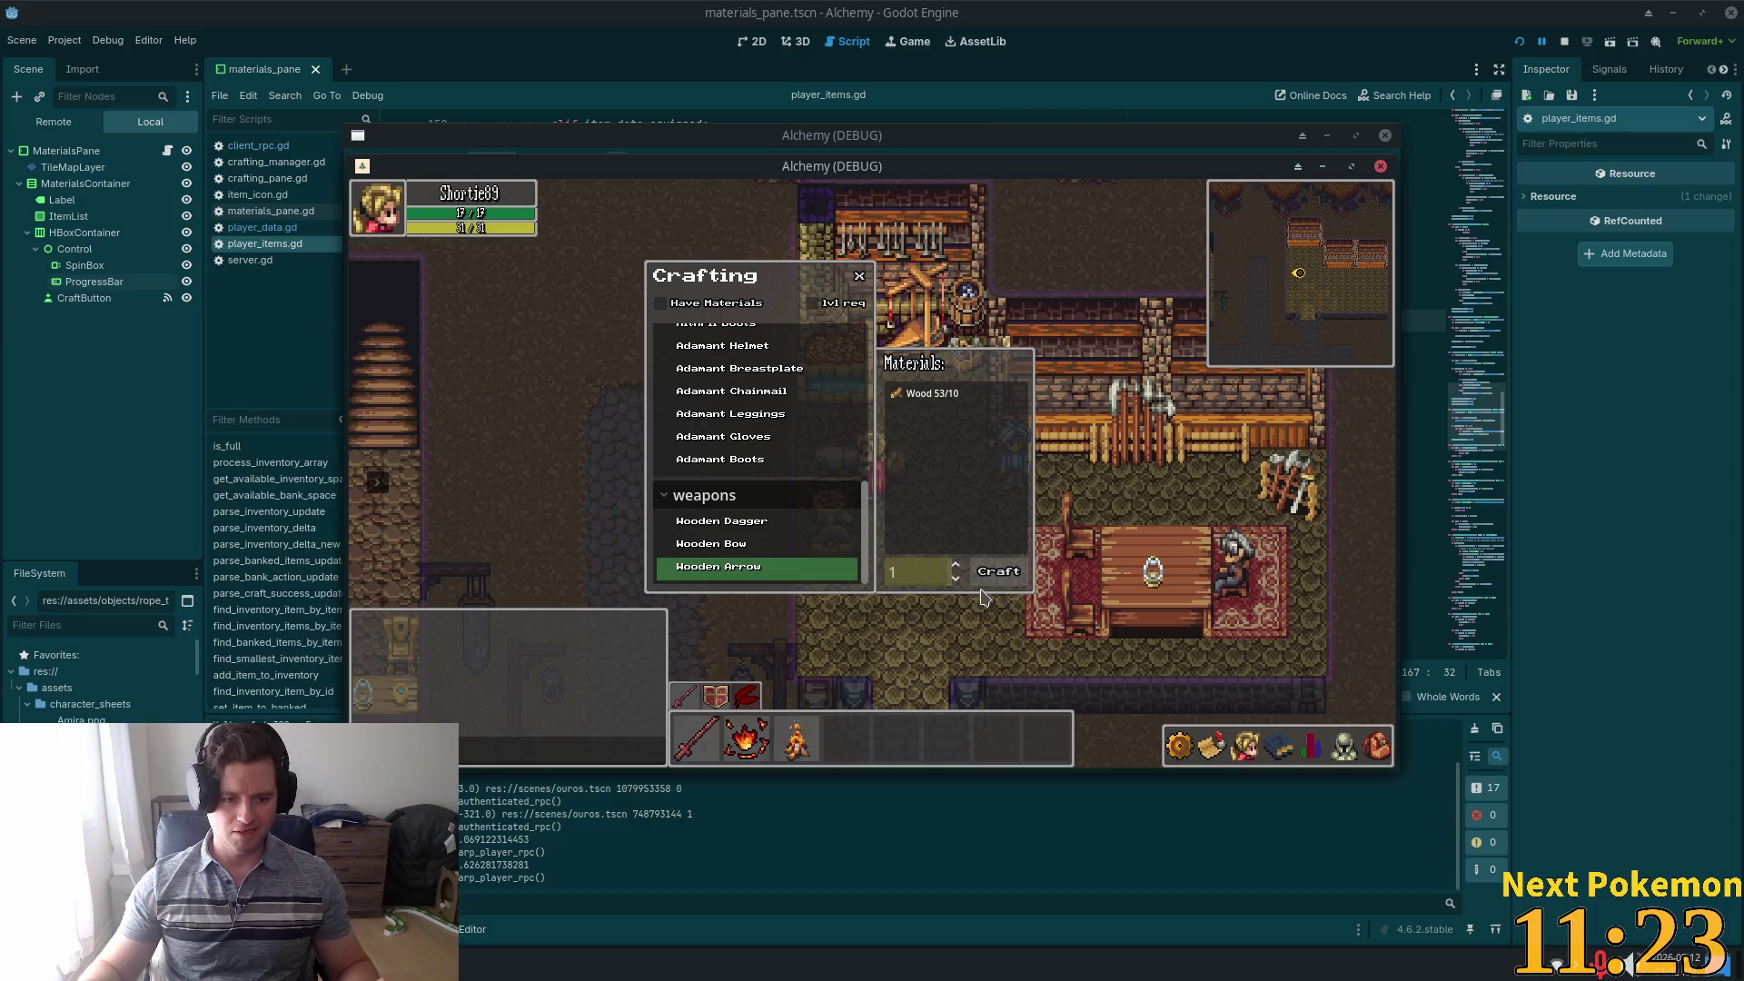
pyautogui.click(982, 589)
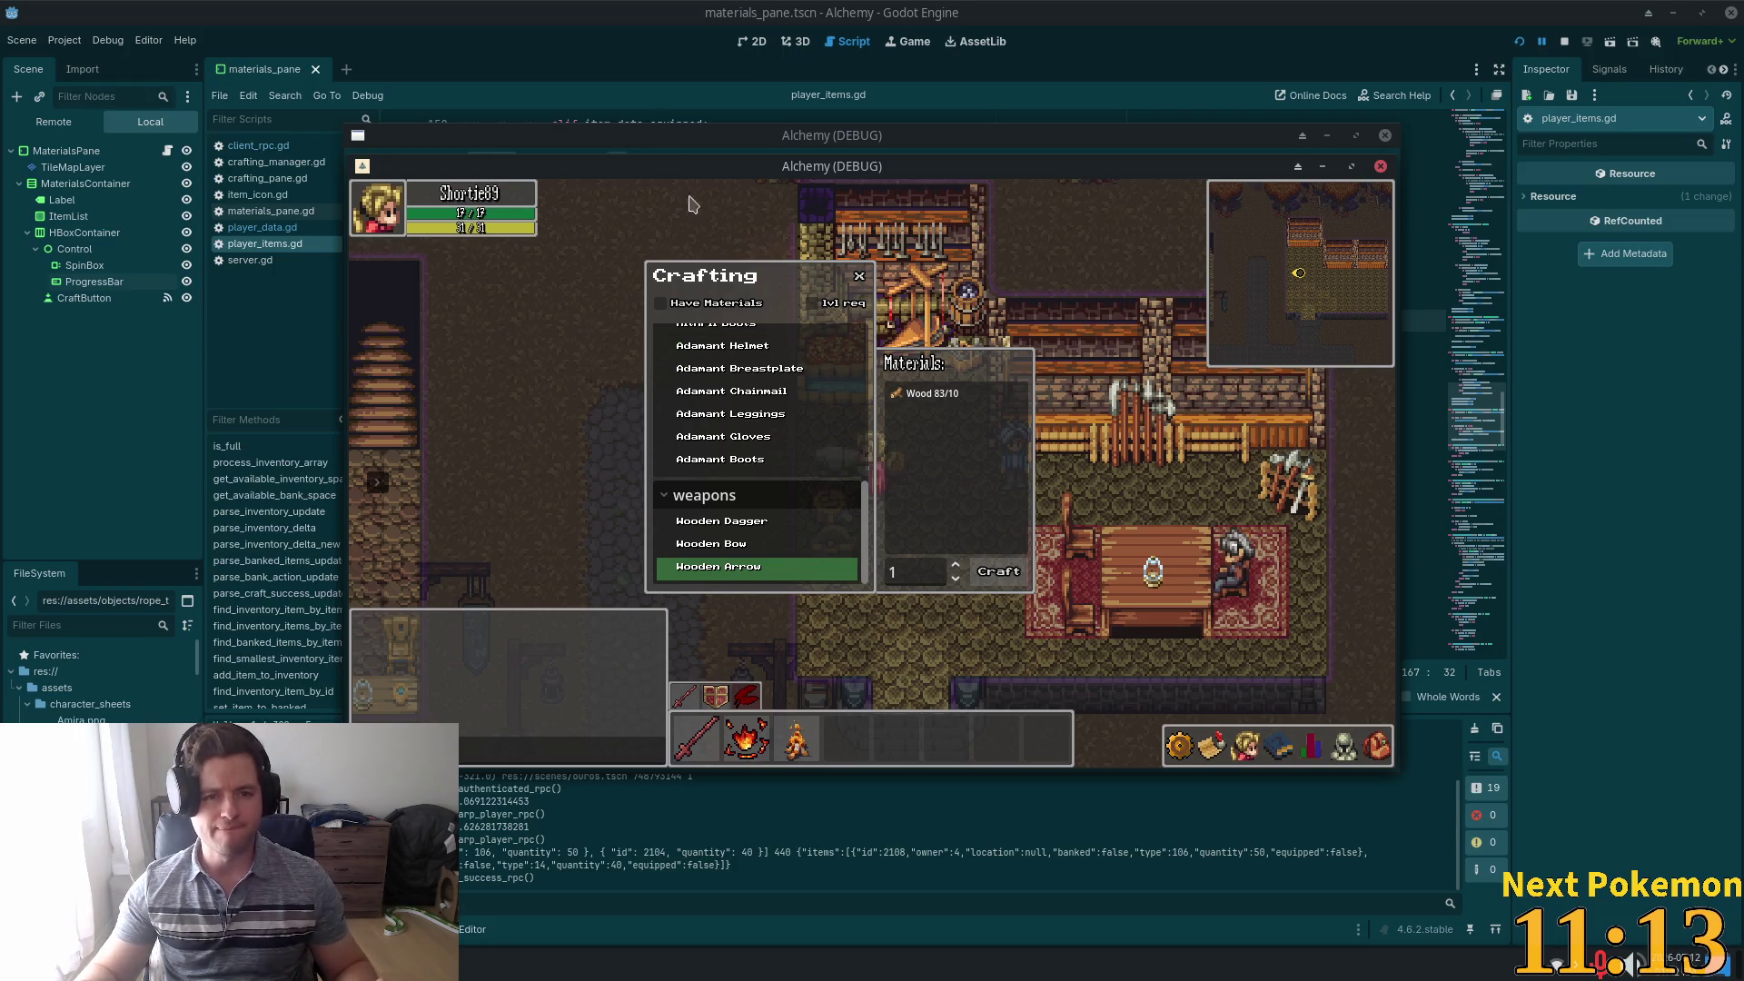
pyautogui.click(615, 83)
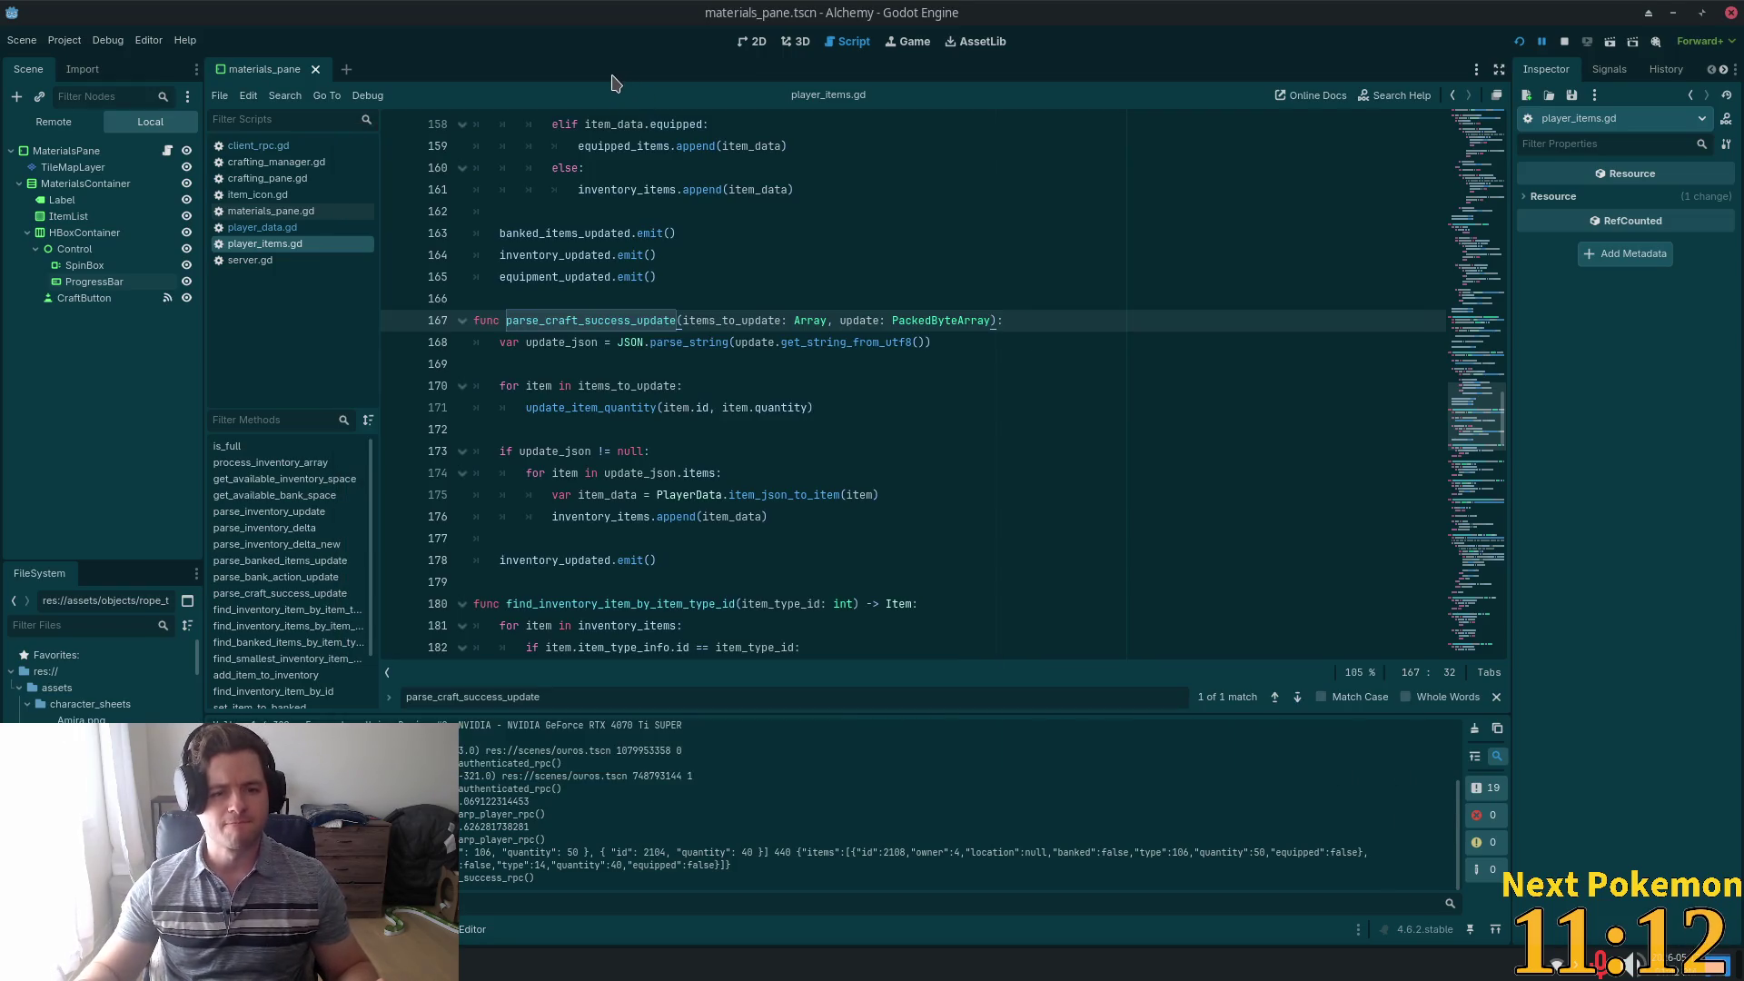
# Set a breakpoint on the update_json check in parse_craft_success_update, relaunch the game, and maximize the YouTube browser
pyautogui.doubleClick(608, 407)
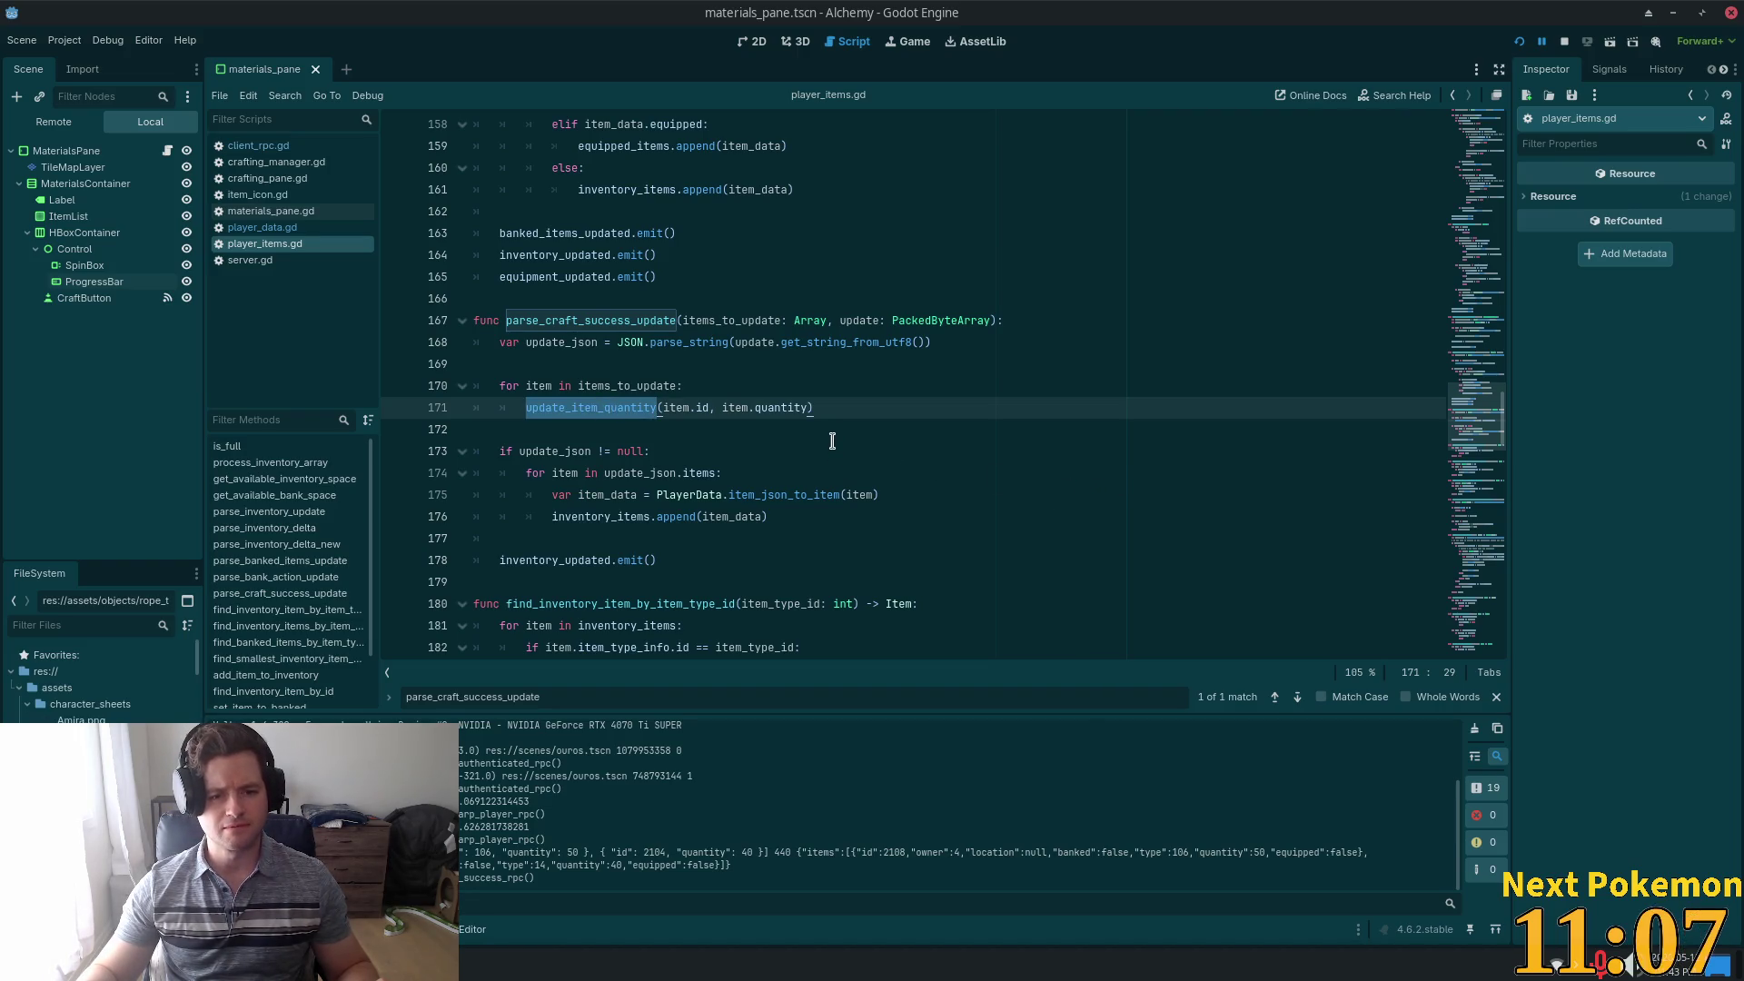
pyautogui.click(539, 437)
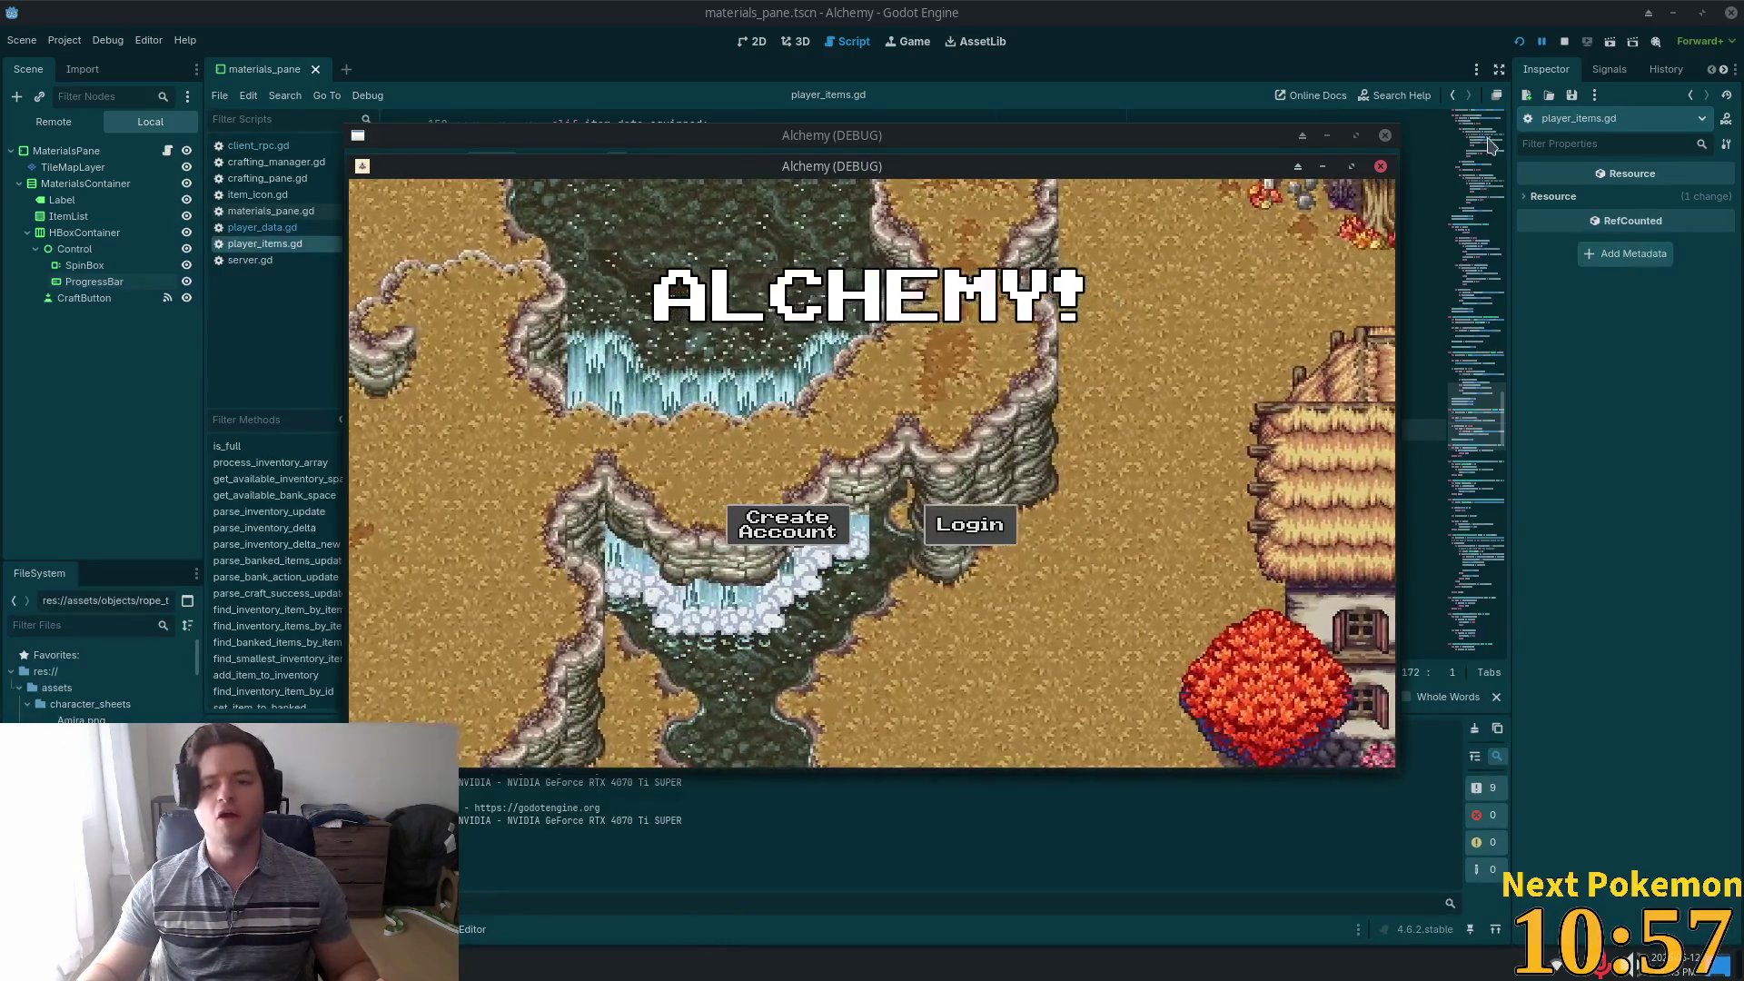
pyautogui.click(1422, 429)
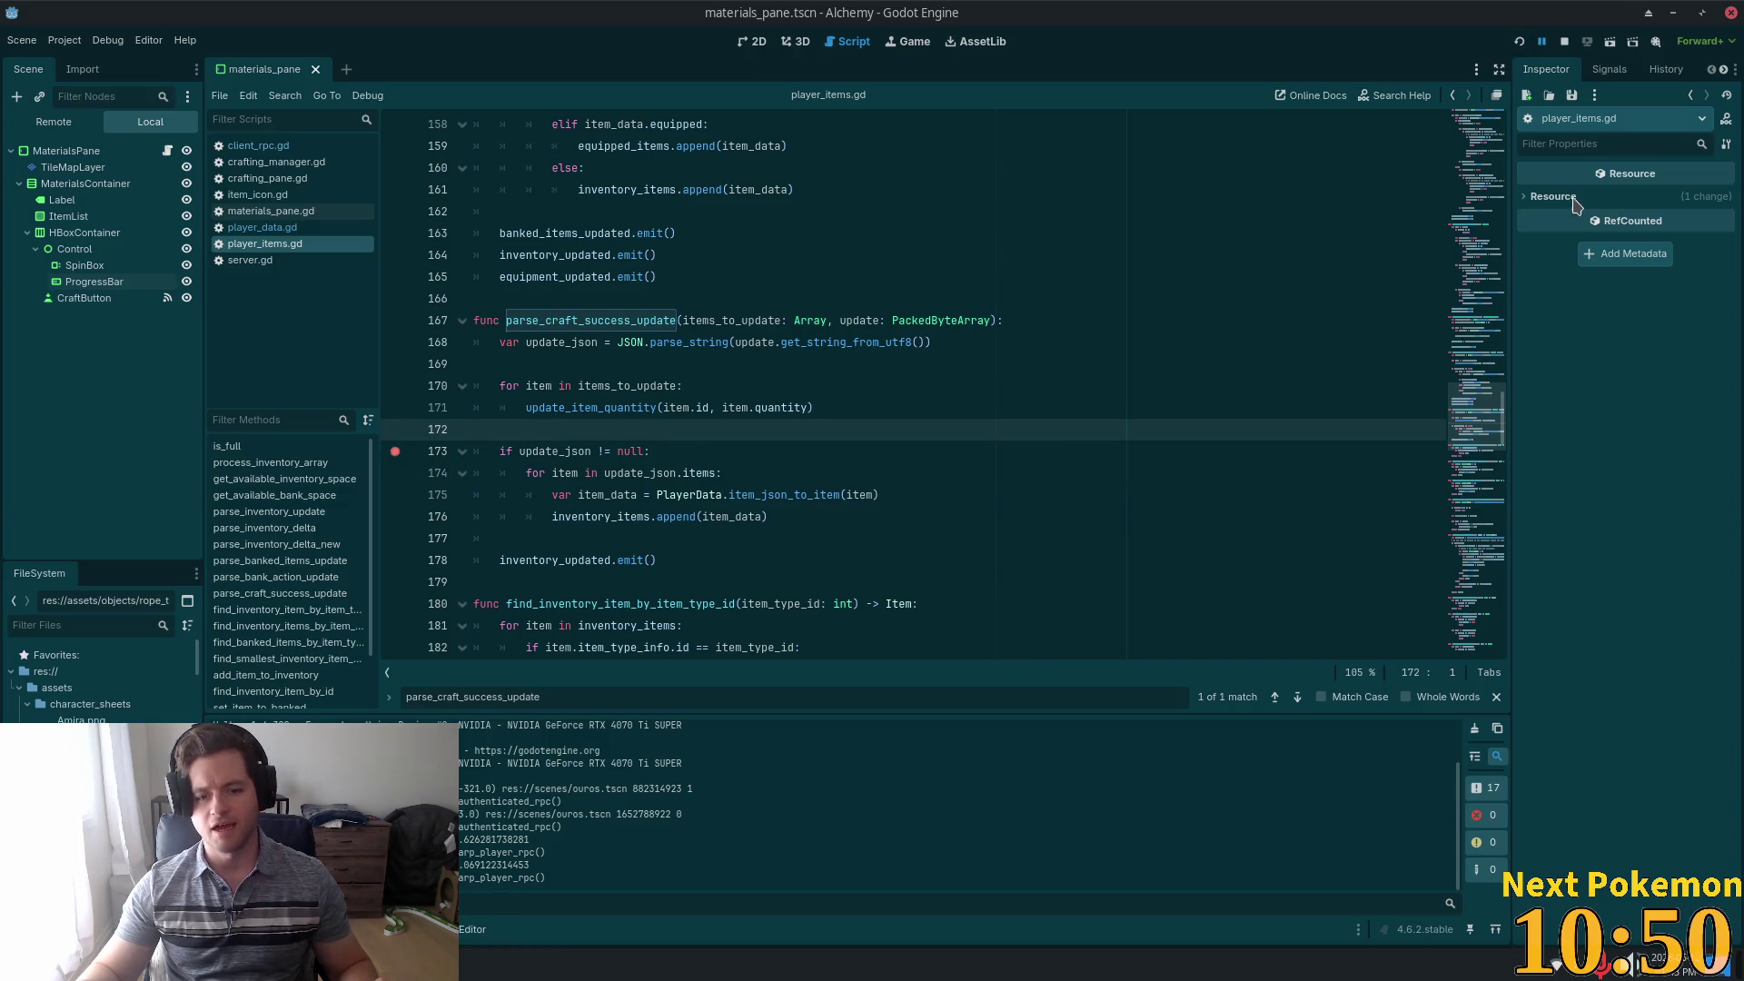
pyautogui.press('F5')
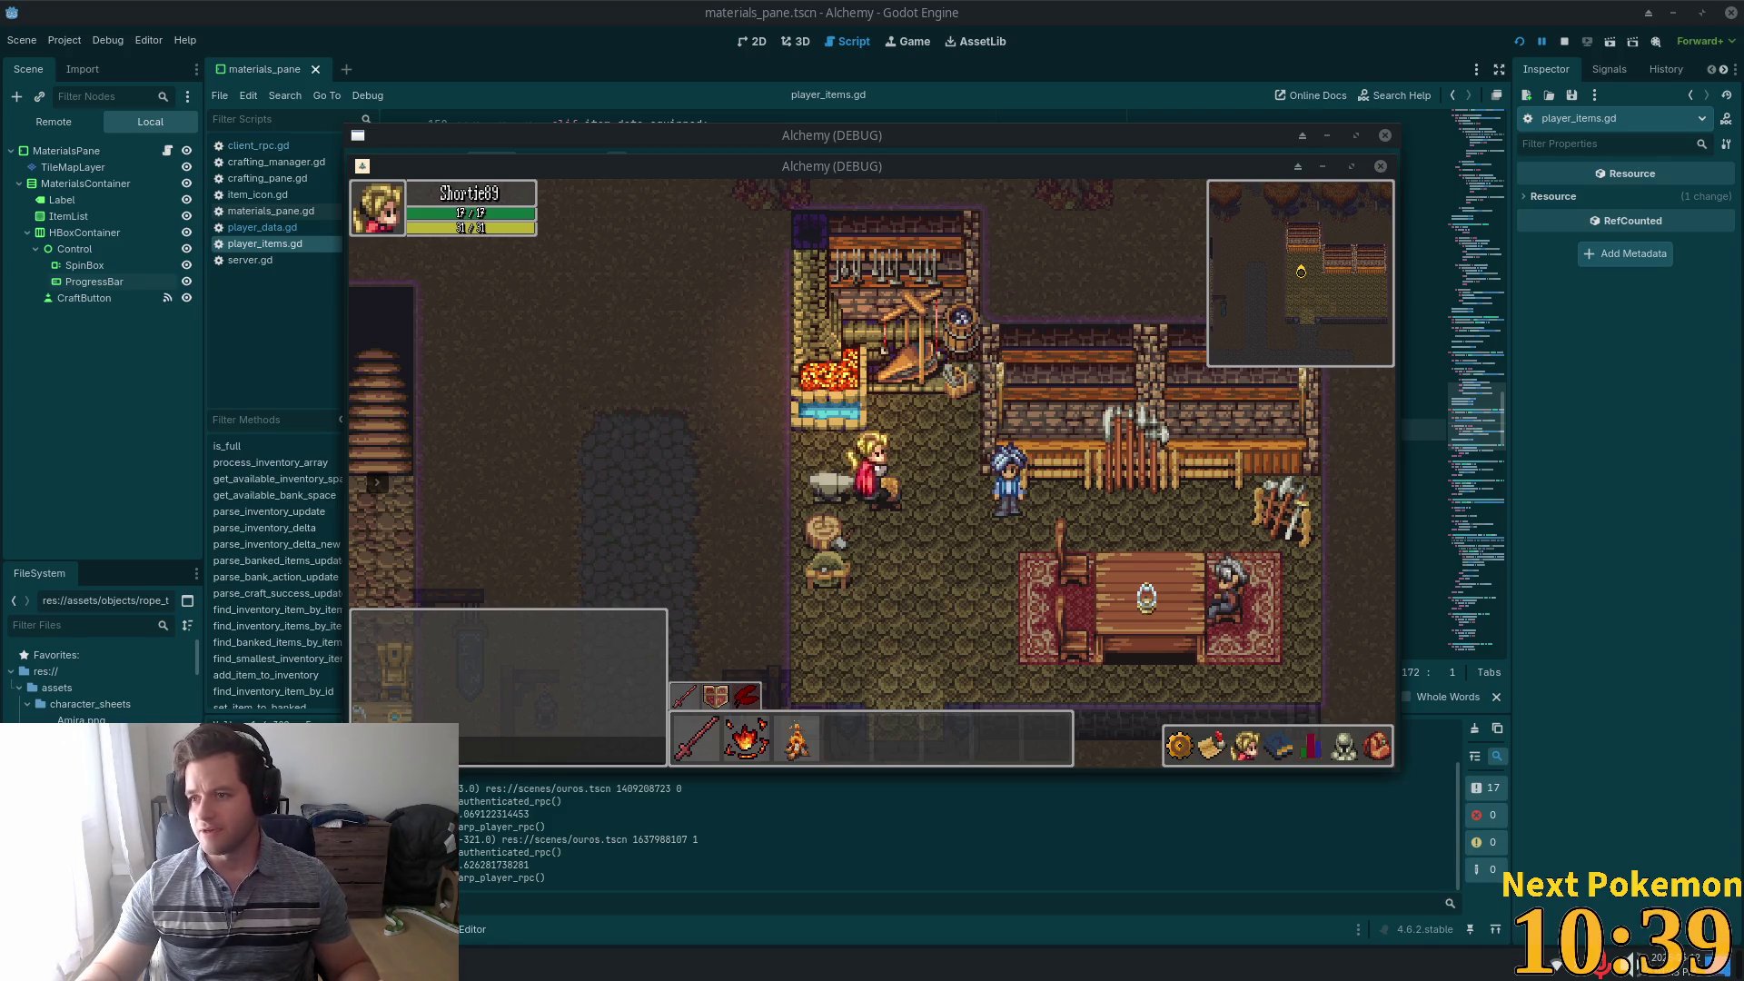
pyautogui.hotkey('alt', 'Tab')
pyautogui.doubleClick(857, 292)
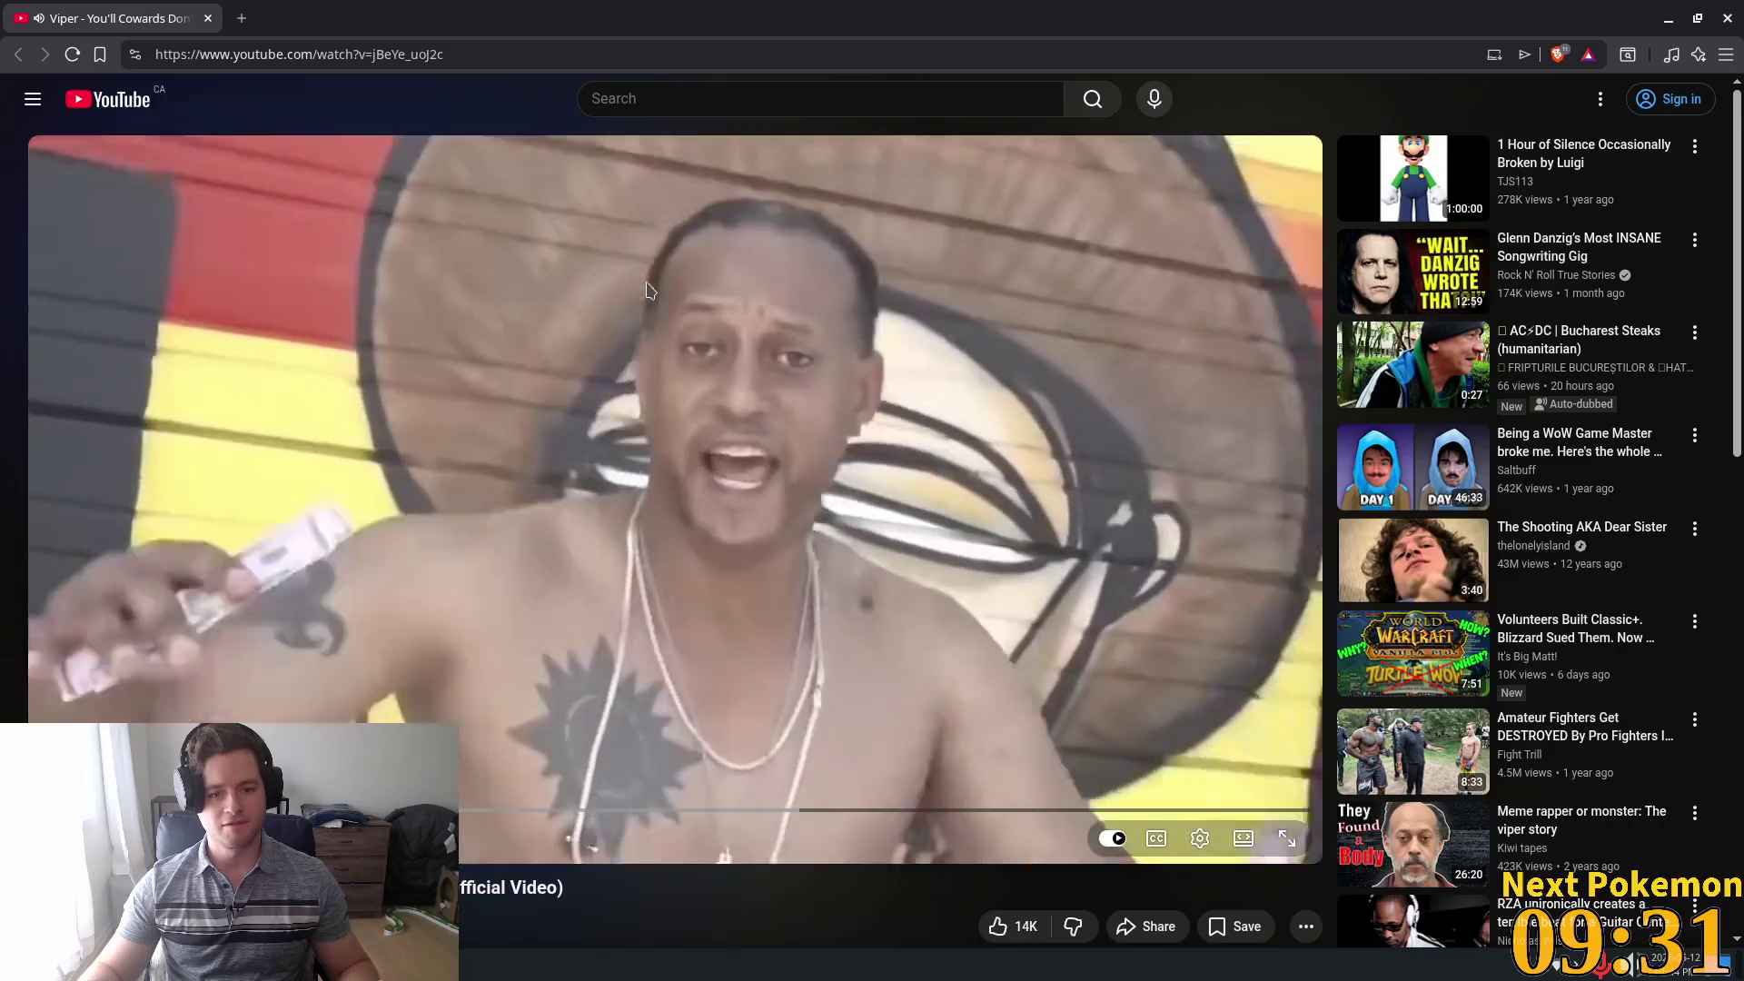
# Back in the game, walk into the workshop and craft a Wooden Arrow to trigger the breakpoint
pyautogui.hotkey('alt', 'Tab')
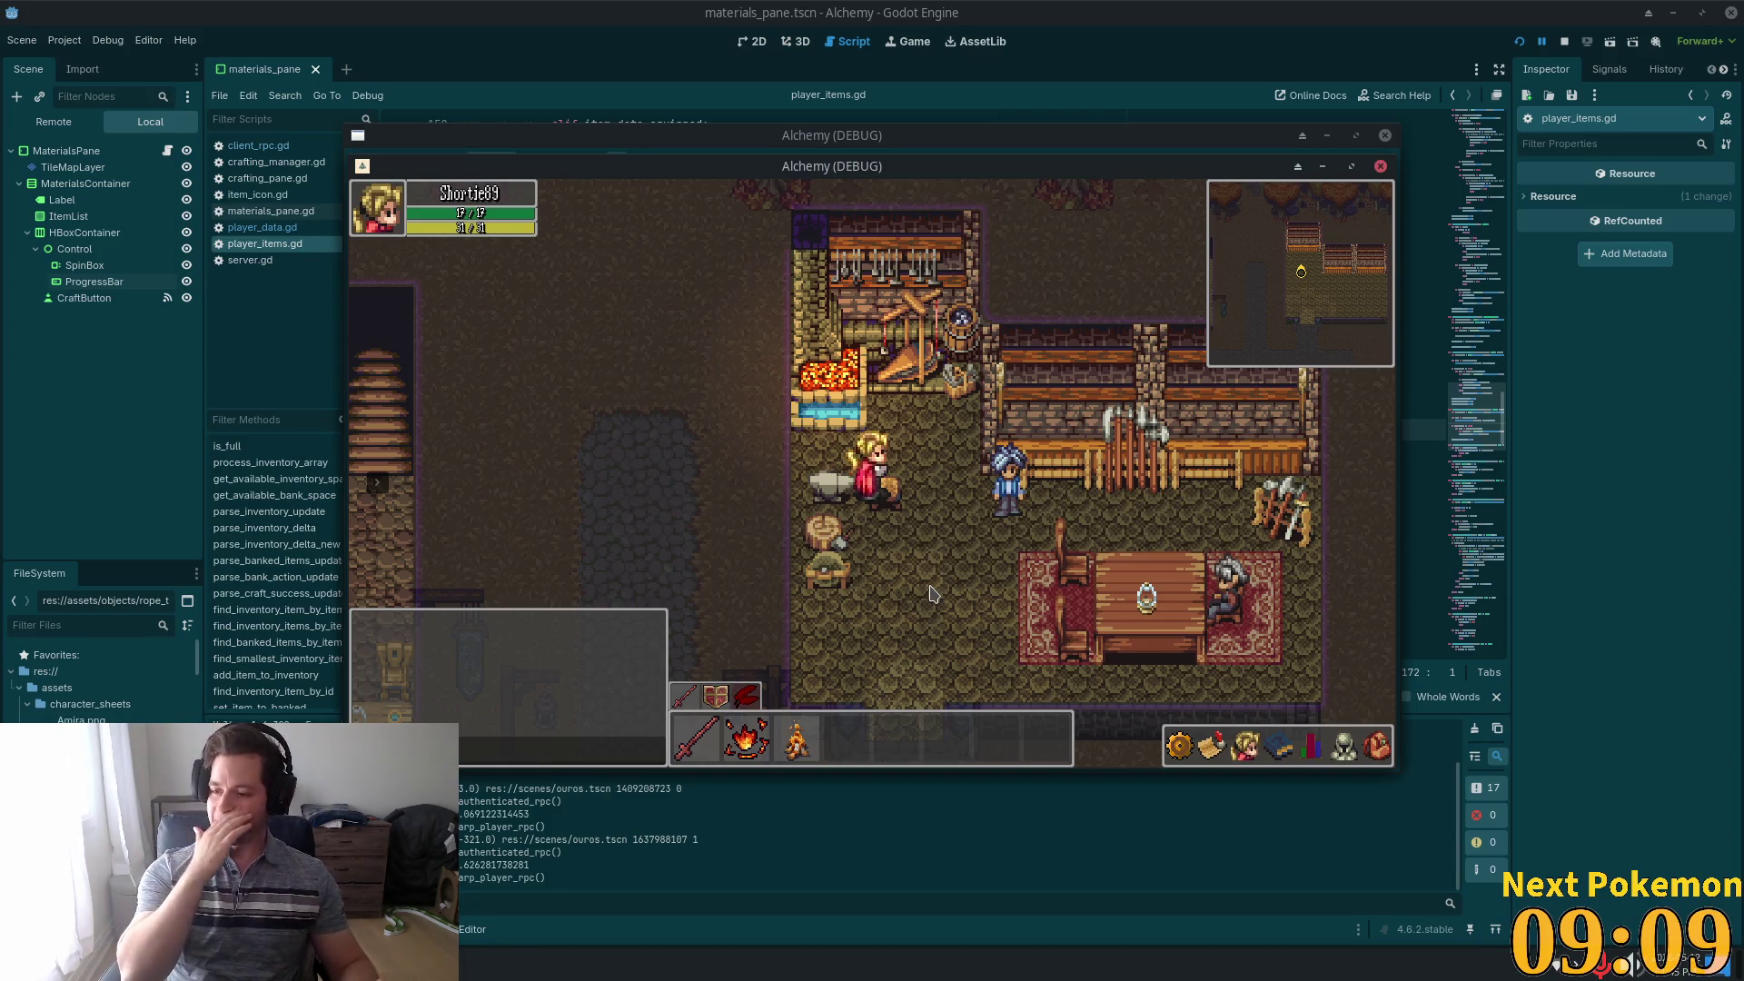
pyautogui.press('Down')
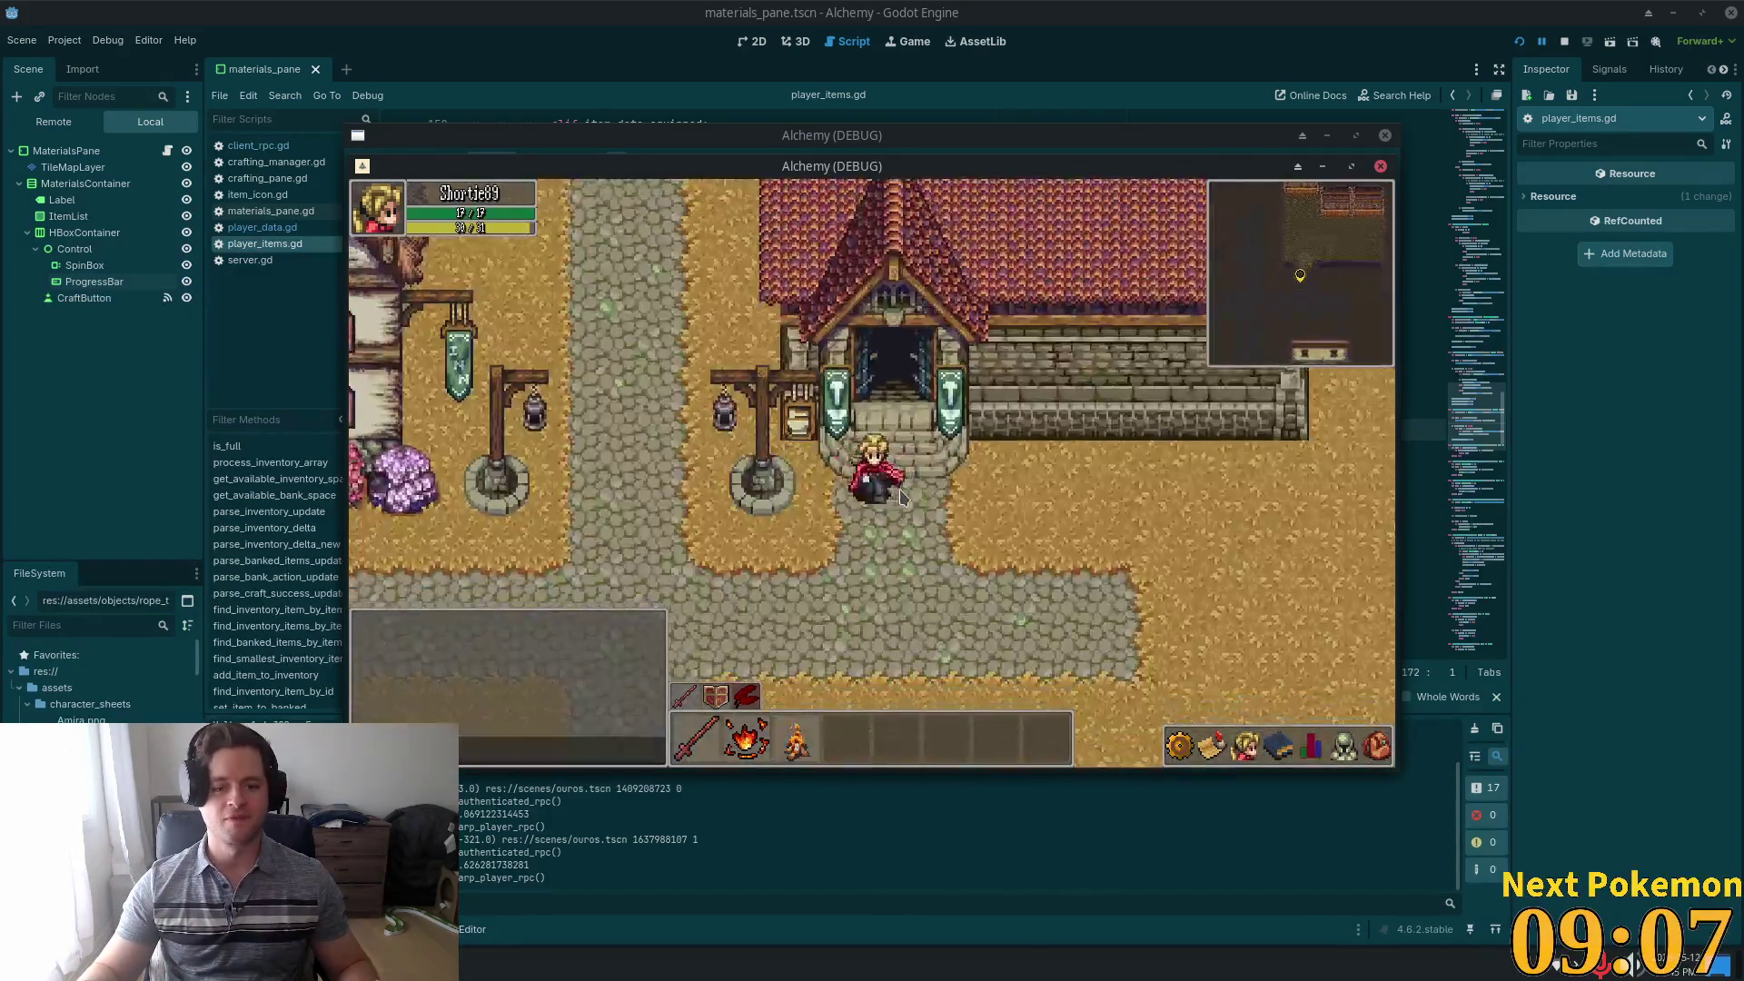
pyautogui.press('Up')
pyautogui.press('Up')
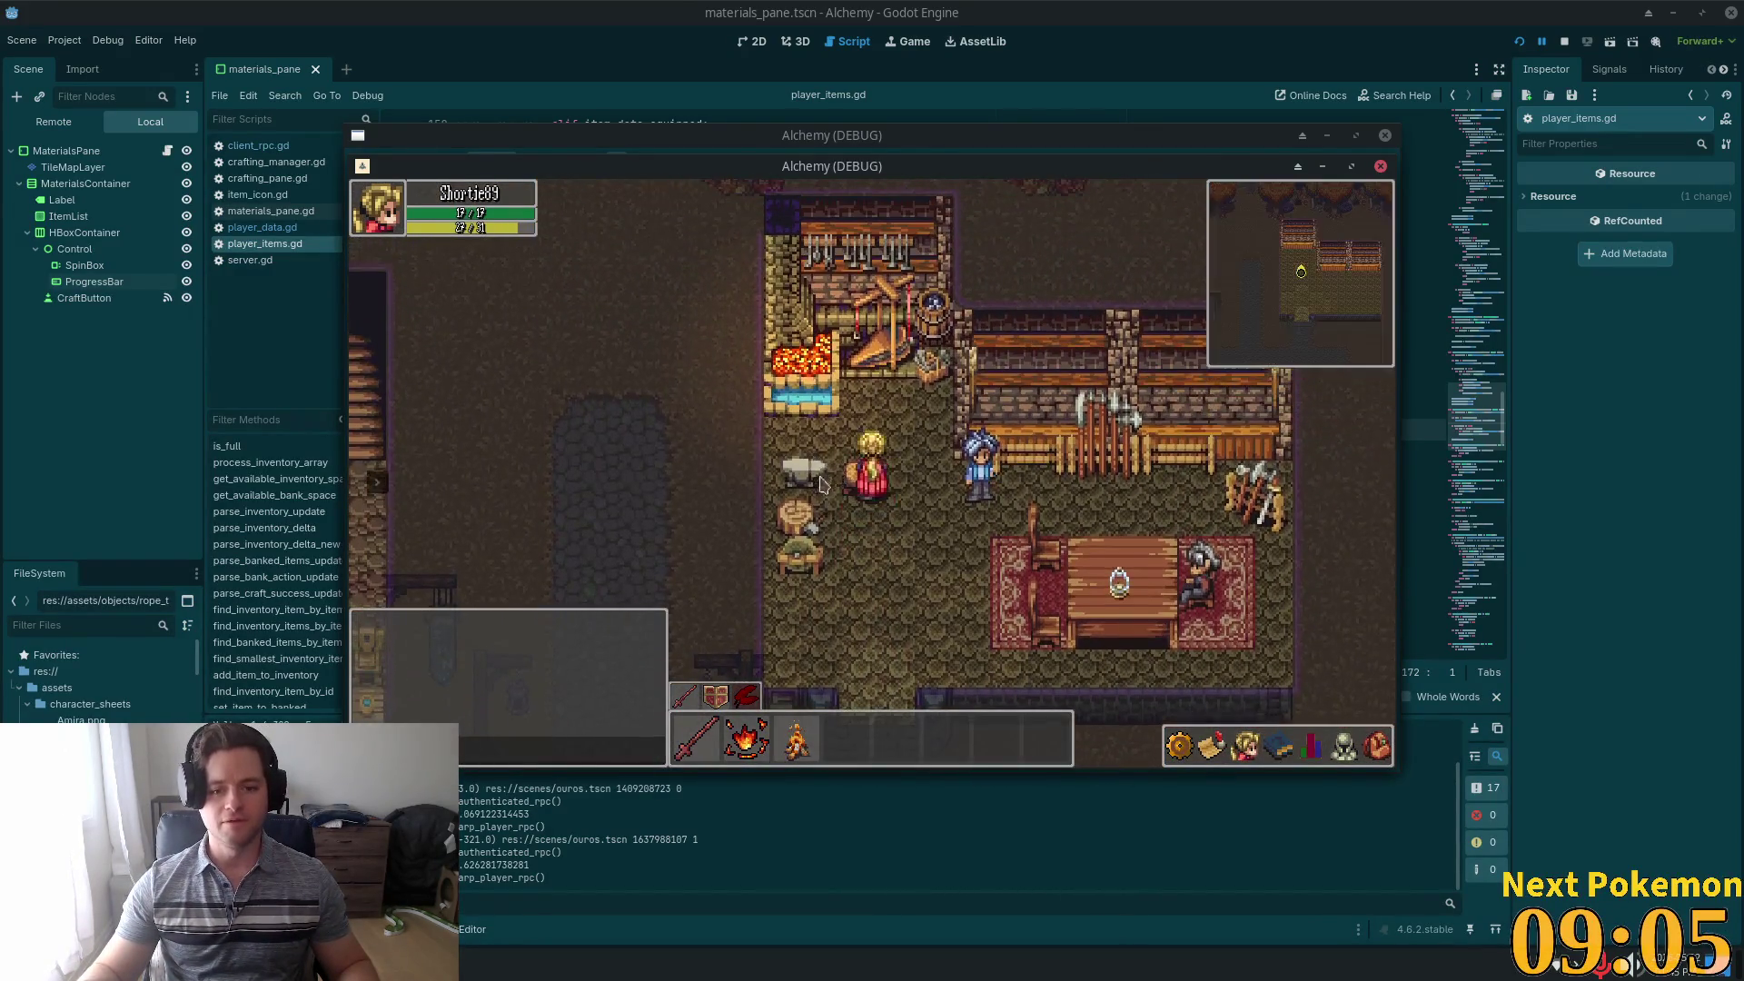
pyautogui.press('e')
pyautogui.press('i')
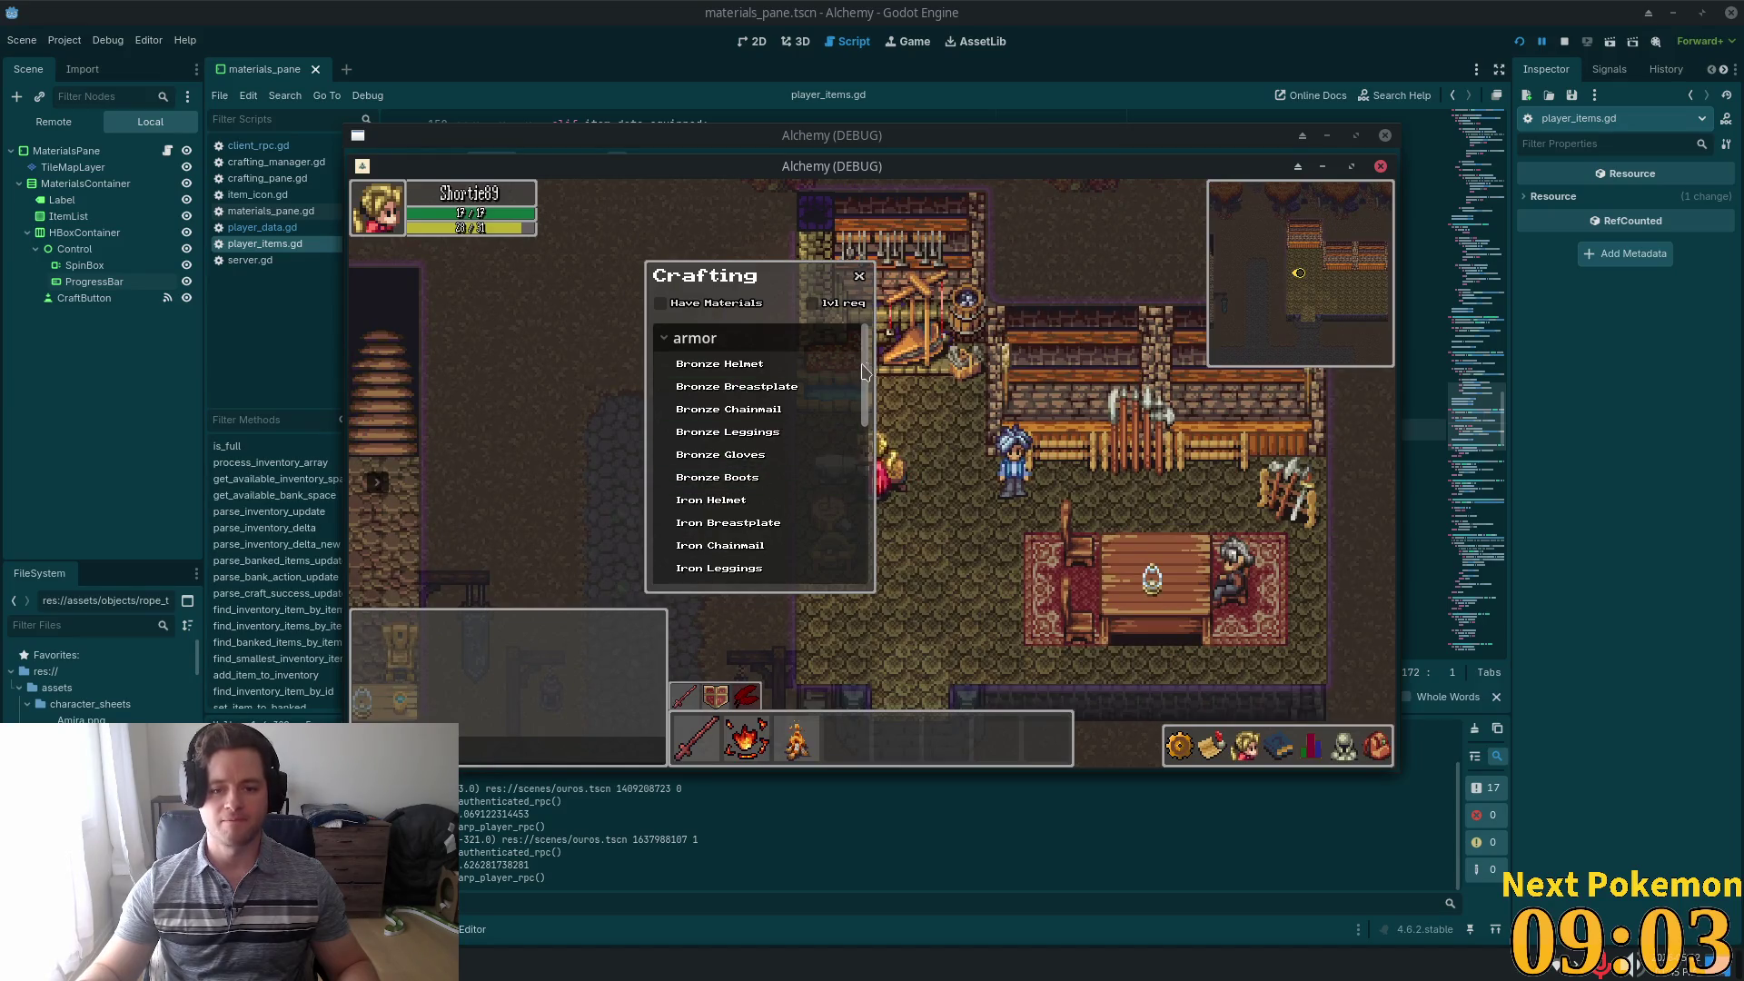
pyautogui.moveTo(865, 376); pyautogui.dragTo(920, 714)
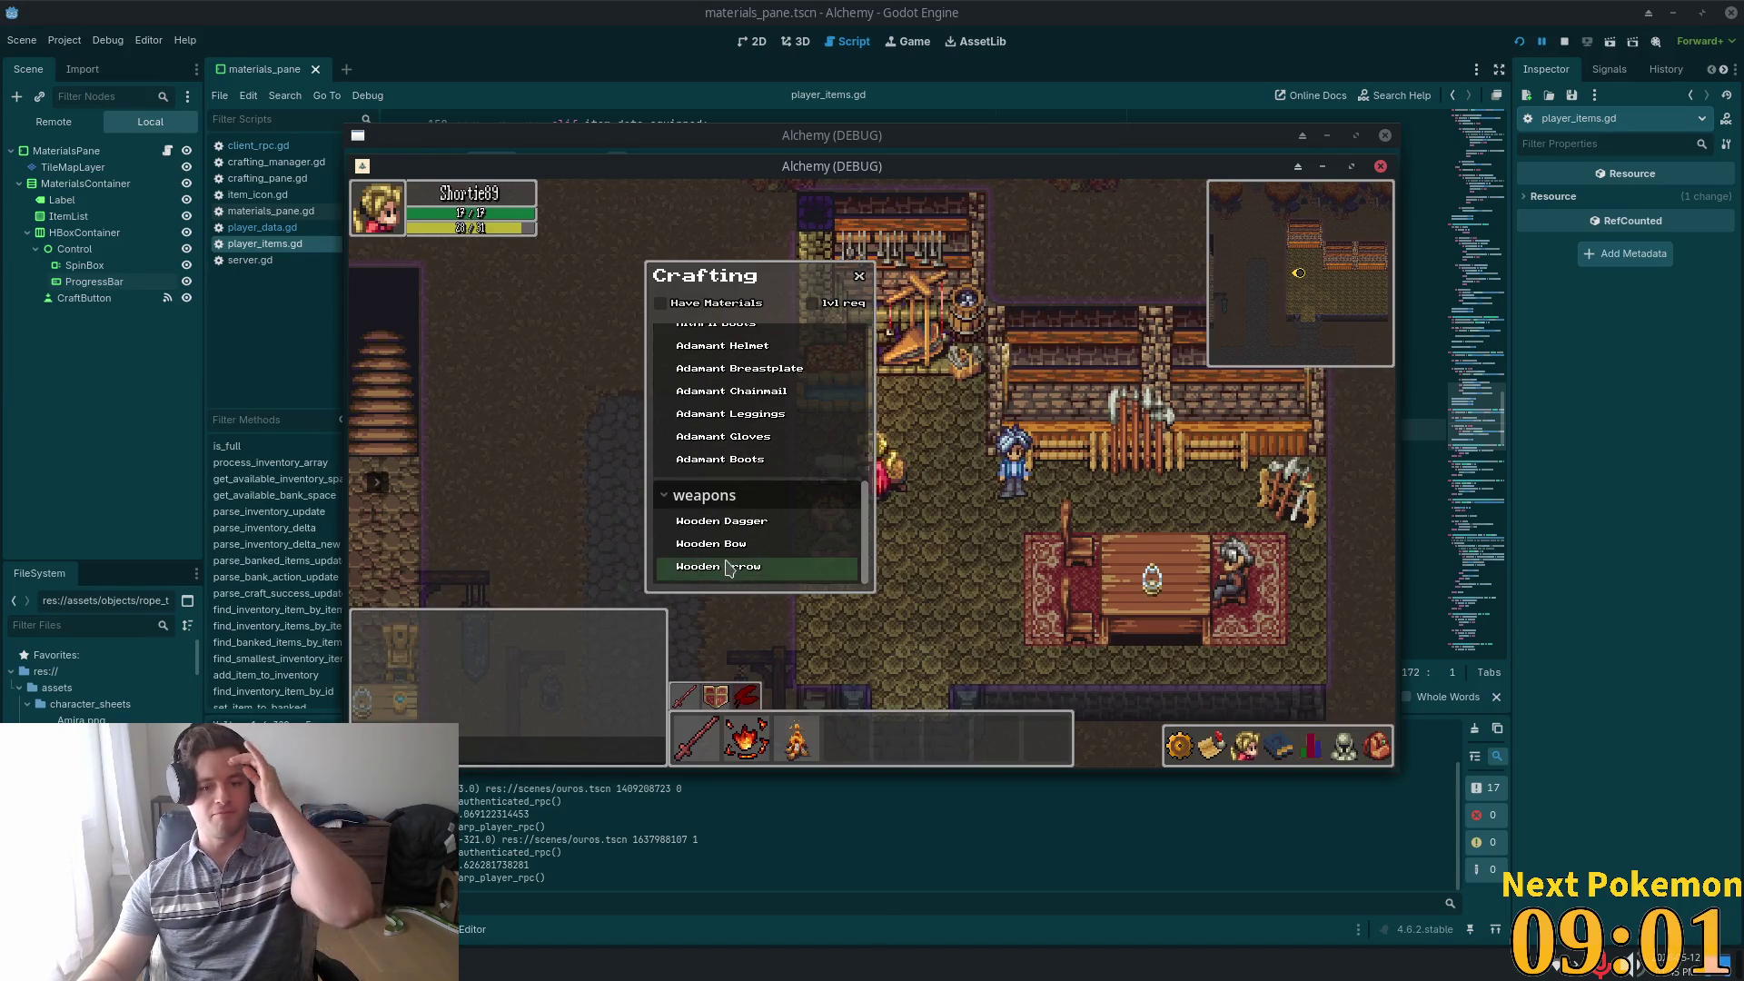
pyautogui.click(732, 567)
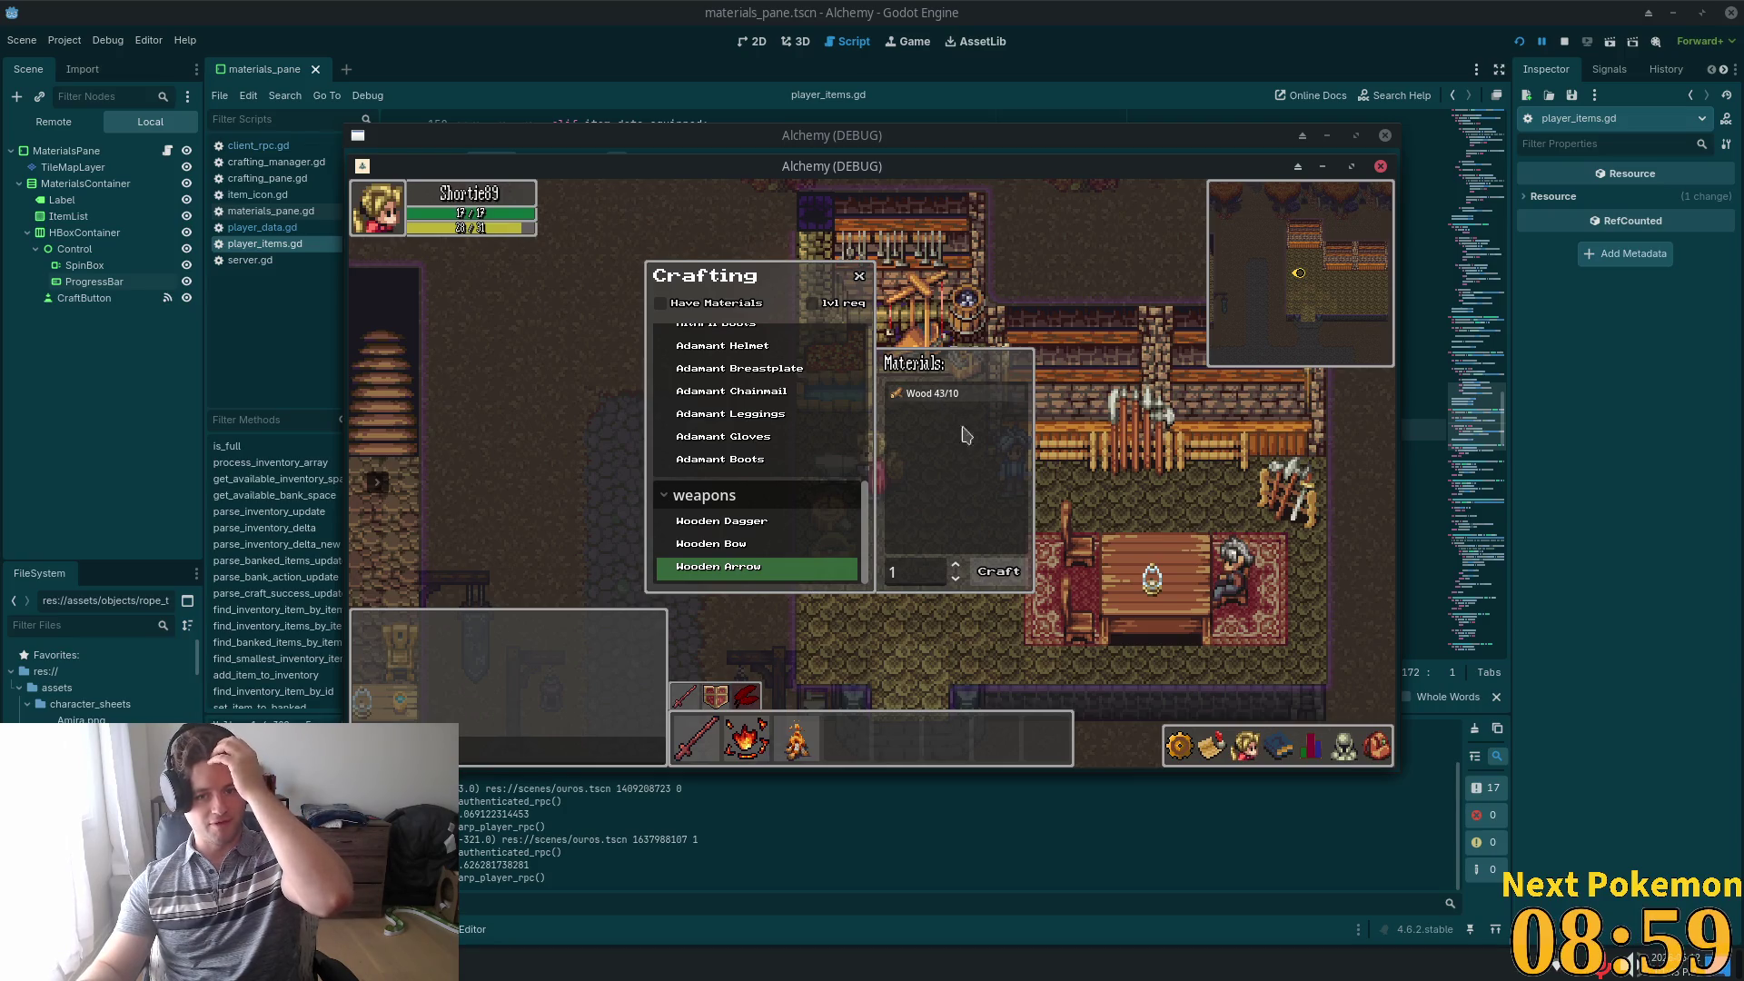
pyautogui.click(1002, 573)
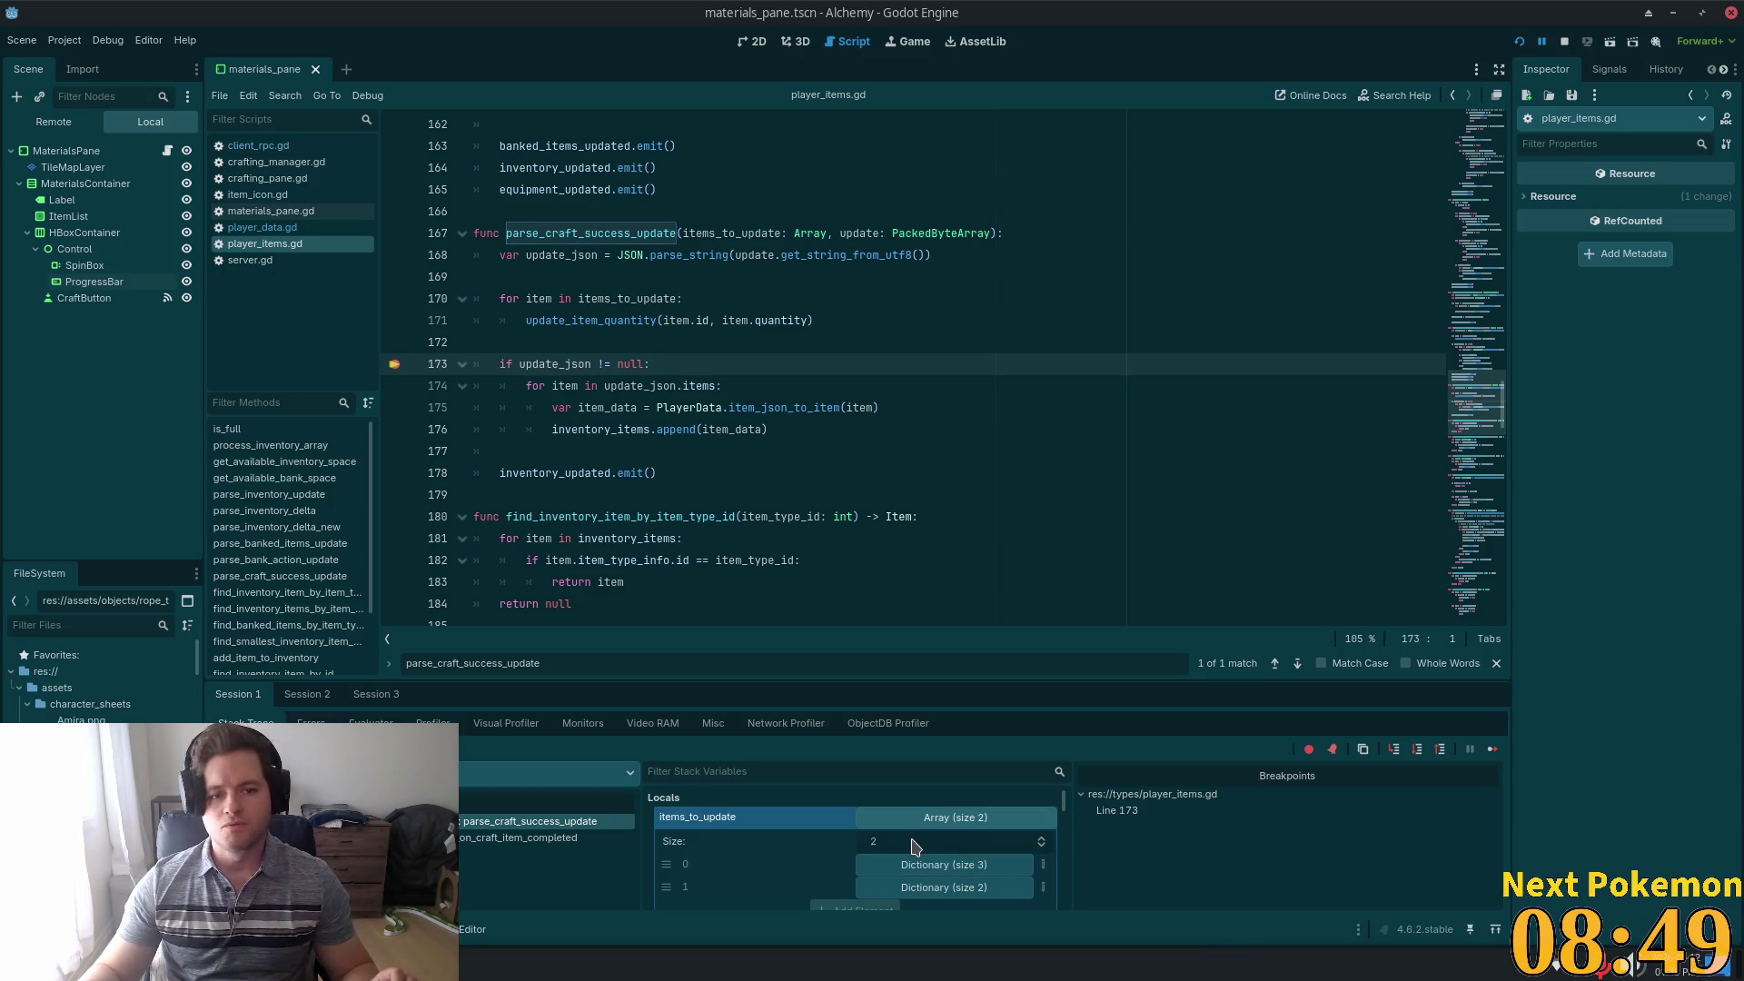
# Expand update_json and its items array in the debugger to inspect the first item's fields
pyautogui.scroll(-4, 913, 854)
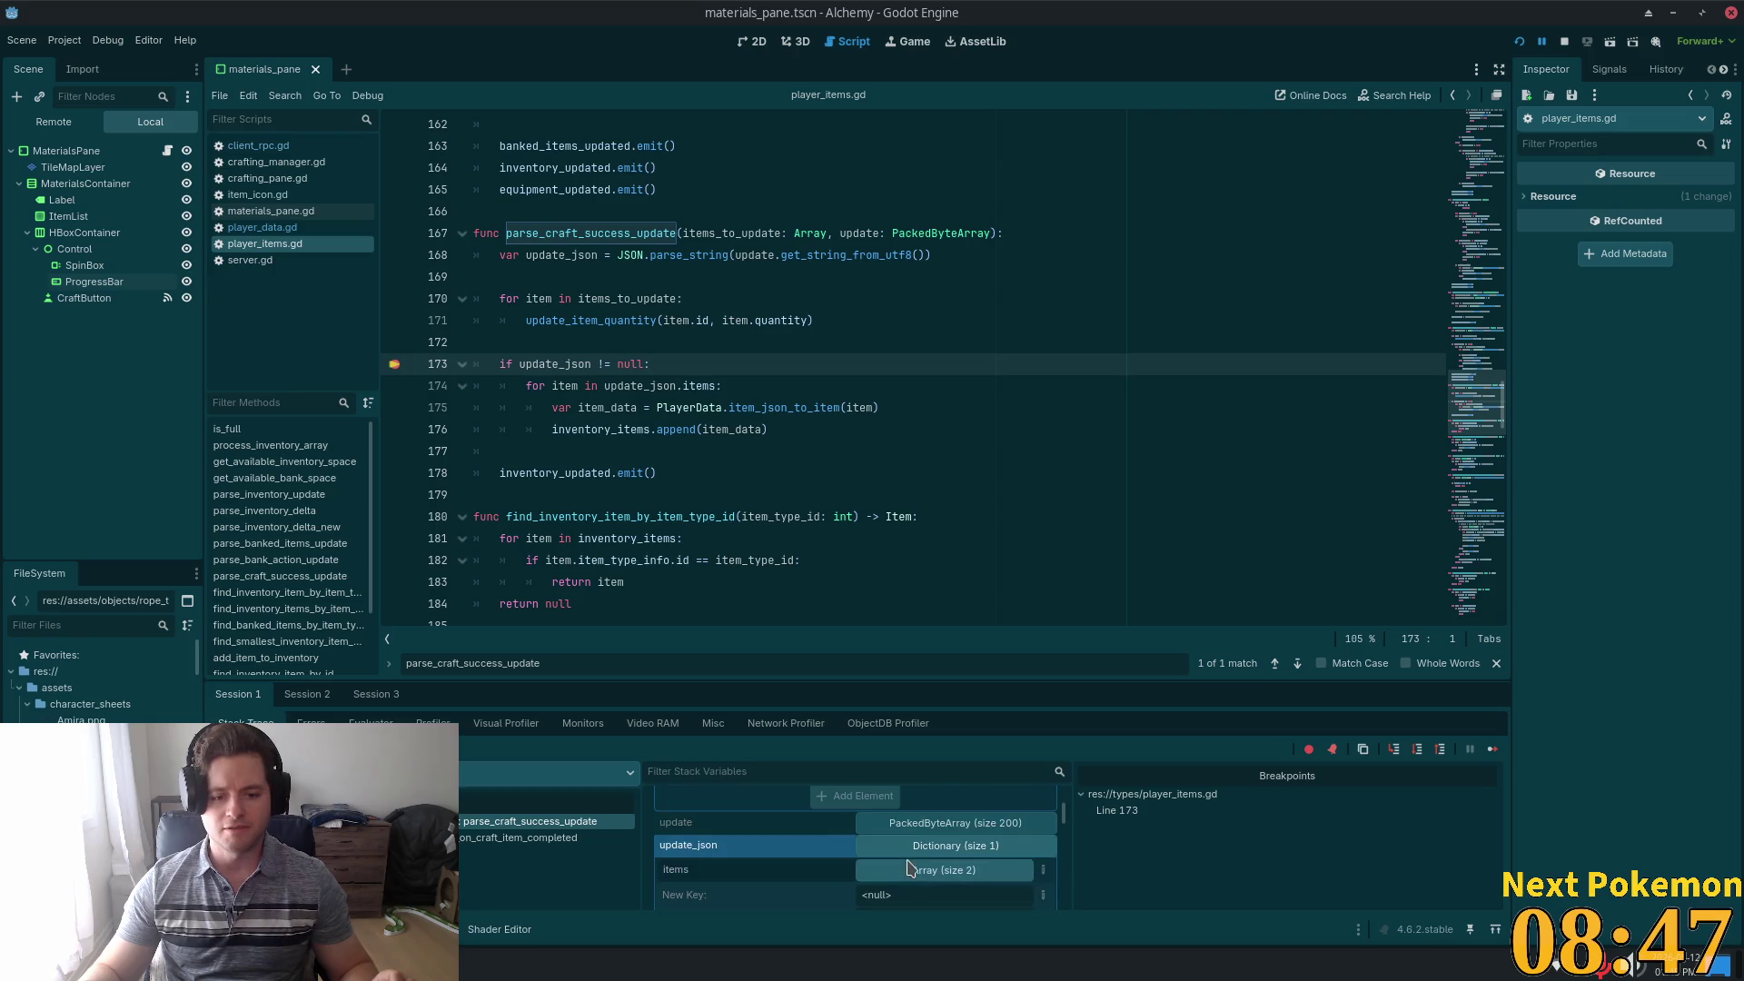
pyautogui.click(911, 846)
pyautogui.scroll(-2, 916, 817)
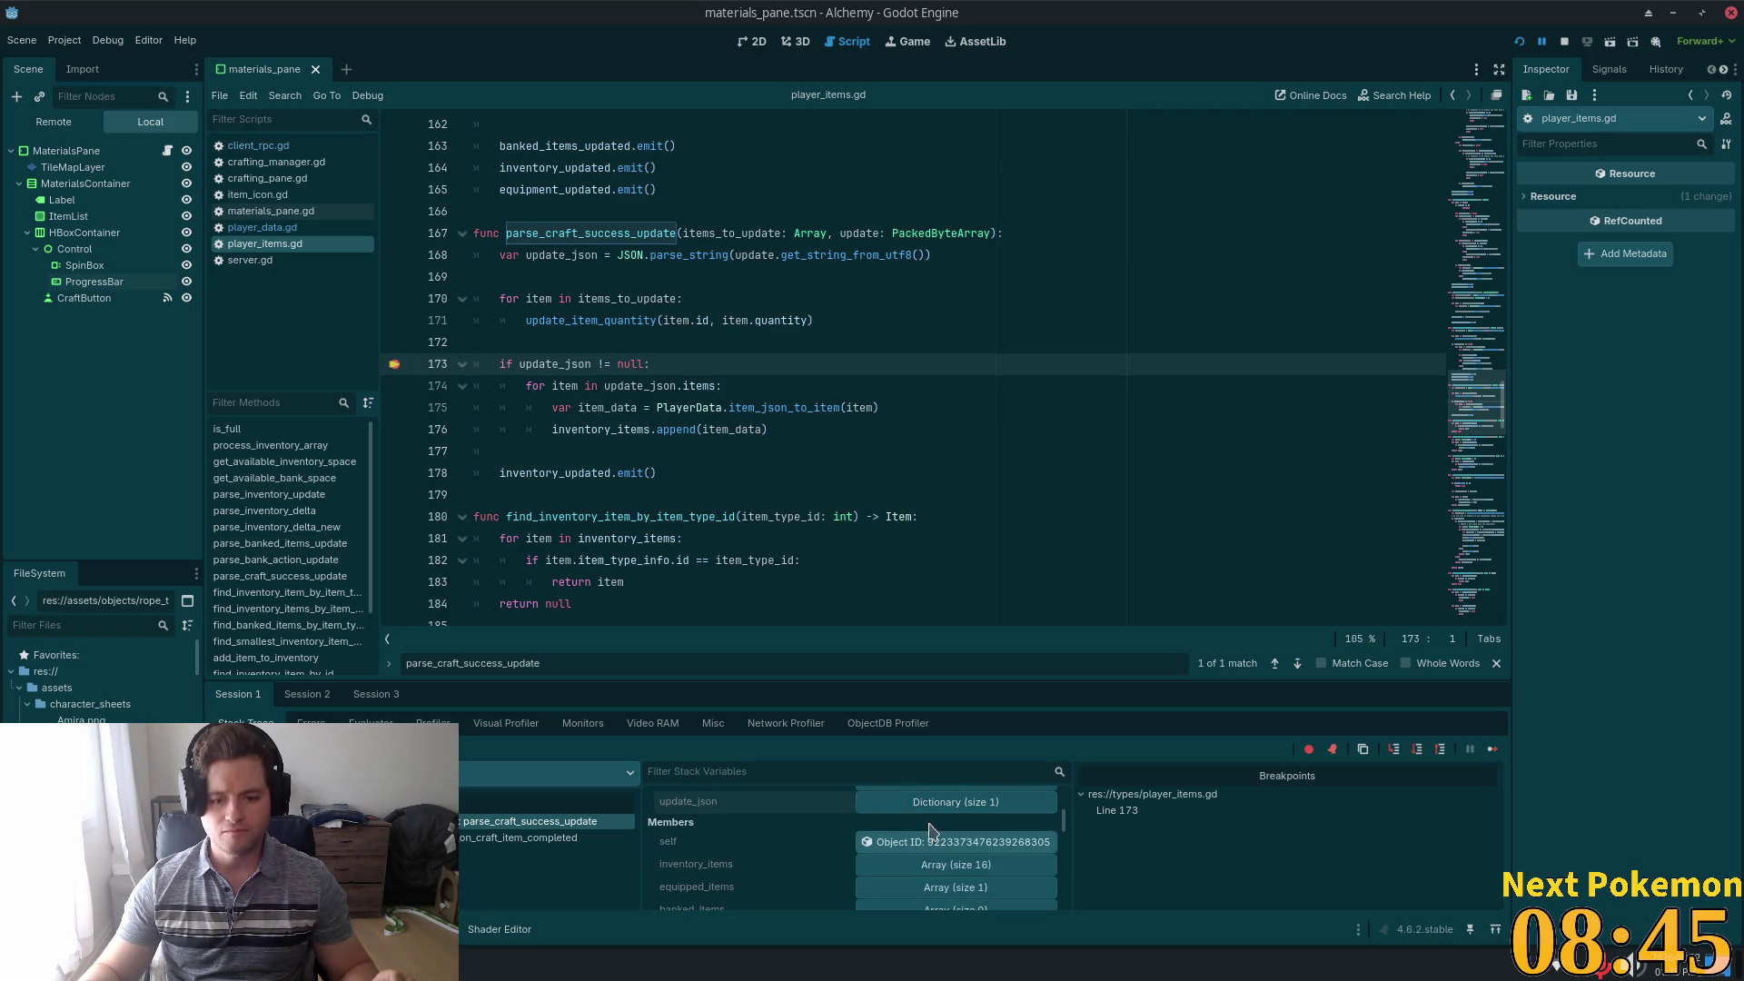
pyautogui.click(914, 805)
pyautogui.click(985, 826)
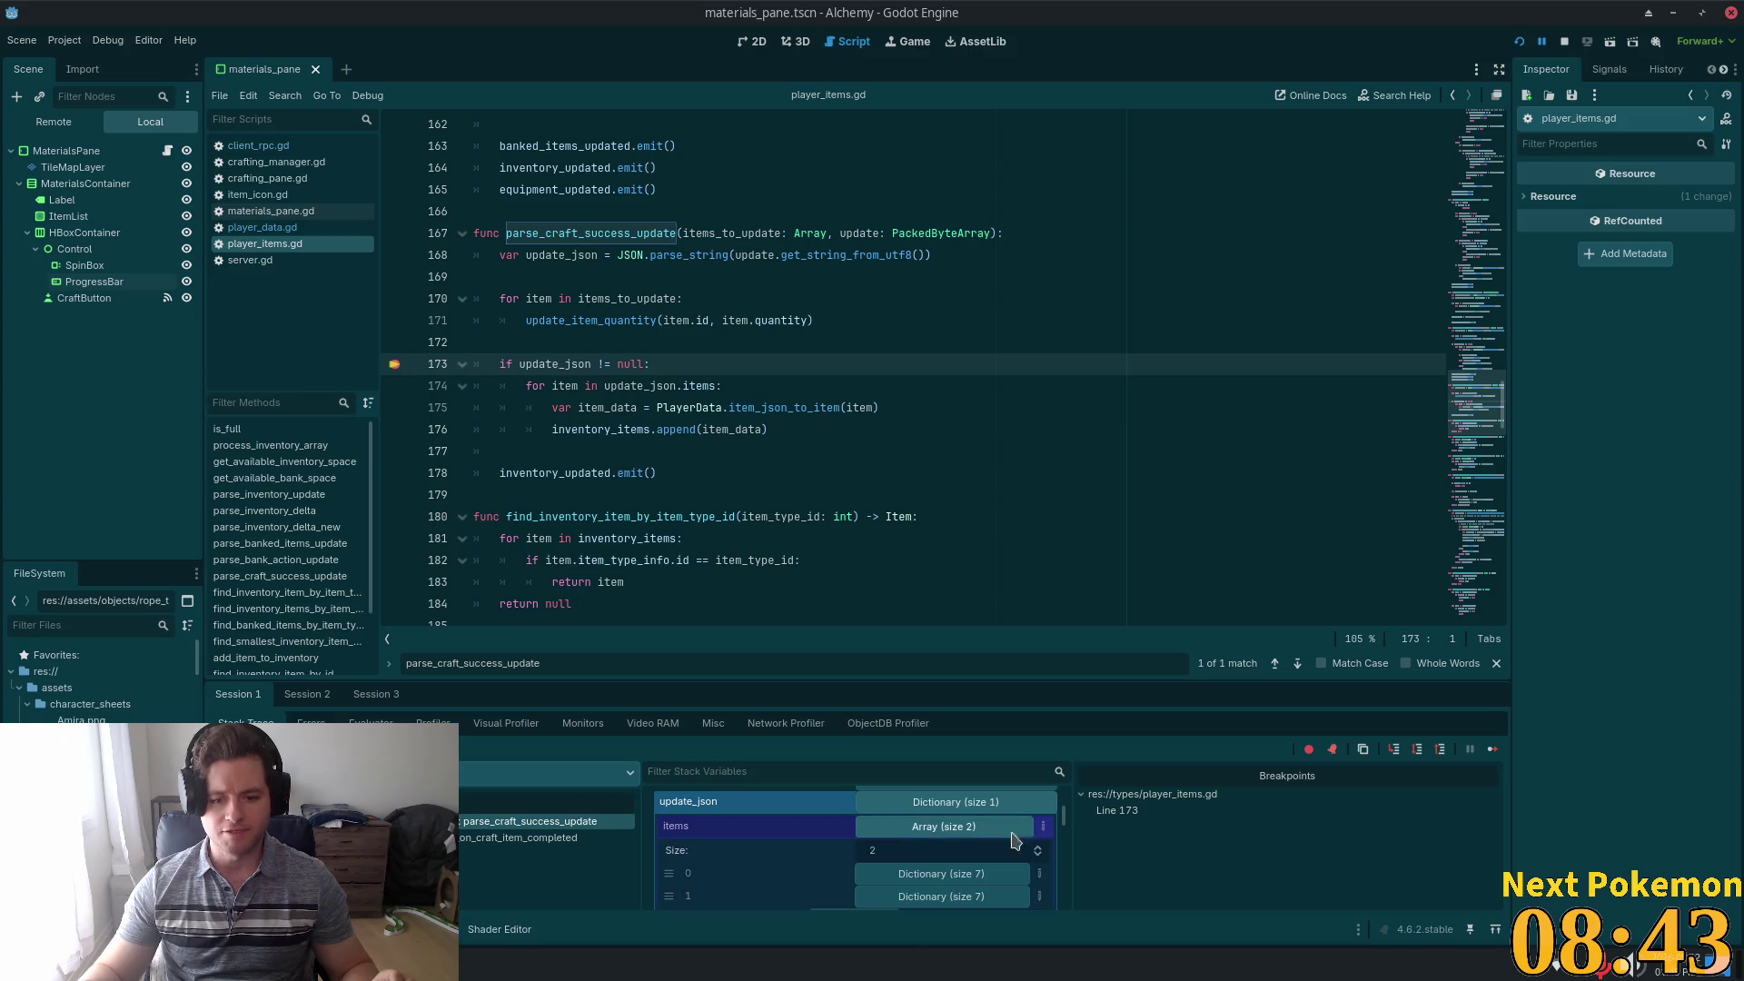
pyautogui.click(977, 860)
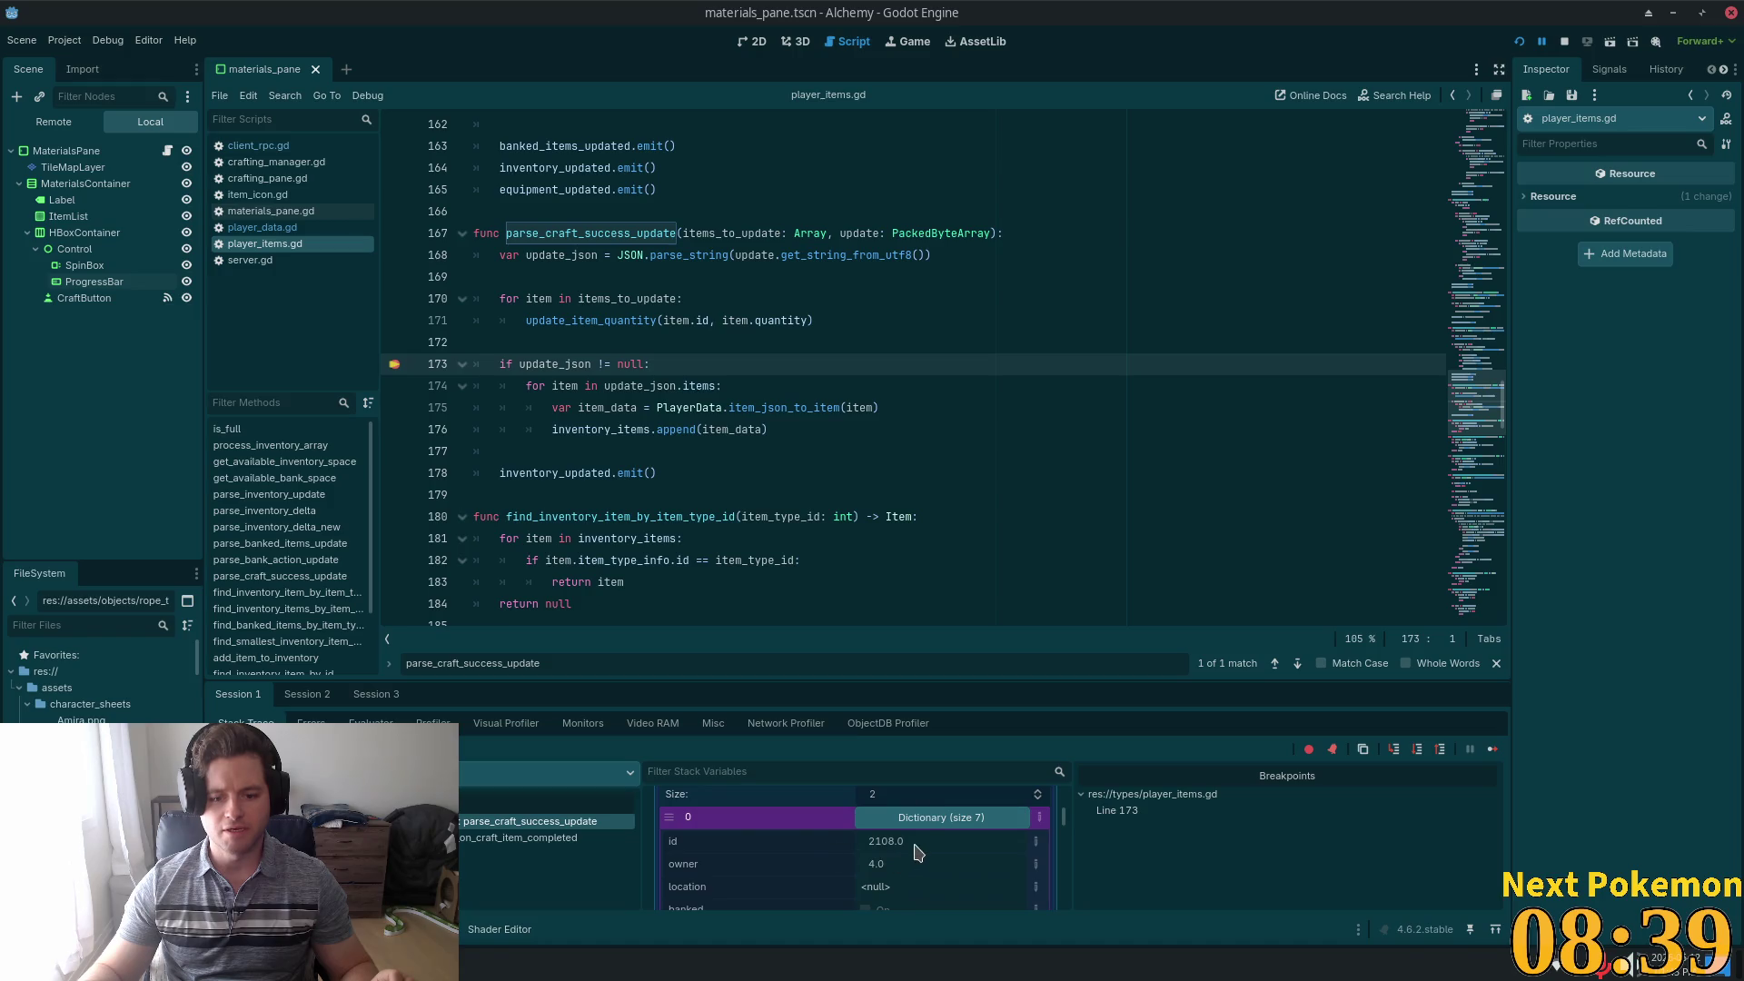
pyautogui.scroll(-3, 913, 854)
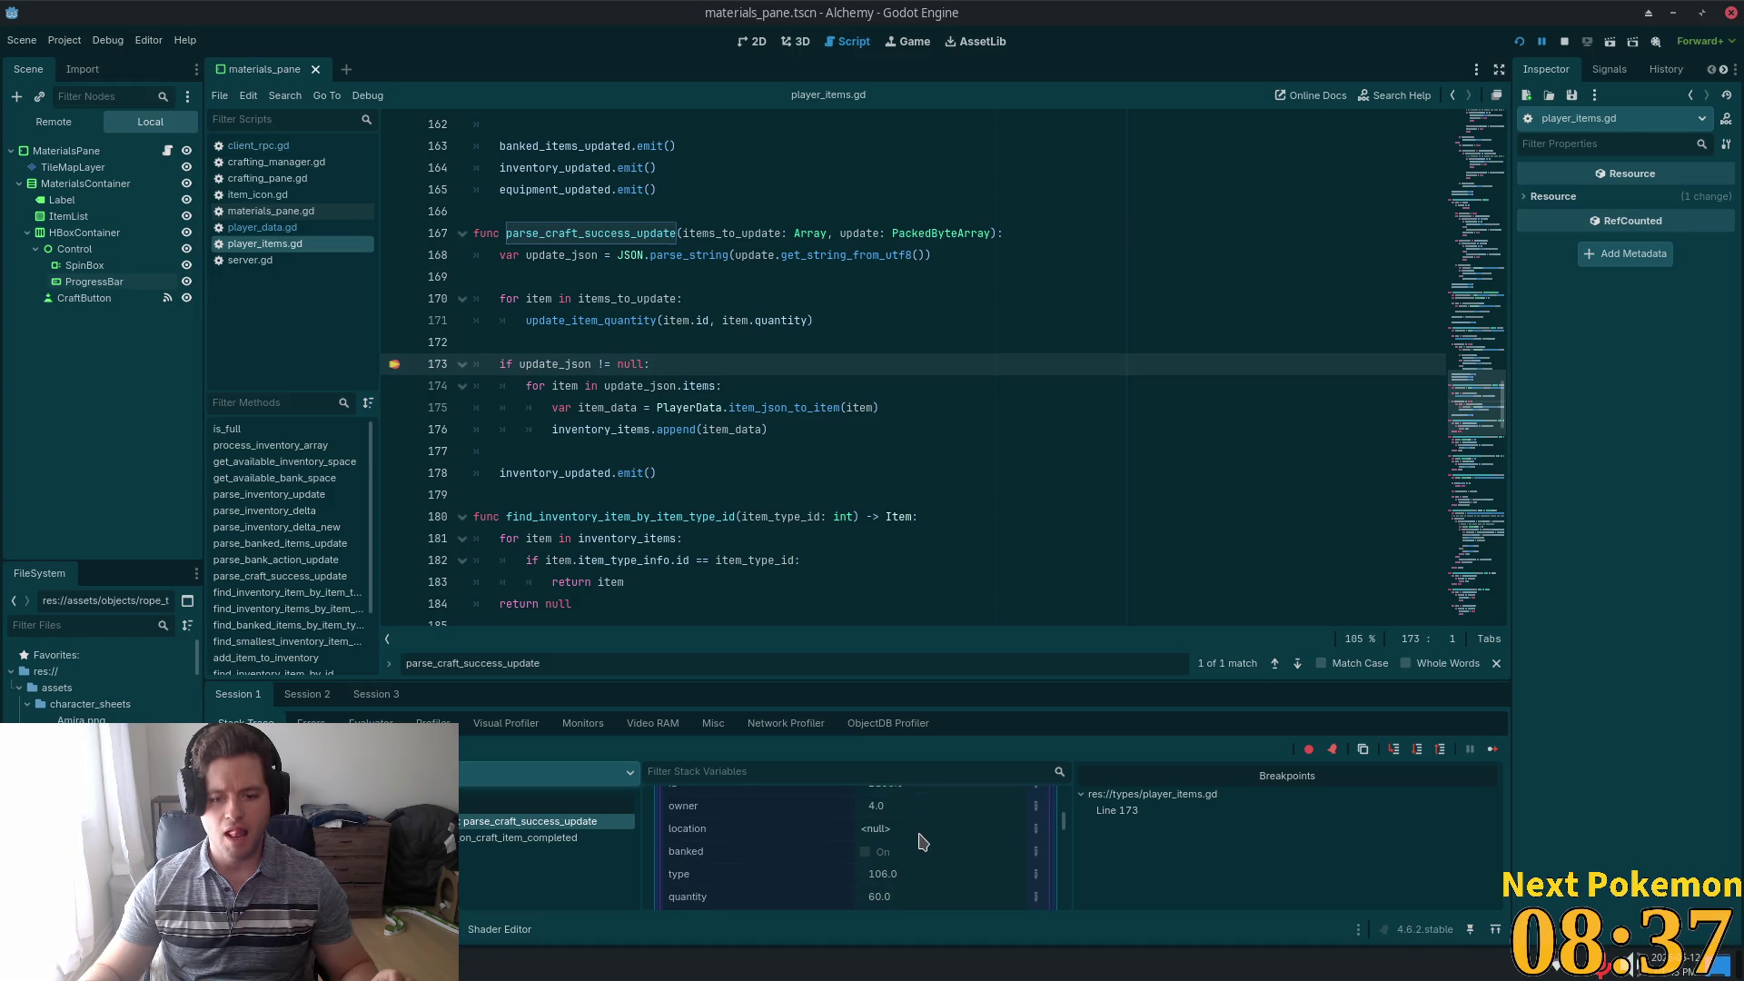
pyautogui.scroll(-1, 922, 843)
pyautogui.scroll(4, 923, 842)
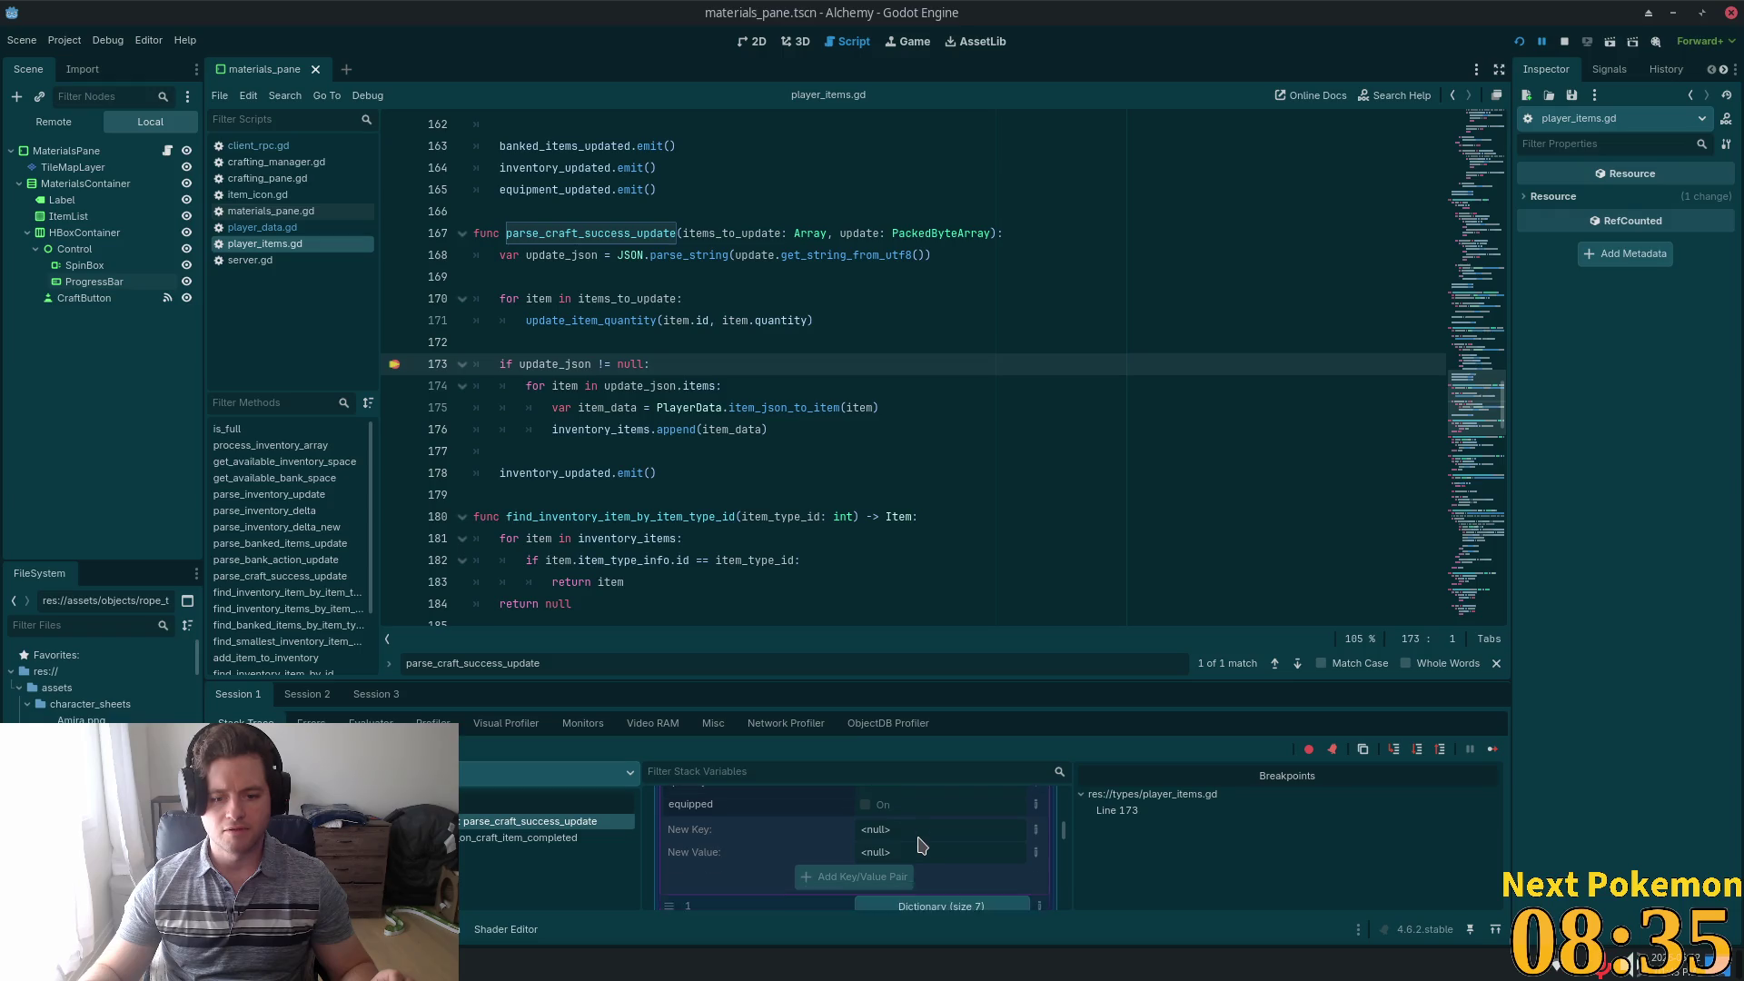
pyautogui.scroll(-4, 922, 863)
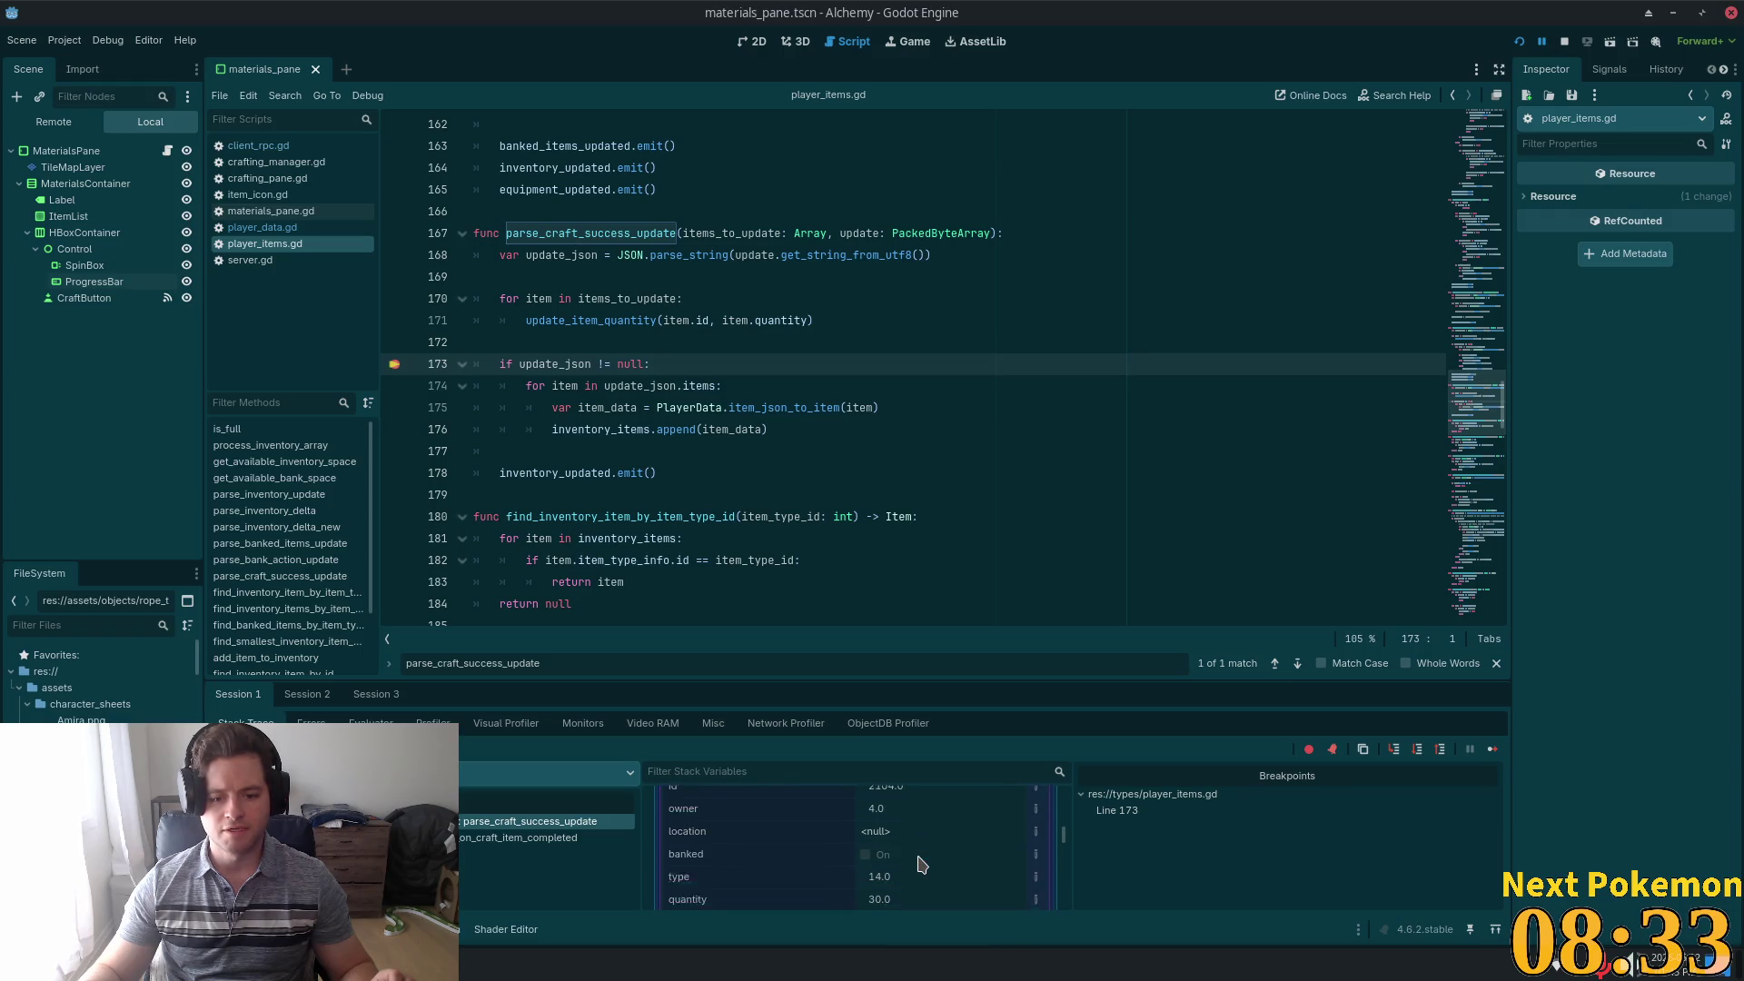
pyautogui.scroll(-3, 1008, 863)
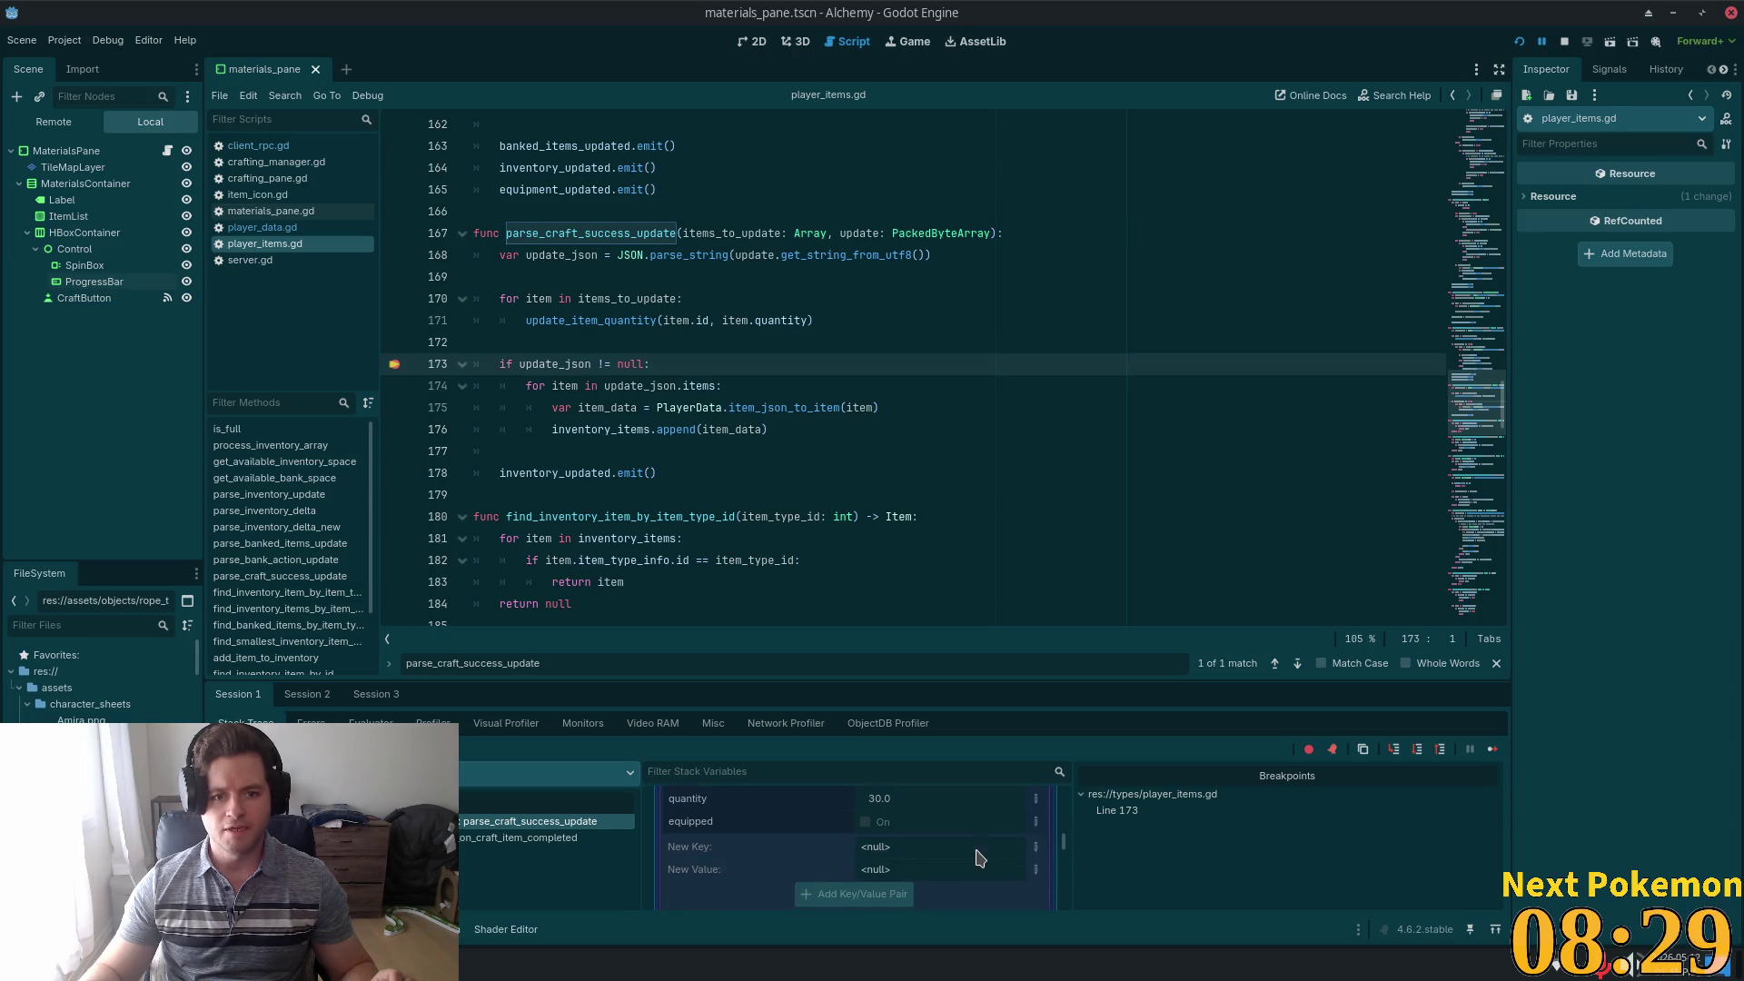
pyautogui.scroll(-2, 980, 858)
pyautogui.scroll(2, 936, 867)
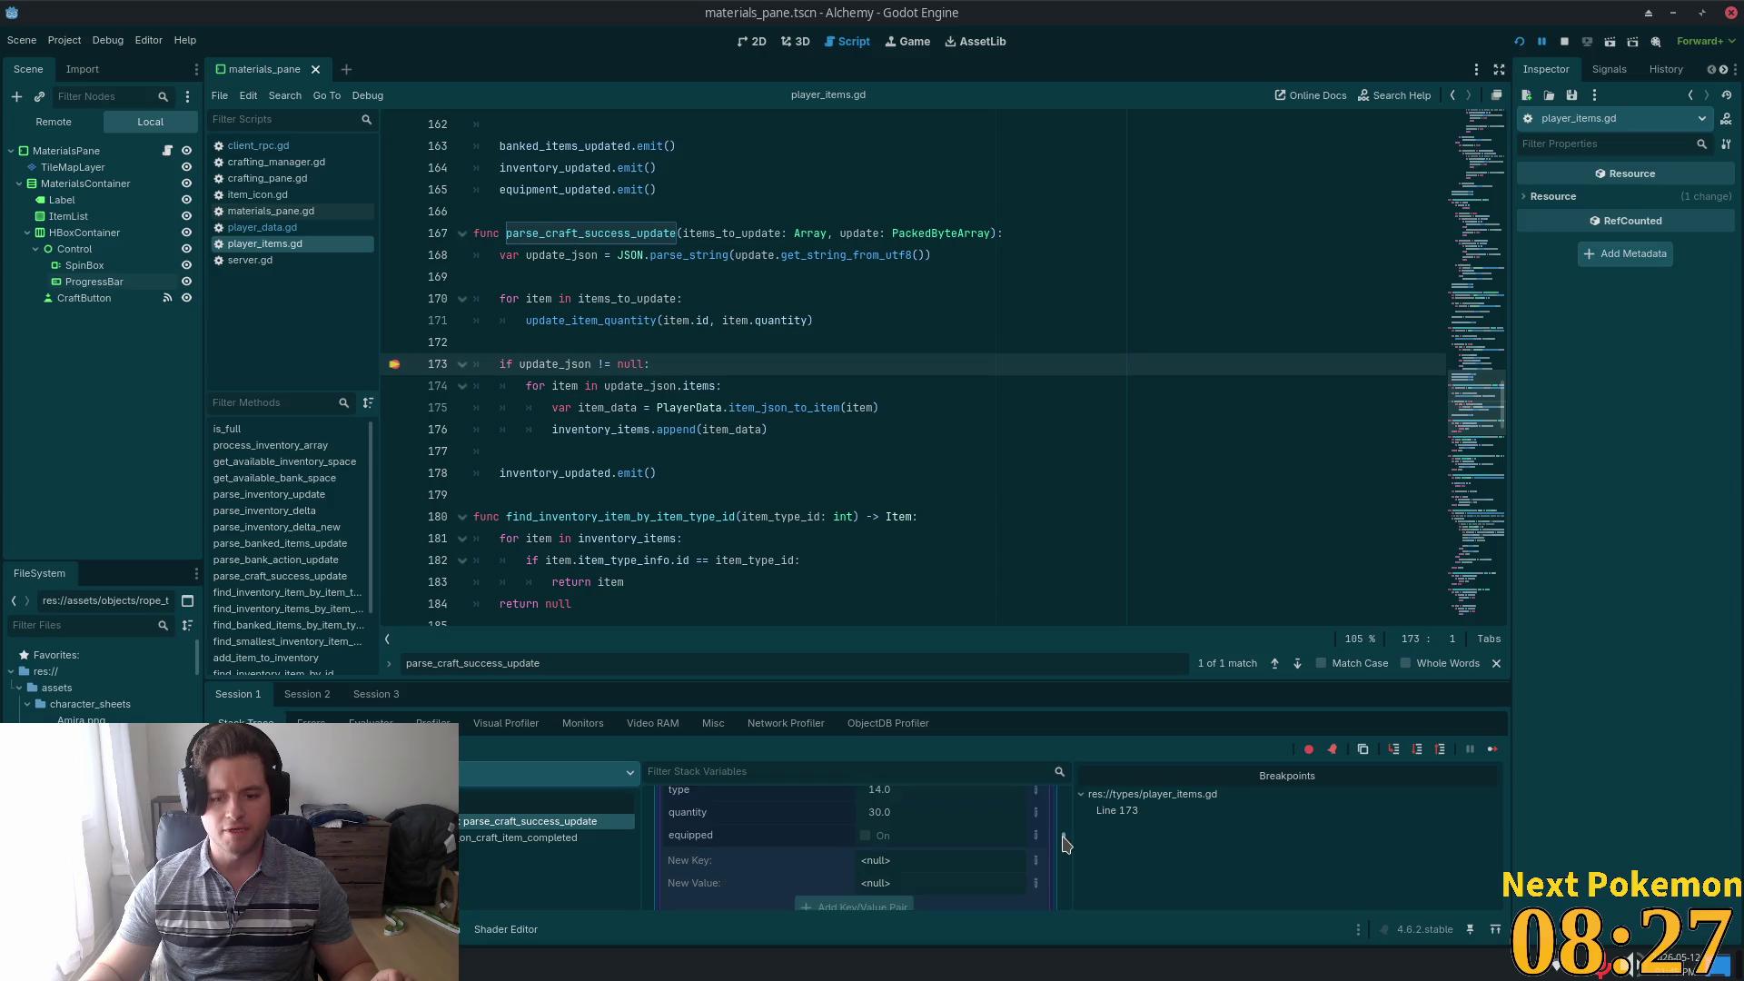
pyautogui.scroll(2, 1065, 845)
pyautogui.click(945, 831)
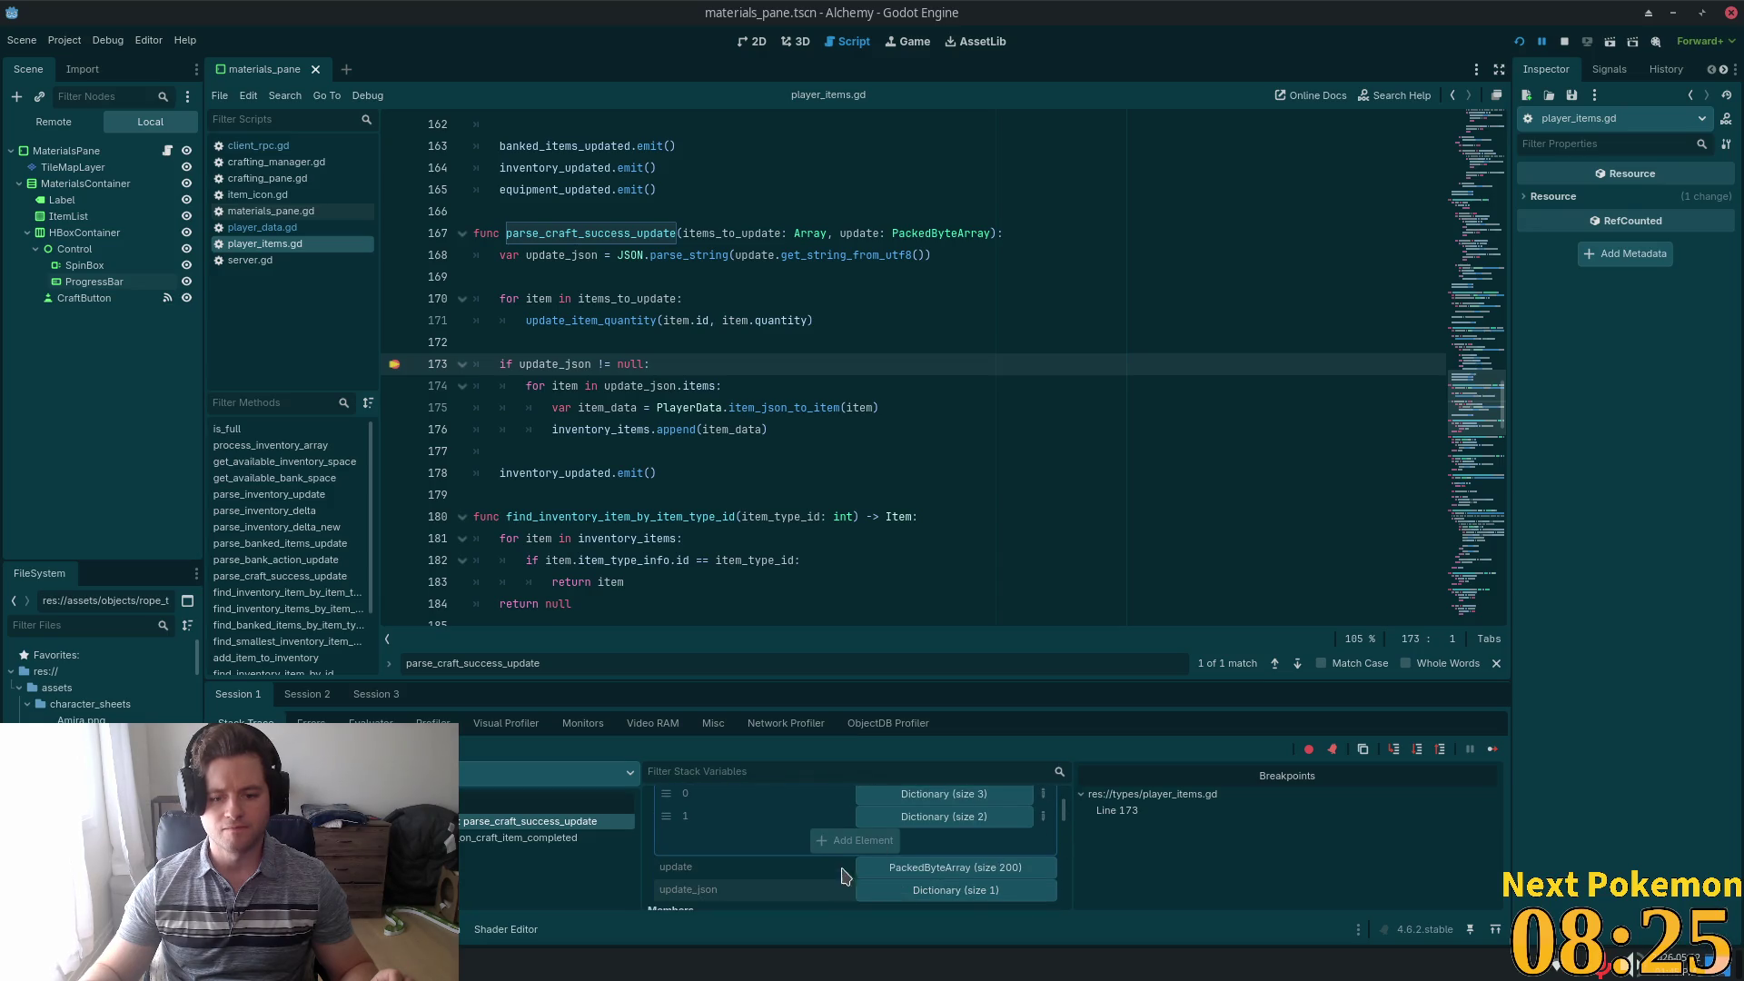
# Enlarge the debugger and expand both items_to_update entries: id 2108 qty 60, id 2104 qty 30
pyautogui.moveTo(824, 682); pyautogui.dragTo(834, 356)
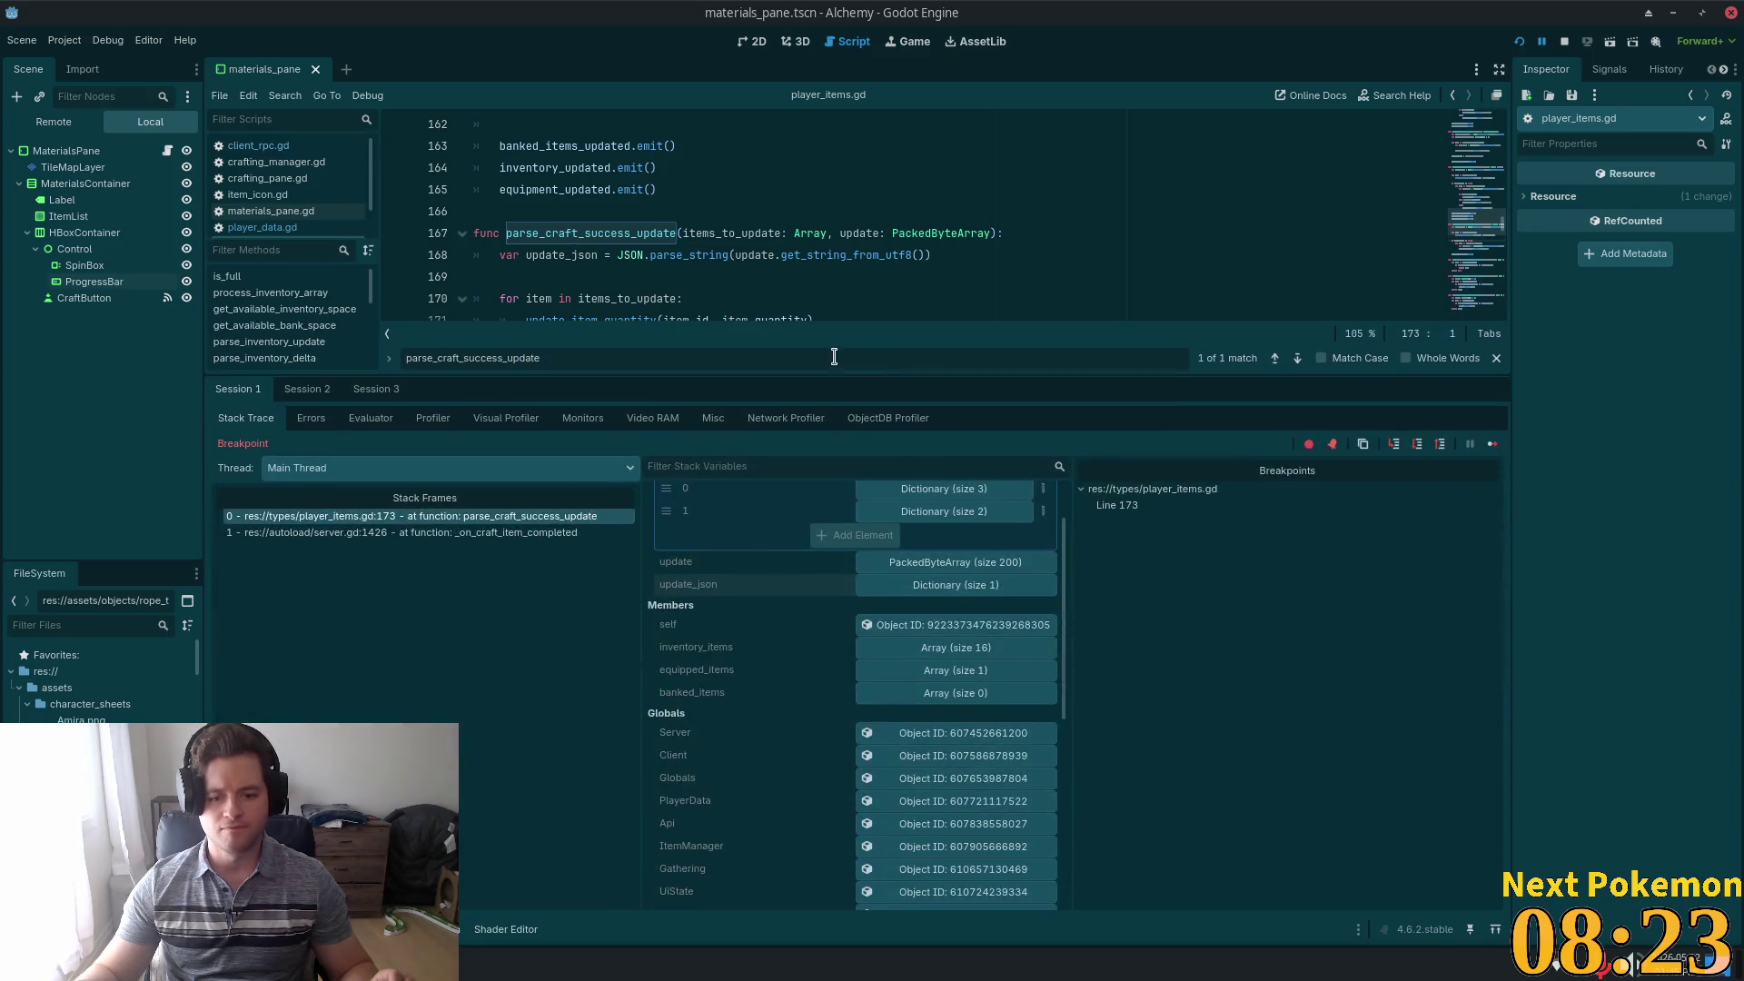
pyautogui.scroll(2, 913, 704)
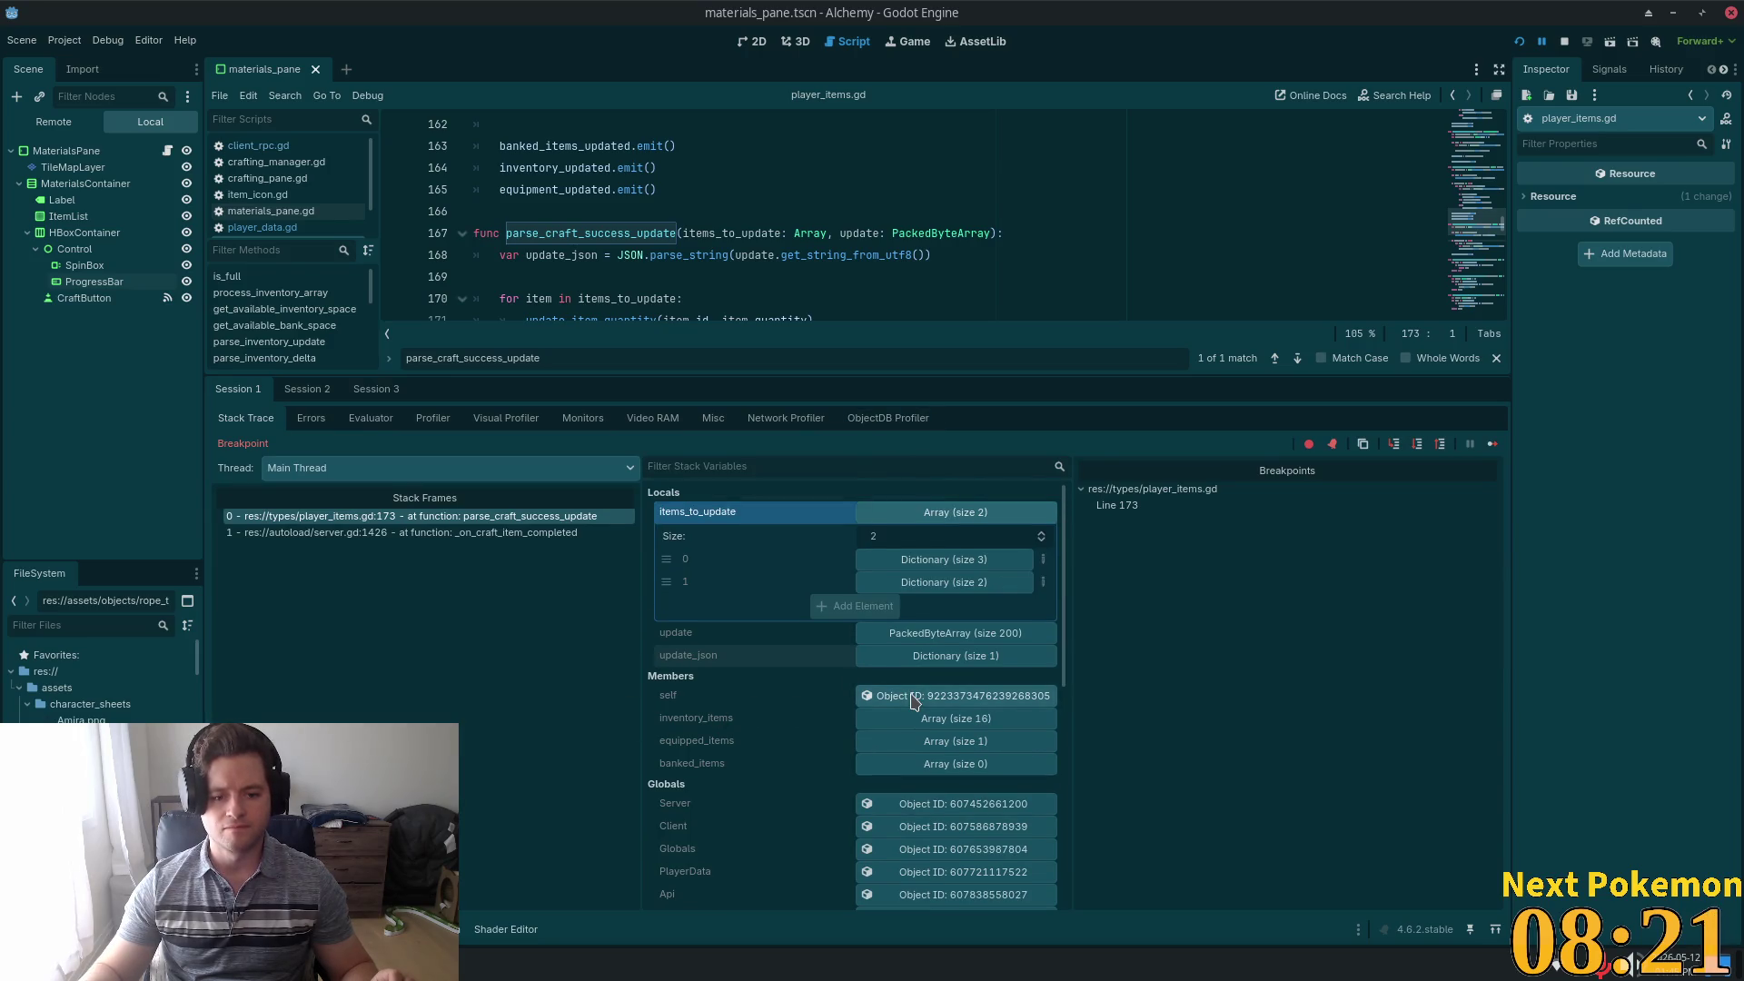
pyautogui.click(939, 516)
pyautogui.click(940, 516)
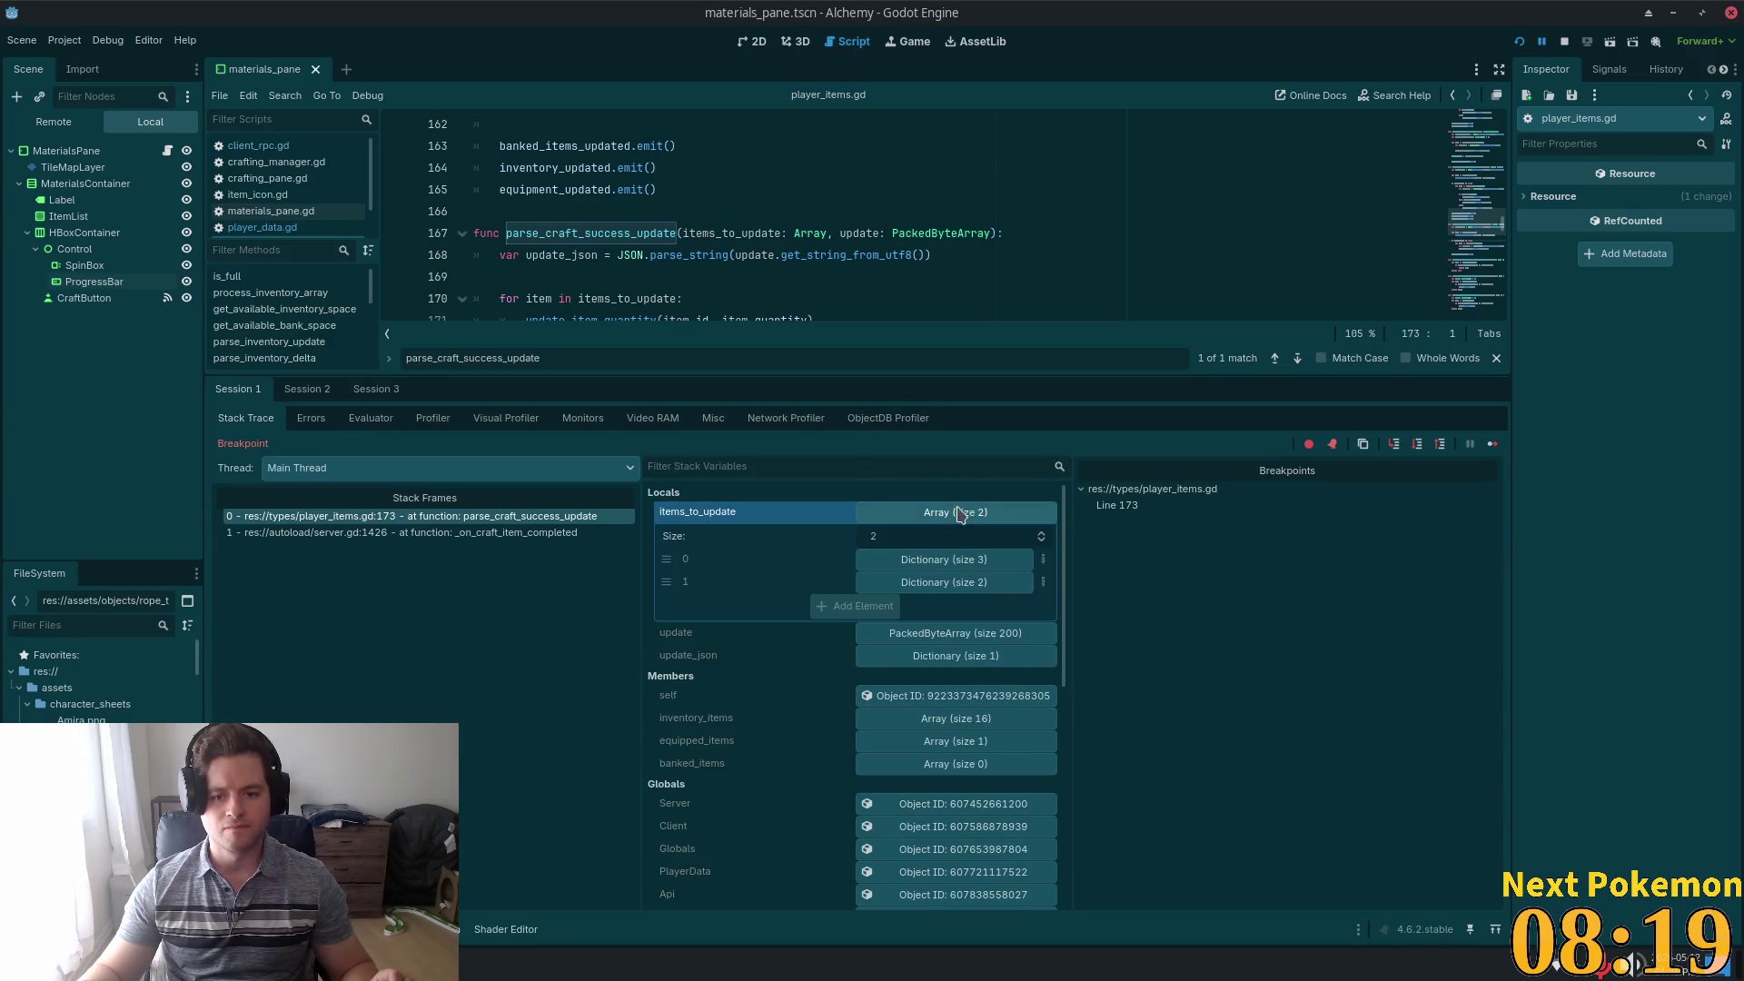
pyautogui.click(958, 559)
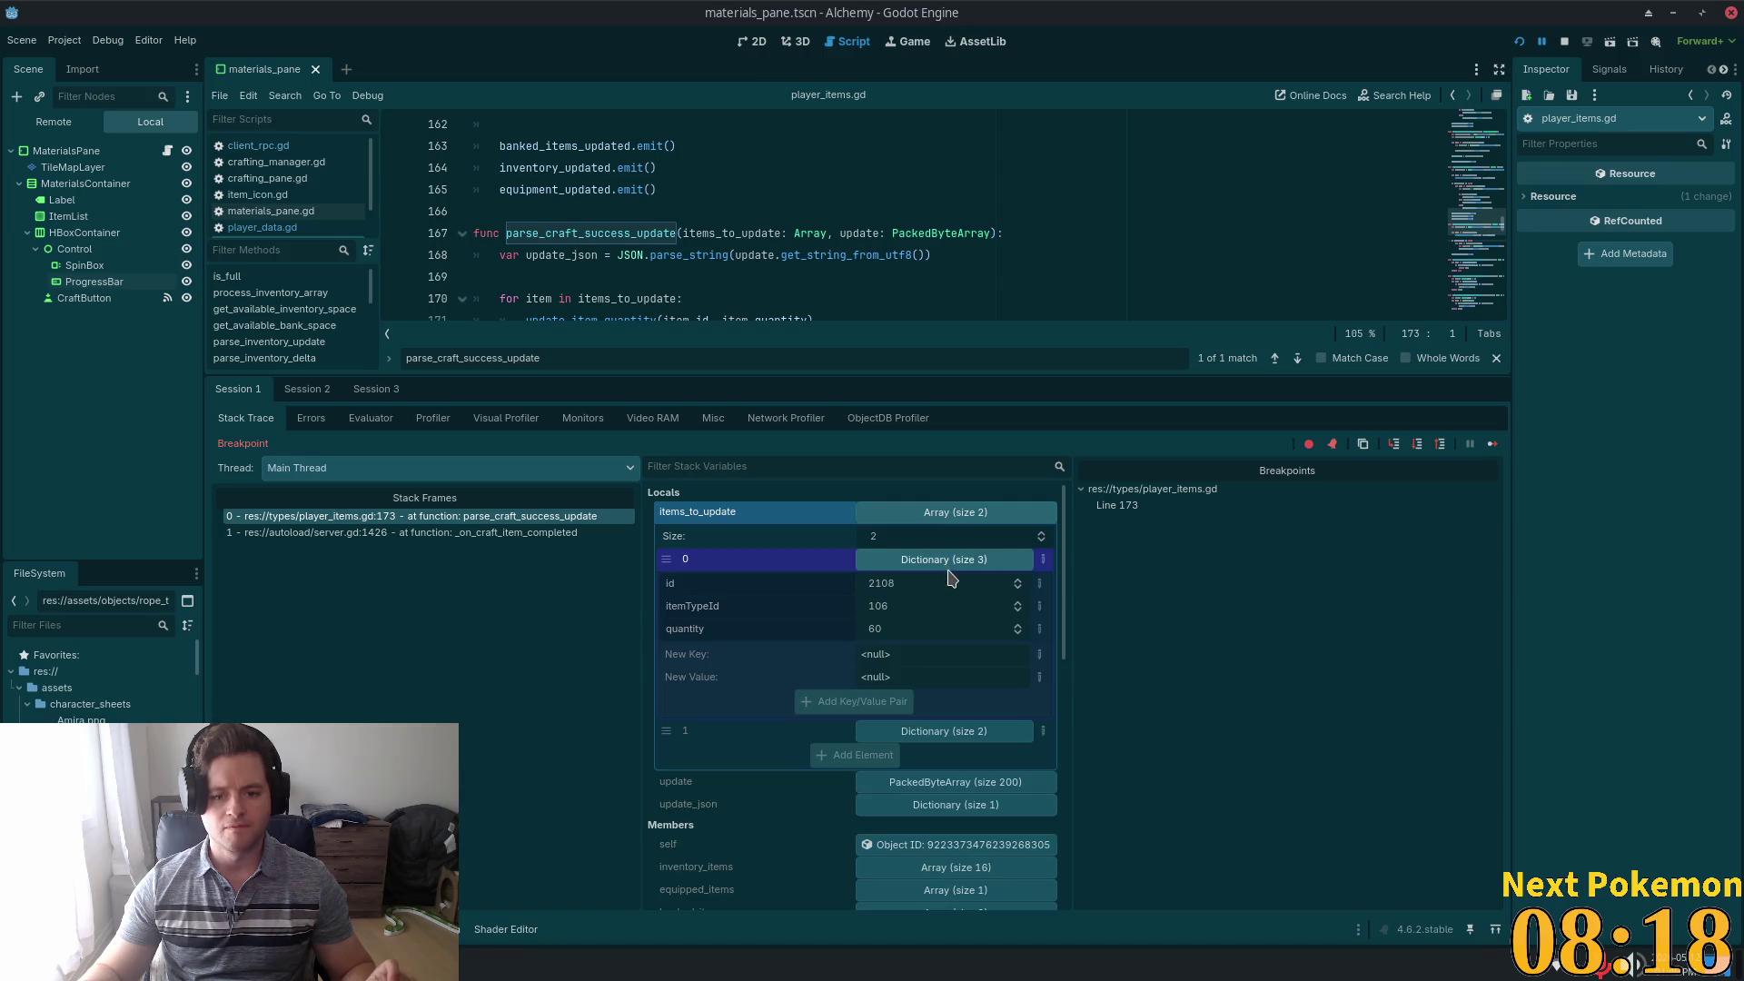
pyautogui.click(936, 734)
pyautogui.scroll(-1, 1036, 636)
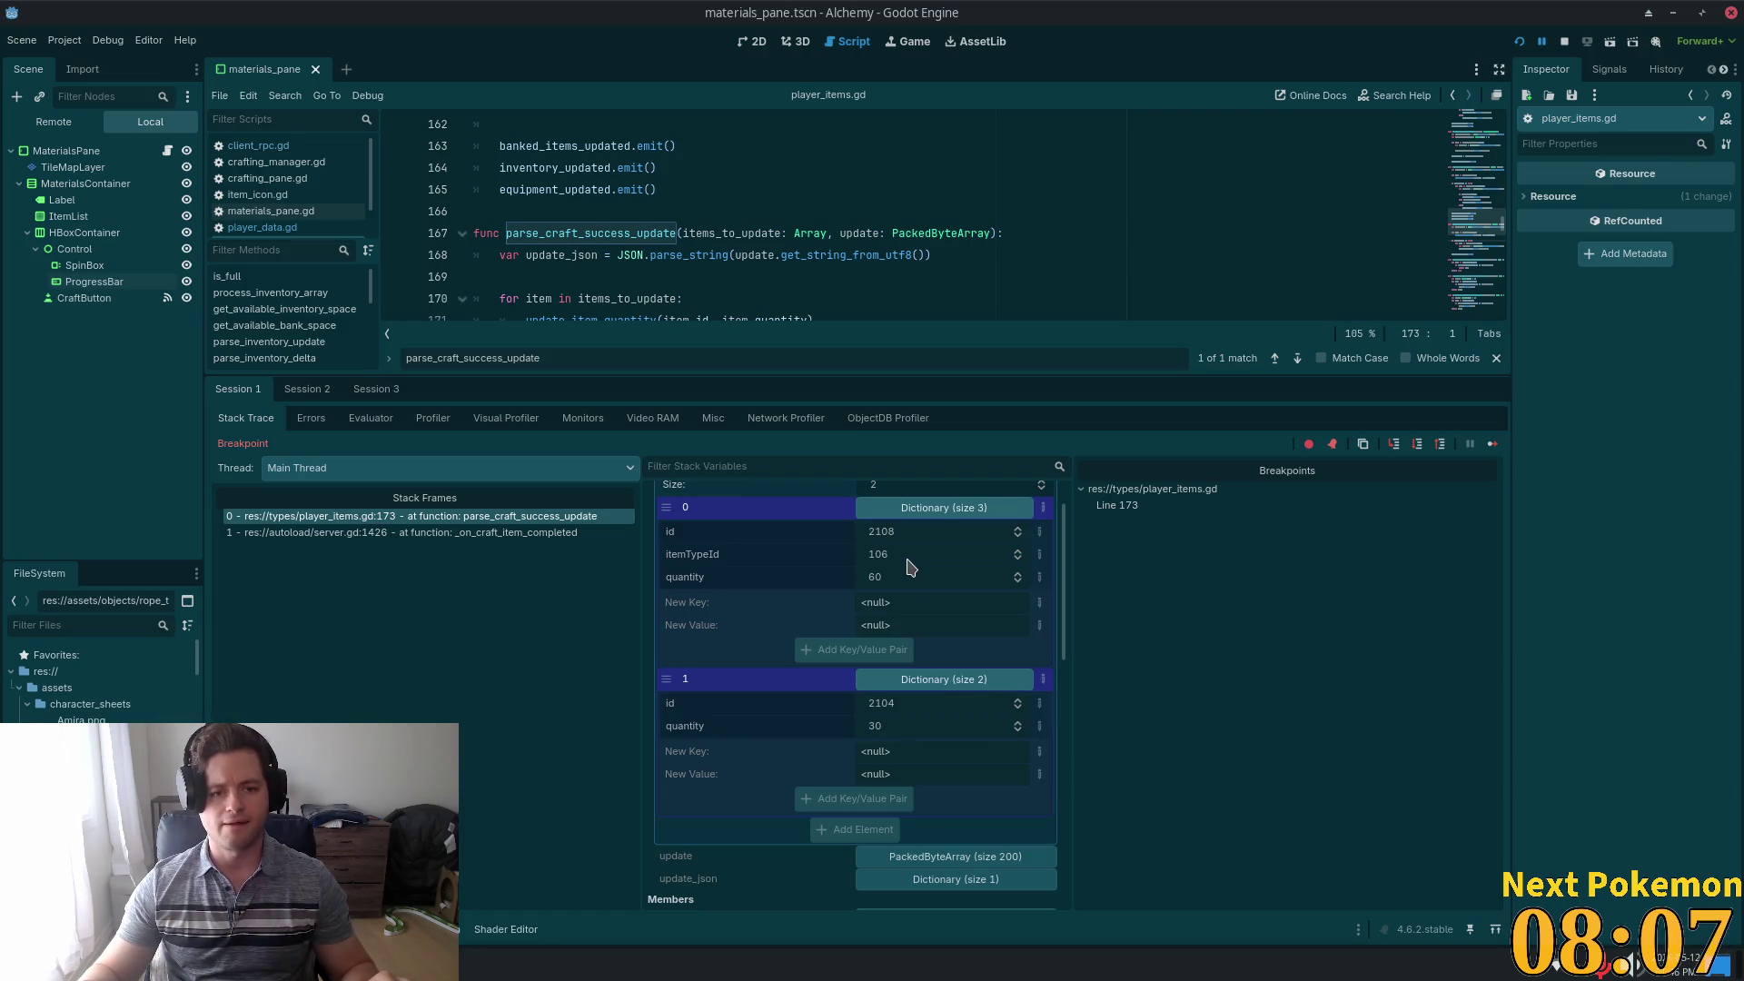
# Check the items_to_update parameter in the function signature and shrink the debugger back down
pyautogui.tripleClick(695, 234)
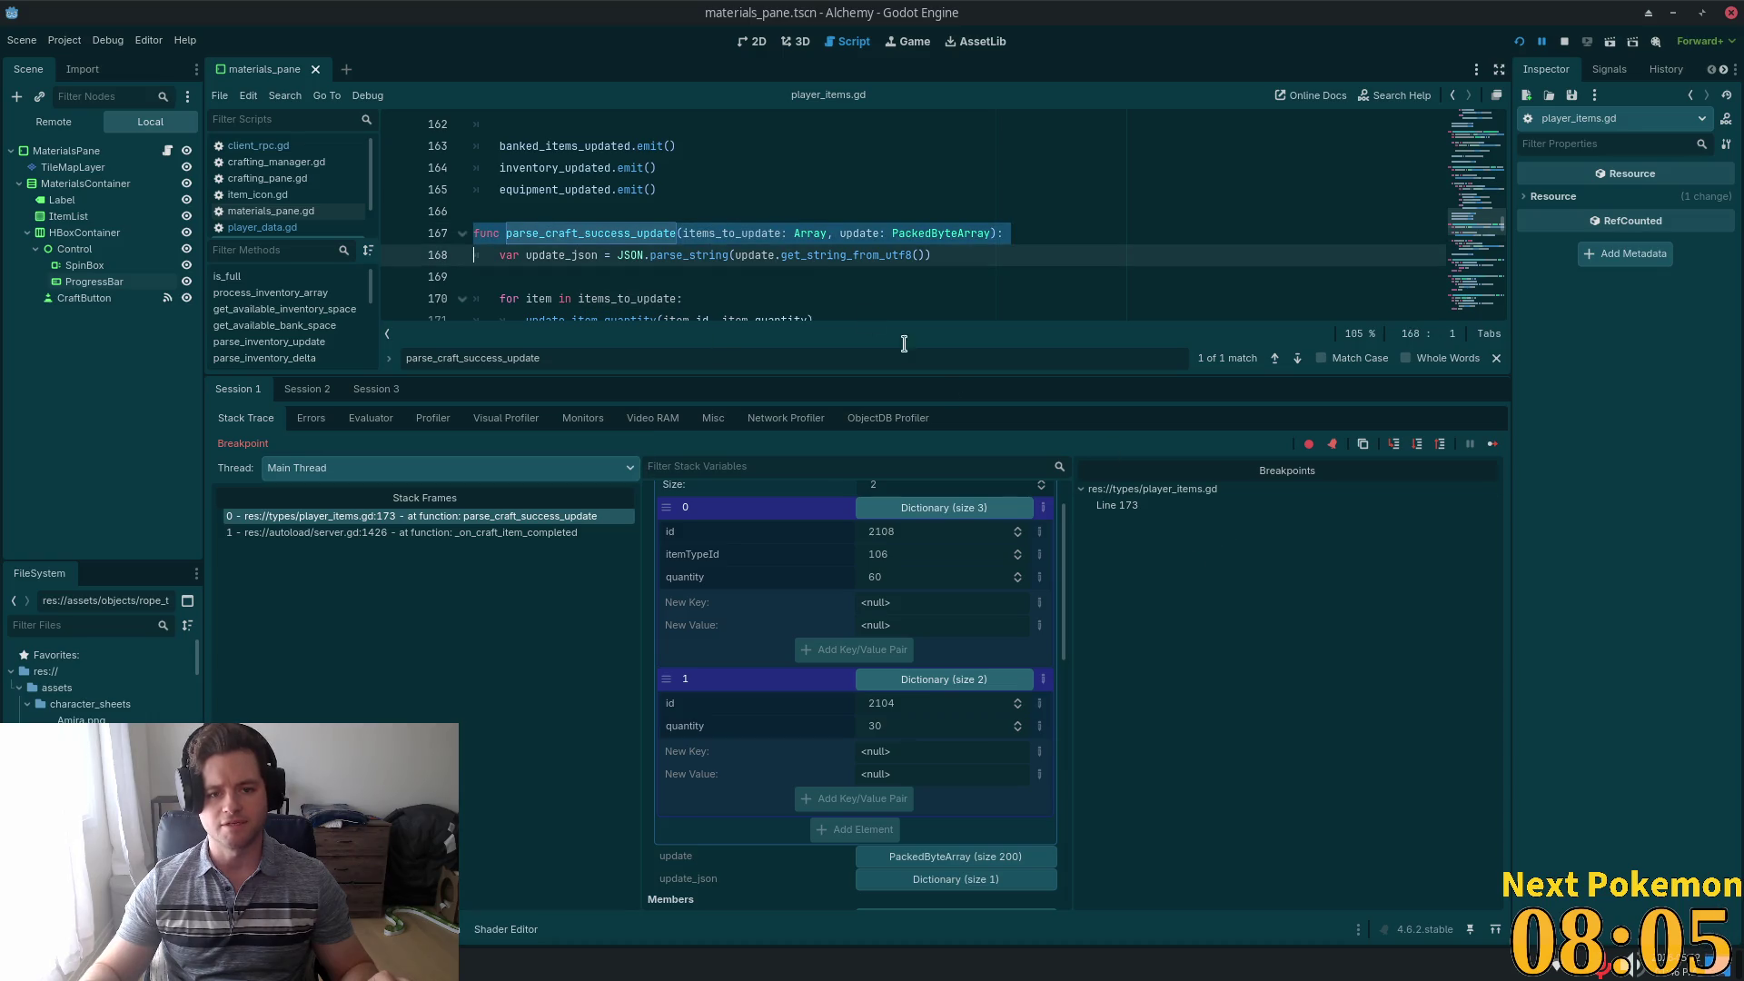
pyautogui.doubleClick(732, 234)
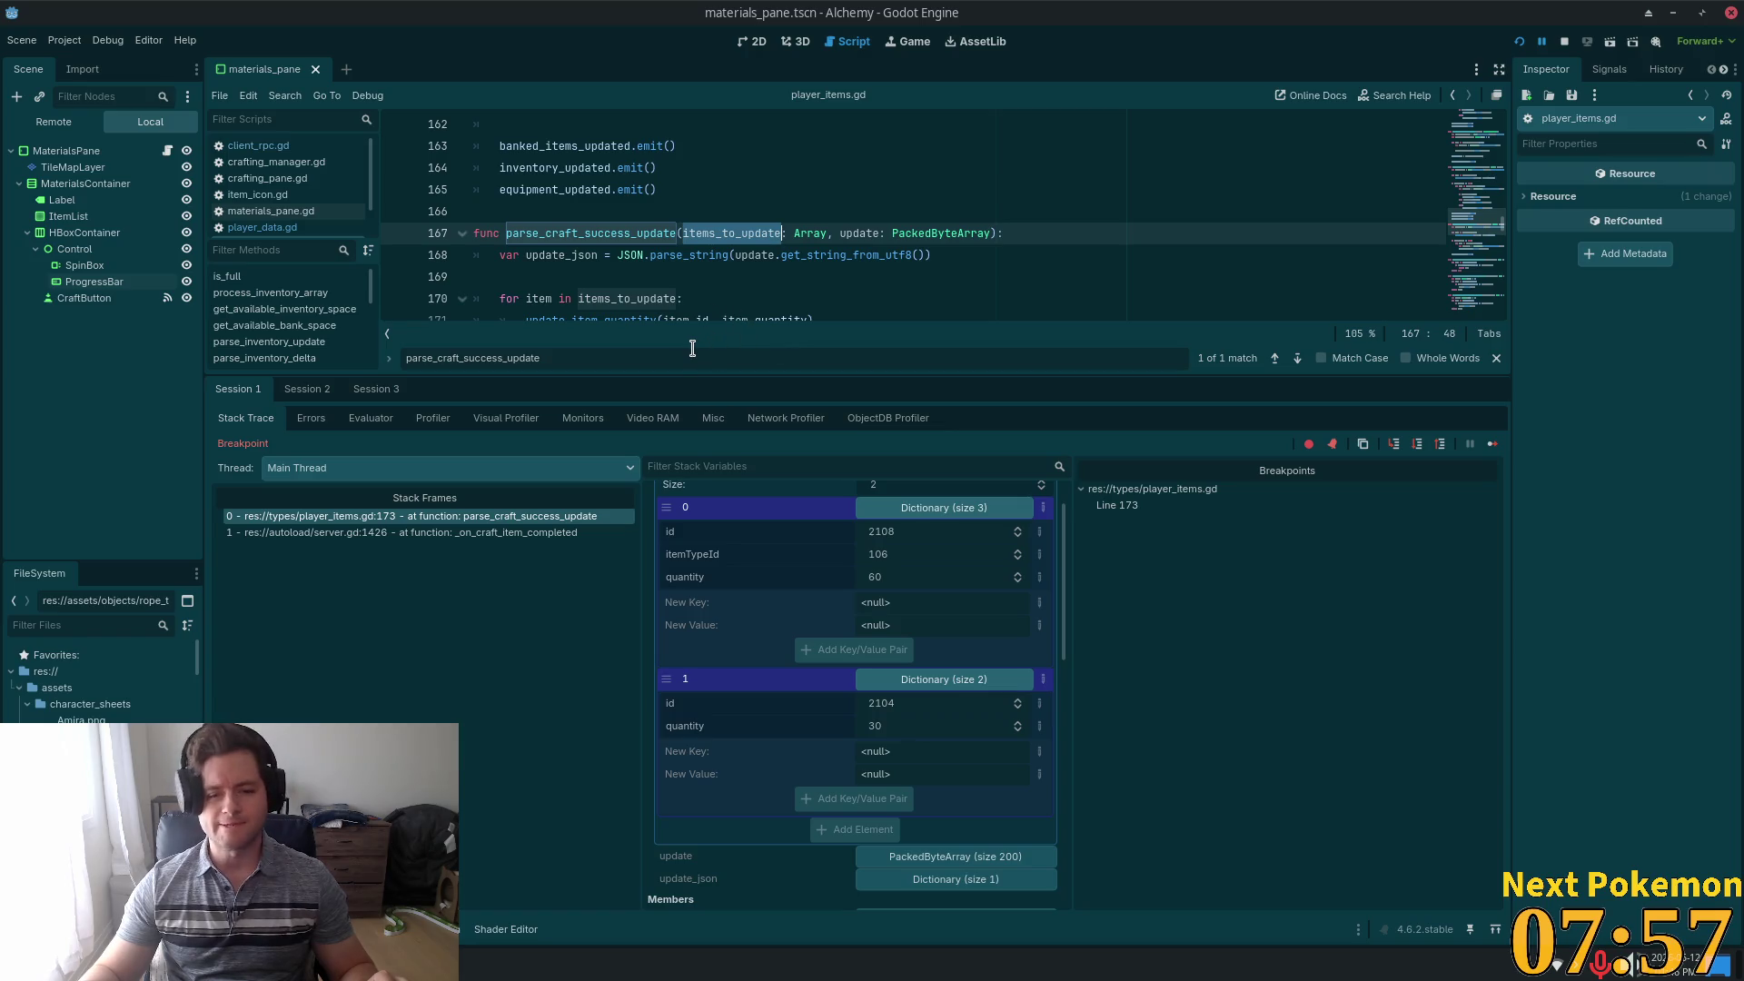
pyautogui.click(811, 233)
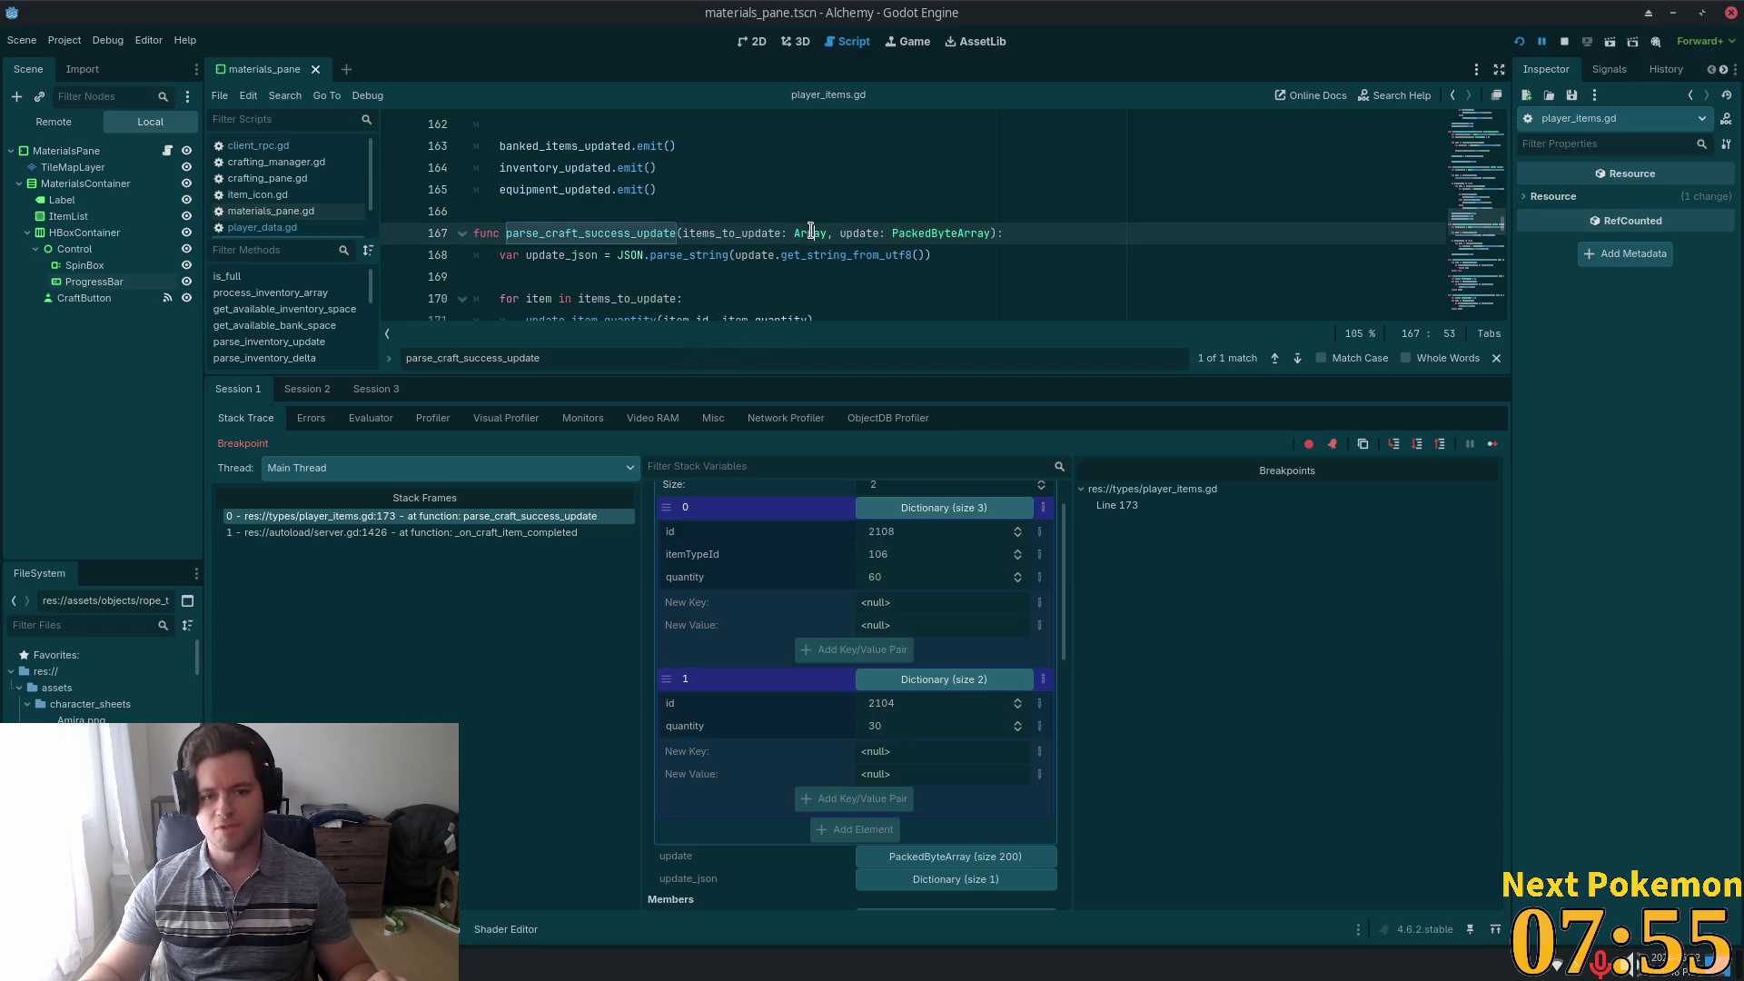
pyautogui.moveTo(851, 373); pyautogui.dragTo(851, 575)
pyautogui.click(802, 450)
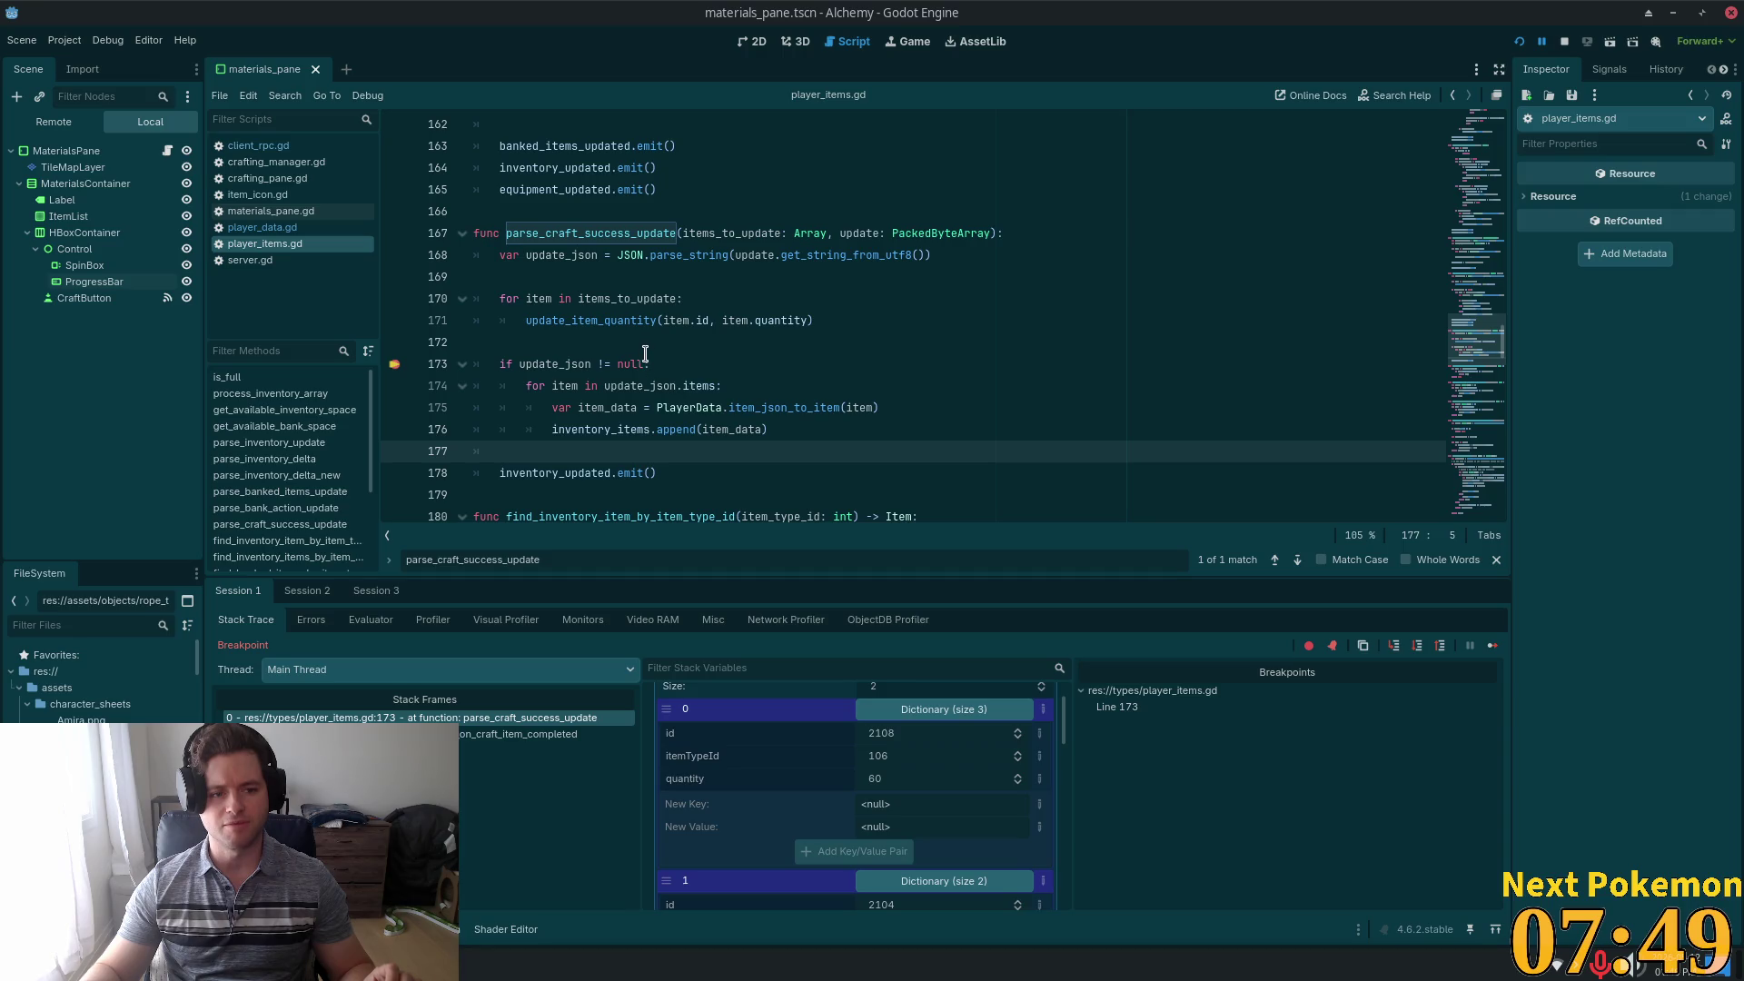
pyautogui.hotkey('alt', 'Tab')
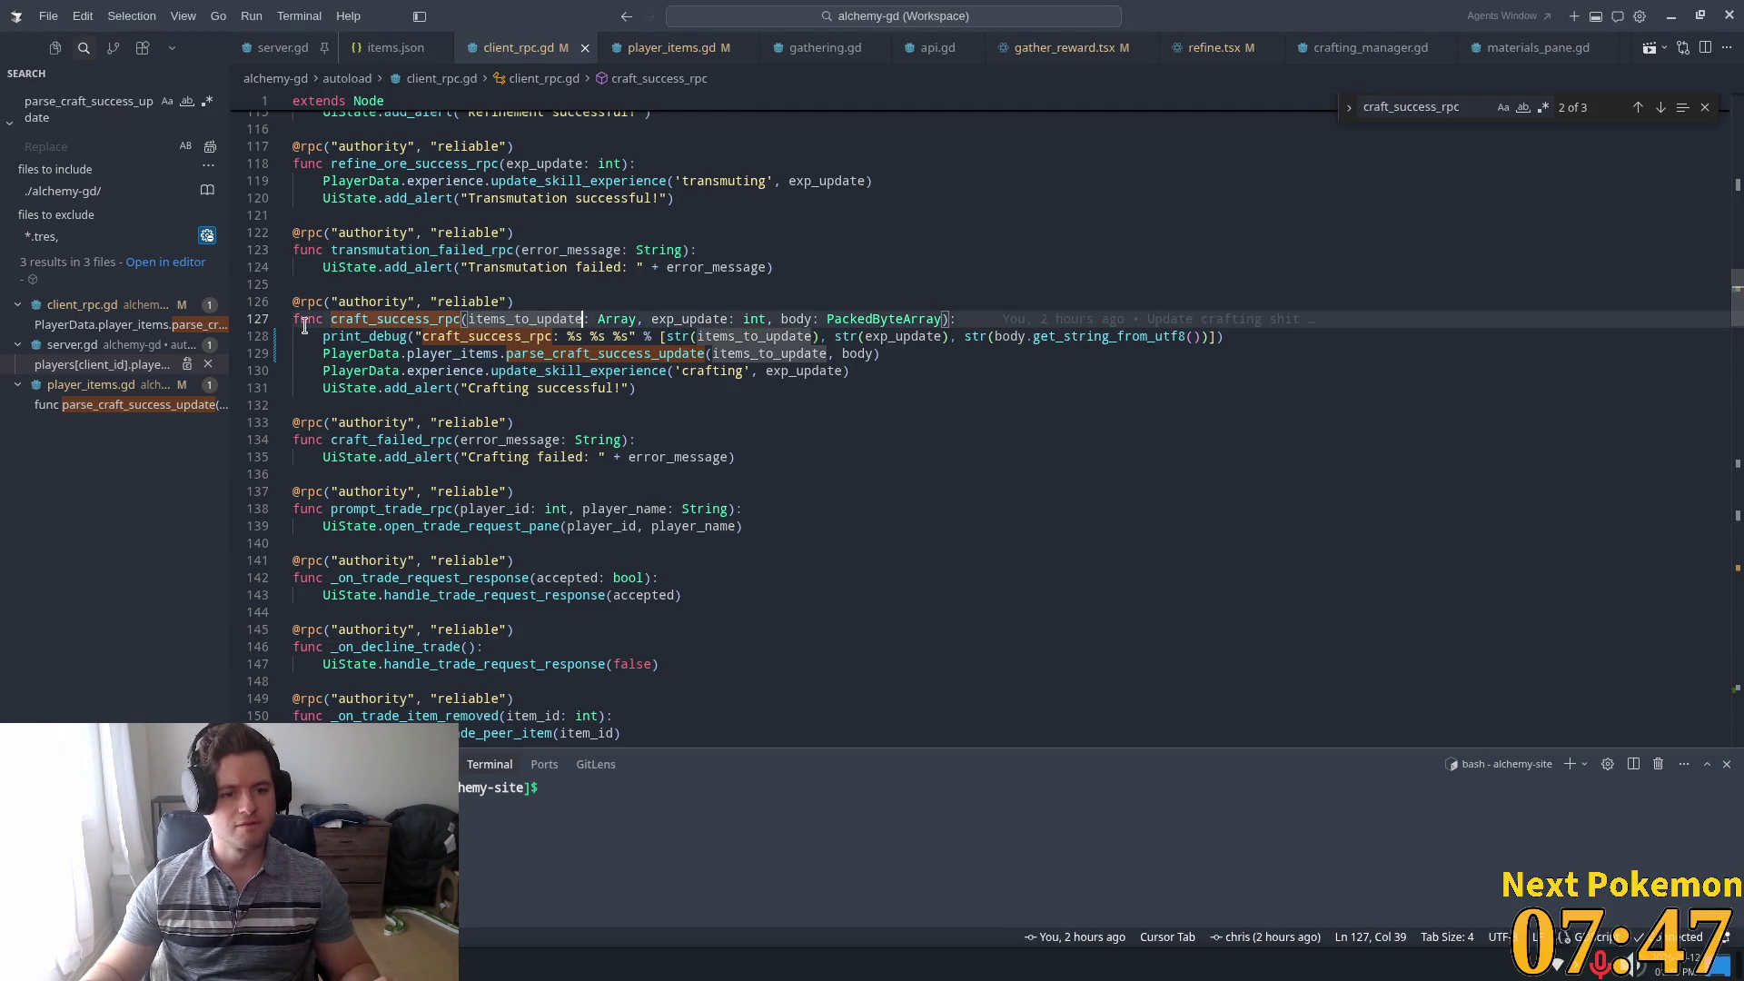
# Follow the parse_craft_success_update call into server.gd and on to grant_gather_reward's definition in api.gd
pyautogui.click(102, 365)
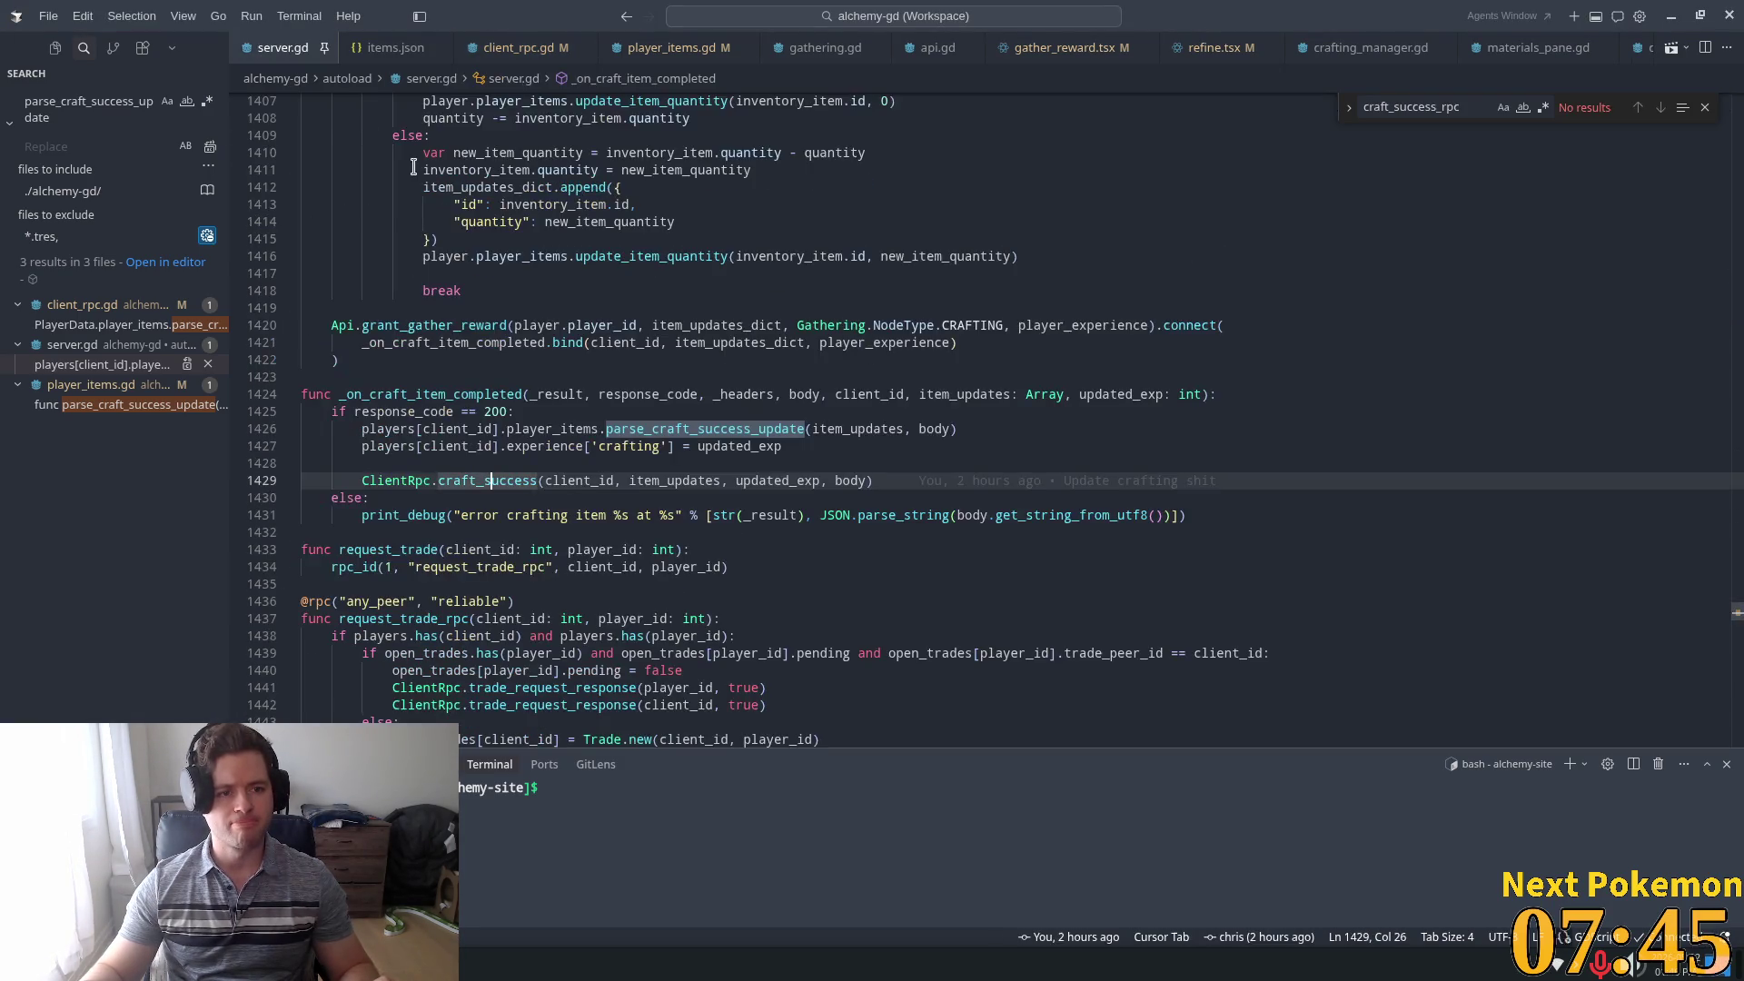
pyautogui.click(496, 459)
pyautogui.click(468, 509)
pyautogui.click(454, 451)
pyautogui.doubleClick(435, 394)
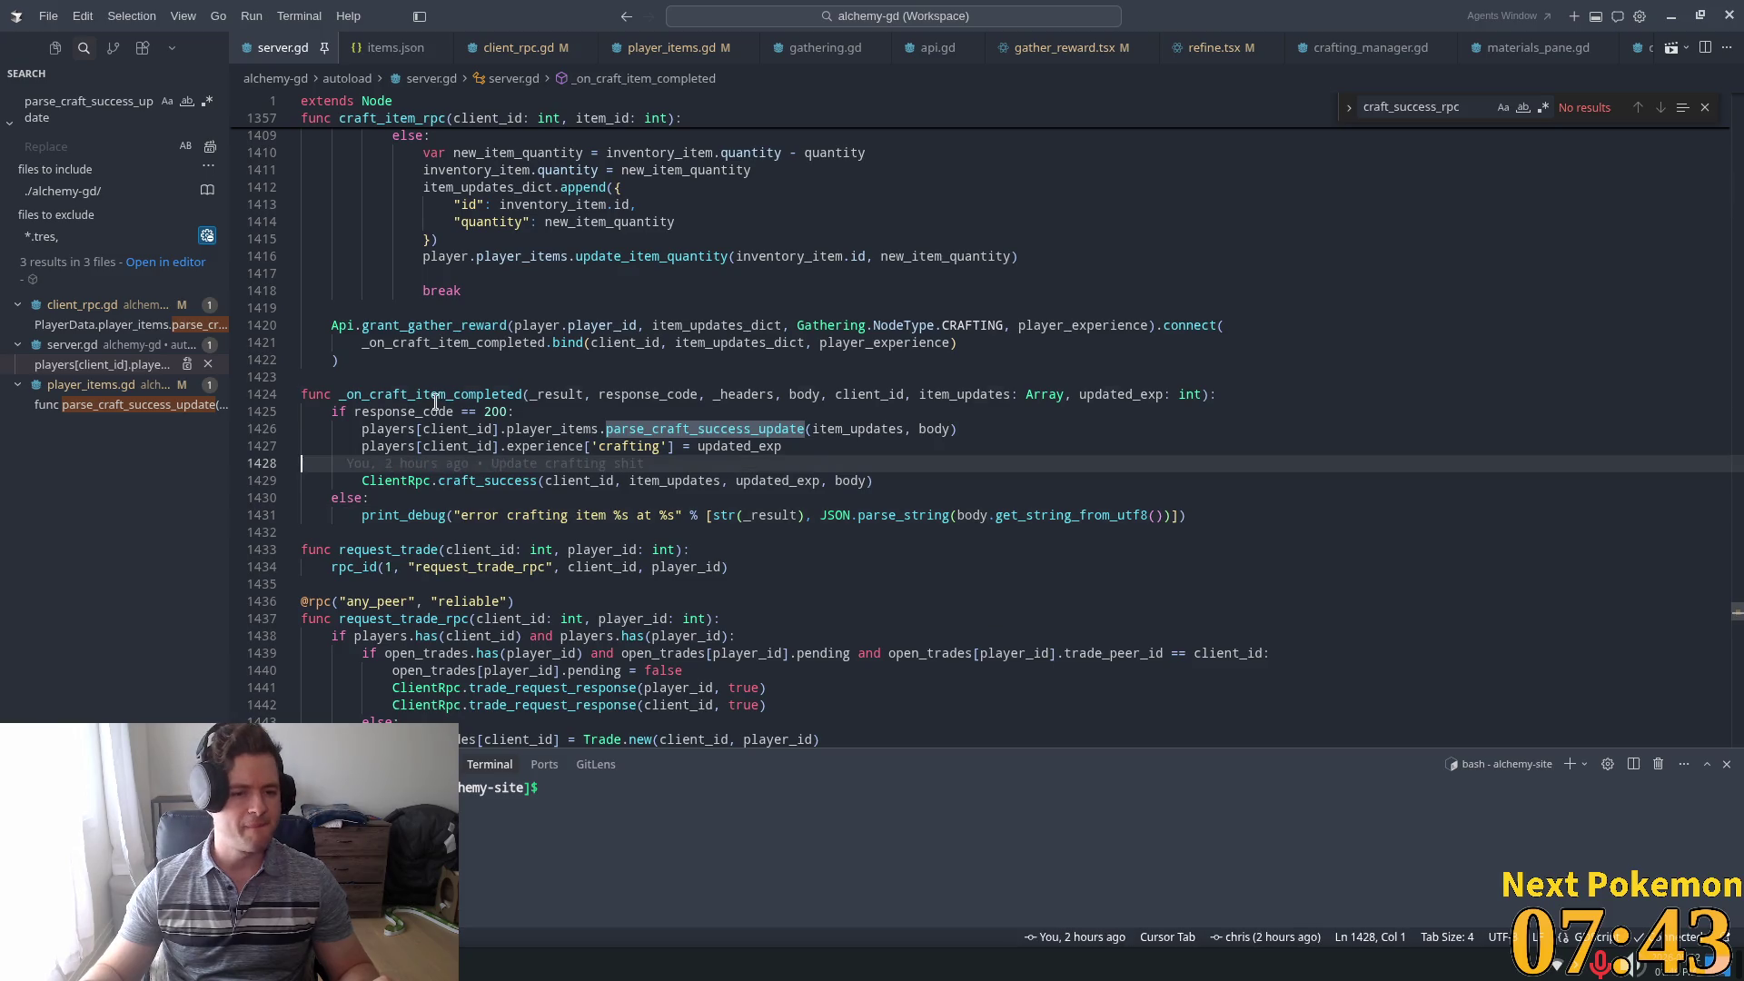
pyautogui.scroll(3, 482, 373)
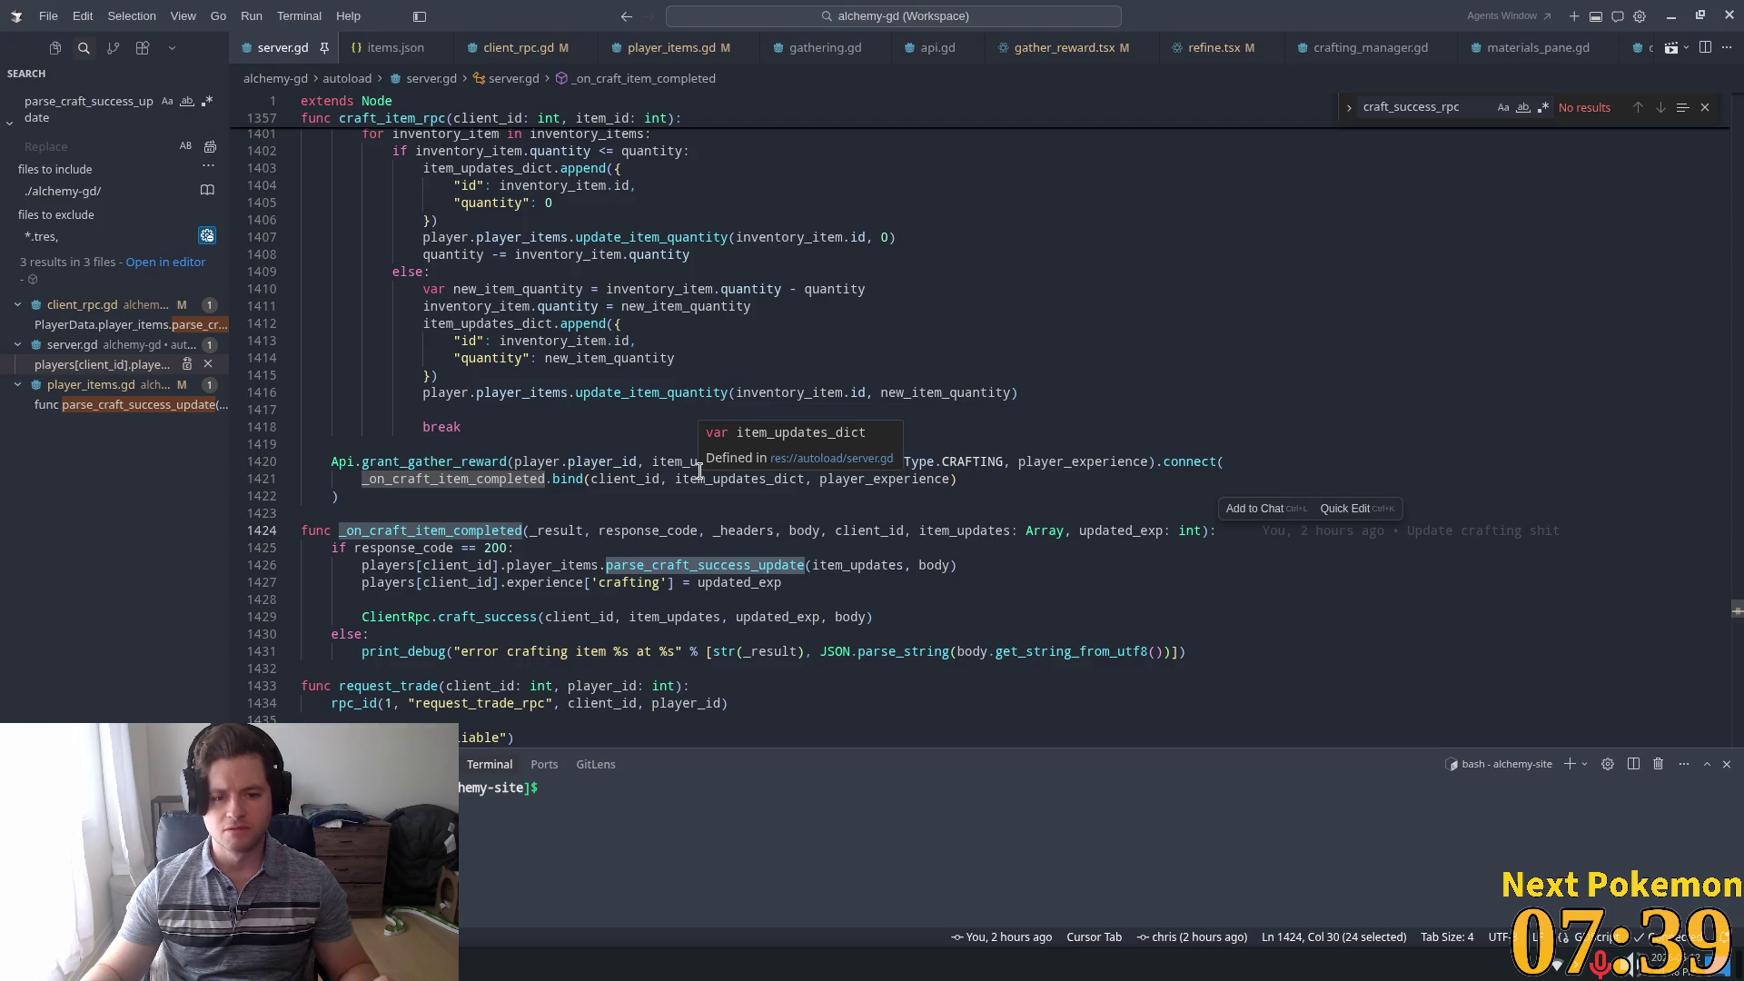
pyautogui.click(436, 375)
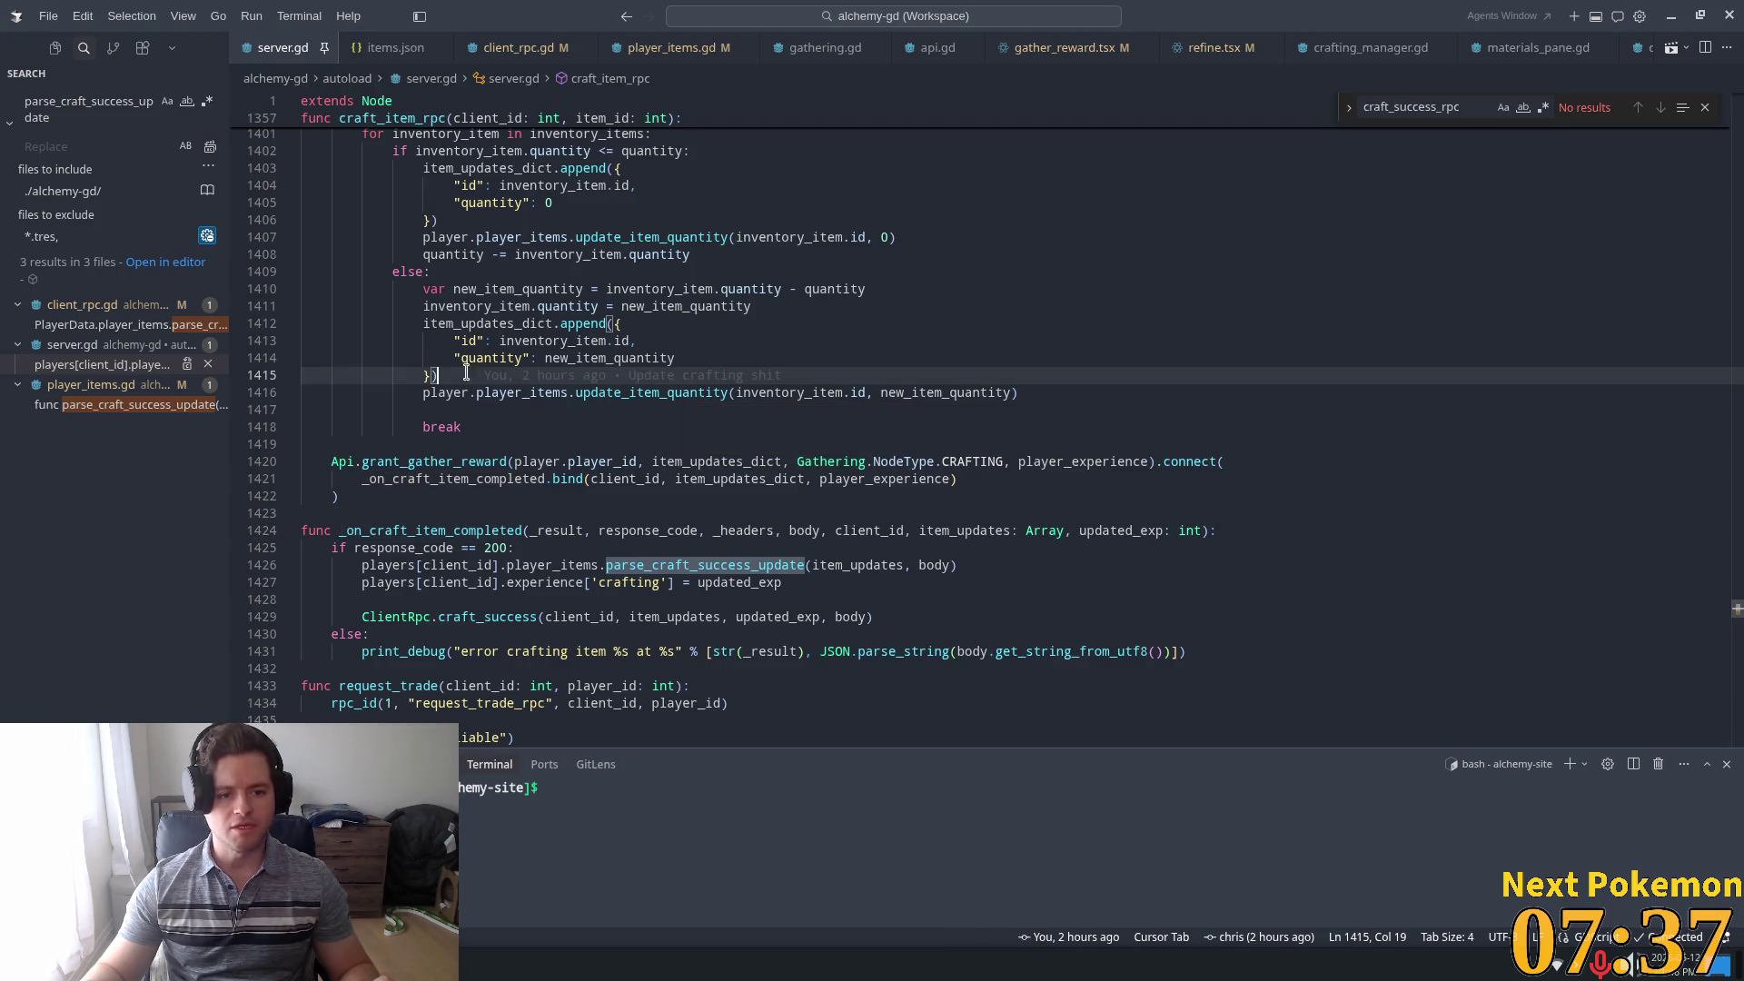
pyautogui.tripleClick(513, 464)
pyautogui.keyDown('ctrl'); pyautogui.click(427, 462); pyautogui.keyUp('ctrl')
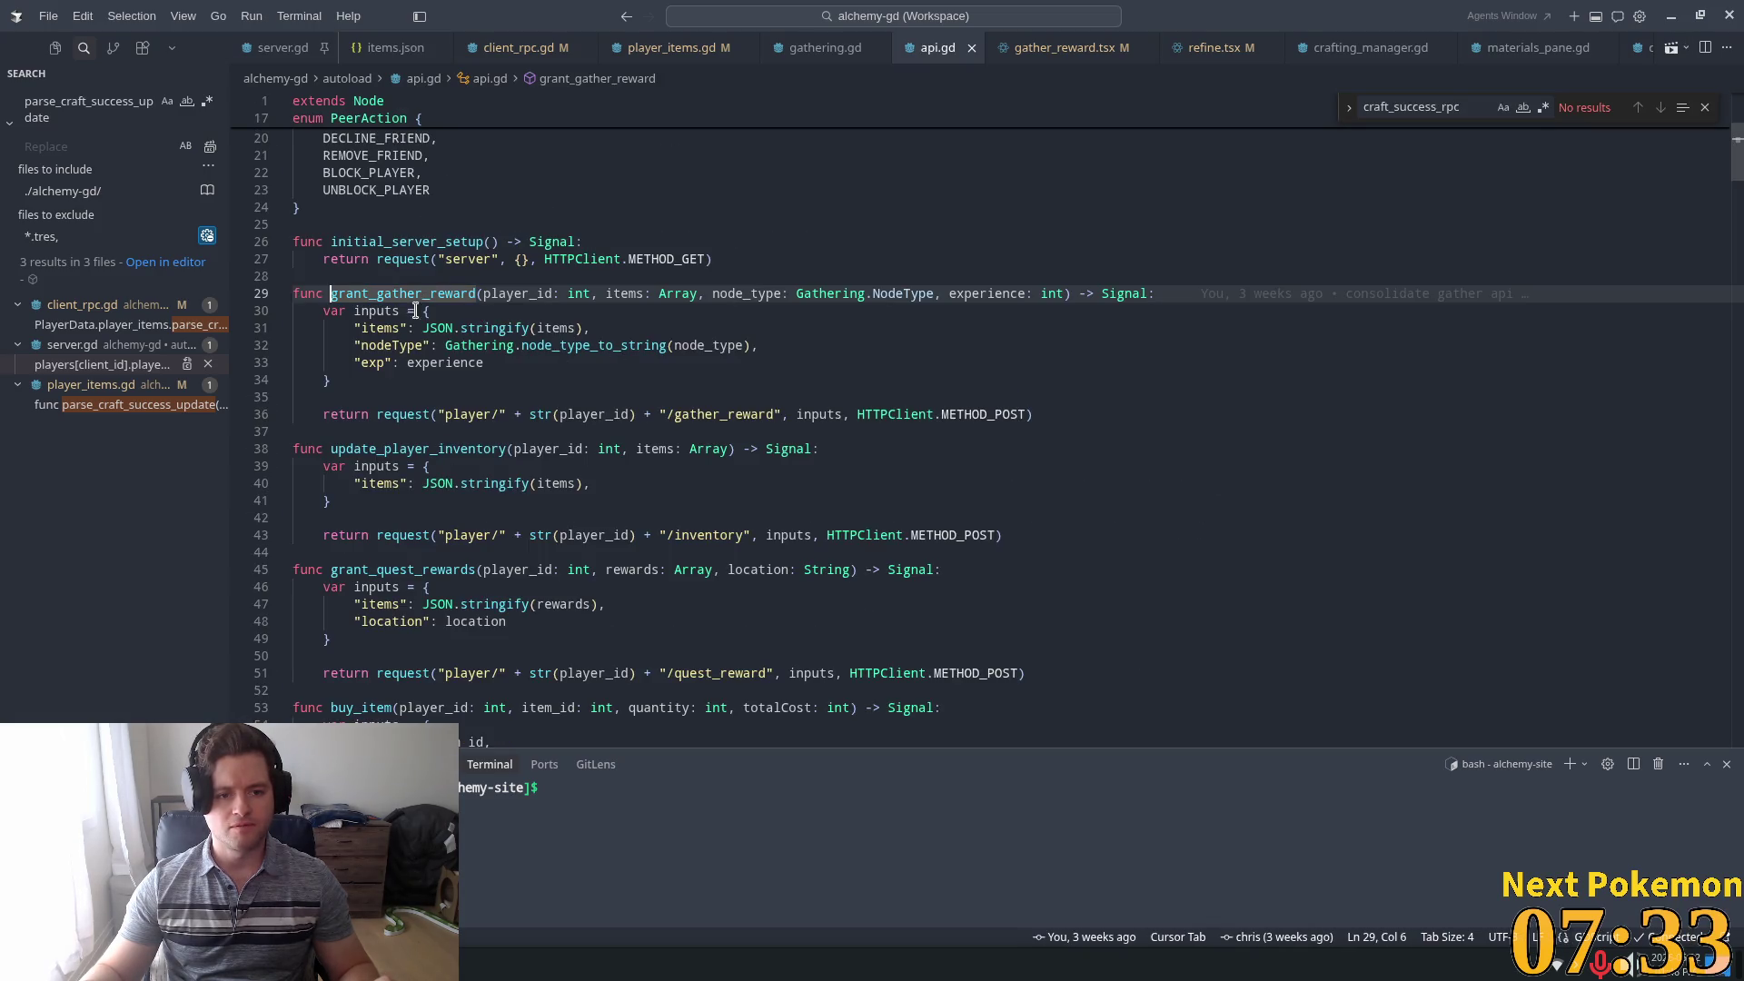
# Review how gather_reward.tsx pushes itemFromDb entries into itemsToReturn
pyautogui.click(1063, 47)
pyautogui.scroll(-3, 815, 343)
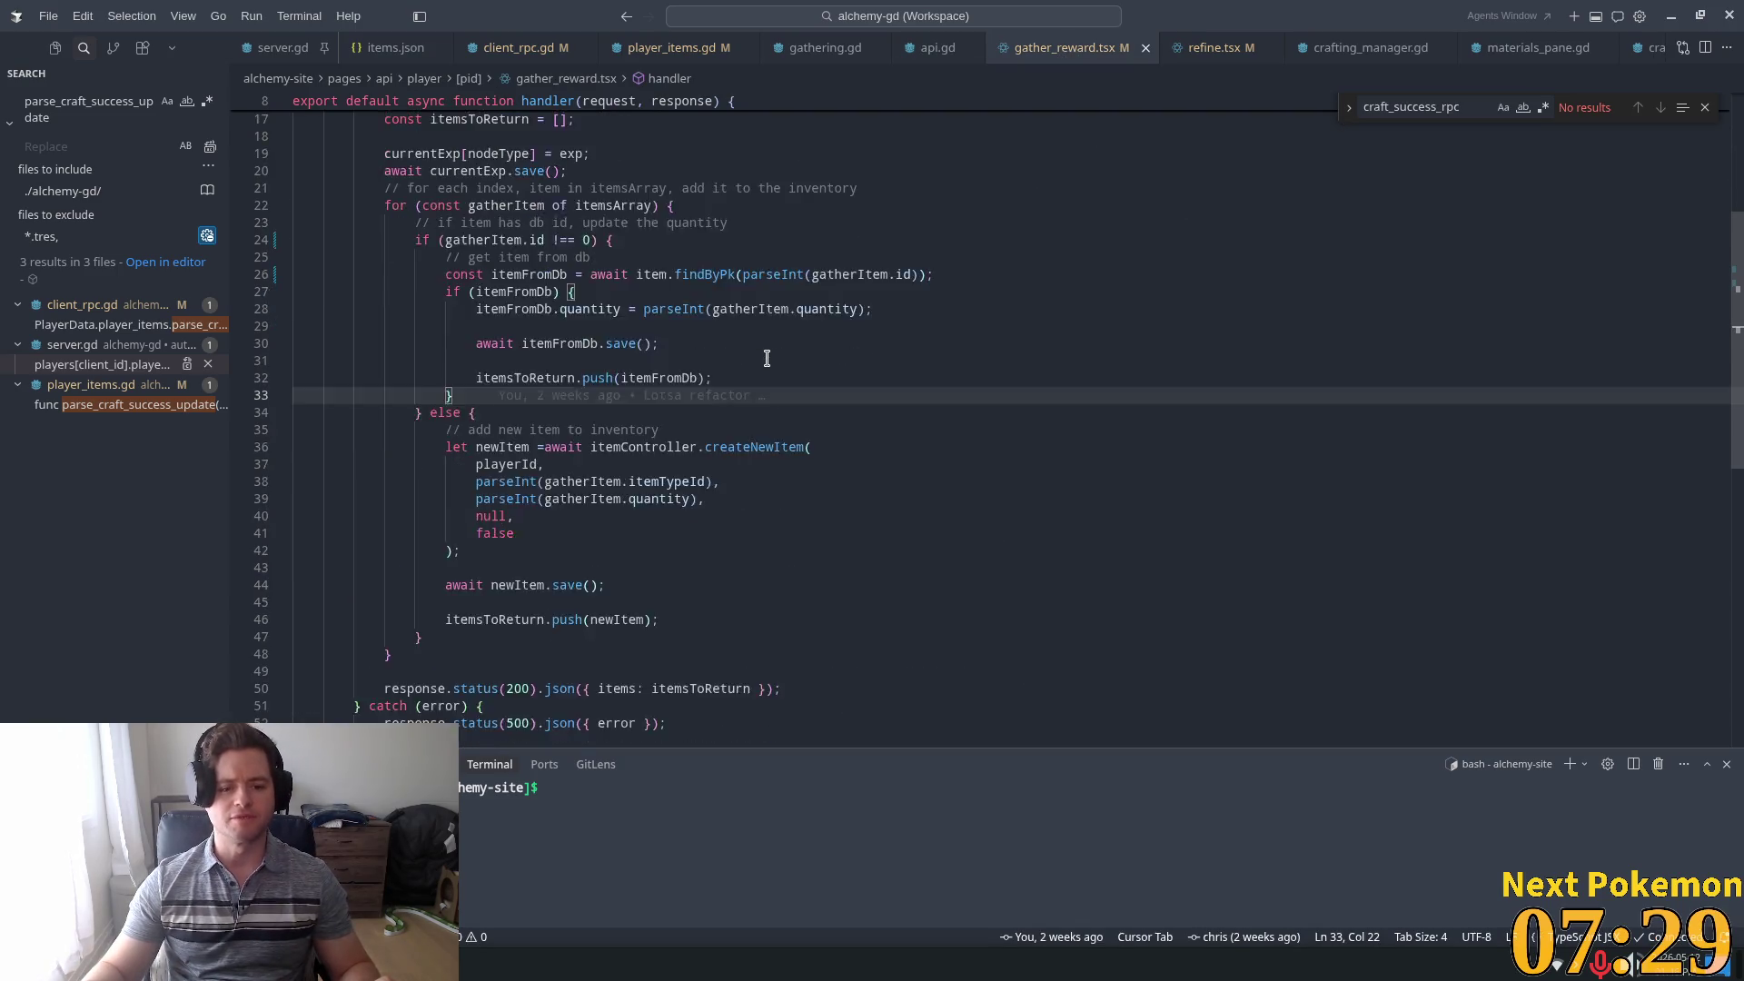
pyautogui.doubleClick(672, 598)
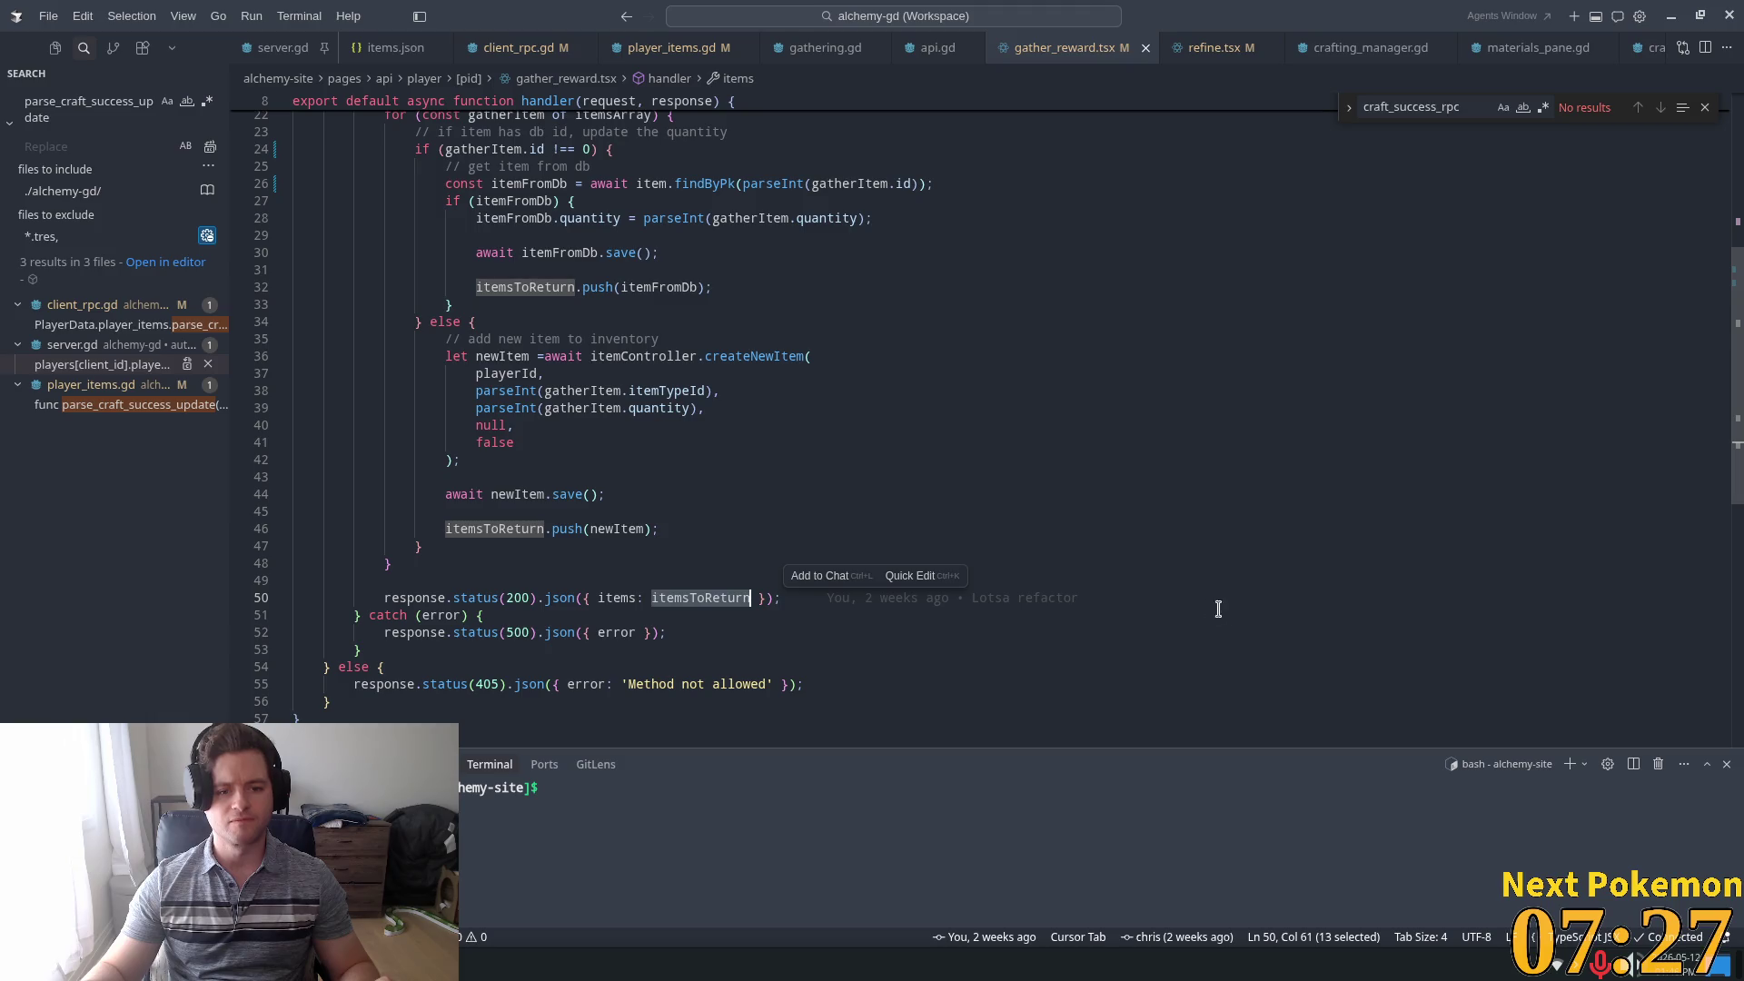
pyautogui.scroll(3, 558, 464)
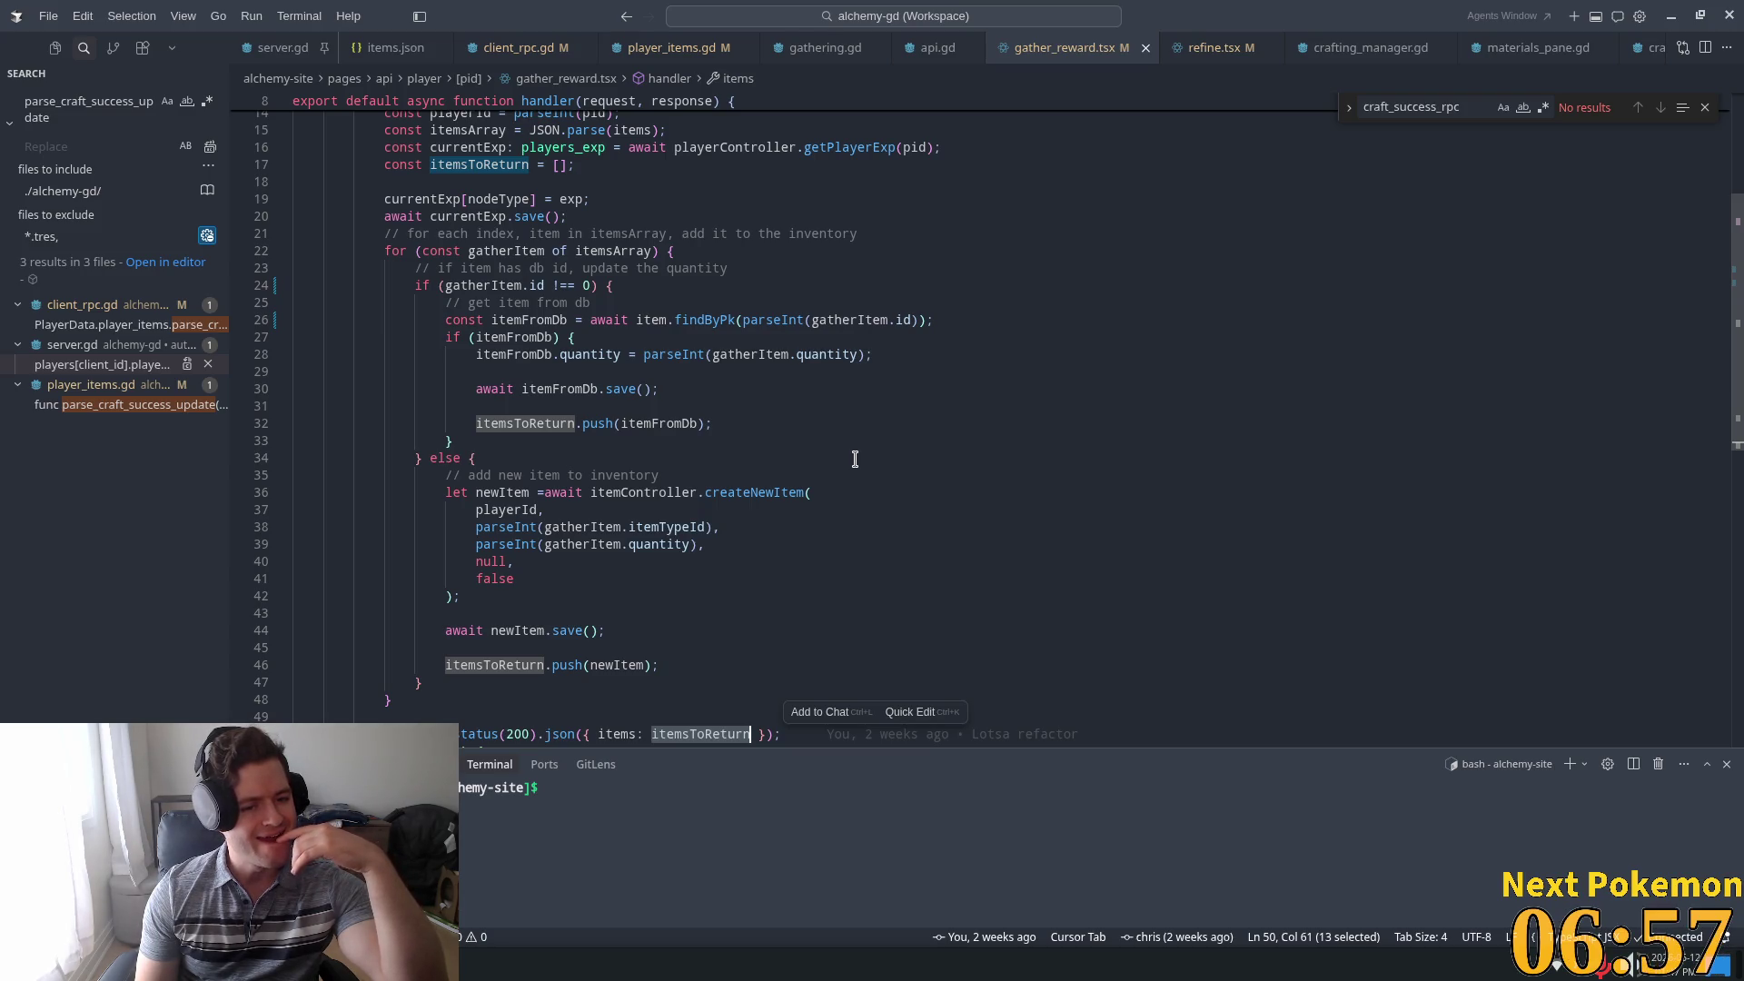
pyautogui.doubleClick(678, 421)
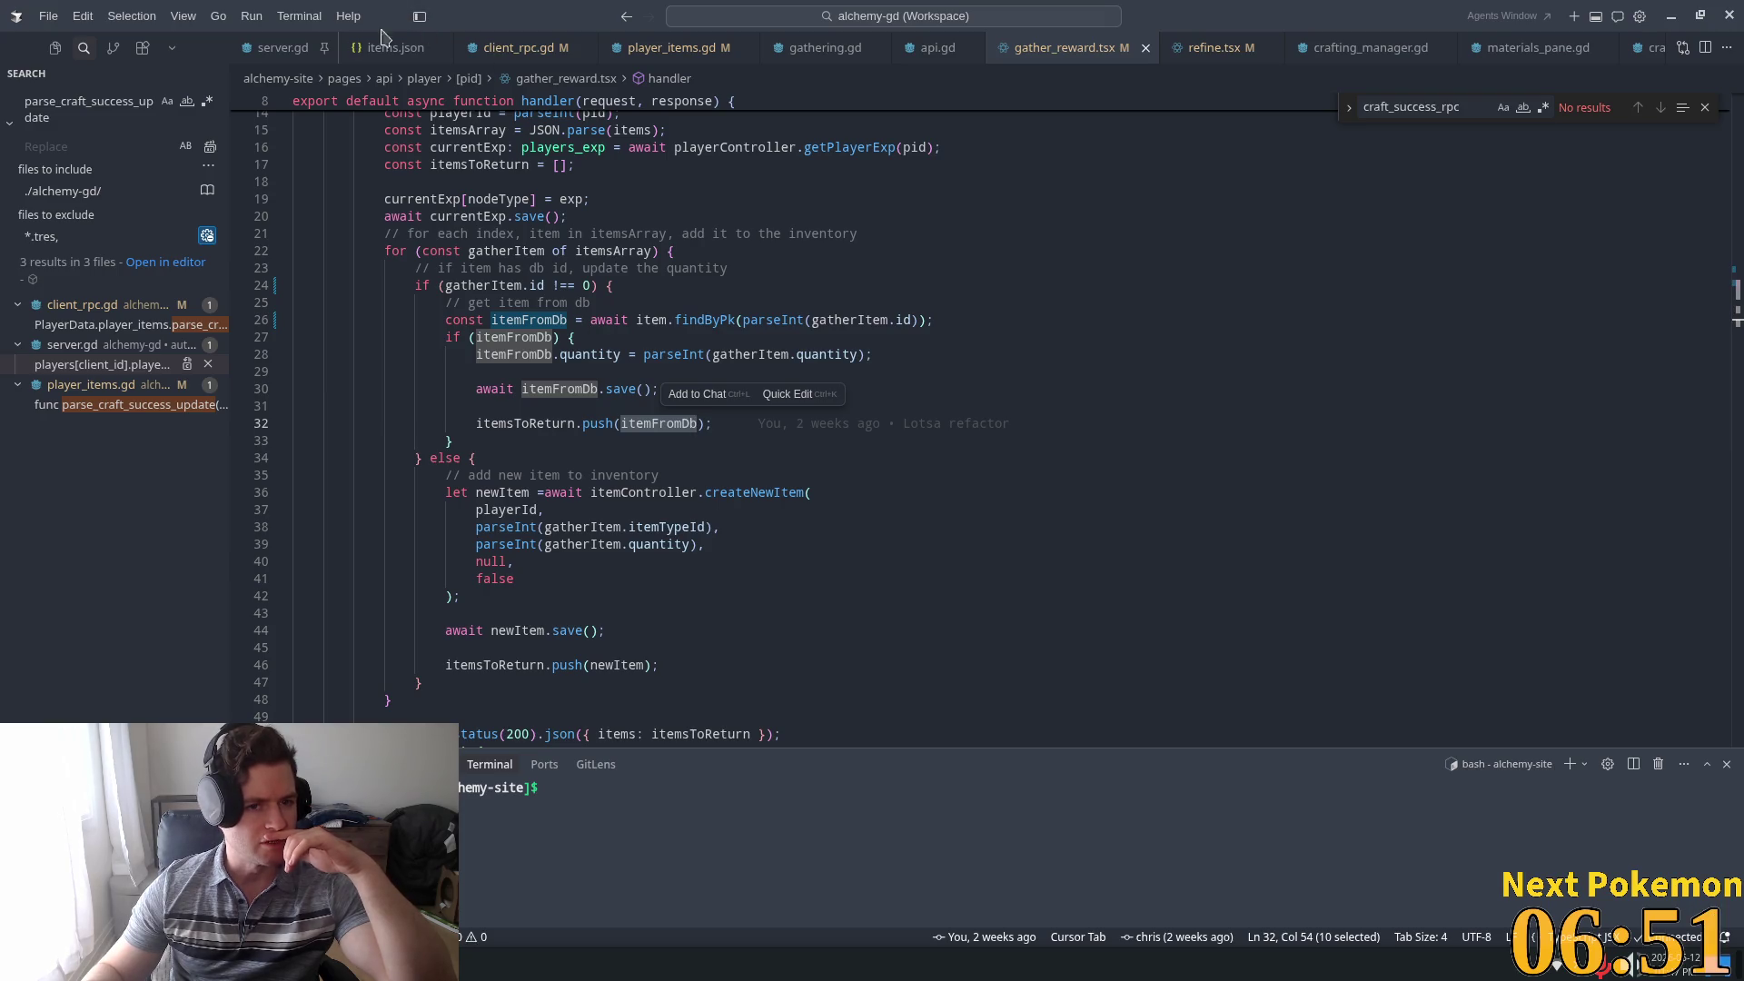
pyautogui.click(279, 48)
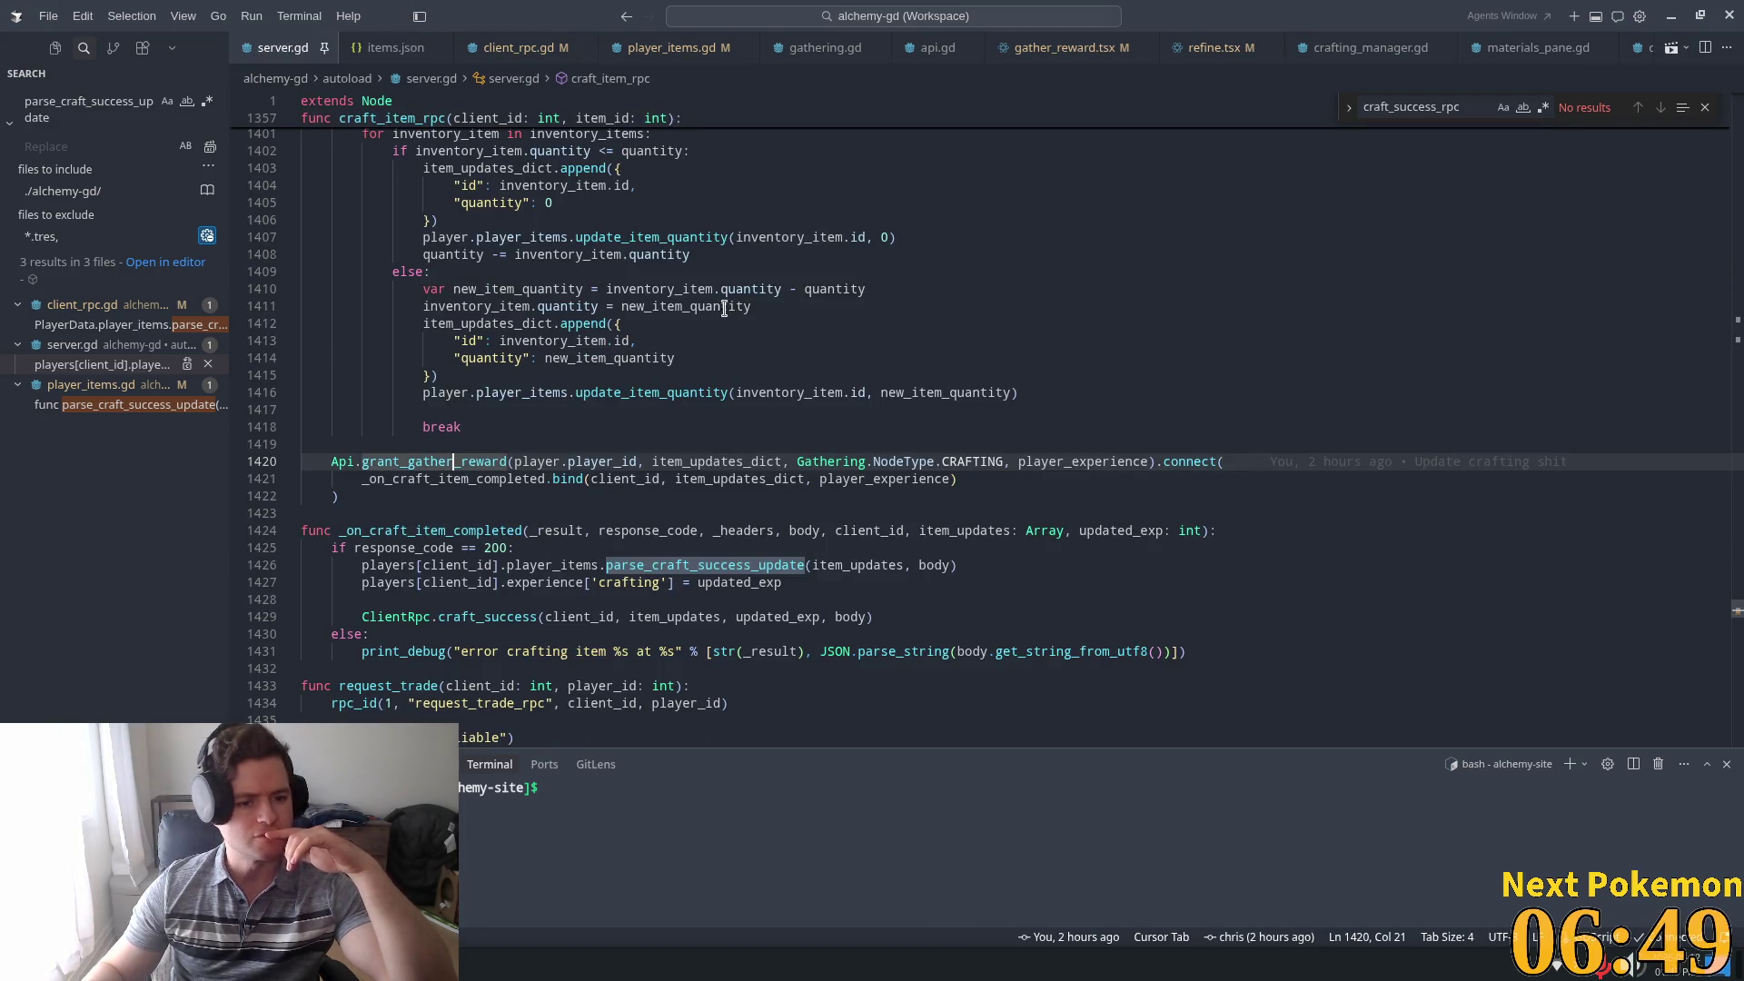
# Search server.gd for grant_gather_reward and review its gather_node_rpc call and gather_response uses
pyautogui.scroll(1, 670, 372)
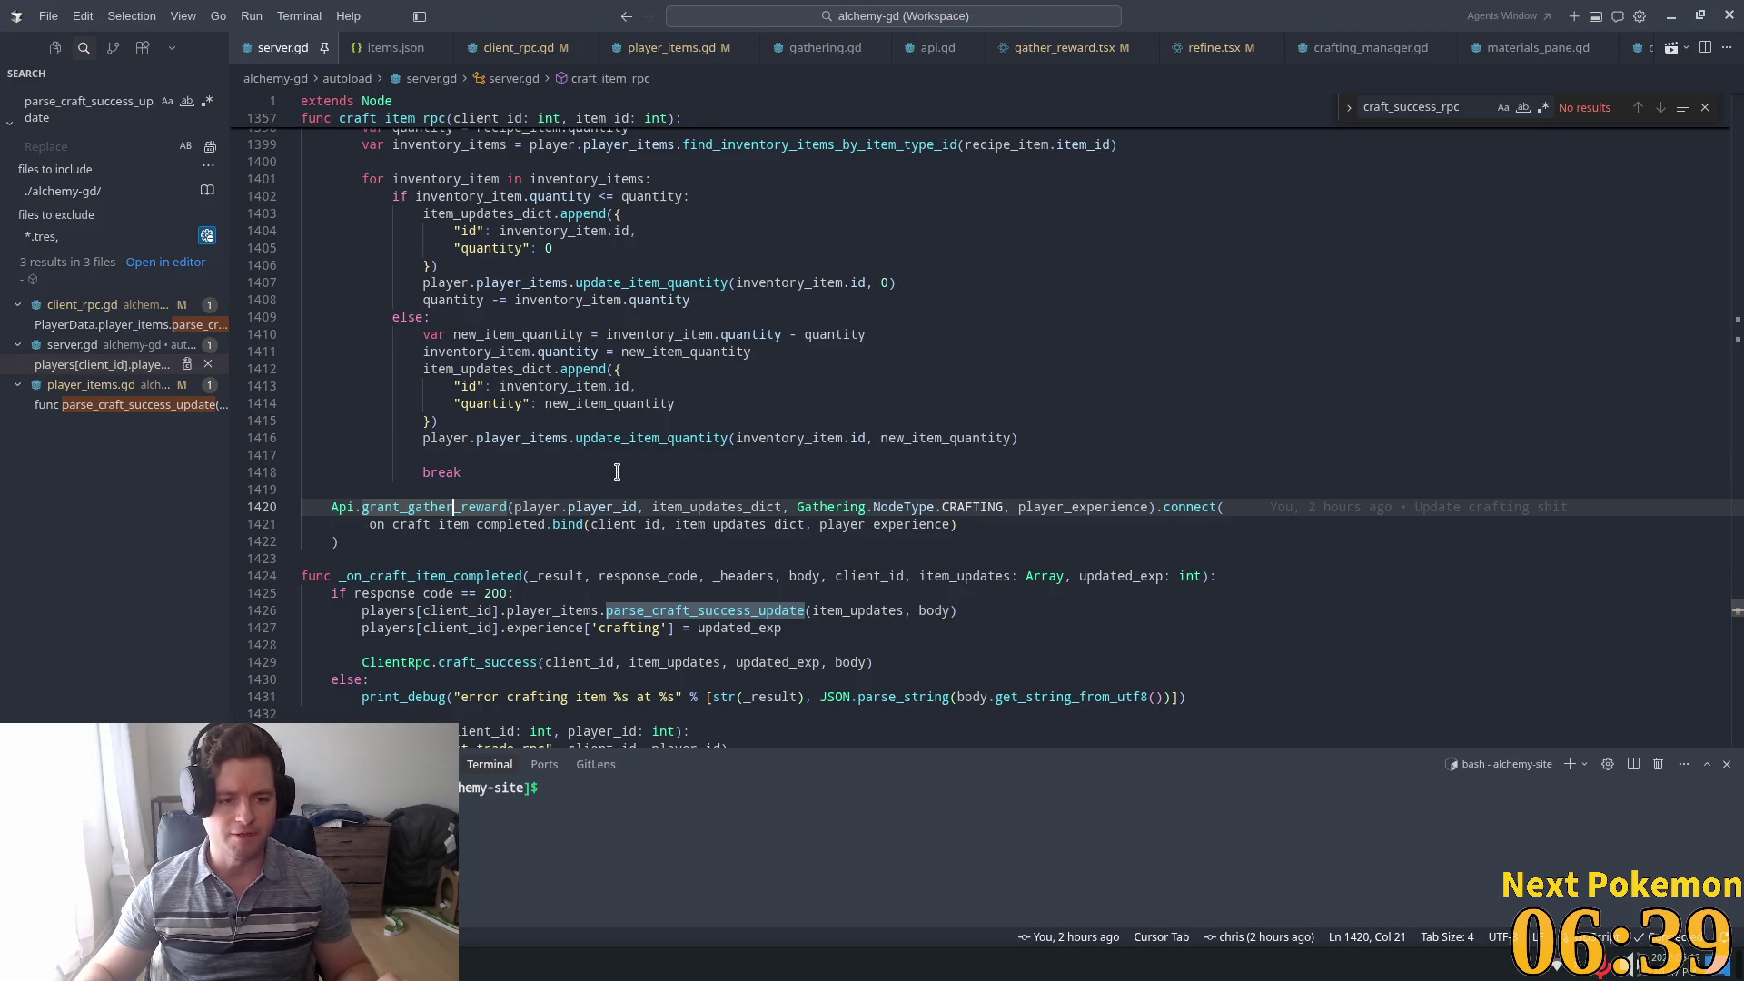
pyautogui.scroll(-1, 617, 472)
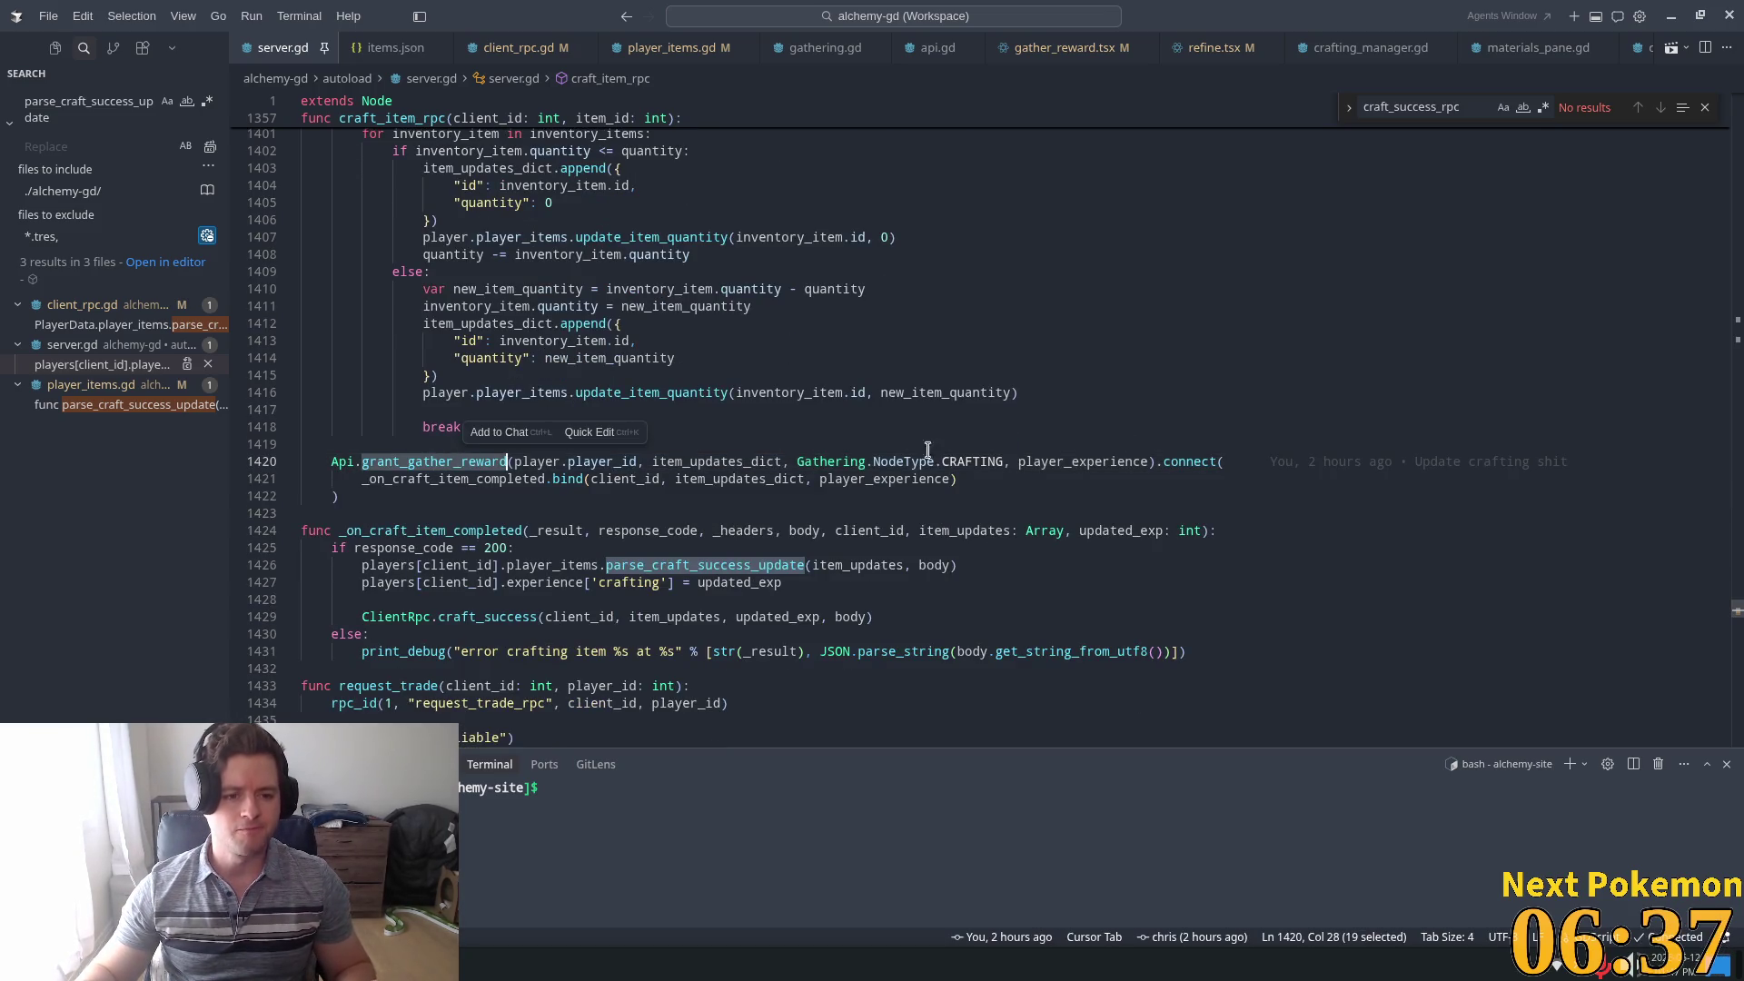
pyautogui.hotkey('ctrl', 'f')
pyautogui.press('Return')
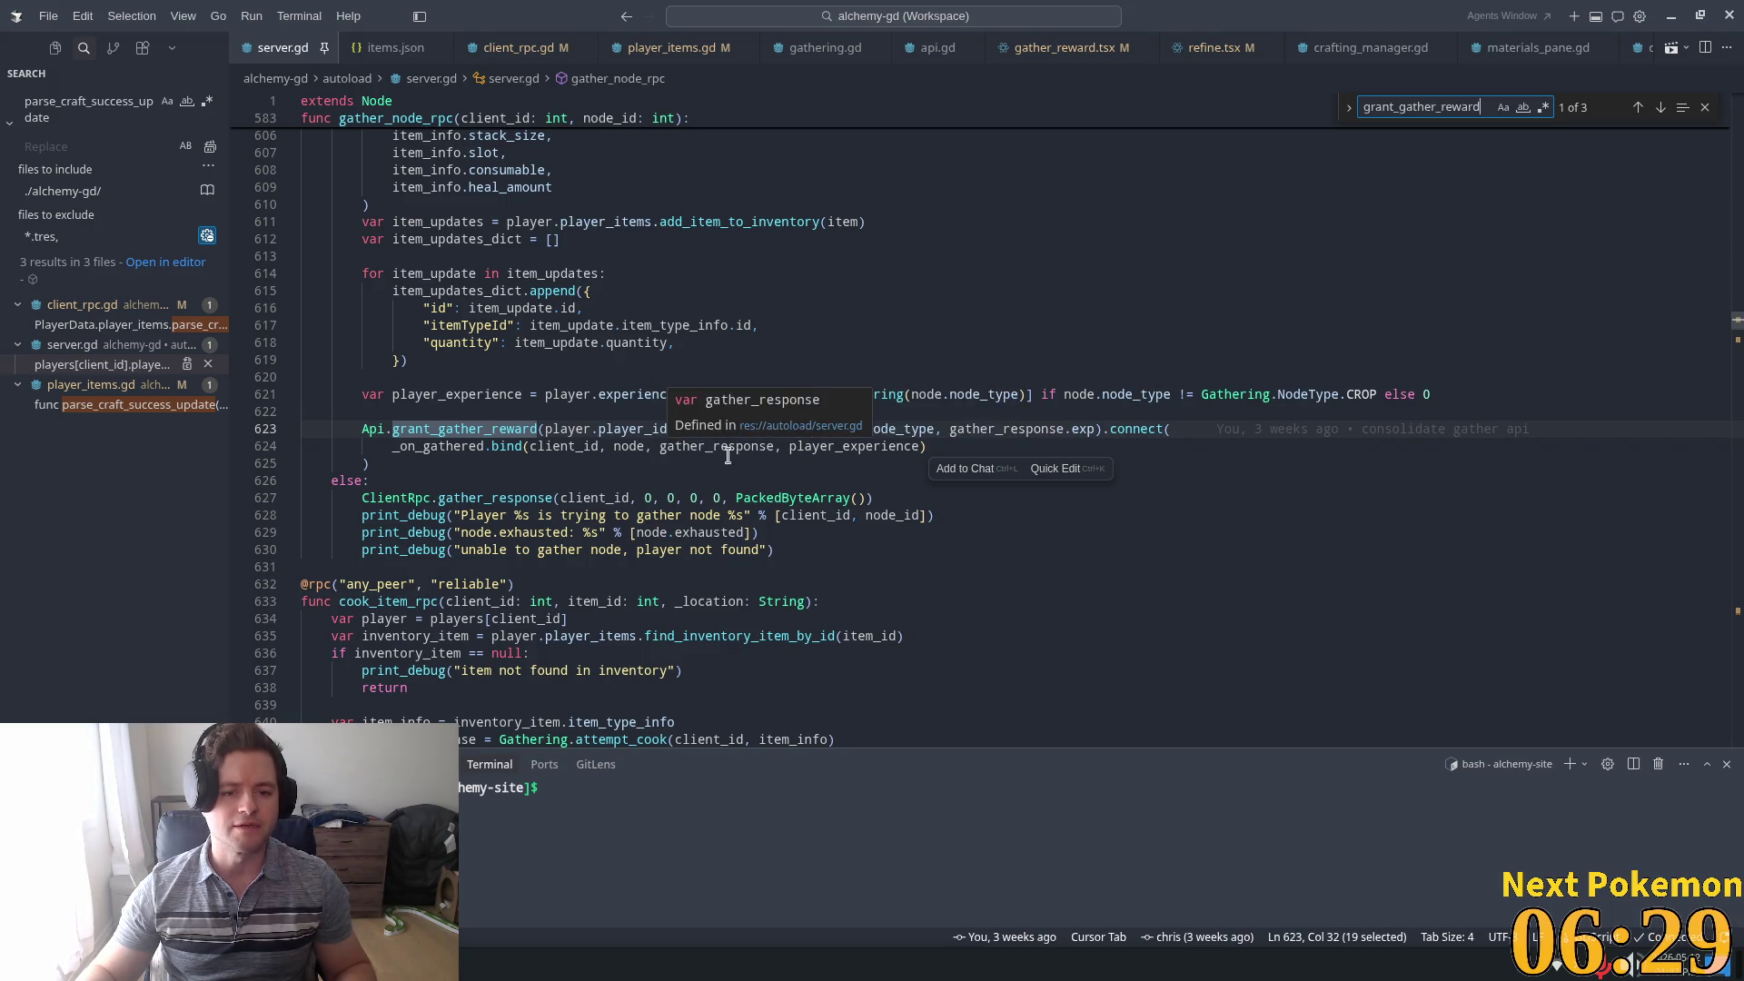
pyautogui.doubleClick(660, 447)
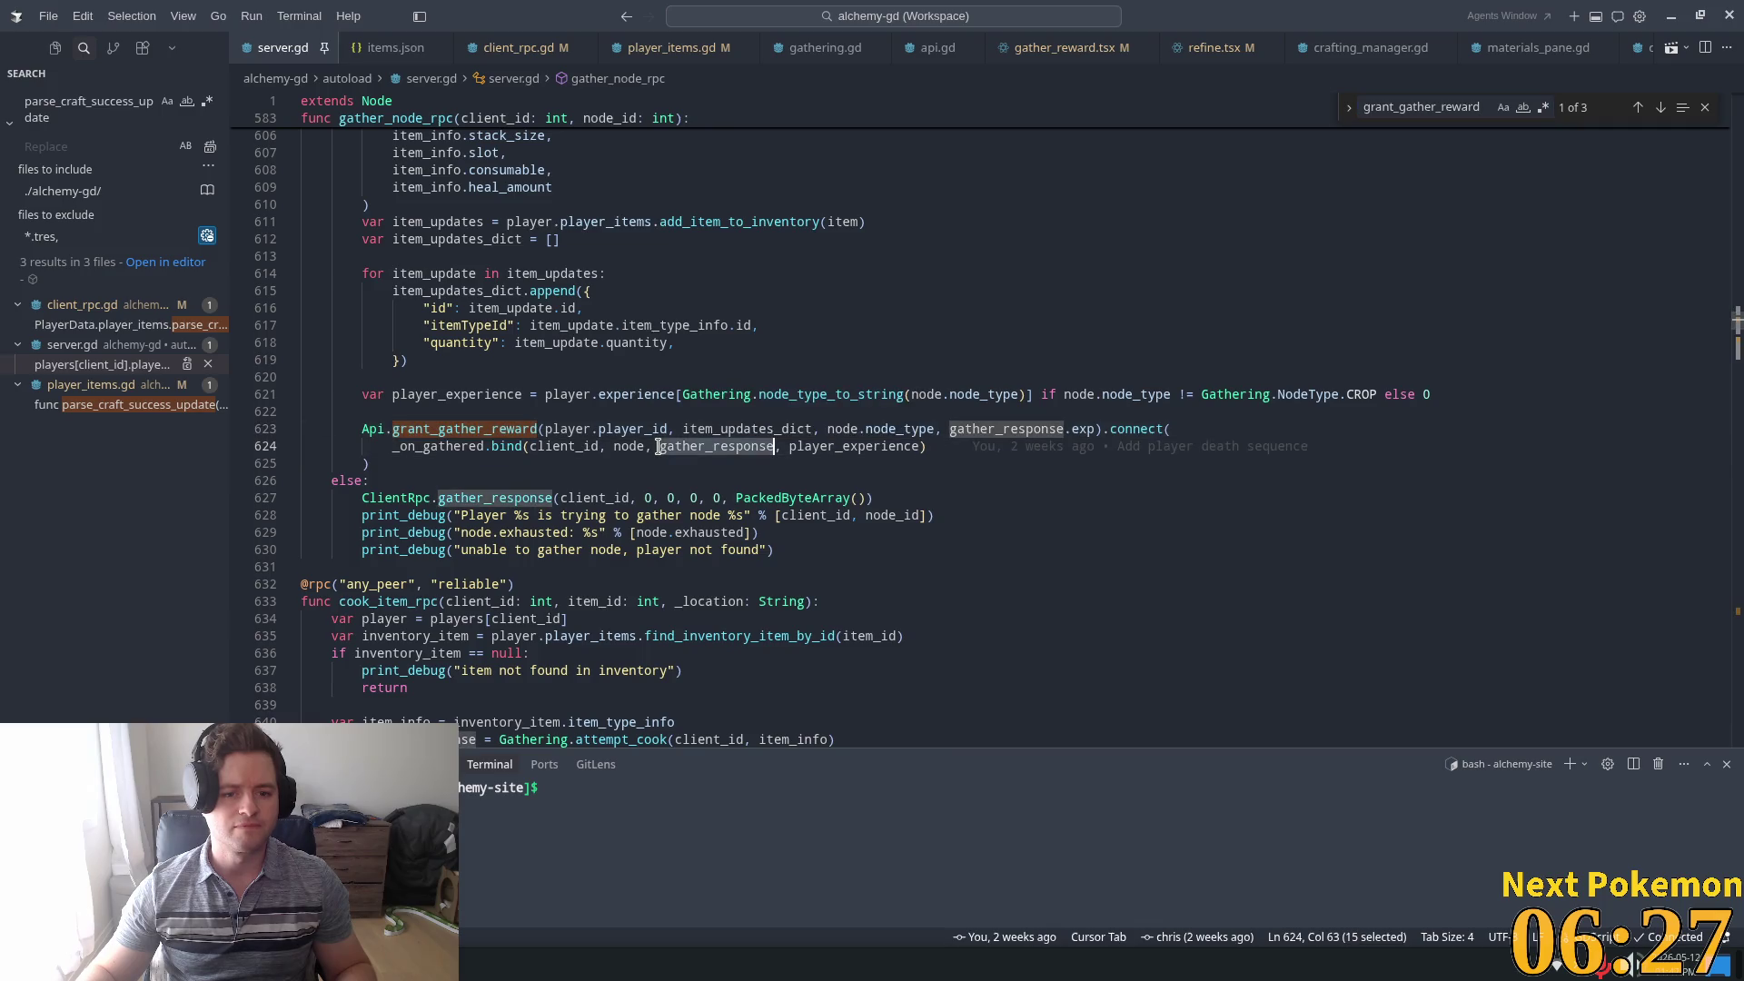
pyautogui.scroll(-3, 734, 451)
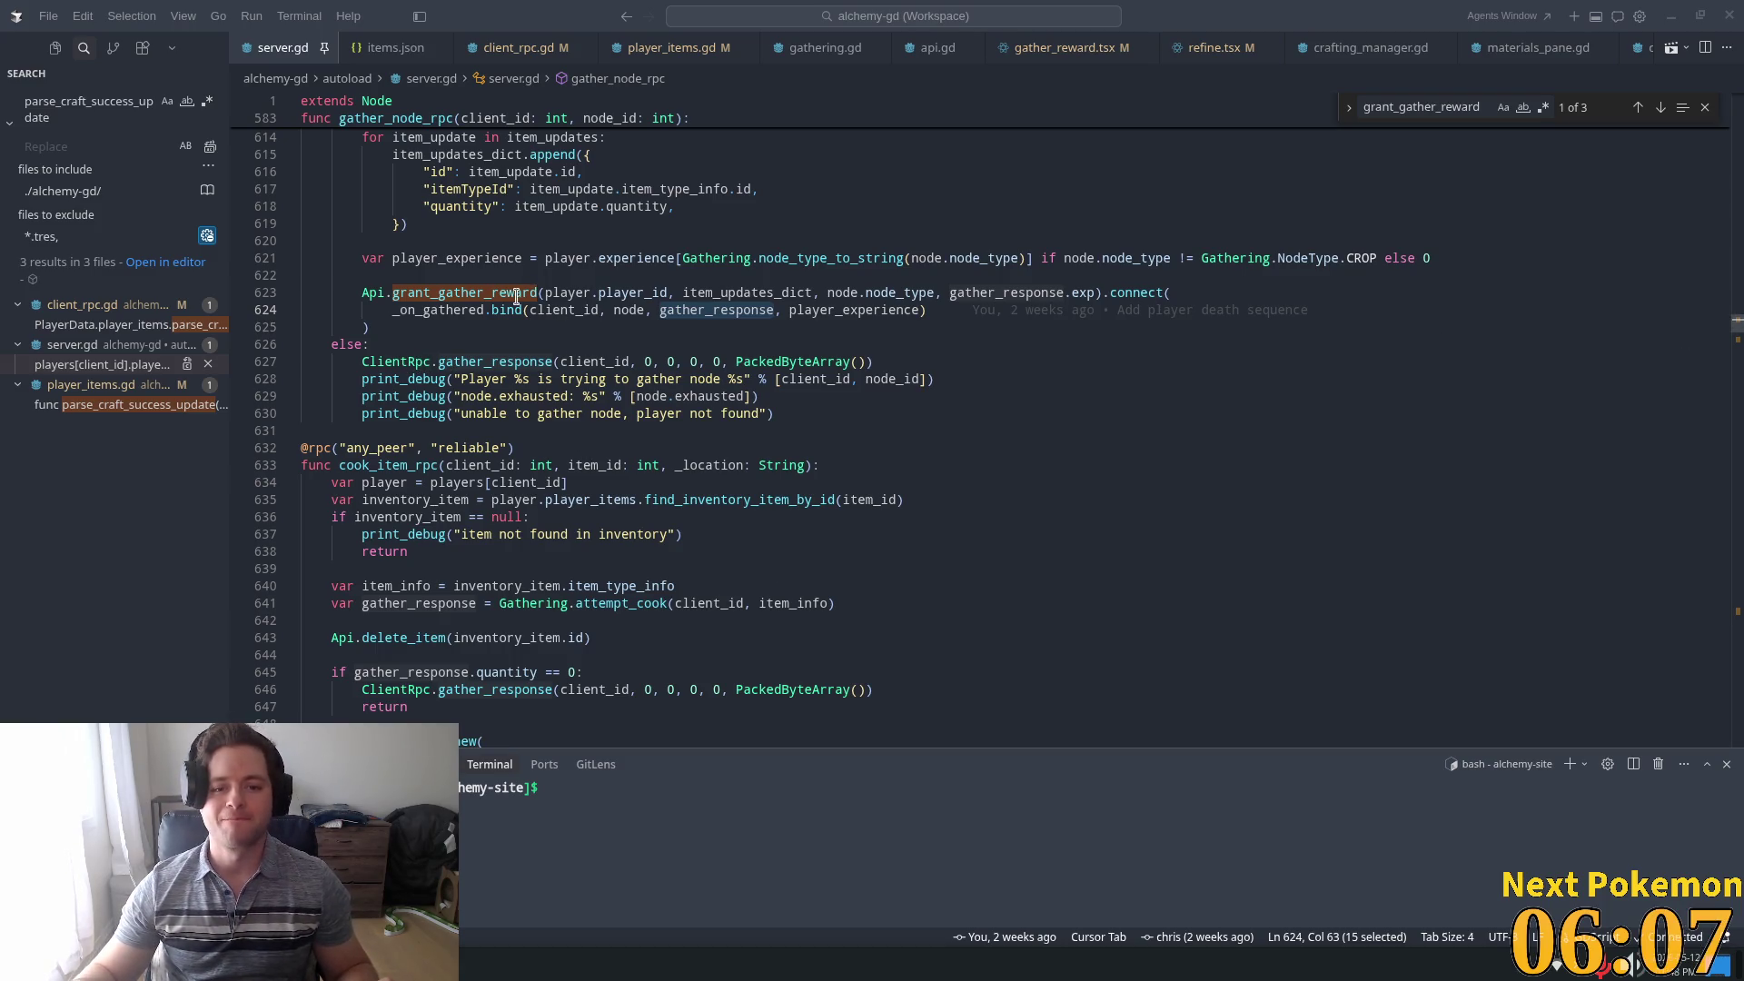
pyautogui.moveTo(517, 297)
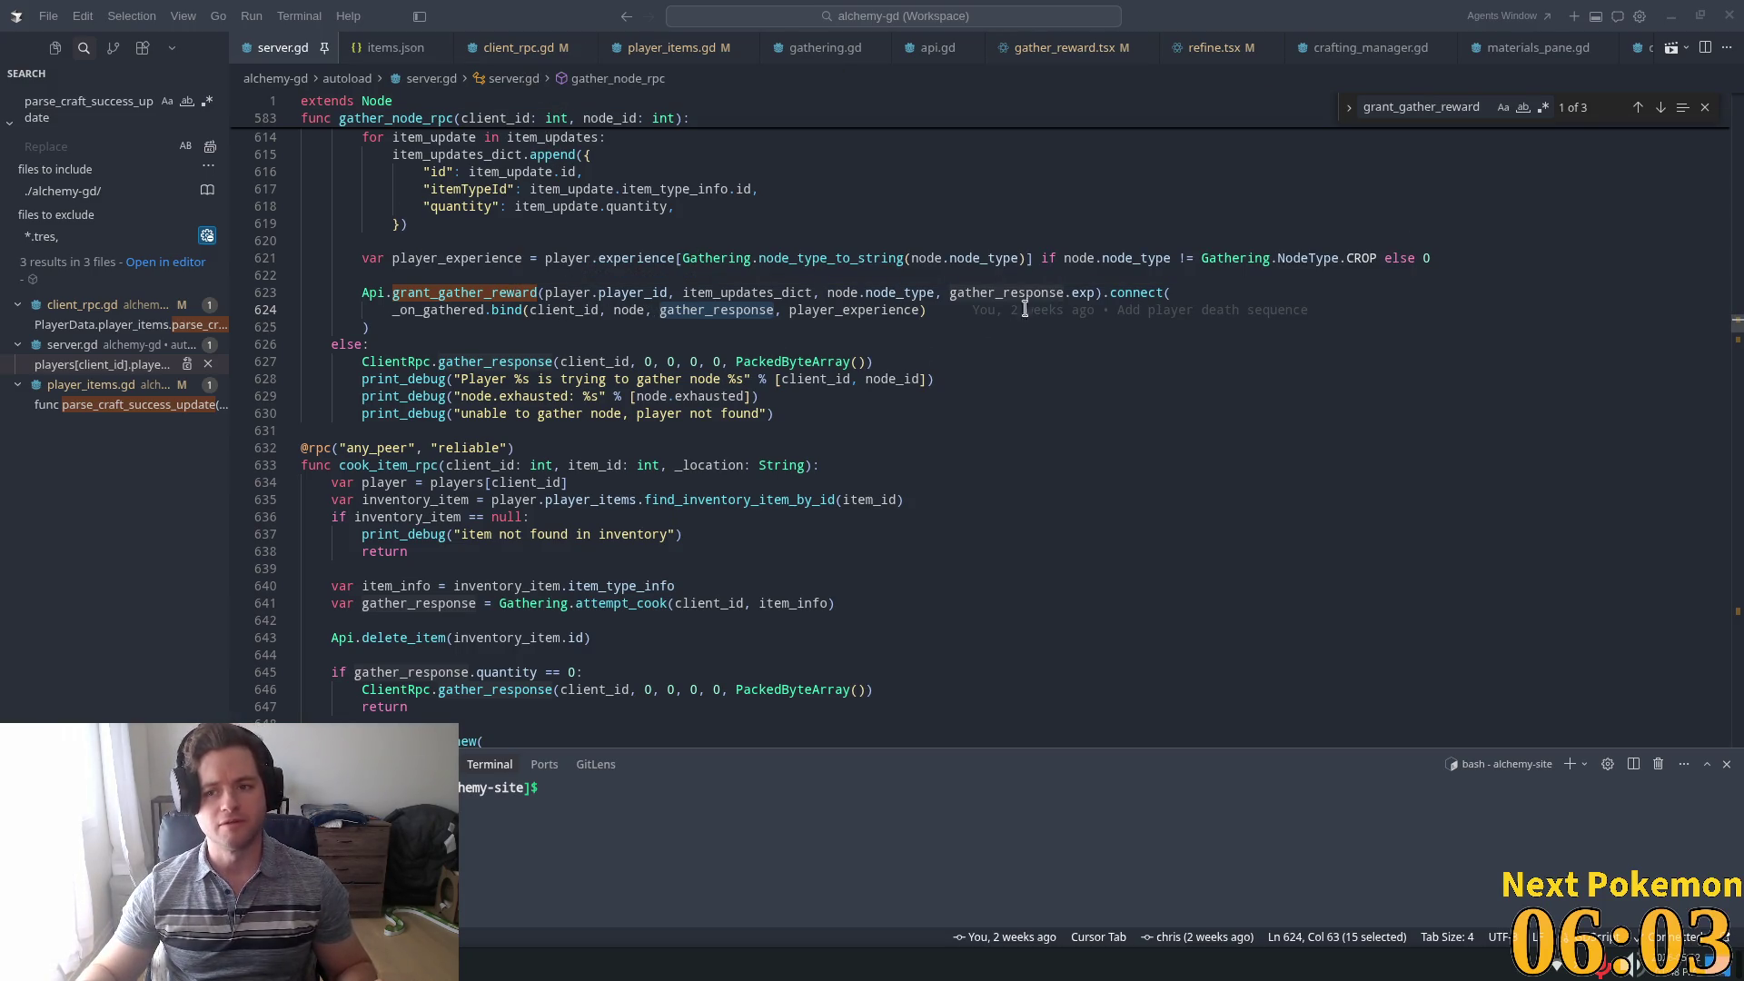
pyautogui.click(1431, 98)
# Jump to the crafting grant_gather_reward call and highlight the item_updates uses in _on_craft_item_completed
pyautogui.press('Return')
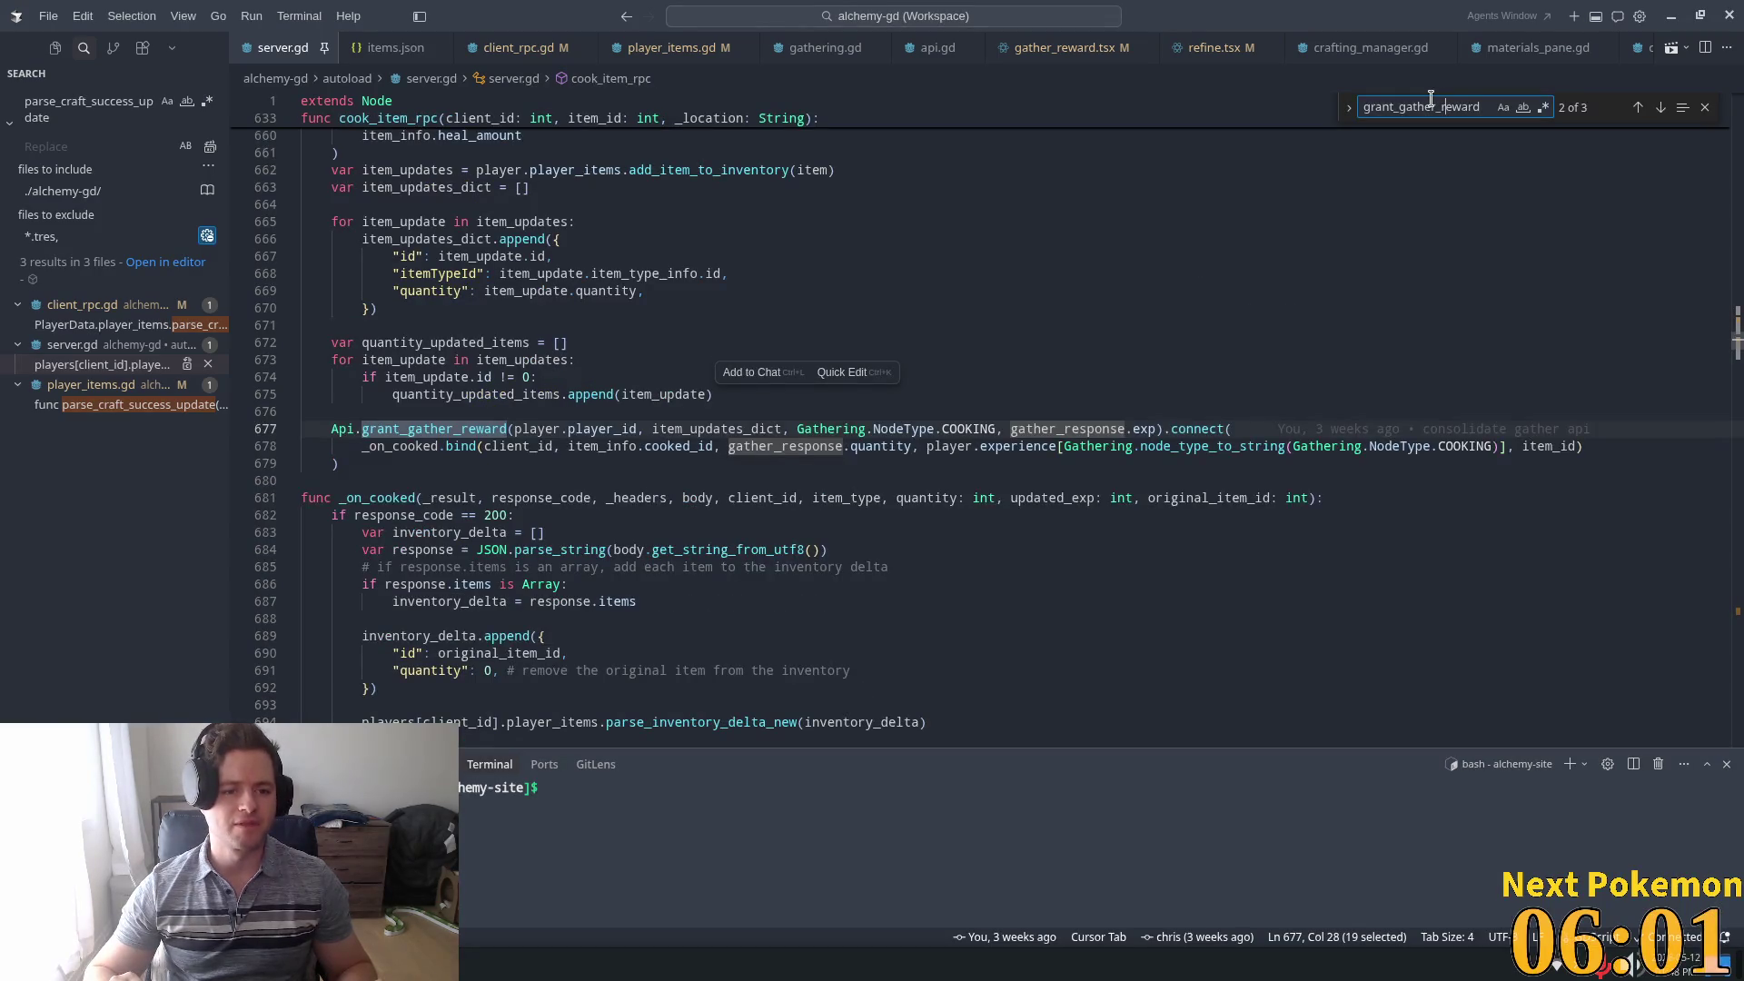
pyautogui.press('Return')
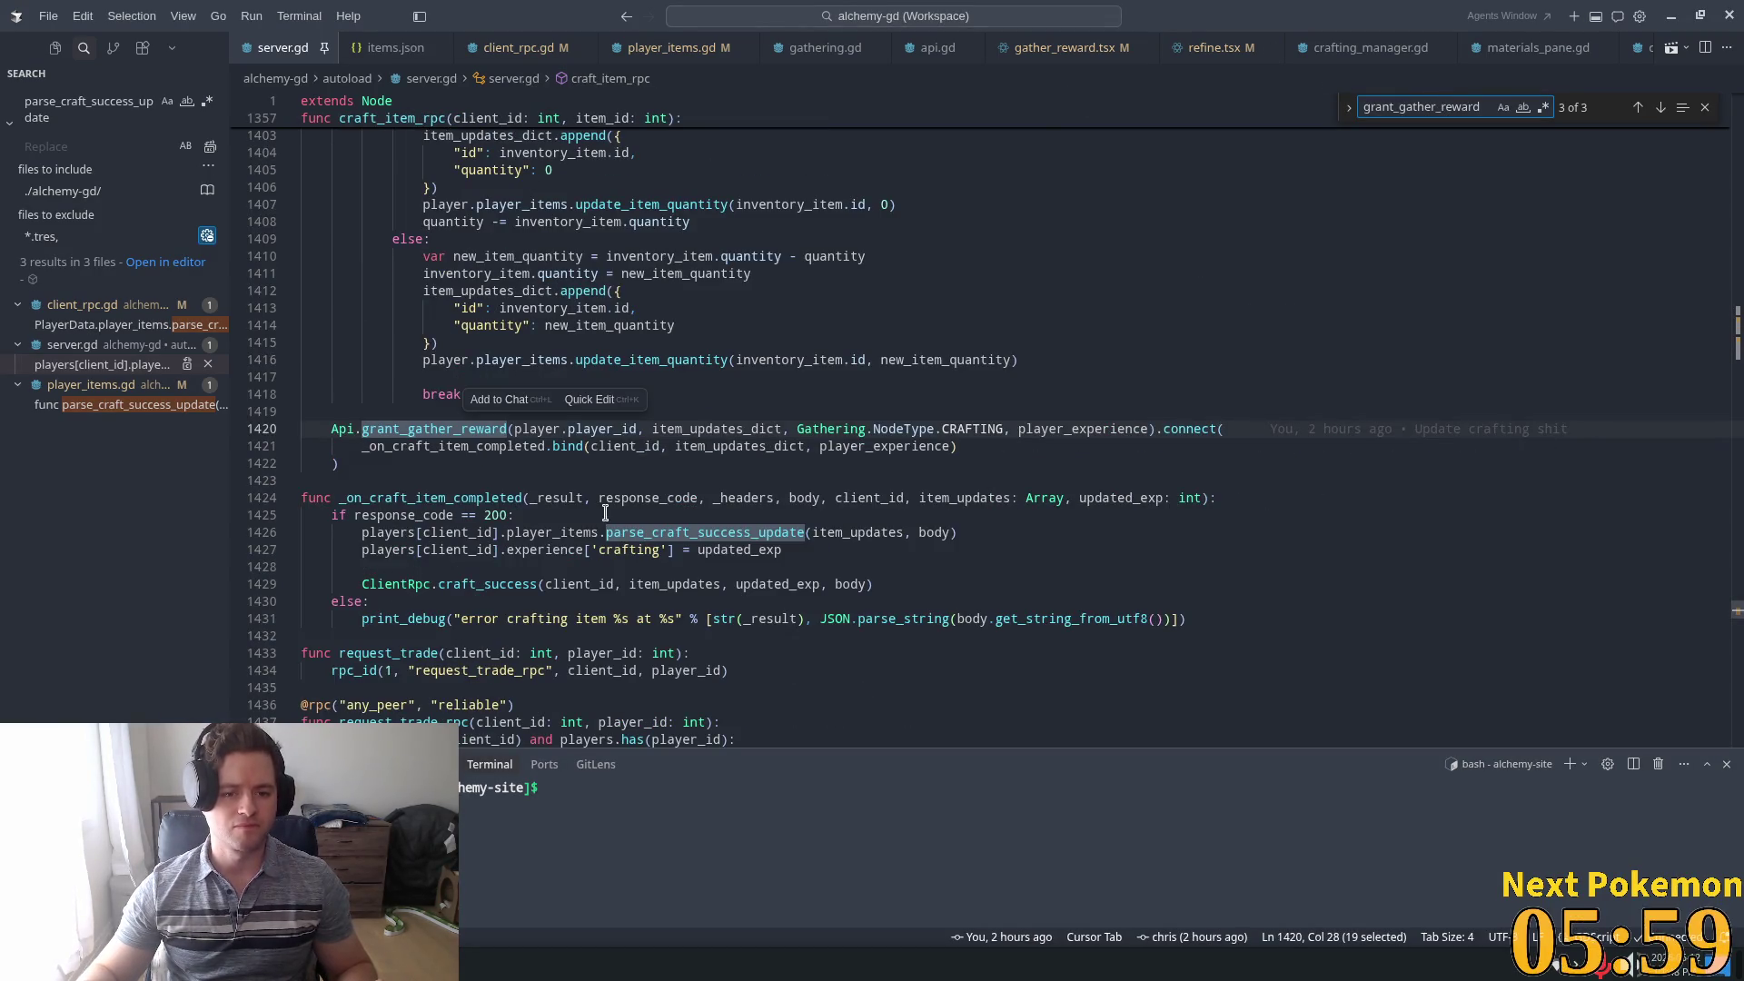
pyautogui.click(468, 498)
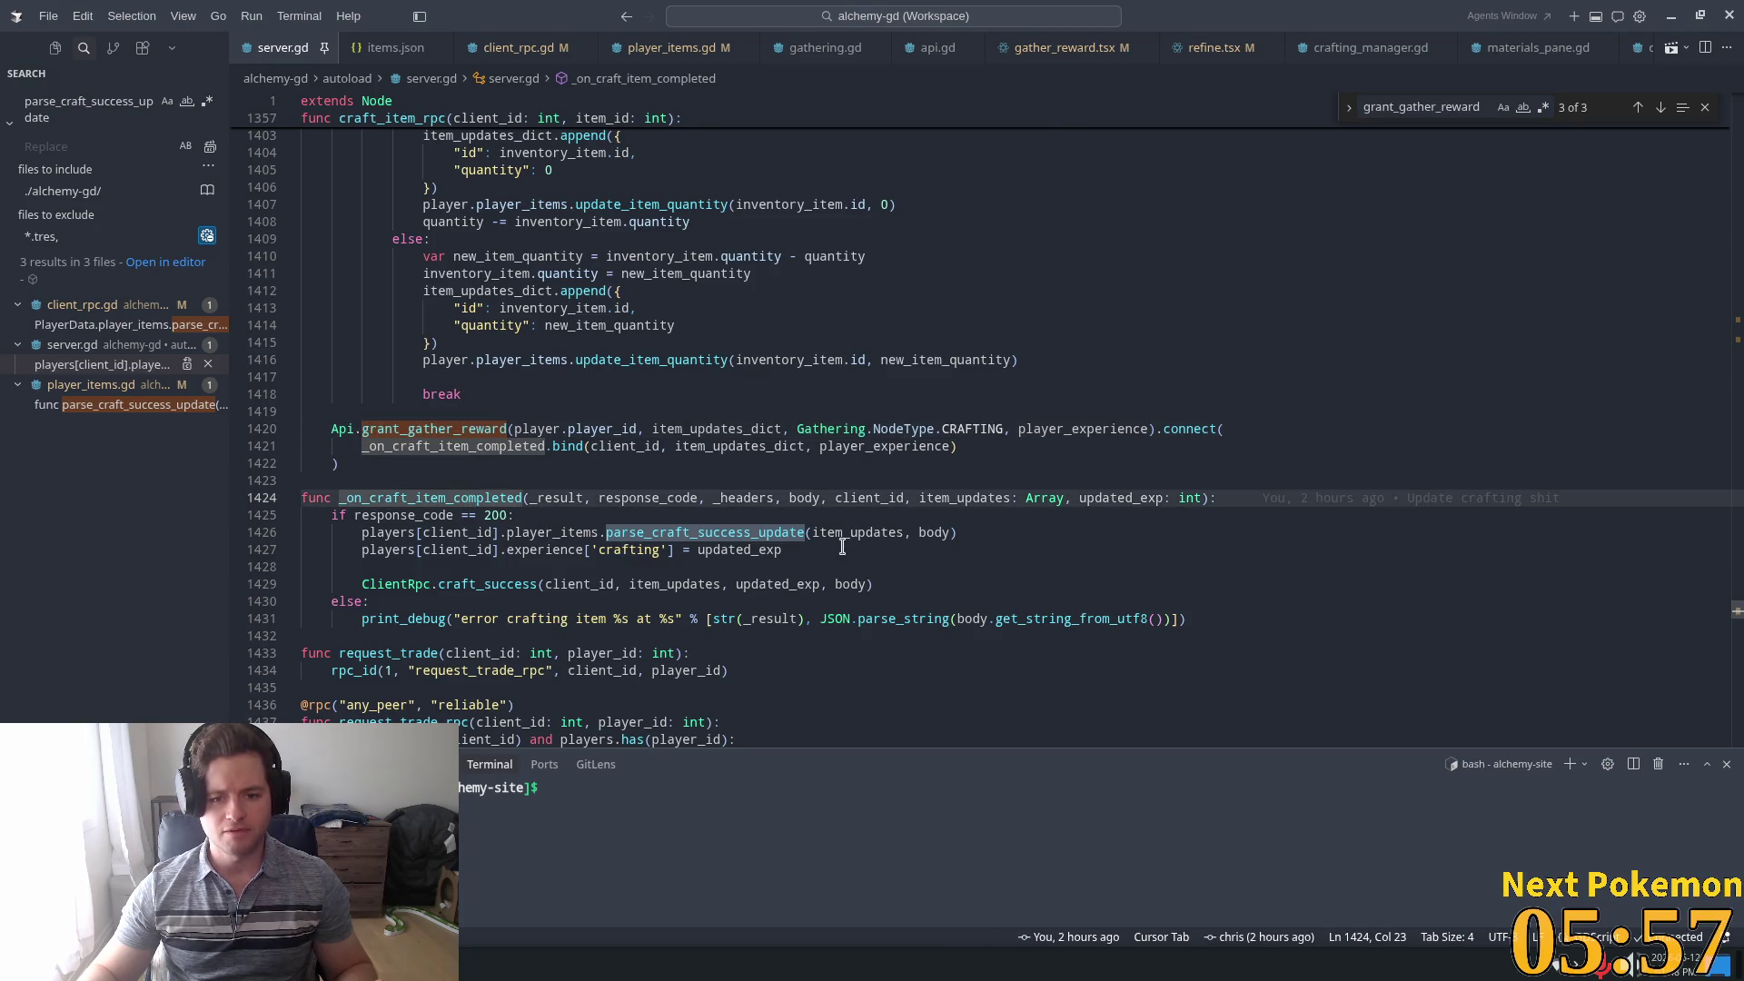
pyautogui.doubleClick(759, 531)
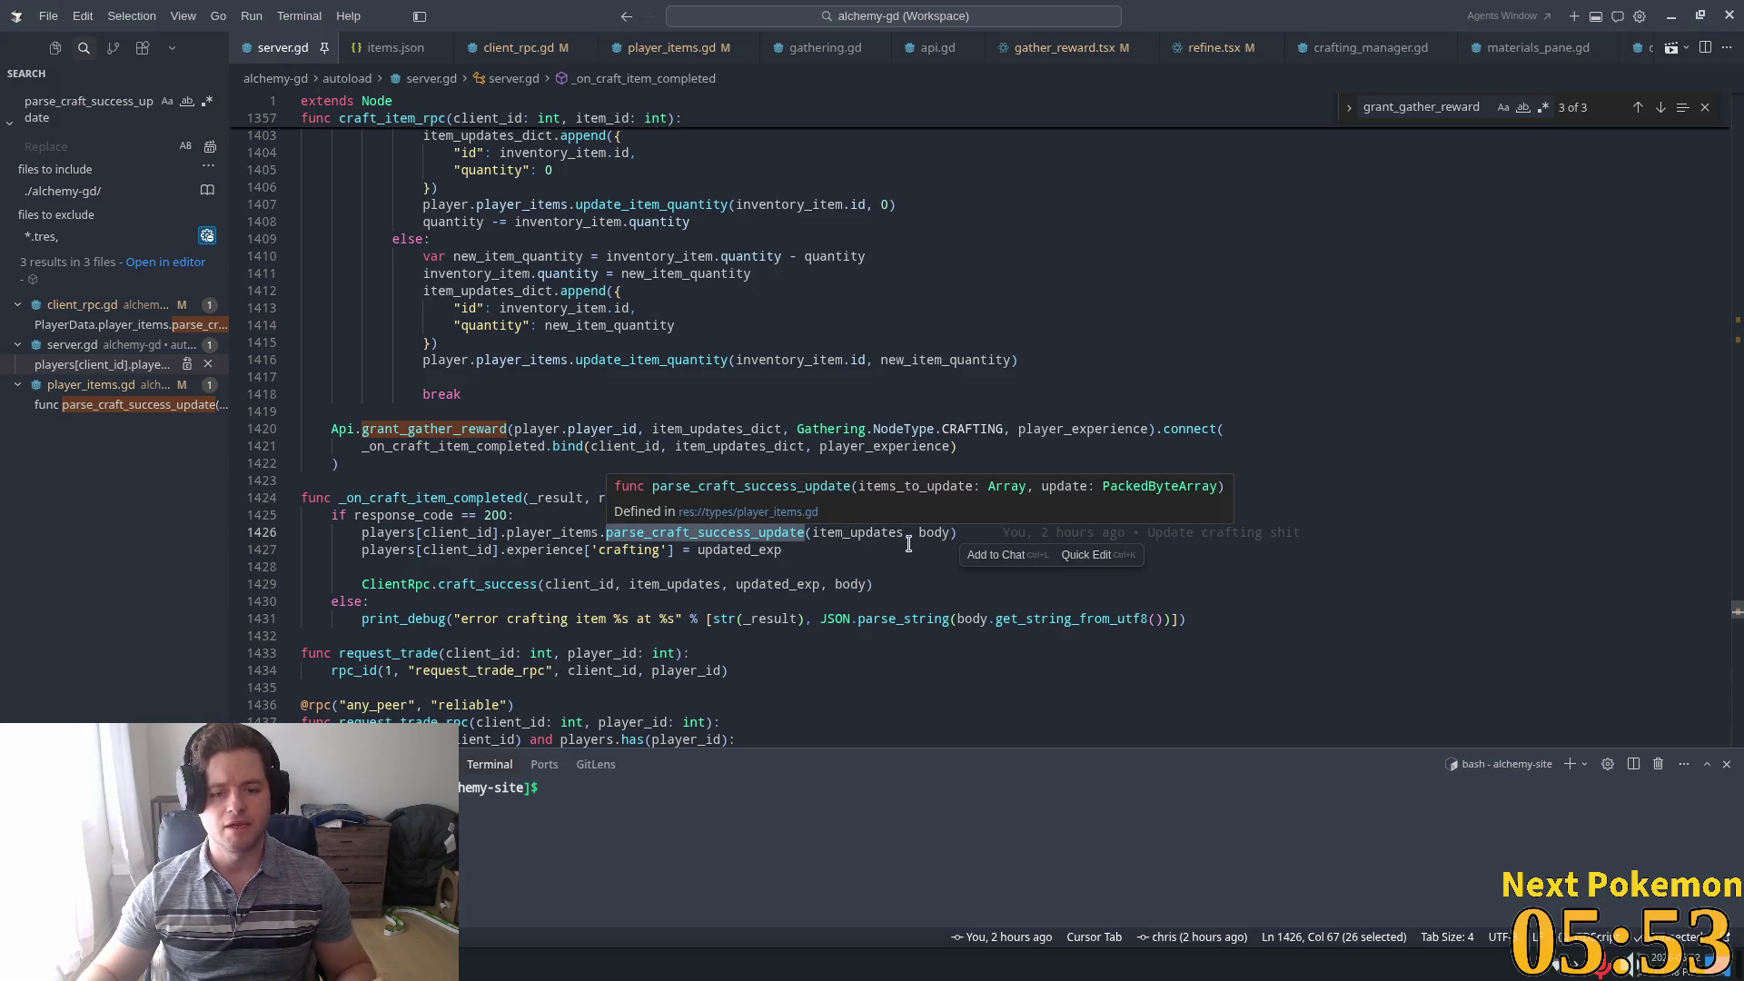
pyautogui.doubleClick(872, 532)
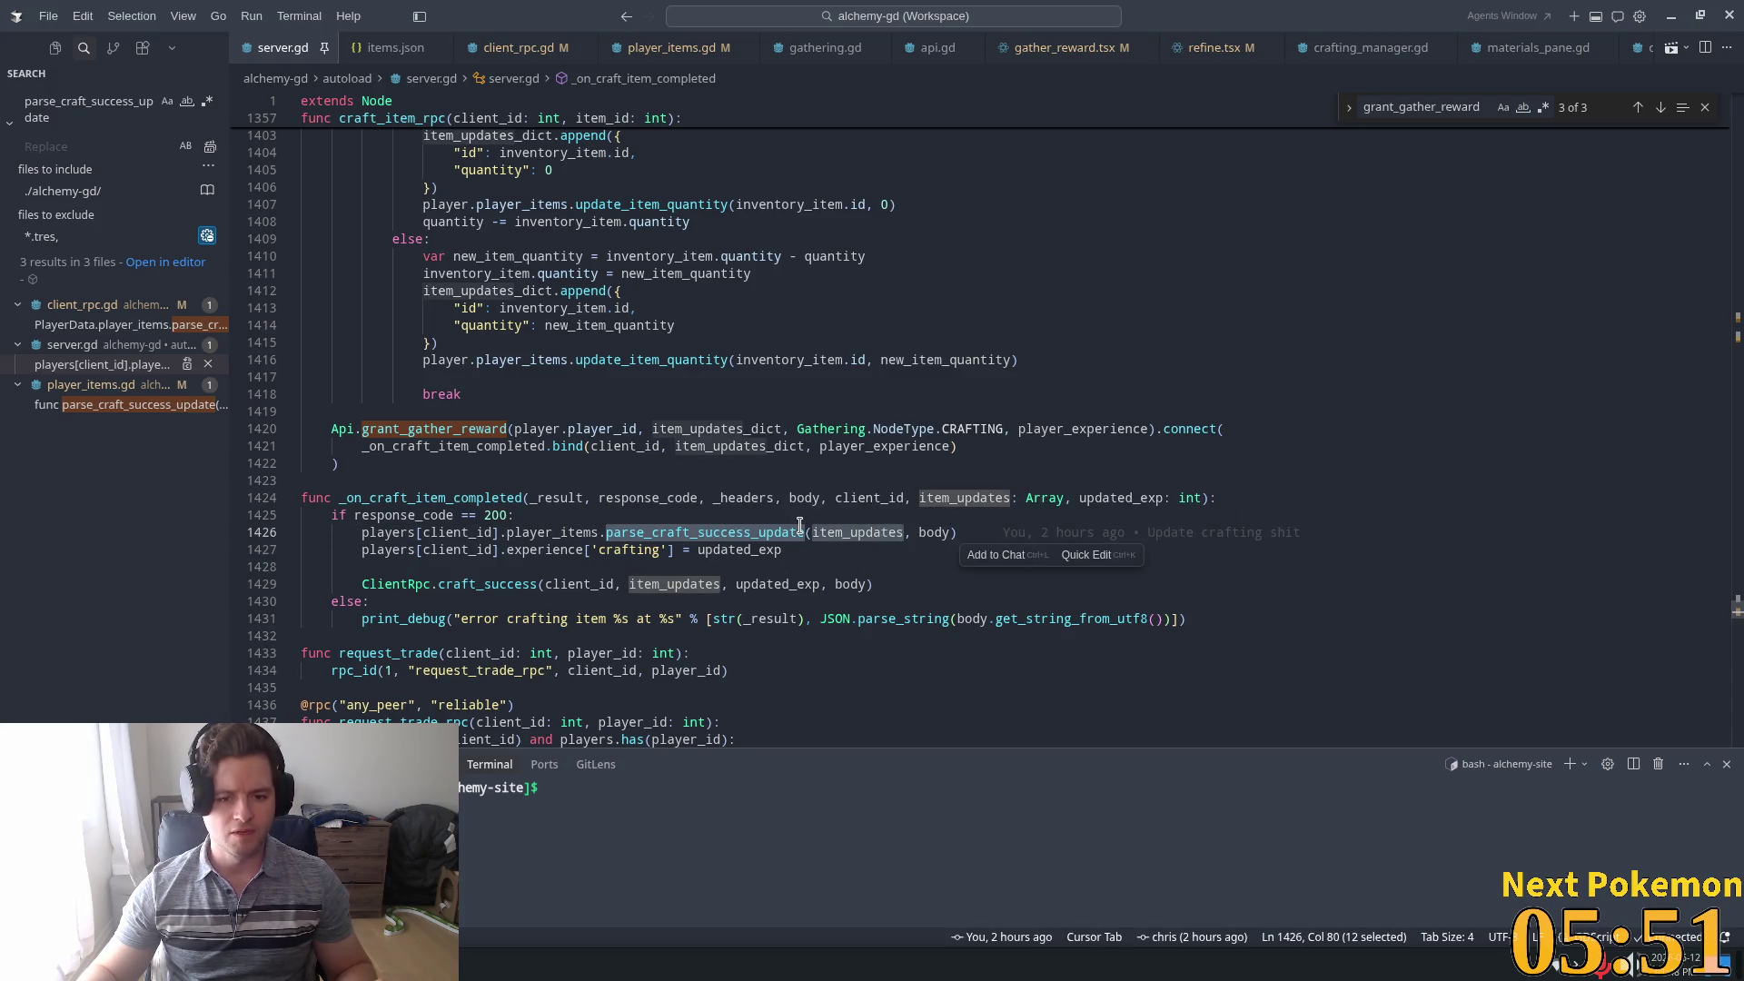
pyautogui.click(916, 534)
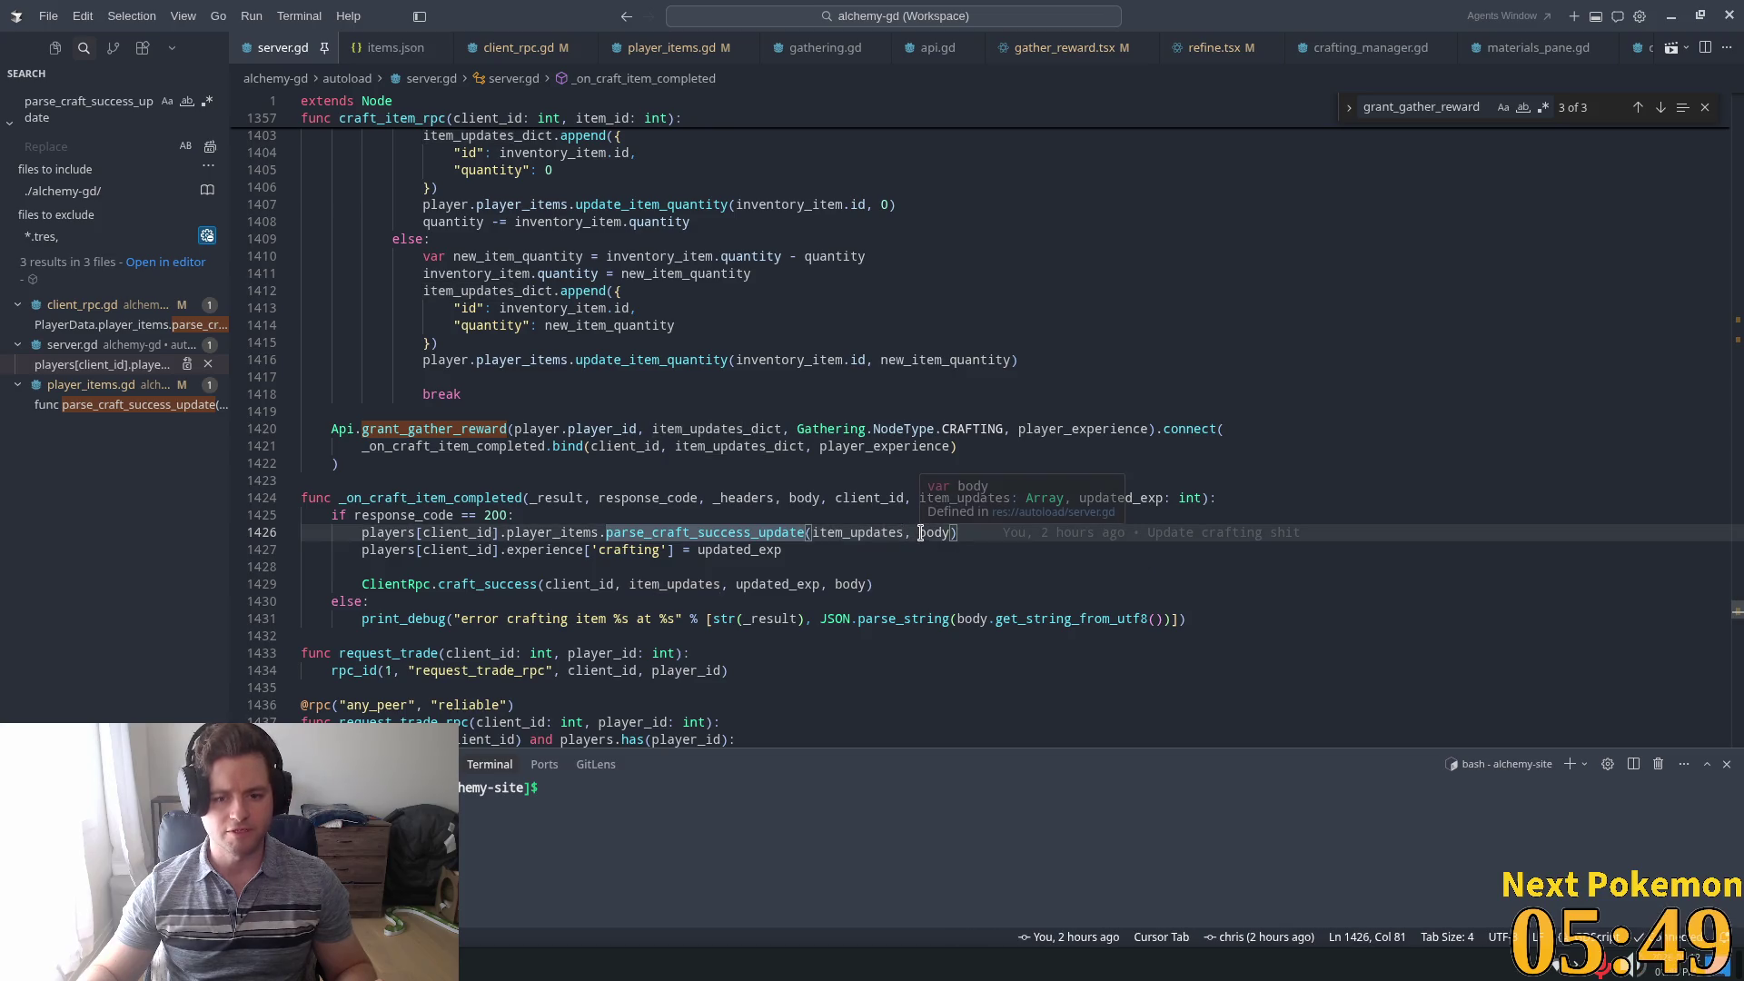
# Delete item_updates from the parse_craft_success_update and craft_success calls and the handler signature
pyautogui.click(852, 548)
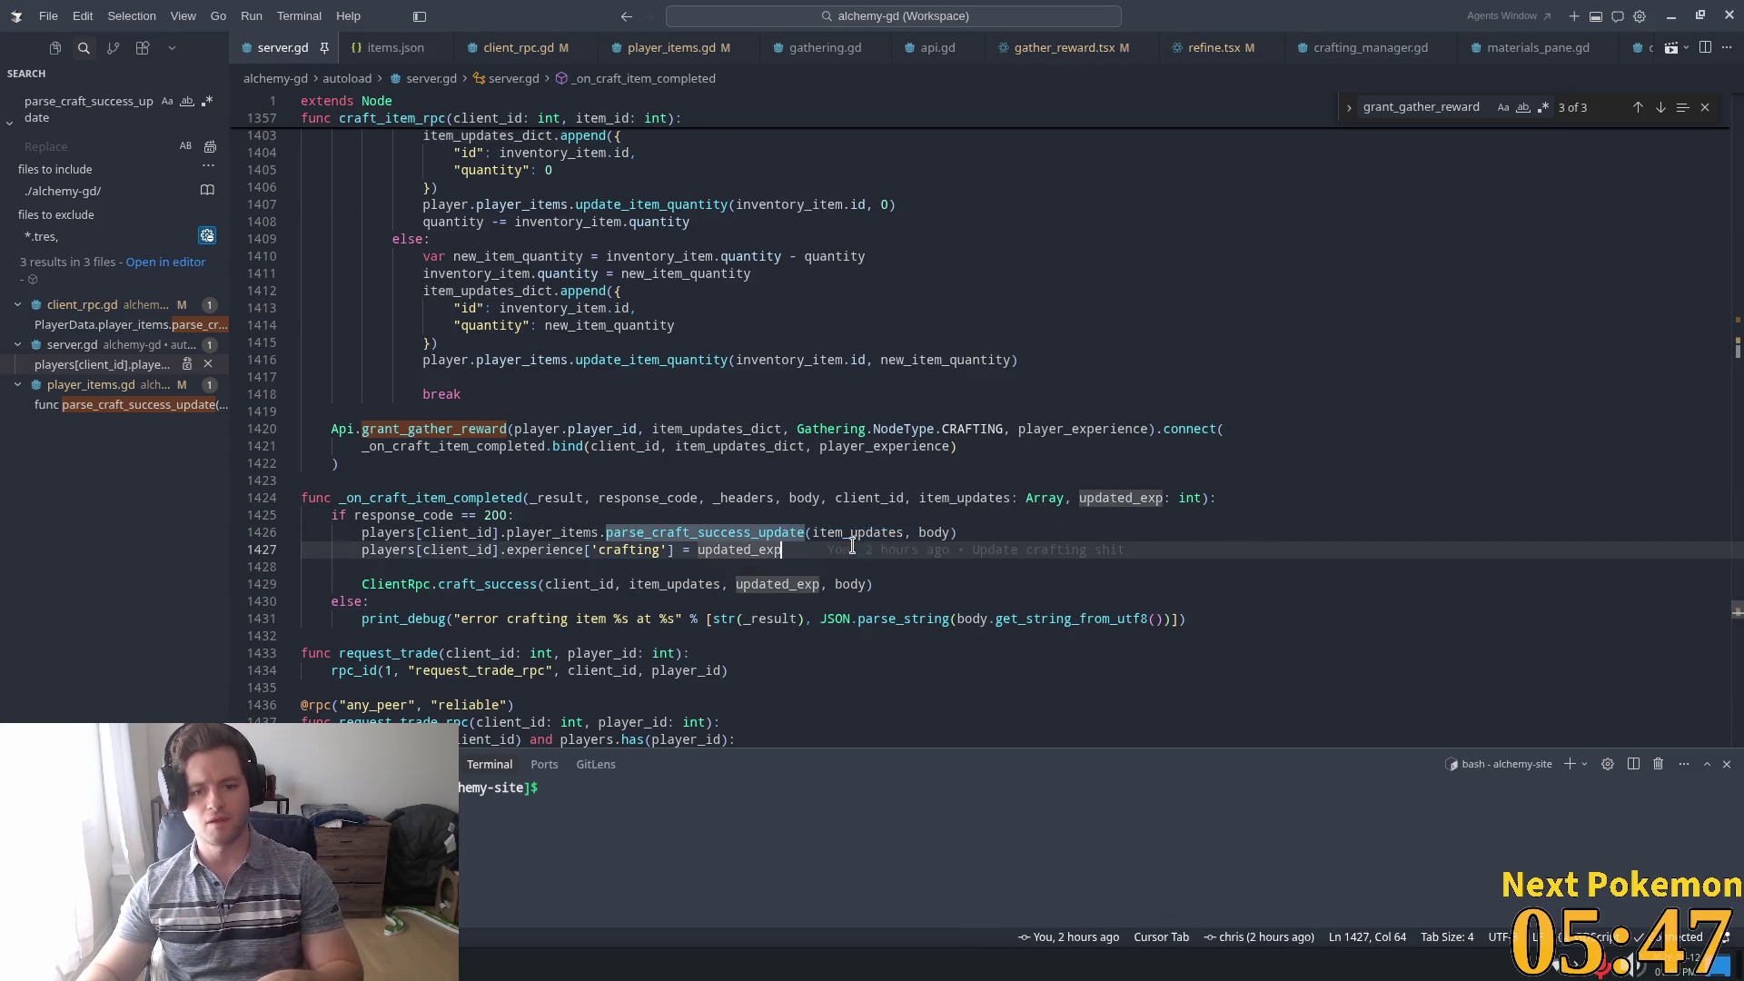
pyautogui.moveTo(820, 533); pyautogui.dragTo(918, 534)
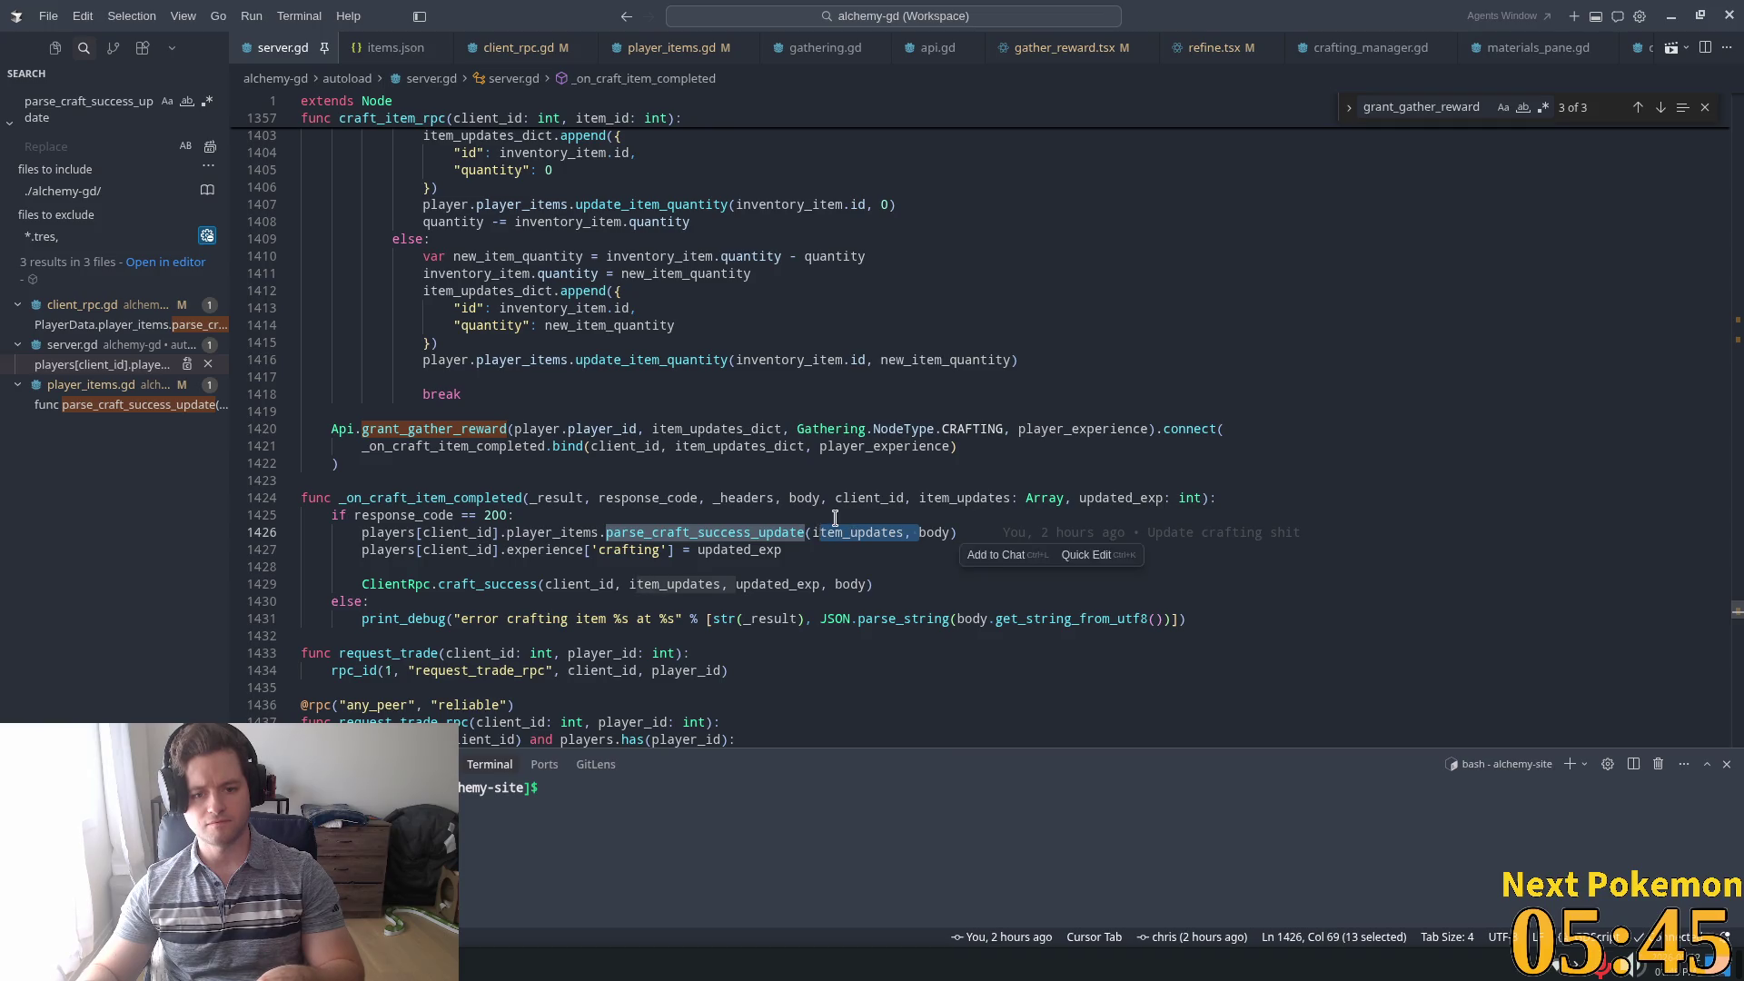
pyautogui.press('BackSpace')
pyautogui.press('Tab')
pyautogui.click(667, 584)
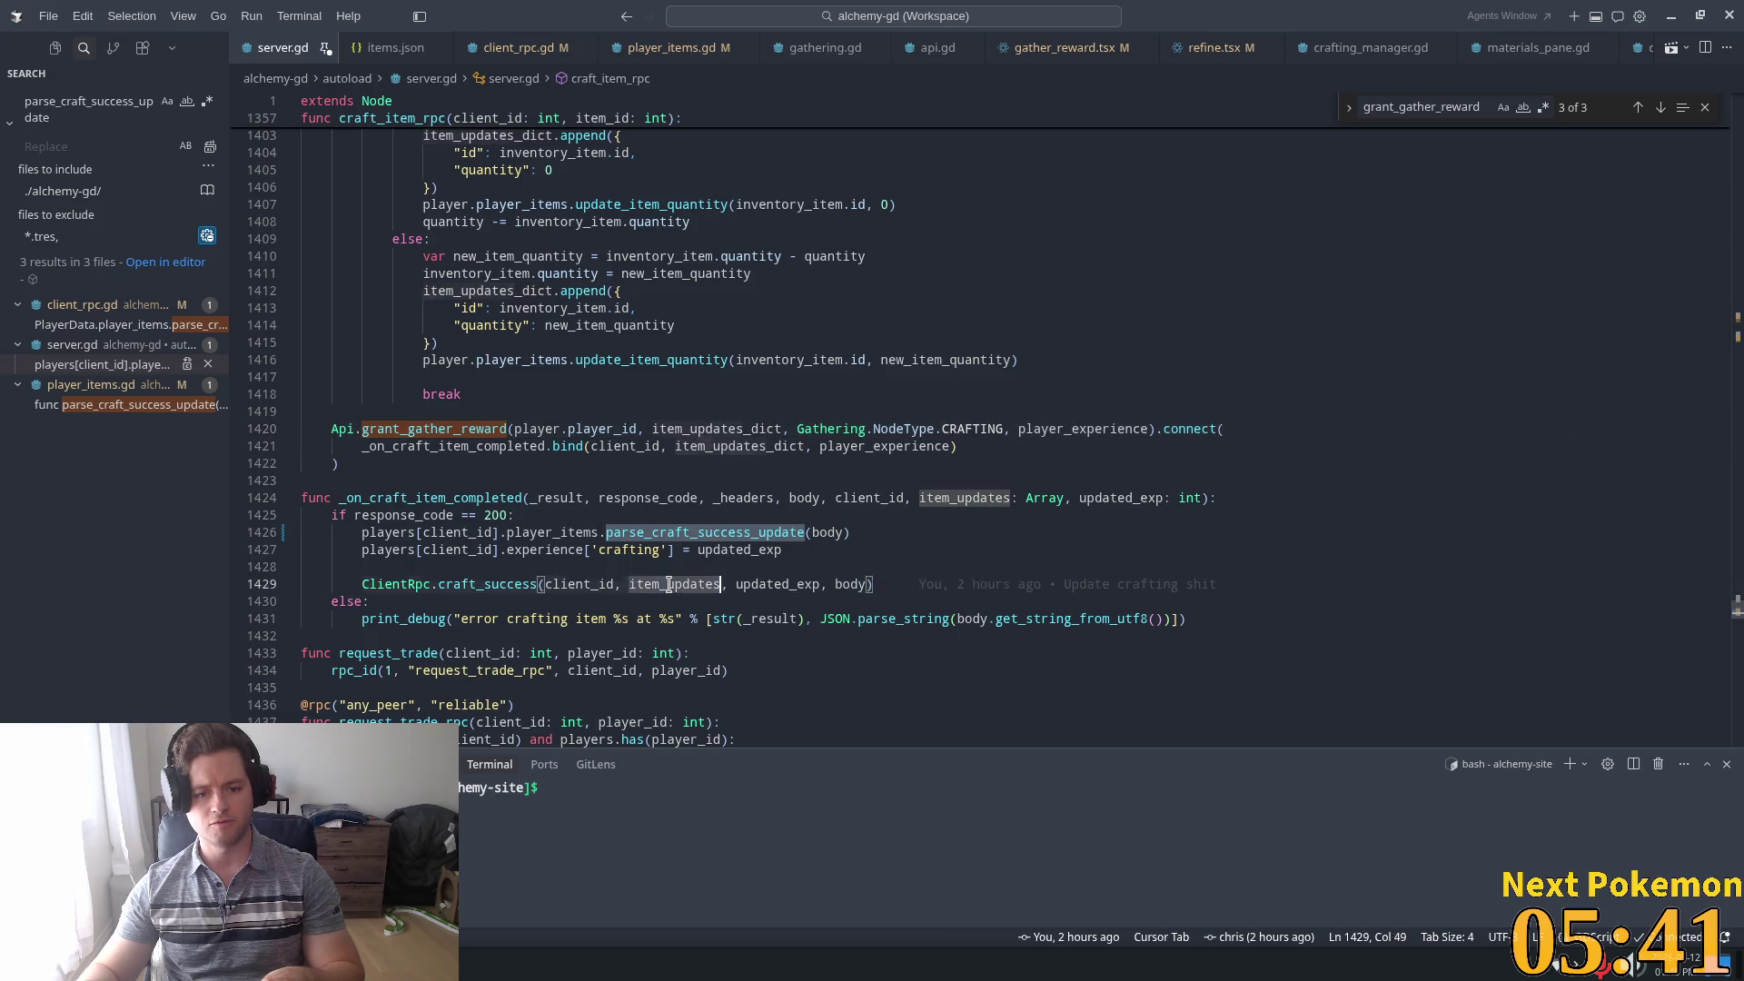
pyautogui.moveTo(629, 584); pyautogui.dragTo(736, 584)
pyautogui.press('BackSpace')
pyautogui.click(845, 463)
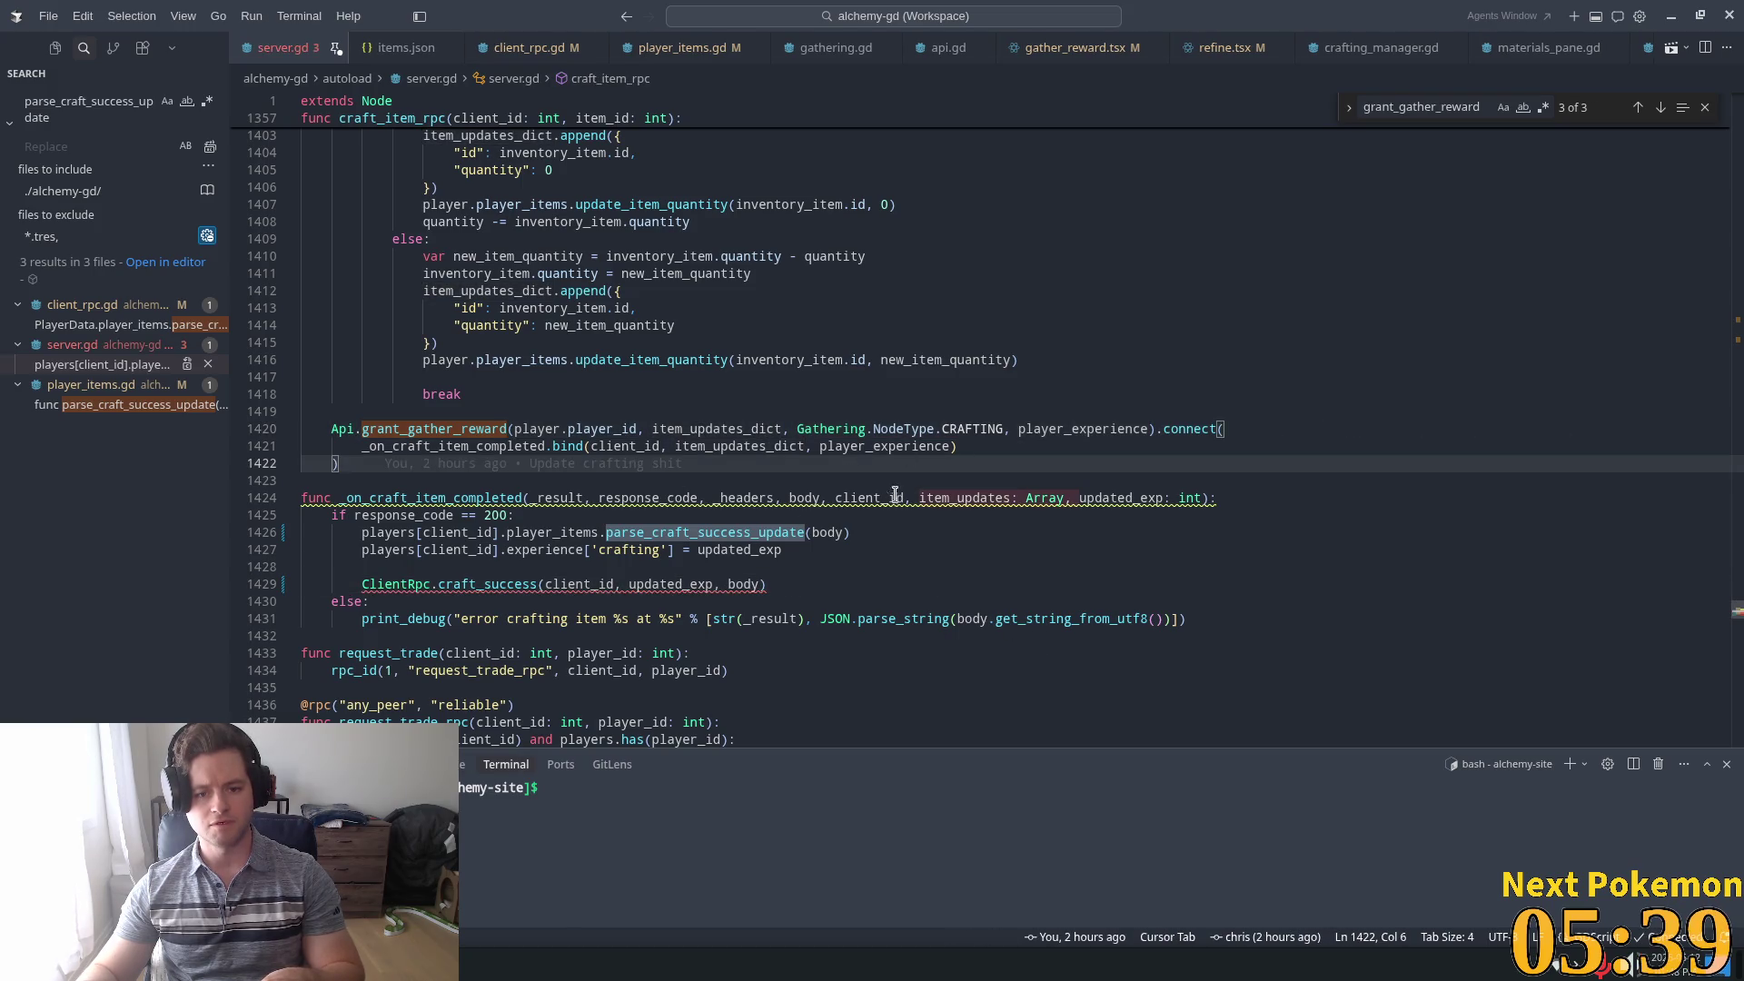
pyautogui.press('BackSpace')
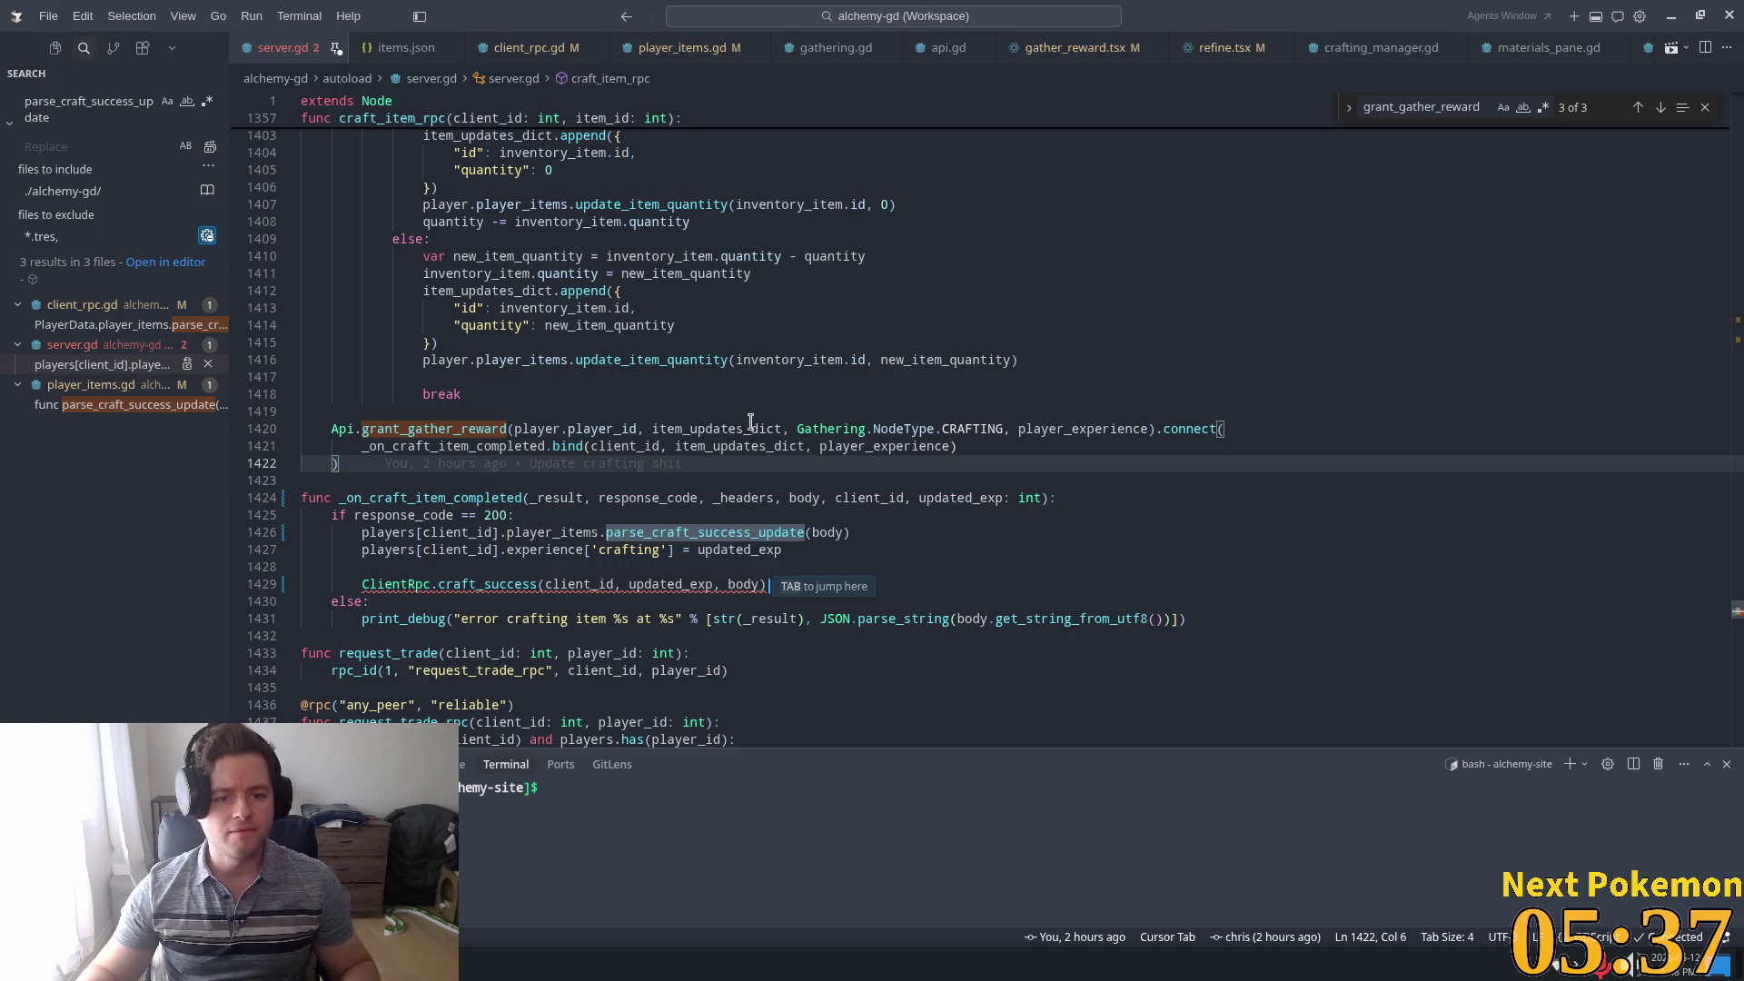
# Remove item_updates_dict from the bind() call and open craft_success's definition in client_rpc.gd
pyautogui.click(743, 446)
pyautogui.hotkey('ctrl', 'BackSpace')
pyautogui.hotkey('ctrl', 'Delete')
pyautogui.press('Delete')
pyautogui.press('Delete')
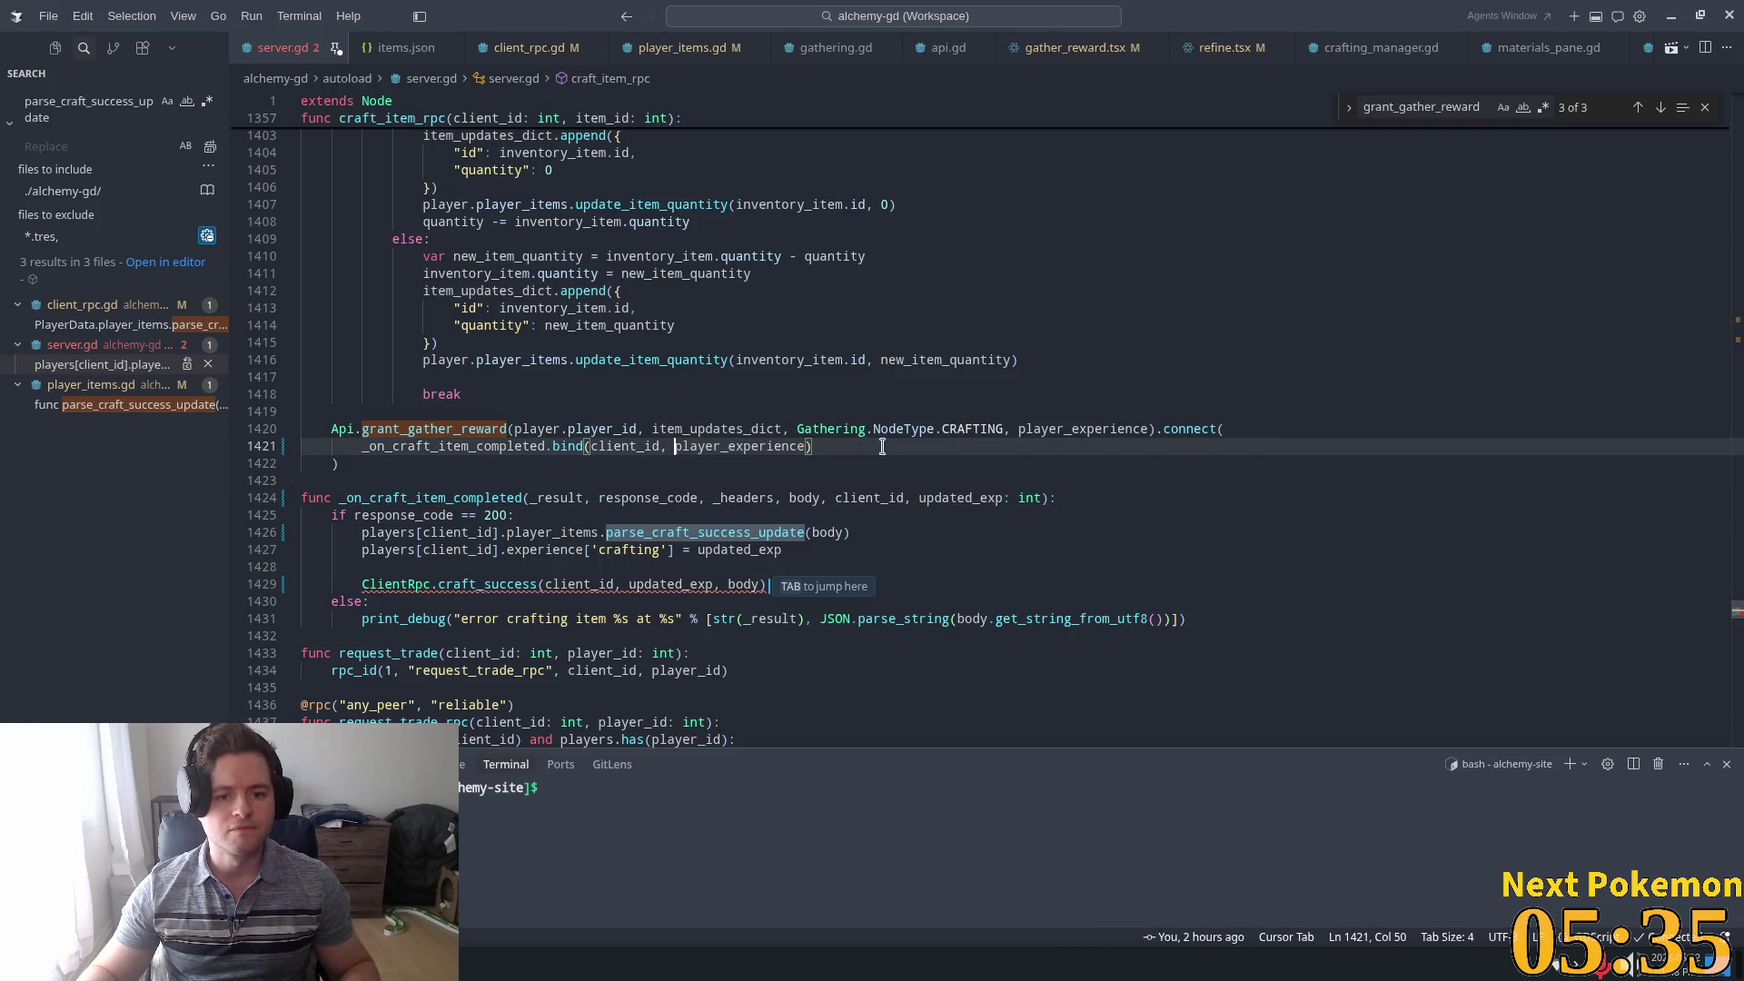
pyautogui.click(754, 377)
pyautogui.click(745, 429)
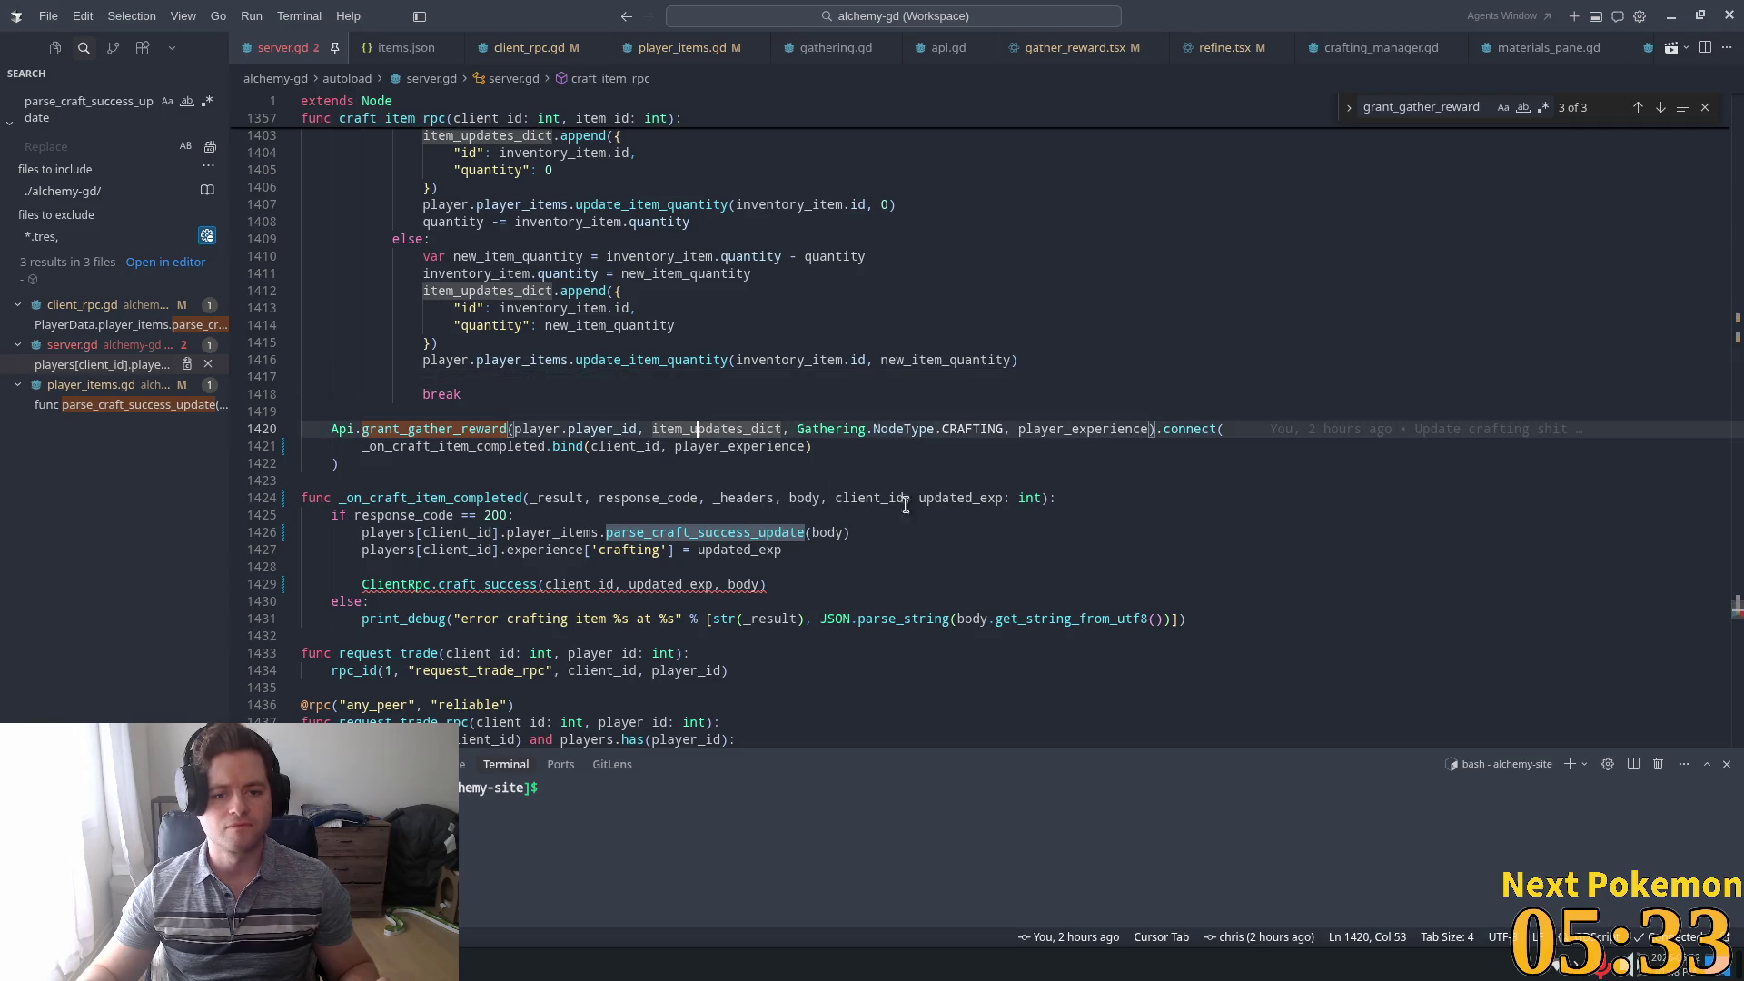
pyautogui.click(758, 619)
pyautogui.click(621, 550)
pyautogui.keyDown('ctrl'); pyautogui.click(482, 585); pyautogui.keyUp('ctrl')
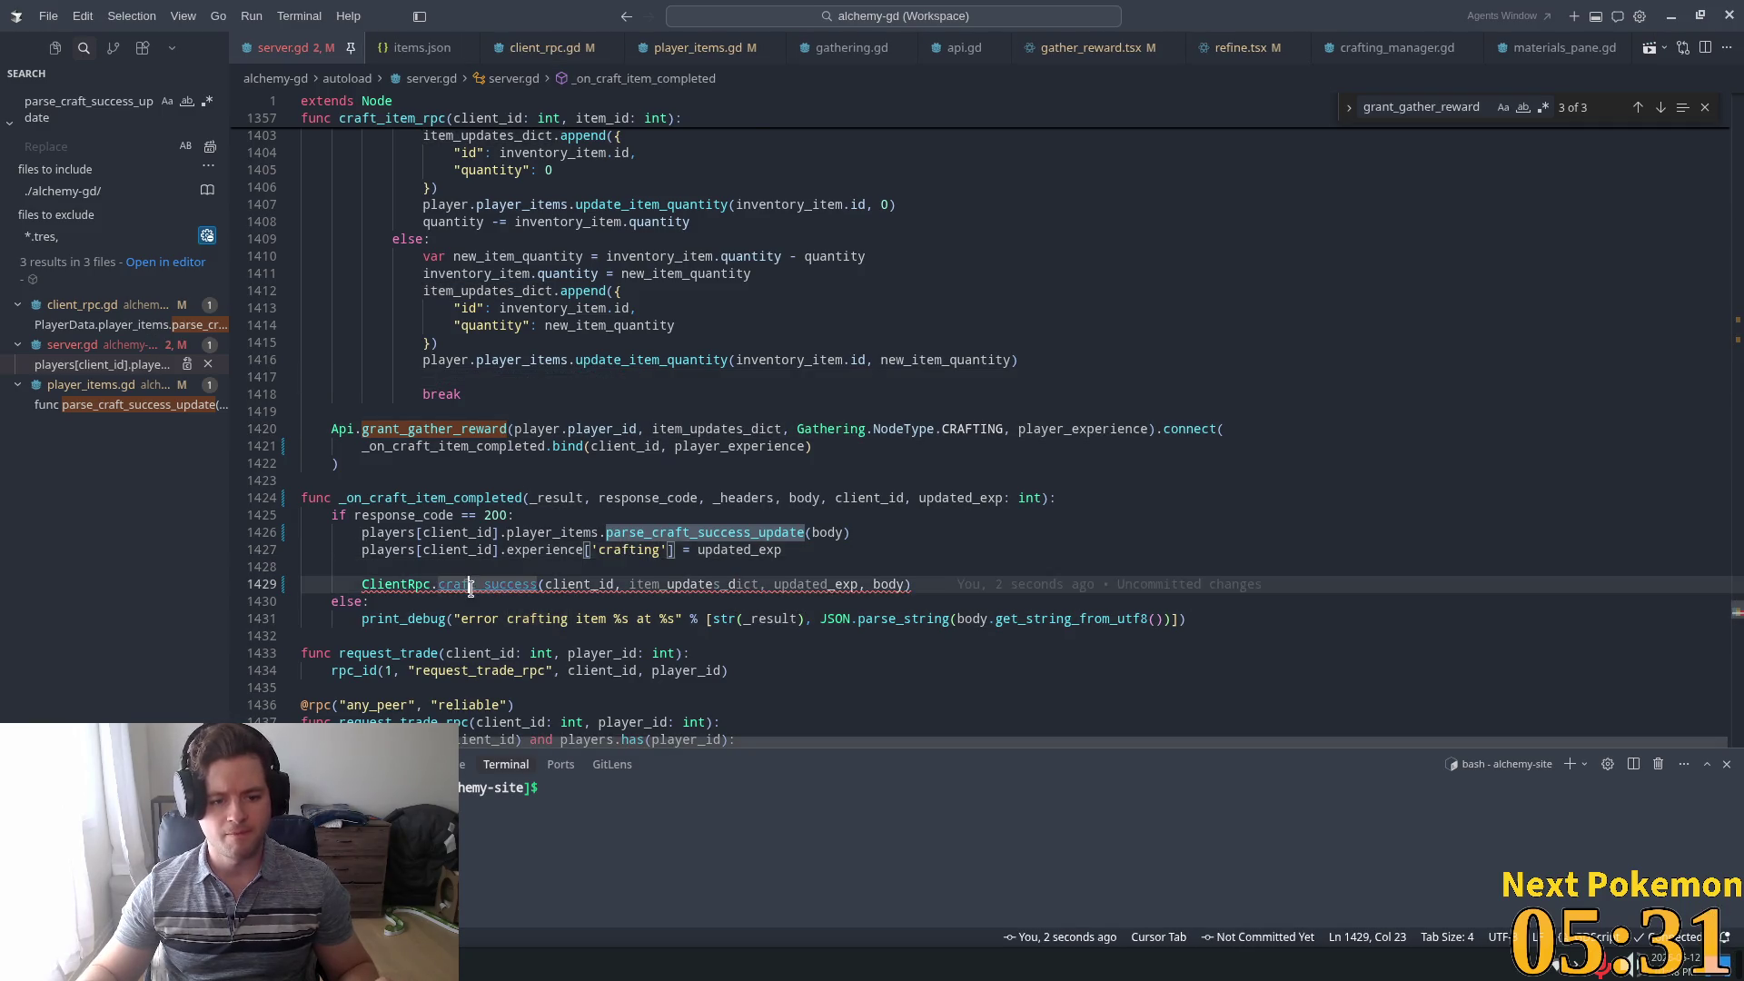
pyautogui.doubleClick(621, 319)
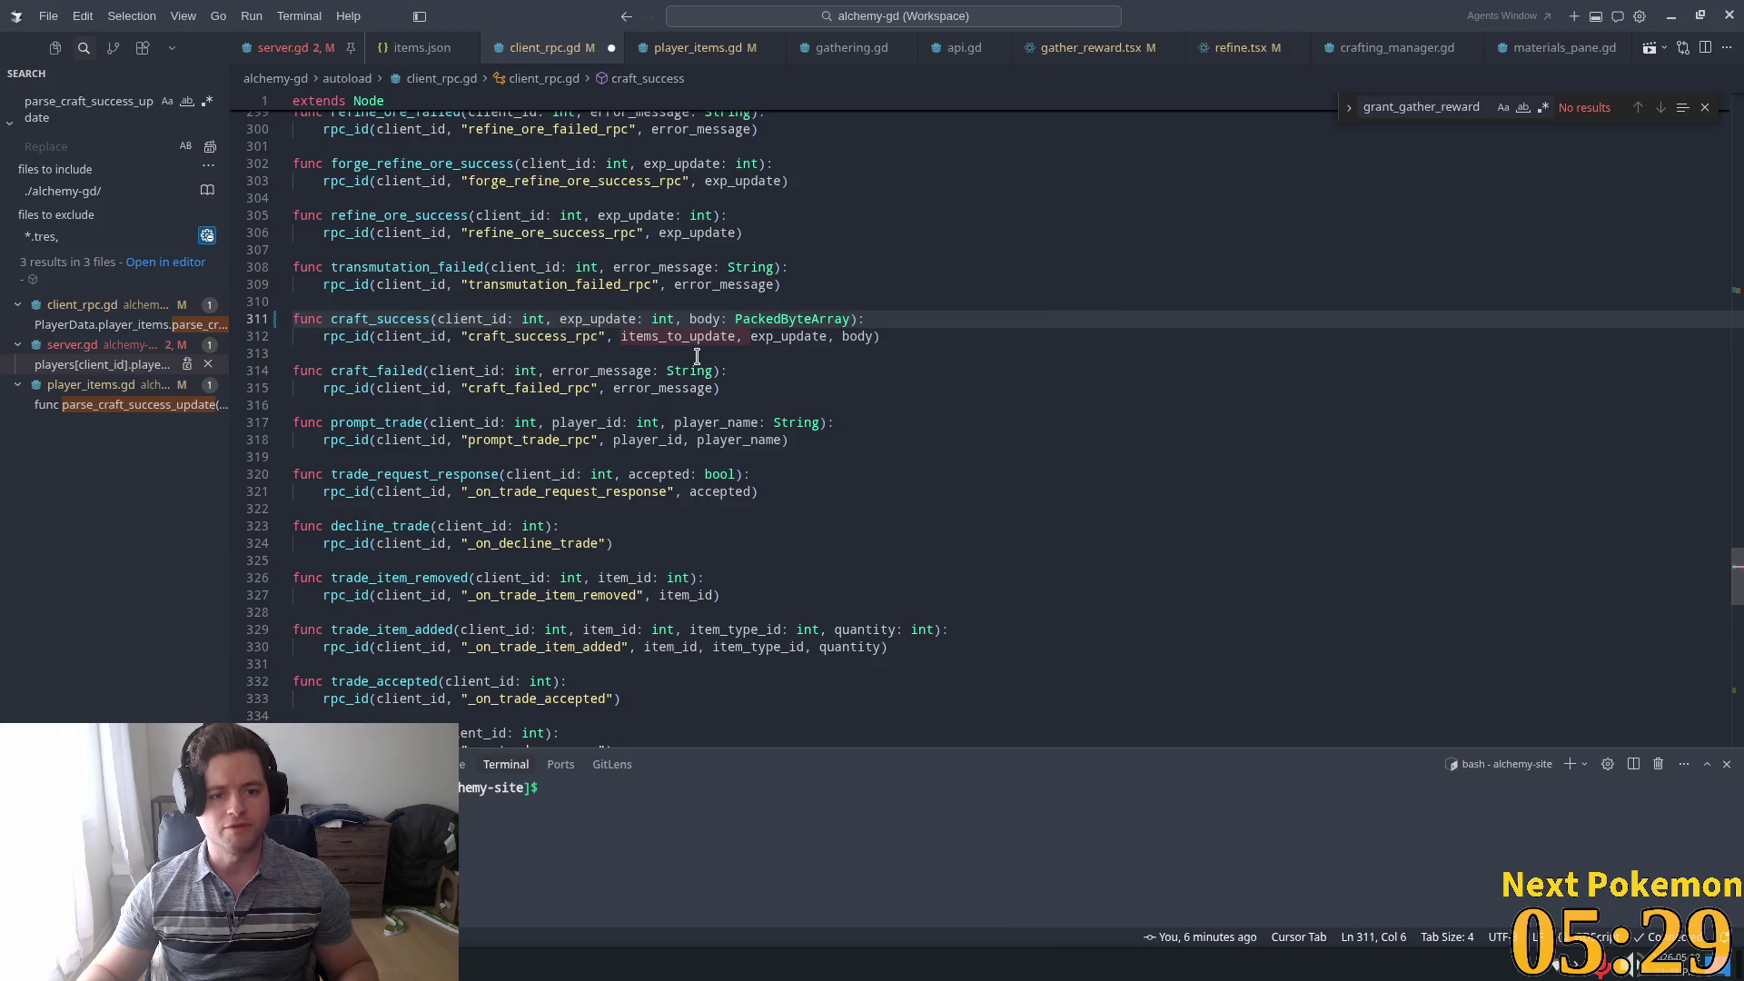
# Remove items_to_update from craft_success's parameters and from its rpc_id call
pyautogui.hotkey('ctrl', 'shift', 'Right')
pyautogui.hotkey('ctrl', 'shift', 'Right')
pyautogui.press('Delete')
pyautogui.doubleClick(677, 336)
pyautogui.hotkey('ctrl', 'shift', 'Right')
pyautogui.press('Delete')
# Delete the items_to_update: Array parameter from the craft_success_rpc definition
pyautogui.click(499, 336)
pyautogui.keyDown('ctrl'); pyautogui.click(499, 338); pyautogui.keyUp('ctrl')
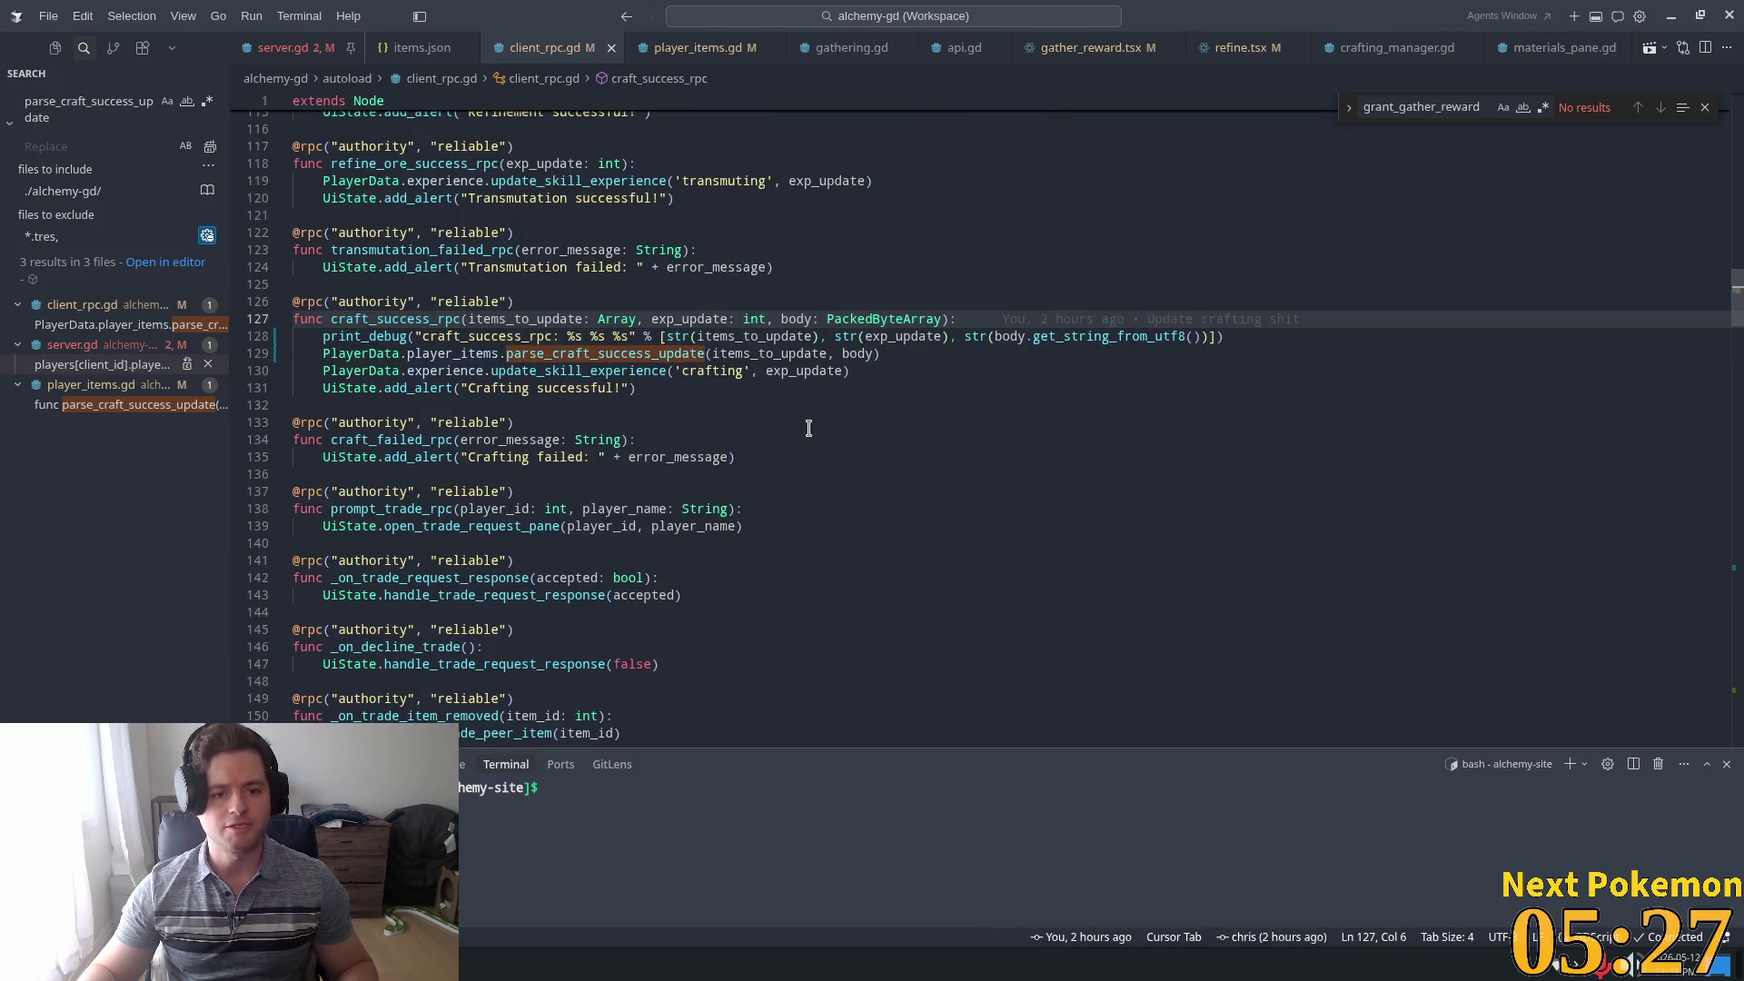
pyautogui.click(643, 319)
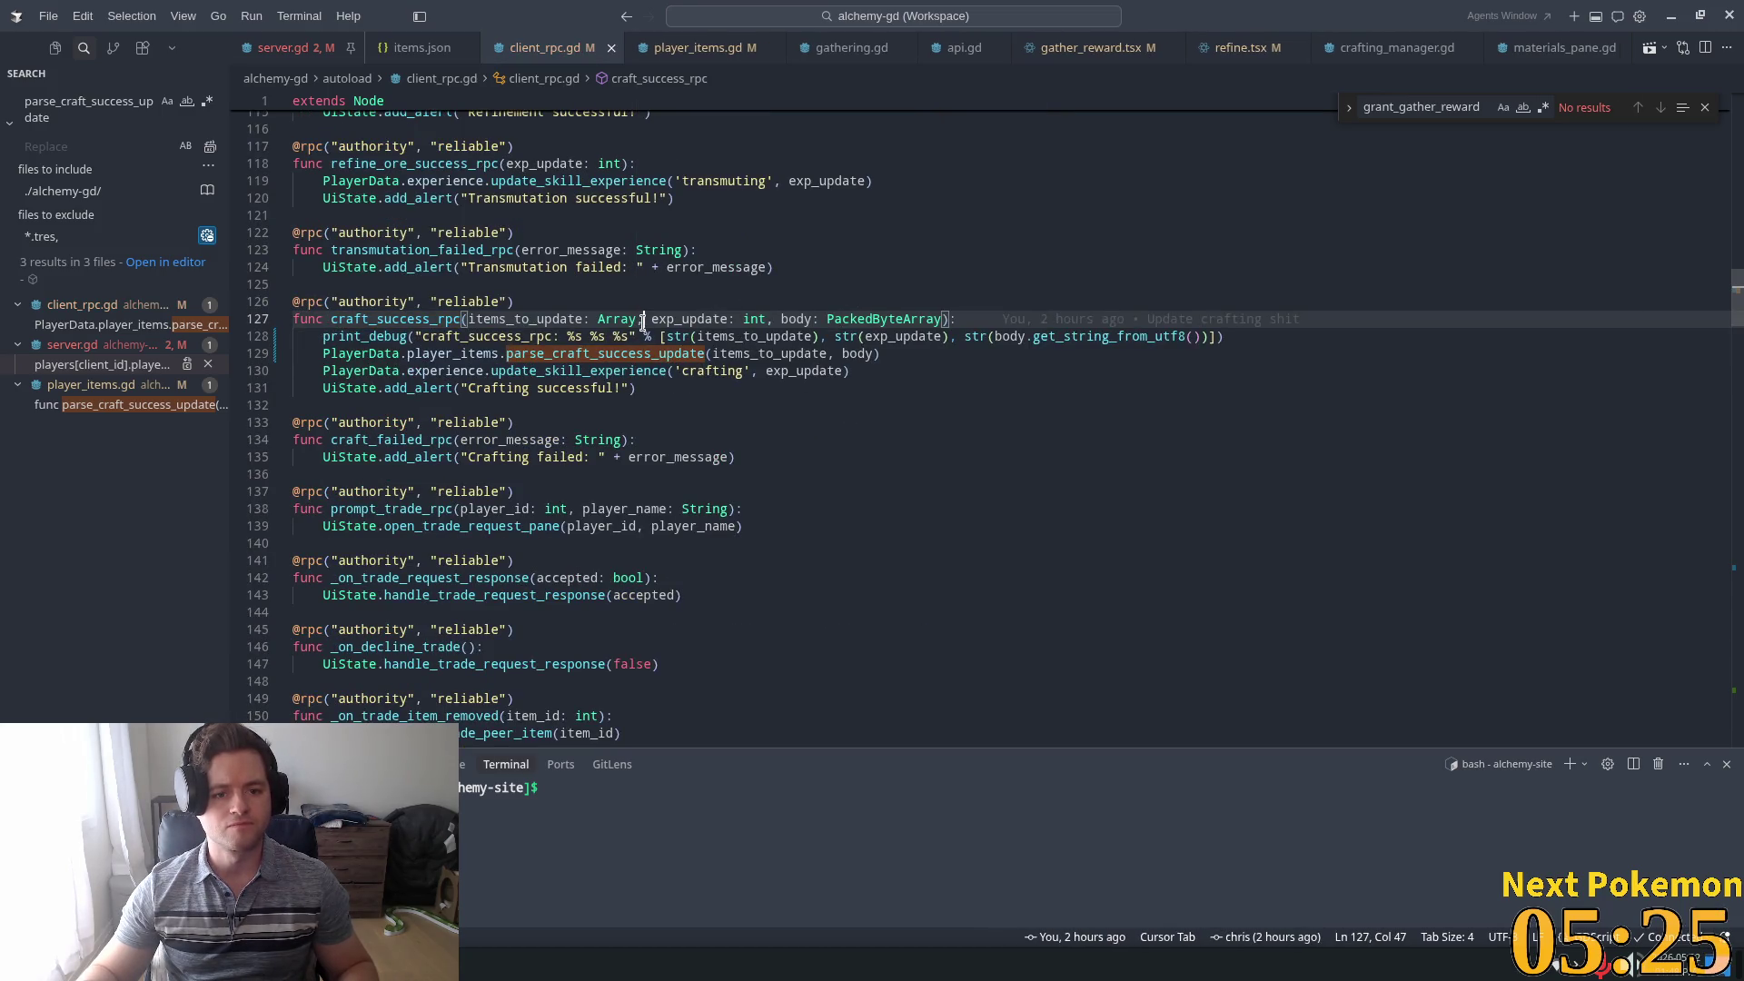
pyautogui.click(594, 319)
pyautogui.moveTo(643, 323); pyautogui.dragTo(469, 319)
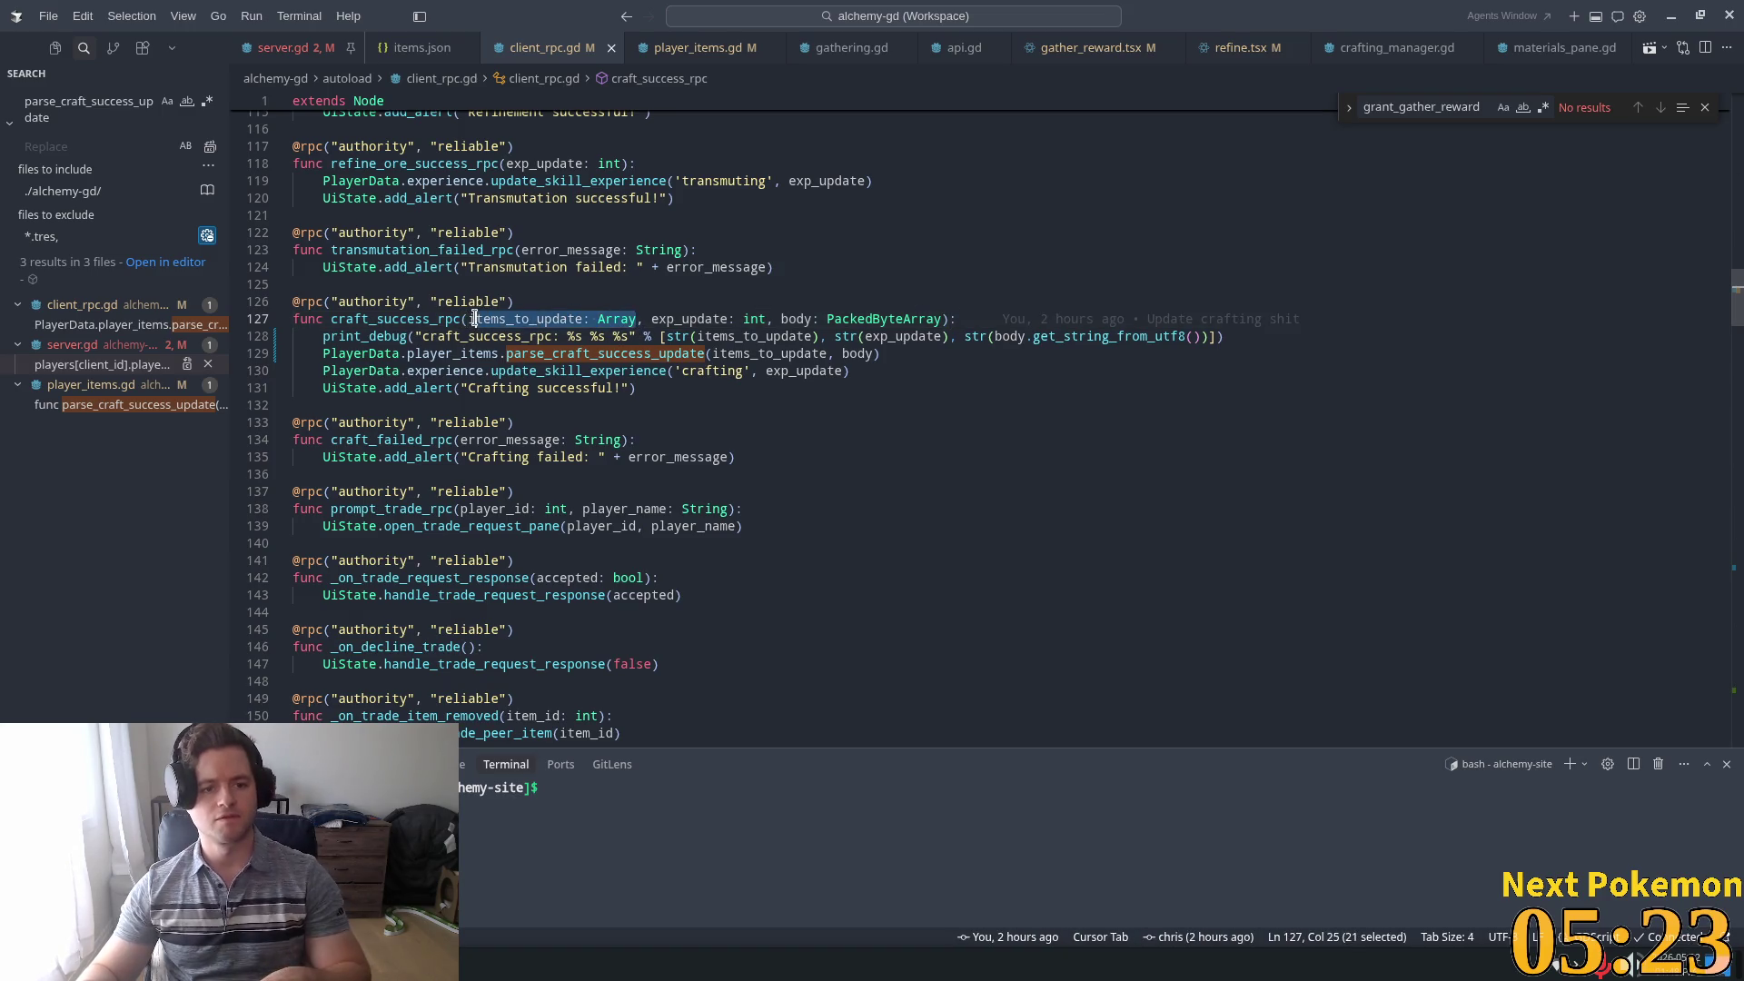
pyautogui.press('BackSpace')
pyautogui.press('Delete')
pyautogui.press('Delete')
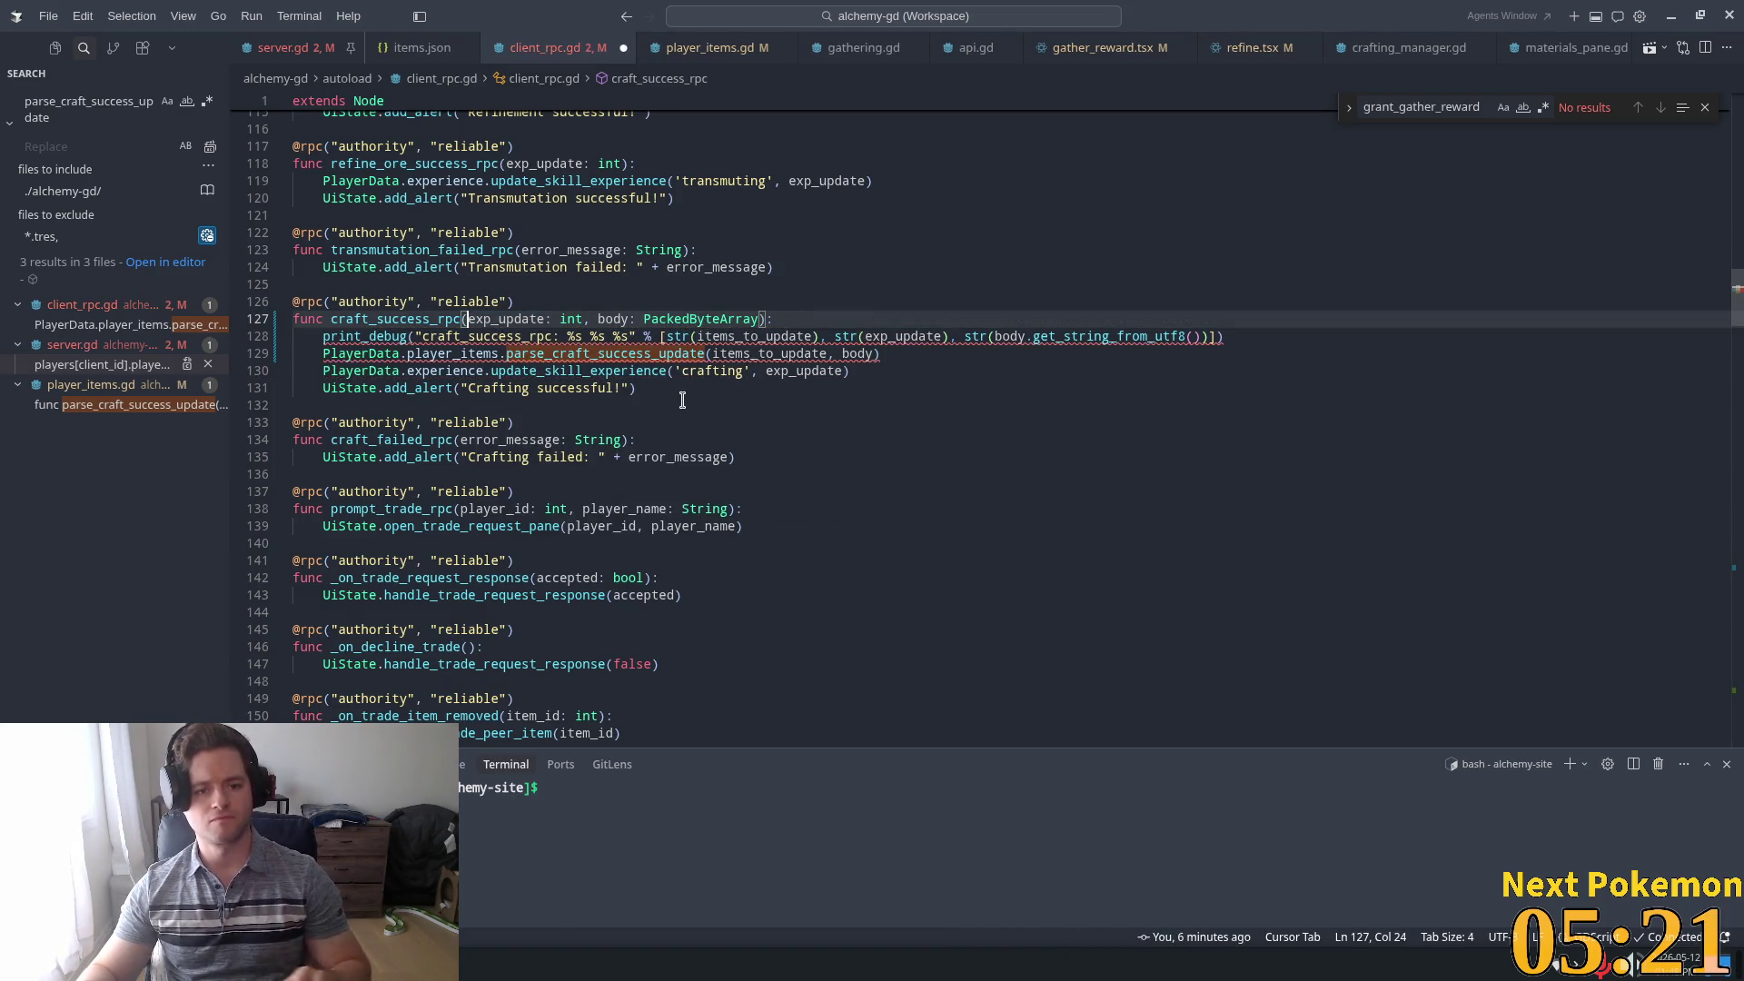
# Delete craft_success_rpc's print_debug line and drop items_to_update from its parse_craft_success_update call
pyautogui.click(707, 354)
pyautogui.moveTo(1249, 334); pyautogui.dragTo(293, 337)
pyautogui.press('BackSpace')
pyautogui.press('BackSpace')
pyautogui.press('Tab')
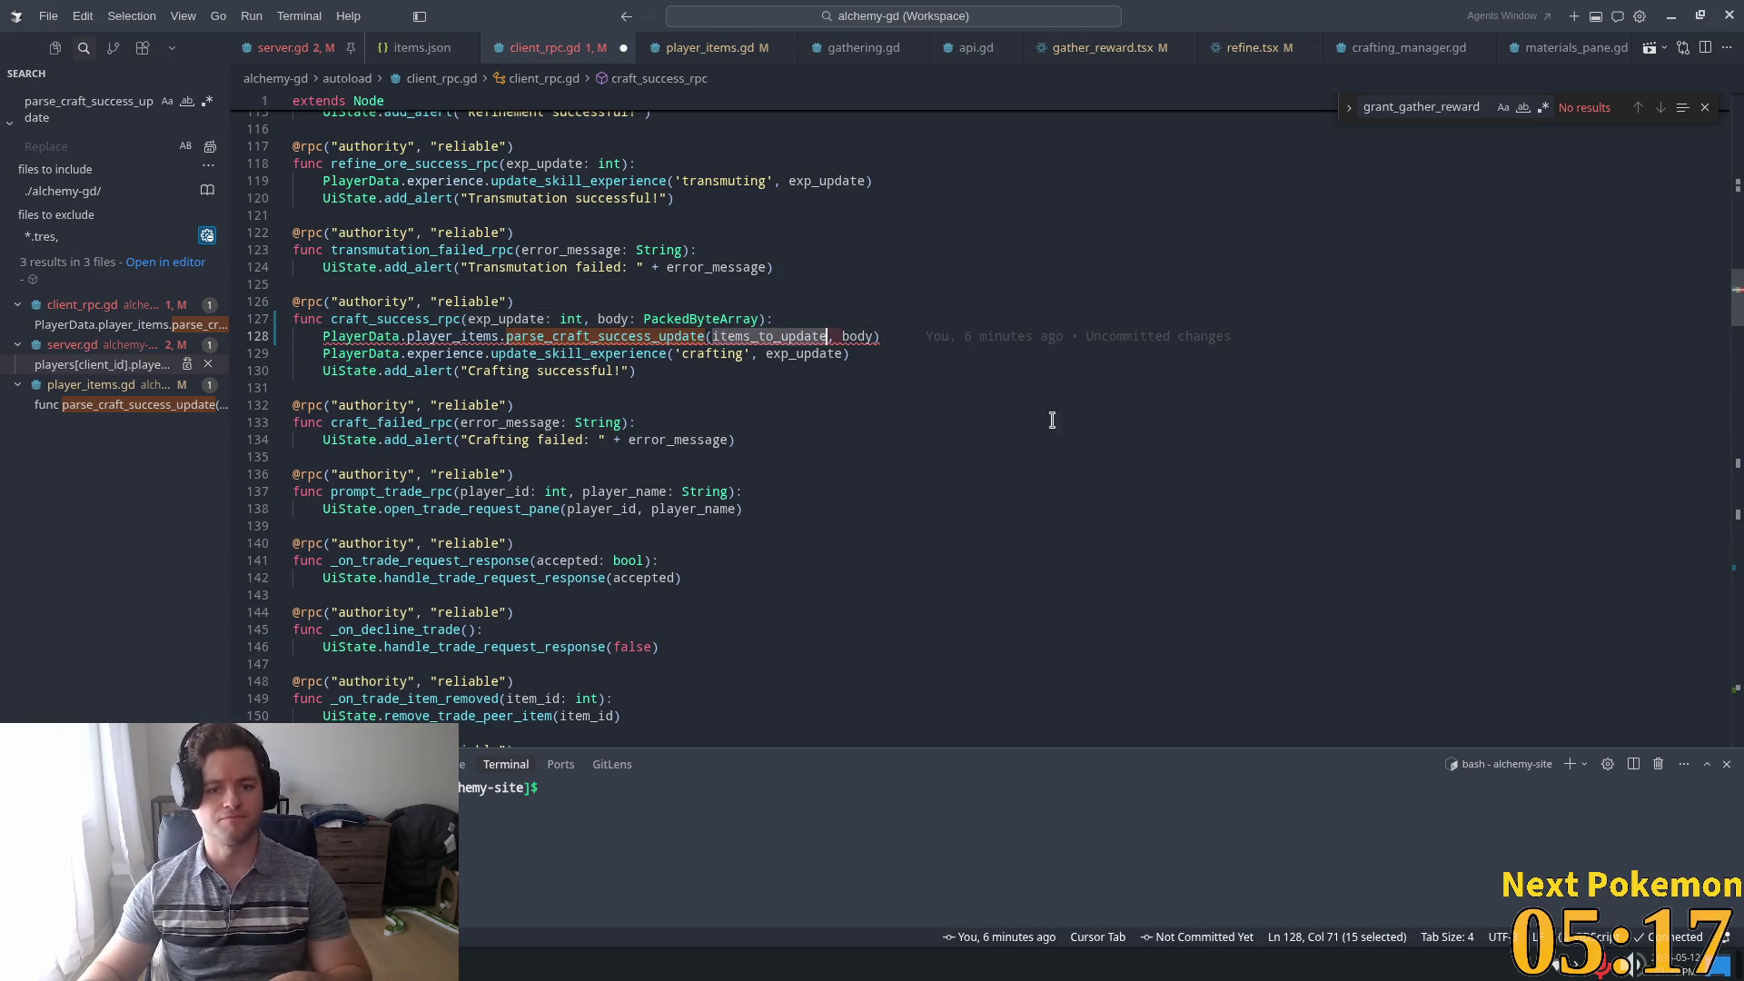
pyautogui.press('Tab')
pyautogui.press('Tab')
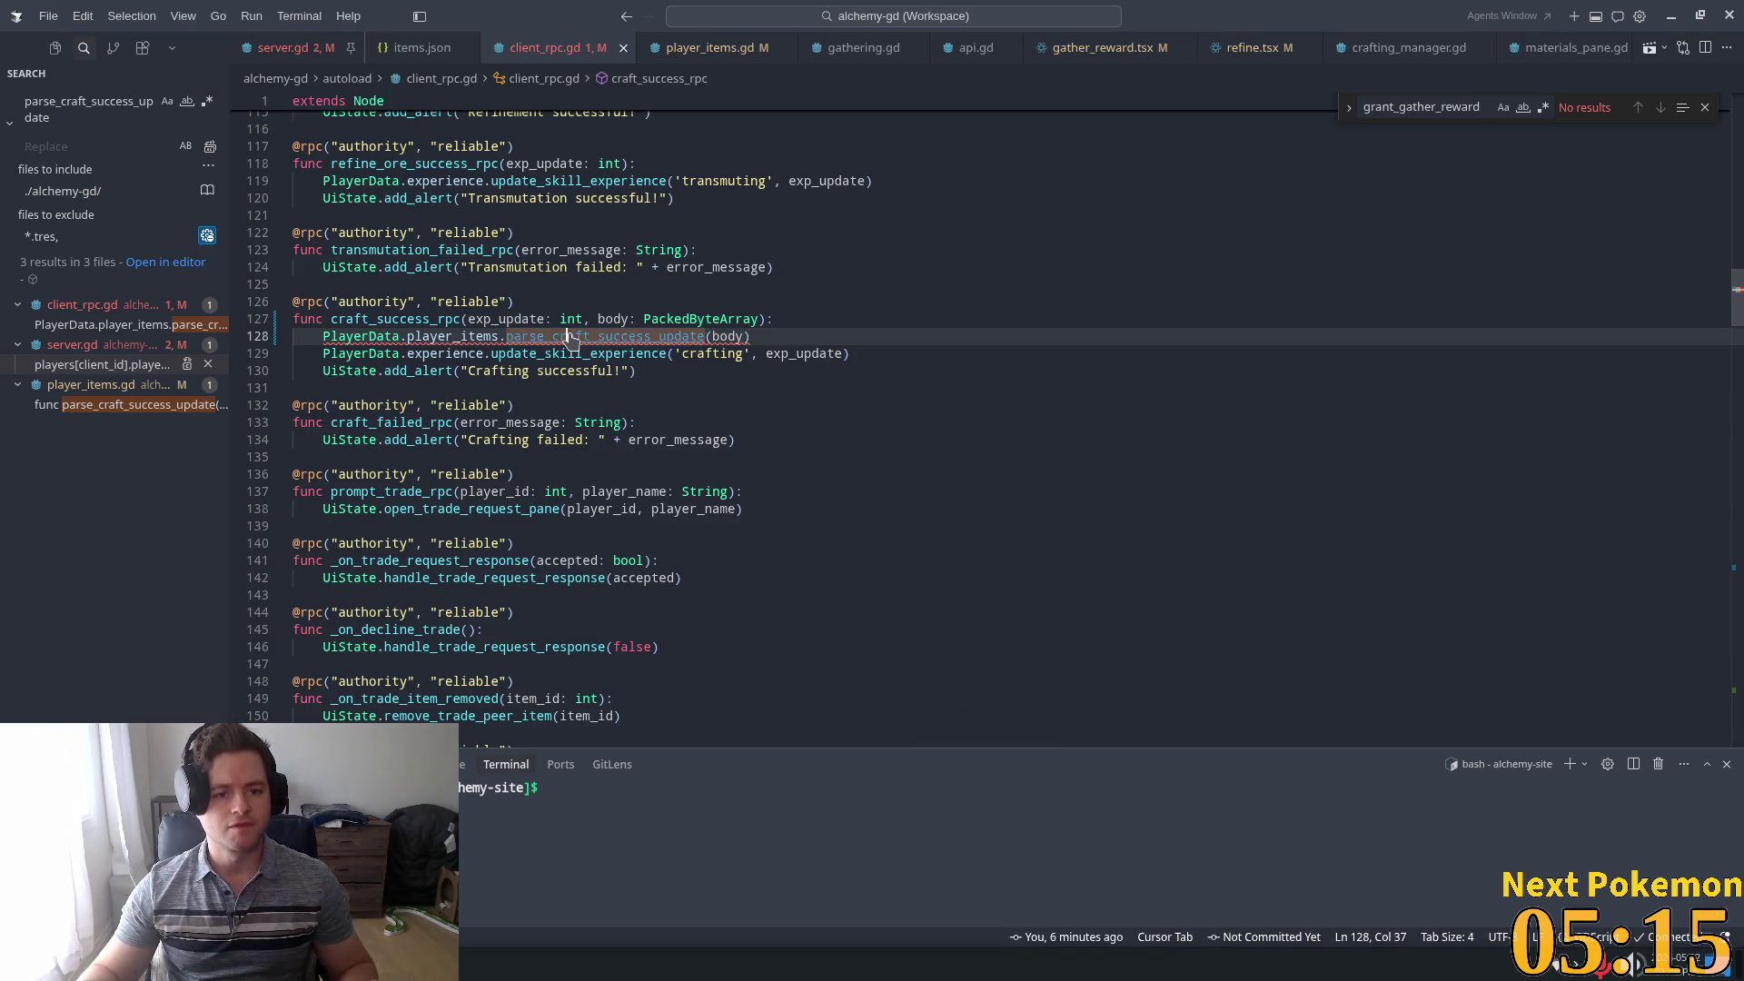
# In player_items.gd, strip parse_craft_success_update's items_to_update parameter and its item-quantity loop
pyautogui.moveTo(720, 428); pyautogui.dragTo(531, 429)
pyautogui.press('BackSpace')
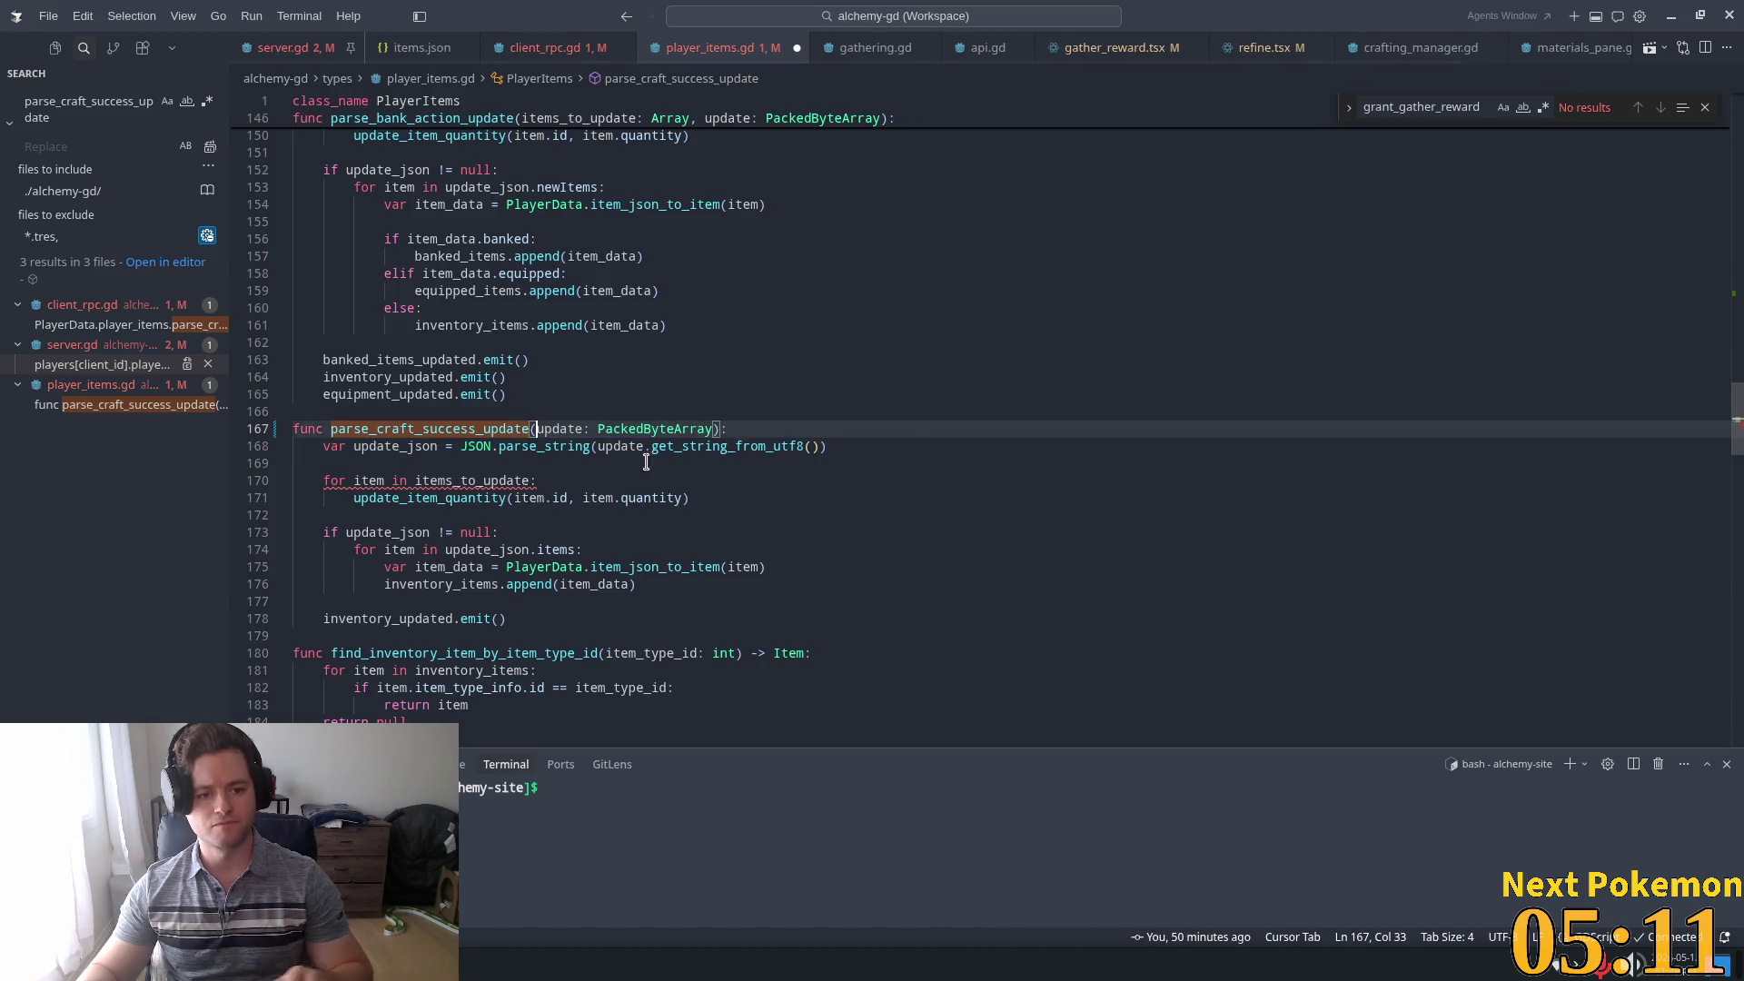
pyautogui.moveTo(724, 499); pyautogui.dragTo(321, 505)
pyautogui.press('BackSpace')
pyautogui.press('BackSpace')
pyautogui.press('BackSpace')
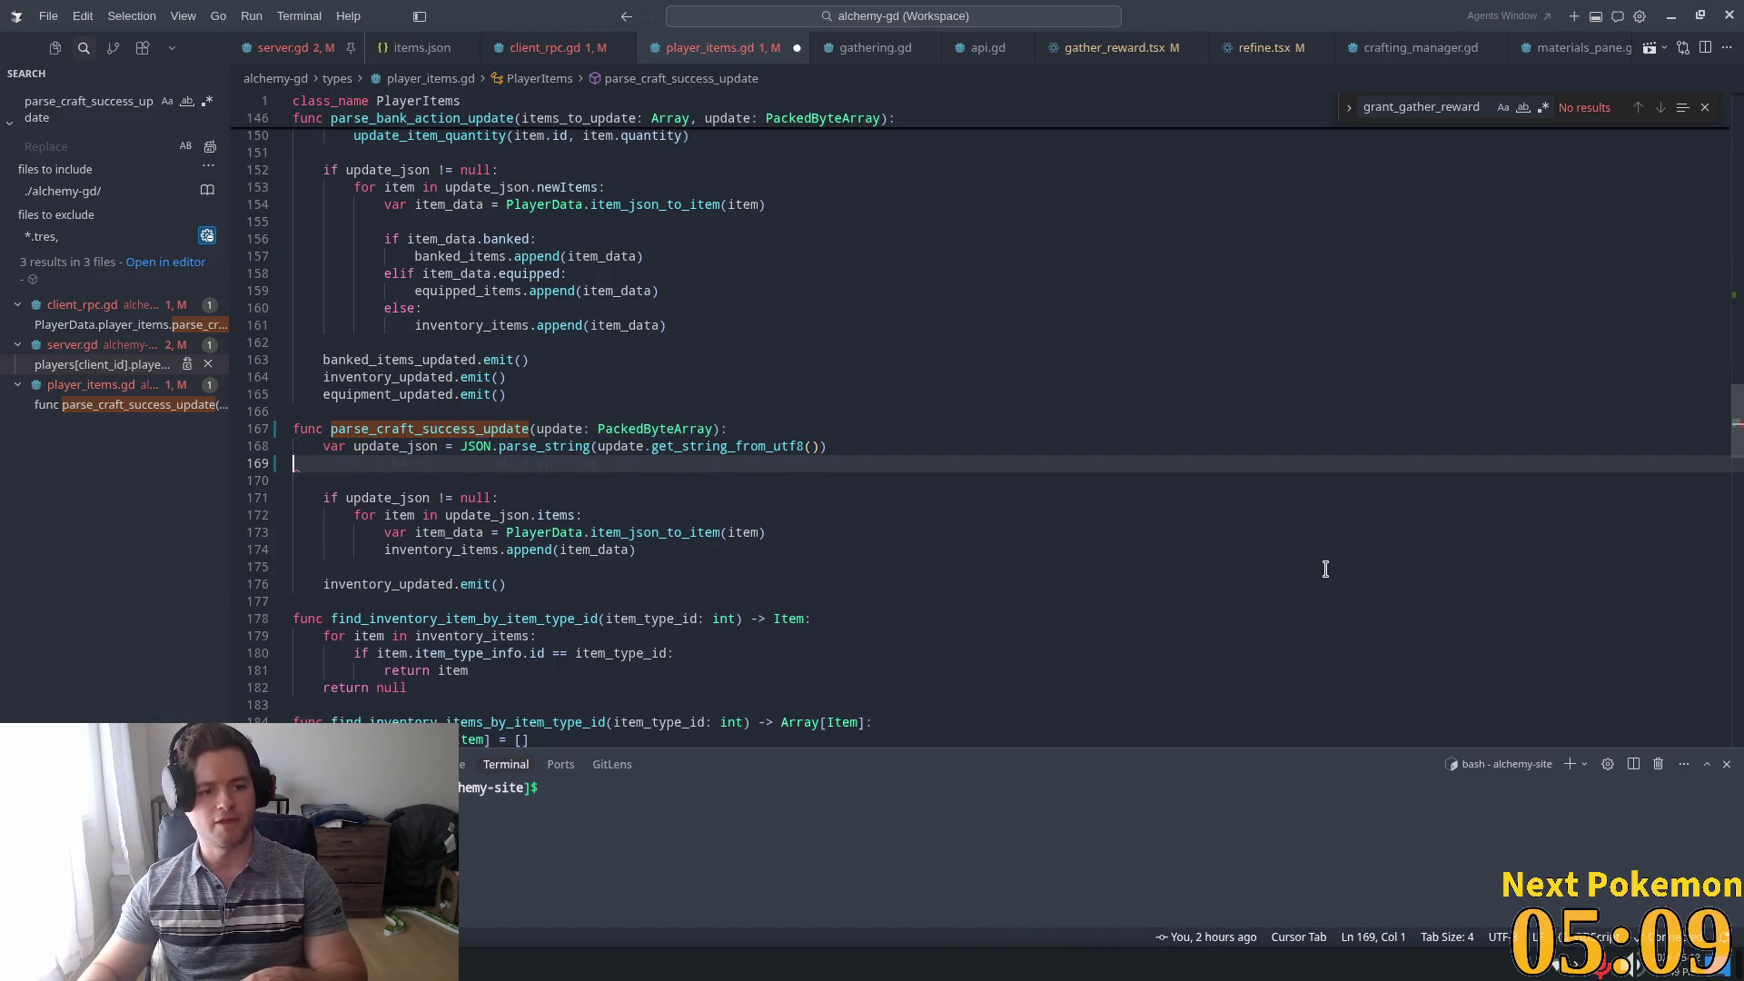
pyautogui.click(864, 360)
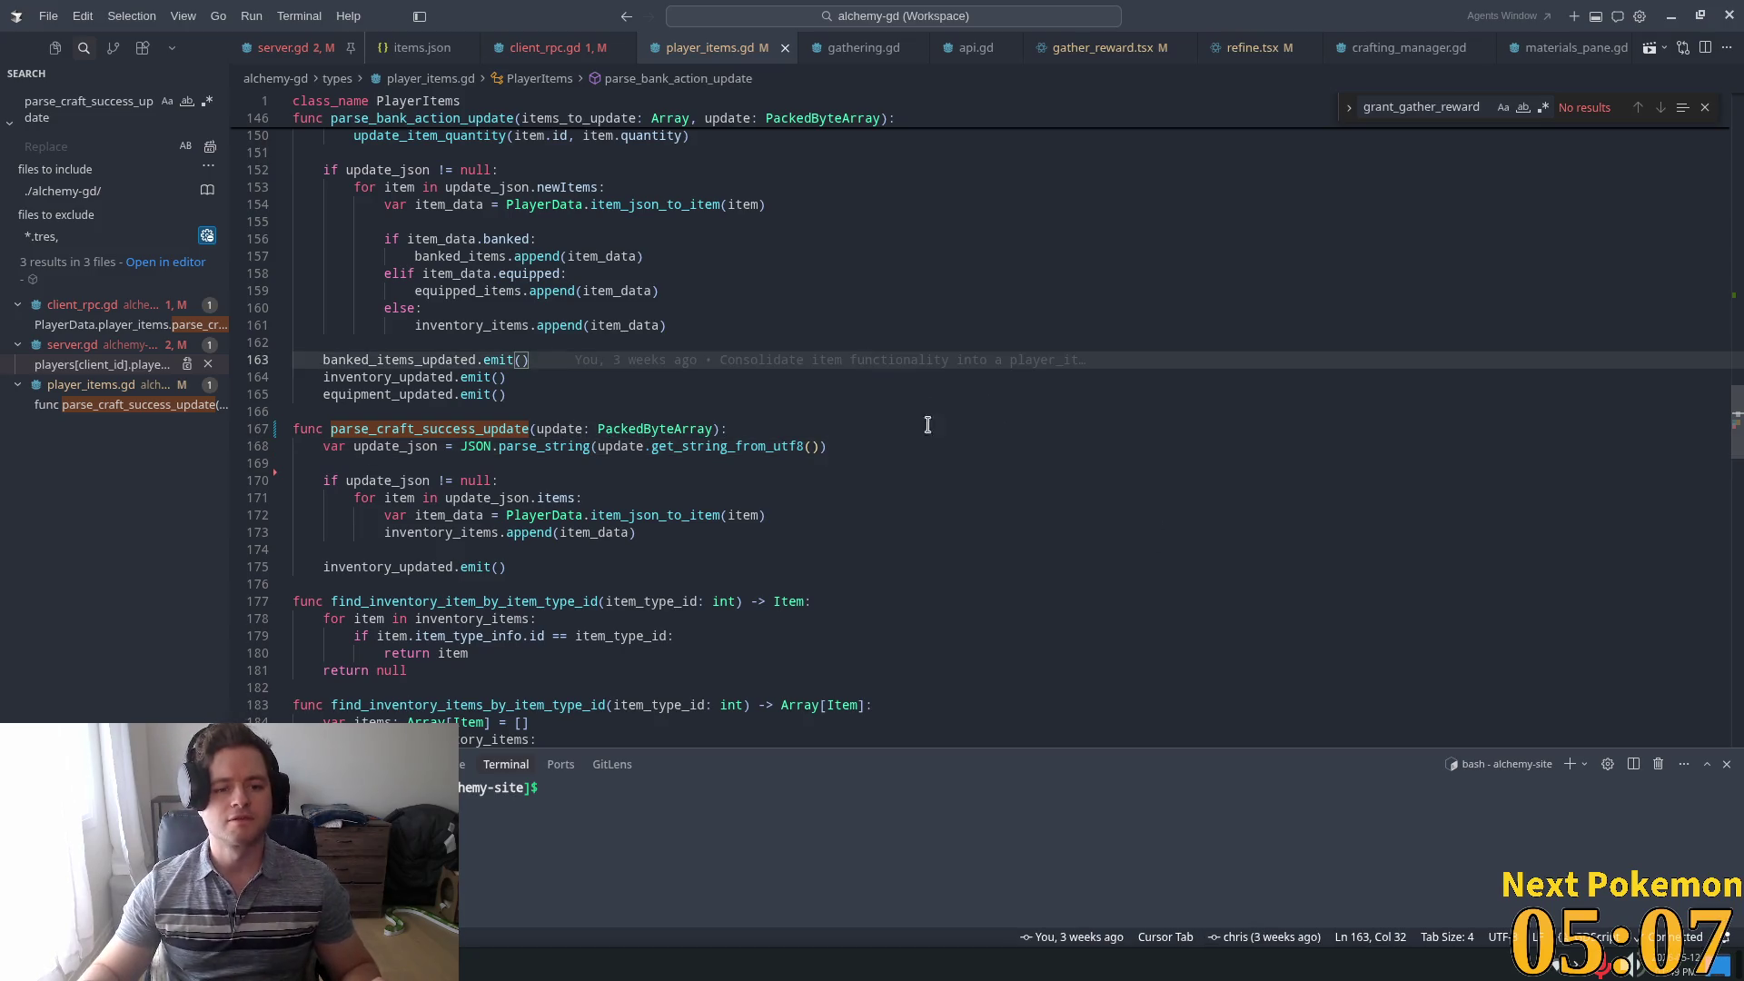
pyautogui.click(949, 463)
pyautogui.click(581, 448)
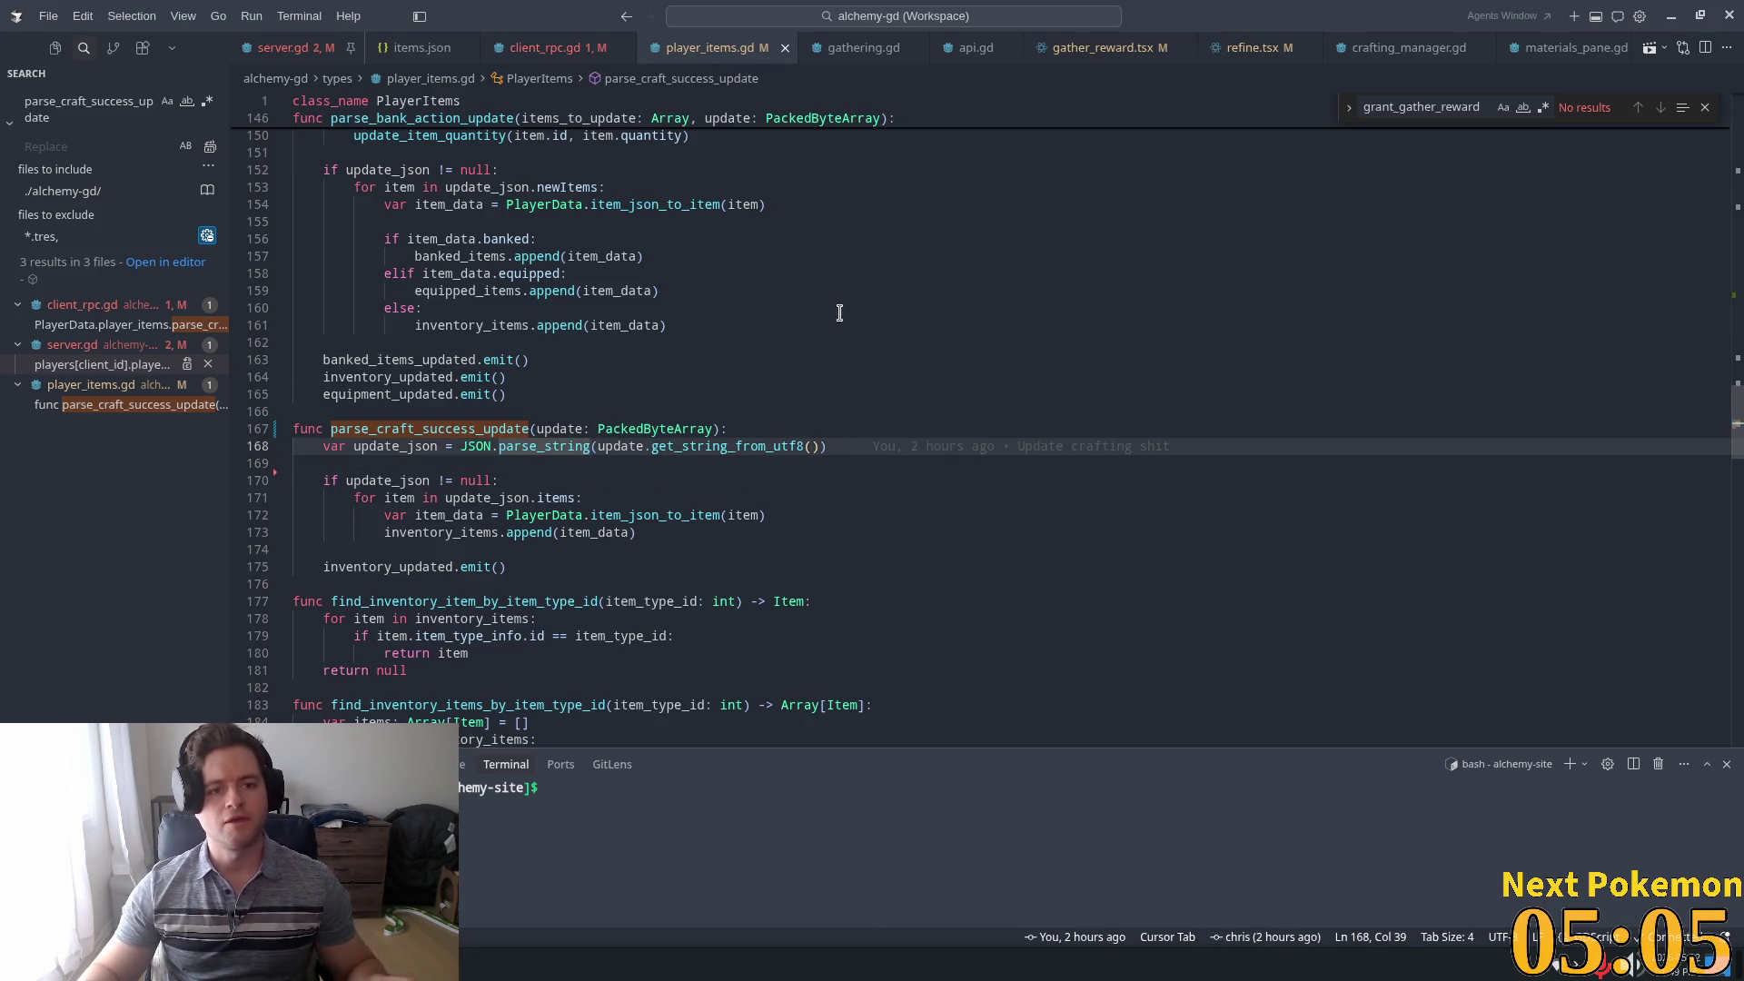
# Back in client_rpc.gd, run Developer: Reload Window from the command palette
pyautogui.click(549, 50)
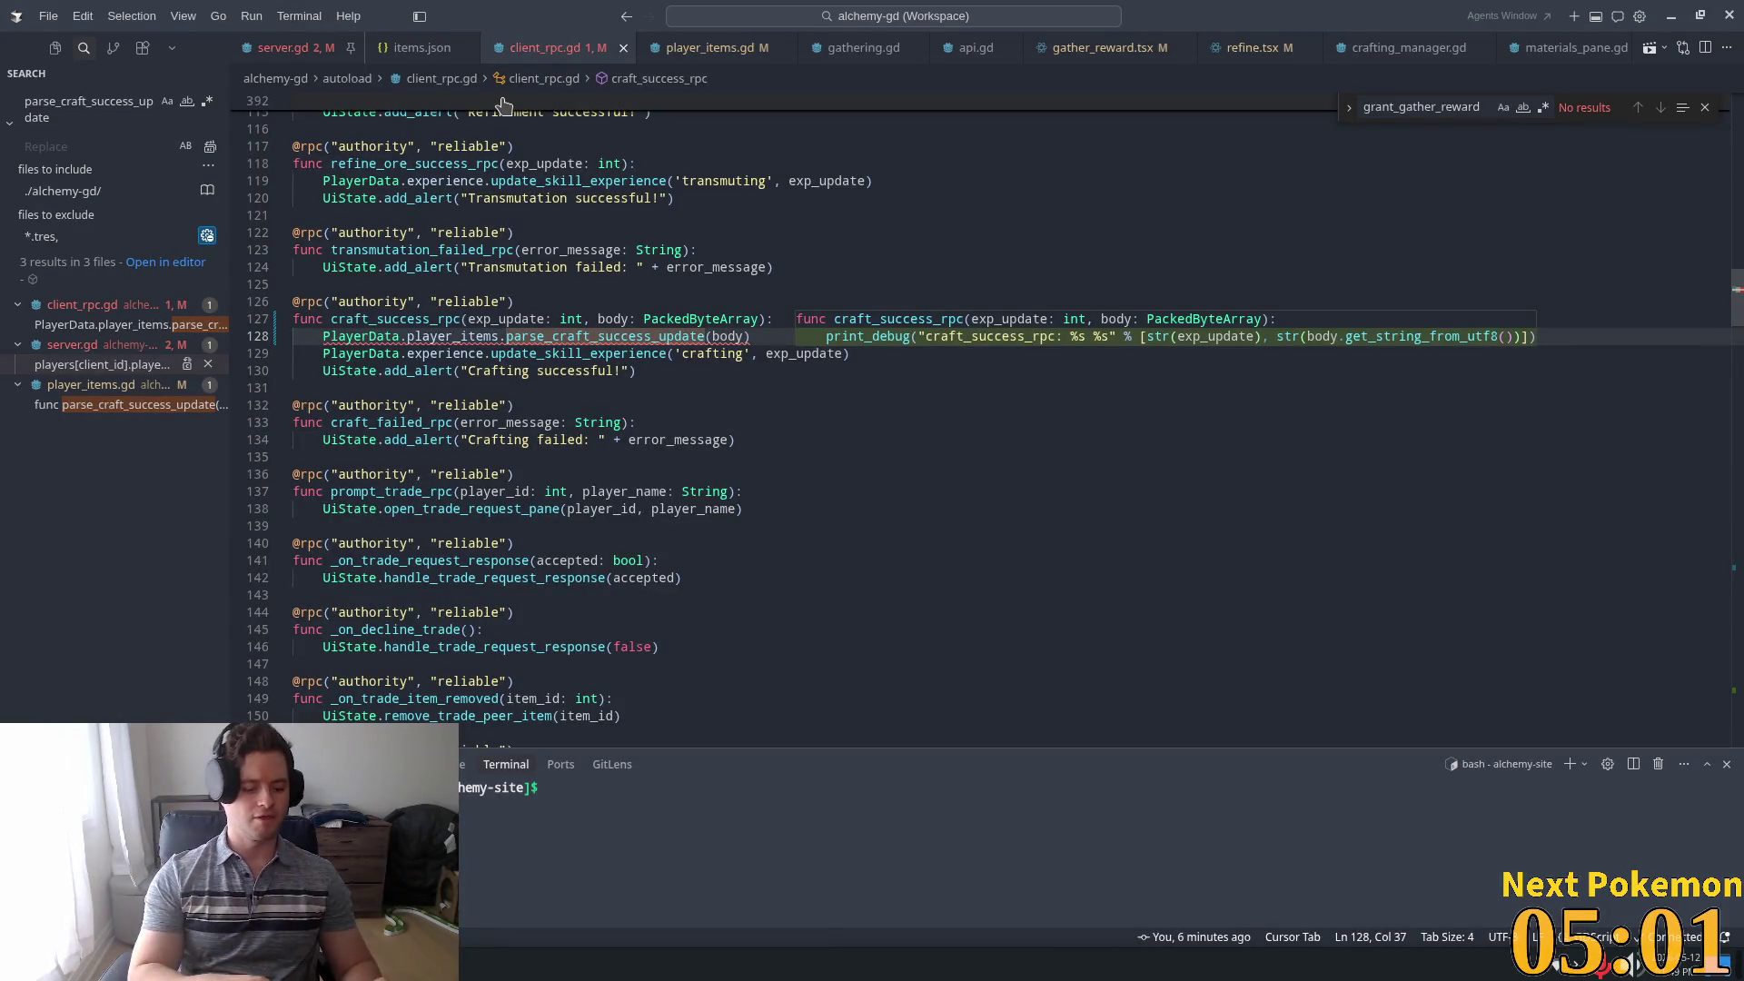
pyautogui.hotkey('ctrl', 'shift', 'p')
pyautogui.write('reloa')
pyautogui.press('Return')
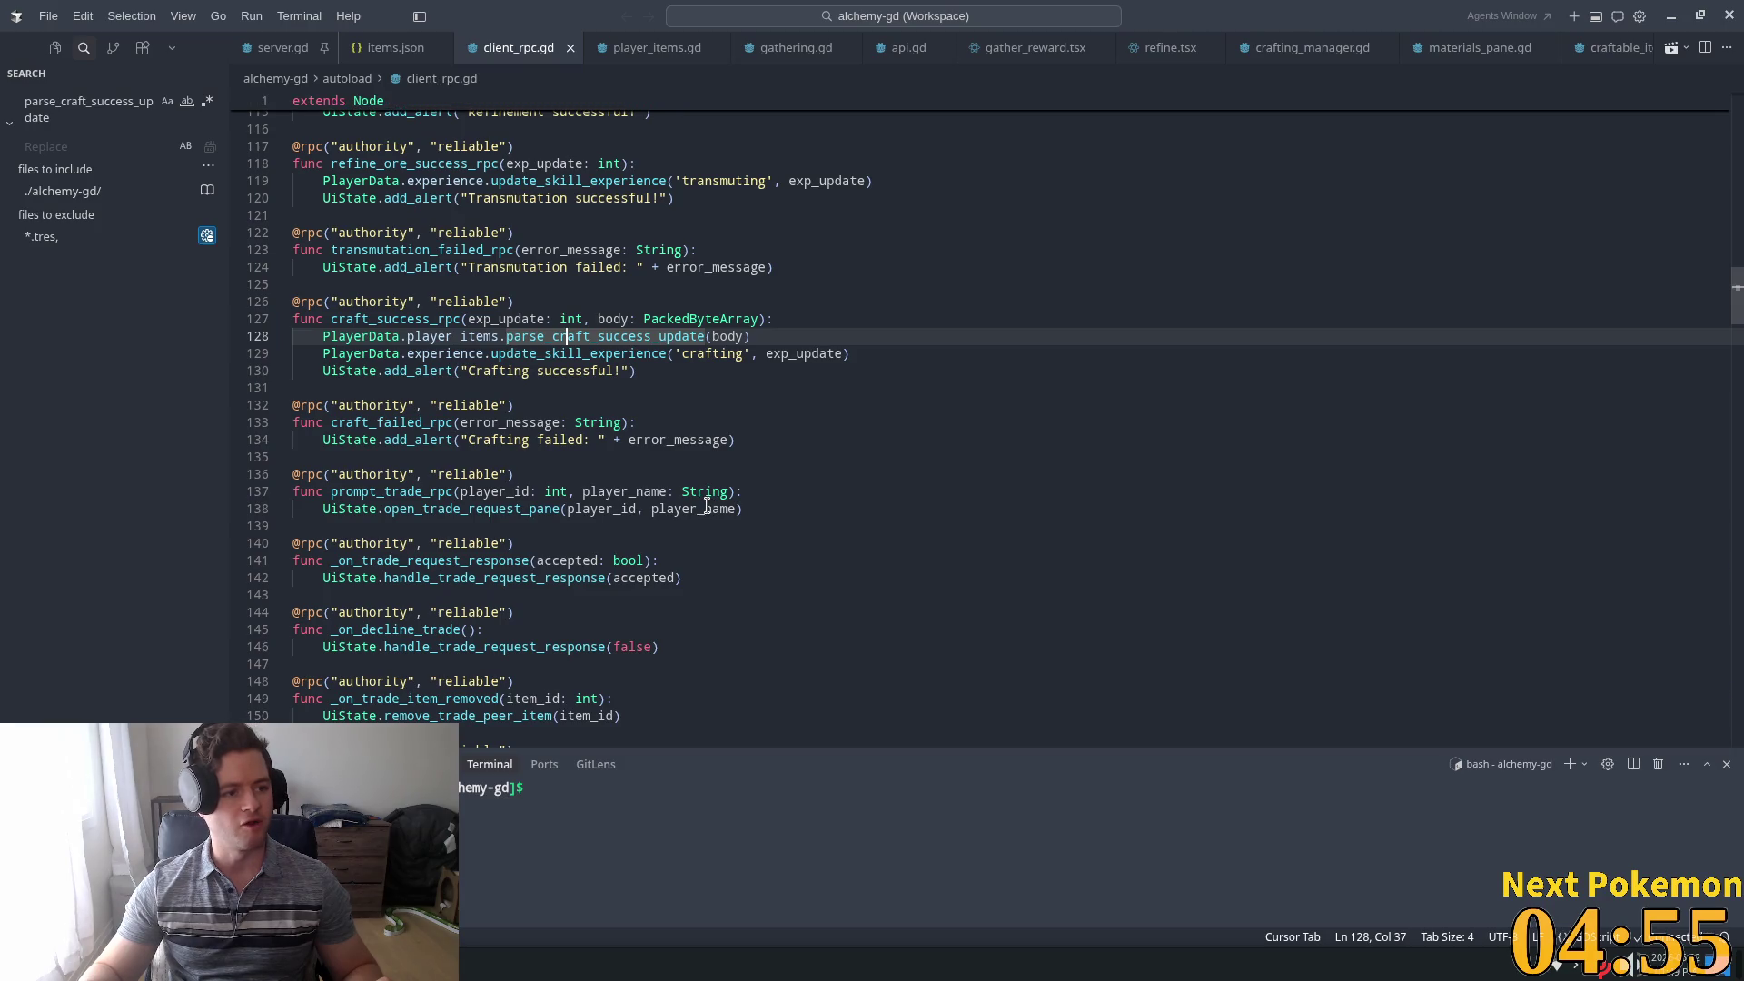
pyautogui.moveTo(687, 490)
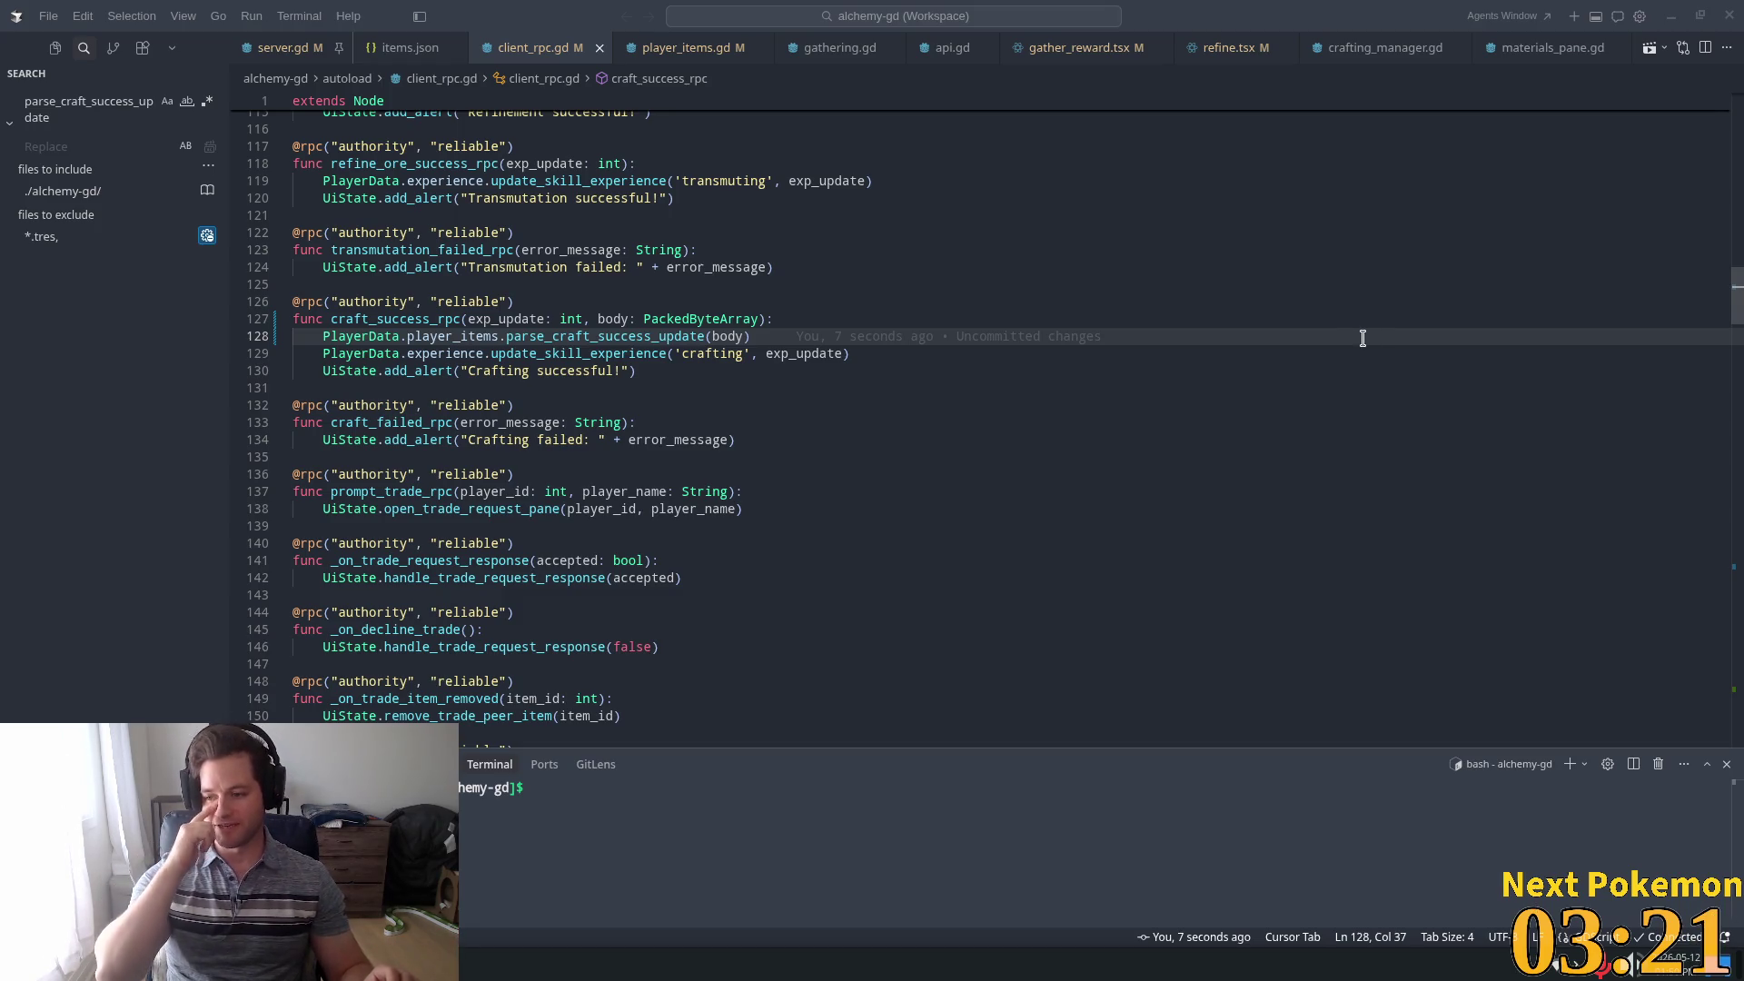
pyautogui.click(1059, 492)
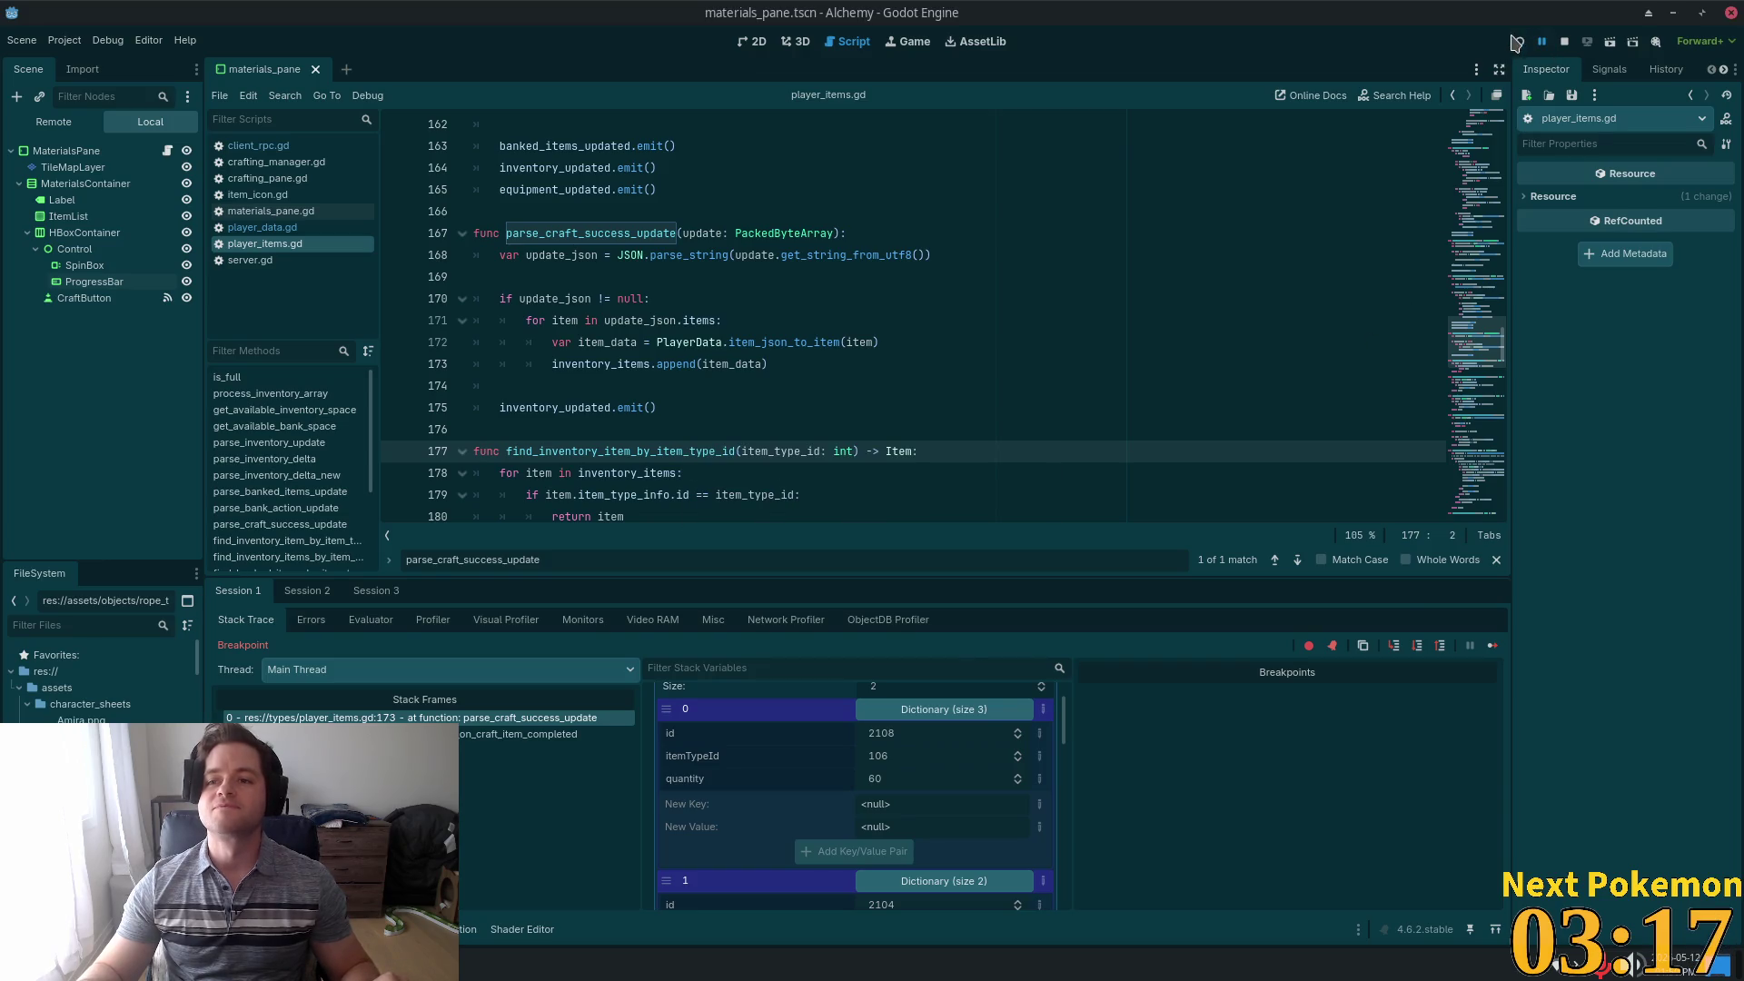
# Restart the debug game and craft a Wooden Arrow from the Crafting window
pyautogui.click(1516, 43)
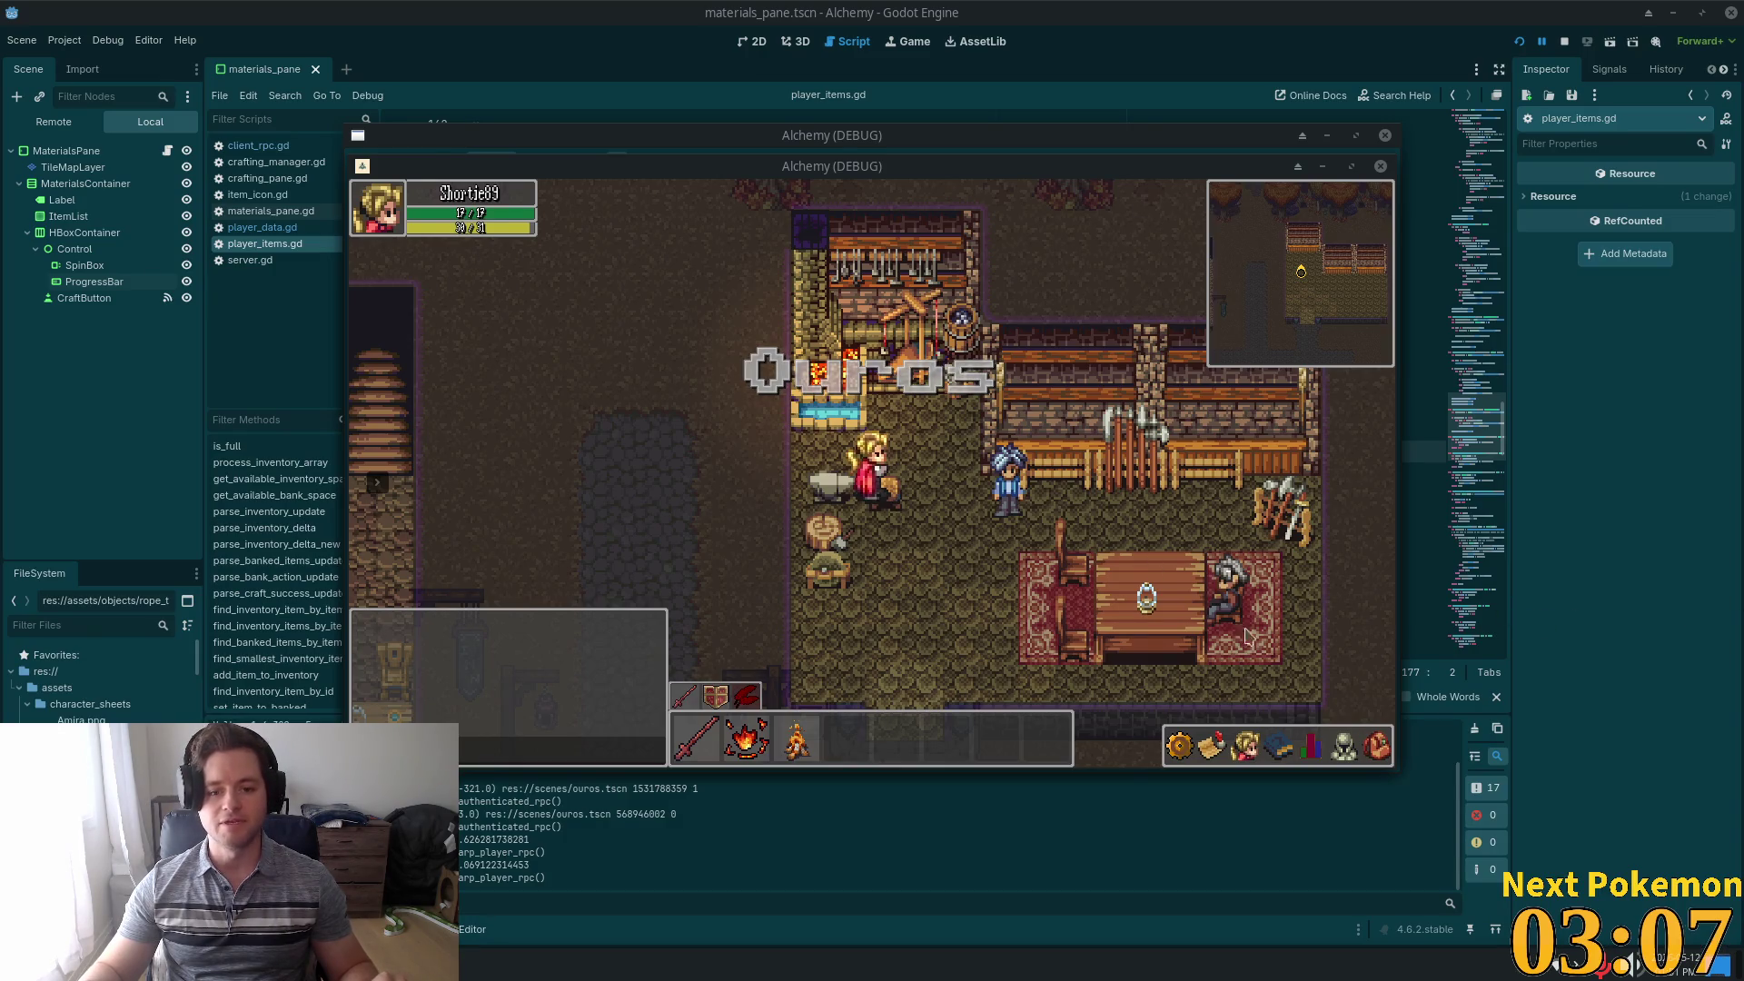
pyautogui.press('i')
pyautogui.press('i')
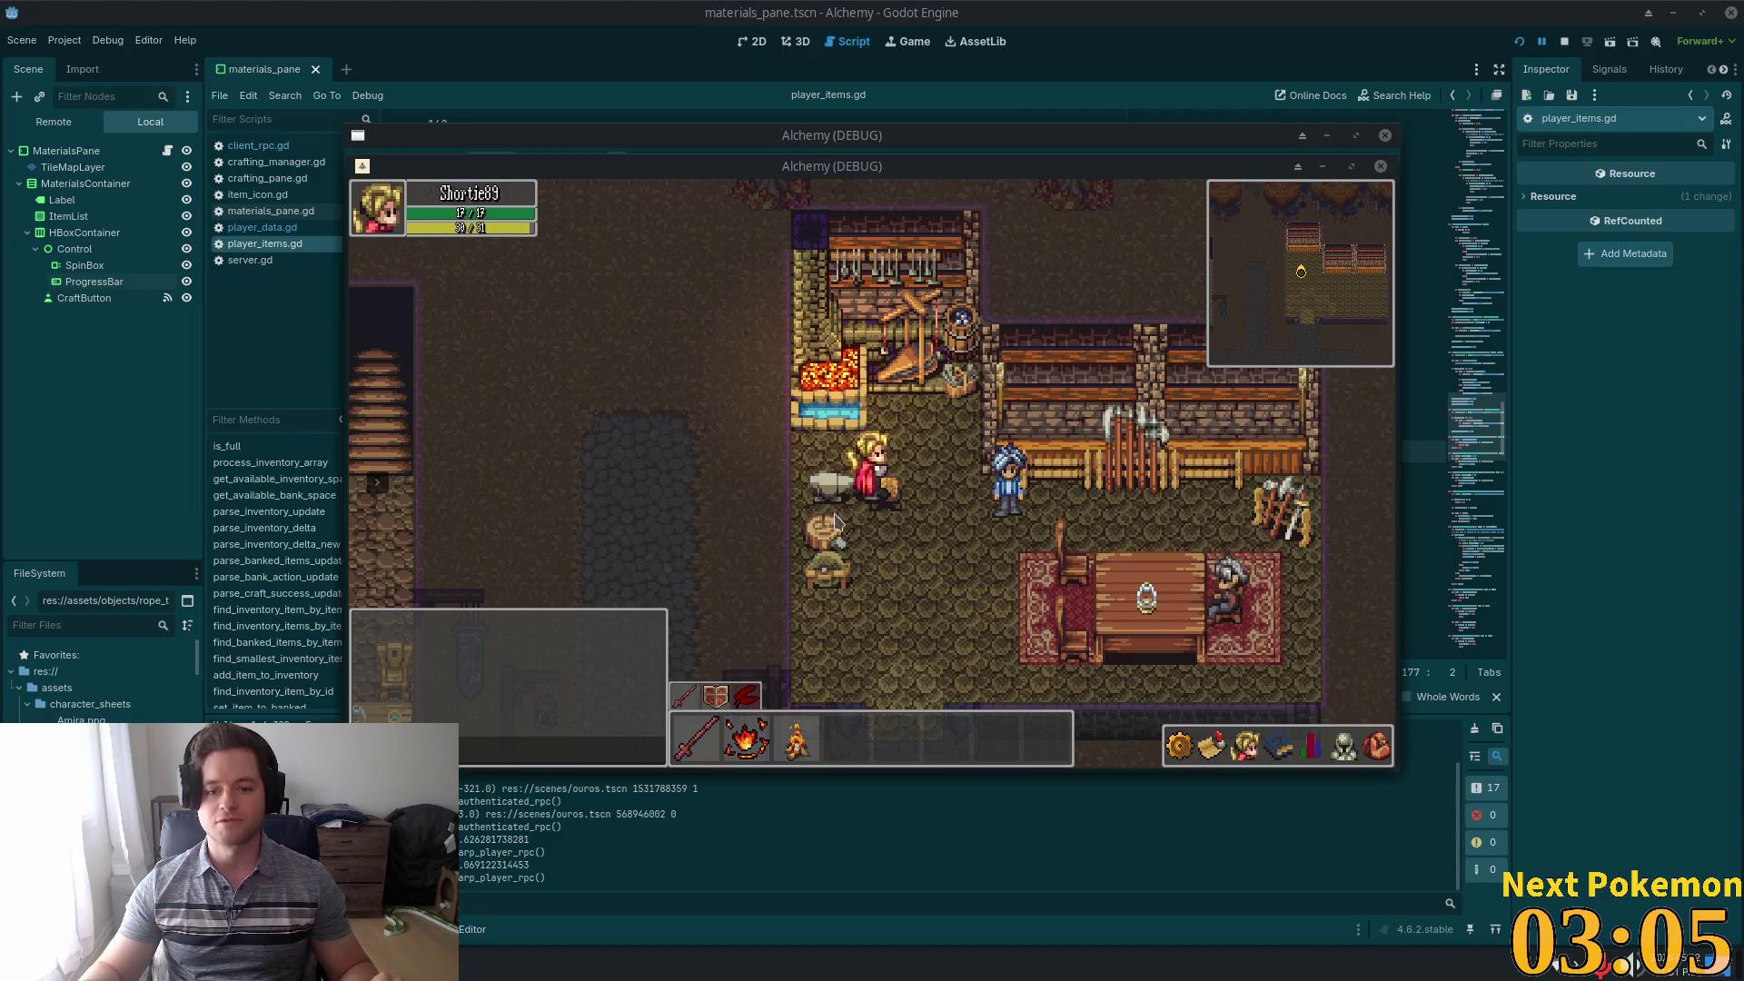
pyautogui.click(839, 525)
pyautogui.scroll(-2, 821, 475)
pyautogui.click(727, 567)
pyautogui.click(995, 573)
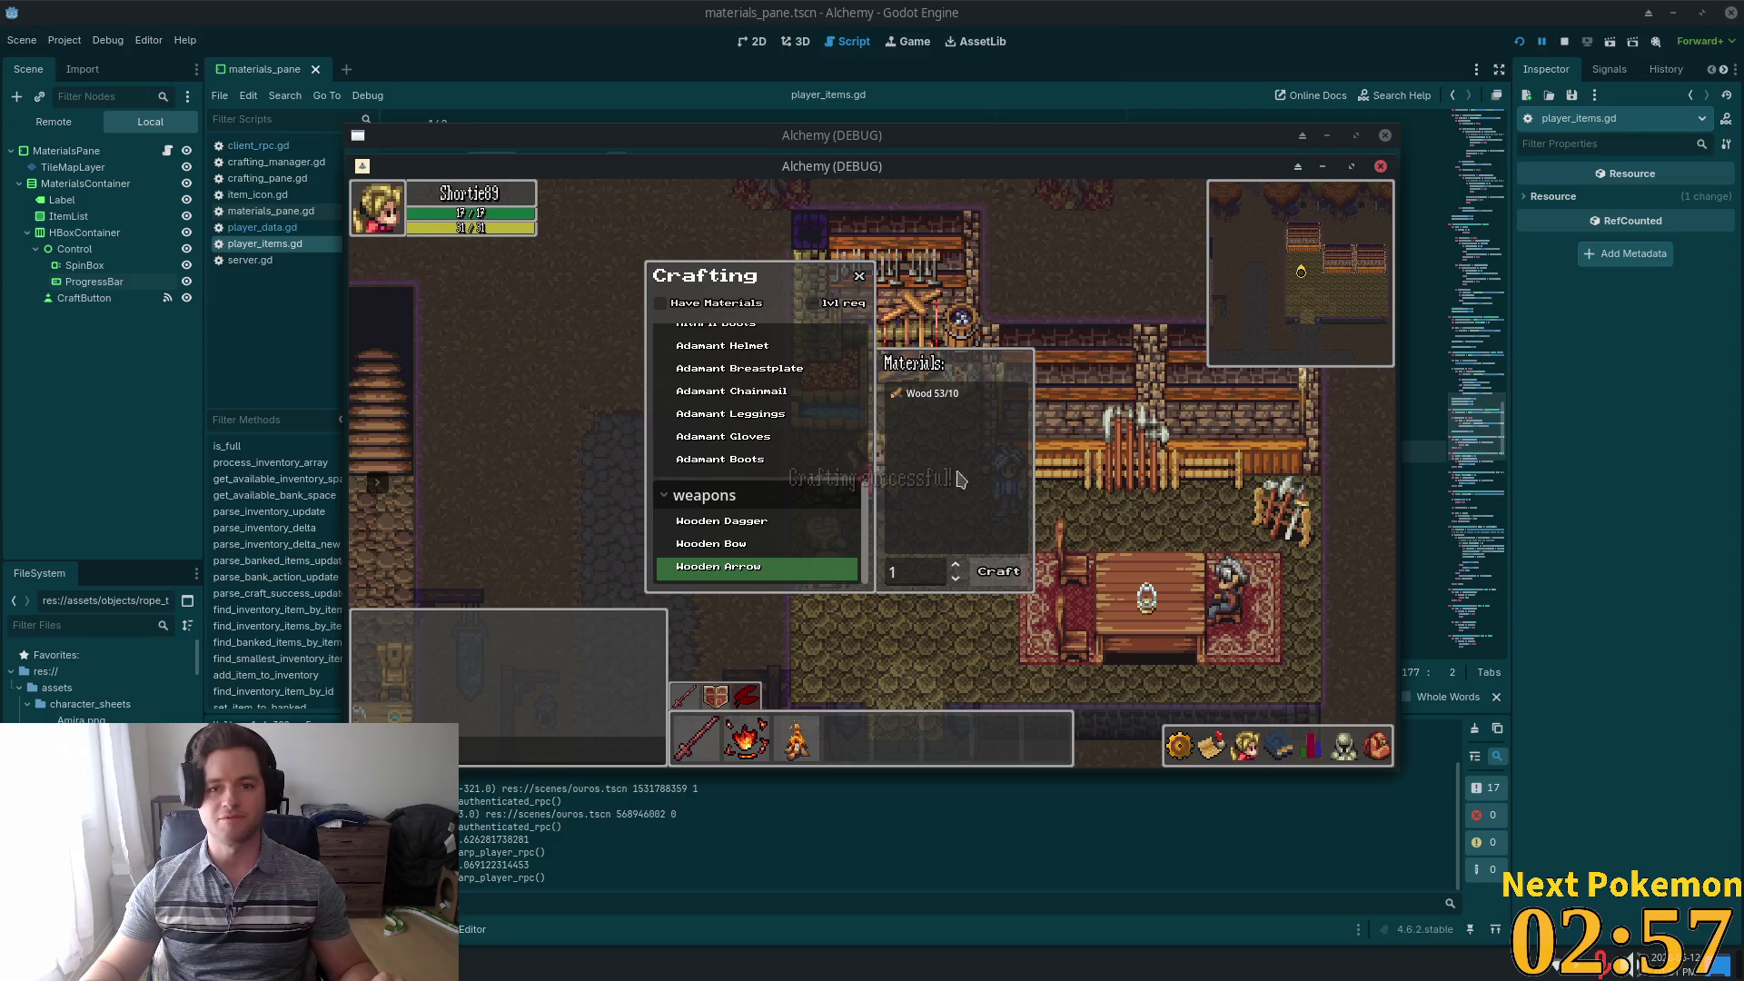
# Return to the Godot script editor, then switch back to Cursor's craft_success_rpc code
pyautogui.click(1117, 41)
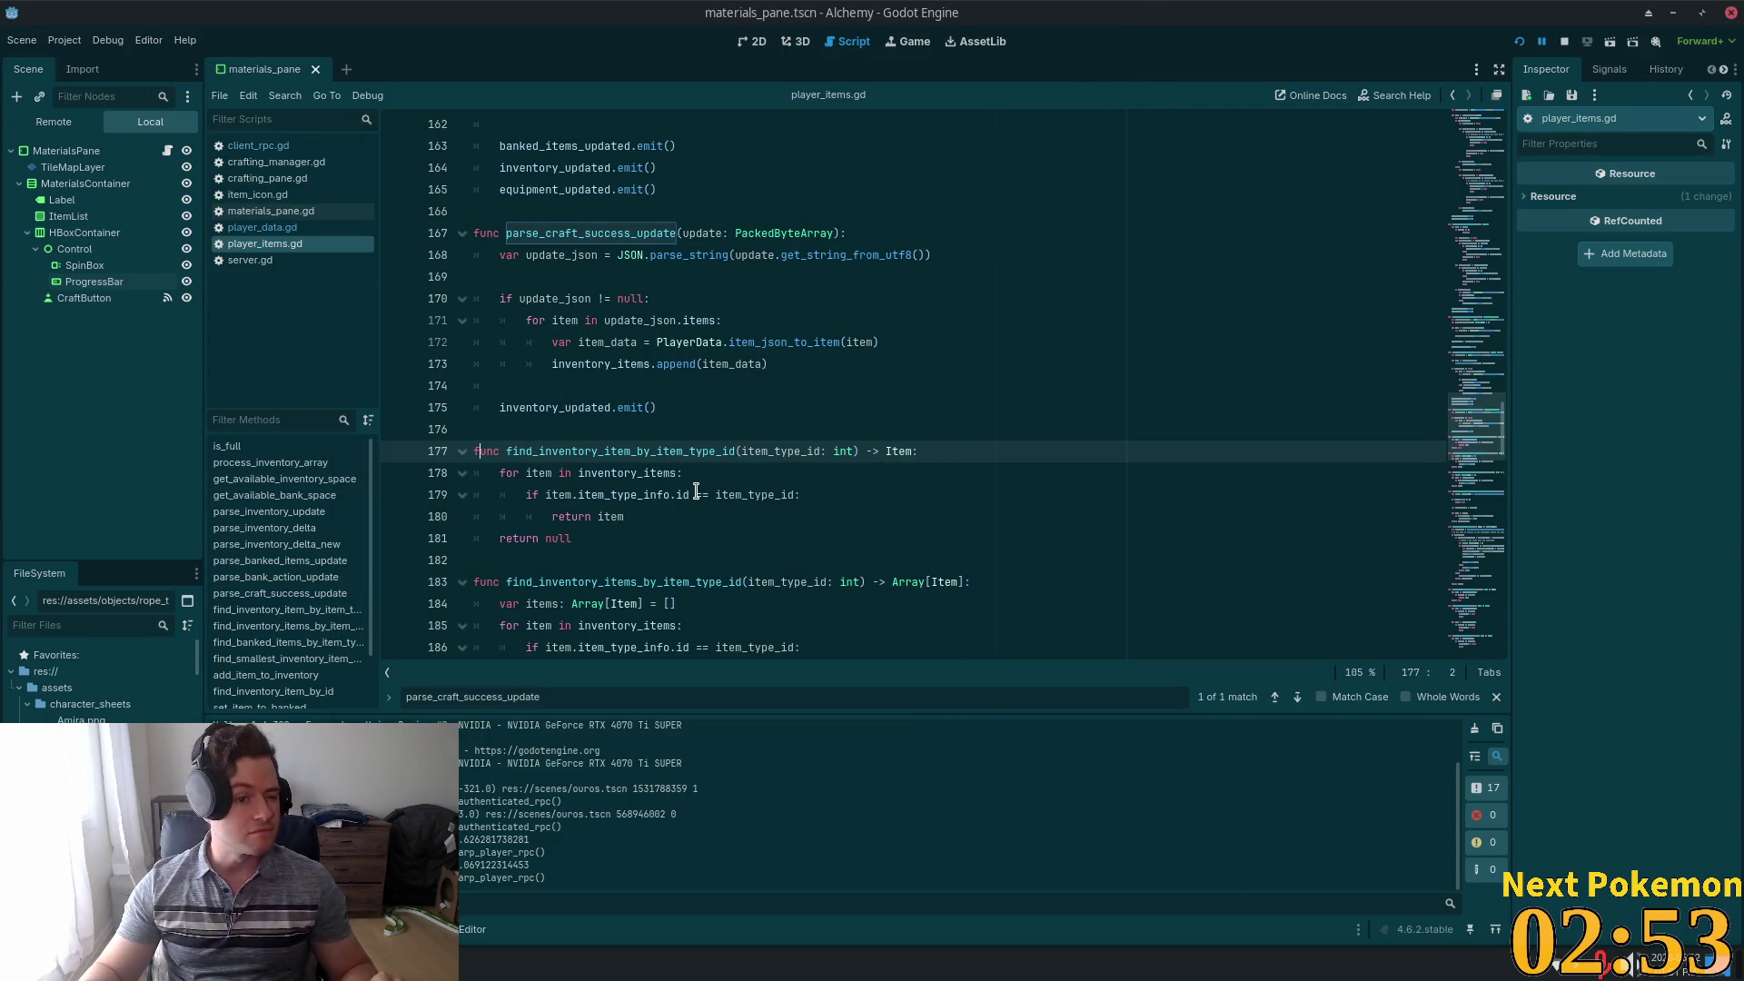
pyautogui.click(819, 406)
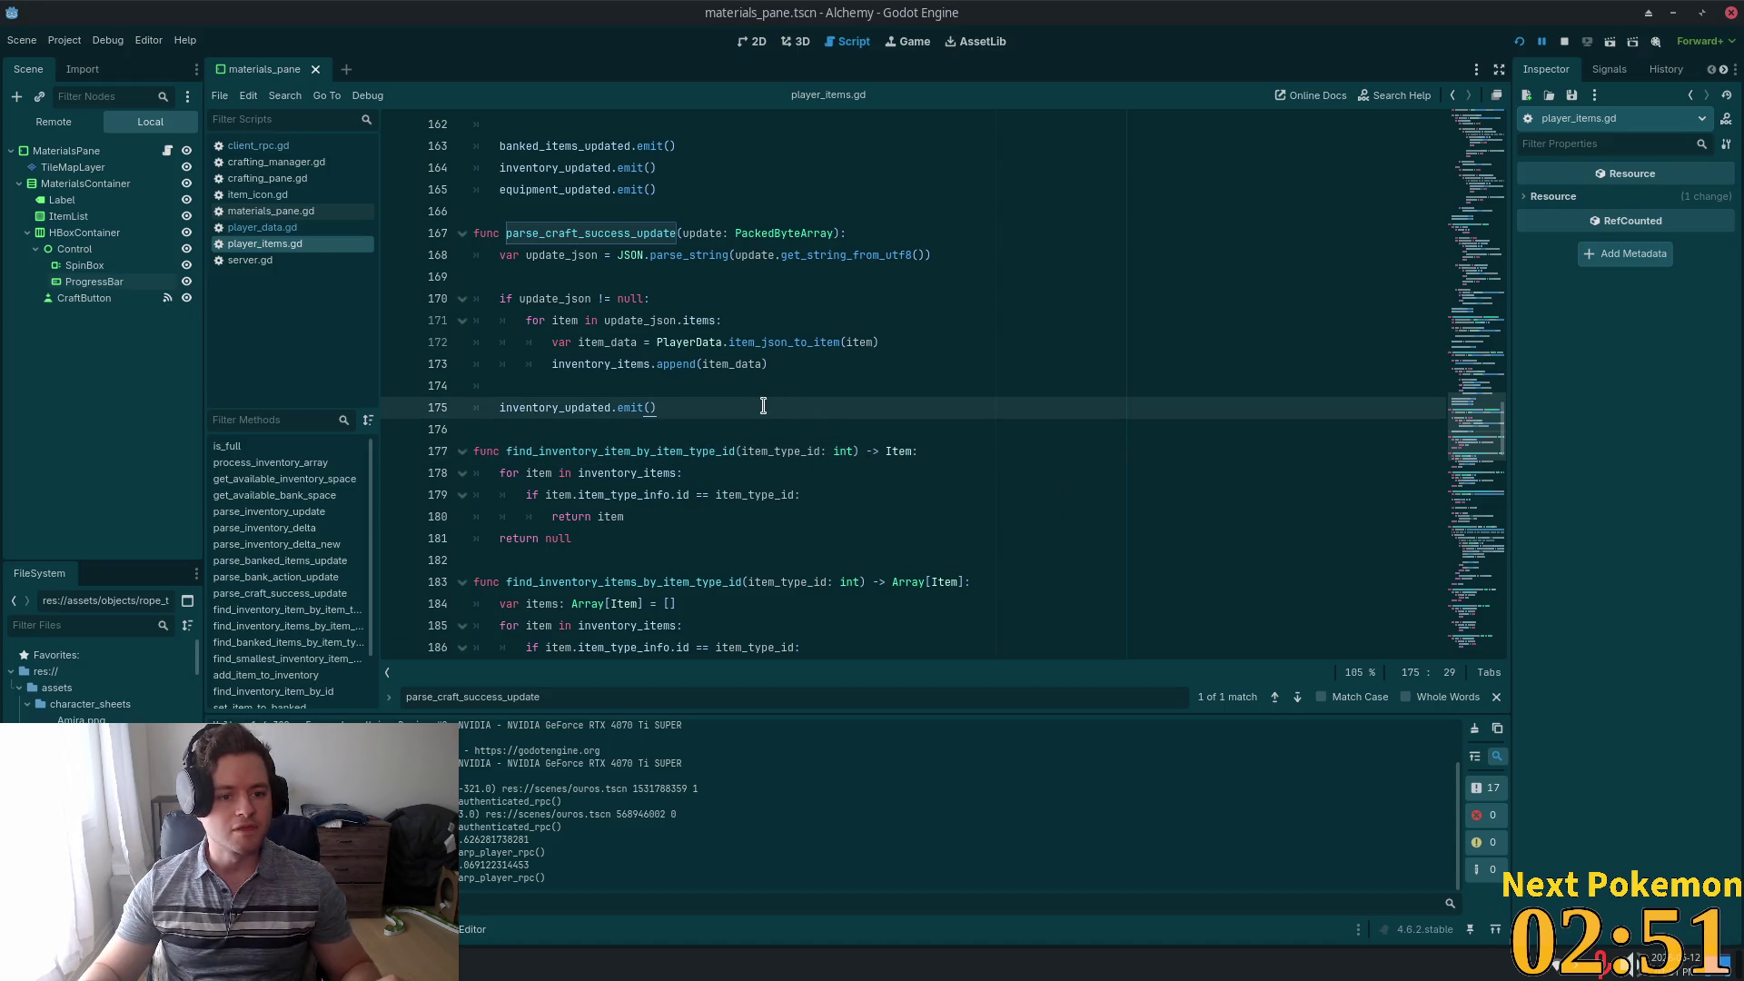
pyautogui.hotkey('alt', 'Tab')
pyautogui.press('Up')
pyautogui.press('Up')
pyautogui.press('Up')
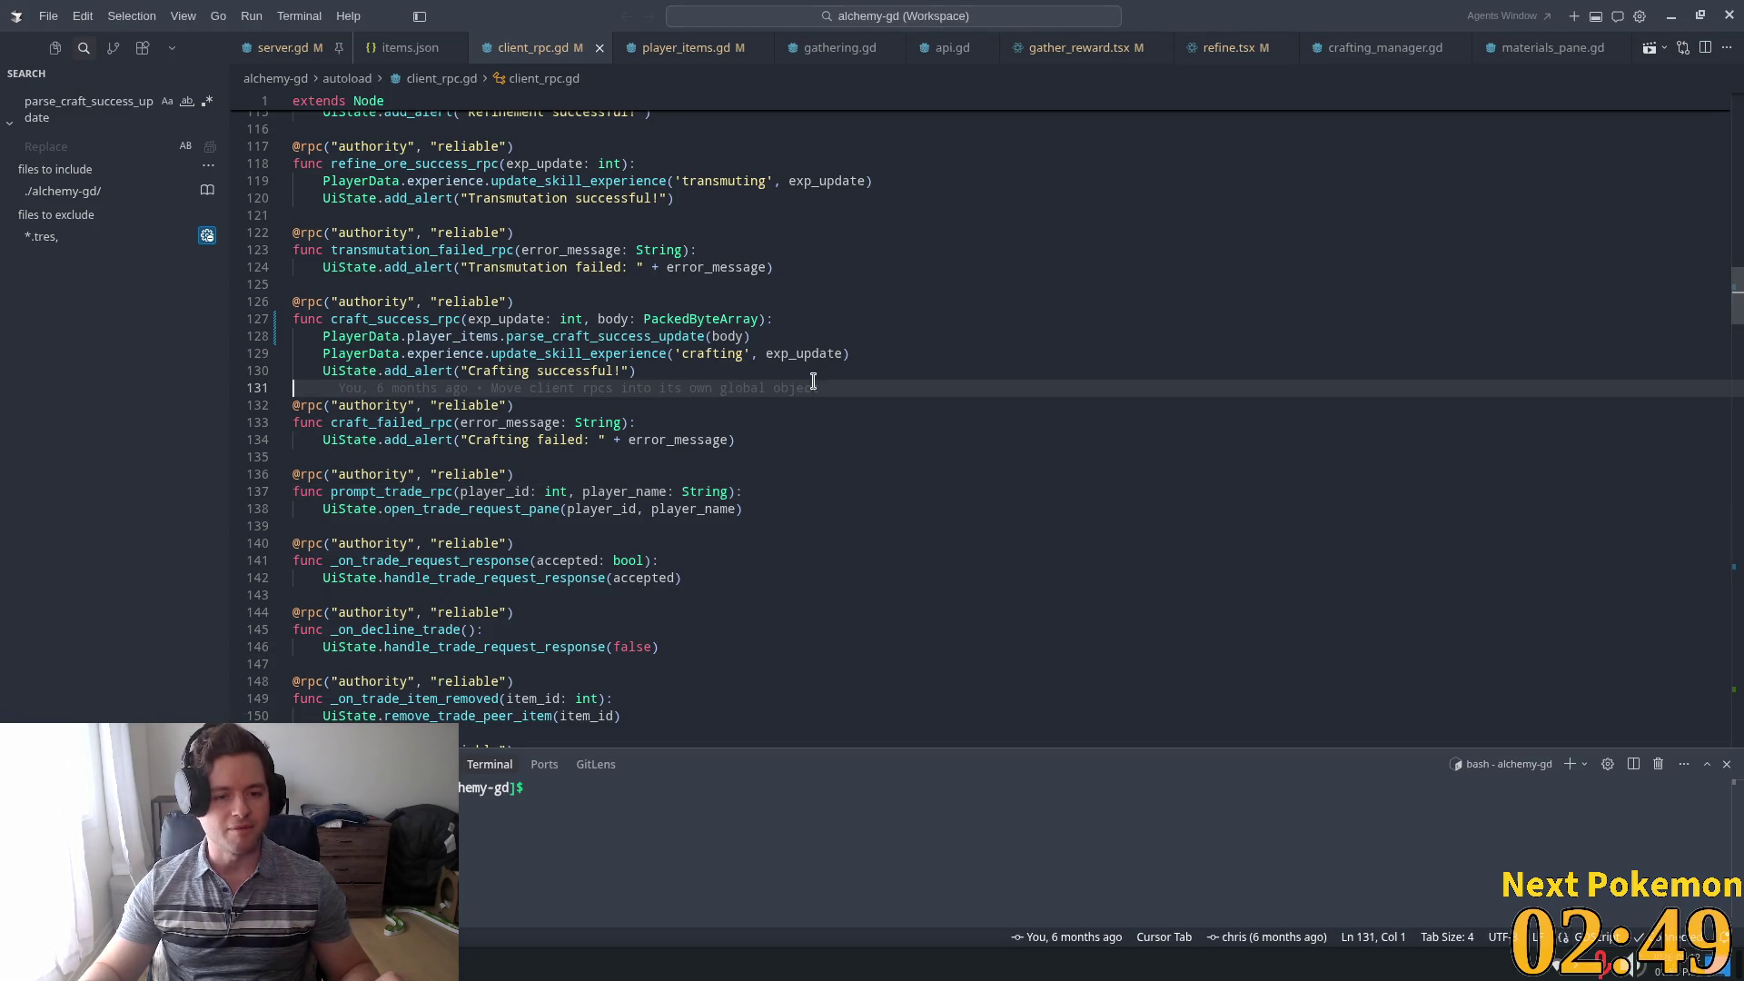
# Open the parse_craft_success_update definition in player_items.gd and inspect its item_data usage
pyautogui.click(479, 319)
pyautogui.keyDown('ctrl'); pyautogui.click(606, 336); pyautogui.keyUp('ctrl')
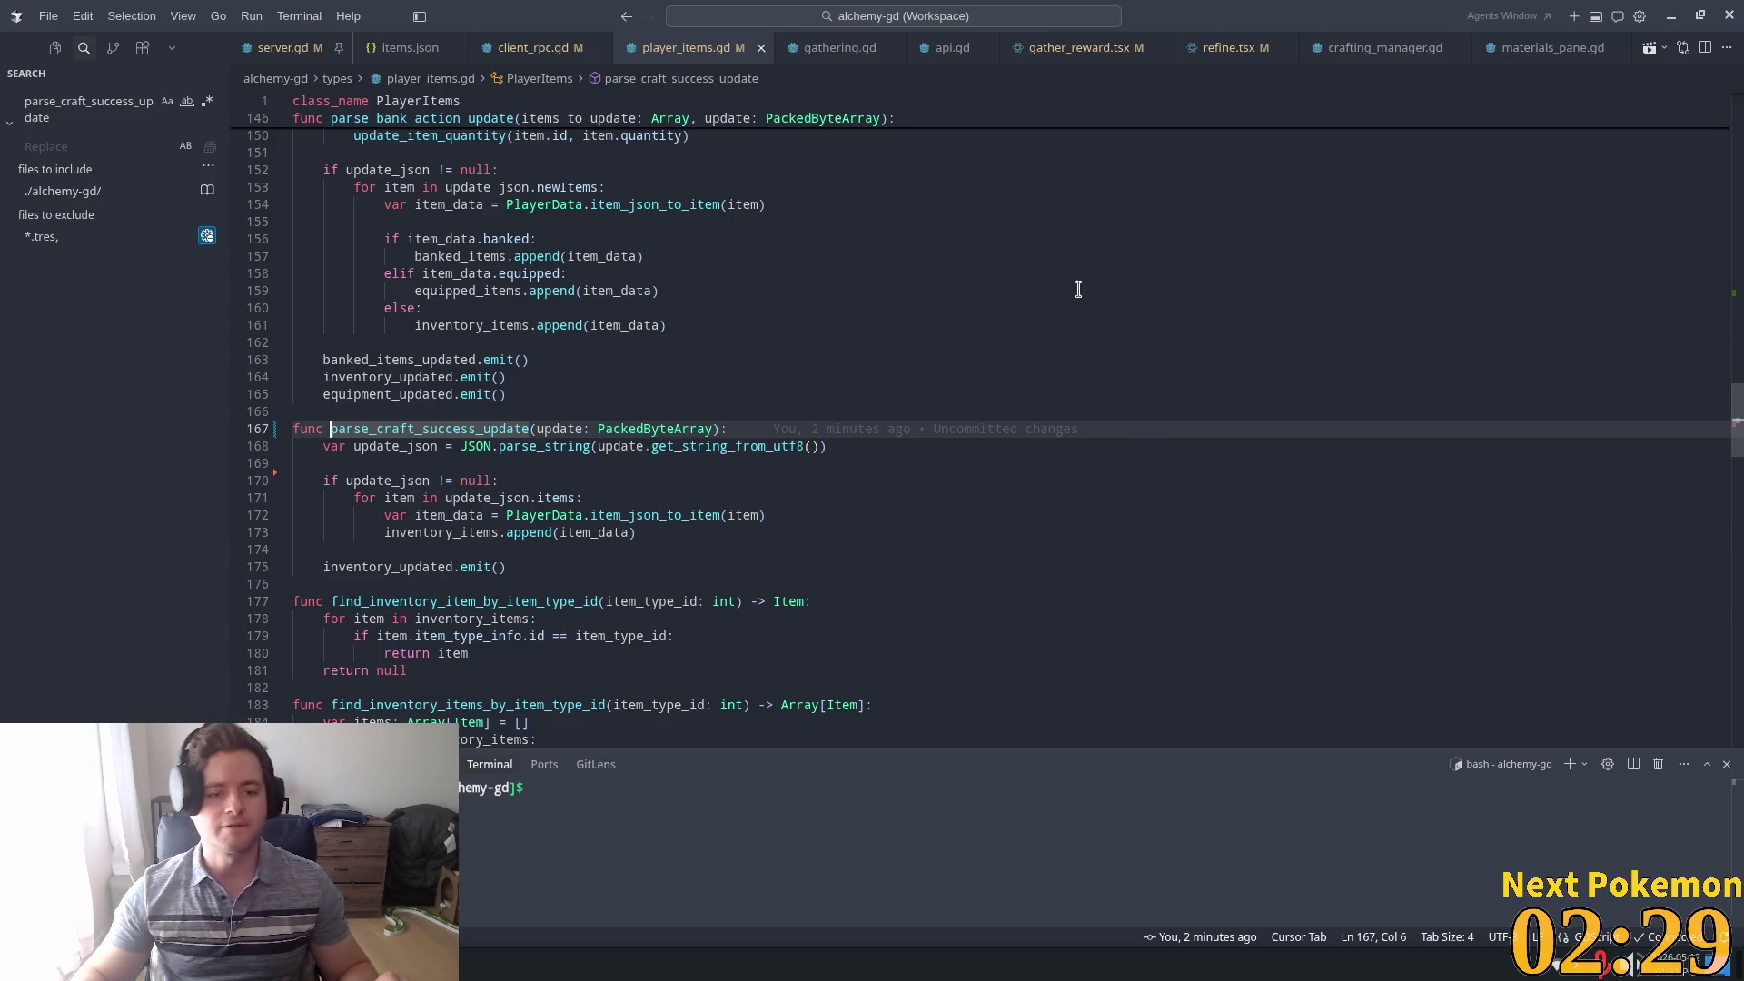
pyautogui.scroll(2, 523, 351)
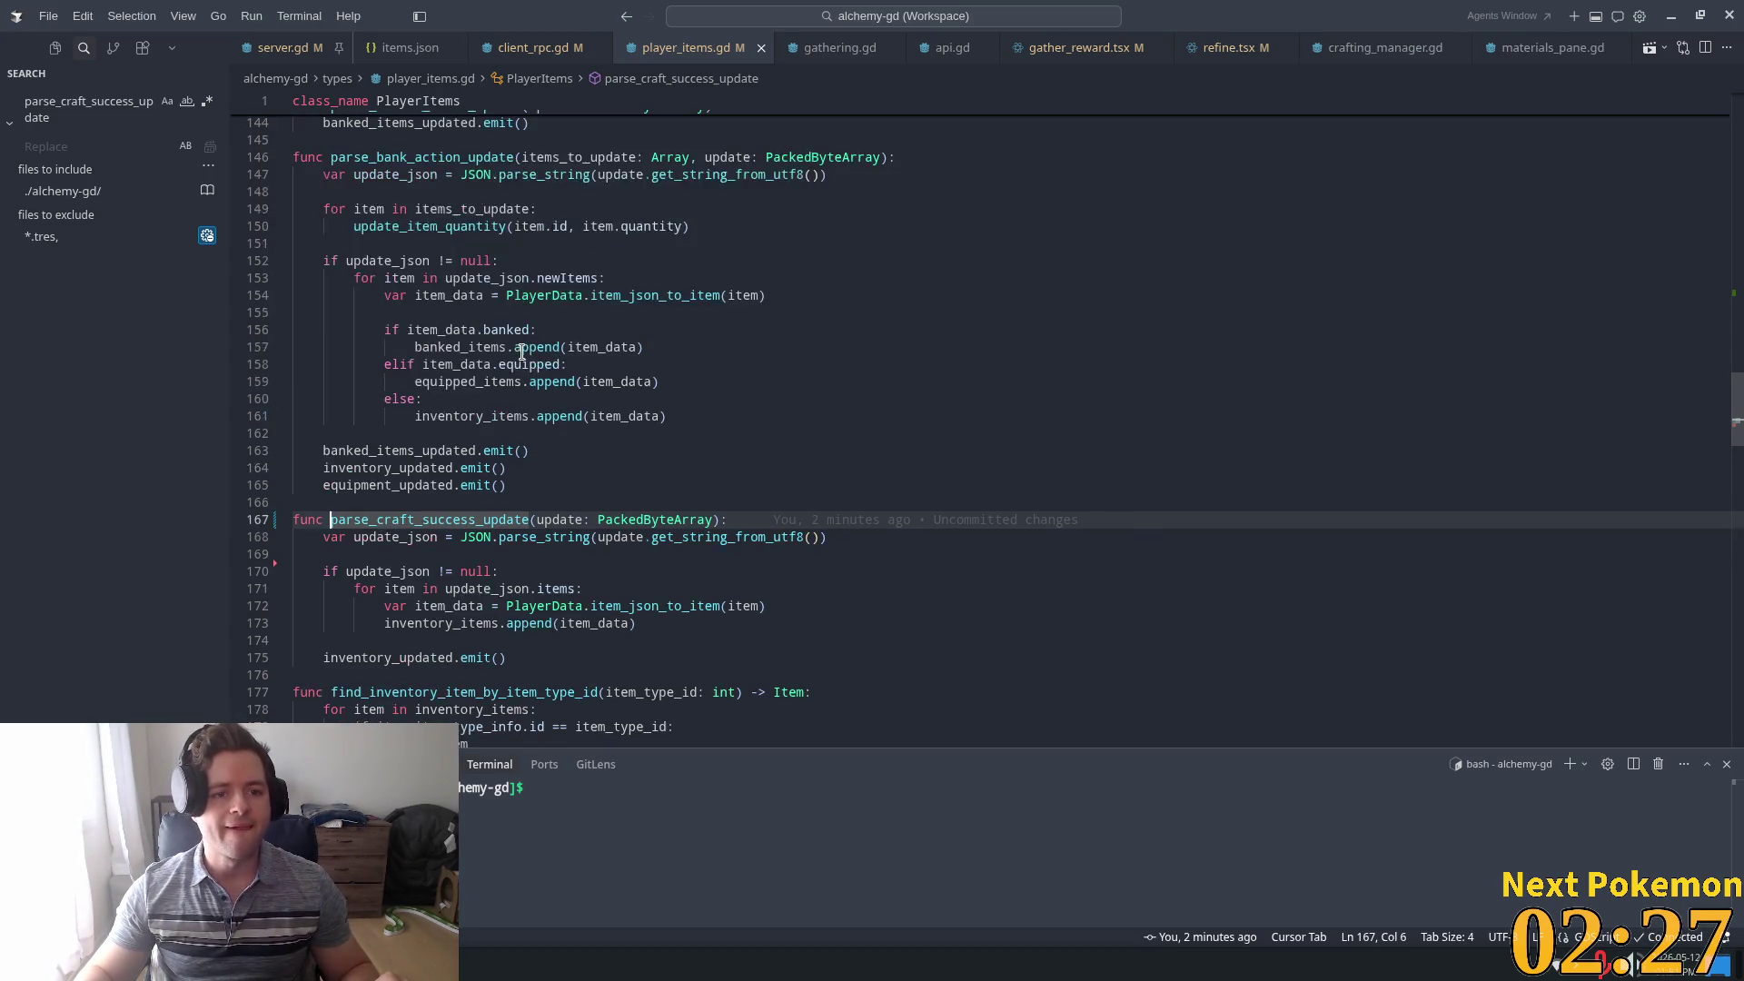
pyautogui.doubleClick(448, 295)
pyautogui.click(622, 365)
pyautogui.scroll(1, 563, 345)
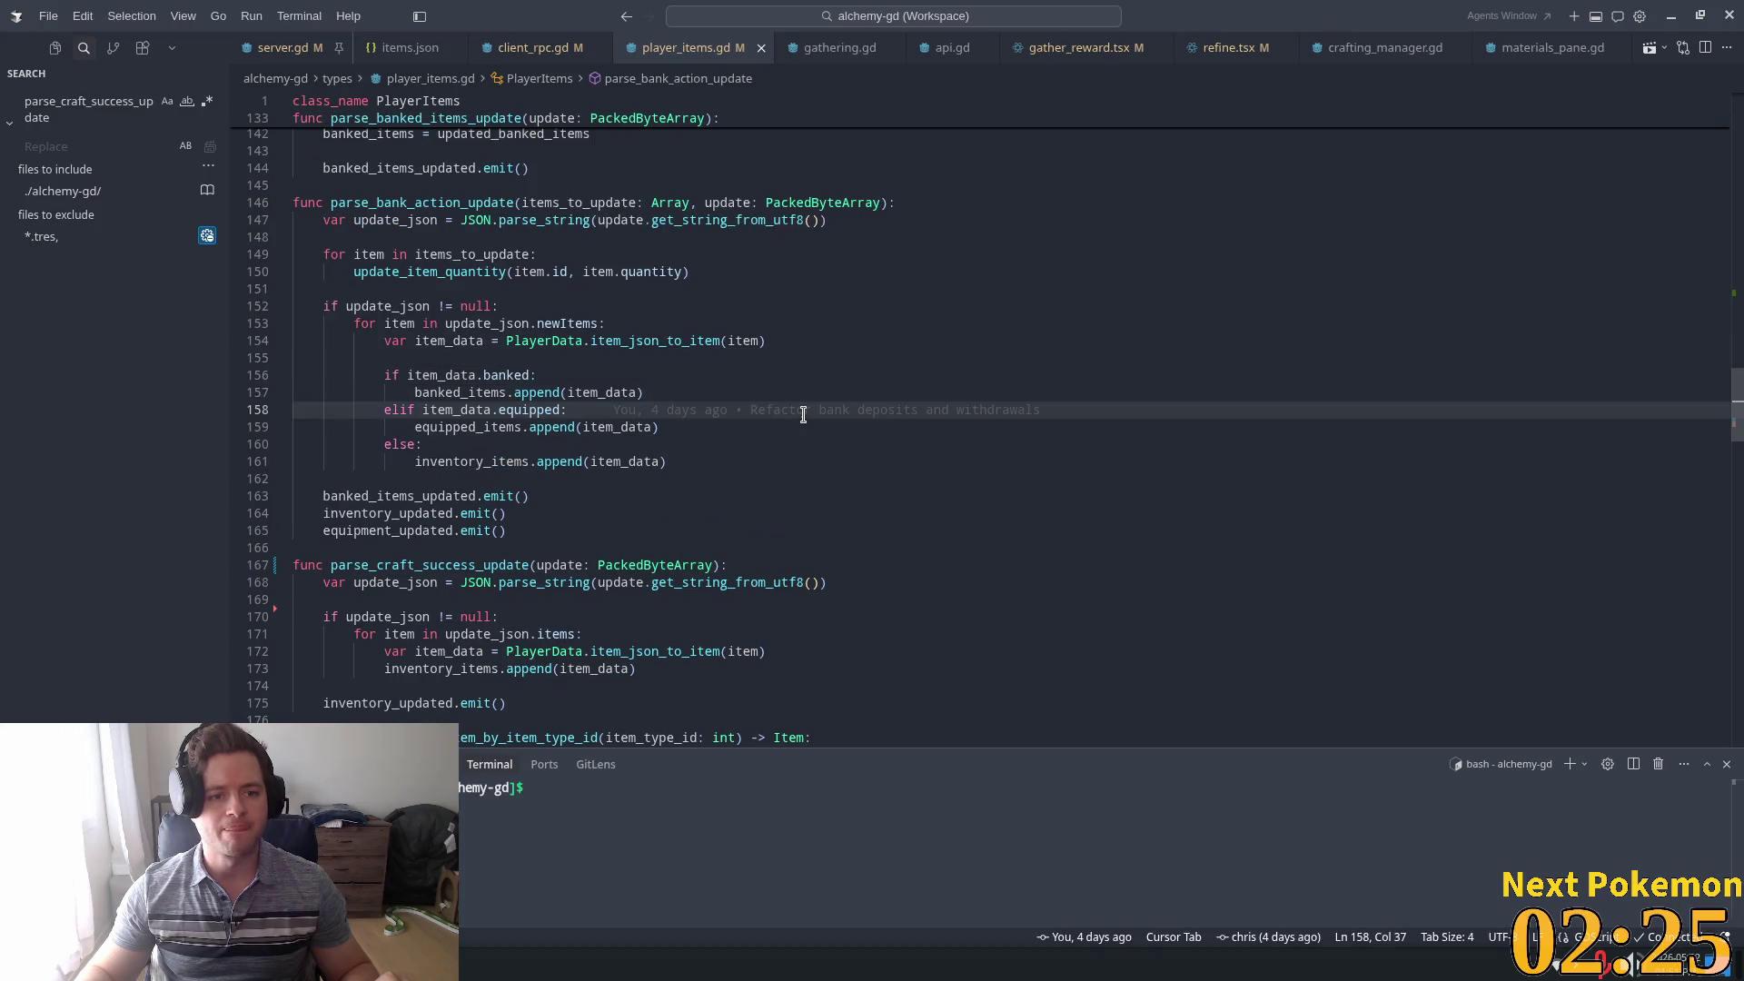
# Review parse_bank_action_update and parse_inventory_delta_new, then return to server.gd's _on_craft_item_completed
pyautogui.click(473, 272)
pyautogui.click(429, 222)
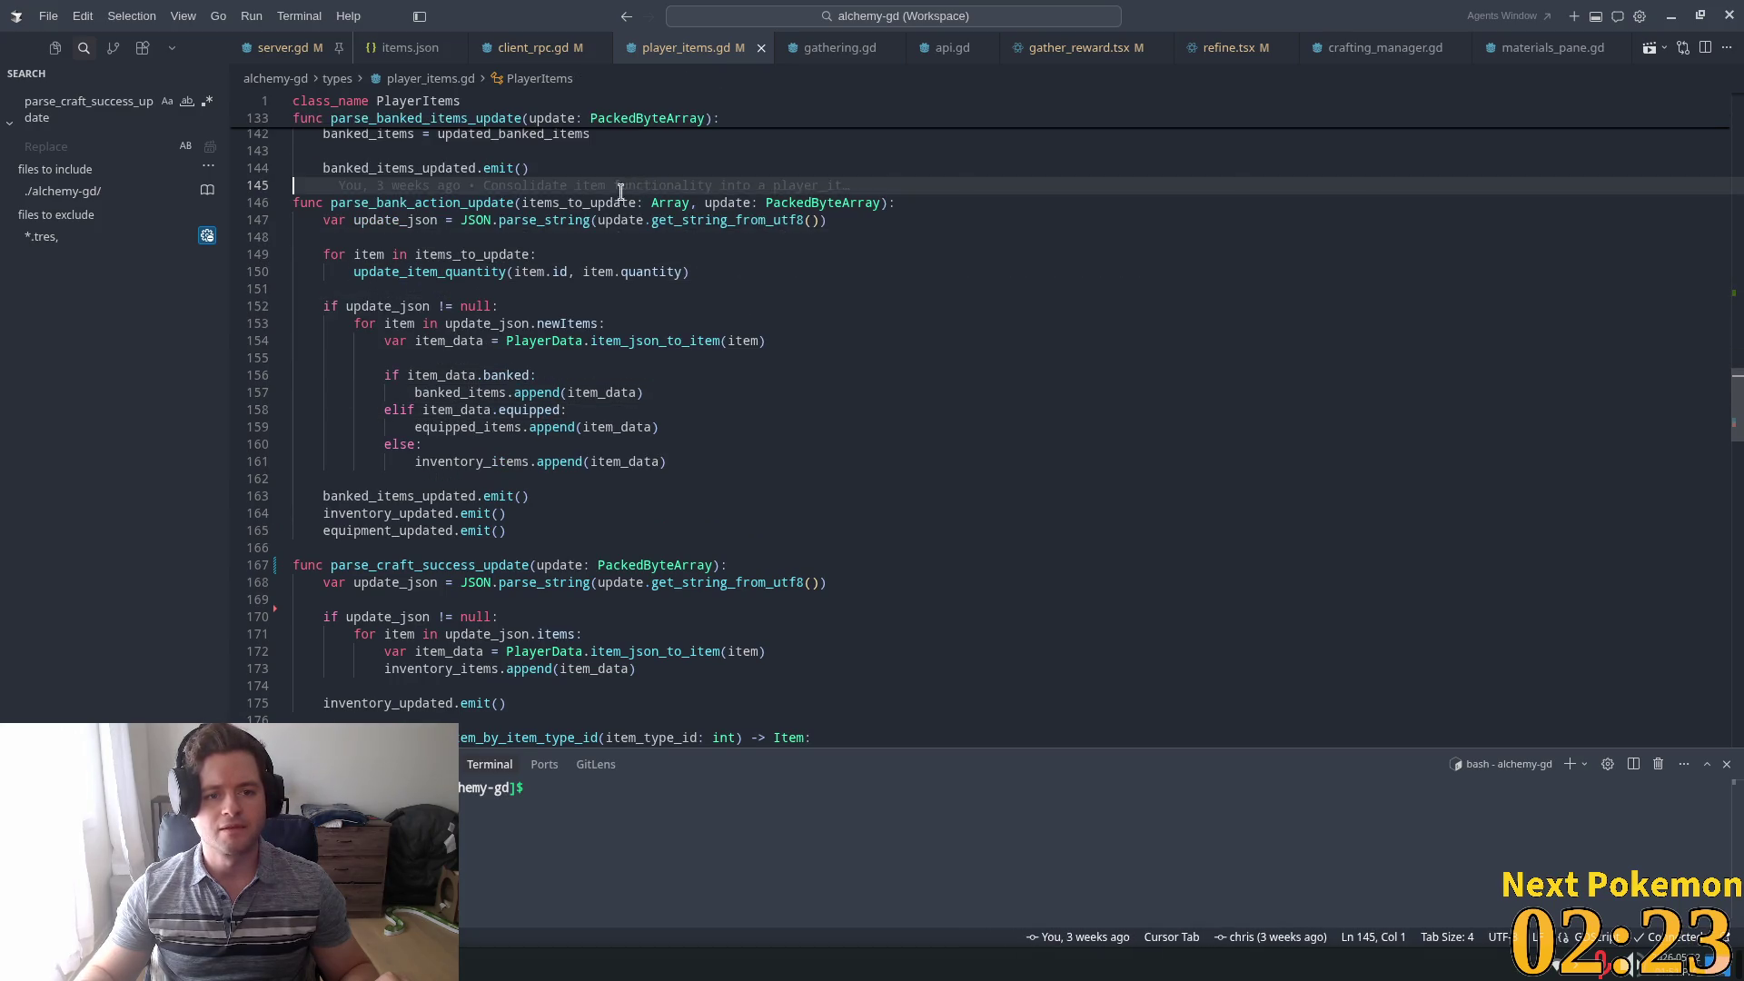
pyautogui.doubleClick(577, 200)
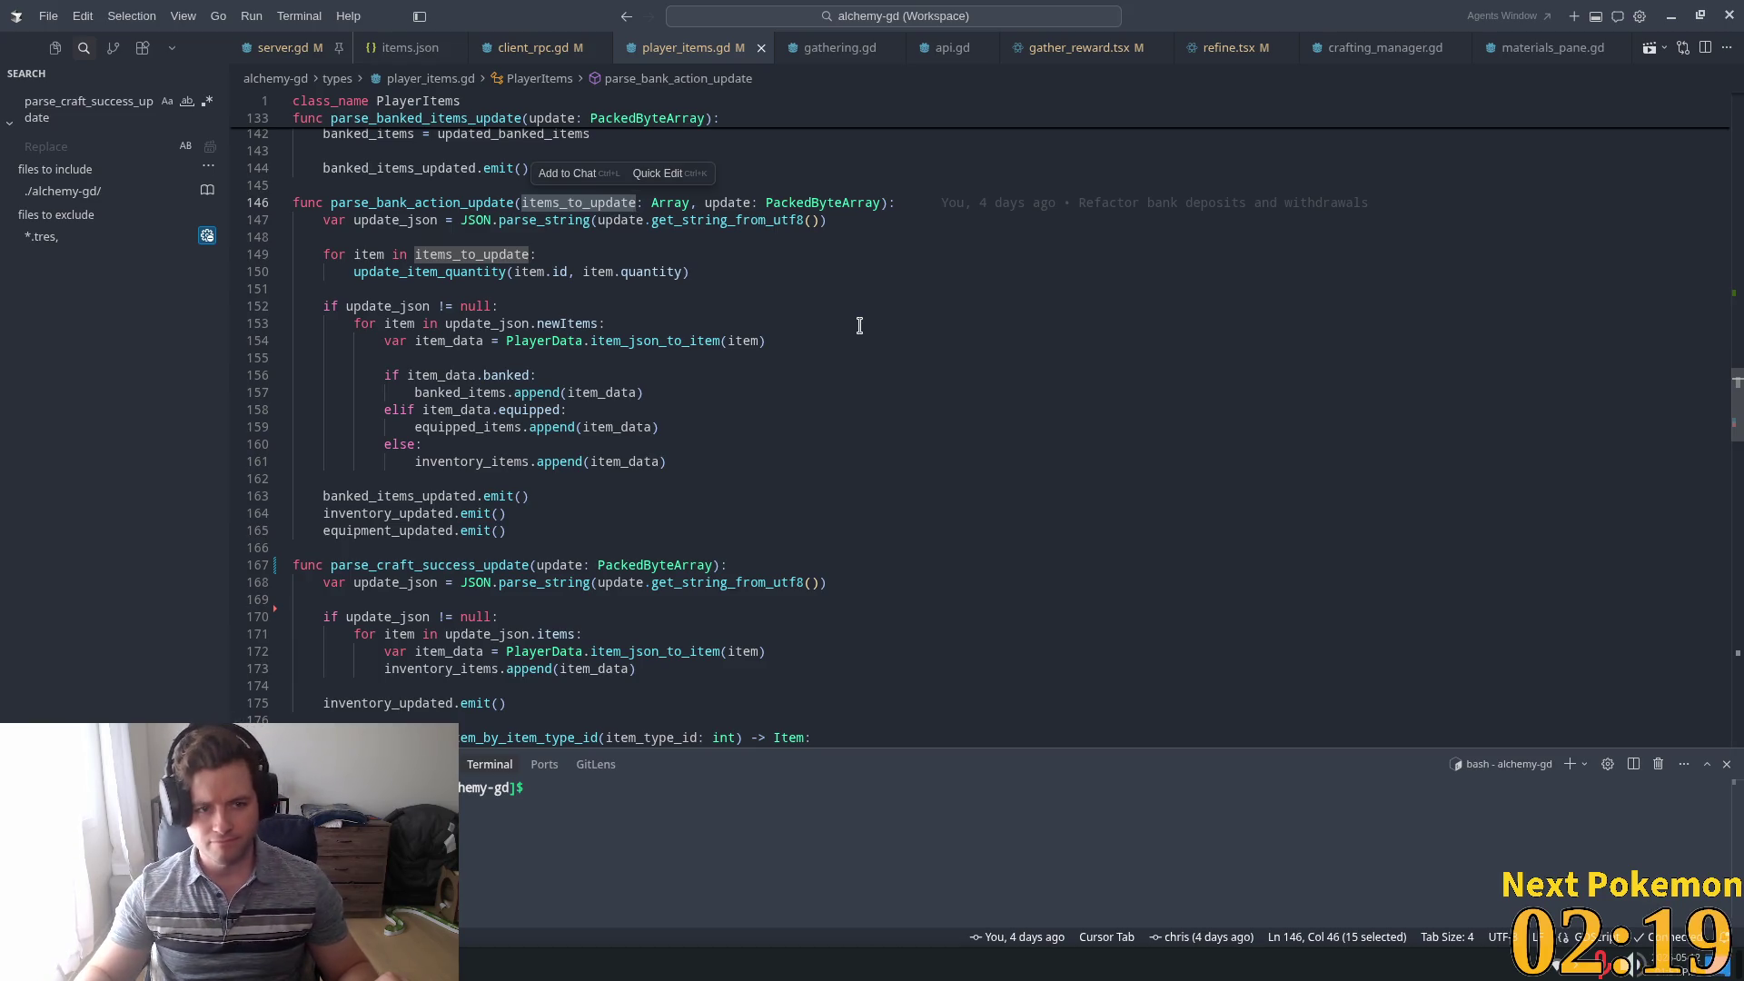
pyautogui.scroll(10, 843, 345)
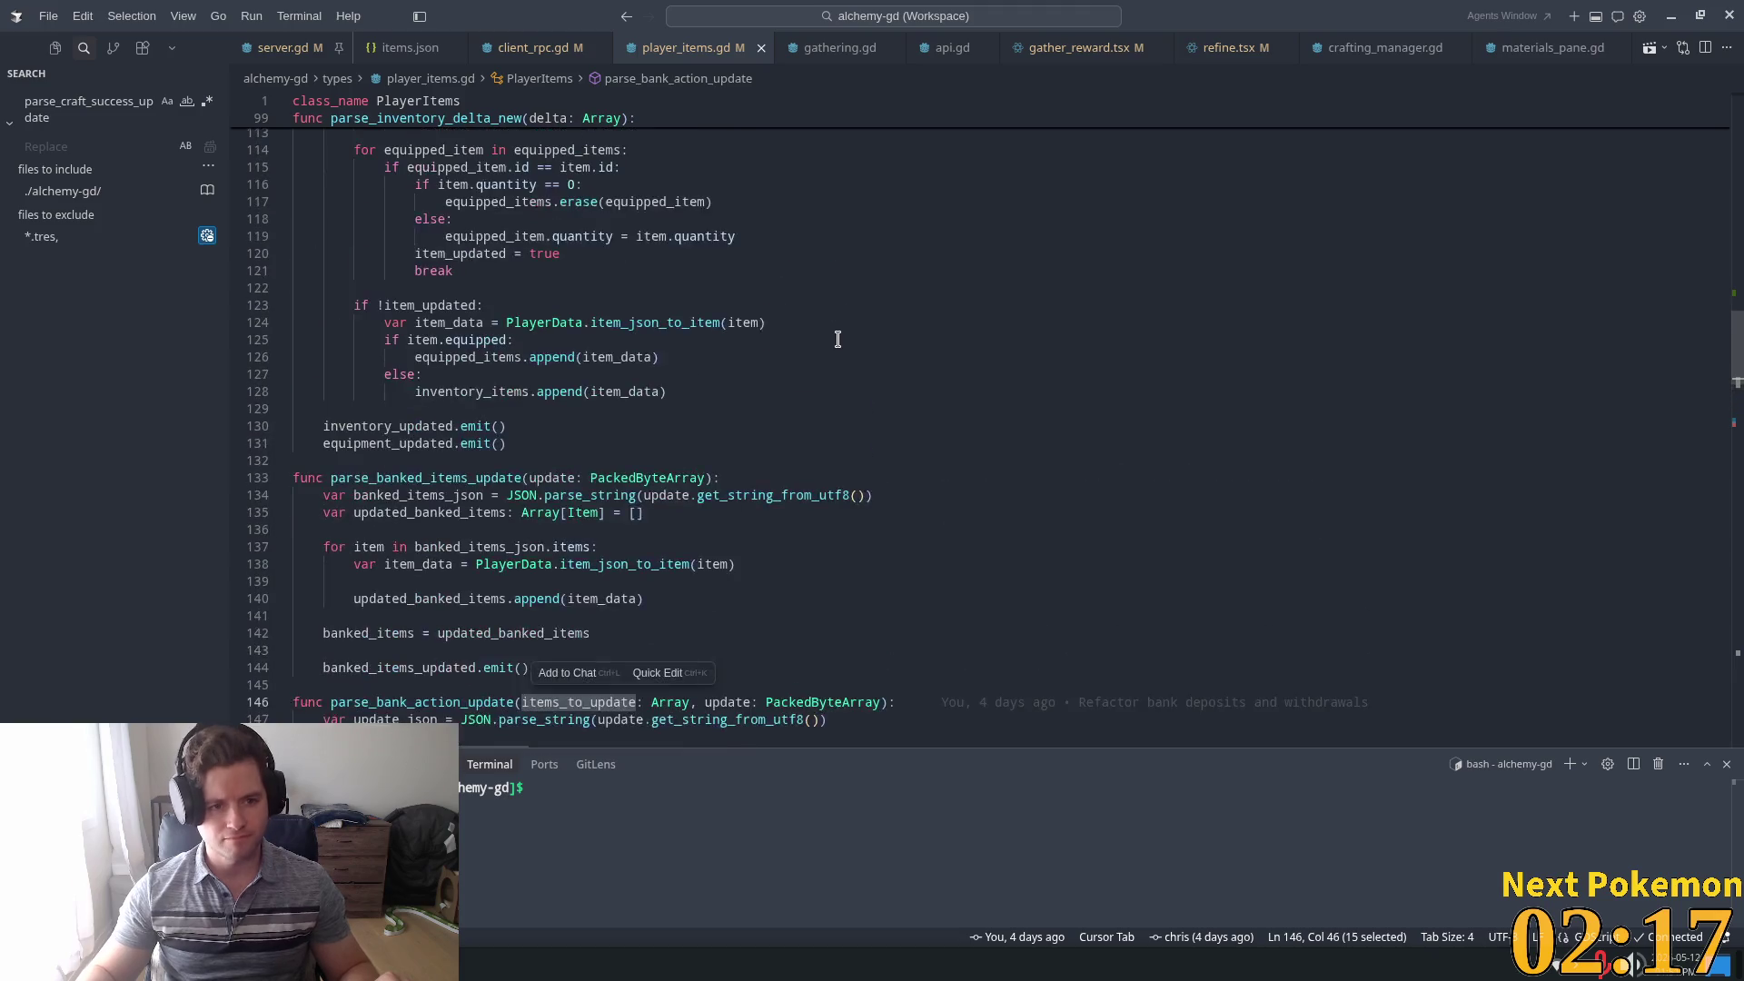
pyautogui.scroll(3, 838, 340)
pyautogui.scroll(3, 826, 329)
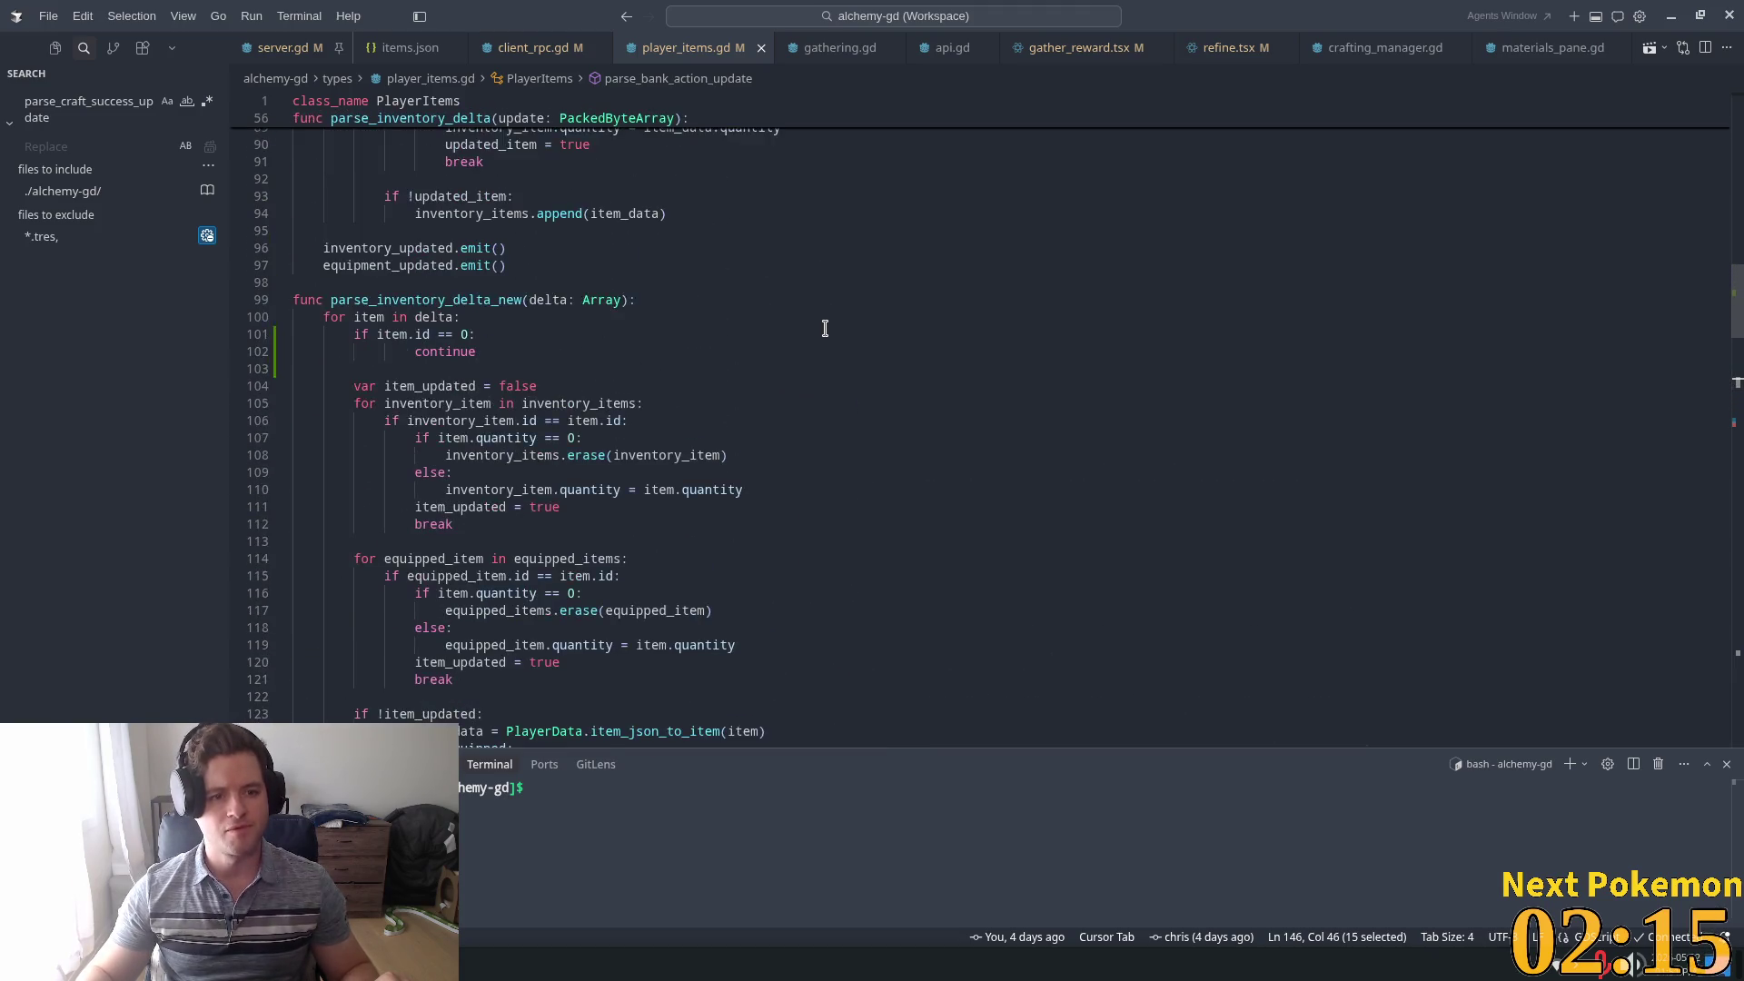
pyautogui.scroll(3, 545, 356)
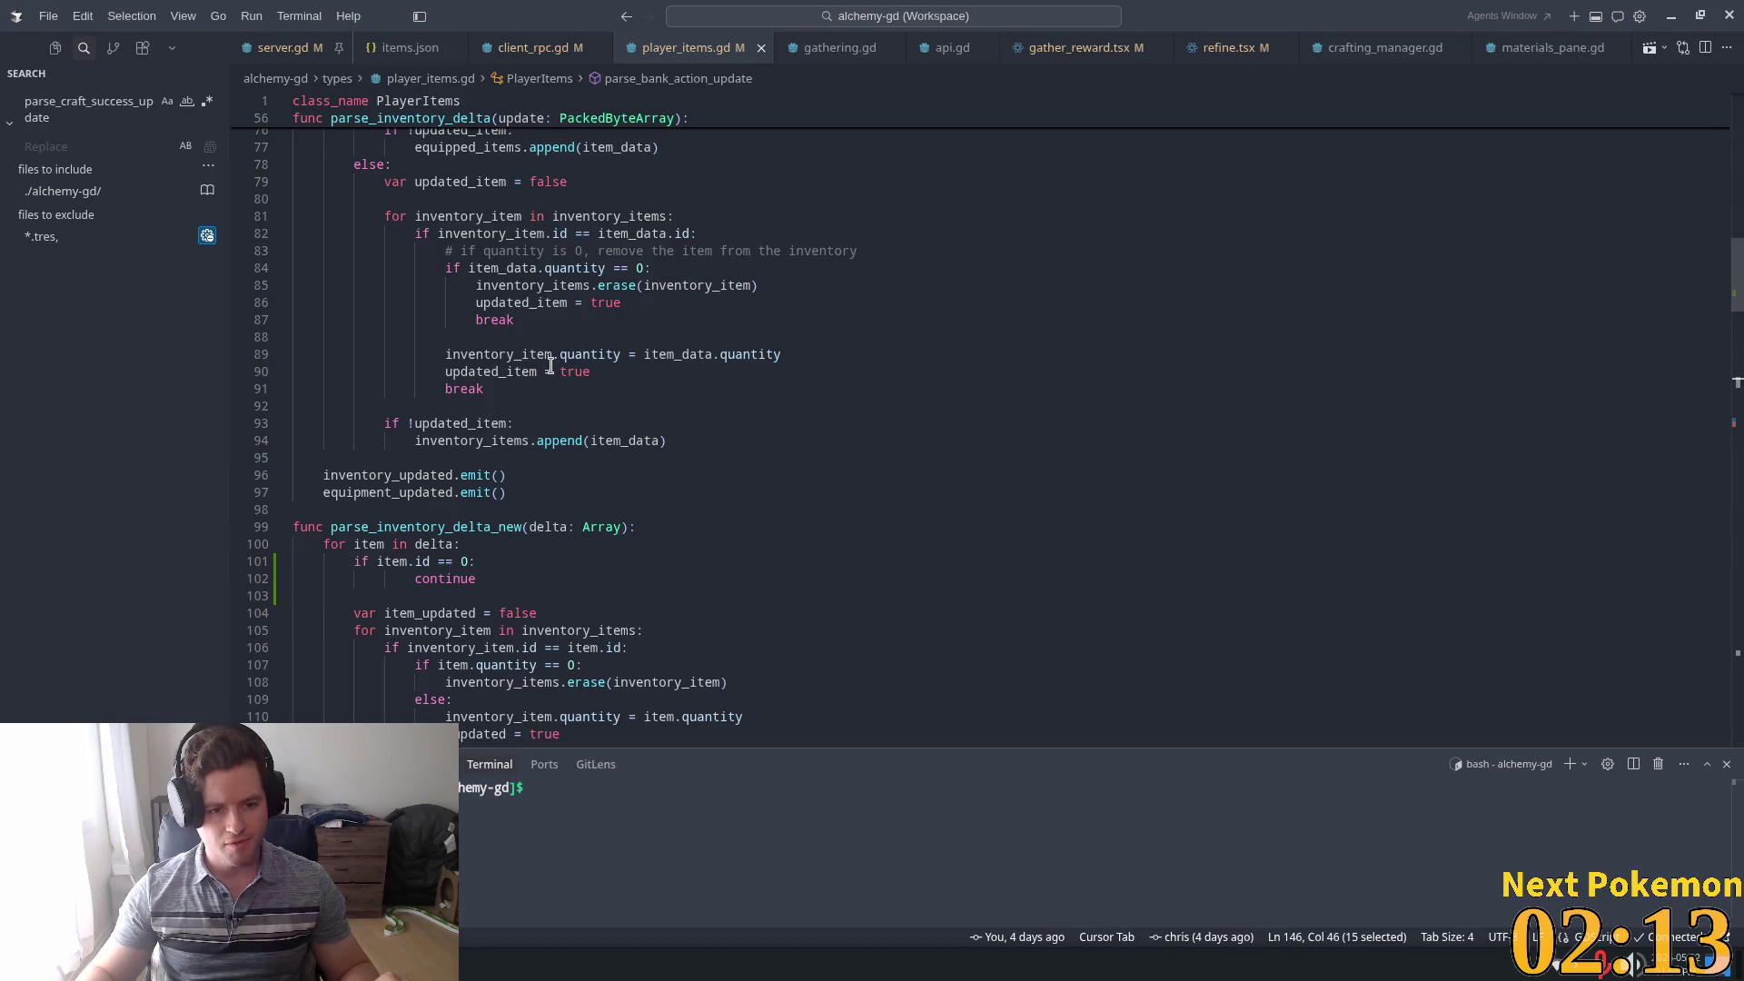
pyautogui.scroll(-3, 551, 367)
pyautogui.doubleClick(405, 391)
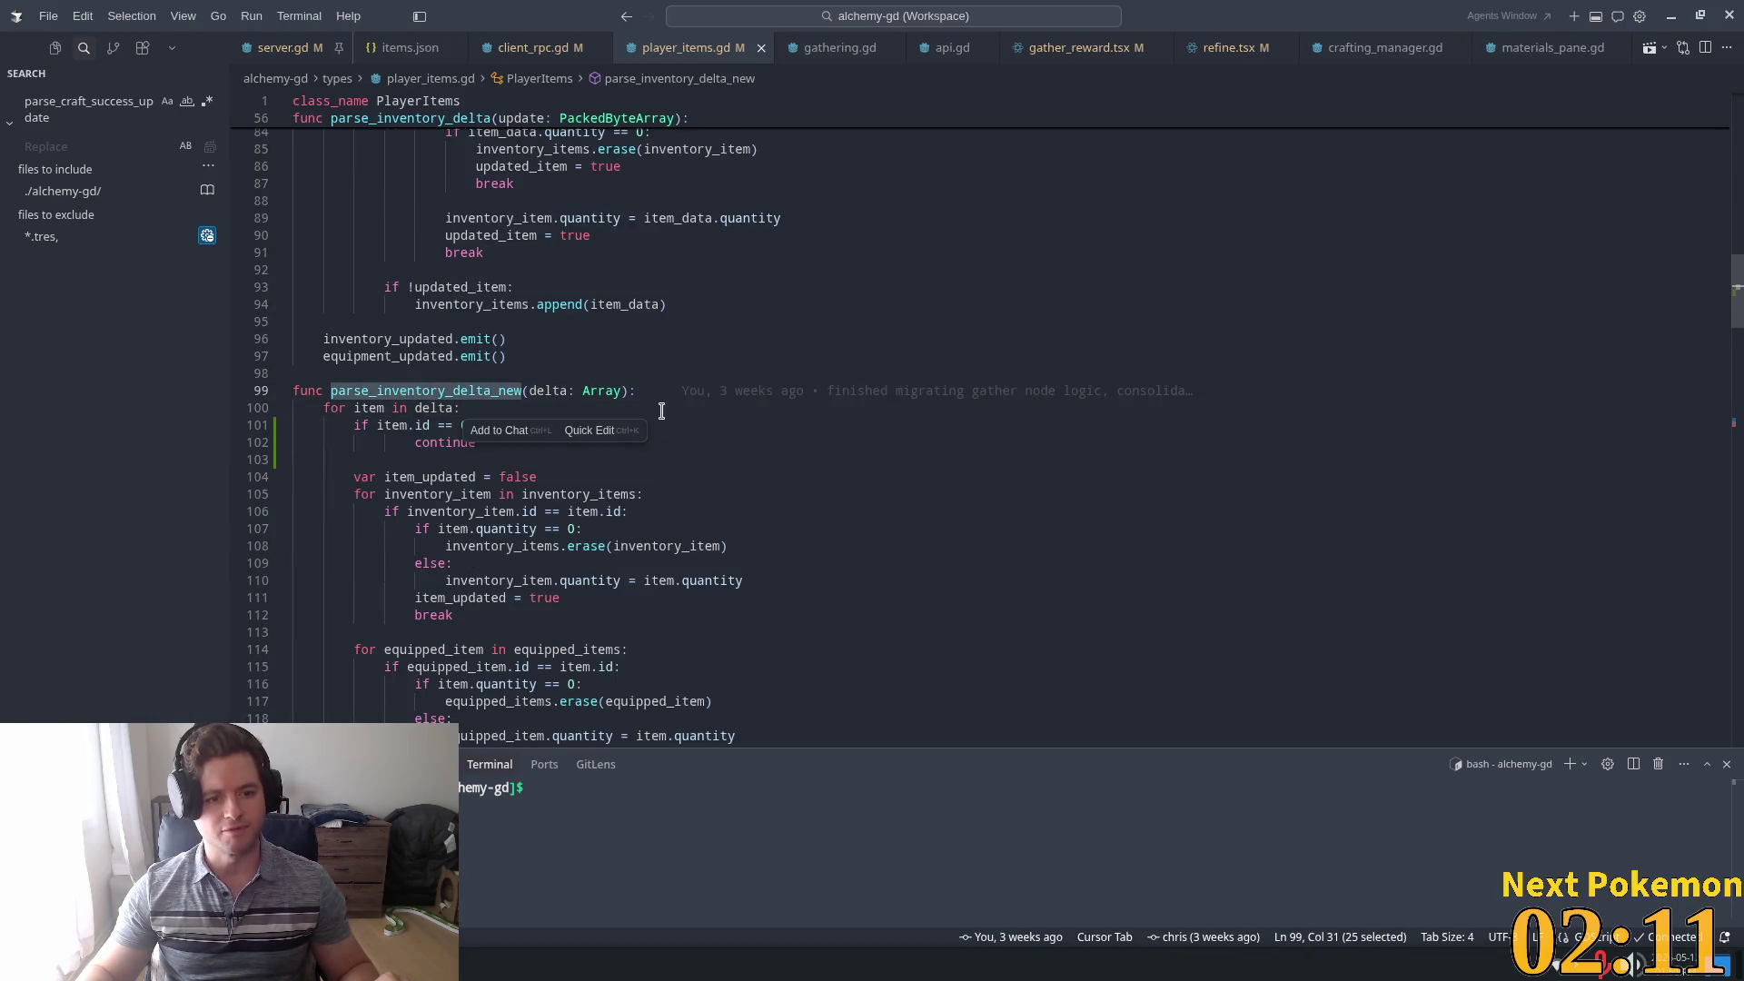
pyautogui.scroll(-4, 939, 421)
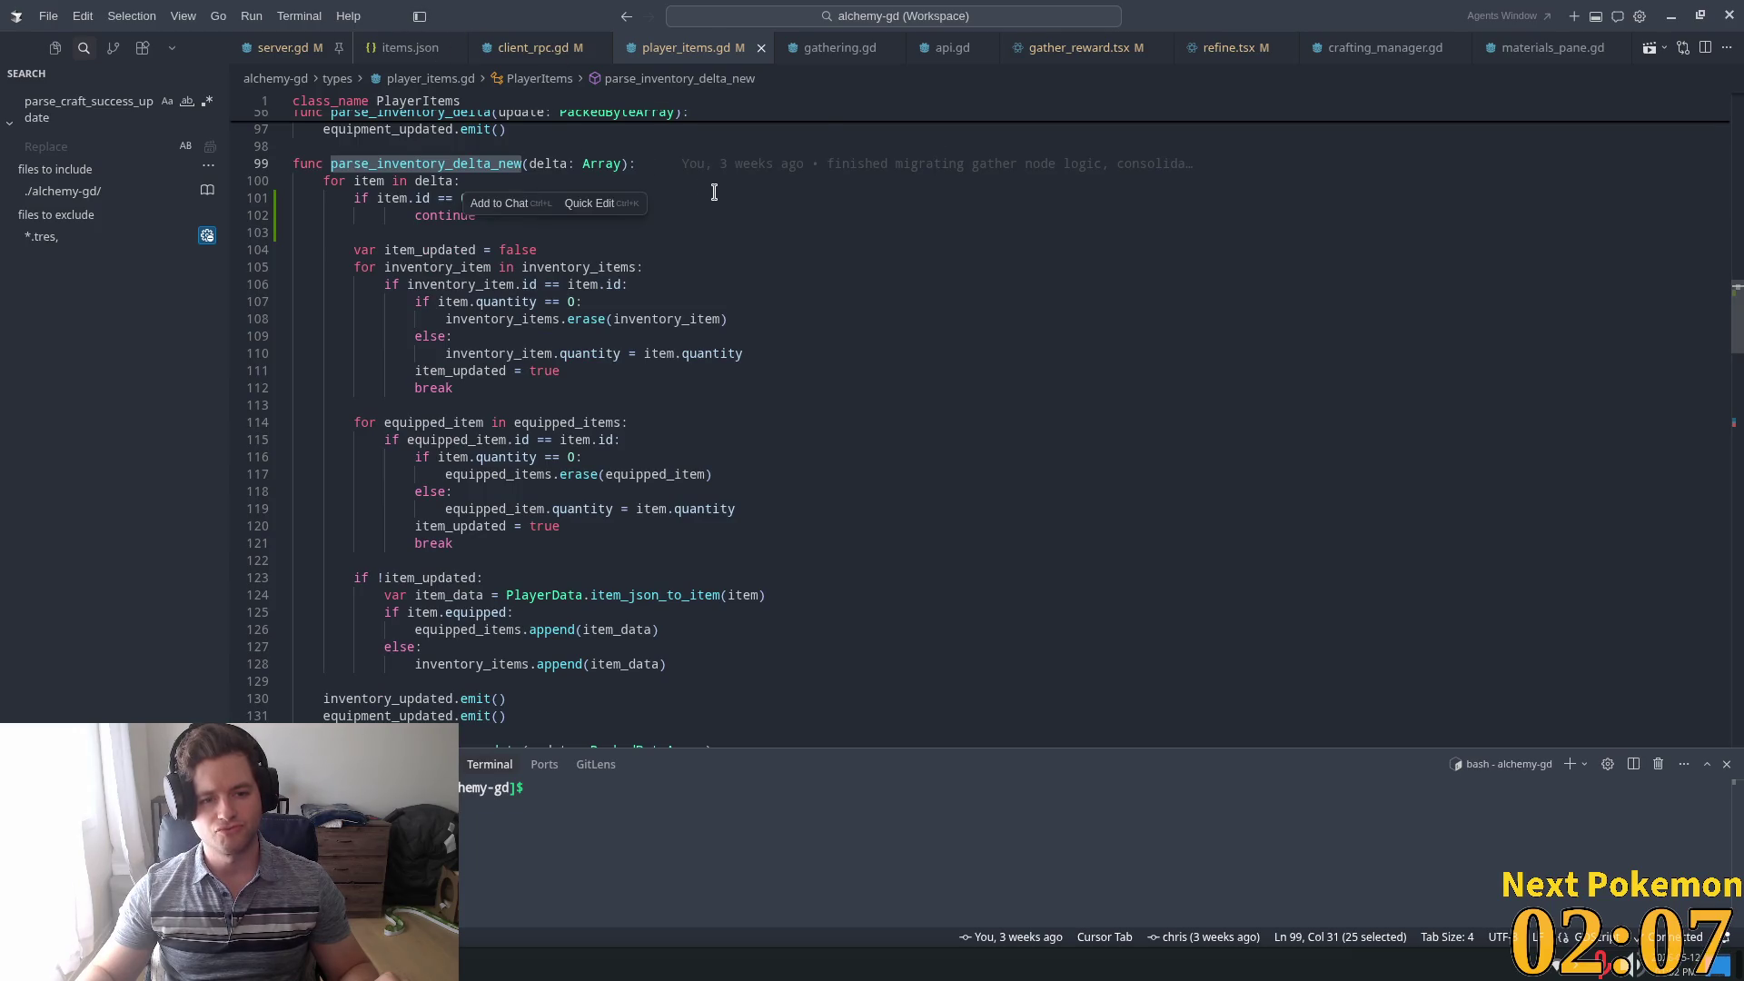
pyautogui.hotkey('ctrl', 'alt', '-')
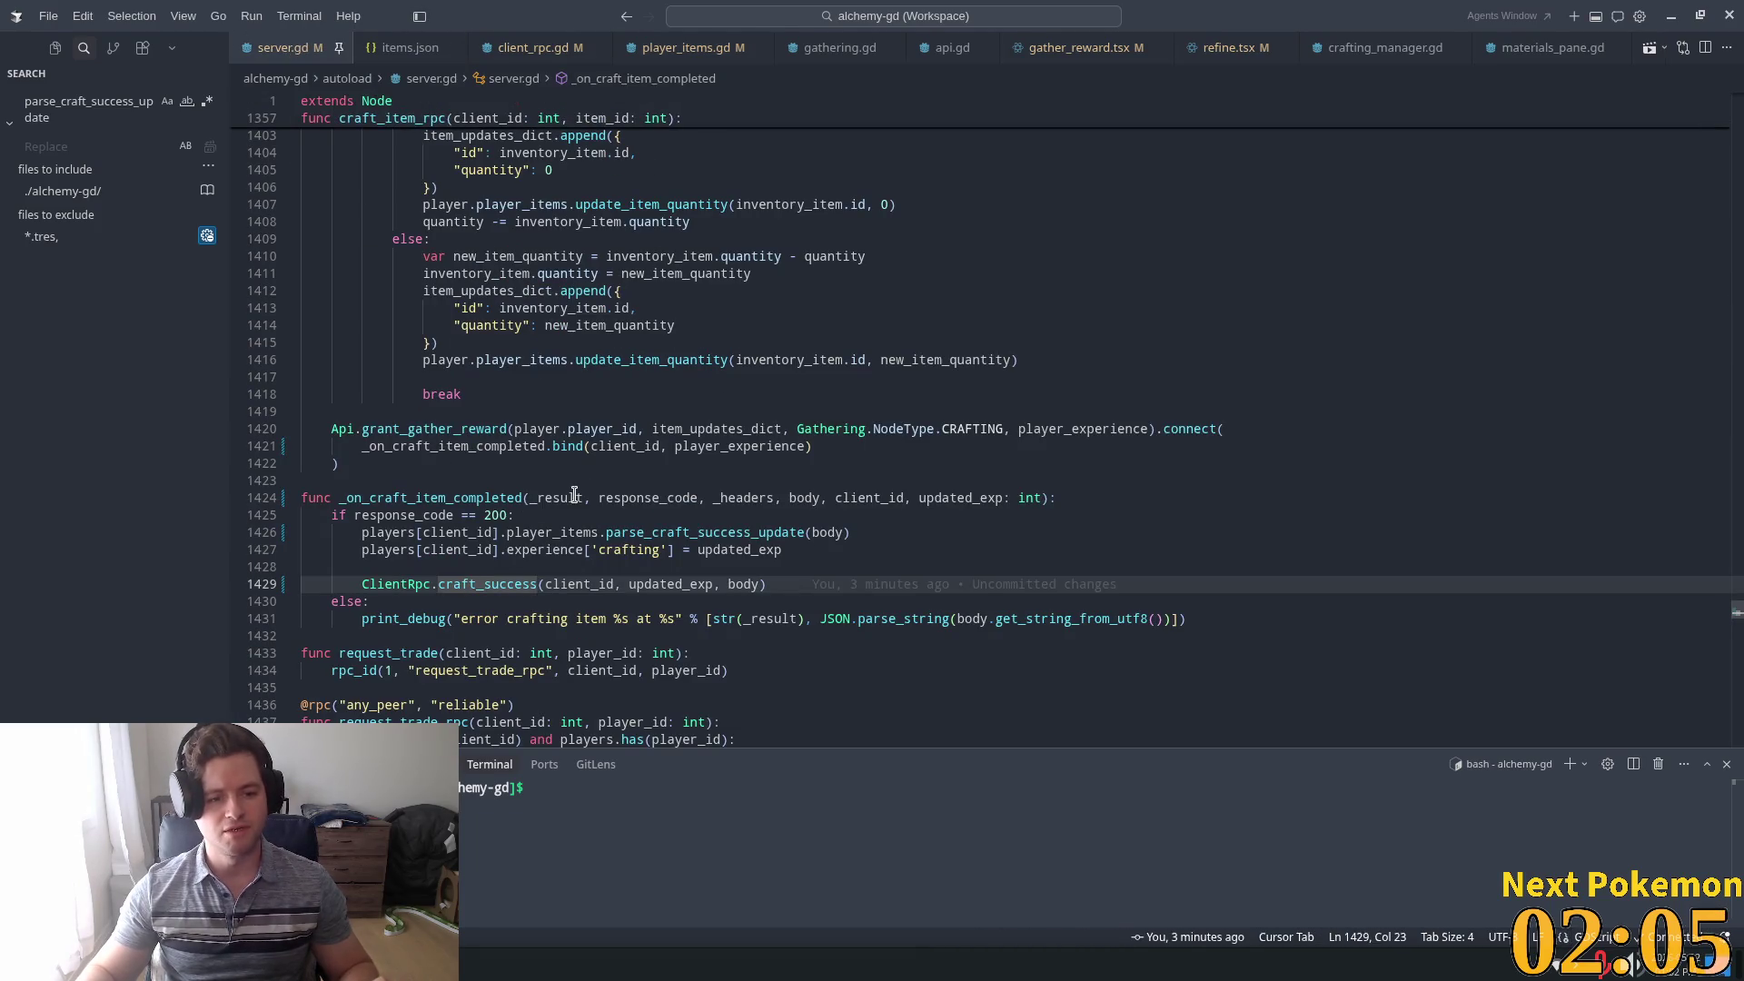
# Search server.gd for grant_gather_reward and jump to its first match at line 623
pyautogui.doubleClick(580, 500)
pyautogui.hotkey('ctrl', 'f')
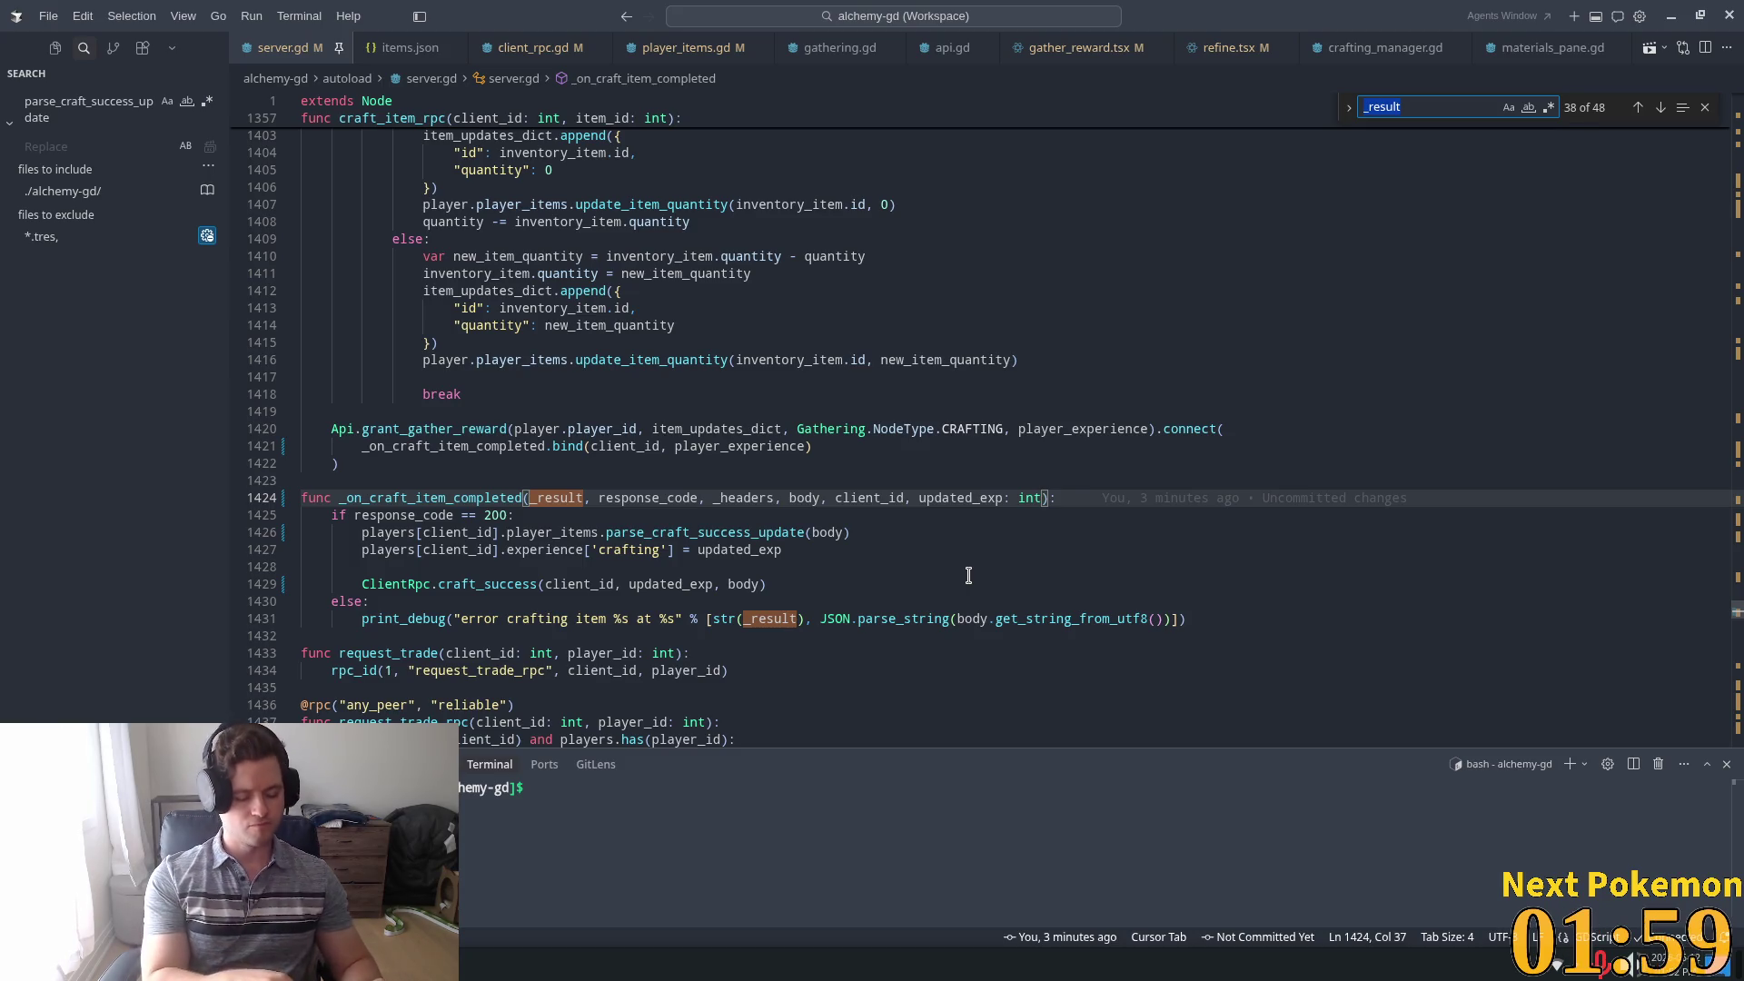
pyautogui.write('coo')
pyautogui.press('BackSpace')
pyautogui.press('BackSpace')
pyautogui.press('BackSpace')
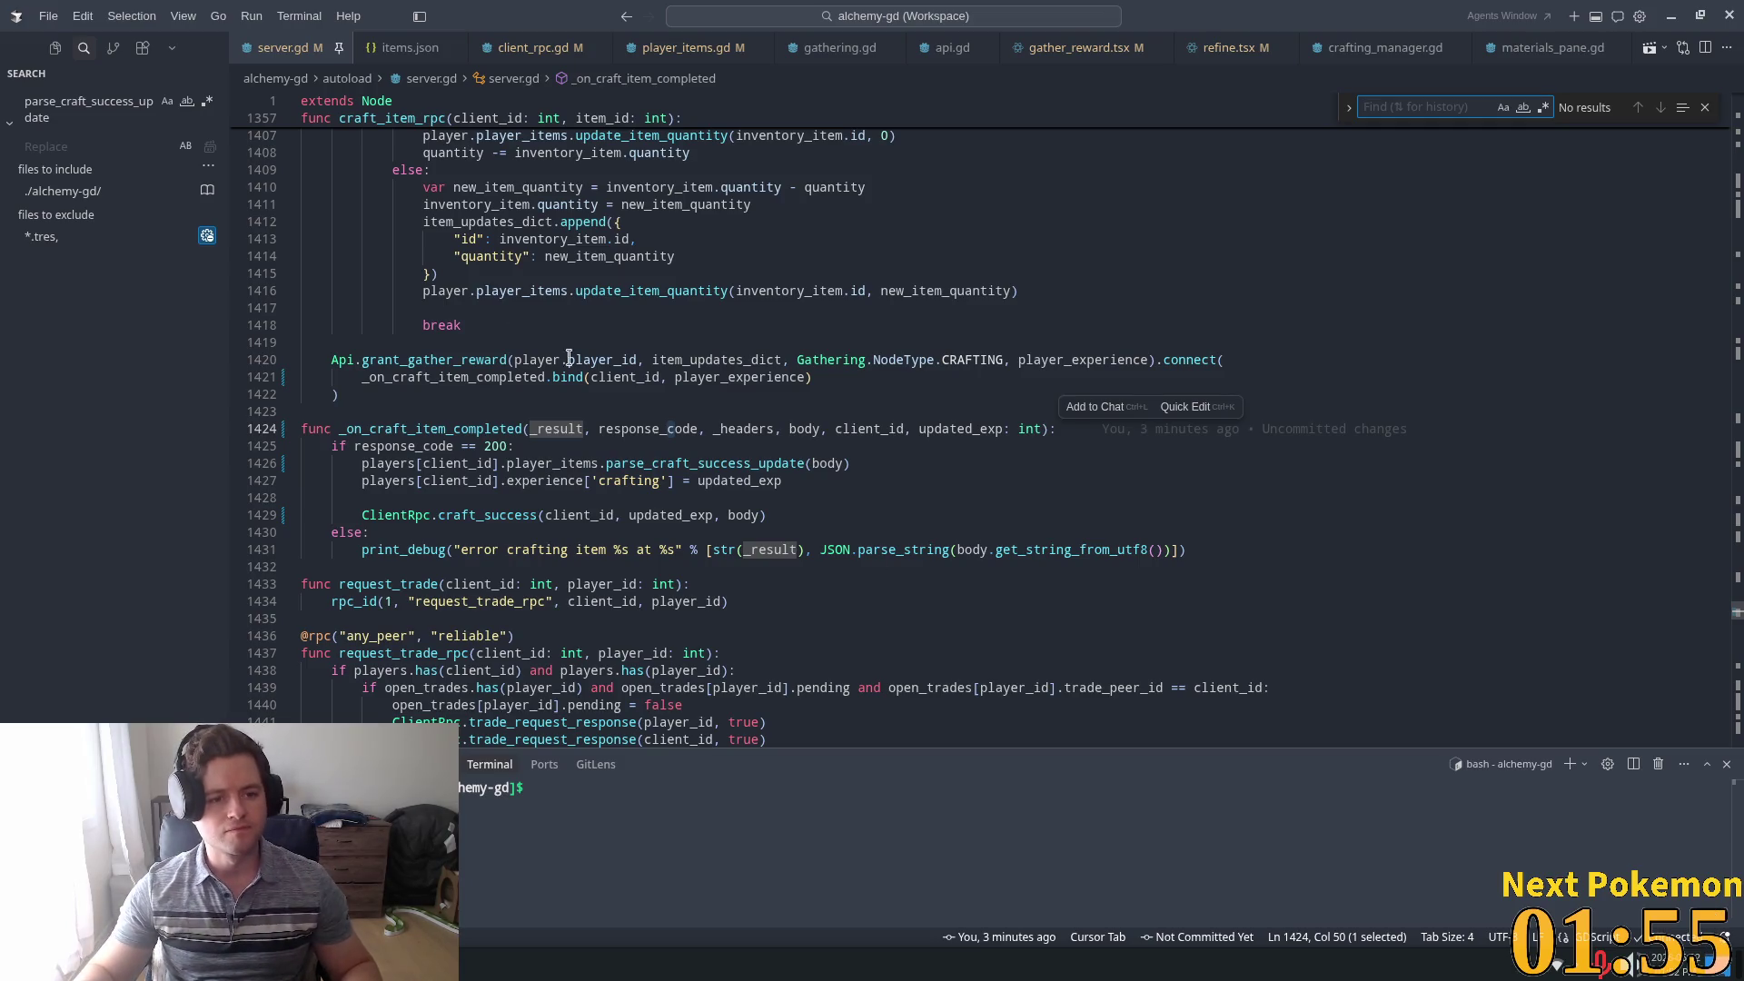
pyautogui.doubleClick(456, 356)
pyautogui.hotkey('ctrl', 'f')
pyautogui.press('Return')
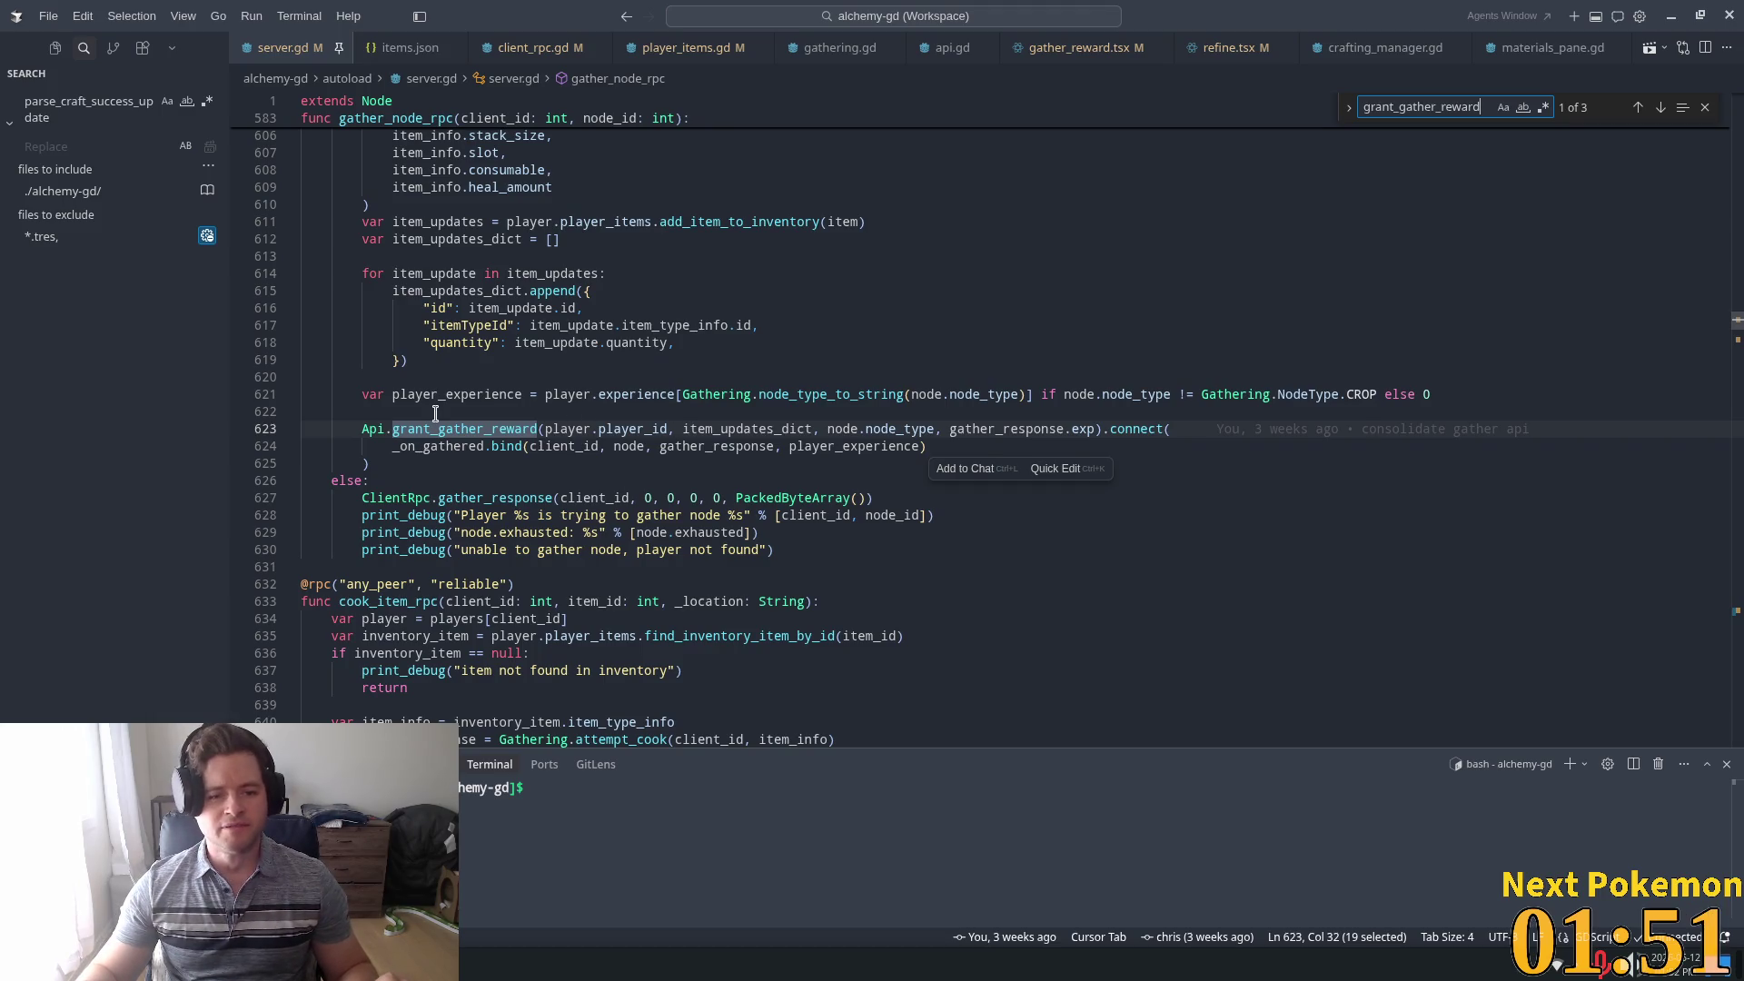
# Go to the second grant_gather_reward match in cook_item_rpc and inspect response in _on_cooked
pyautogui.press('Return')
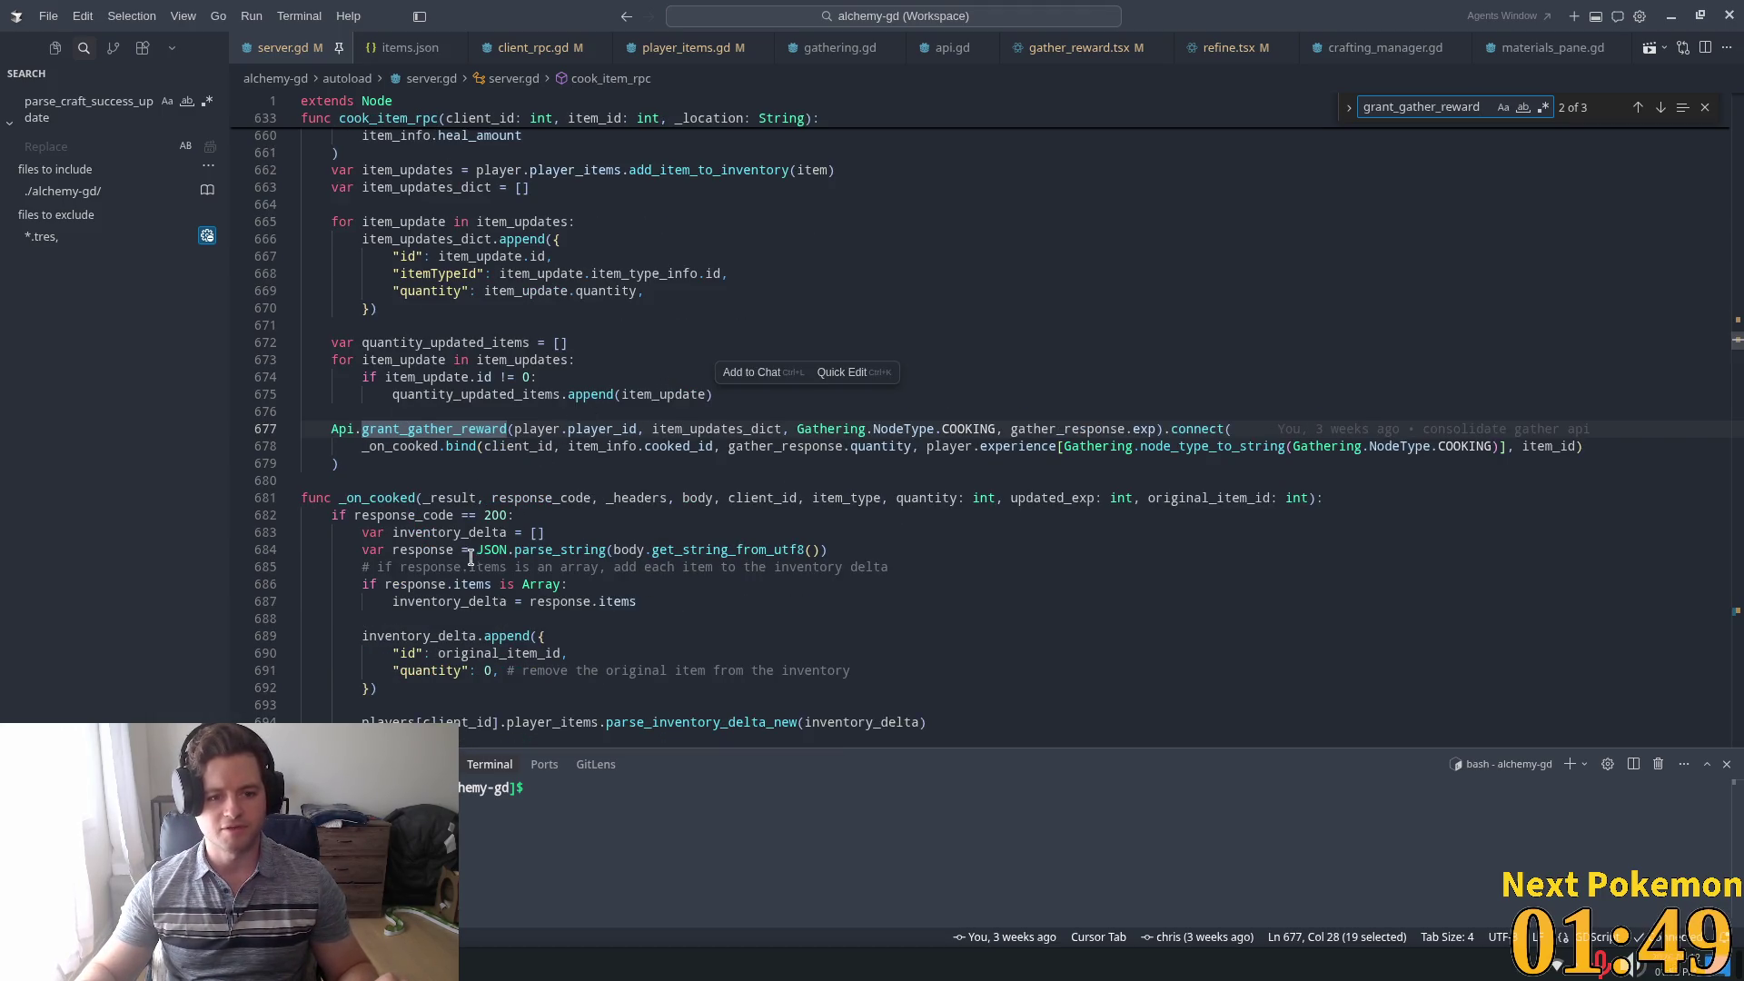
pyautogui.doubleClick(571, 552)
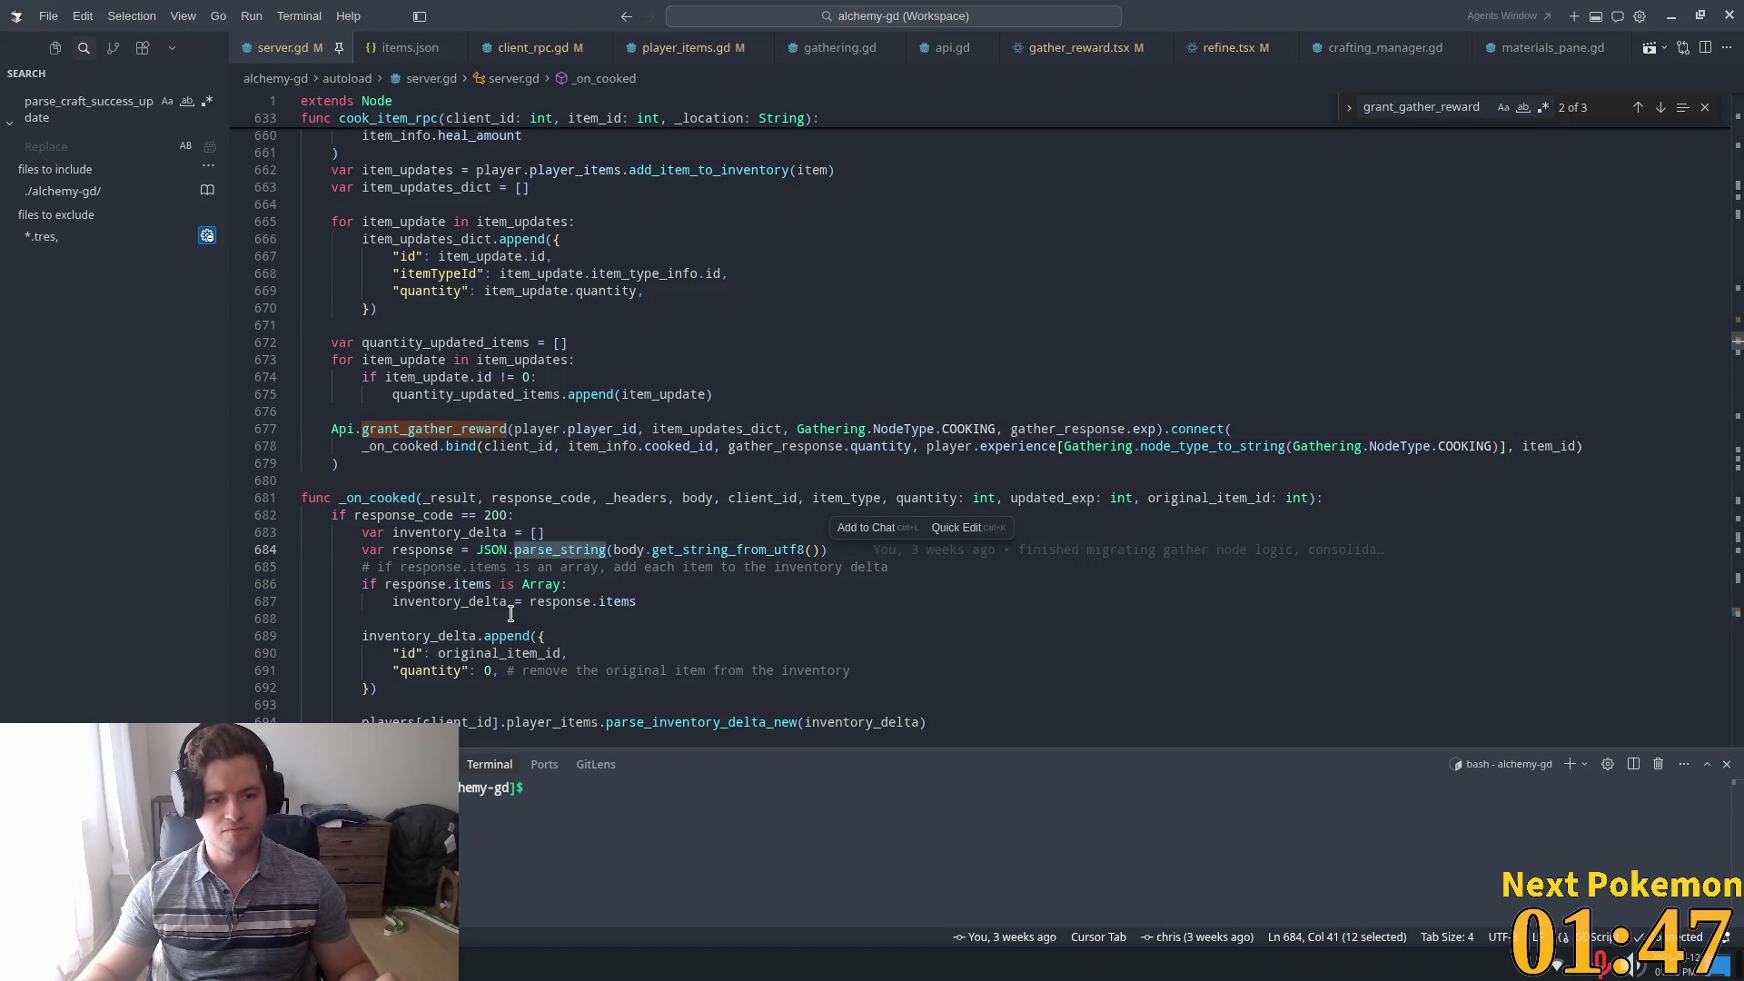
pyautogui.scroll(-2, 510, 615)
pyautogui.doubleClick(415, 496)
pyautogui.scroll(-1, 533, 560)
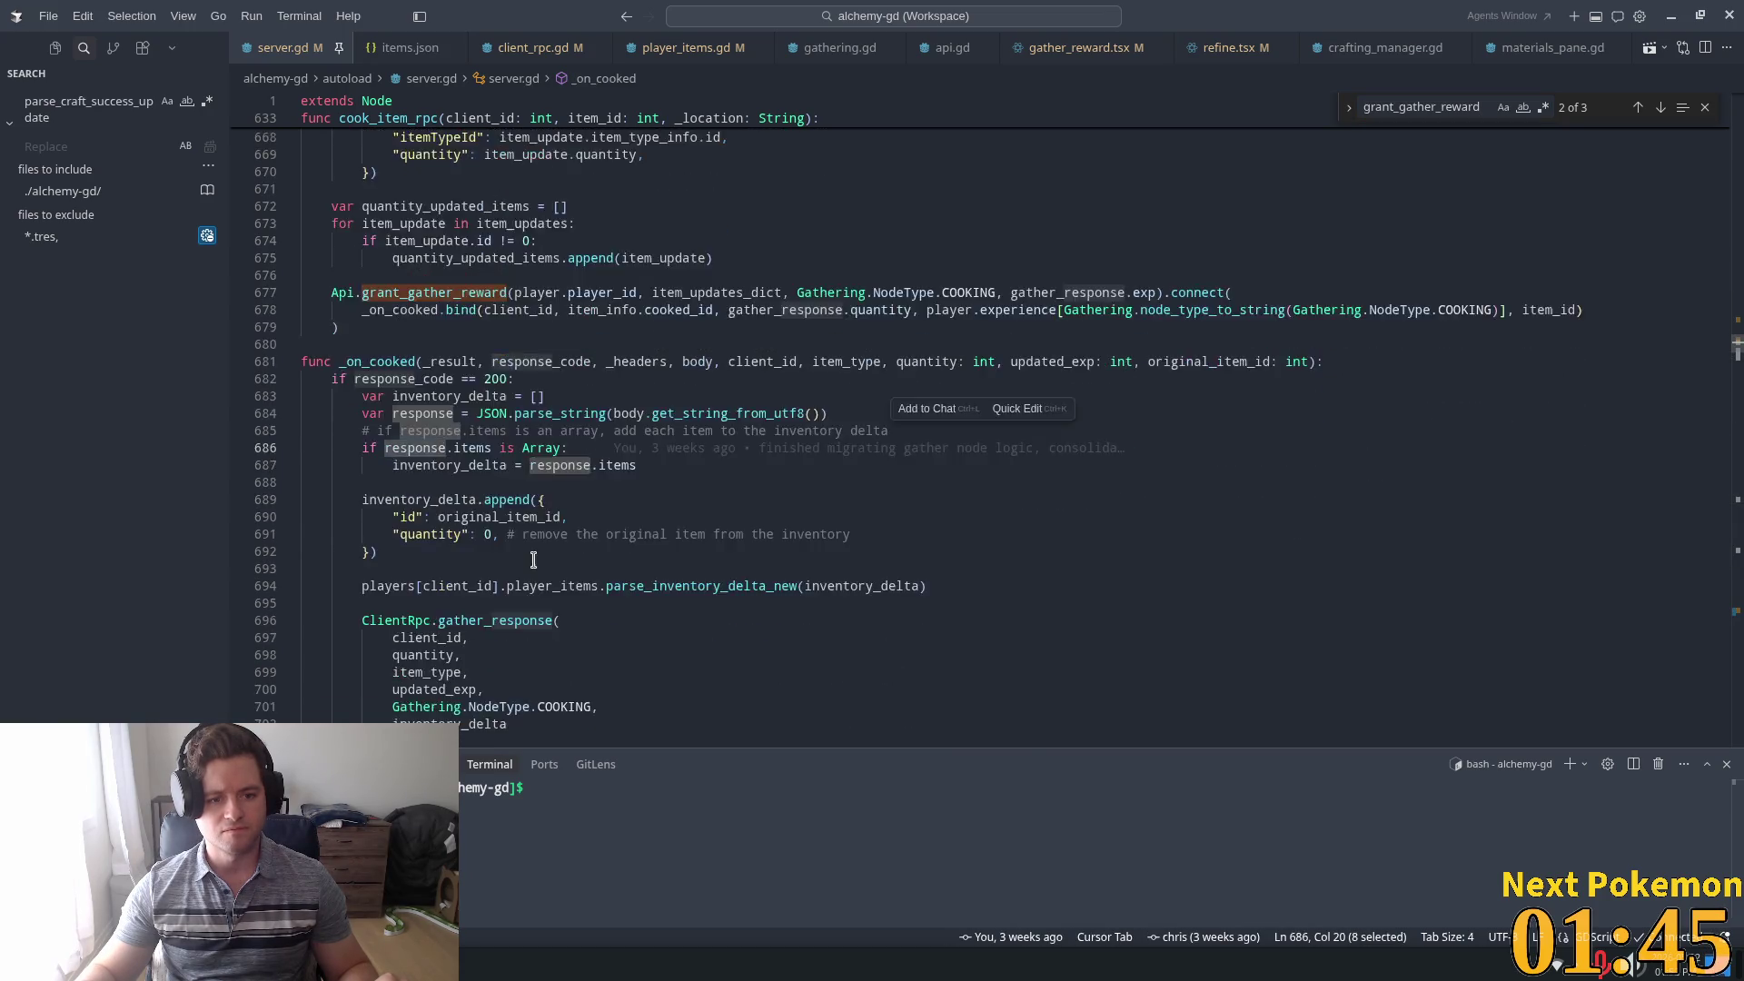
pyautogui.scroll(-1, 534, 559)
# Inspect the inventory_delta assignment and select the append block on lines 689–692
pyautogui.click(523, 408)
pyautogui.click(427, 420)
pyautogui.click(559, 420)
pyautogui.click(618, 420)
pyautogui.click(464, 418)
pyautogui.doubleClick(464, 418)
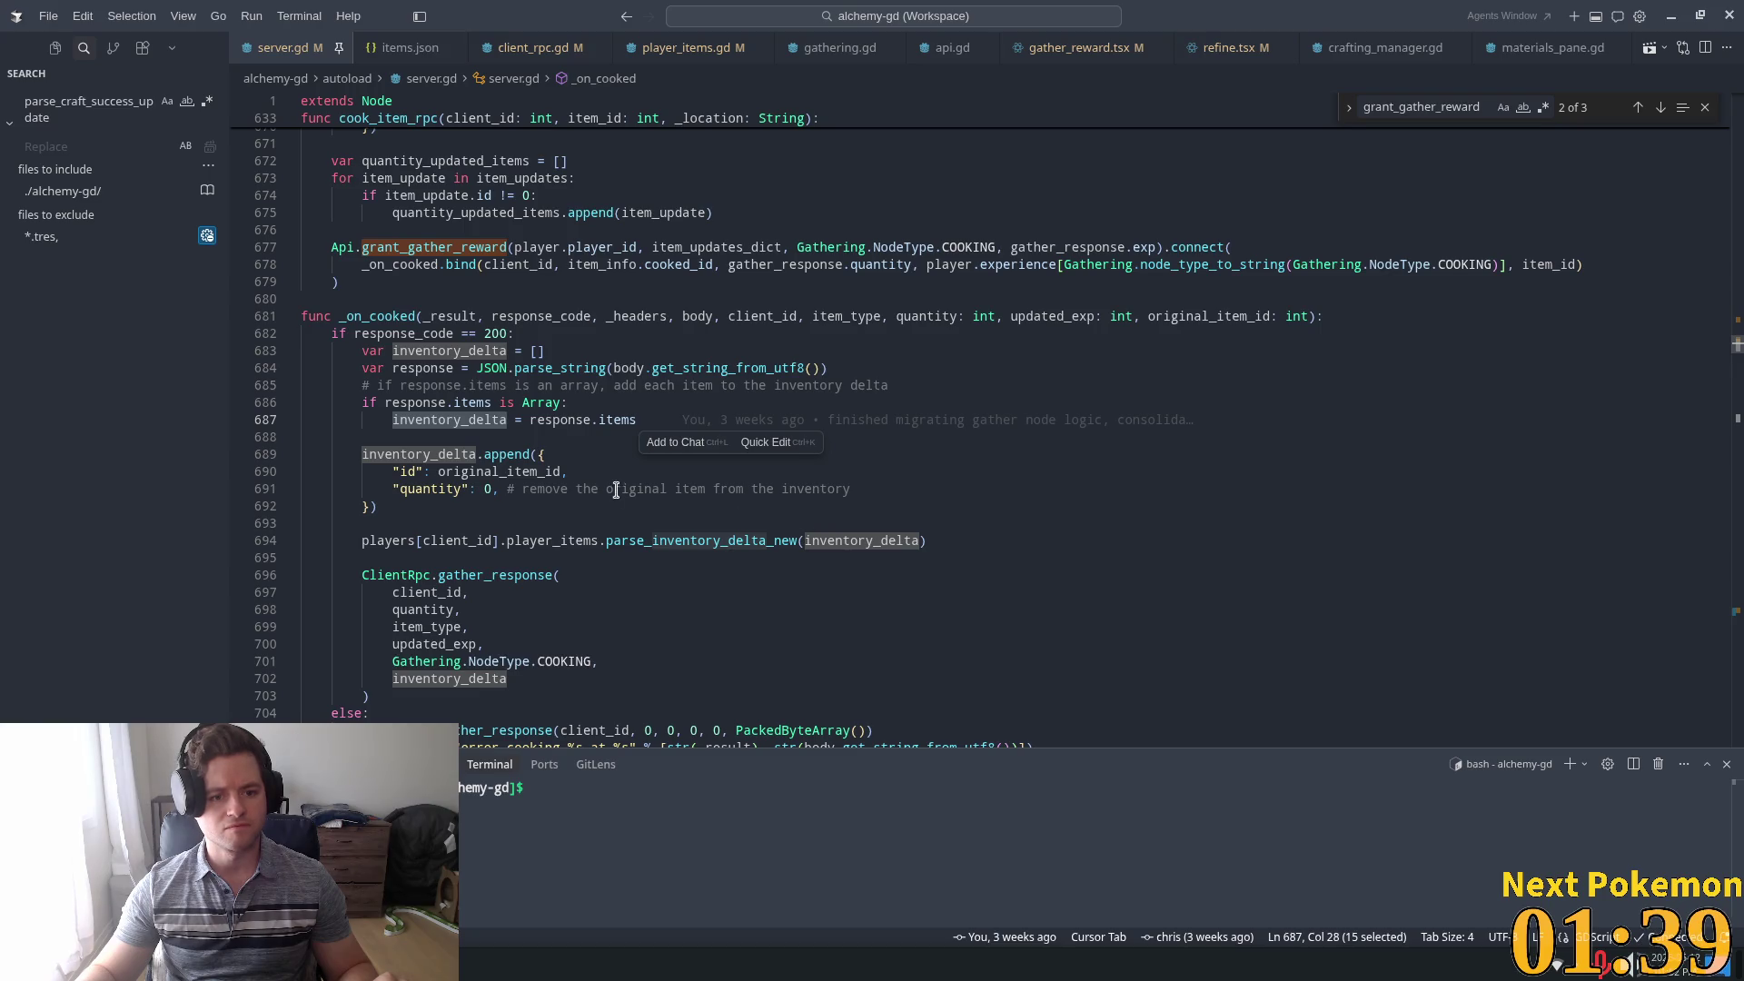
pyautogui.click(404, 459)
pyautogui.moveTo(380, 454); pyautogui.dragTo(566, 499)
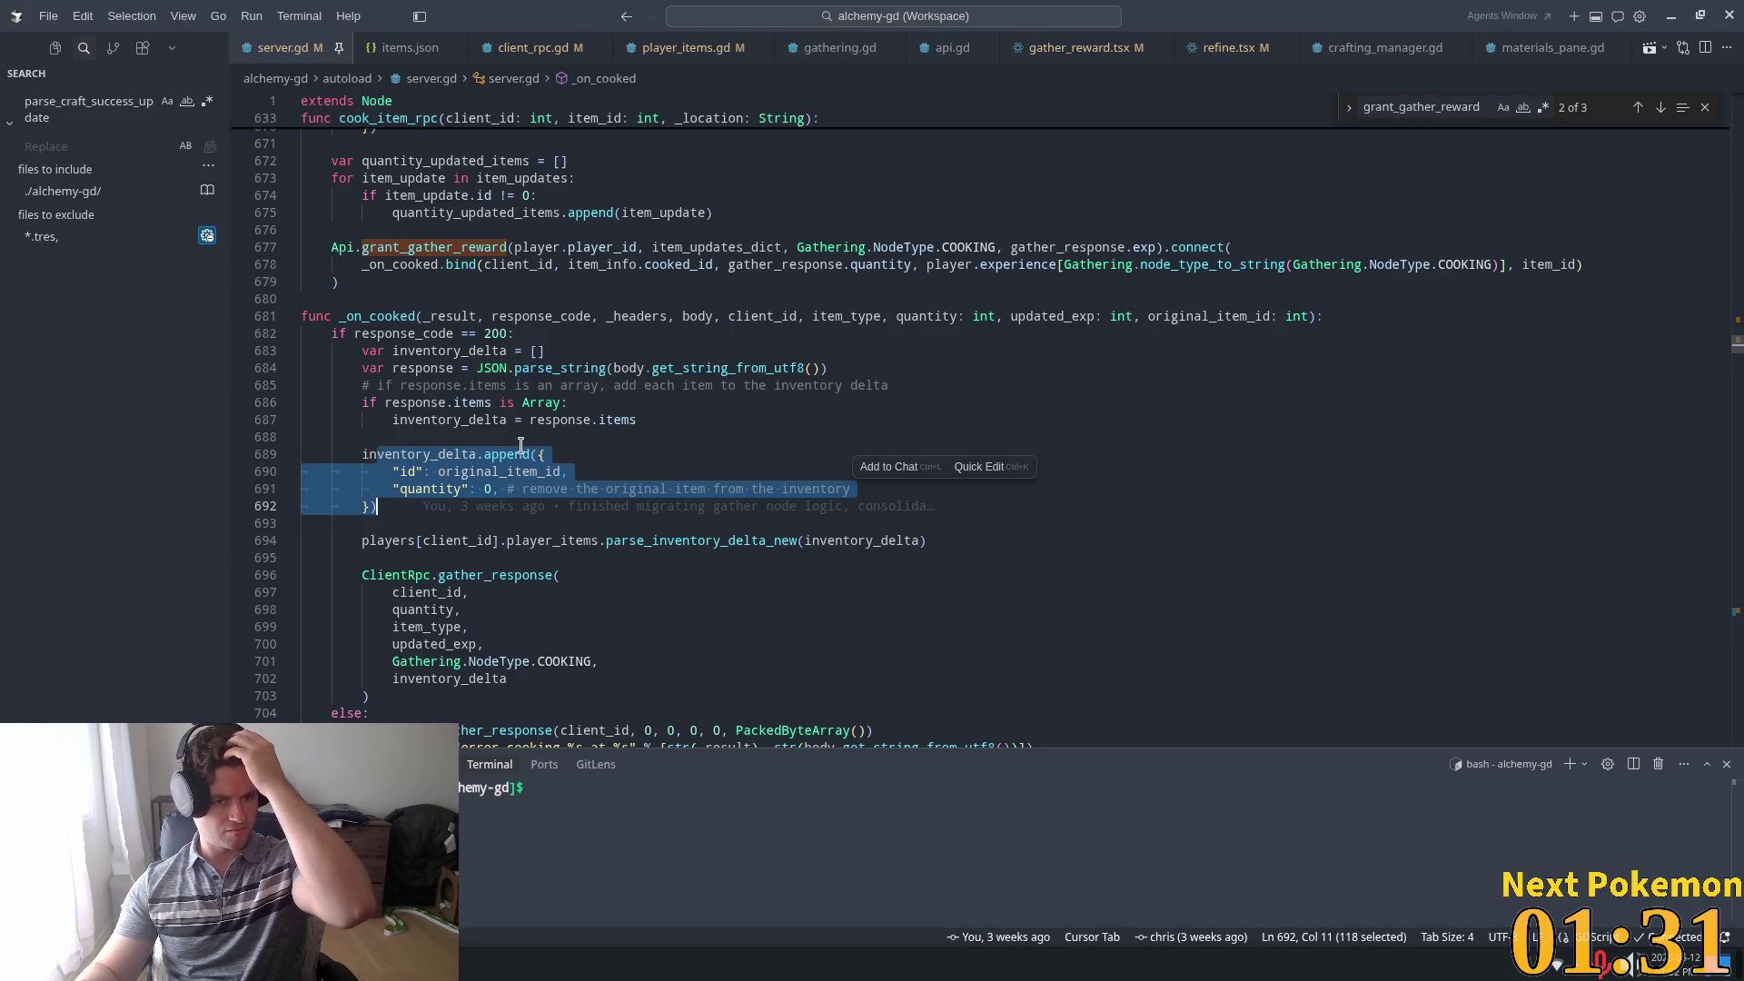
pyautogui.moveTo(520, 449)
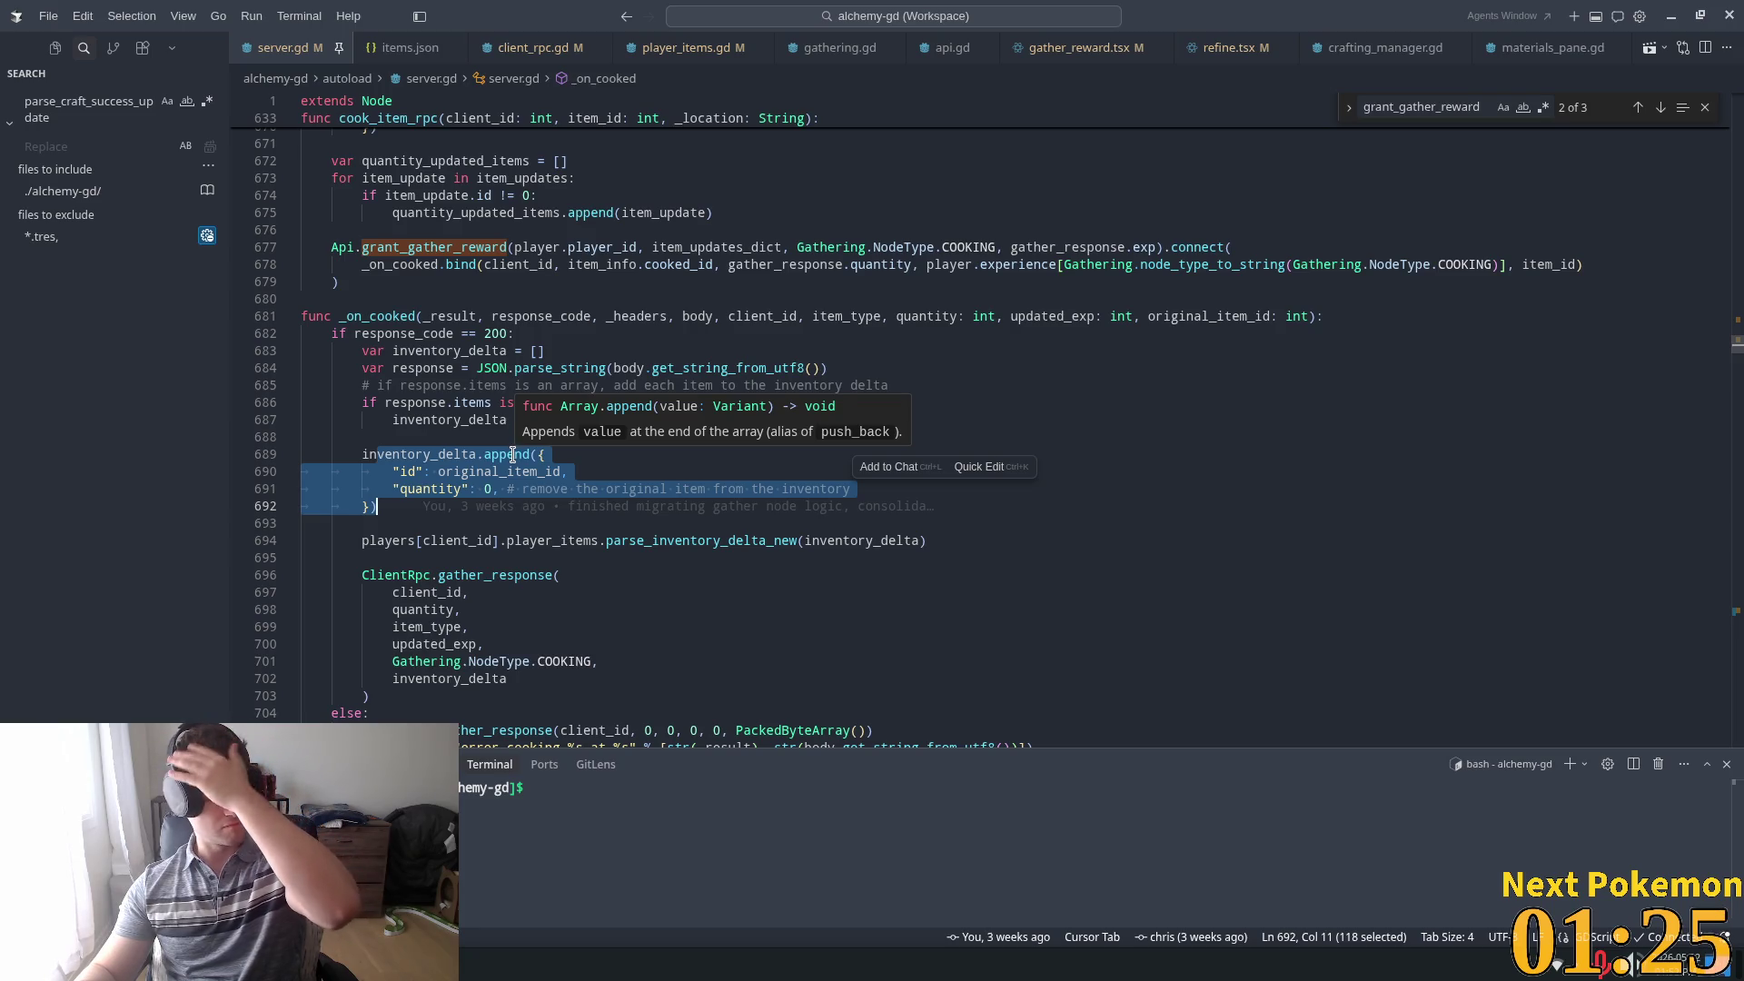
pyautogui.doubleClick(706, 542)
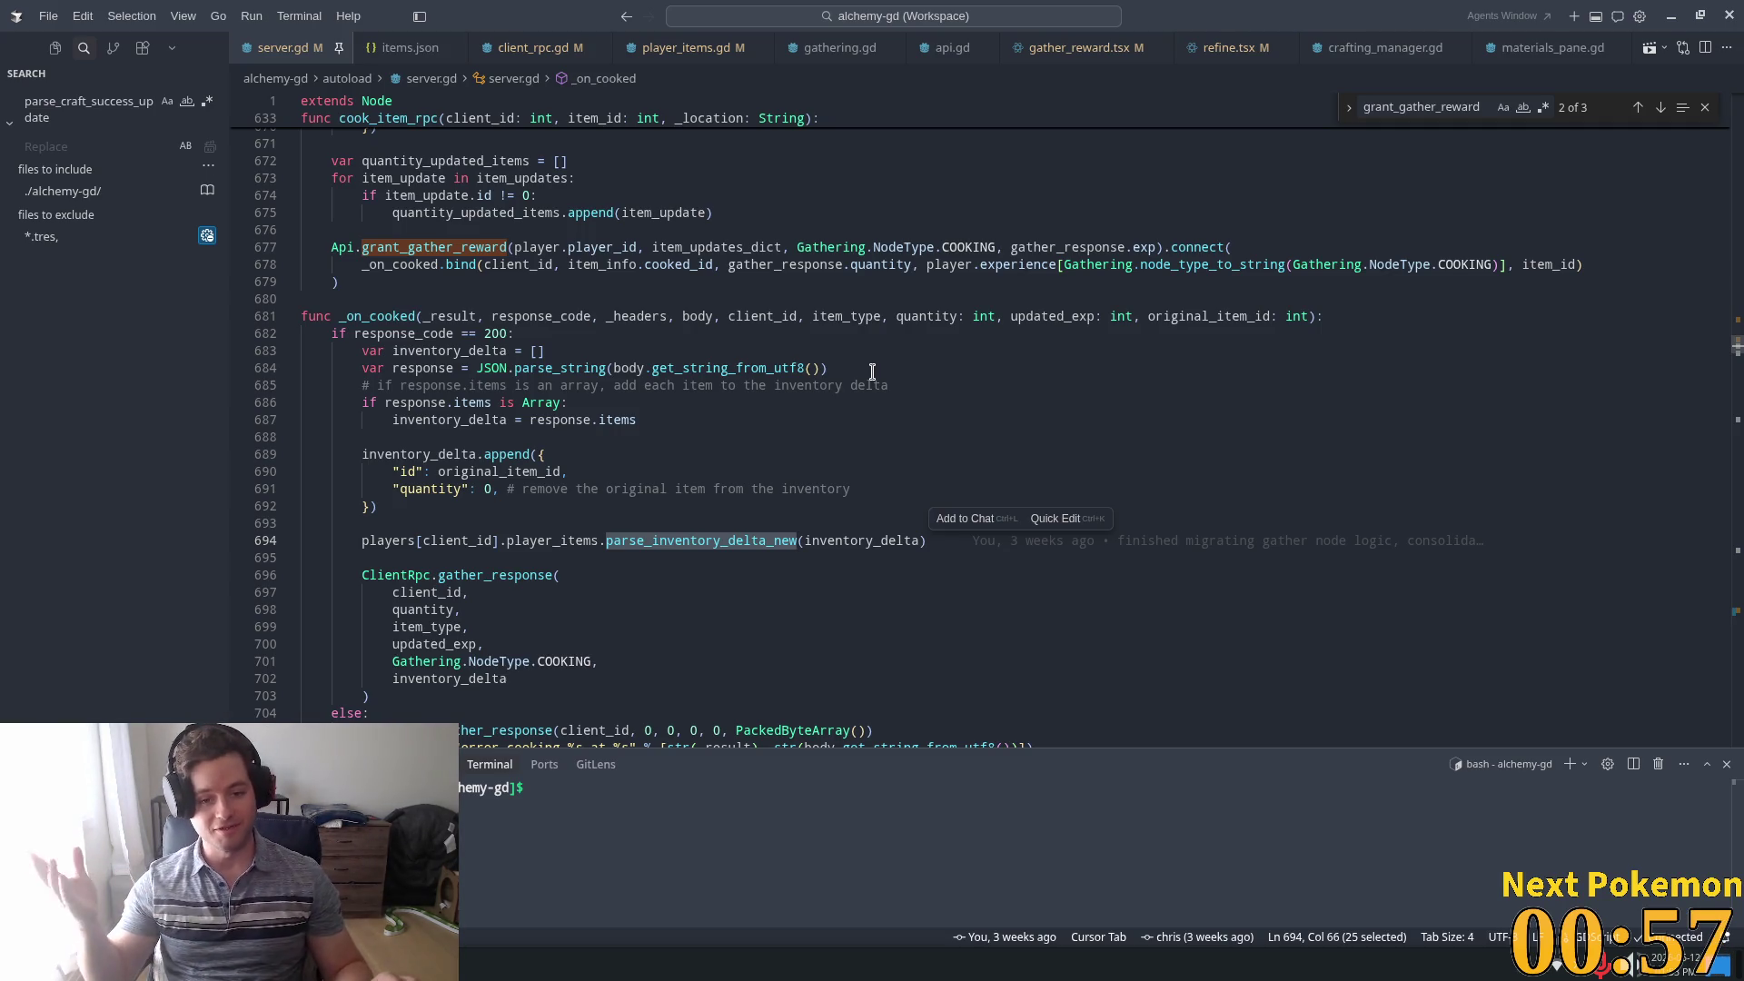
pyautogui.click(833, 450)
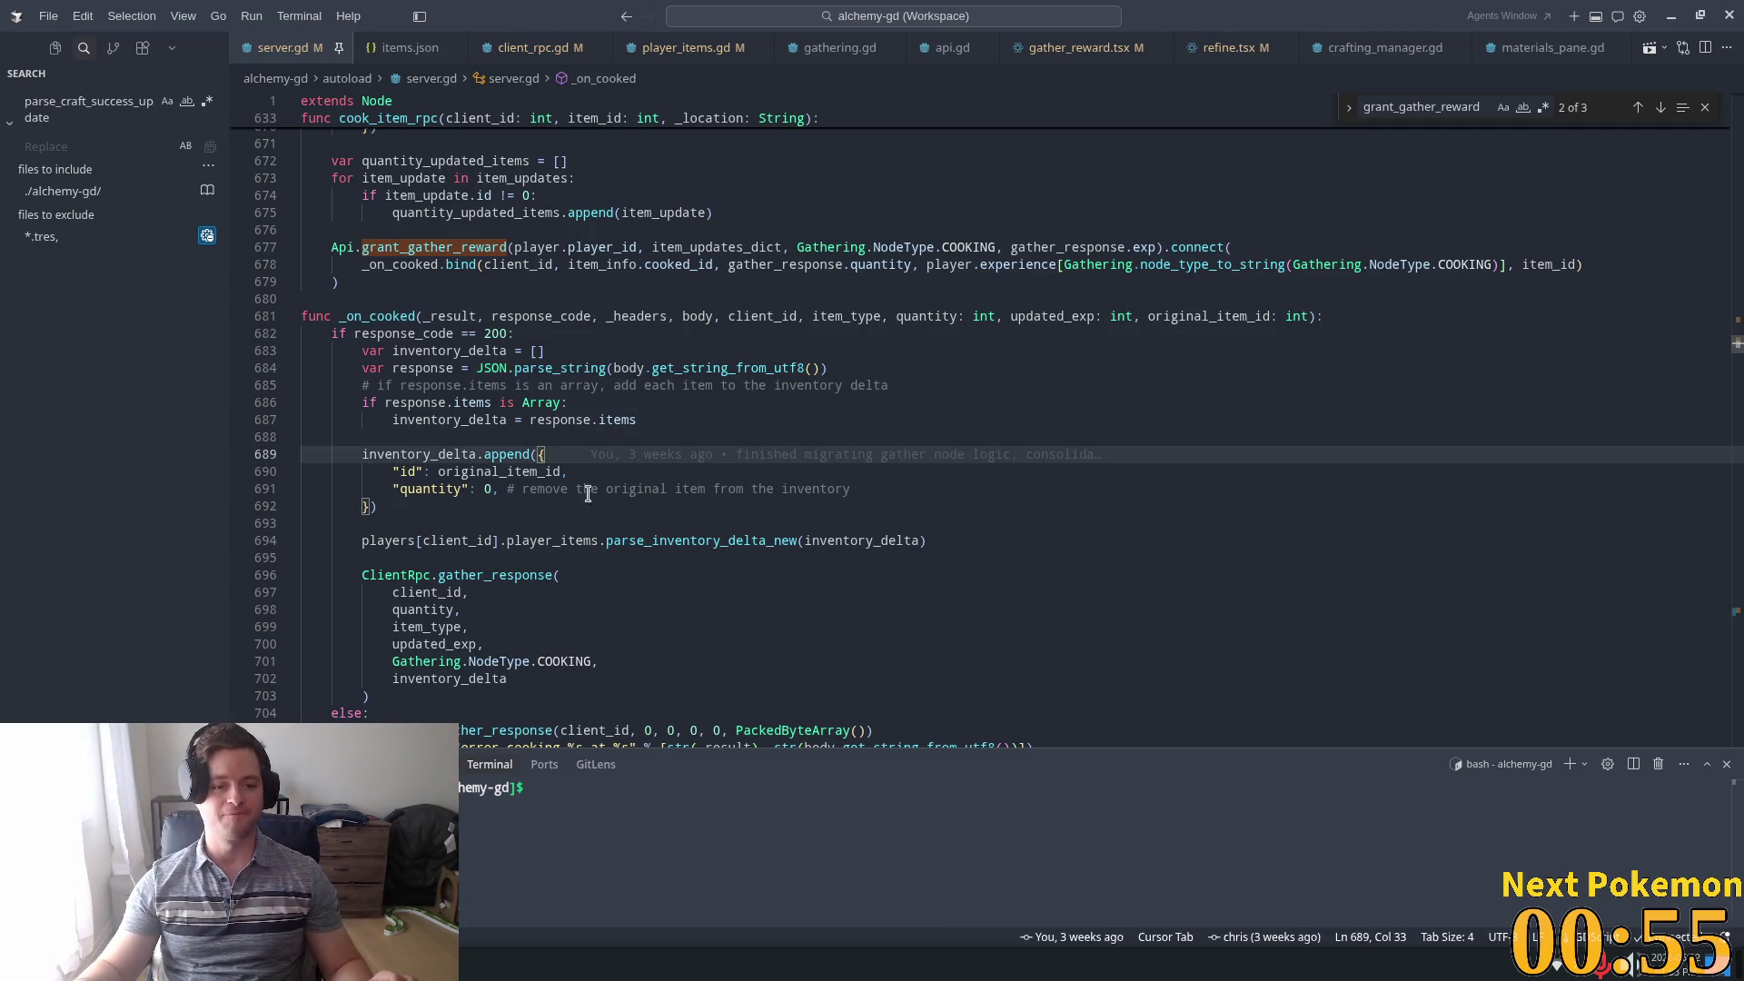
pyautogui.click(642, 513)
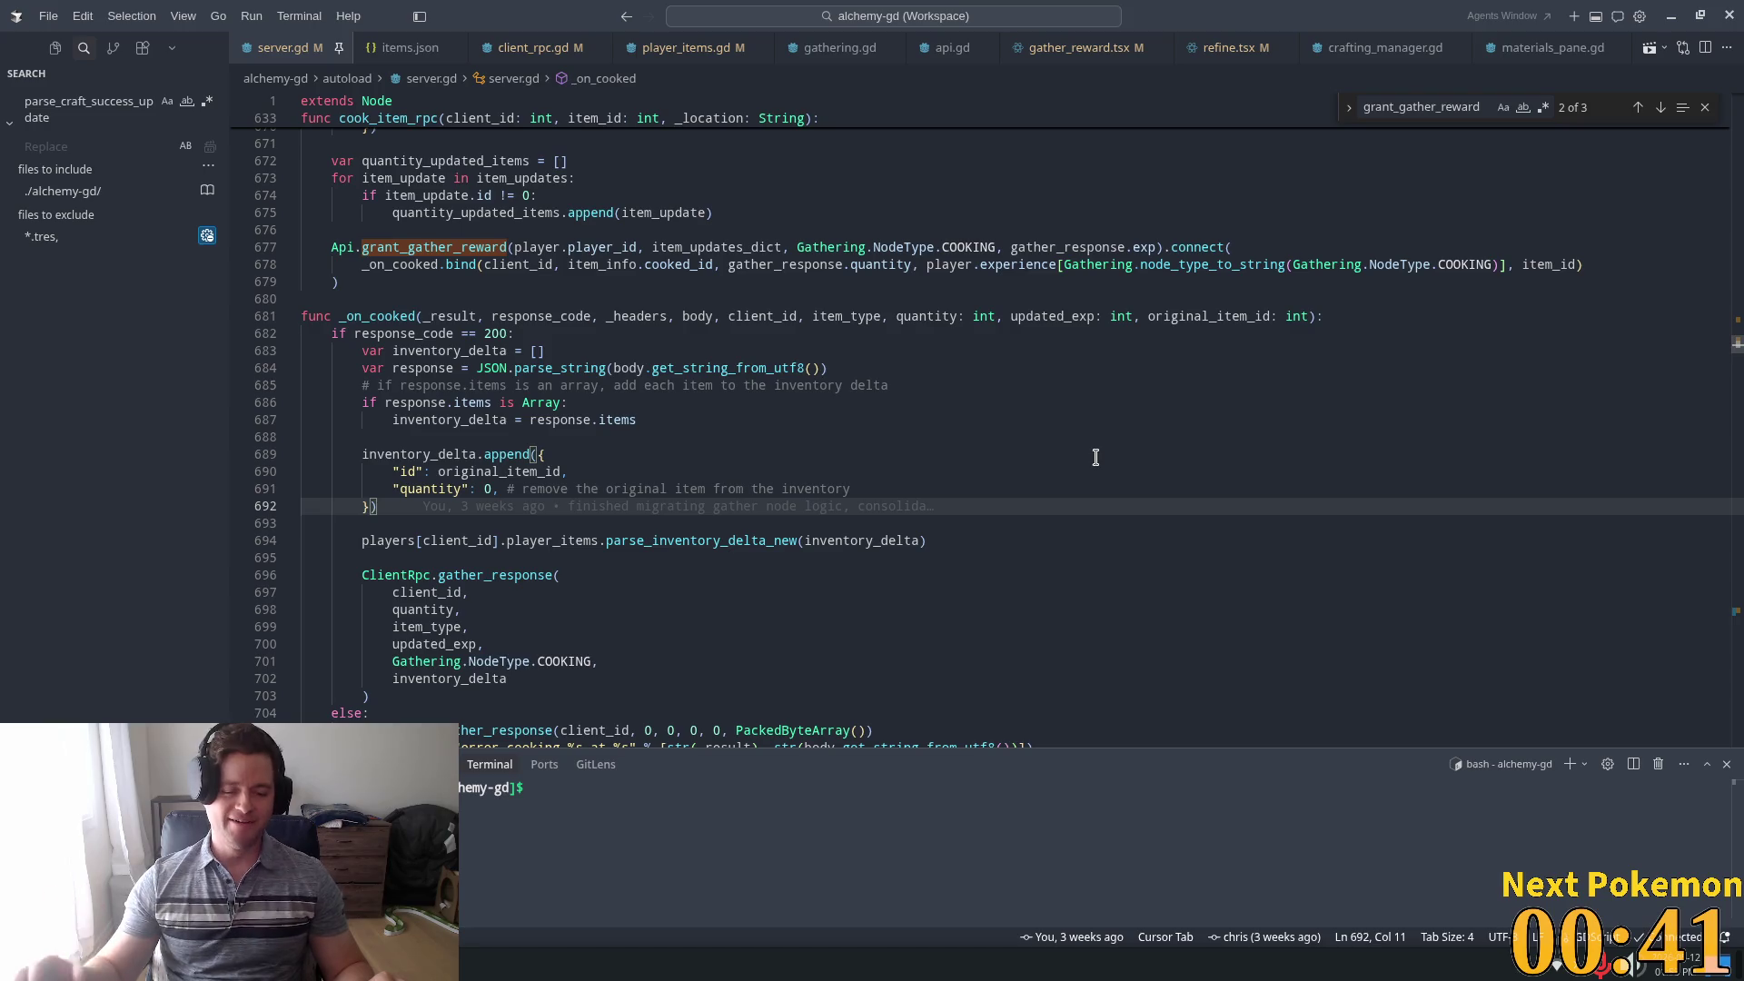
pyautogui.click(1089, 385)
pyautogui.click(674, 454)
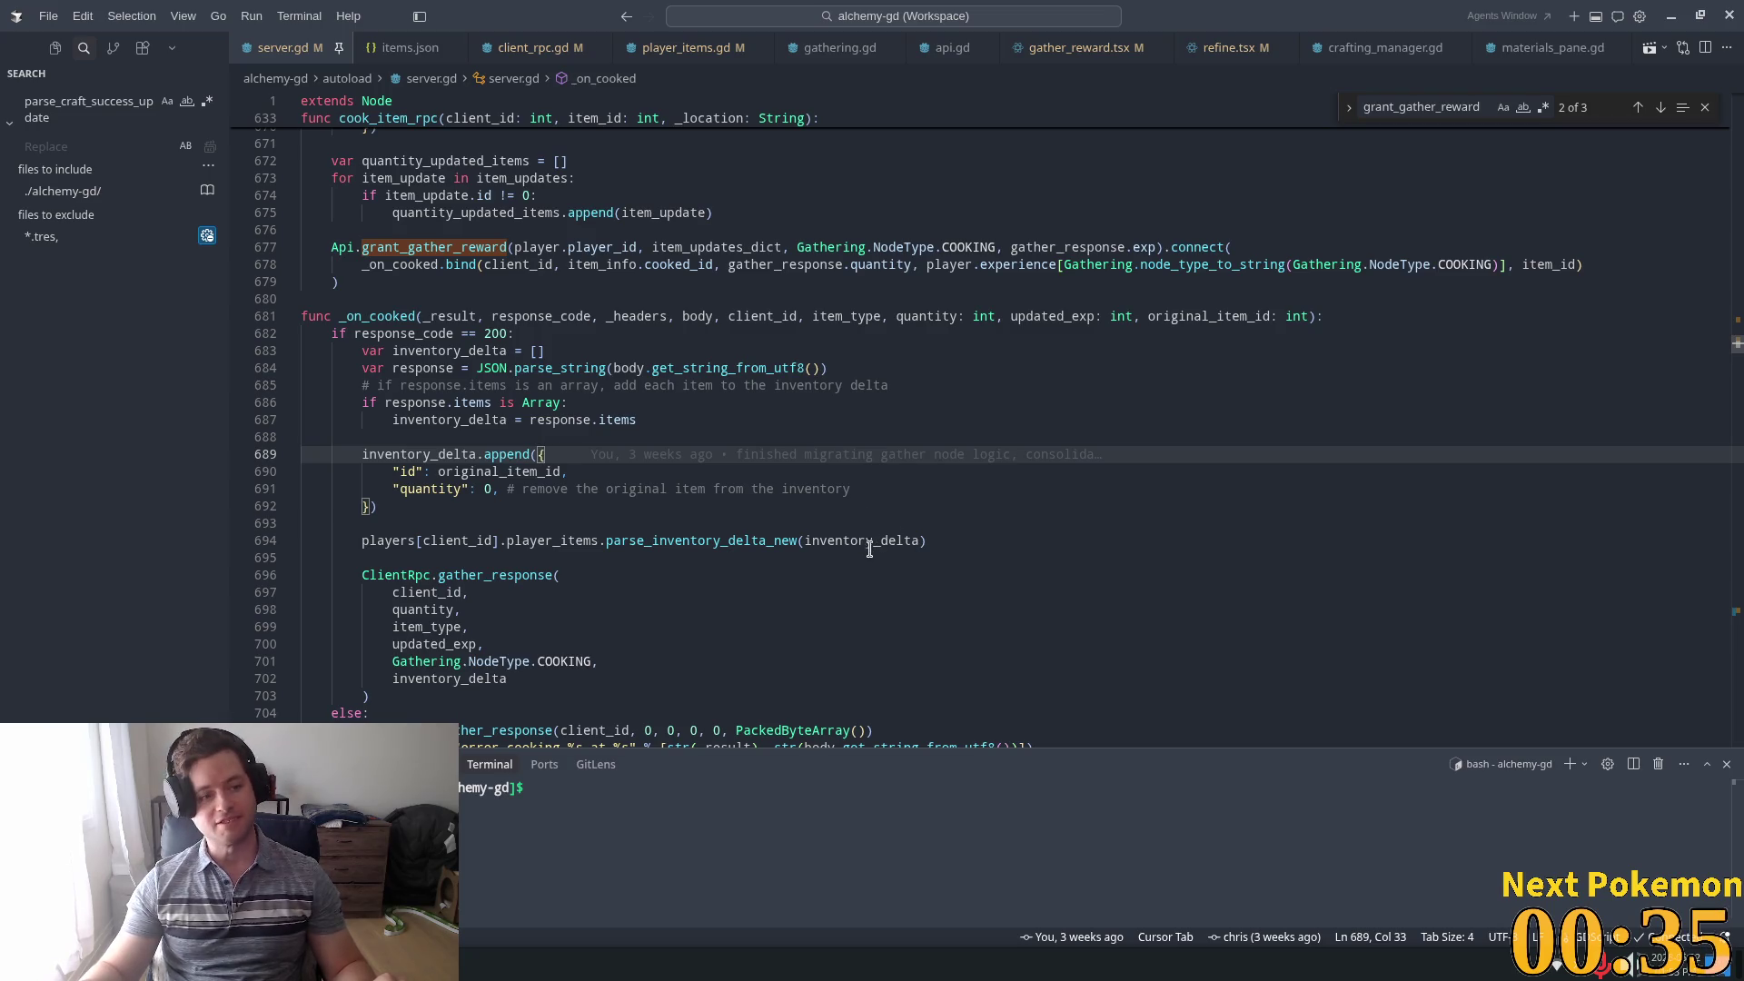
pyautogui.click(601, 525)
pyautogui.click(585, 503)
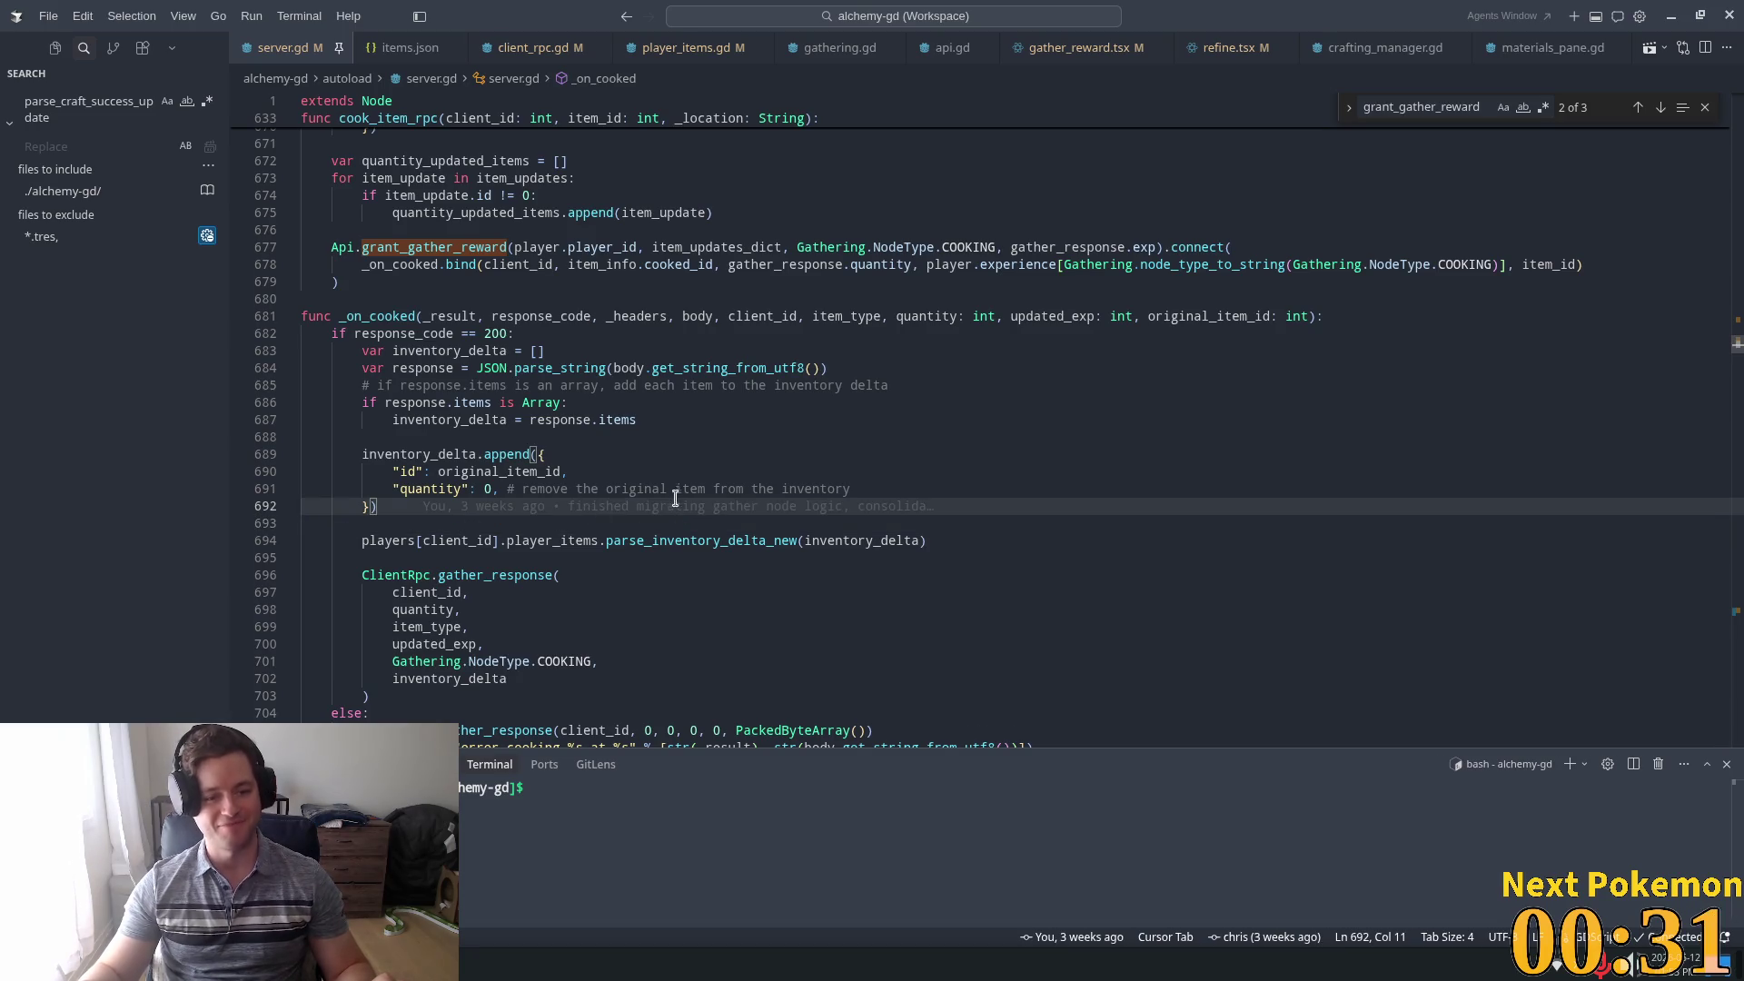
pyautogui.click(642, 470)
pyautogui.click(592, 446)
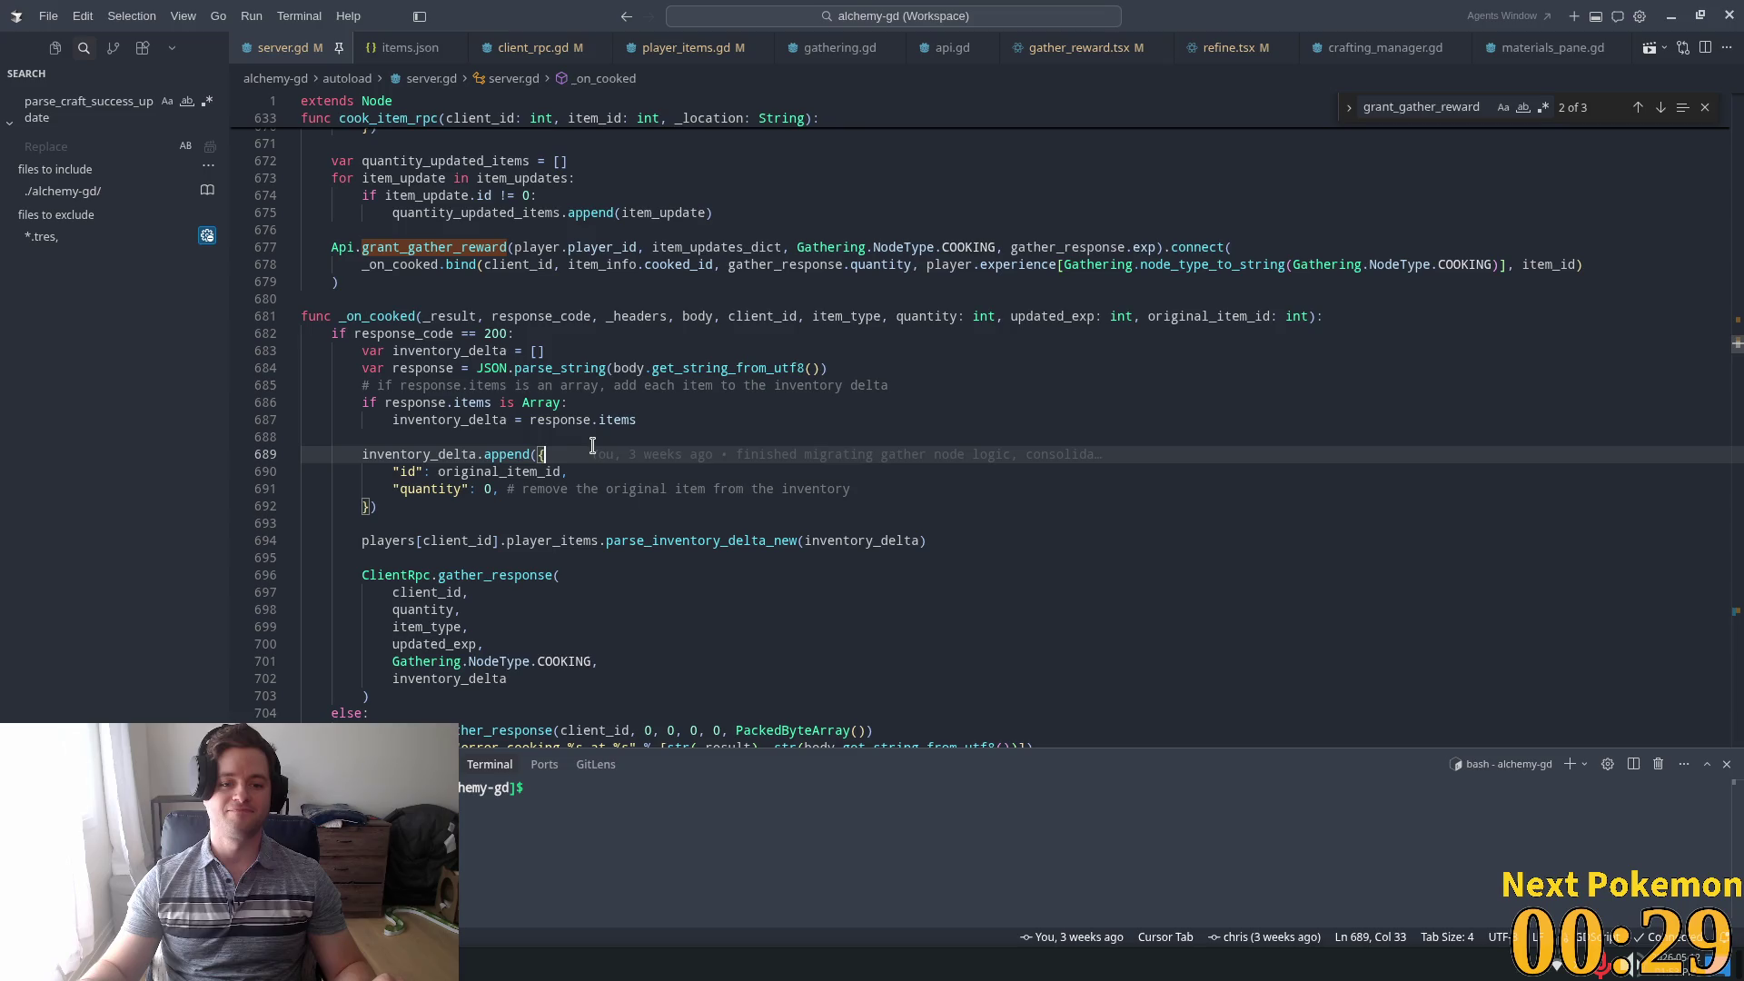
pyautogui.moveTo(576, 449)
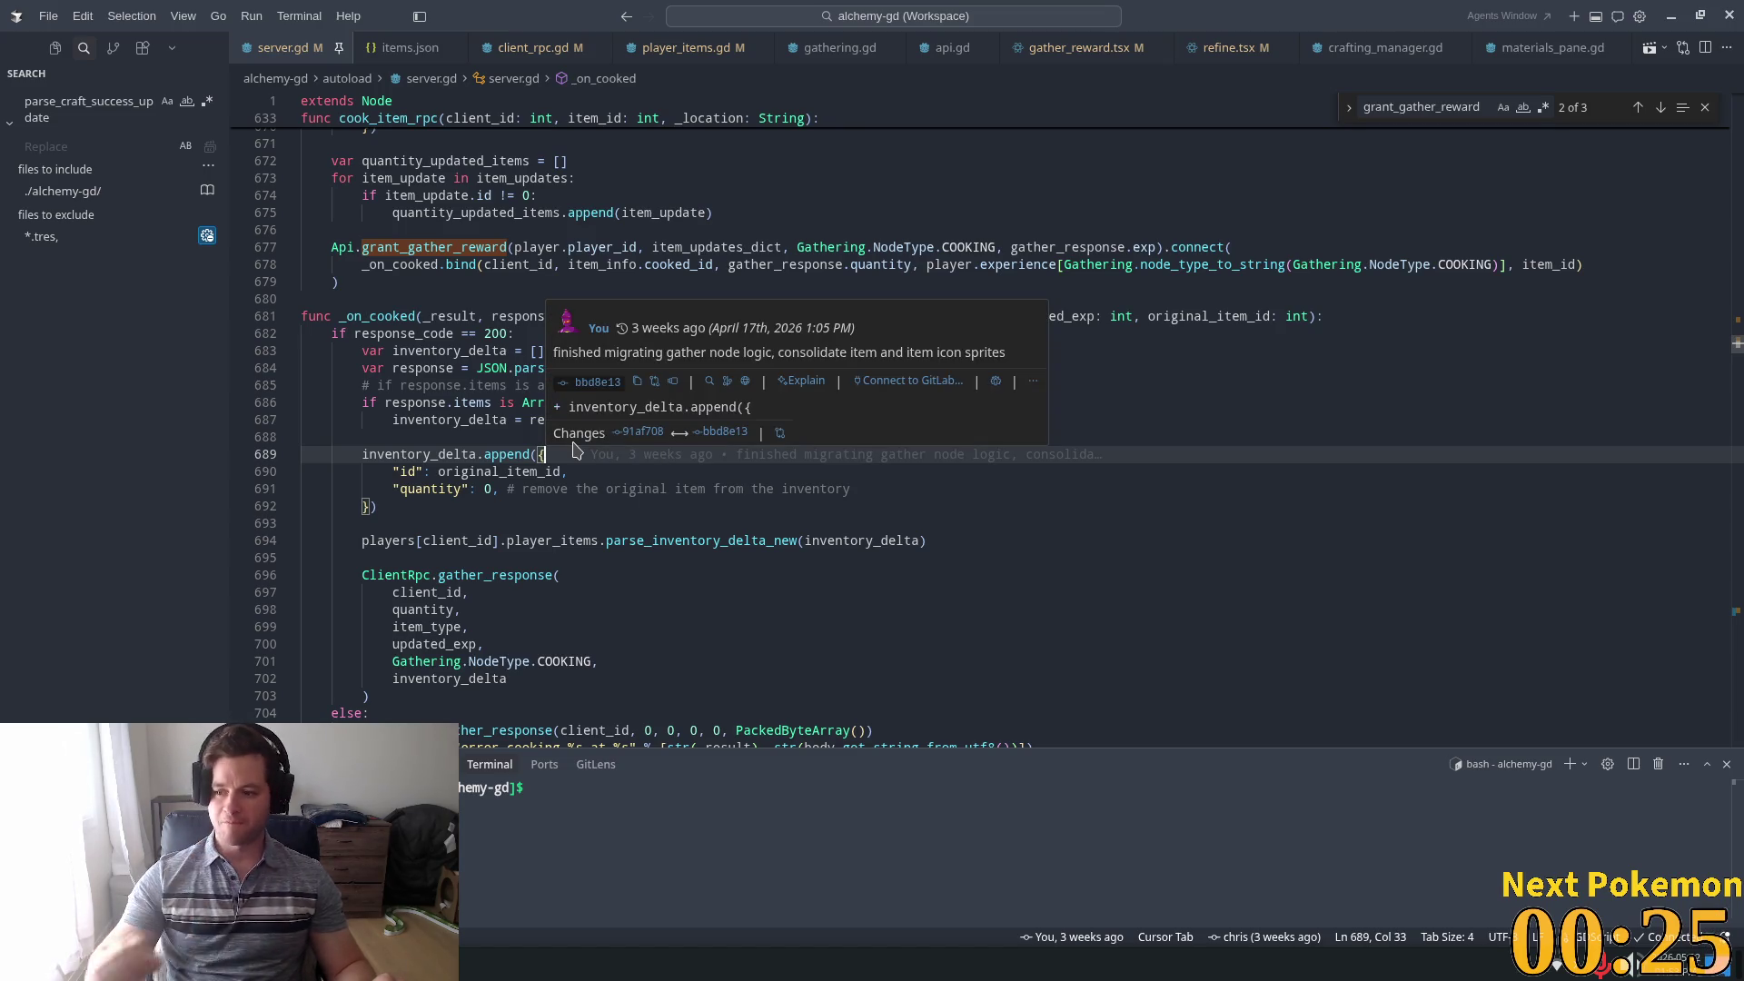
pyautogui.press('Down')
pyautogui.press('Down')
pyautogui.press('Down')
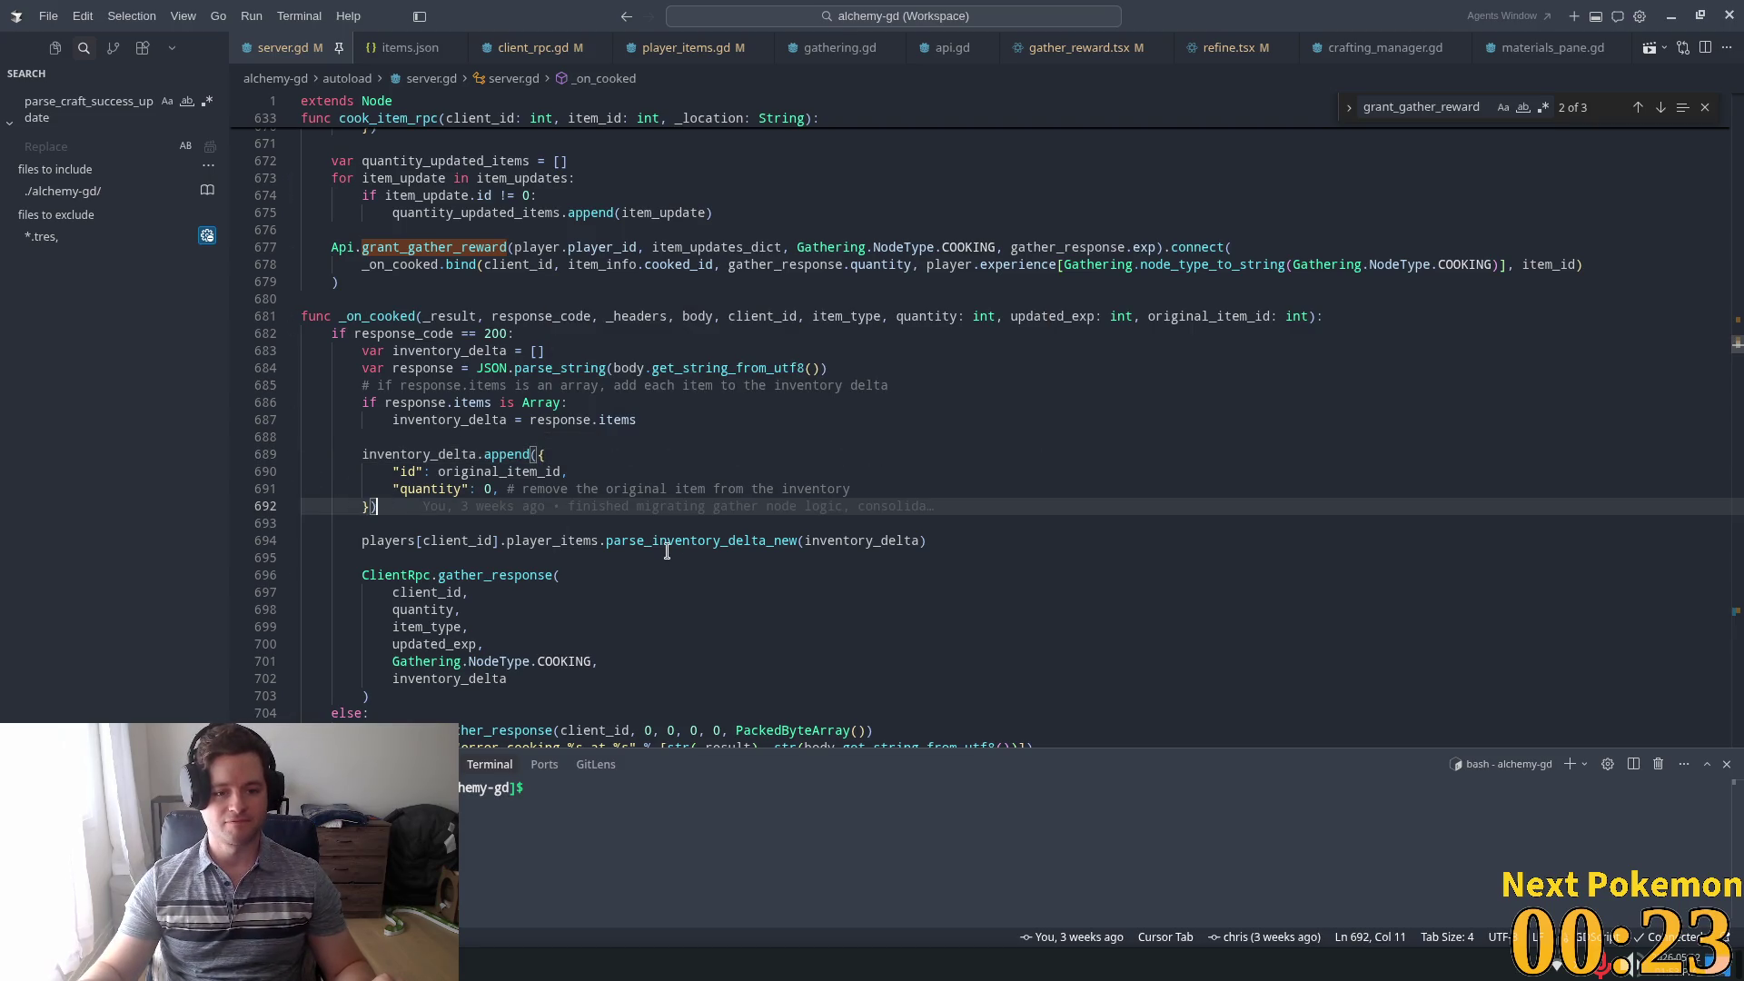
pyautogui.scroll(-1, 616, 527)
pyautogui.click(506, 495)
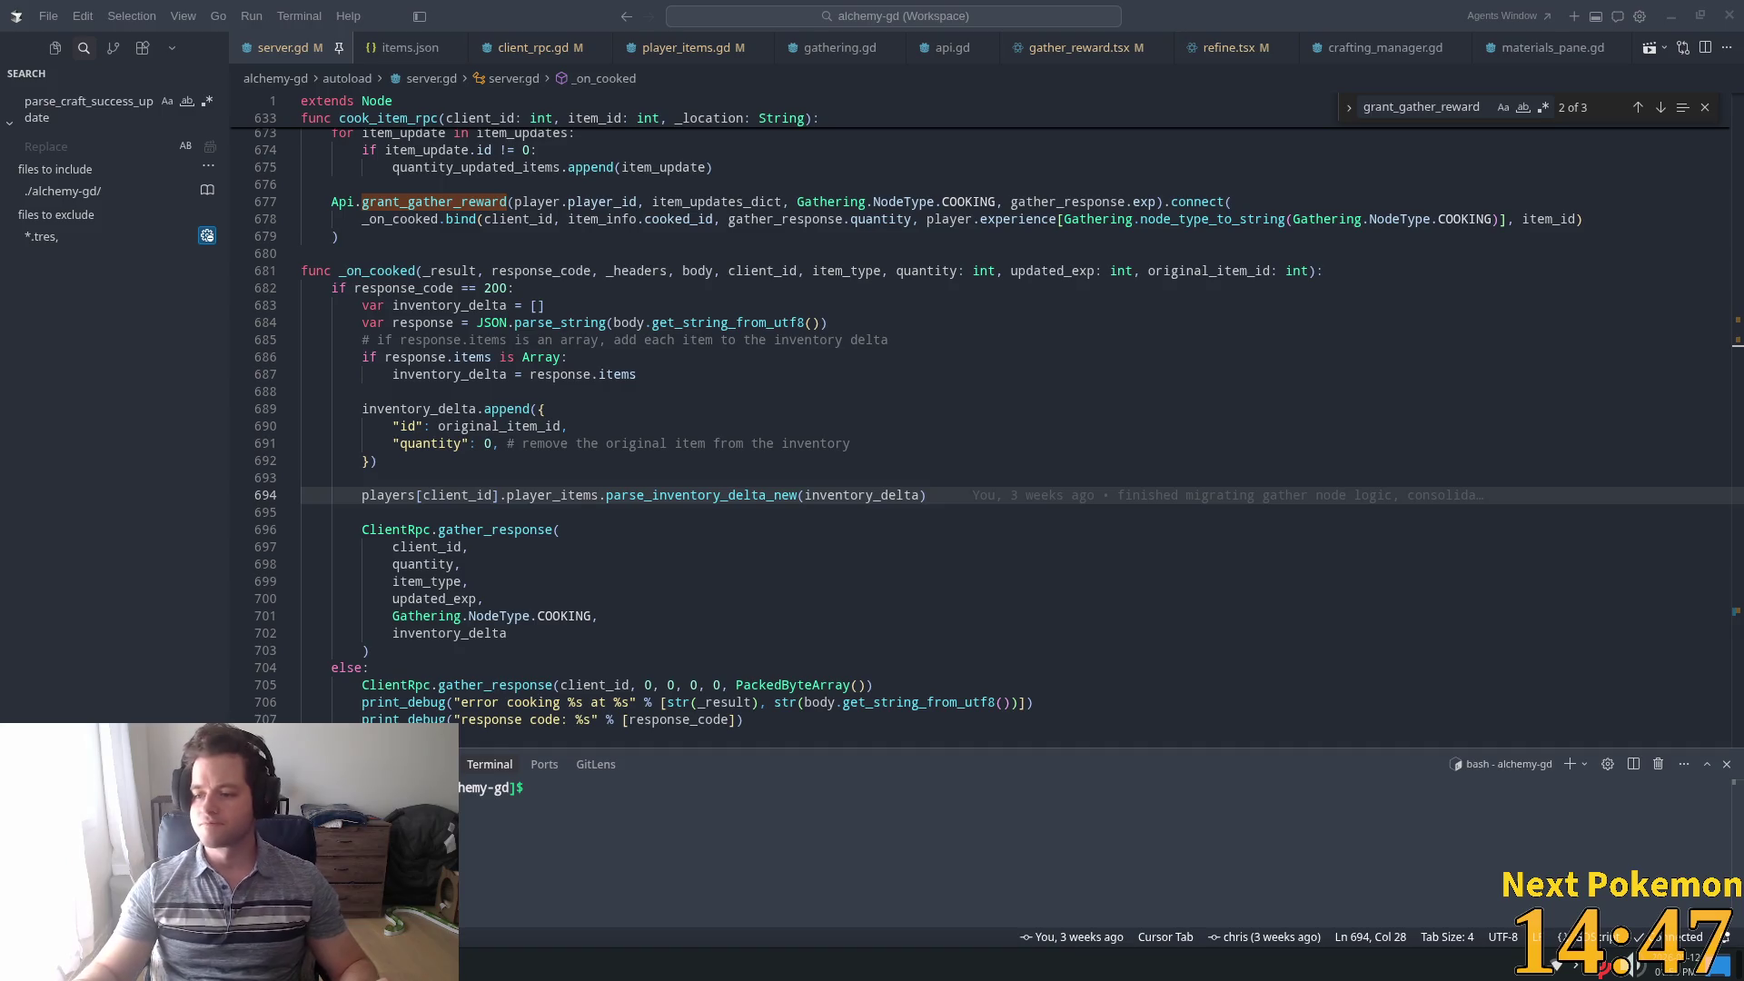
# Review _on_cooked's append block, response.items check and client_id player lookup
pyautogui.click(998, 392)
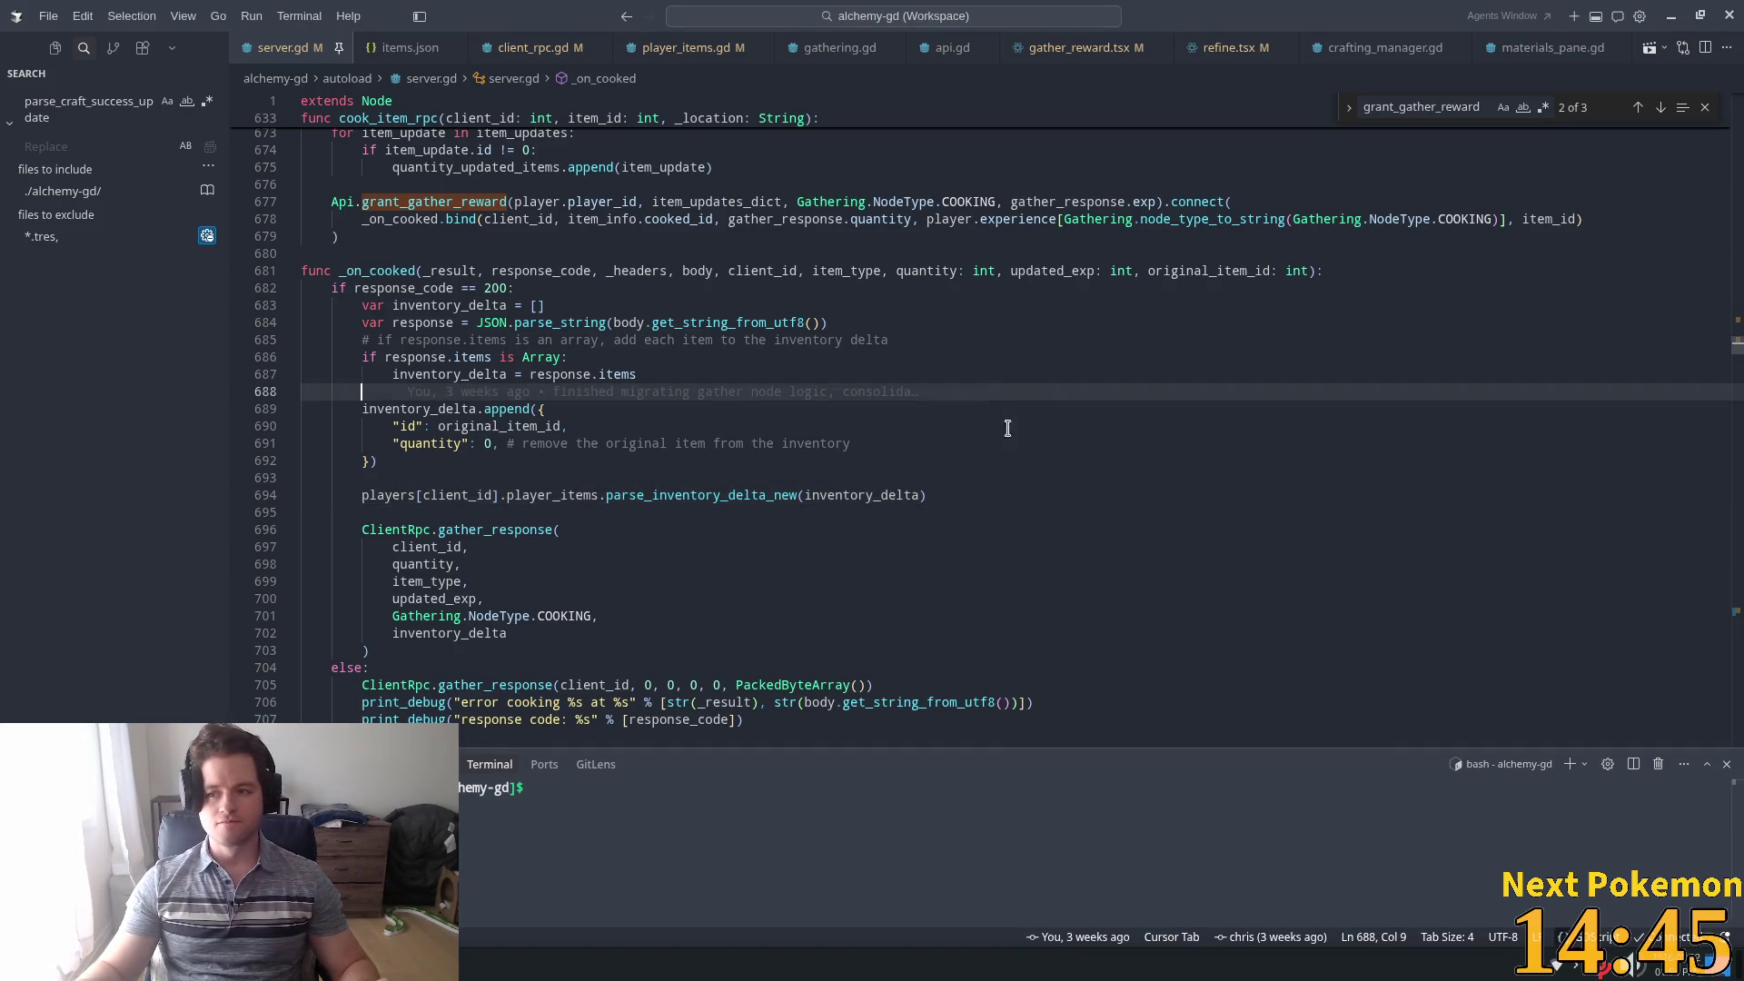
pyautogui.click(742, 454)
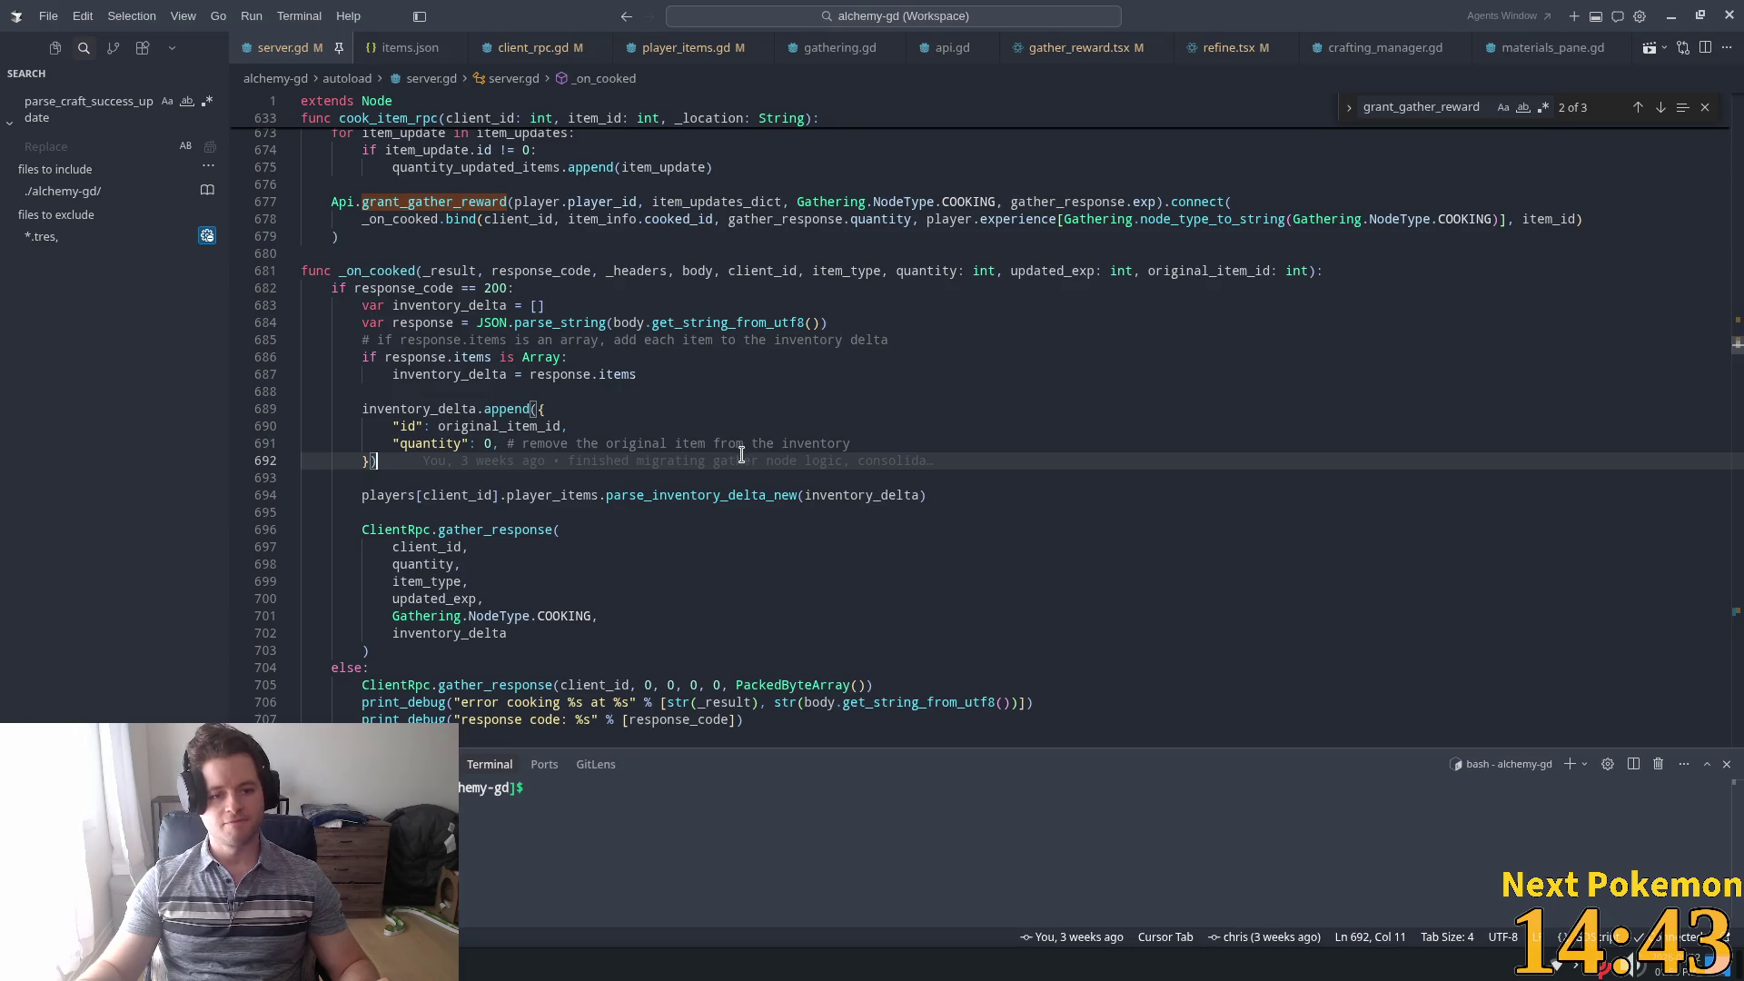
pyautogui.moveTo(747, 458)
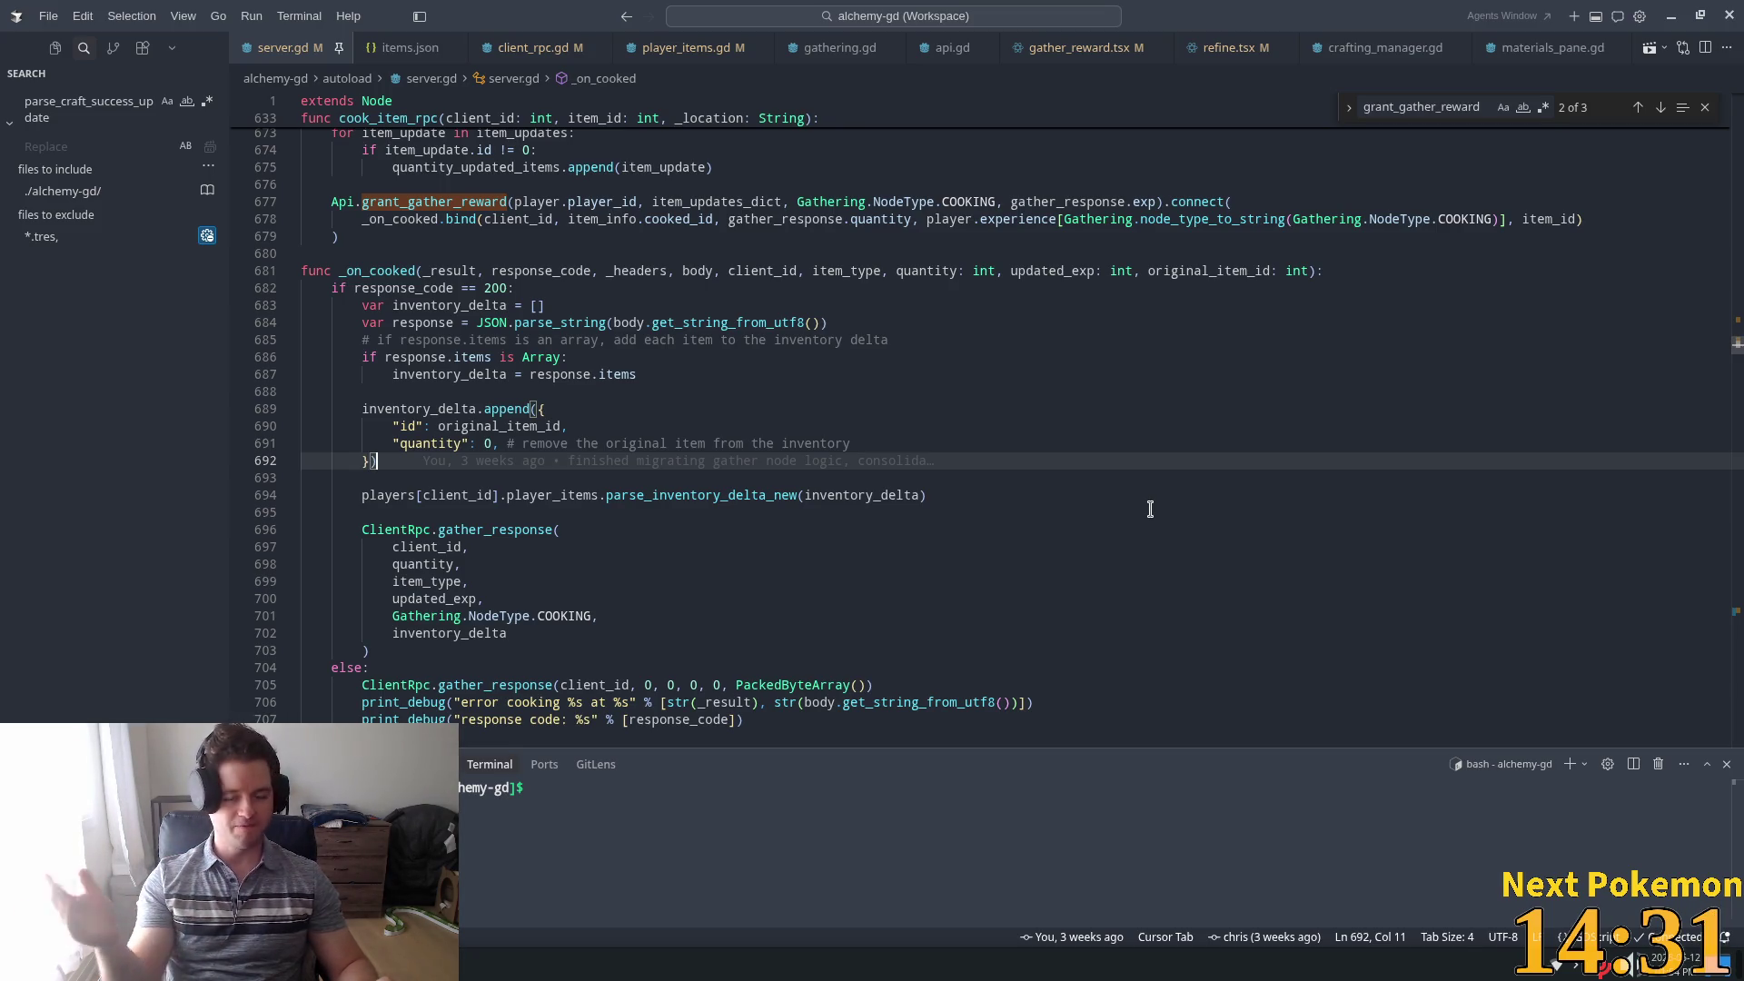
pyautogui.click(714, 359)
pyautogui.click(441, 495)
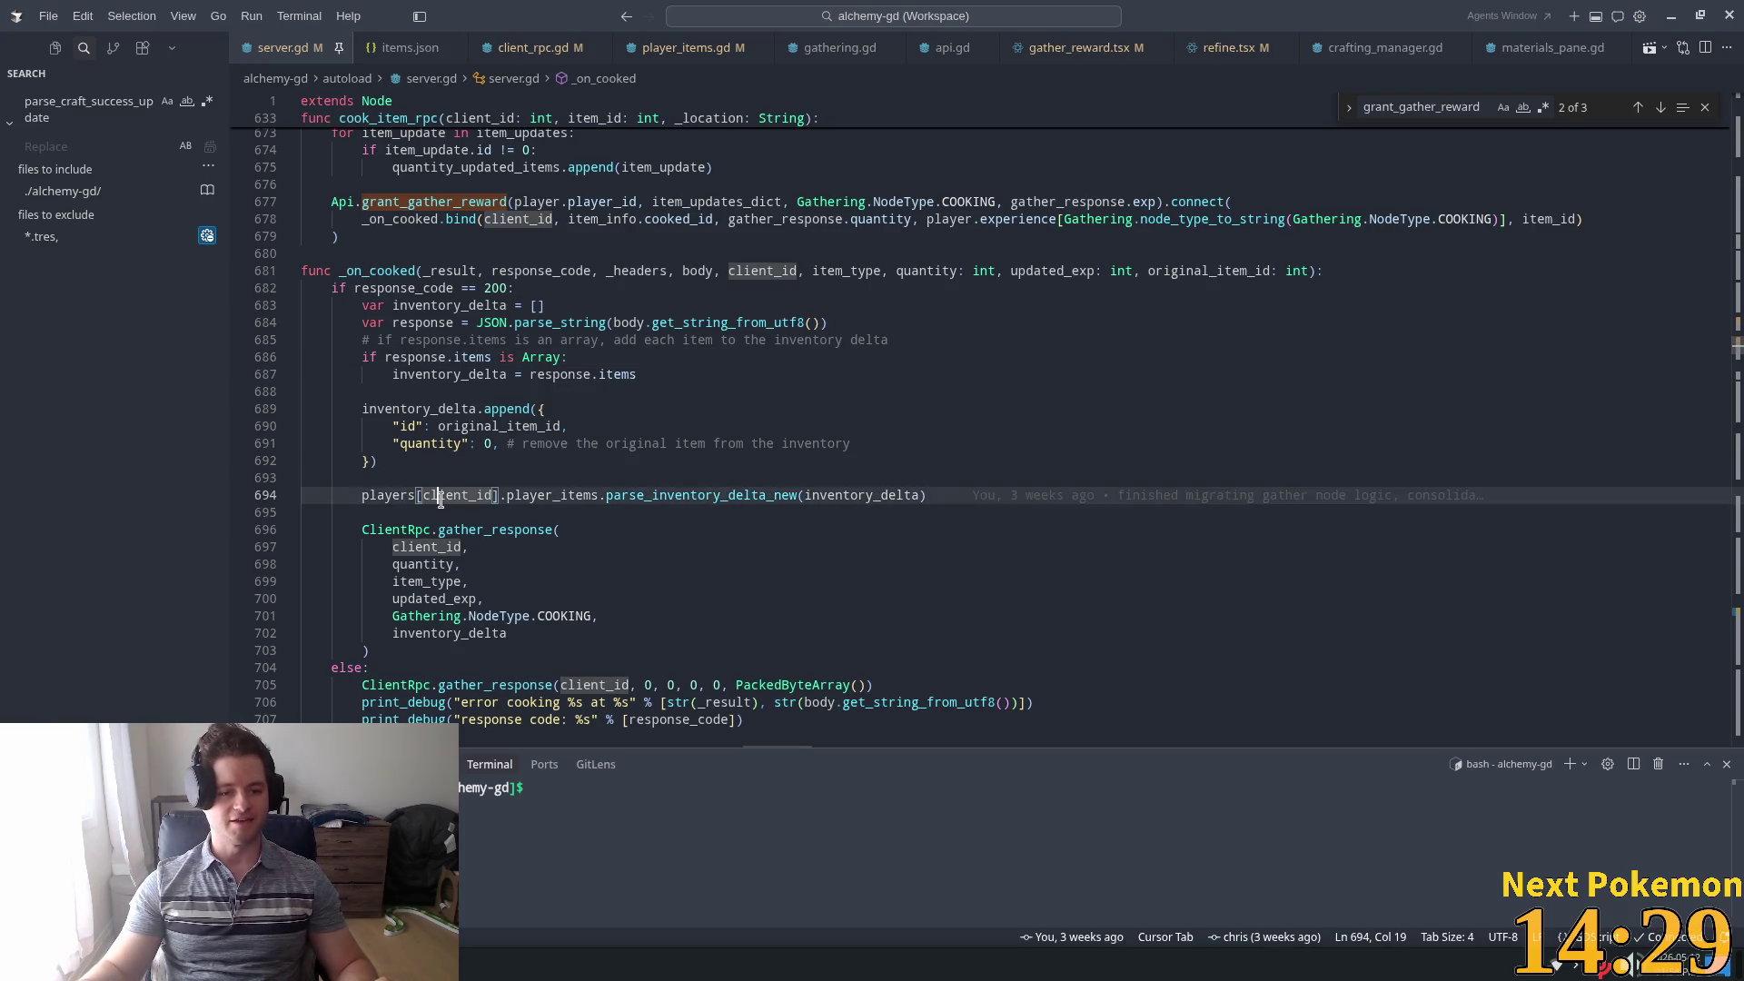
pyautogui.press('Down')
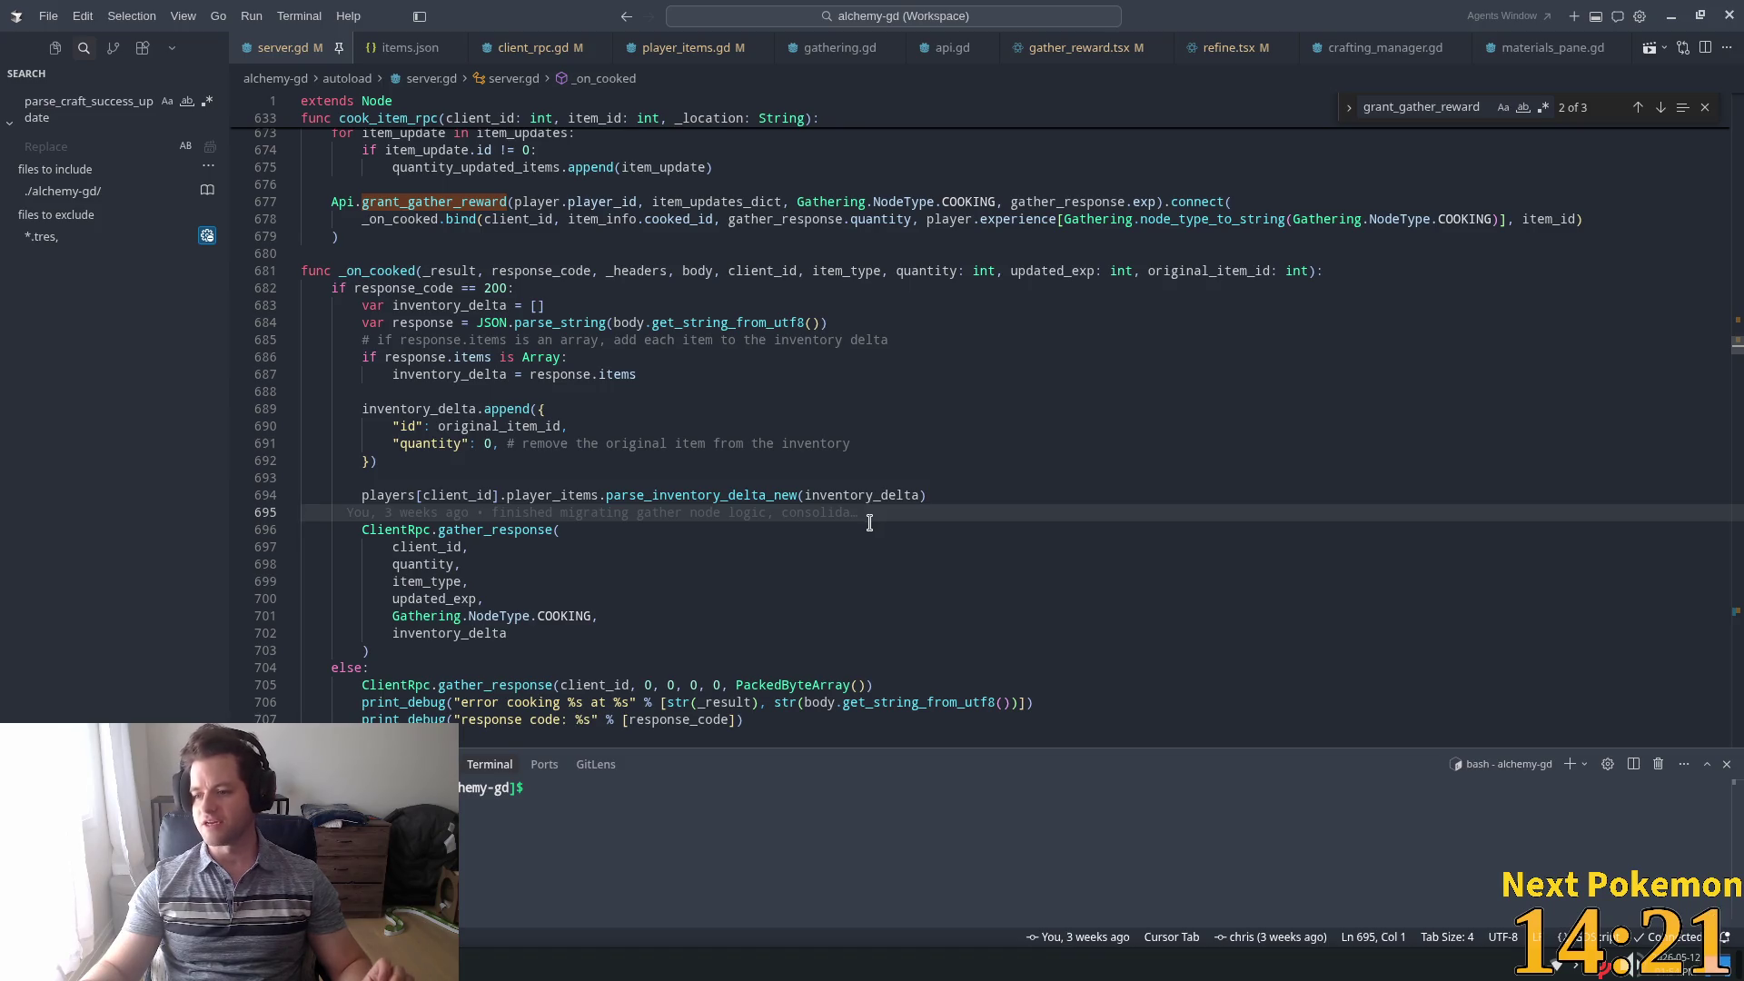
pyautogui.moveTo(868, 516)
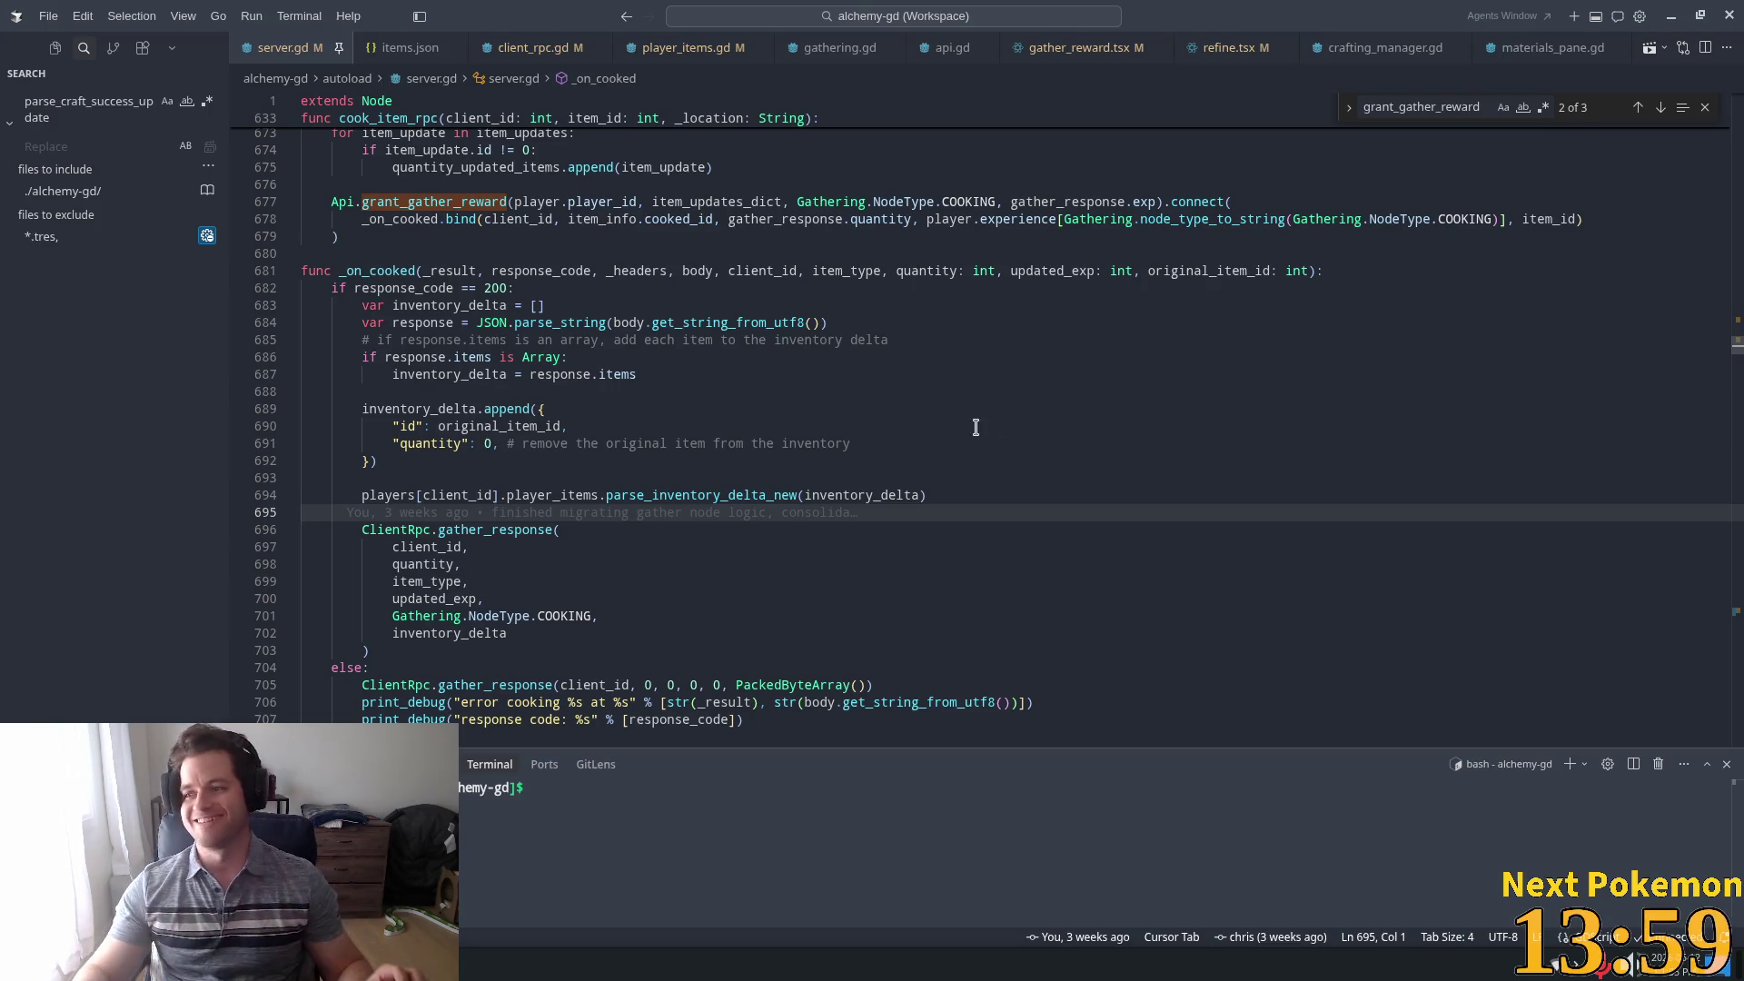
pyautogui.press('Up')
pyautogui.press('Up')
# Highlight parse_inventory_delta_new, then jump to the third grant_gather_reward match in craft_item_rpc
pyautogui.scroll(-3, 662, 533)
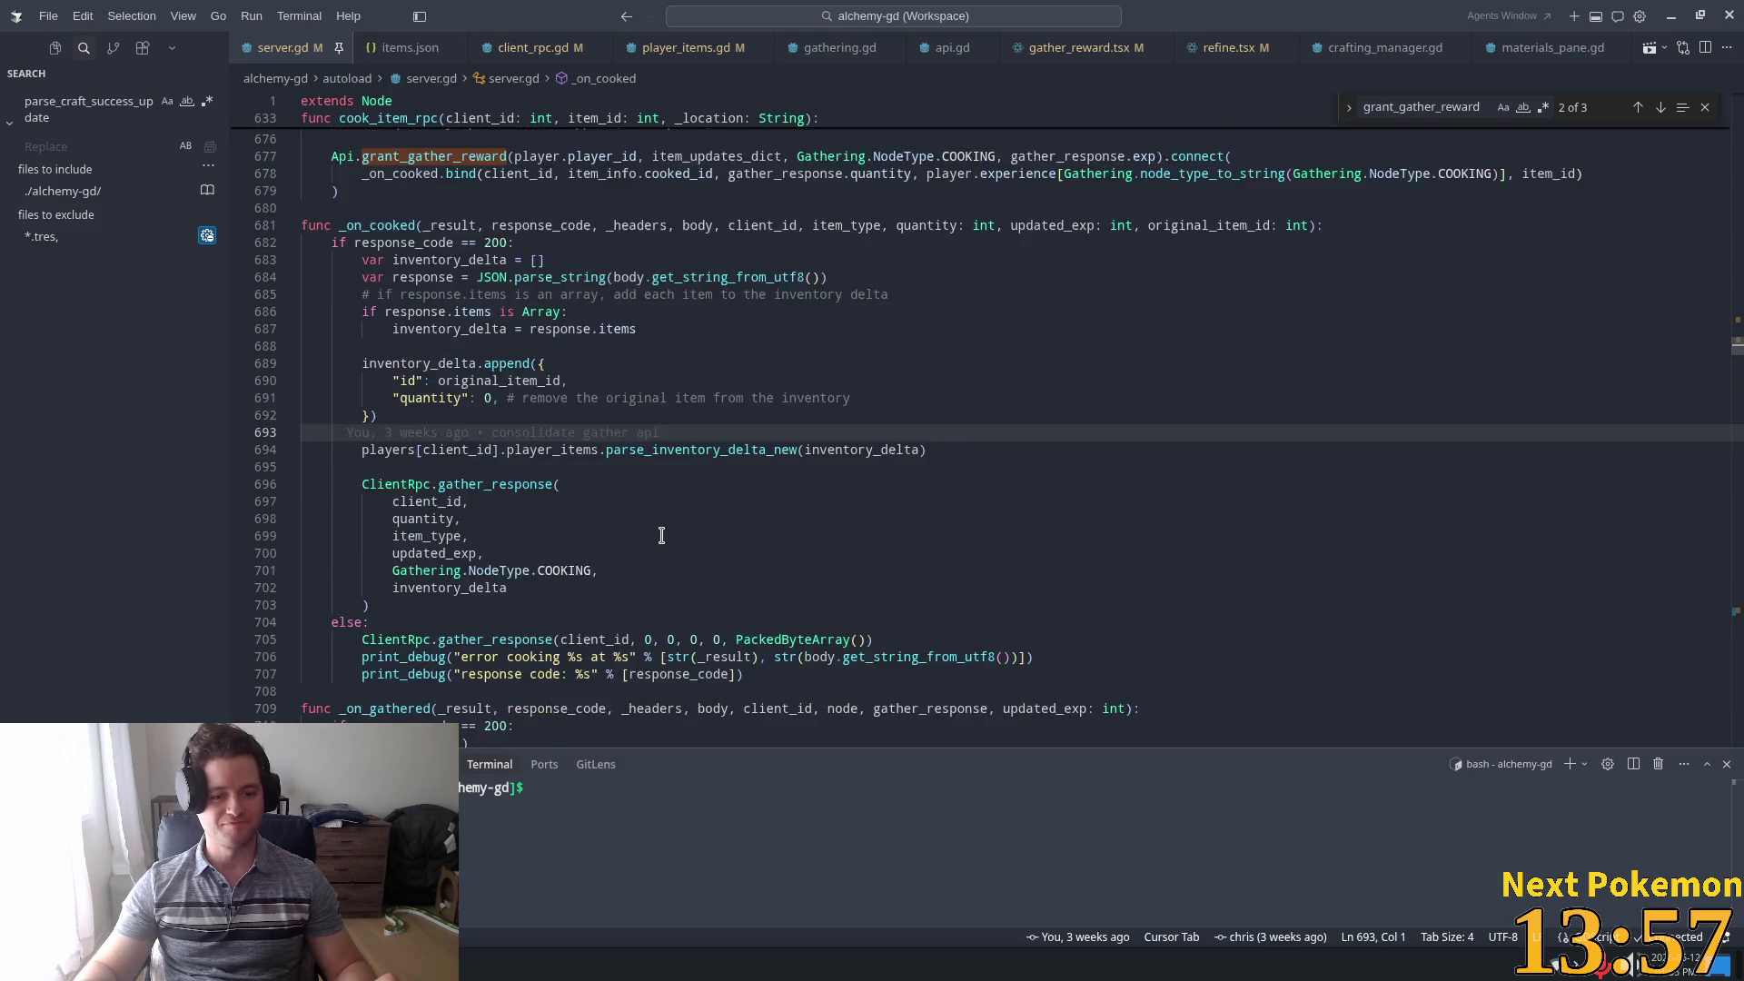
pyautogui.click(507, 463)
pyautogui.click(545, 406)
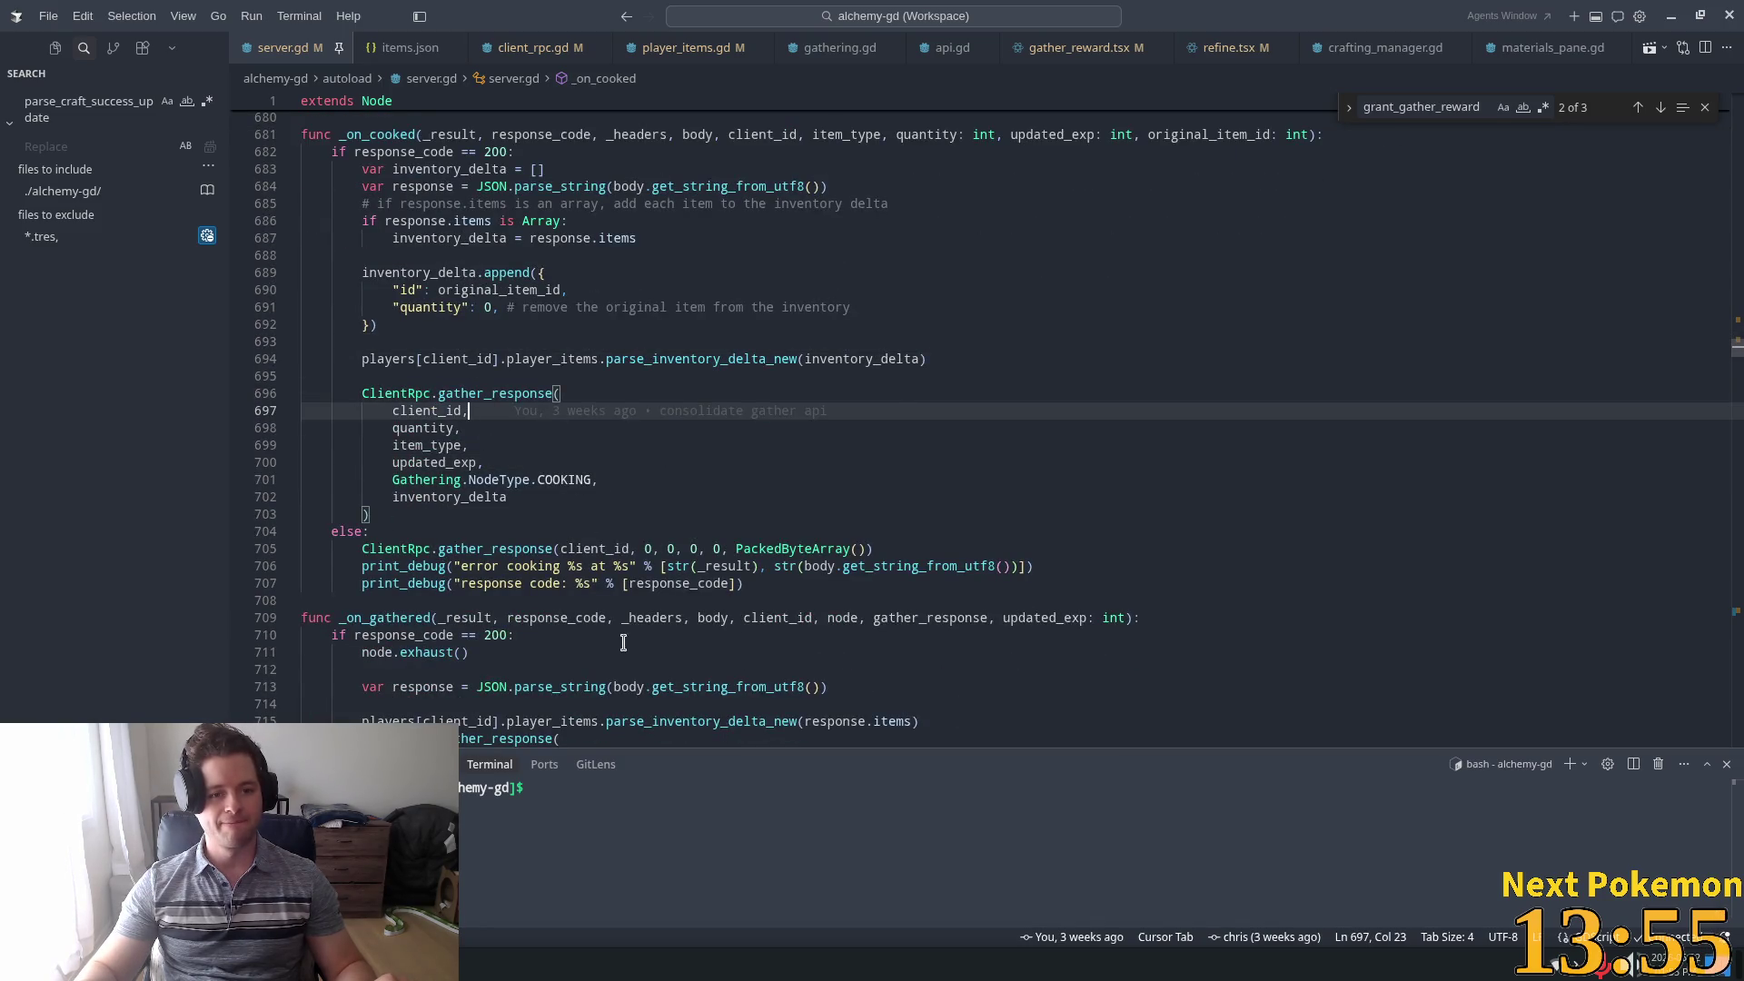
pyautogui.scroll(1, 588, 581)
pyautogui.doubleClick(659, 403)
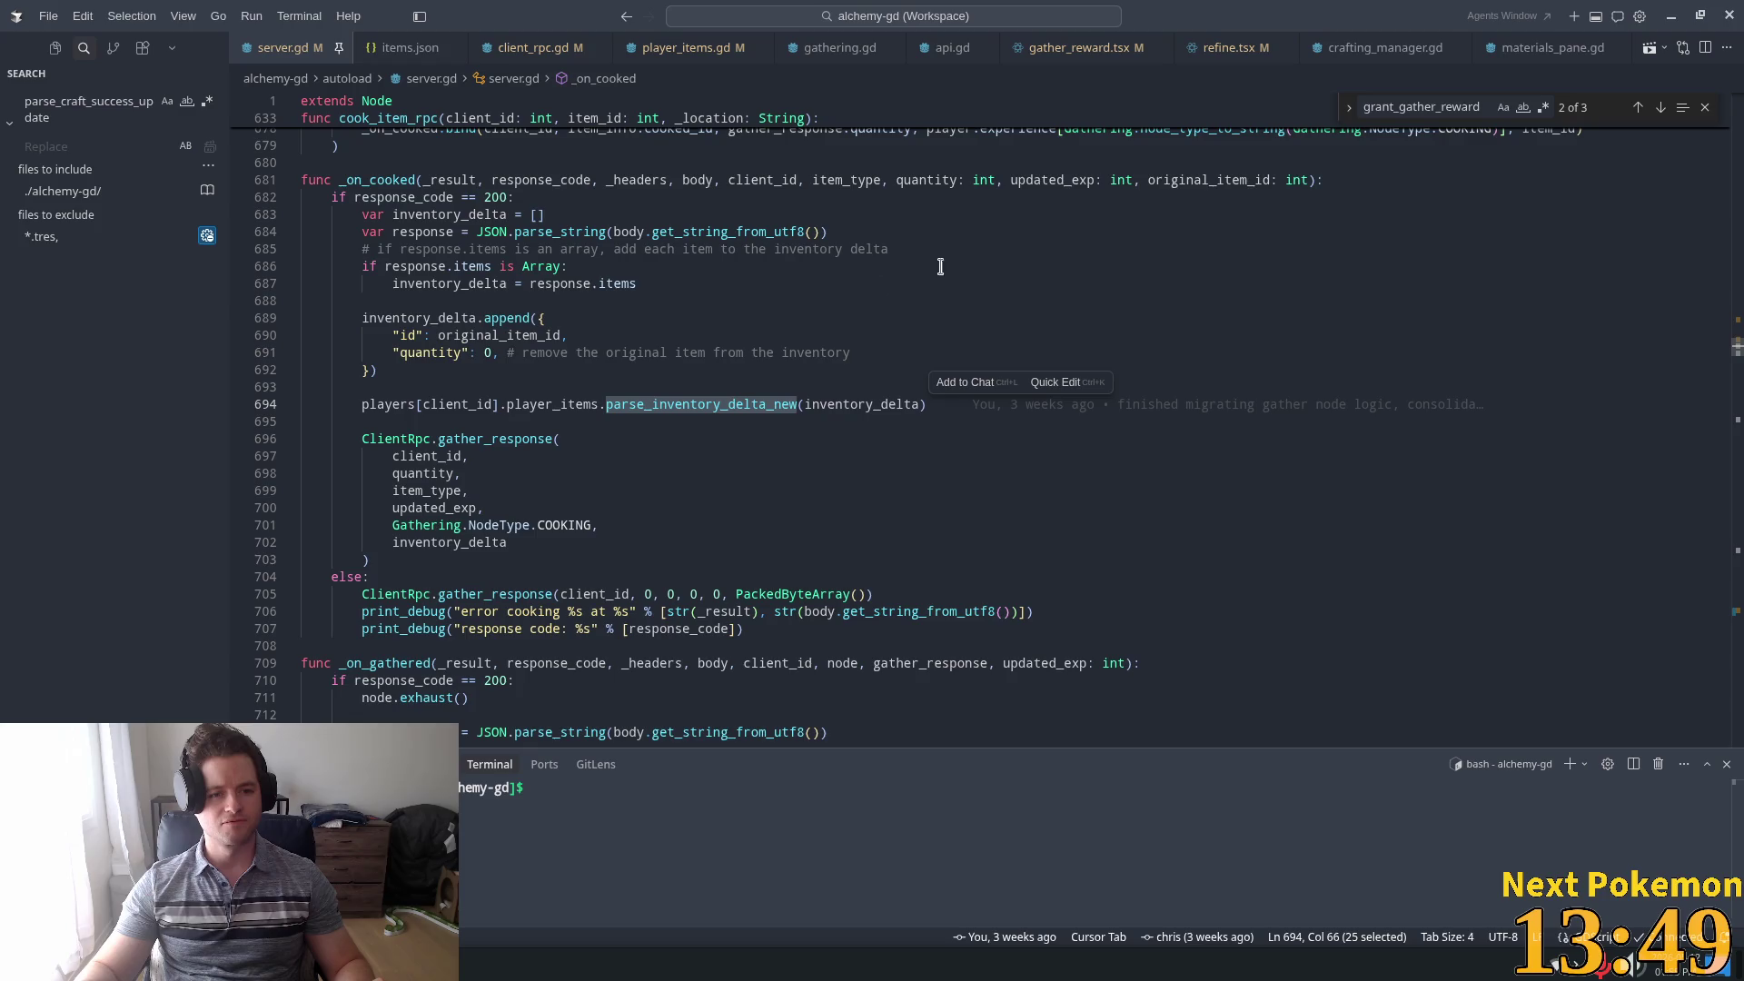
pyautogui.click(1456, 108)
pyautogui.press('Return')
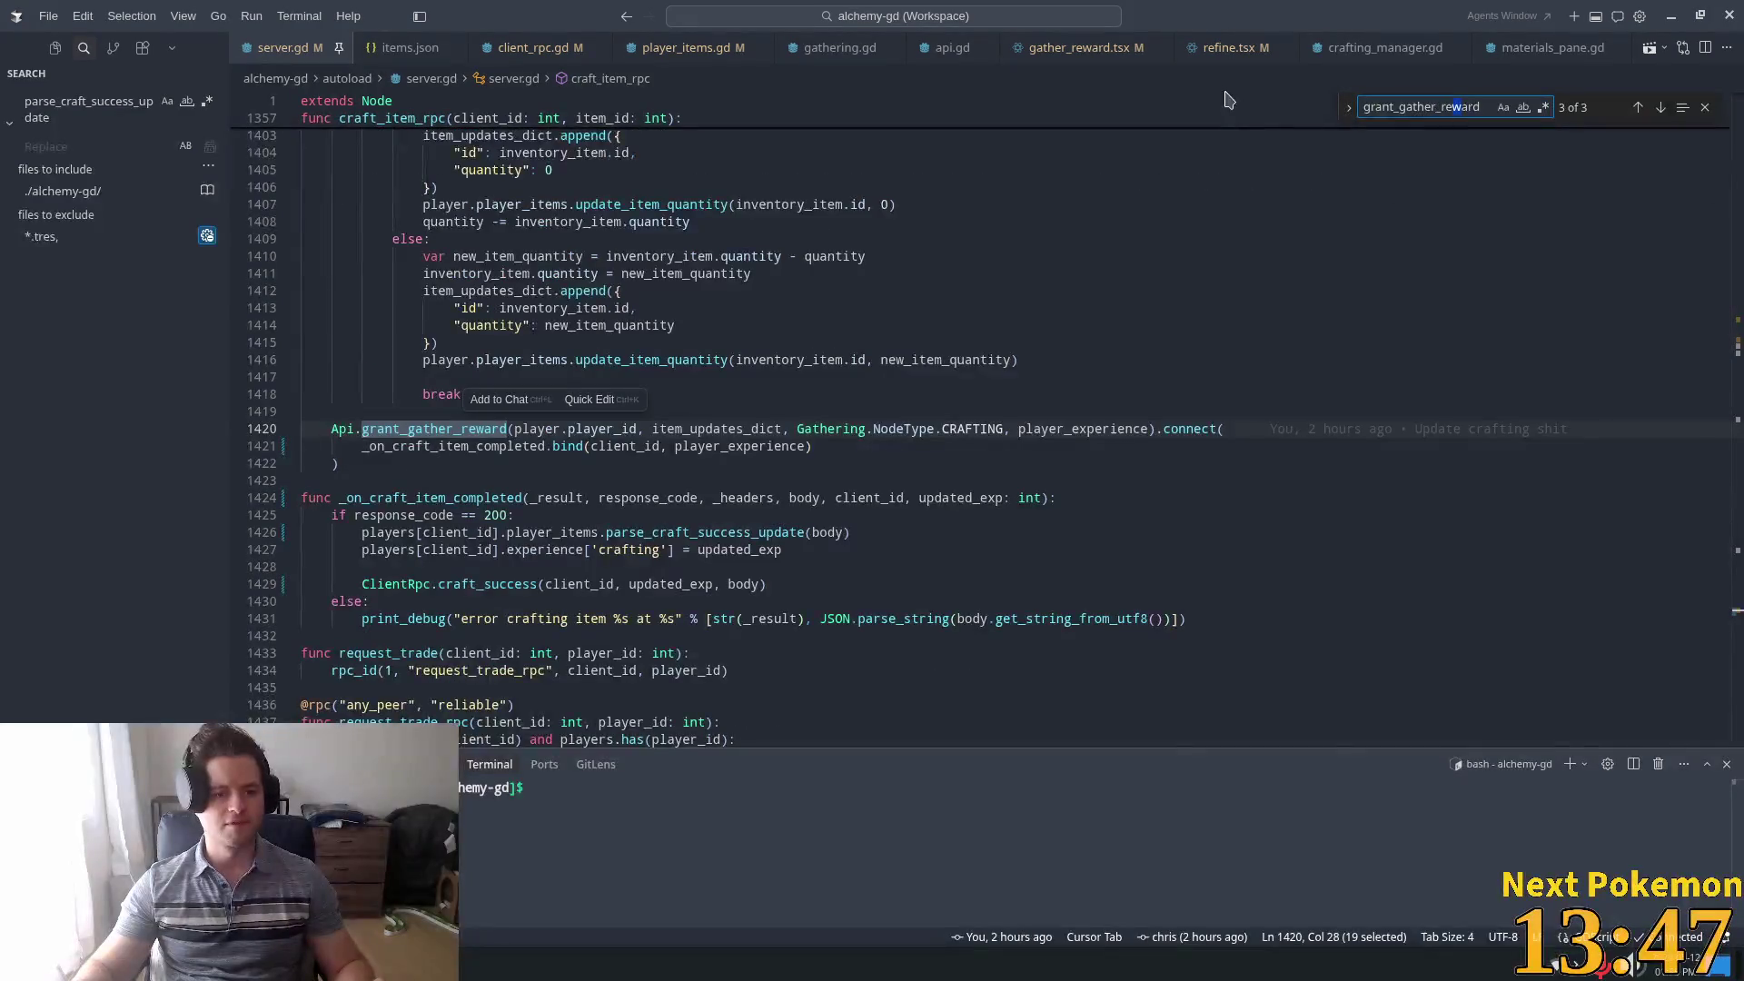
# Add a craft_response parse and a parse_inventory_delta_new line after the response-code check in server.gd
pyautogui.scroll(-2, 636, 436)
pyautogui.click(624, 459)
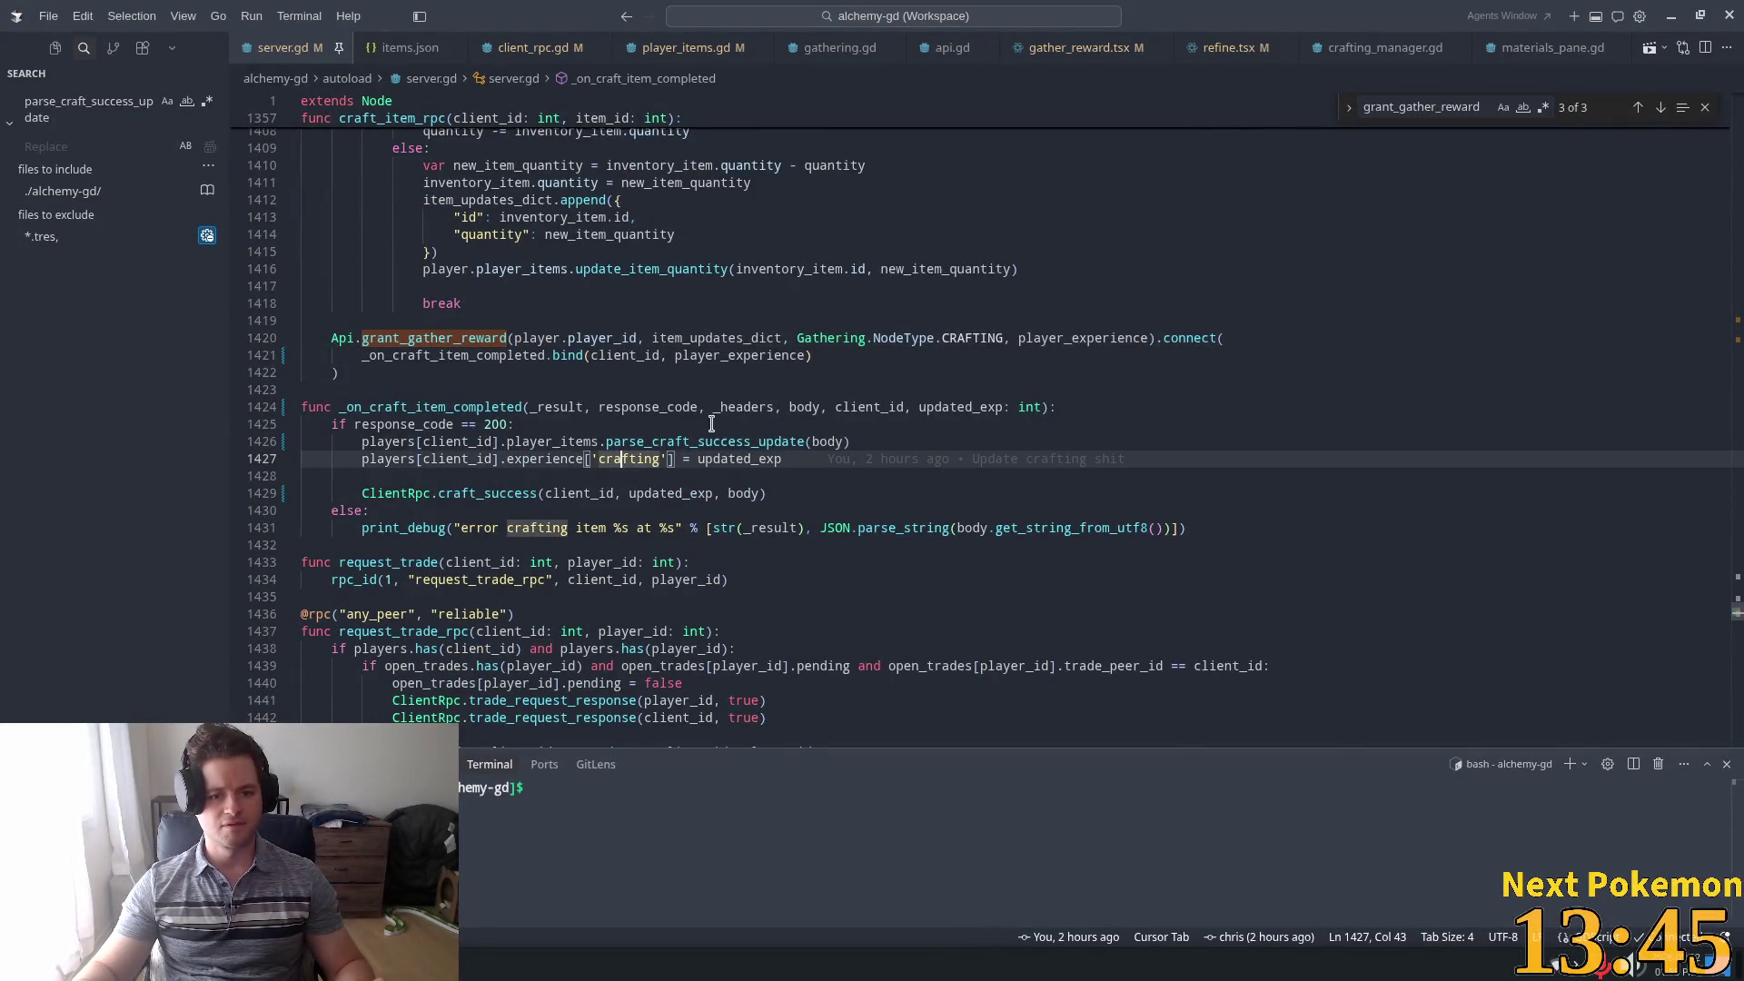
pyautogui.doubleClick(746, 442)
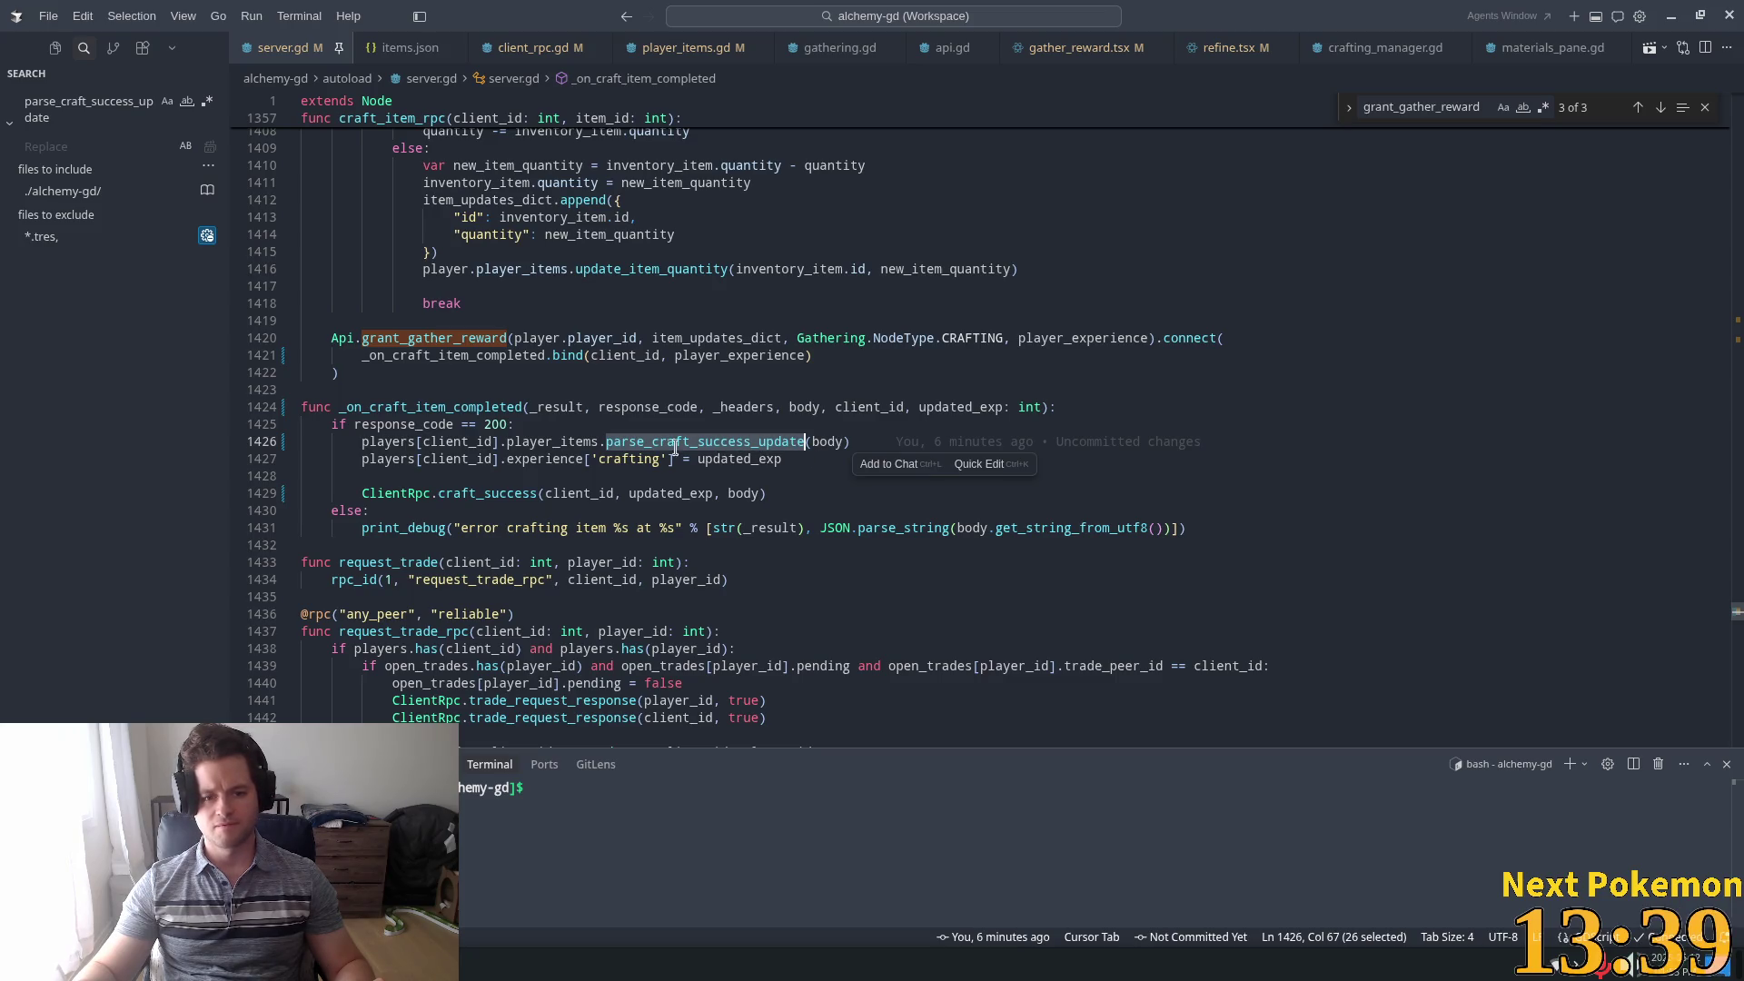
pyautogui.click(564, 426)
pyautogui.press('Return')
pyautogui.write('var')
pyautogui.press('Tab')
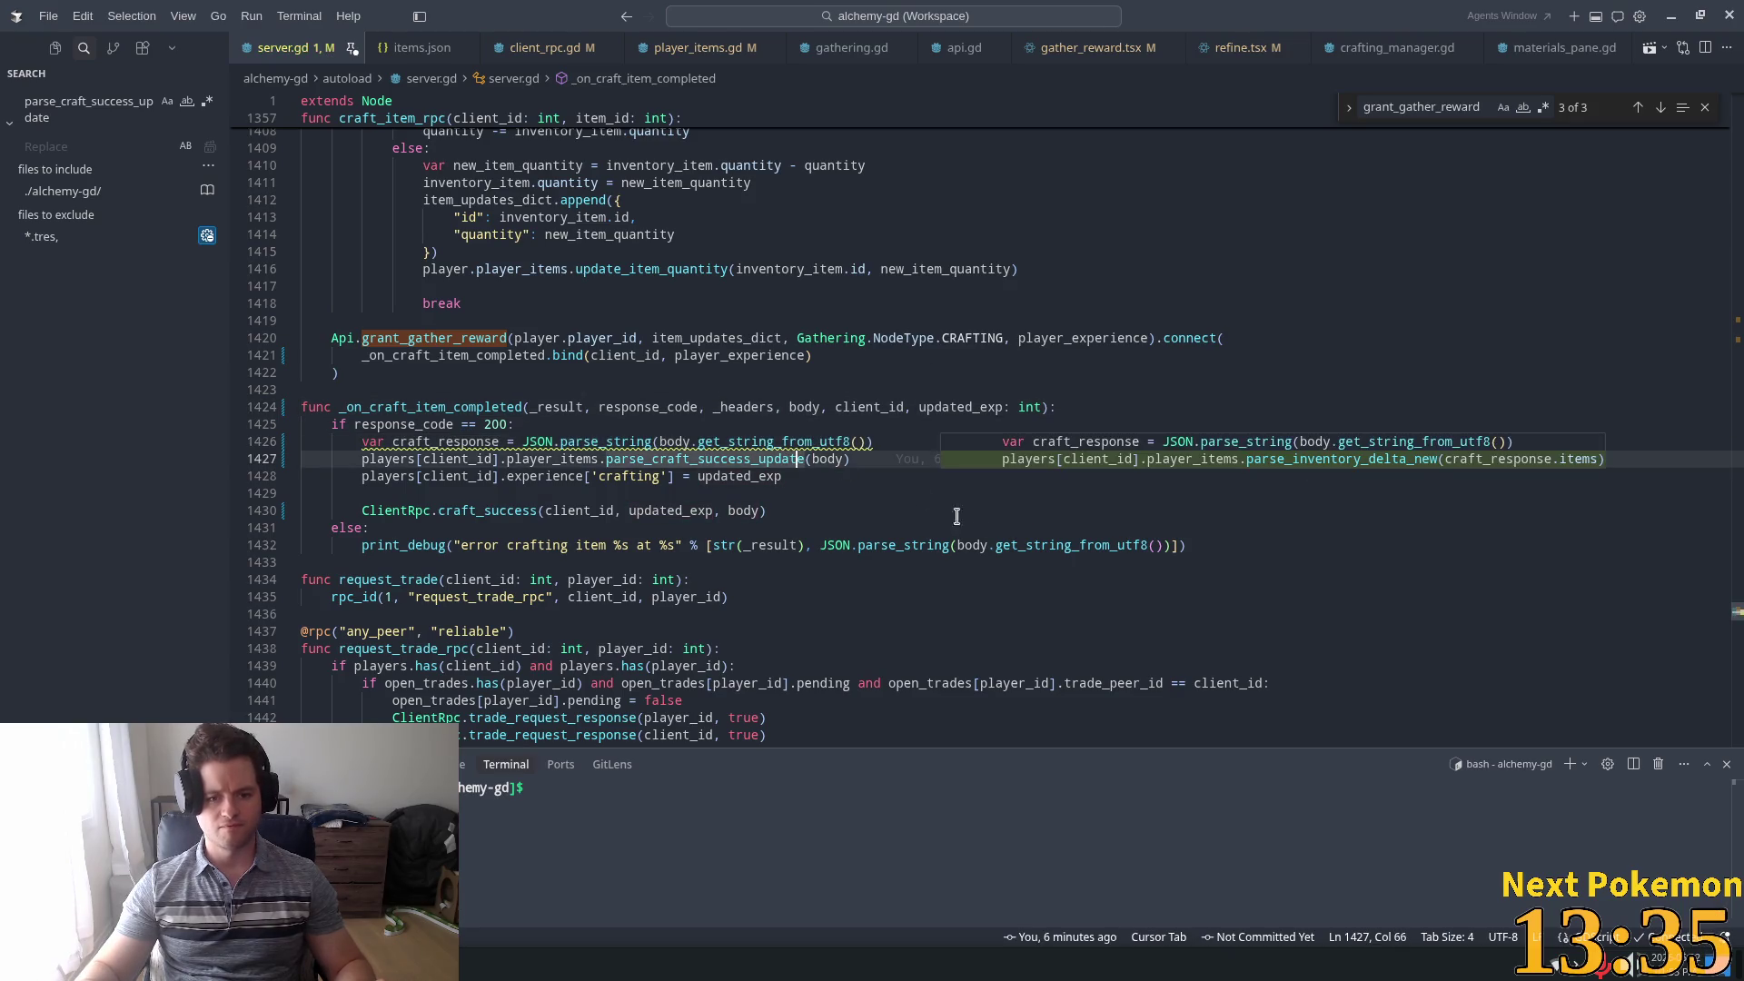
pyautogui.press('Tab')
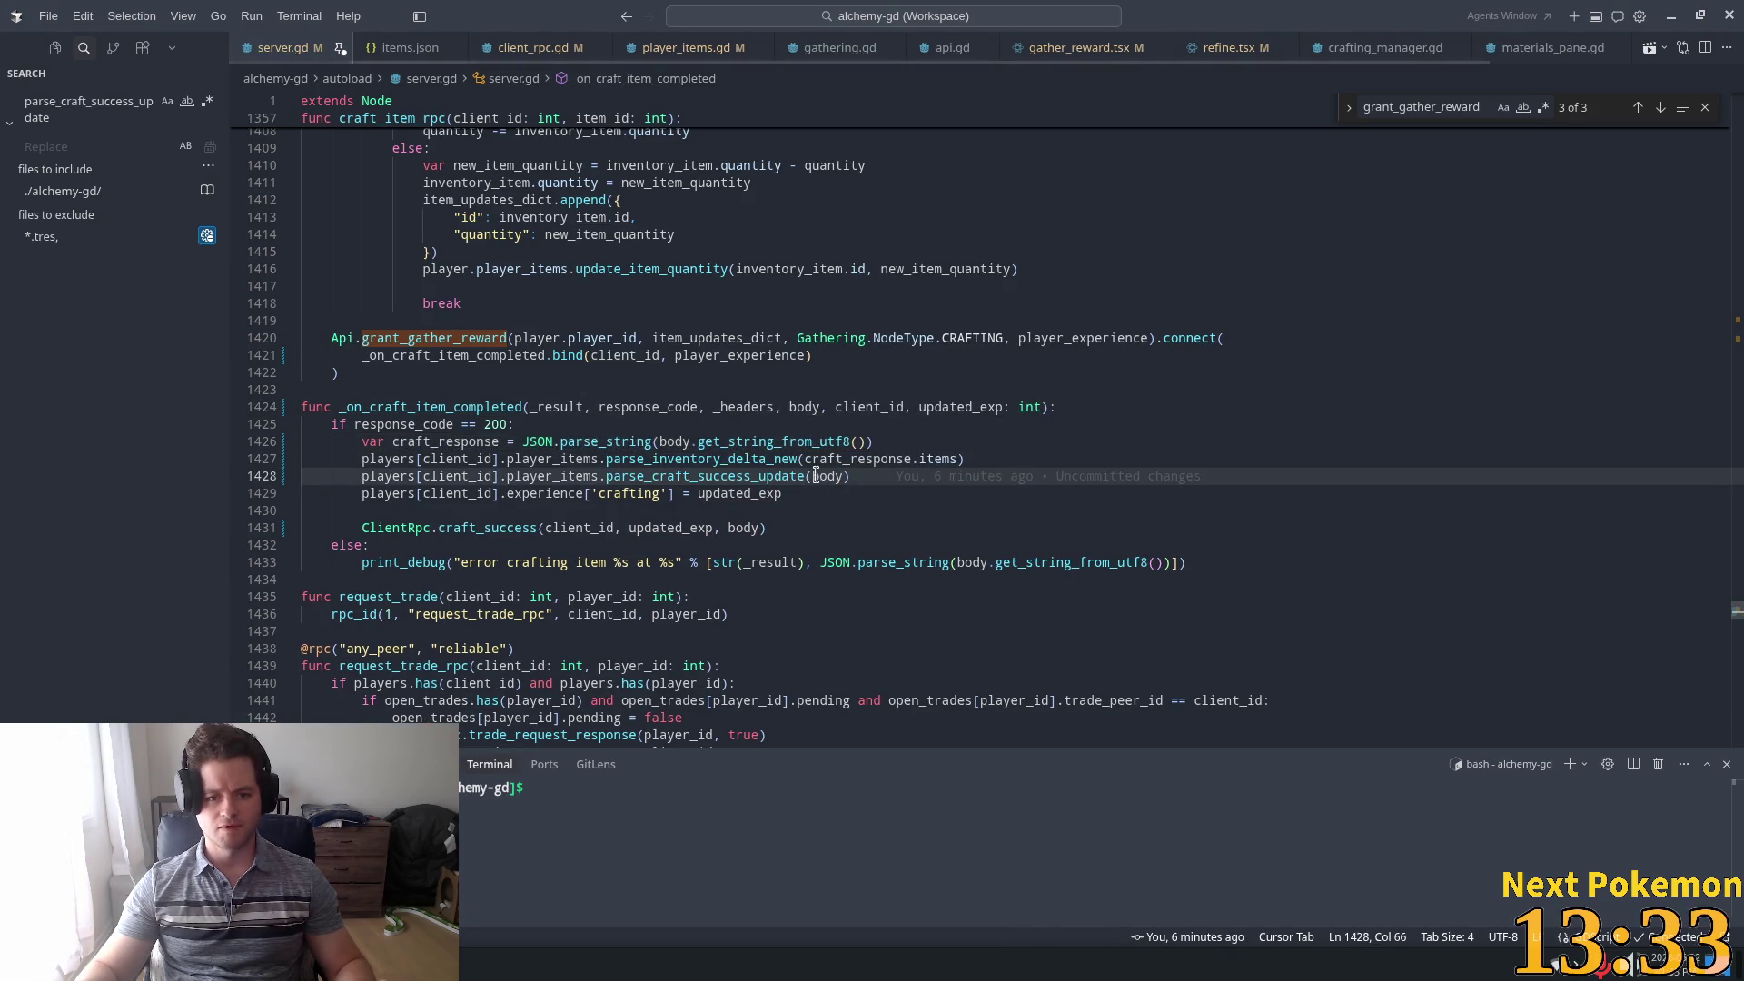
# Comment out the old parse_craft_success_update line and accept the matching inventory-delta edit in client_rpc.gd
pyautogui.moveTo(859, 477); pyautogui.dragTo(357, 472)
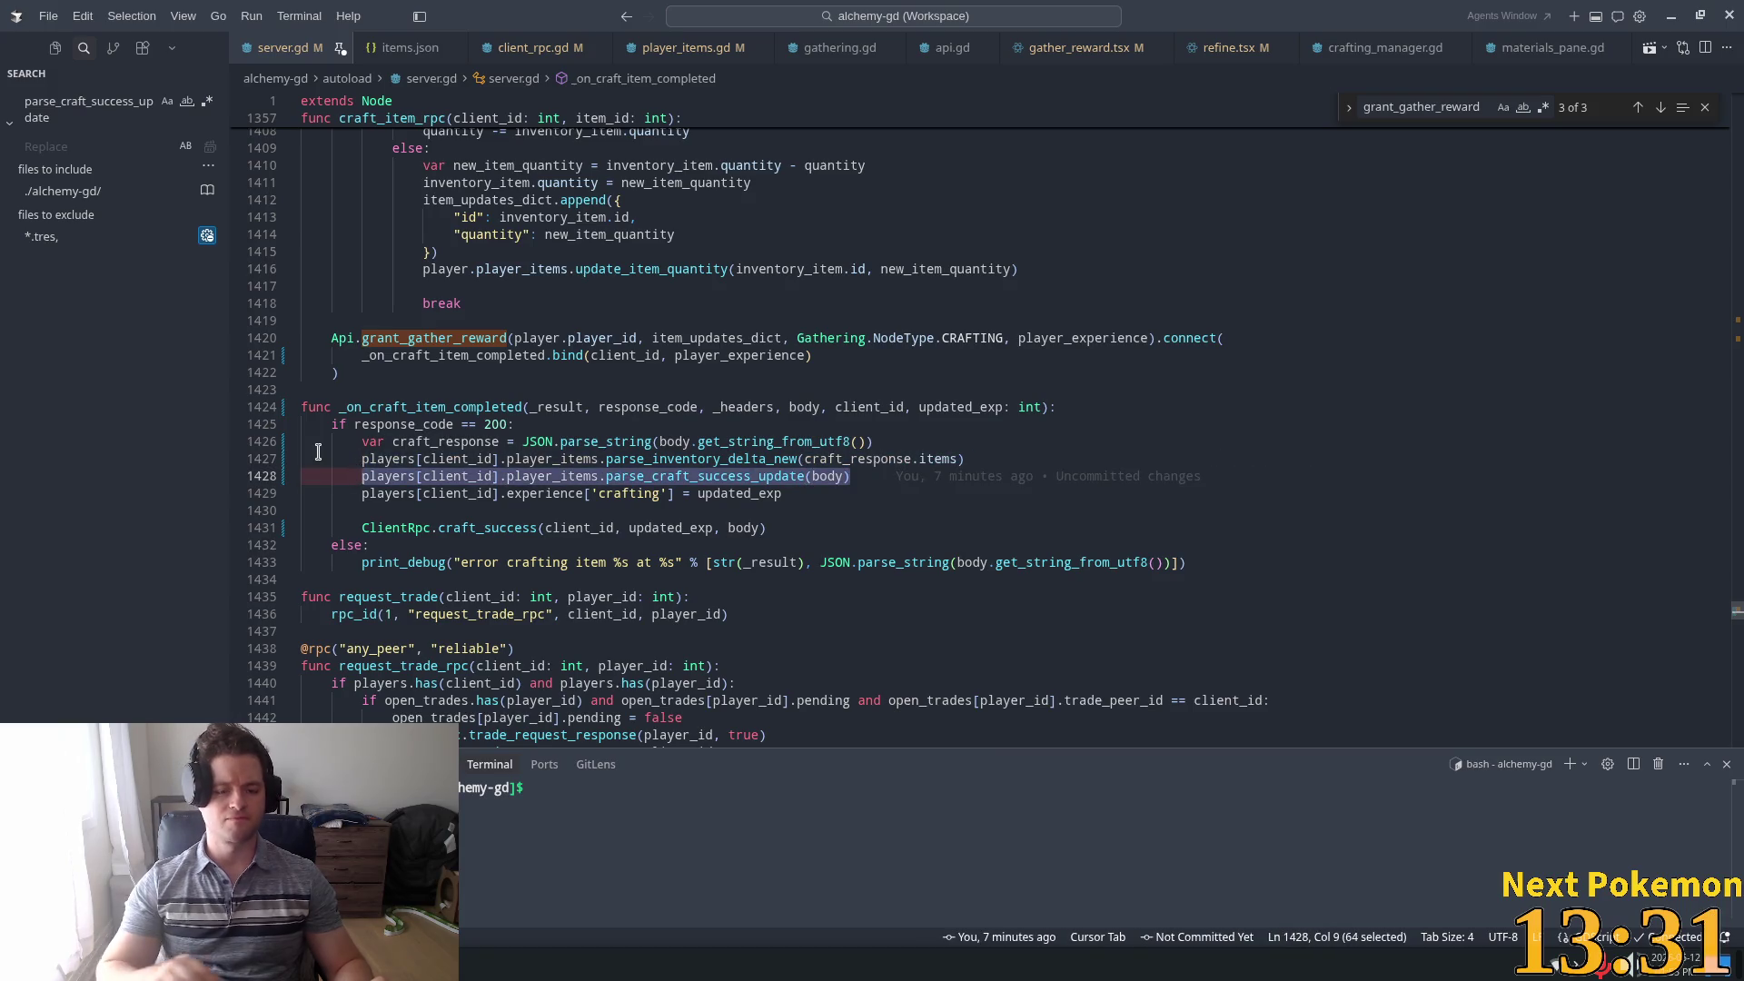
pyautogui.hotkey('ctrl', '/')
pyautogui.click(628, 476)
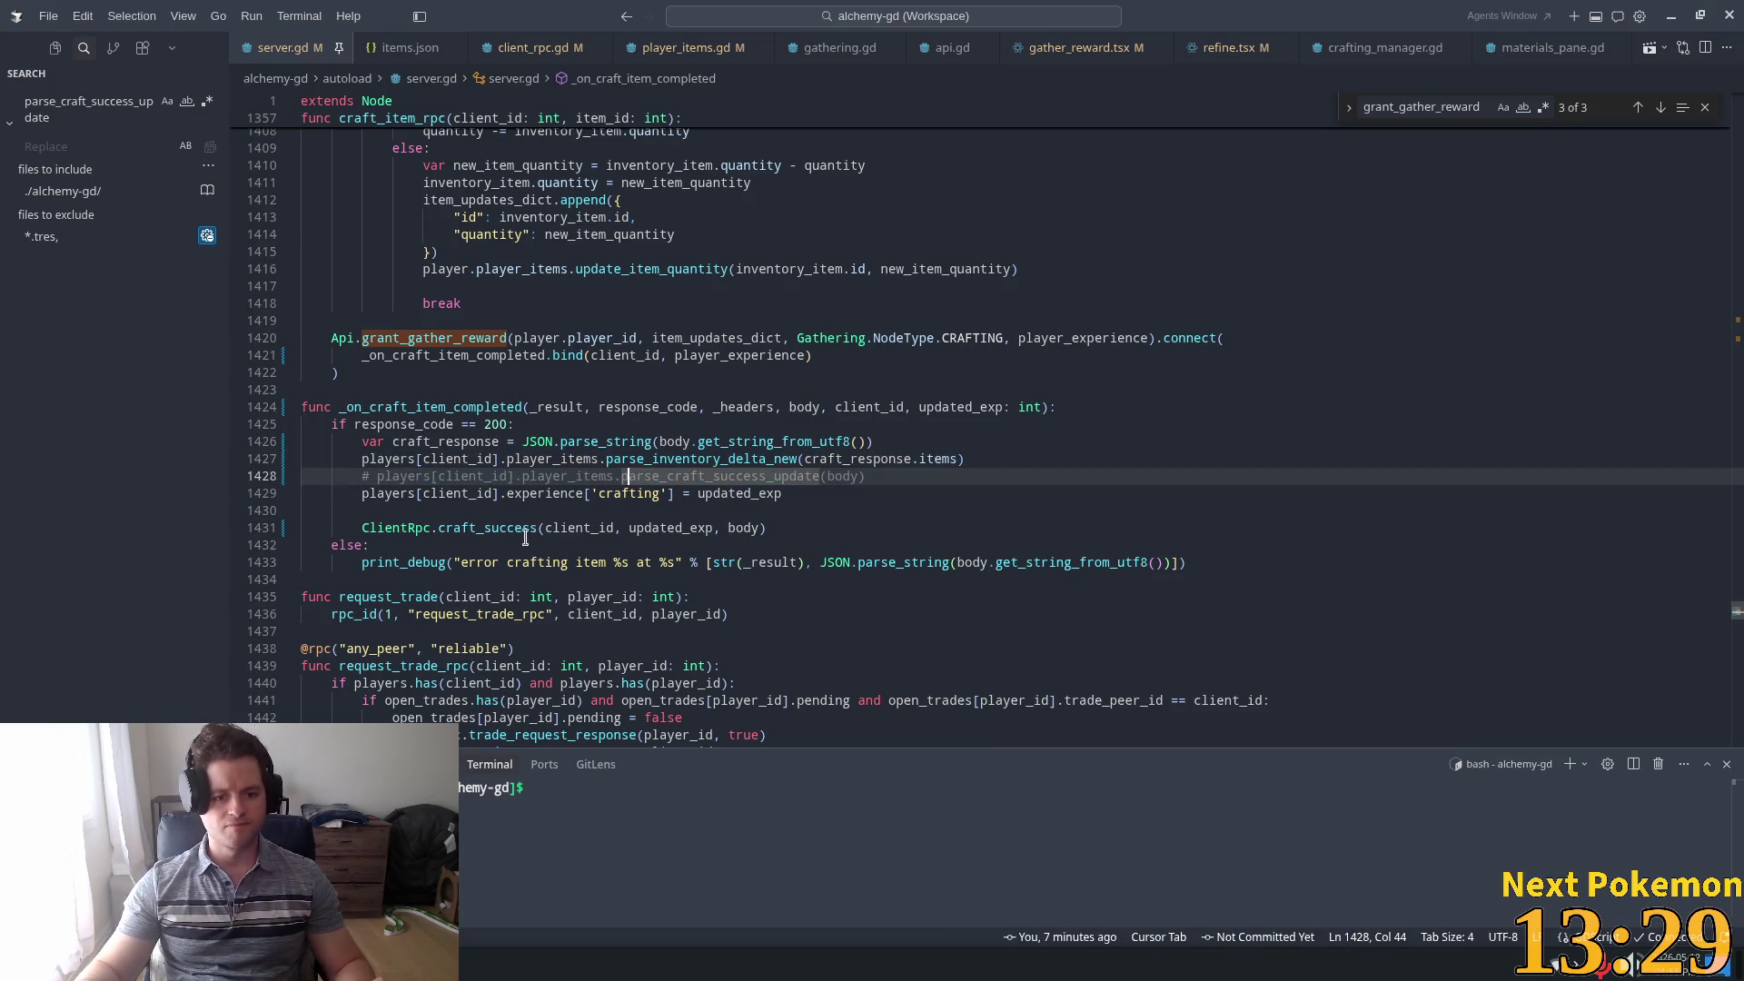
pyautogui.keyDown('ctrl'); pyautogui.click(484, 534); pyautogui.keyUp('ctrl')
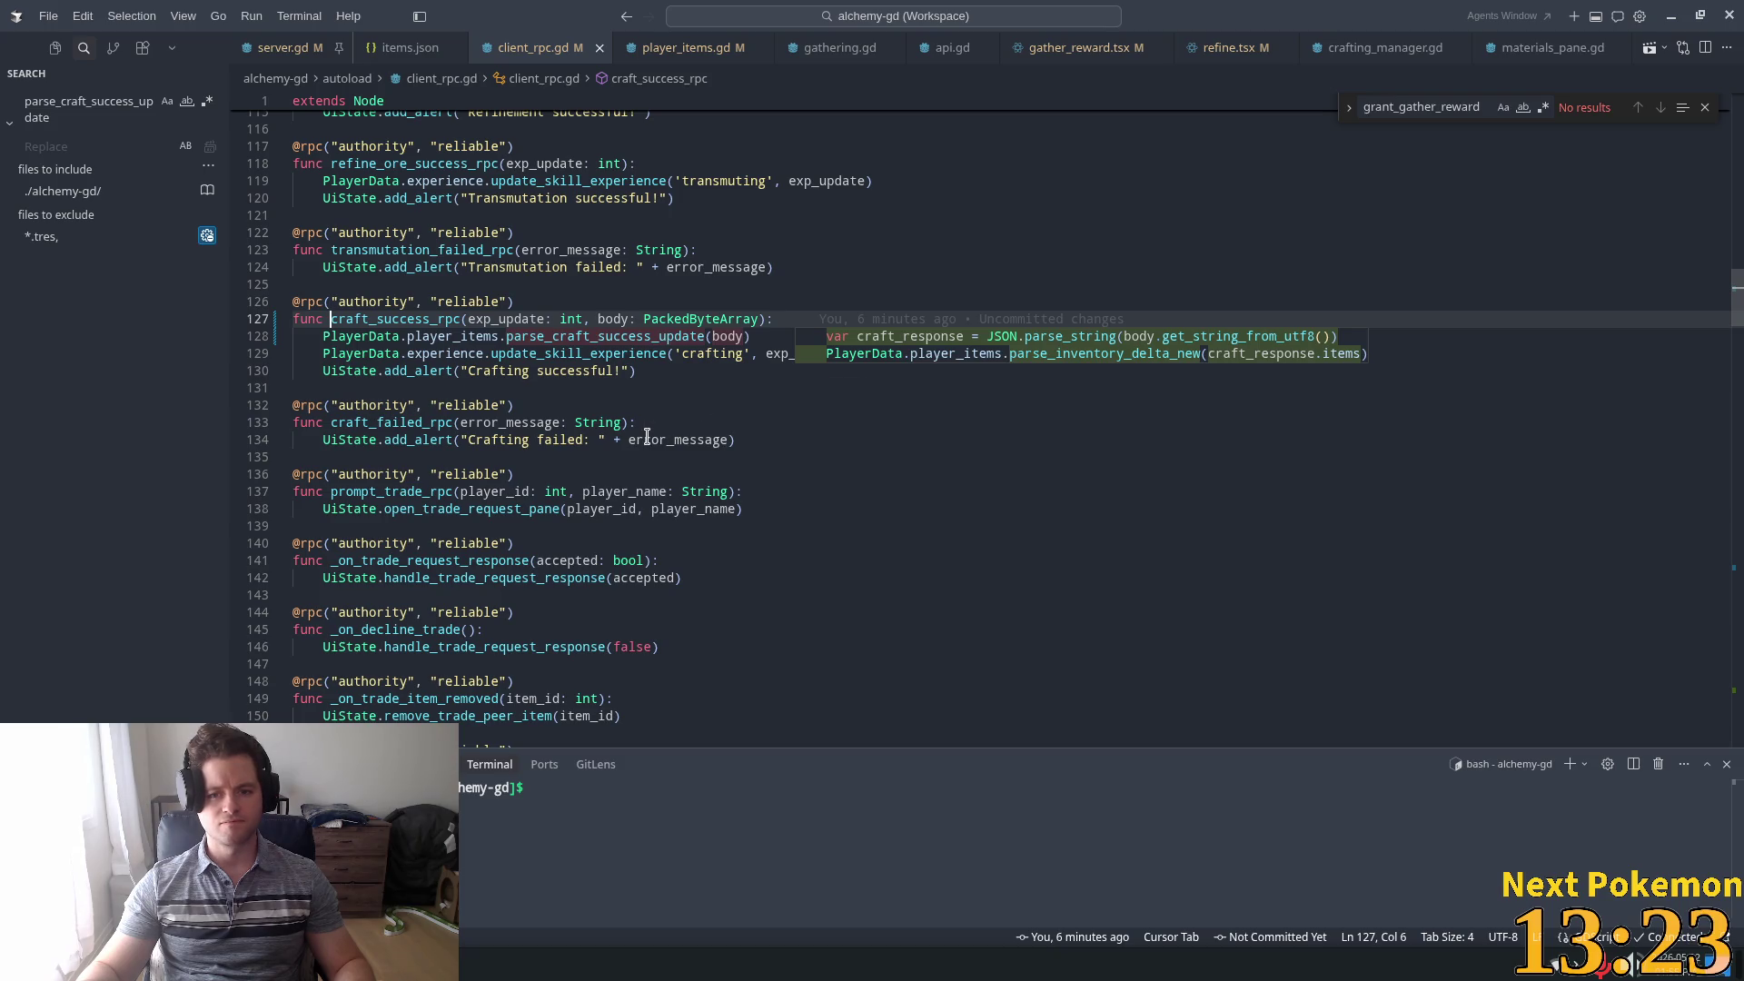
pyautogui.press('Tab')
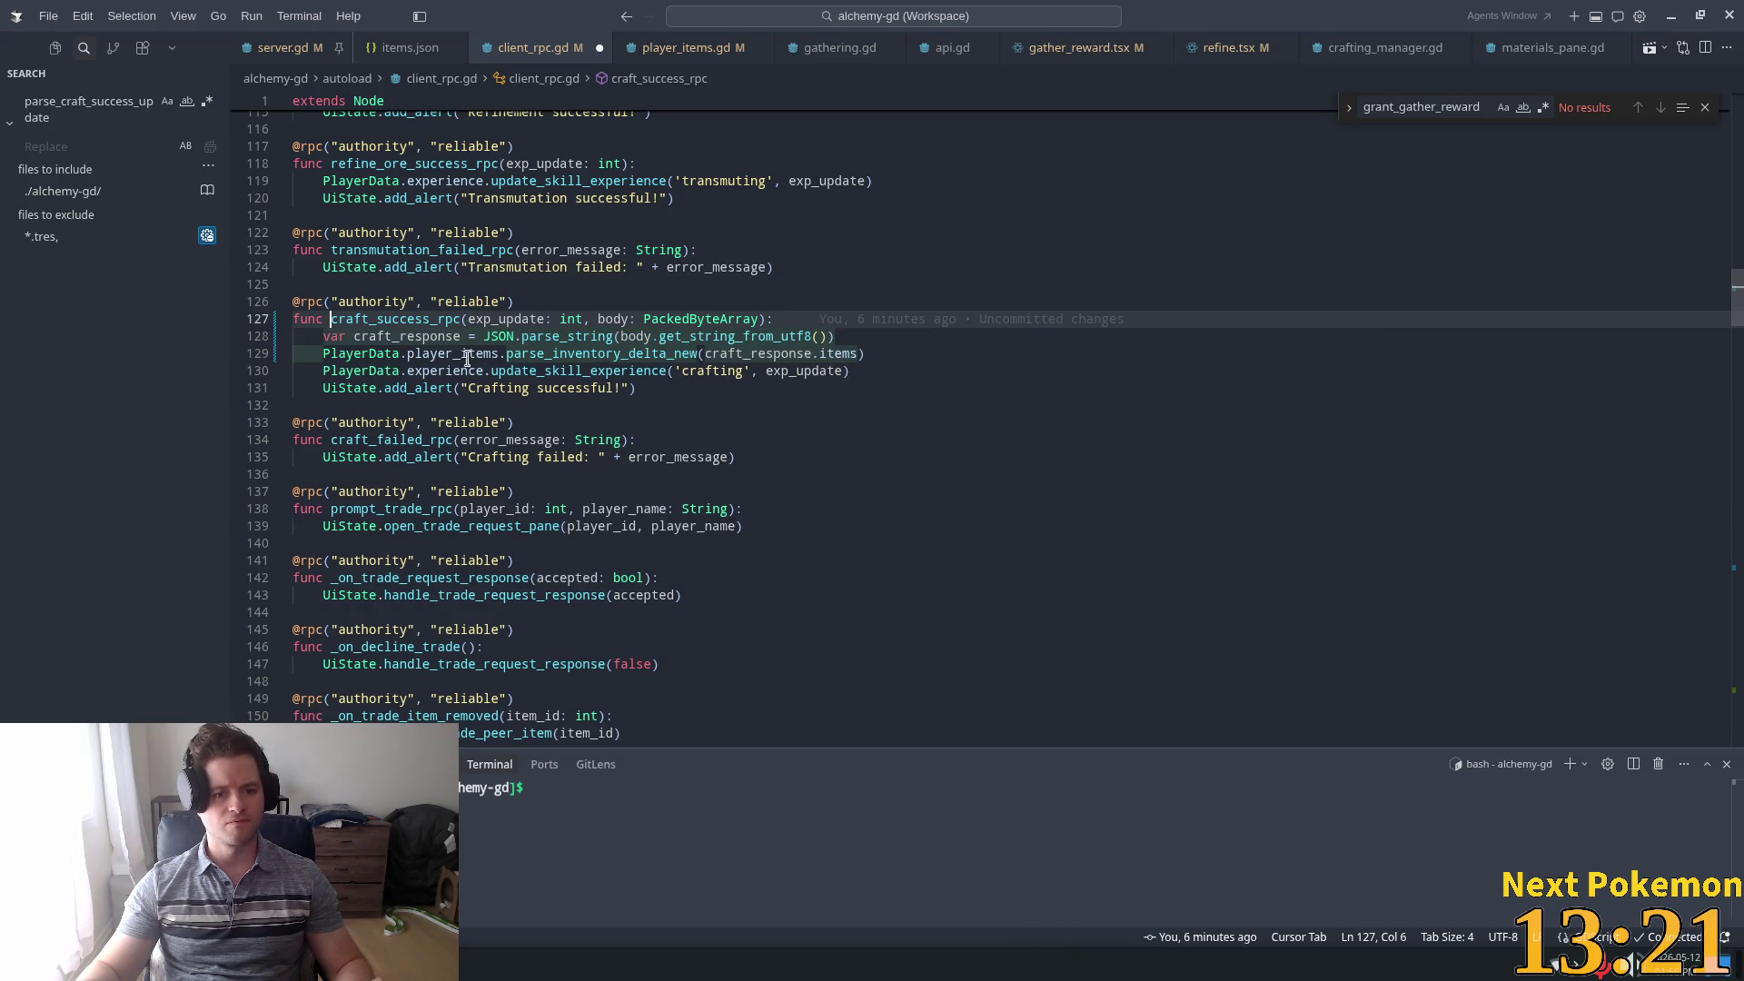
pyautogui.hotkey('alt', 'Tab')
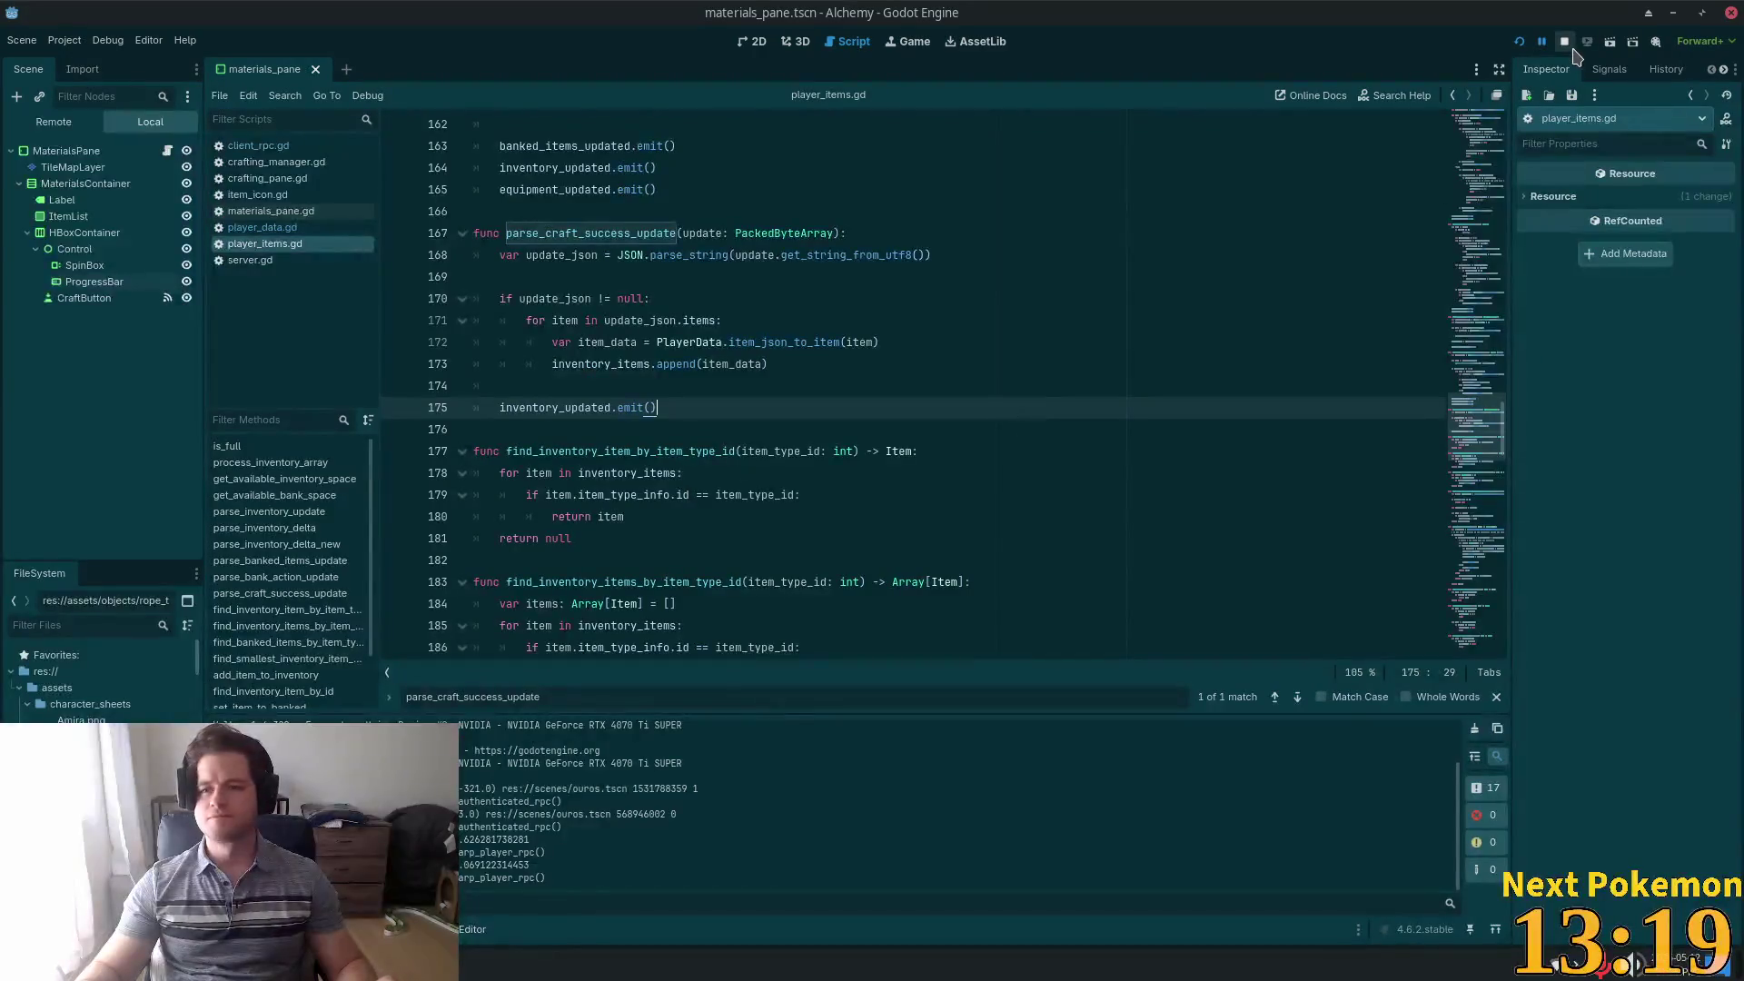
# Relaunch Alchemy, walk the character to the anvil, and open Crafting scrolled to the weapons
pyautogui.click(1519, 42)
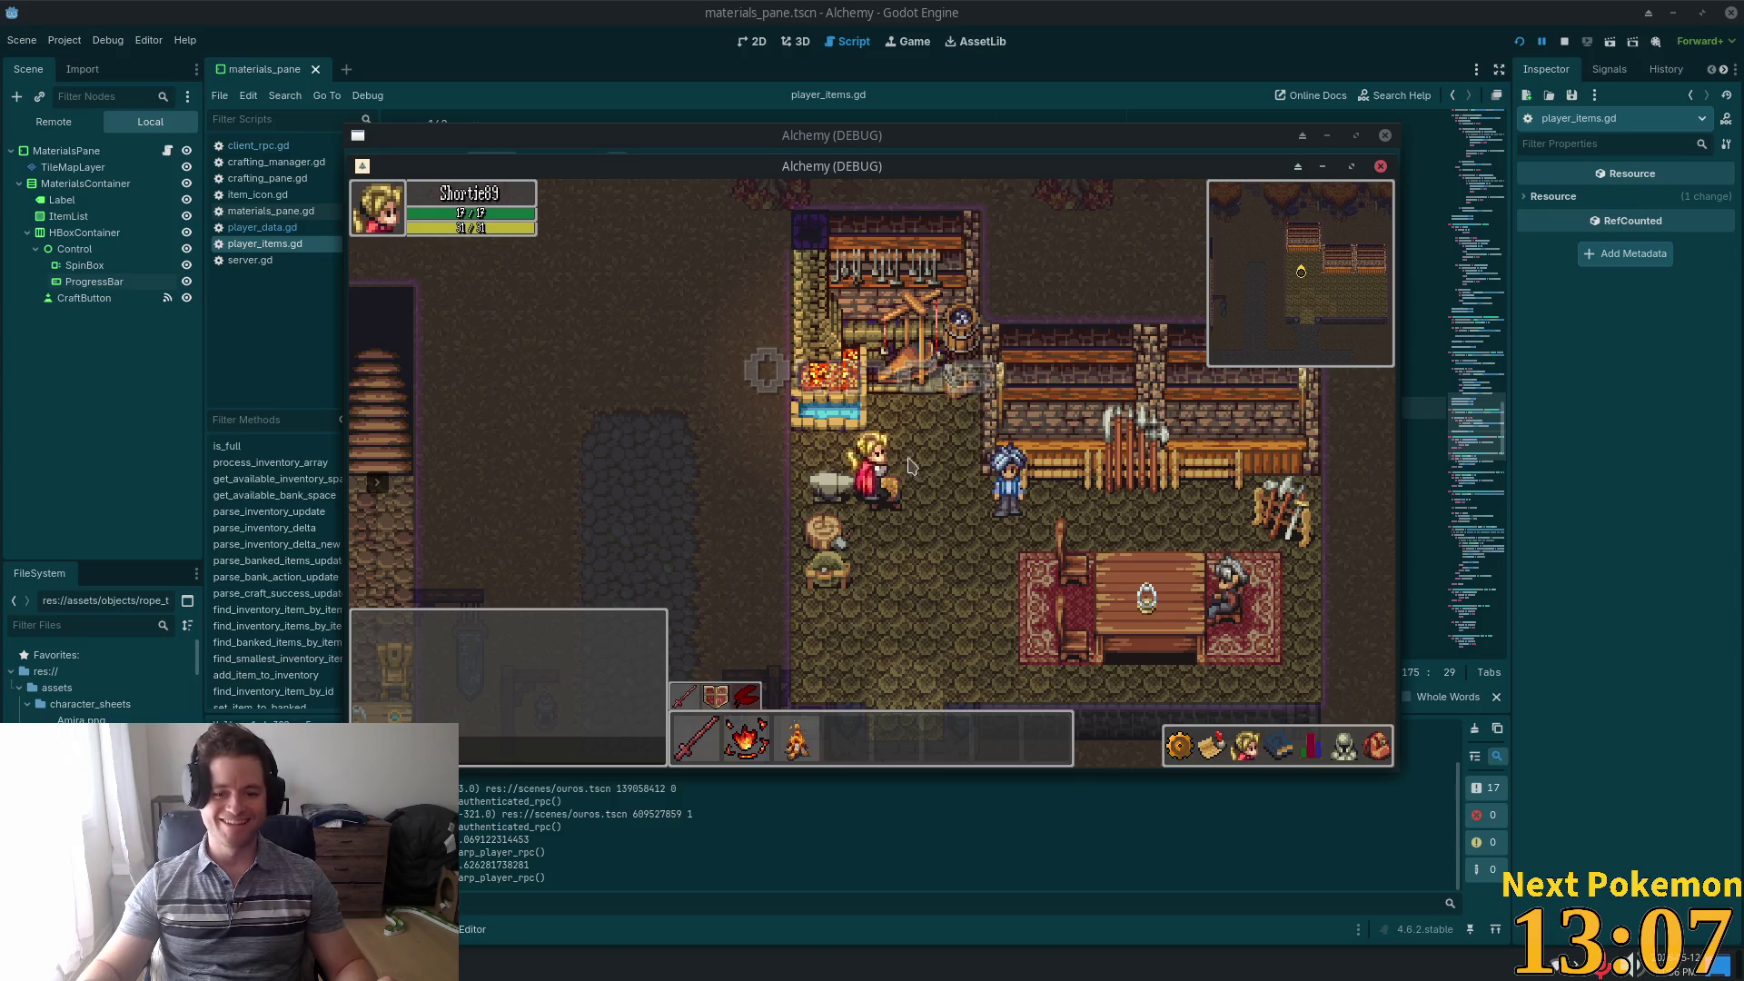
pyautogui.click(1008, 472)
pyautogui.press('Left')
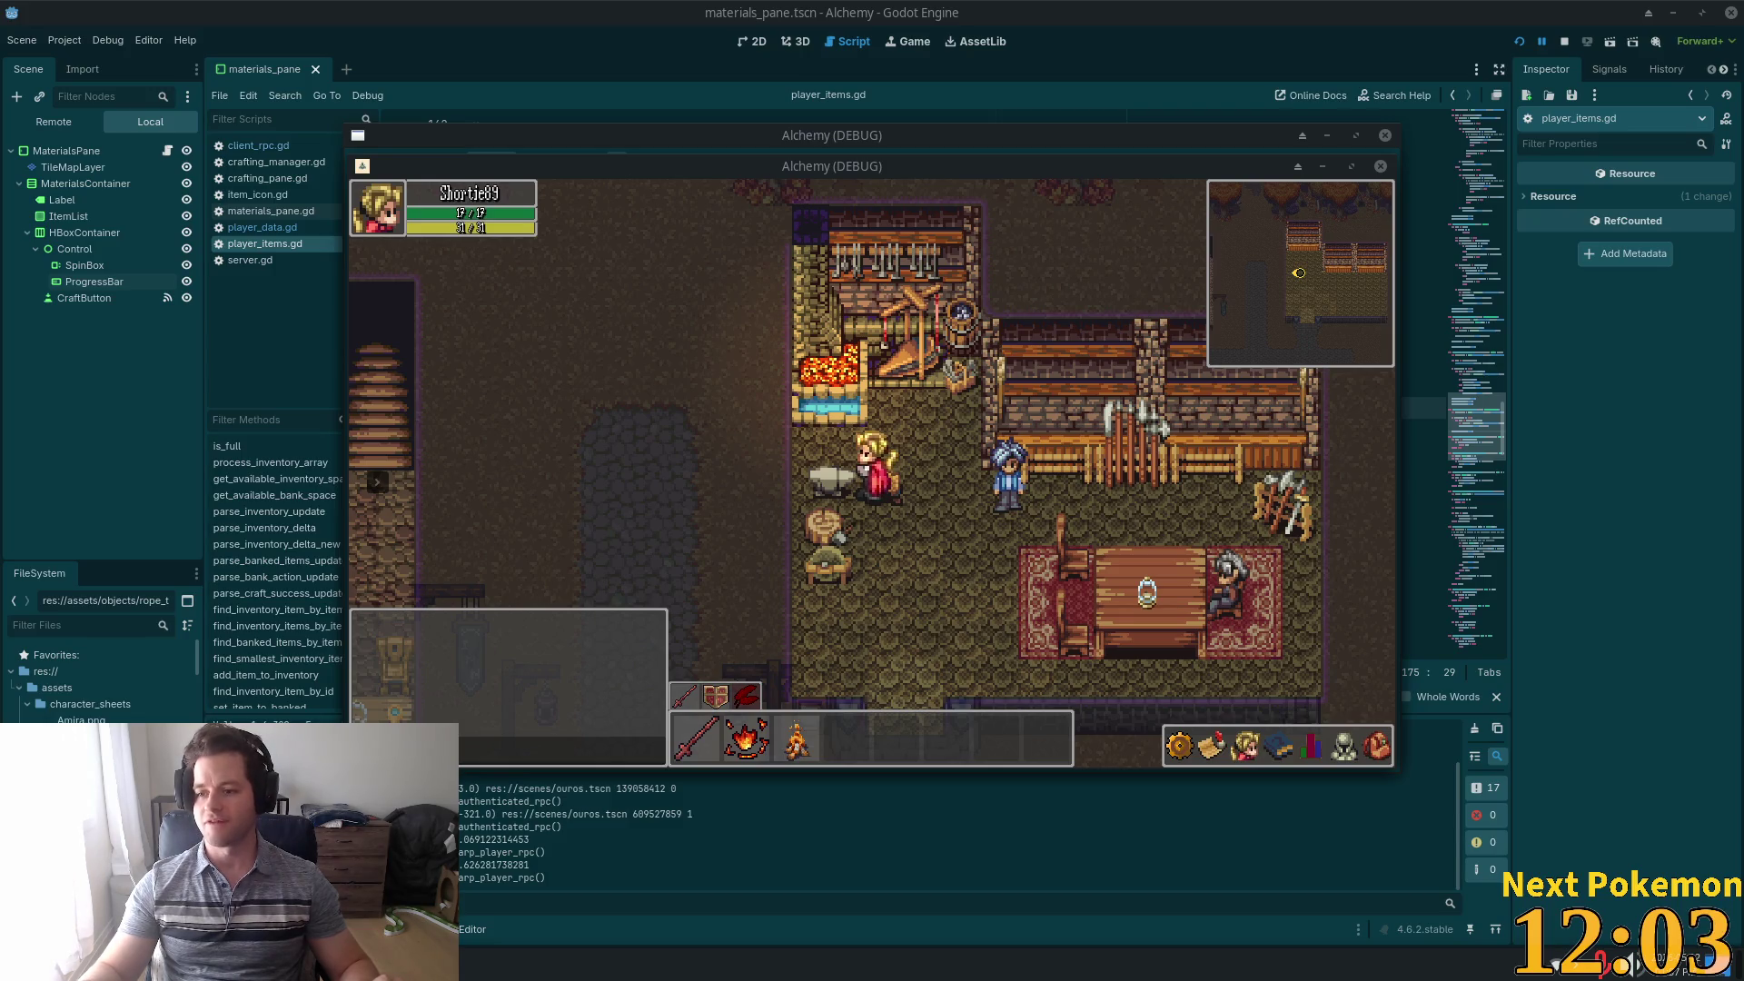
pyautogui.click(831, 474)
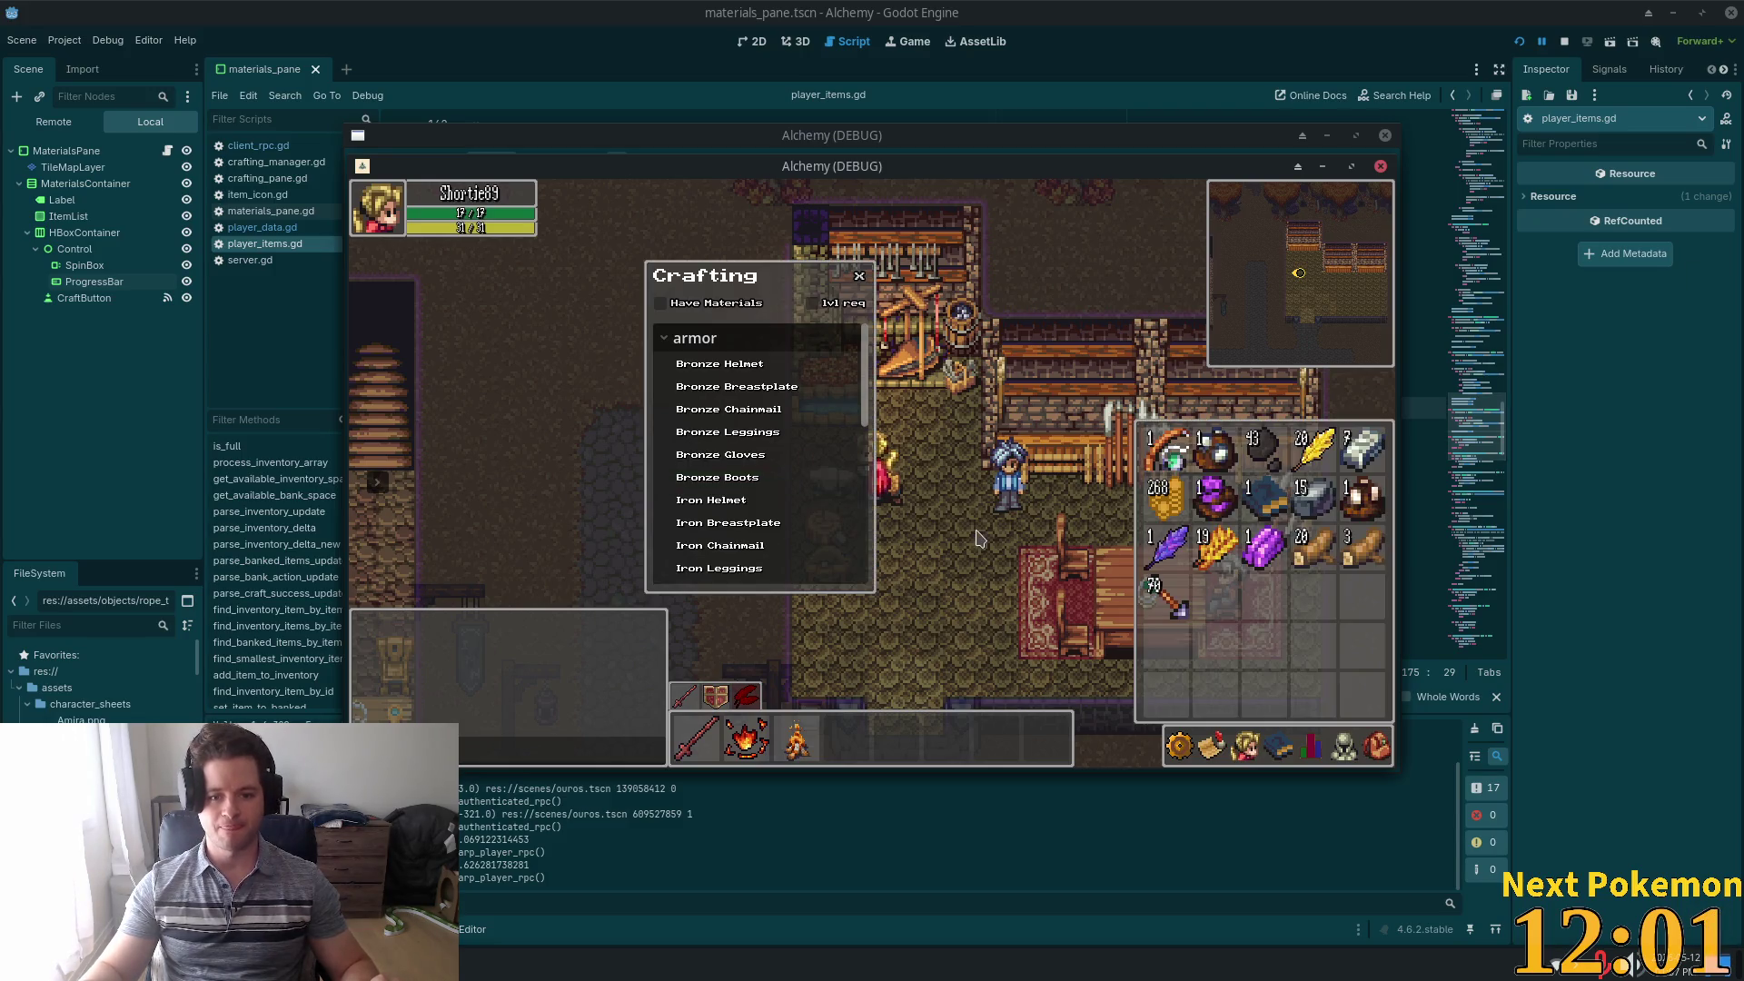
pyautogui.moveTo(871, 399); pyautogui.dragTo(879, 614)
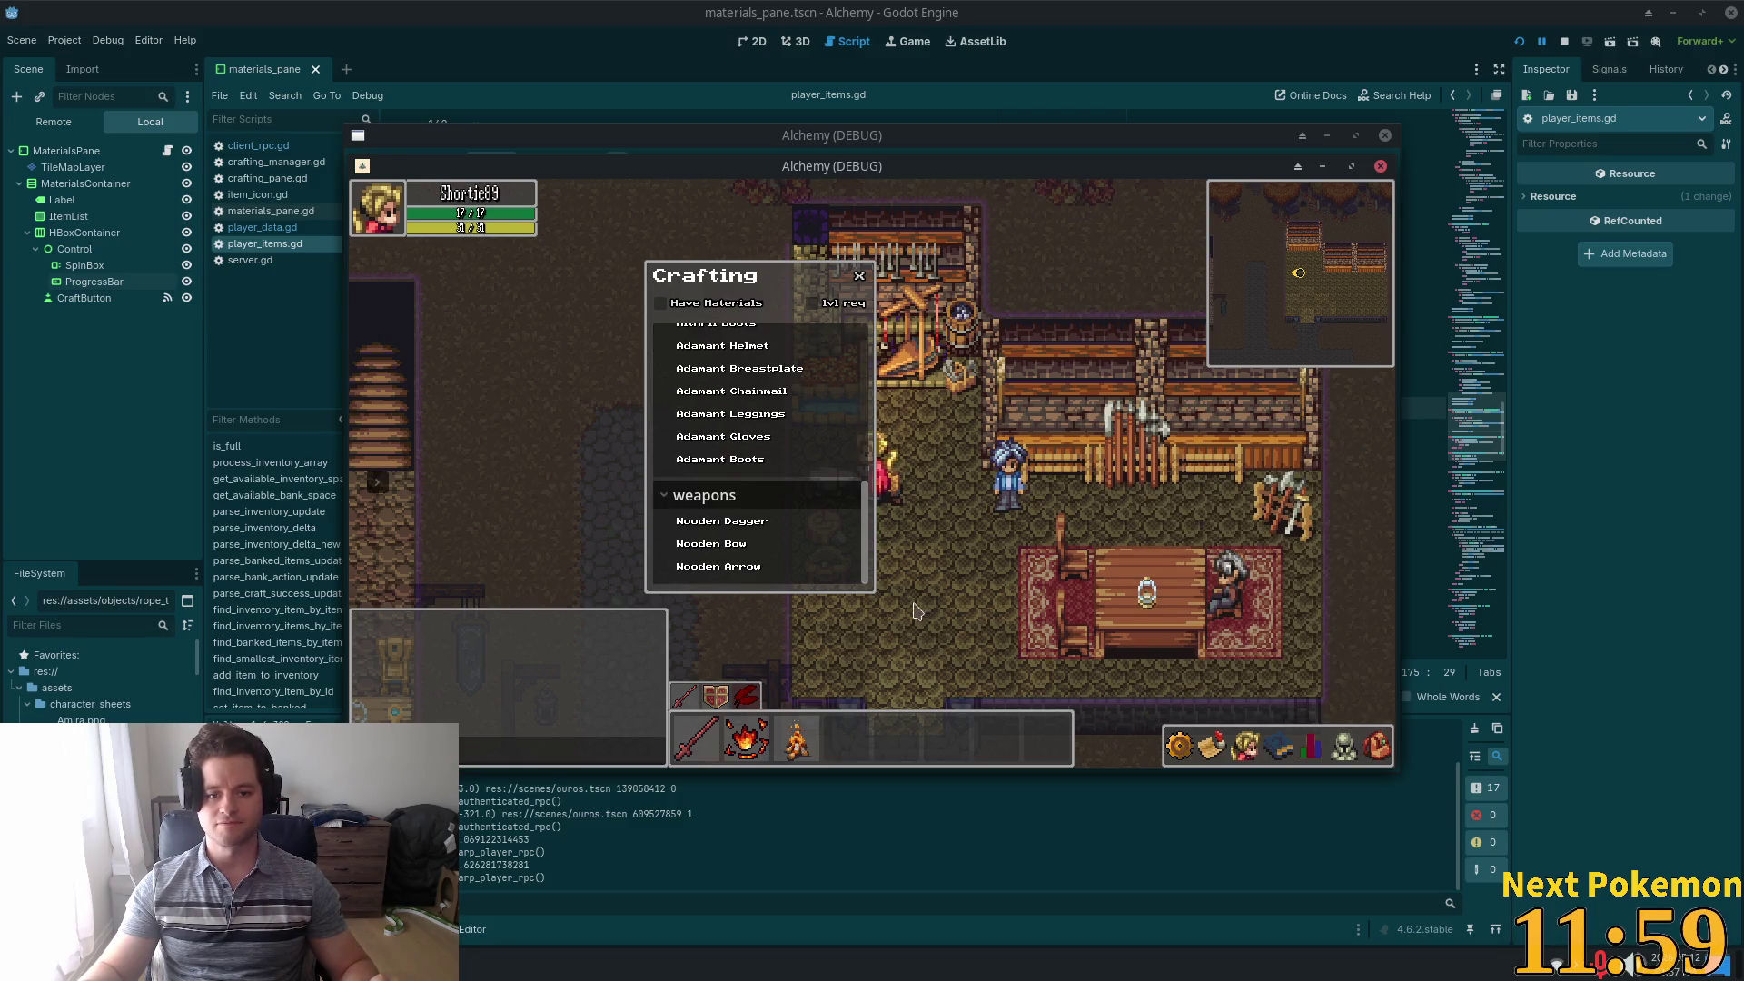
# Select Wooden Arrow and check the existing arrow stack in the inventory
pyautogui.click(1380, 749)
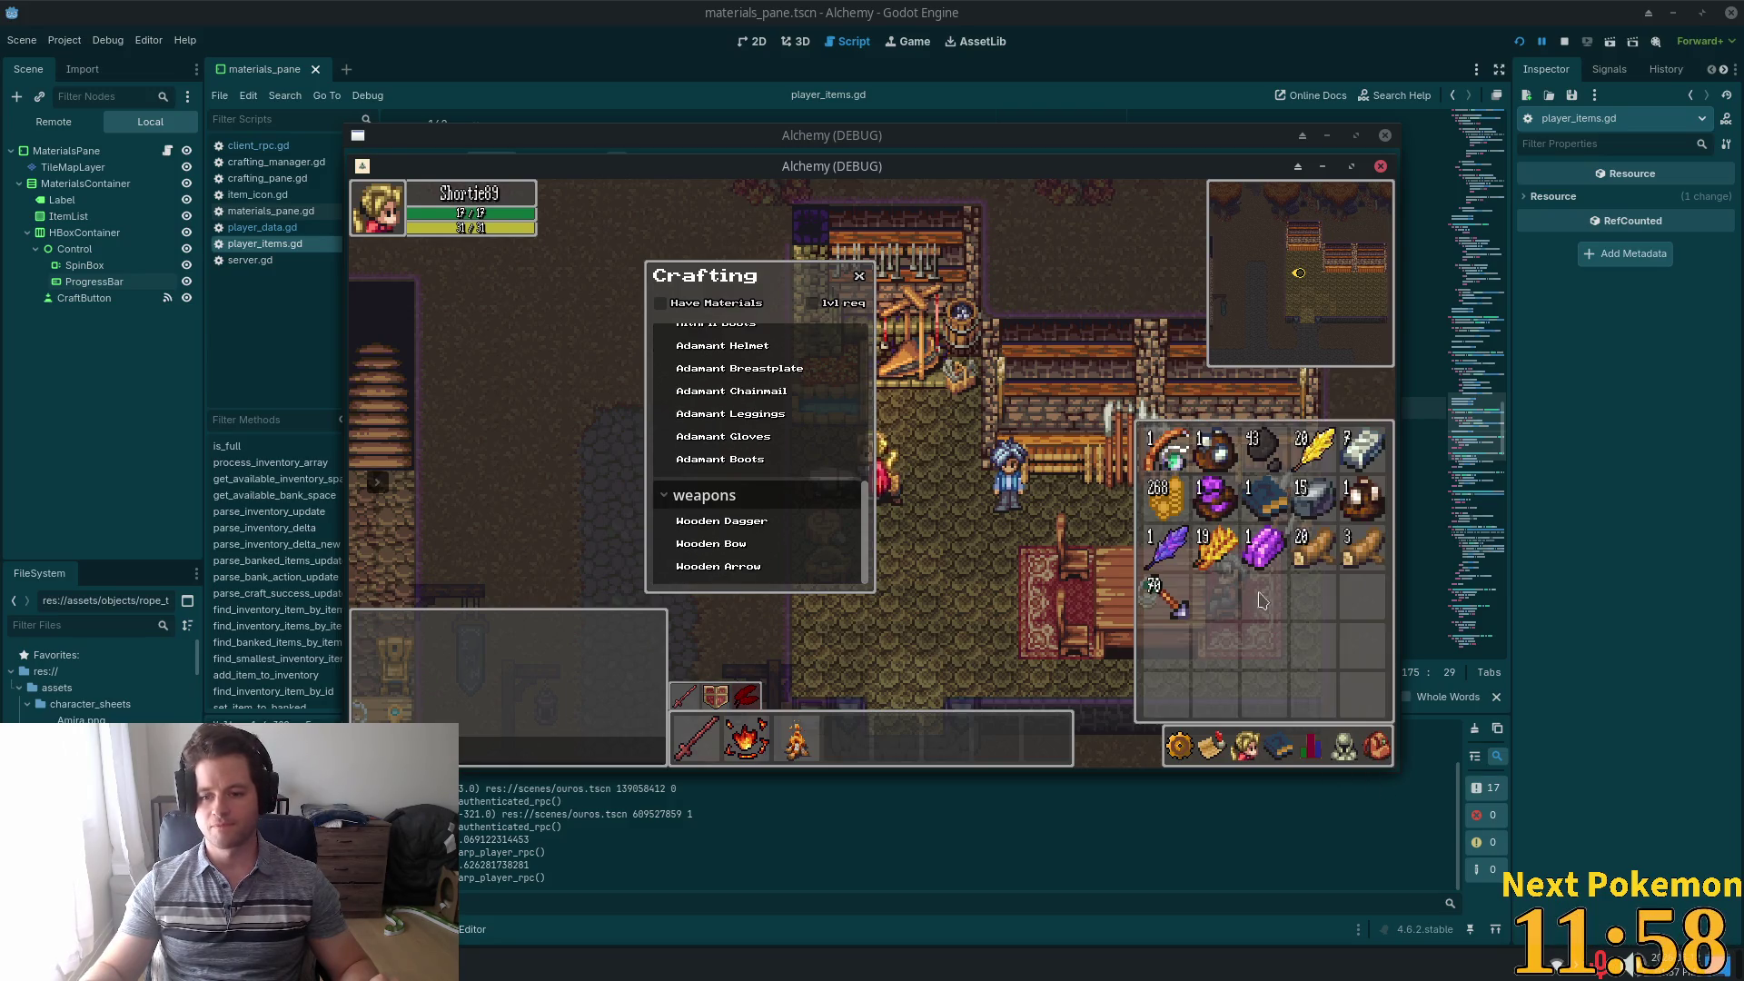
pyautogui.click(717, 566)
pyautogui.moveTo(1377, 754)
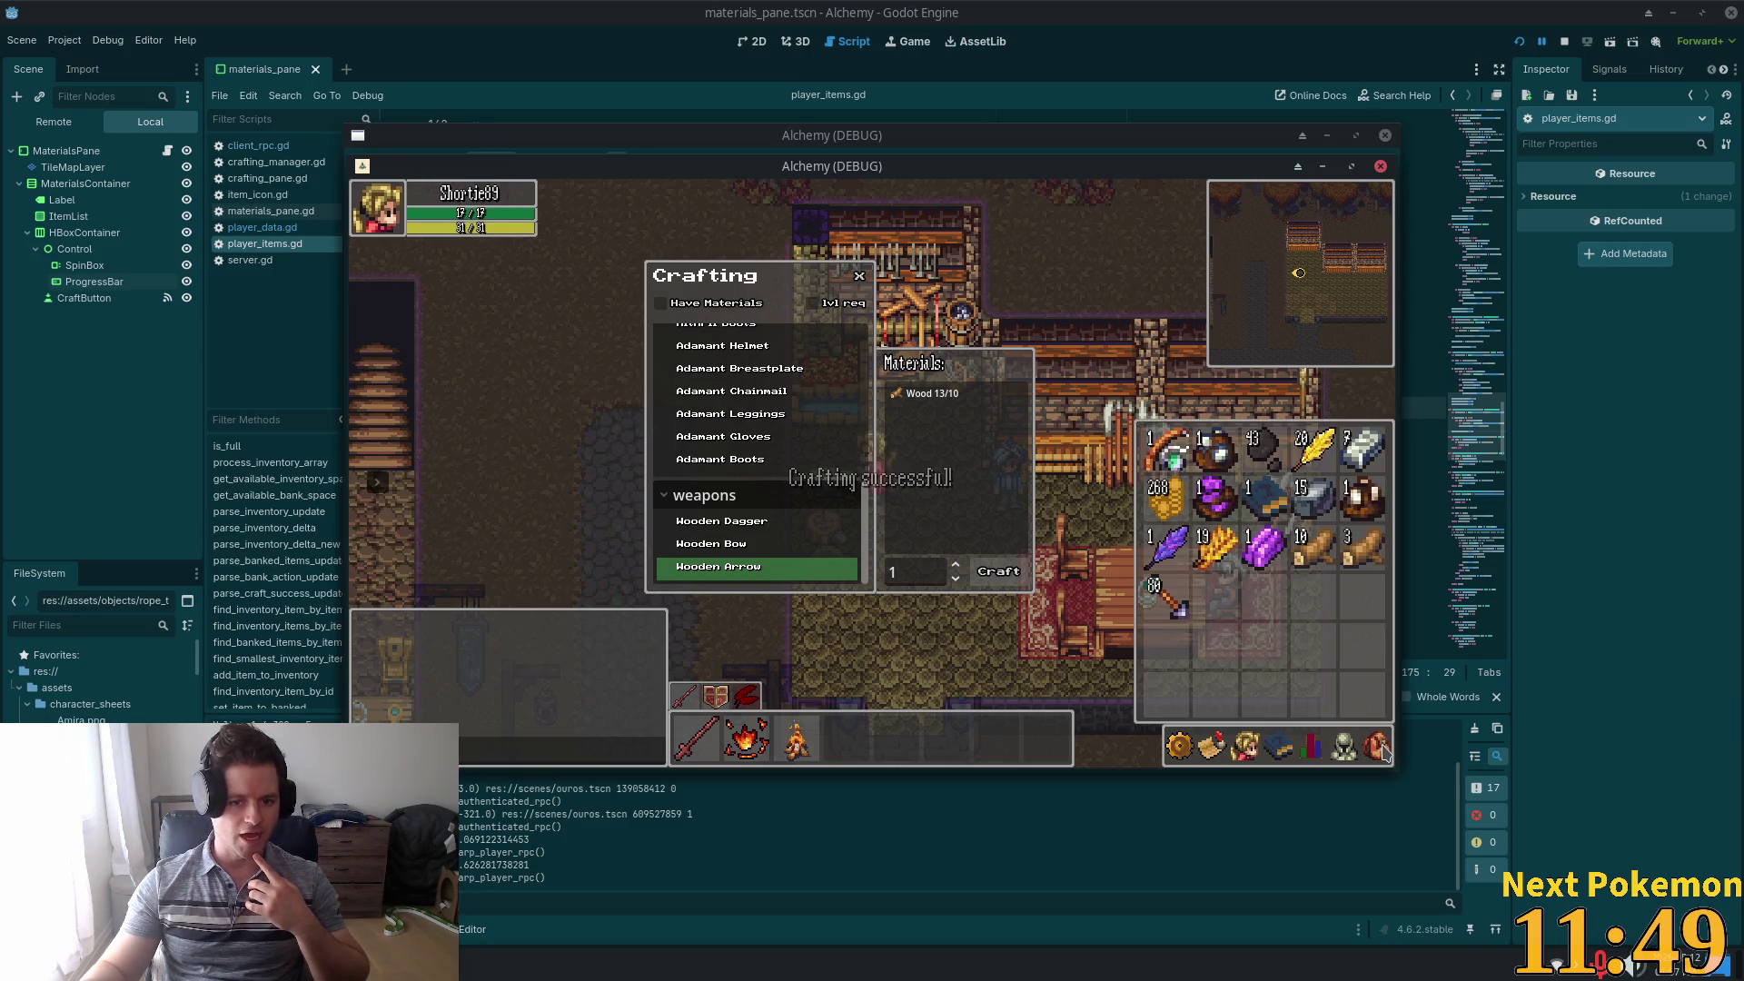
pyautogui.rightClick(1179, 603)
pyautogui.click(1215, 665)
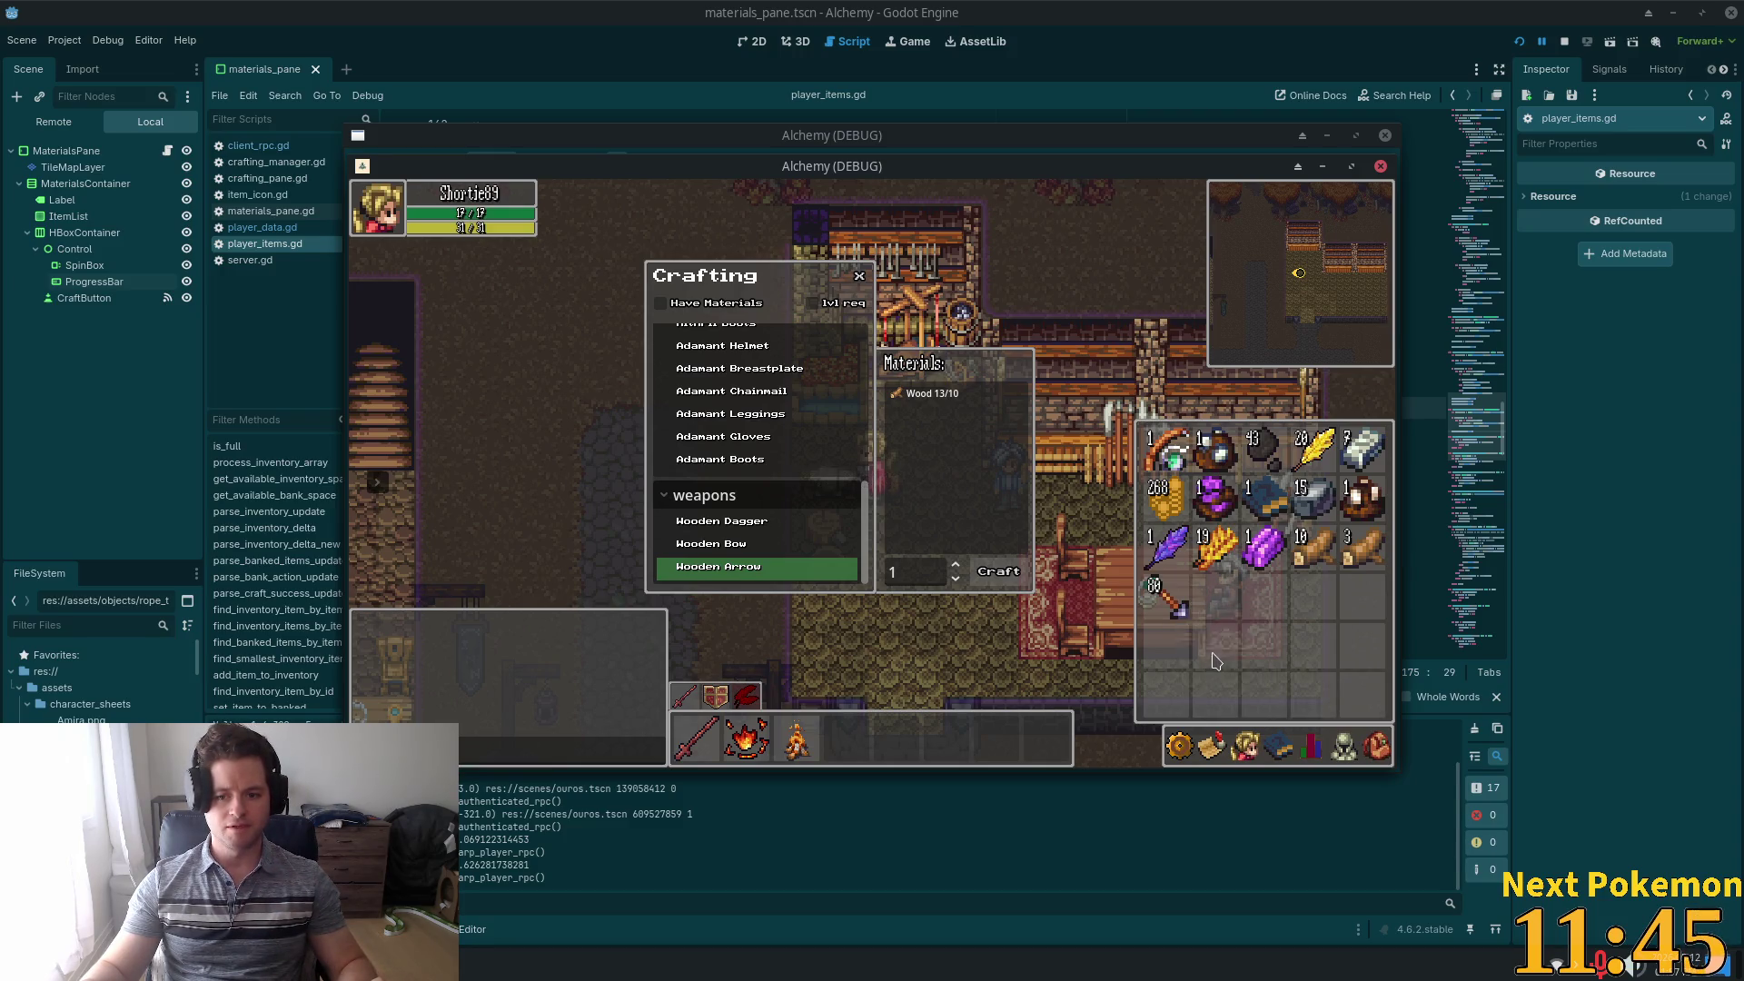
pyautogui.press('Escape')
pyautogui.press('Escape')
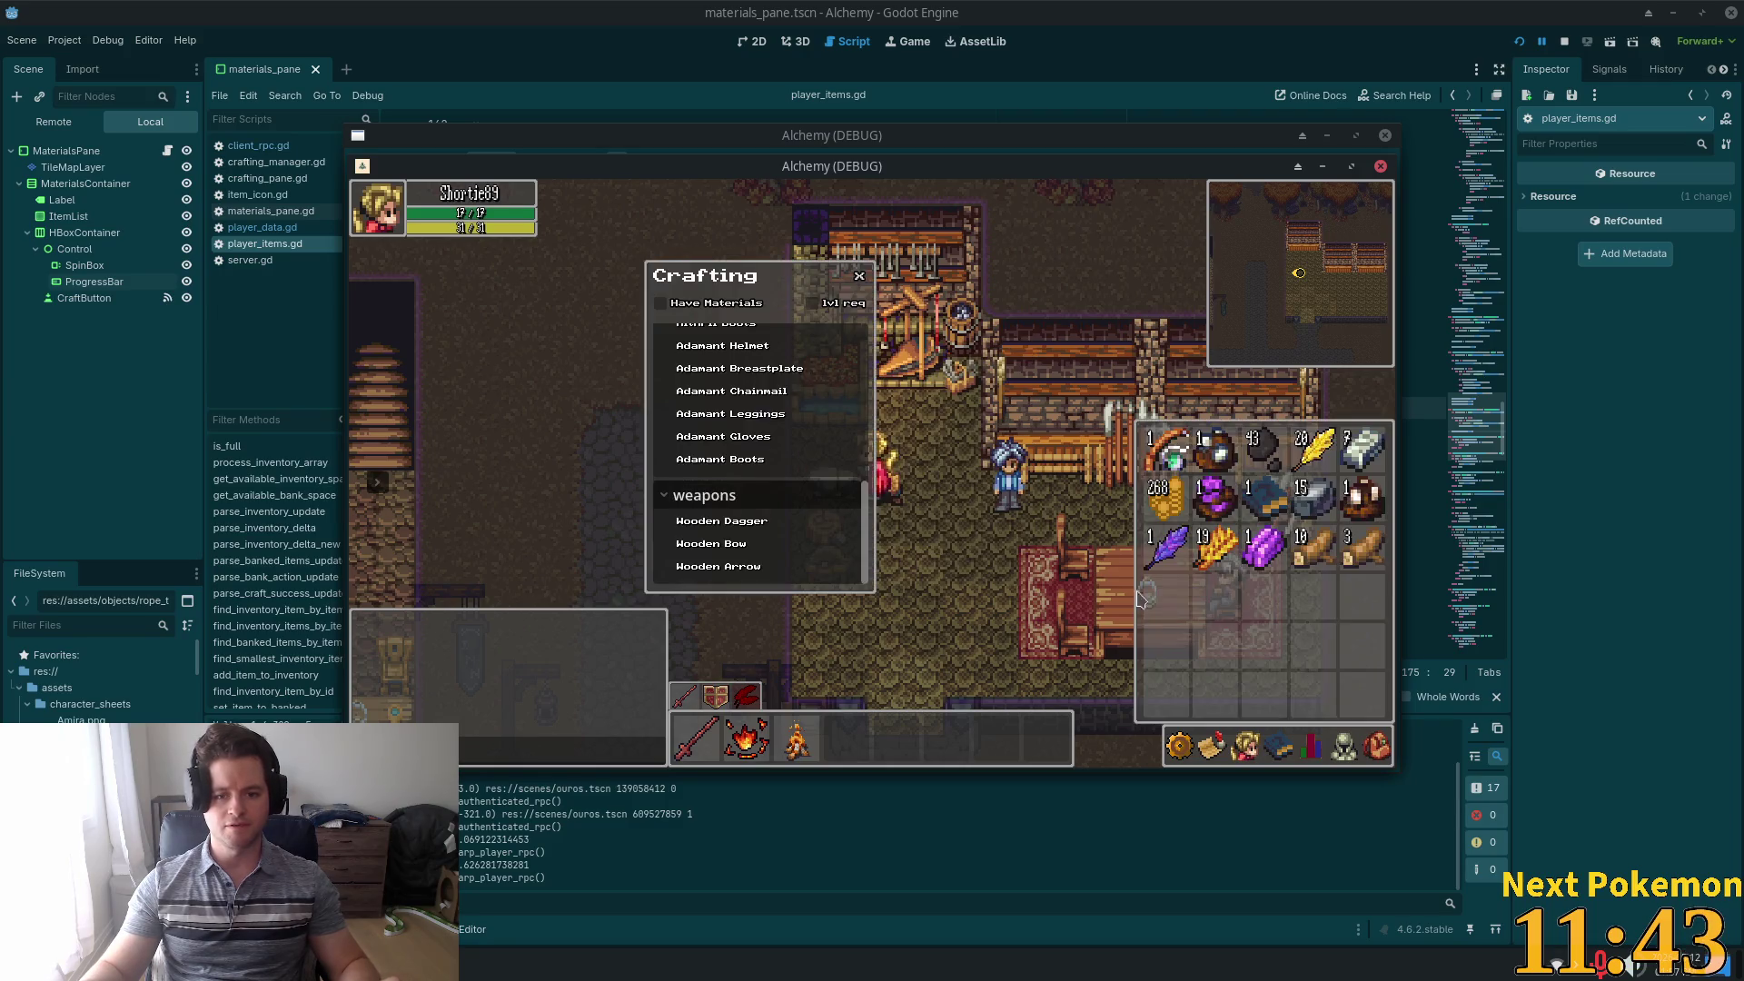
# Craft a batch of Wooden Arrows, close the crafting windows, and confirm 90 arrows with Wood at 3
pyautogui.click(775, 567)
pyautogui.click(1377, 755)
pyautogui.click(997, 572)
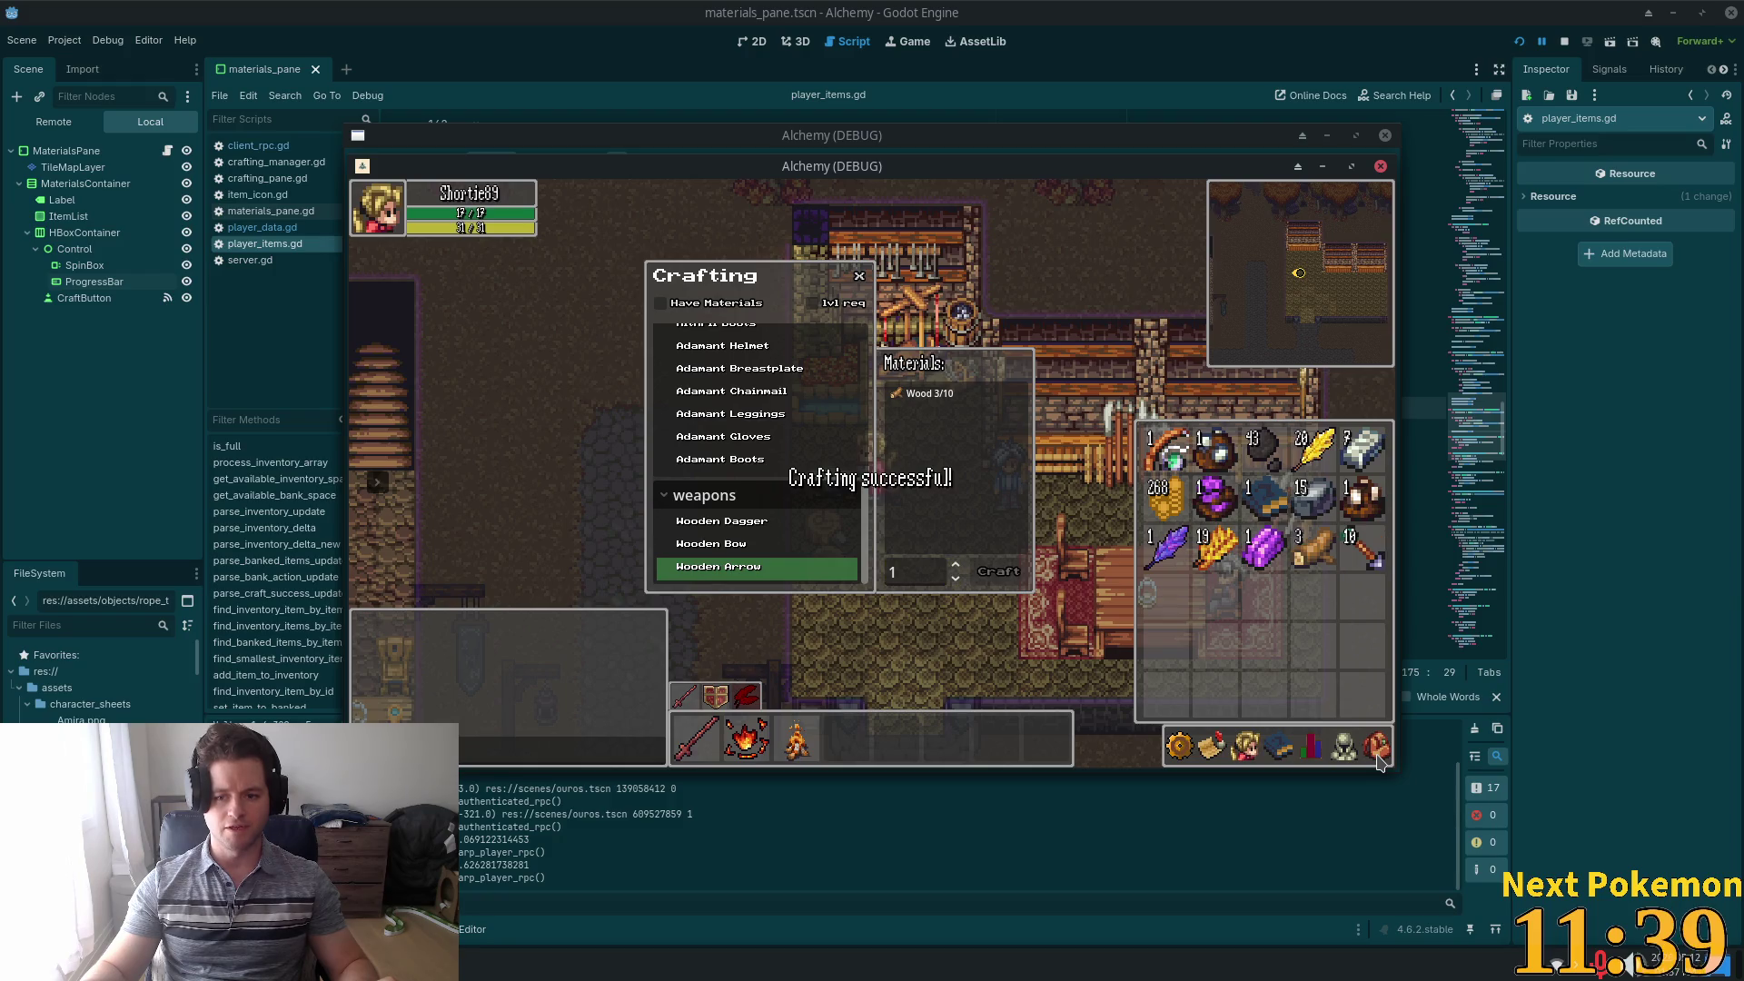
pyautogui.press('Escape')
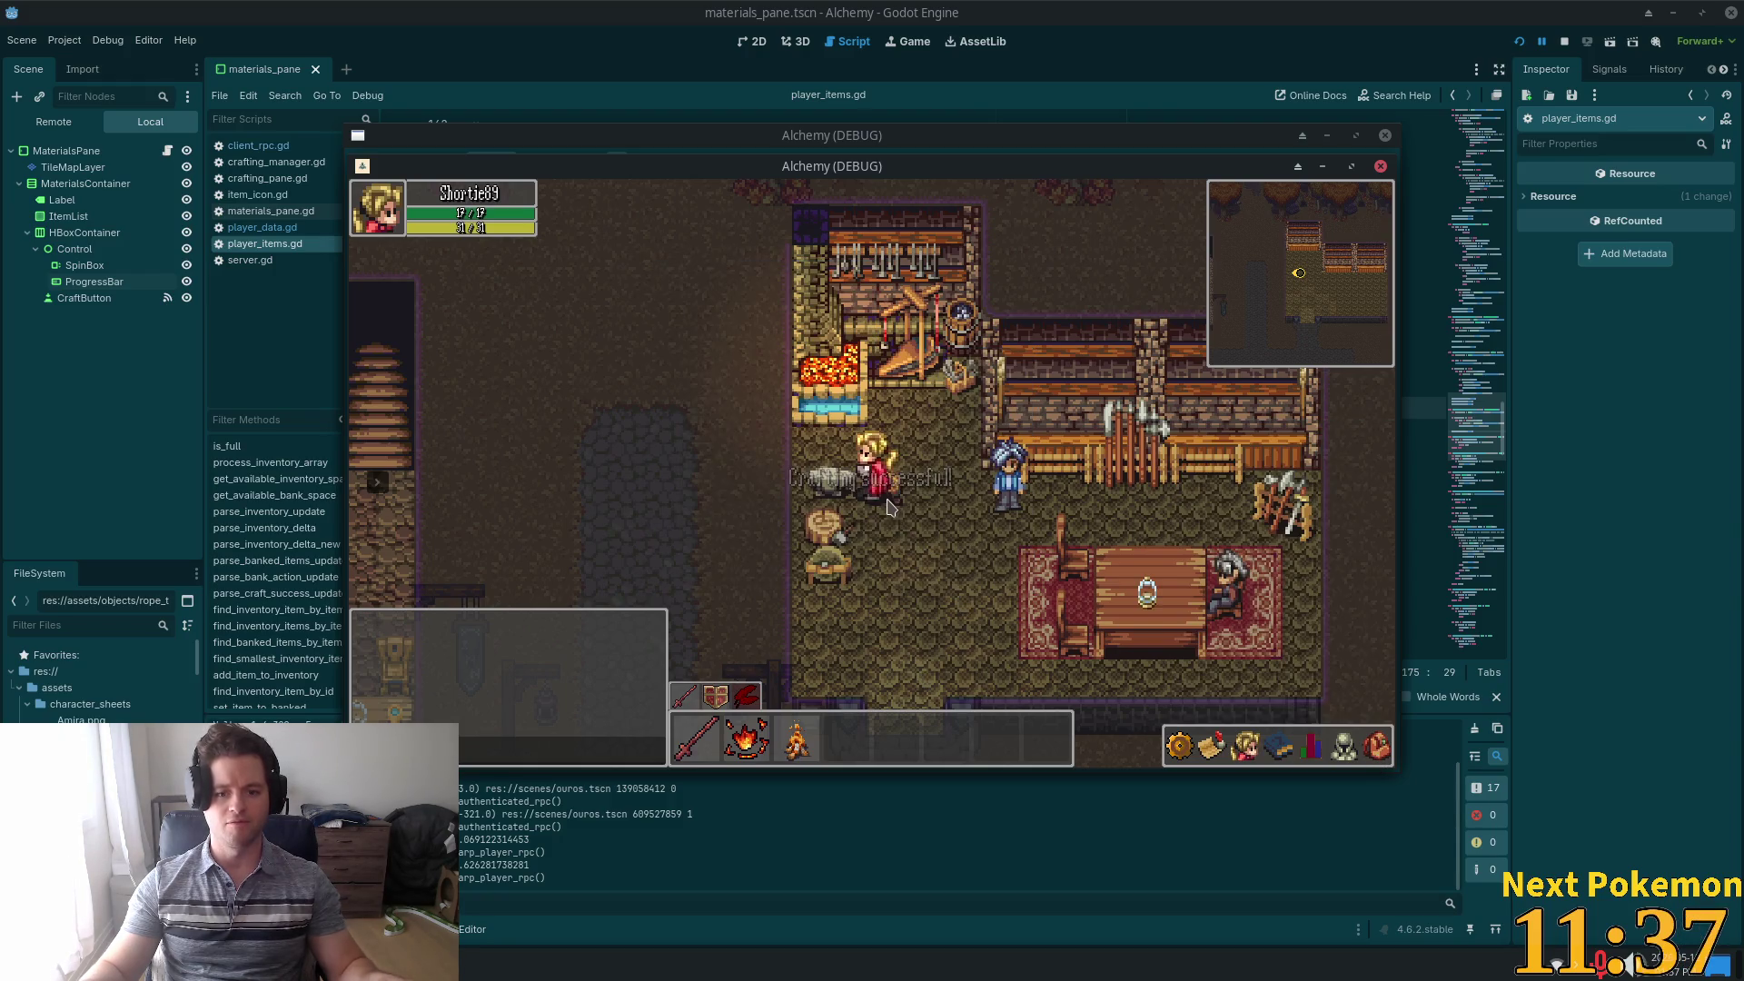
pyautogui.click(1395, 754)
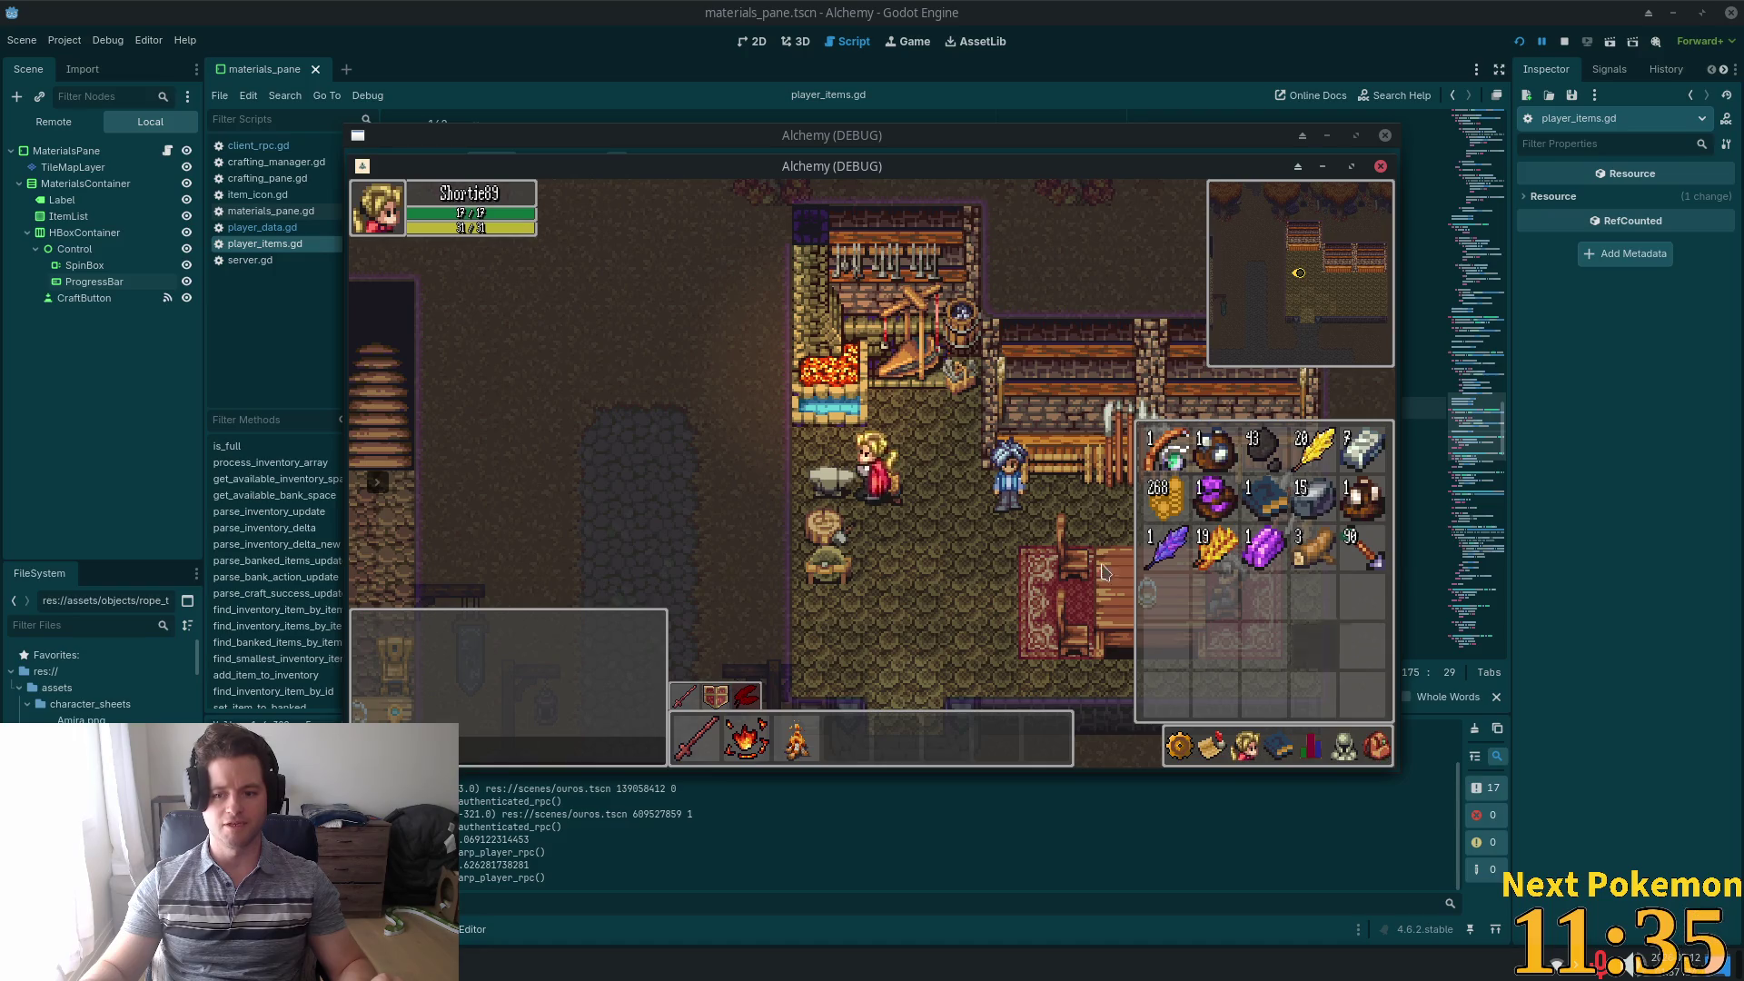
pyautogui.press('s')
pyautogui.press('s')
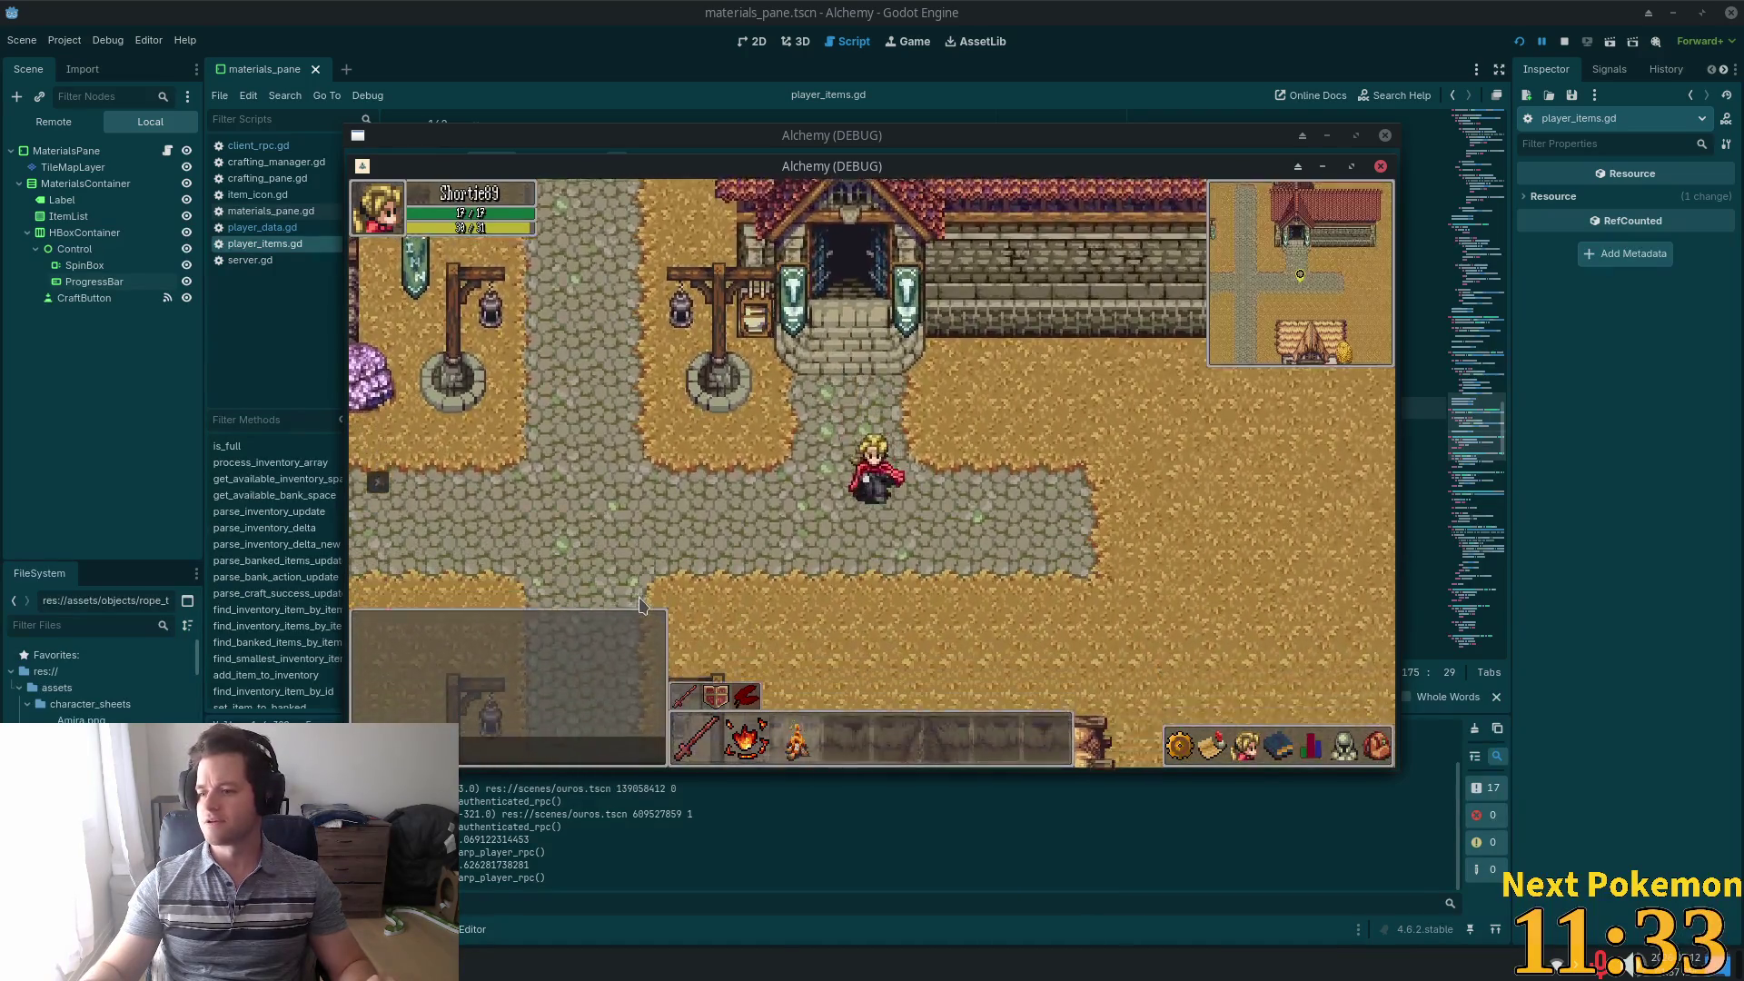
# Walk the character left past the river bridge, then back right into town
pyautogui.press('a')
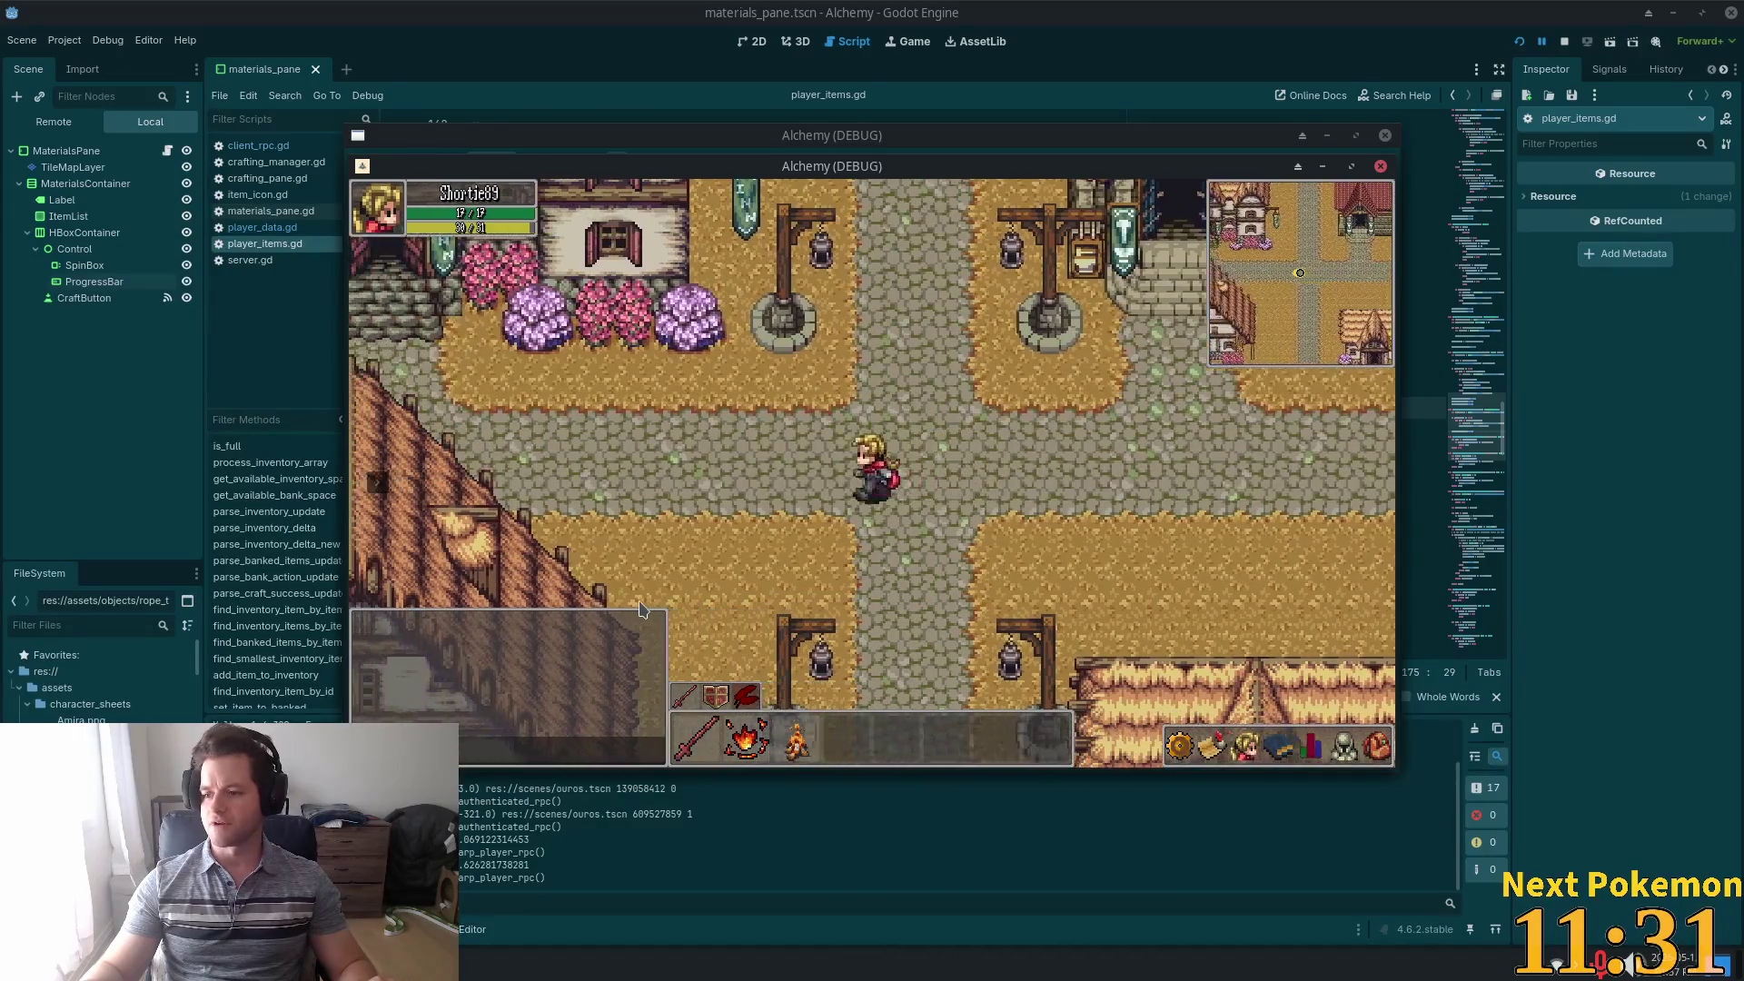
pyautogui.press('a')
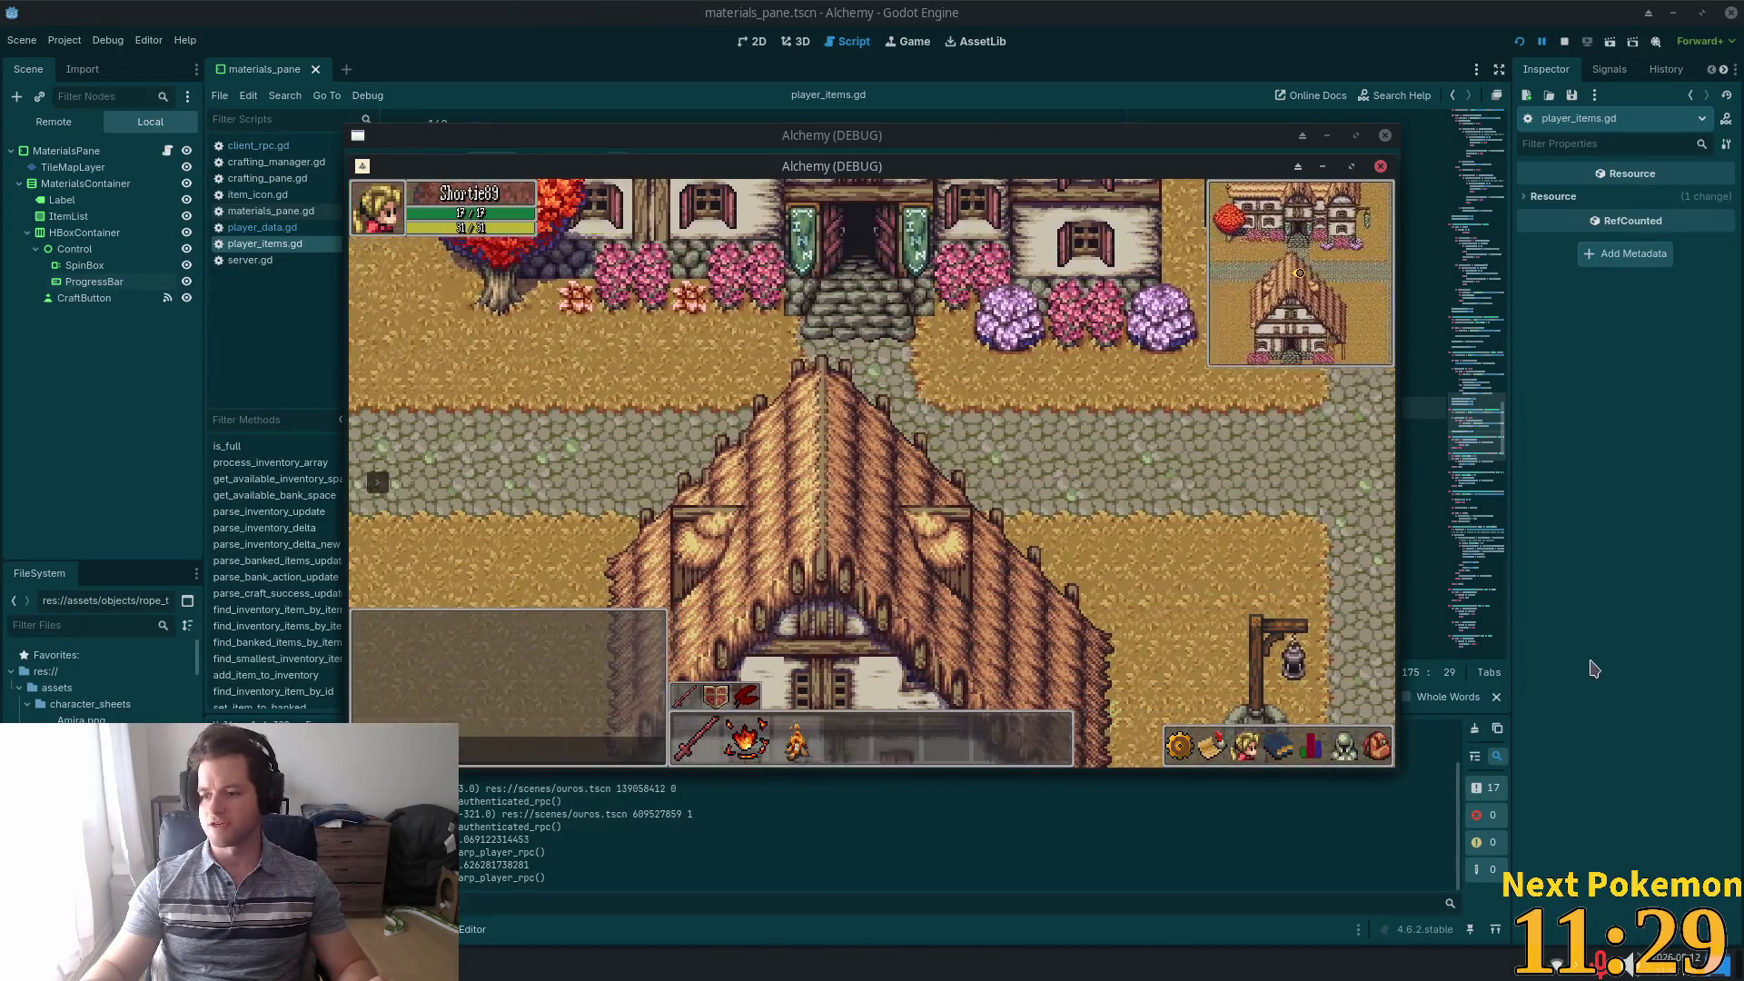
pyautogui.press('a')
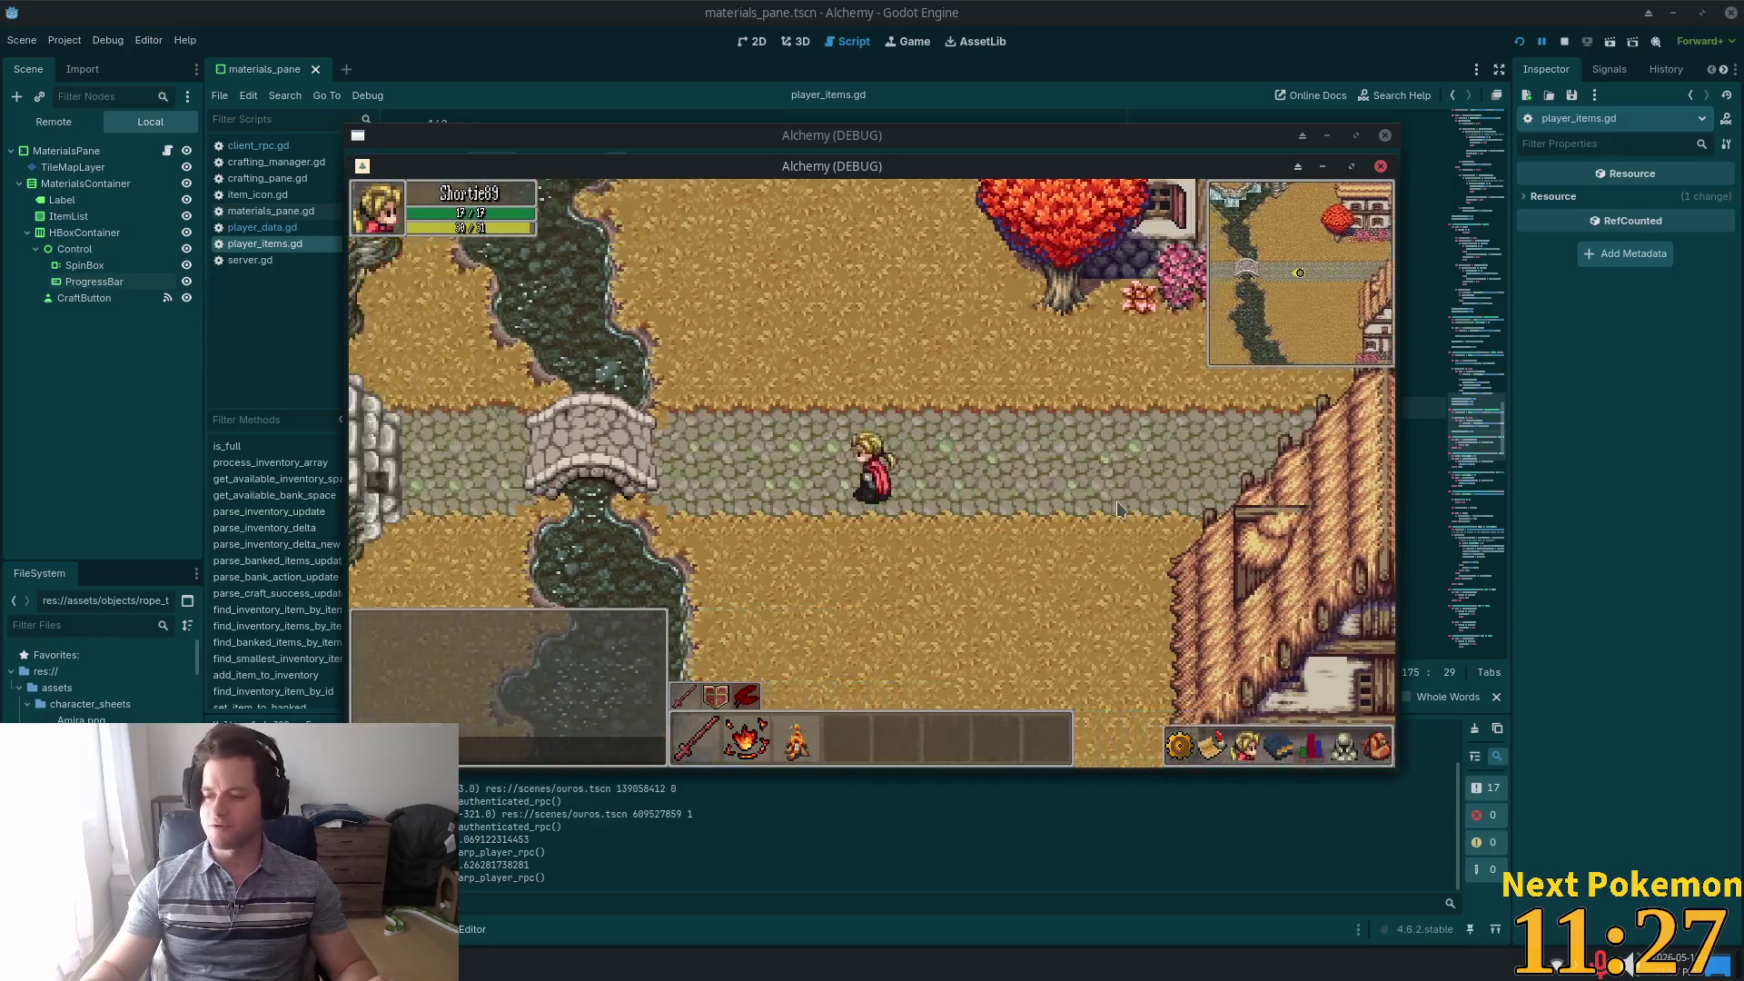
pyautogui.press('d')
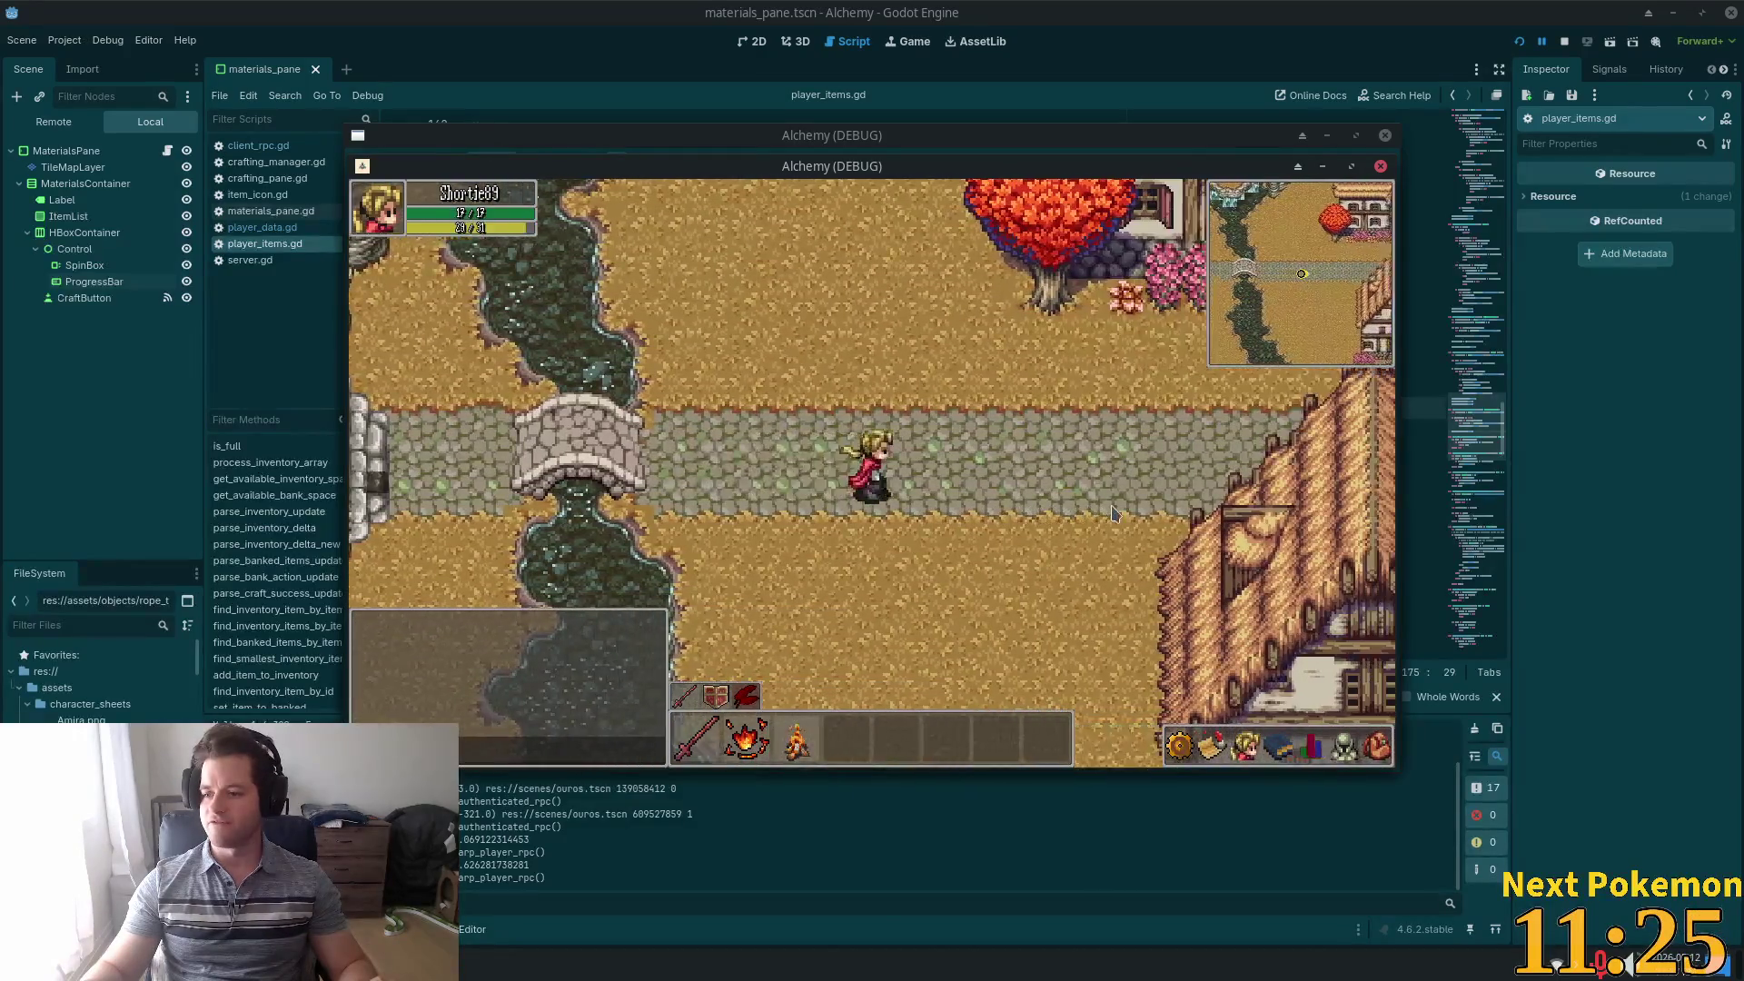
pyautogui.press('d')
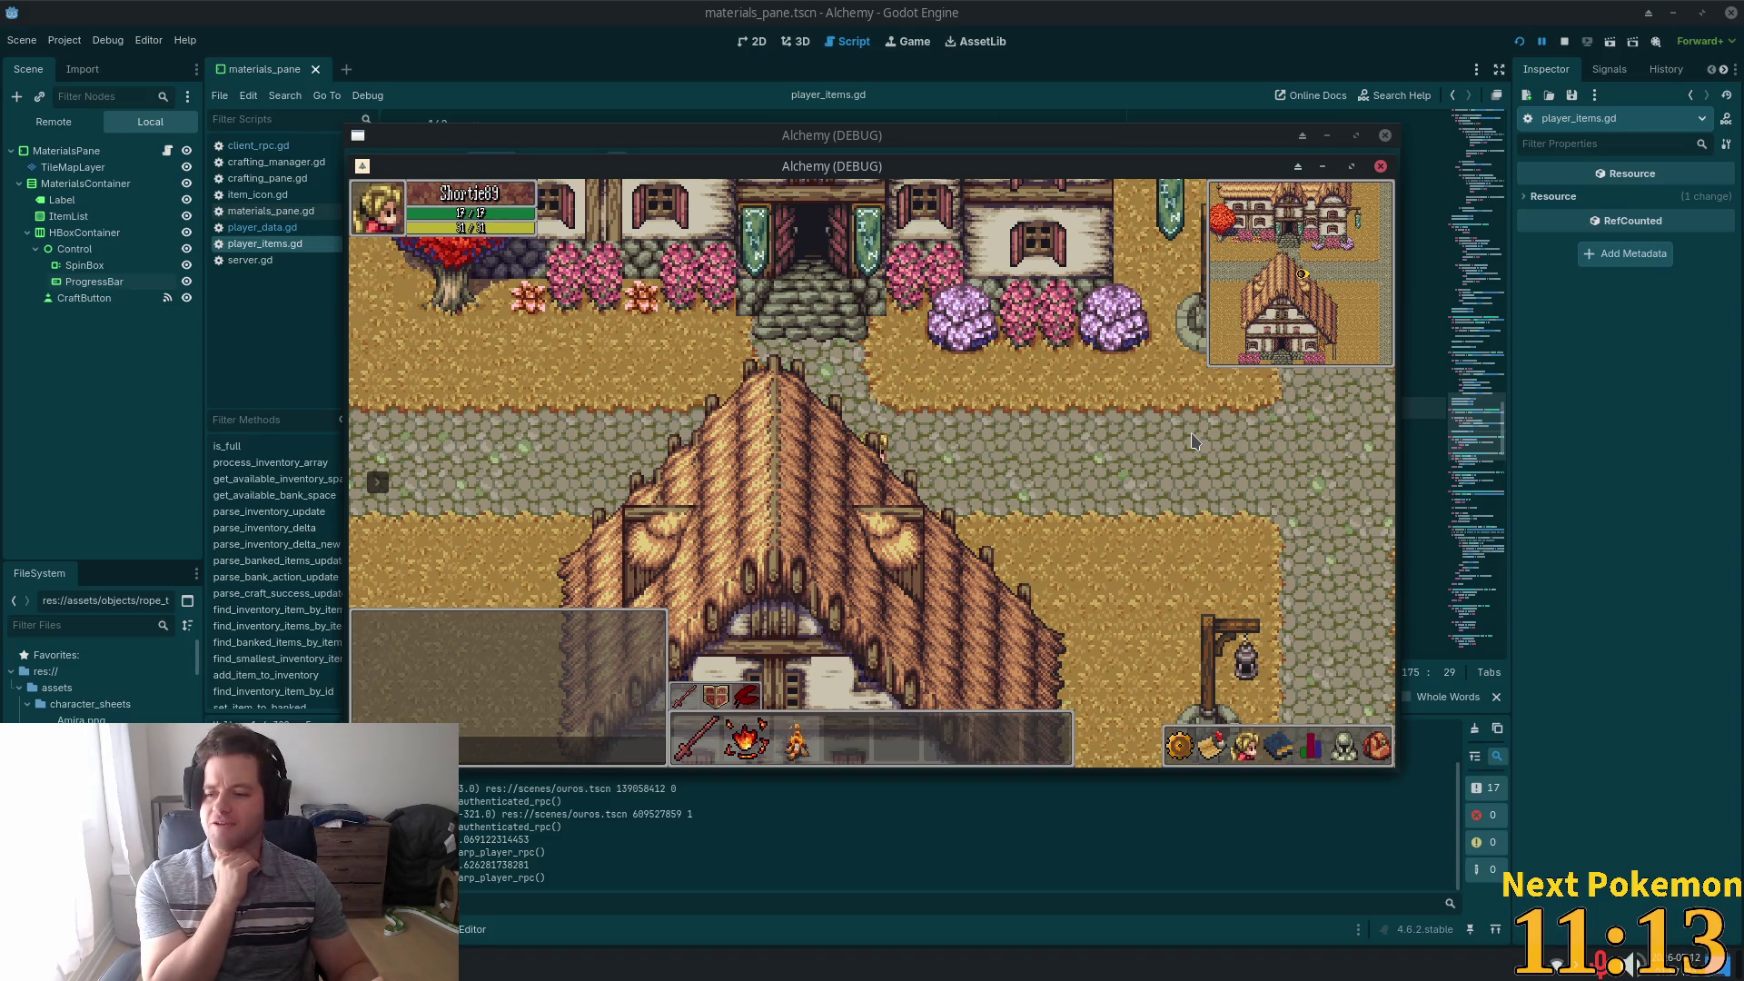
pyautogui.click(1191, 433)
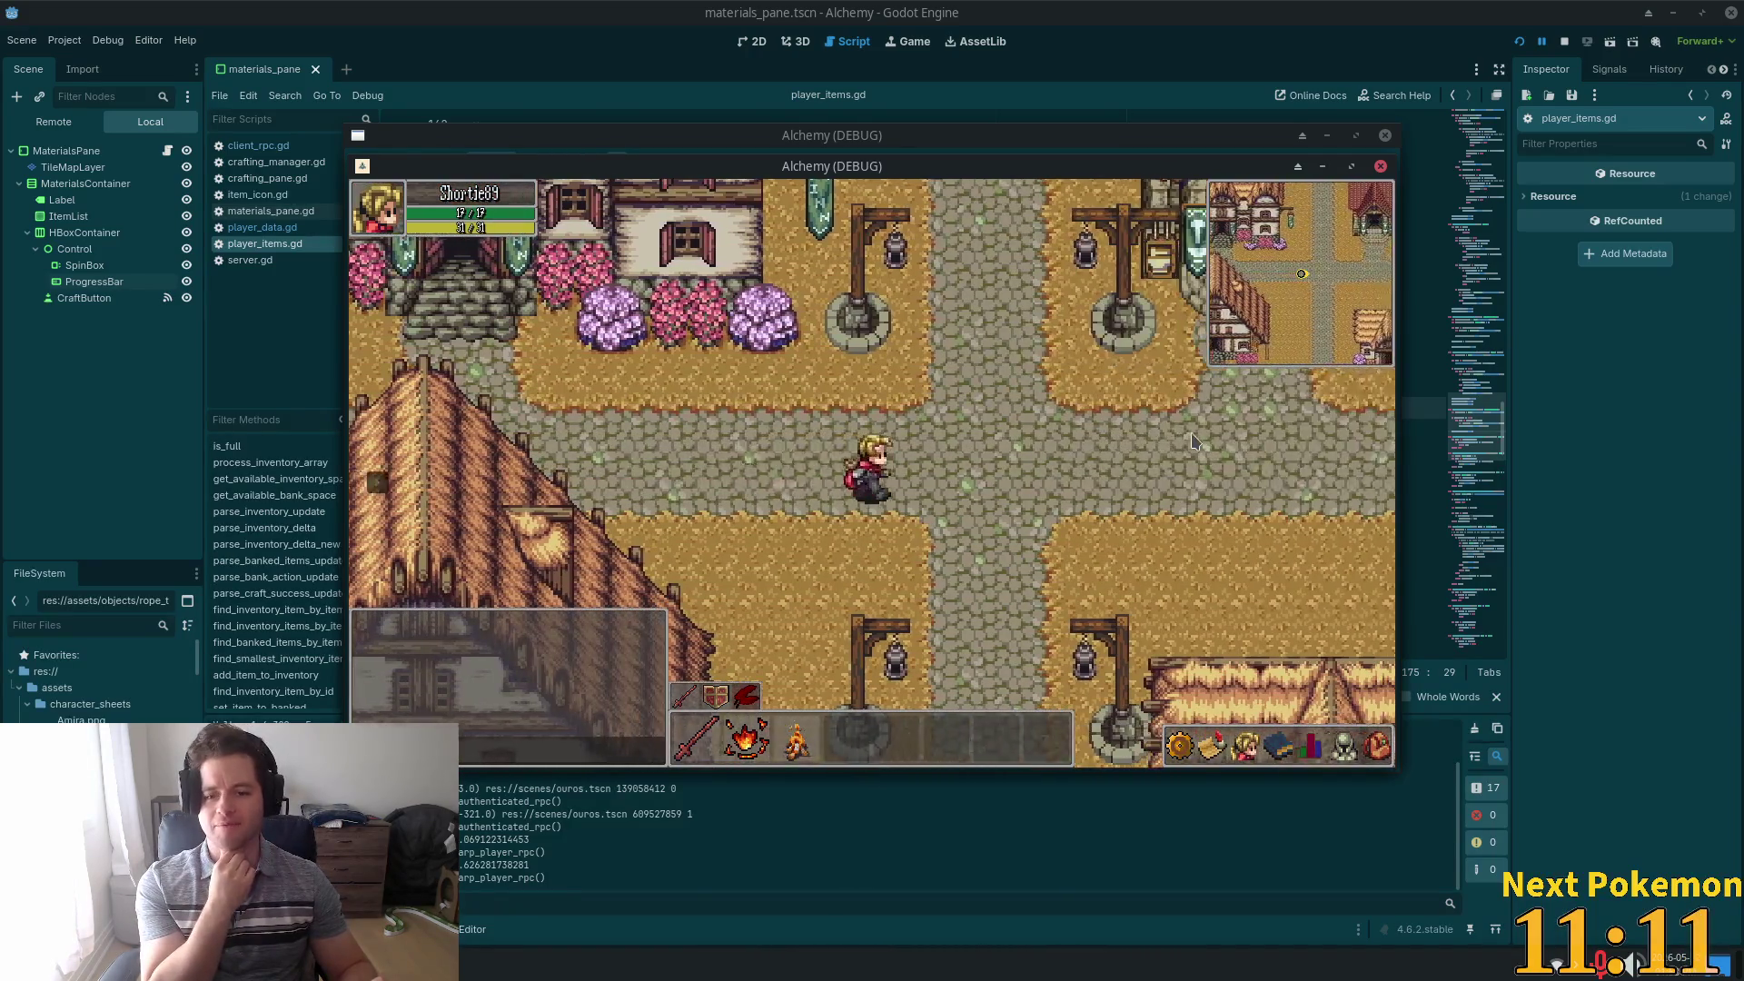
# Walk down the vertical road, along the crossroad and right past the houses toward the wheat field
pyautogui.press('Down')
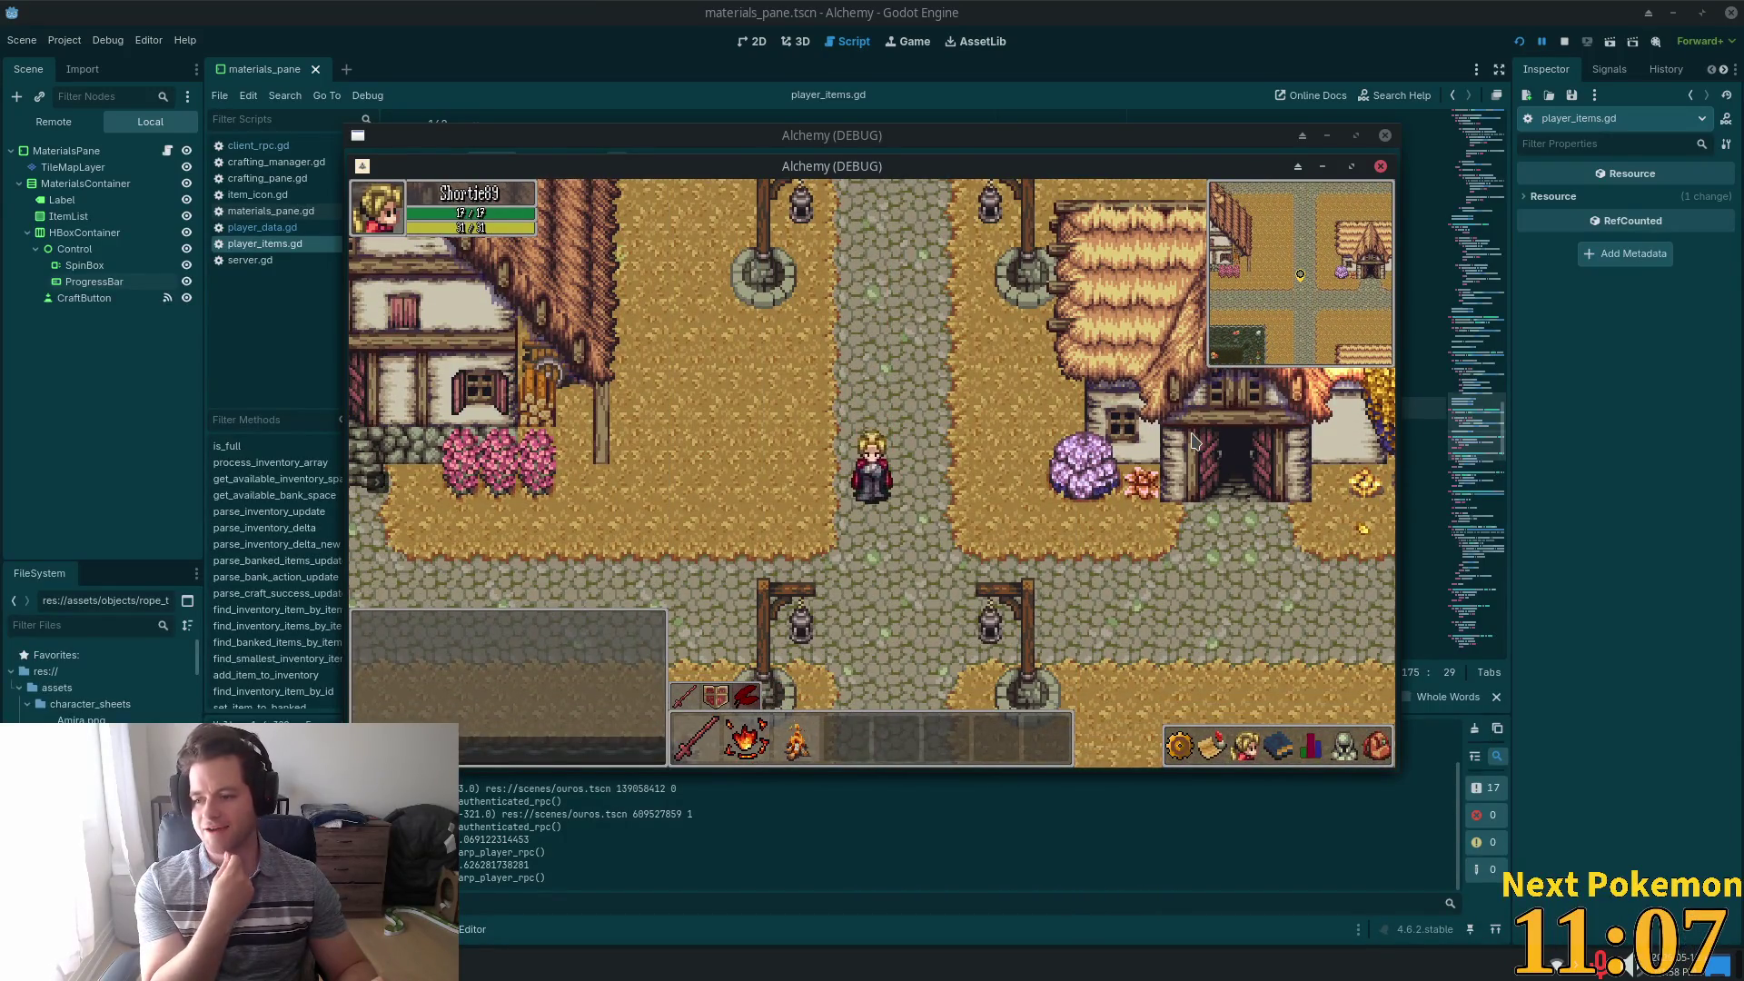
pyautogui.press('Down')
pyautogui.press('Left')
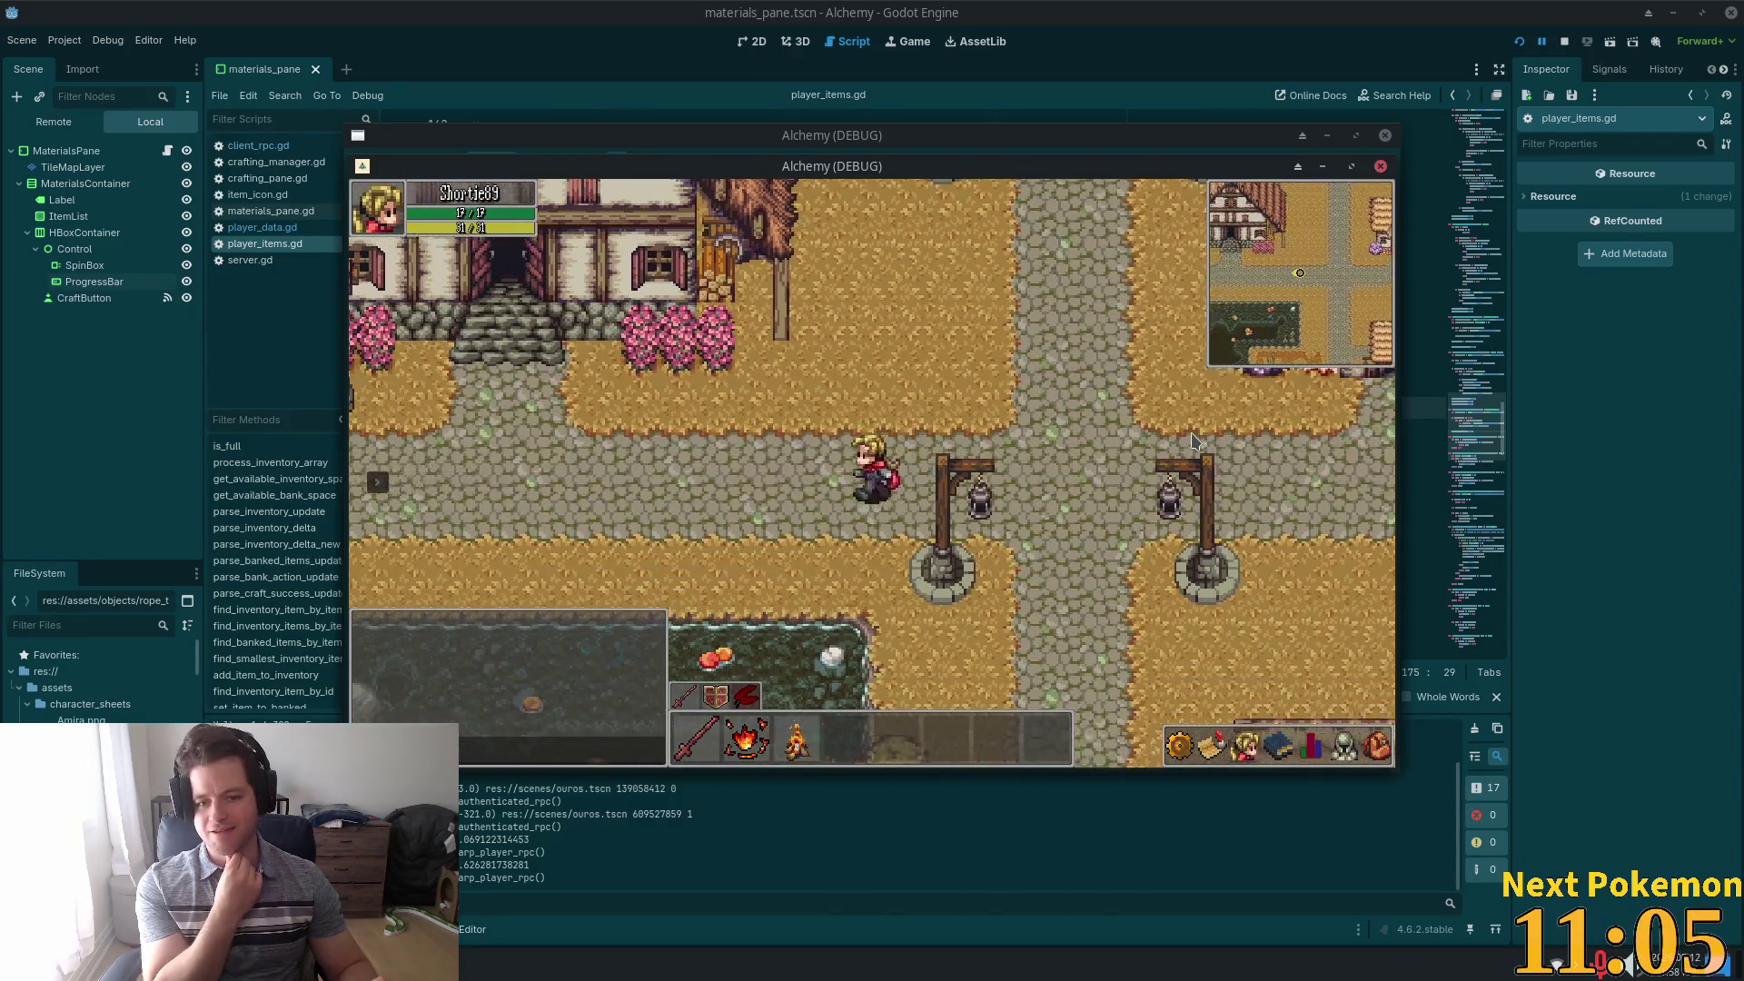
pyautogui.press('Left')
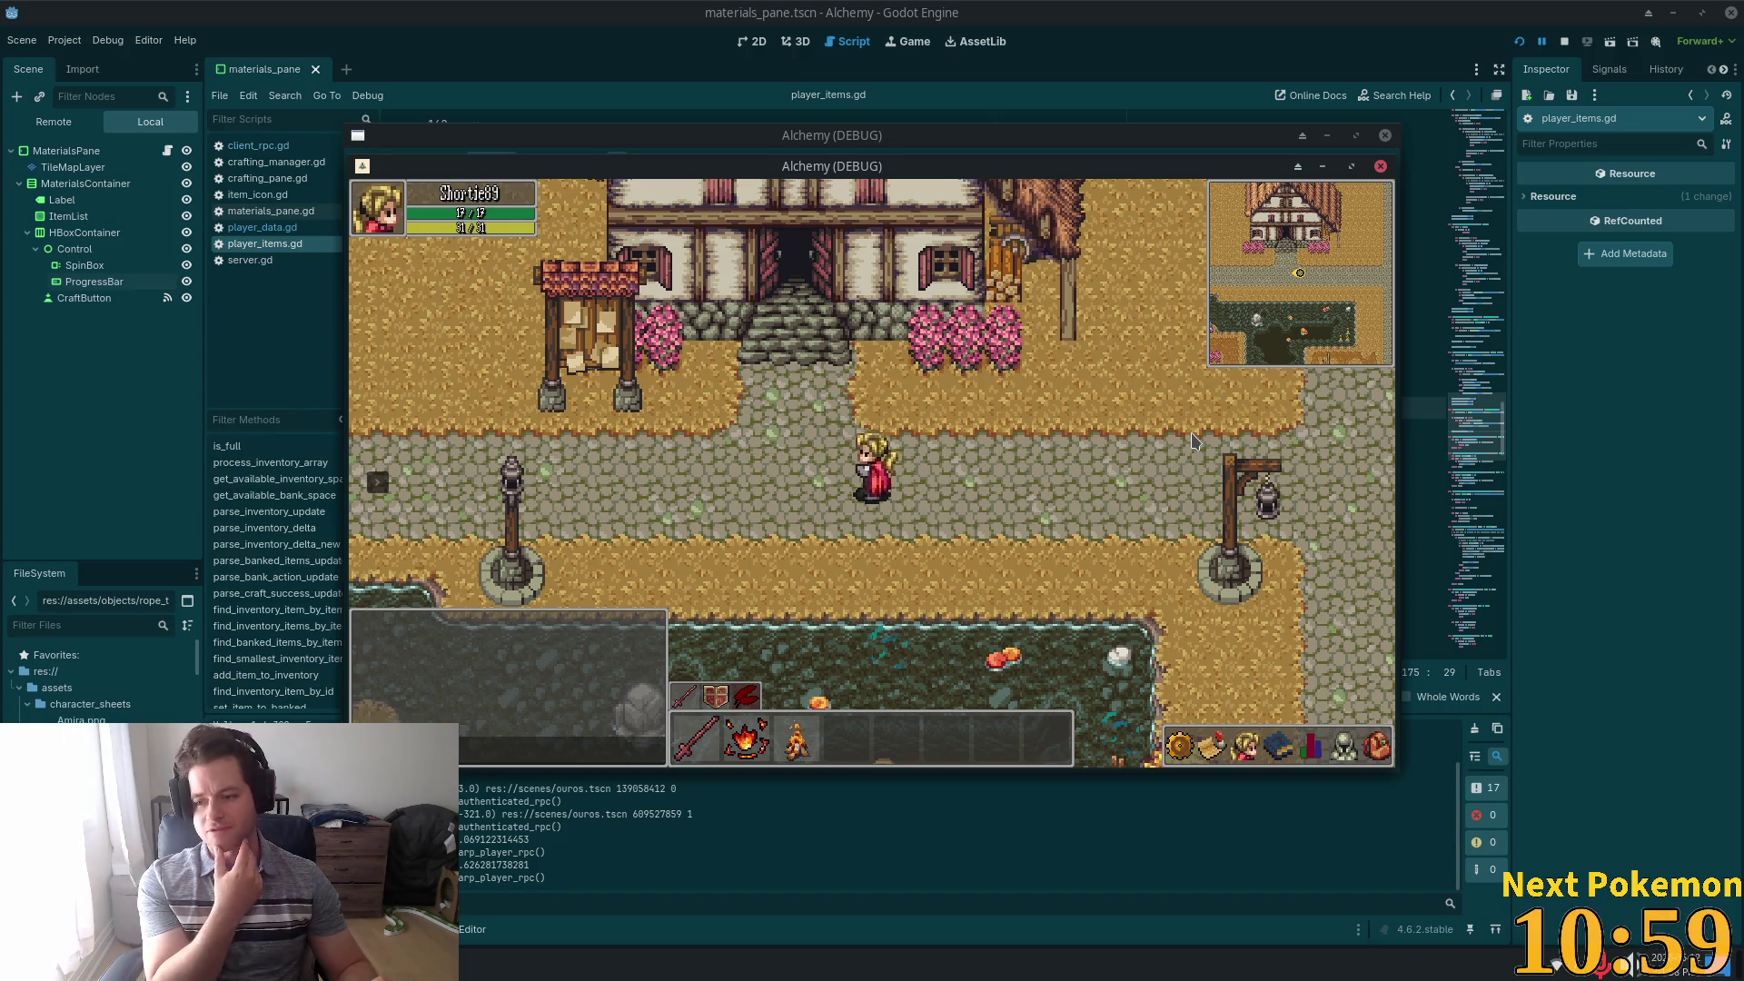
pyautogui.press('d')
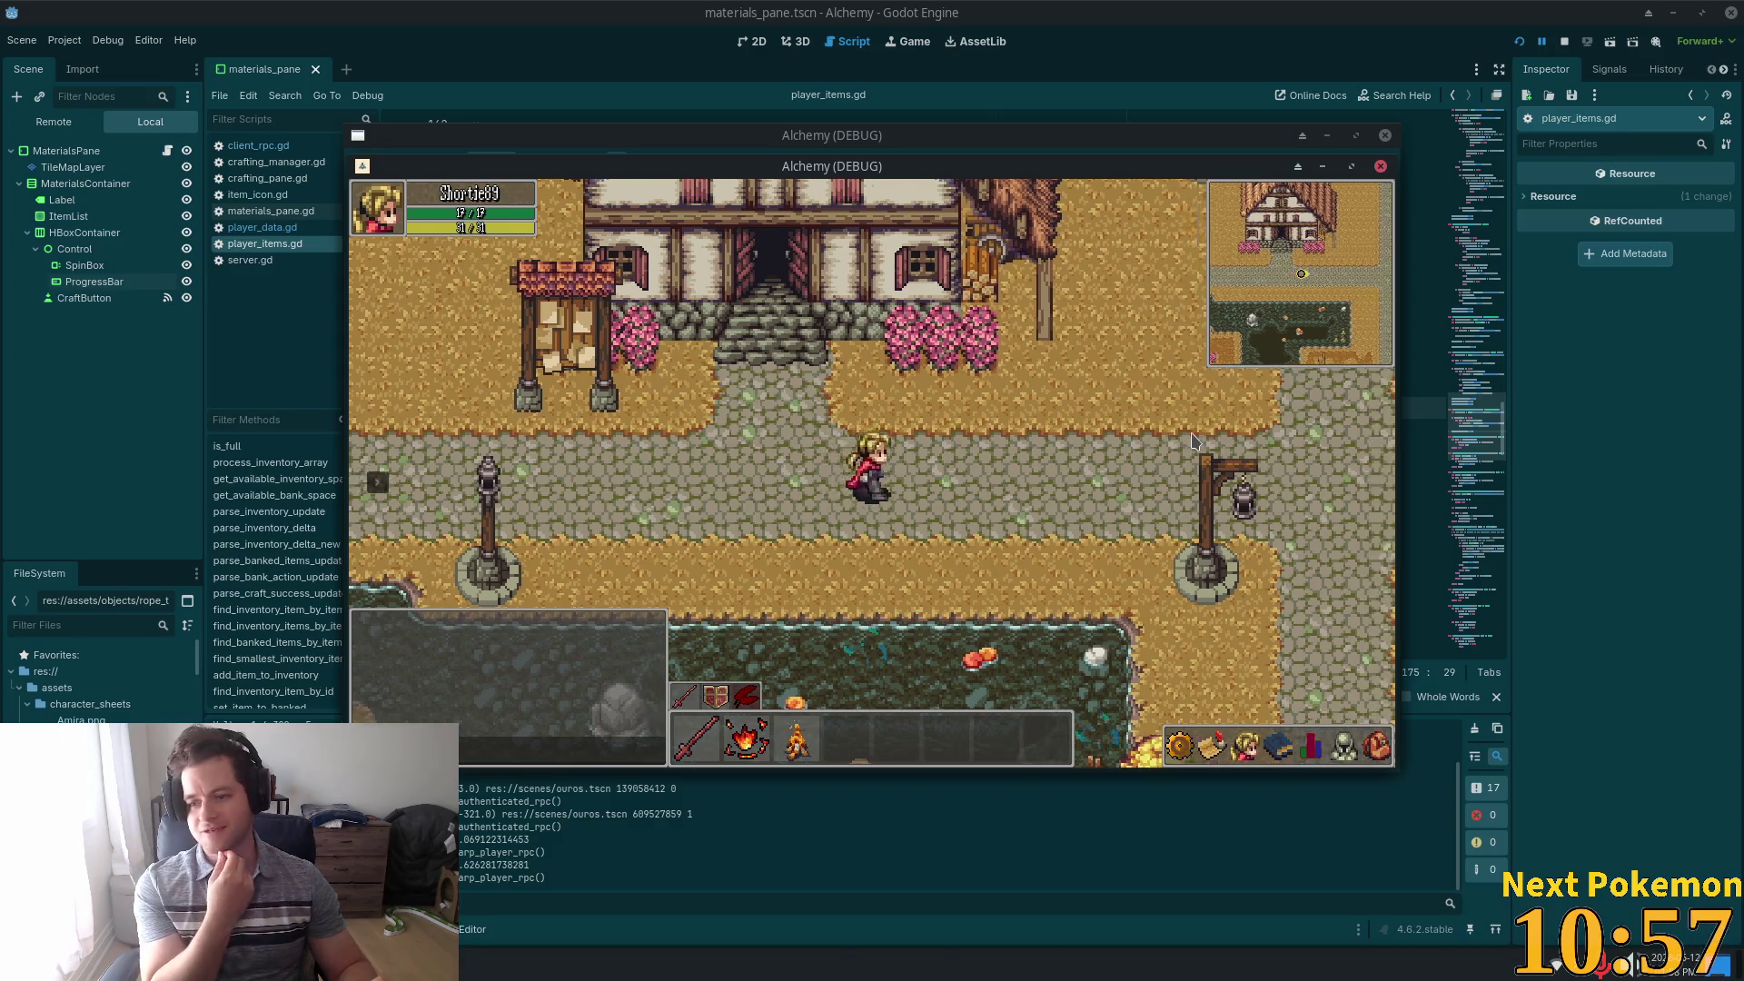
pyautogui.press('d')
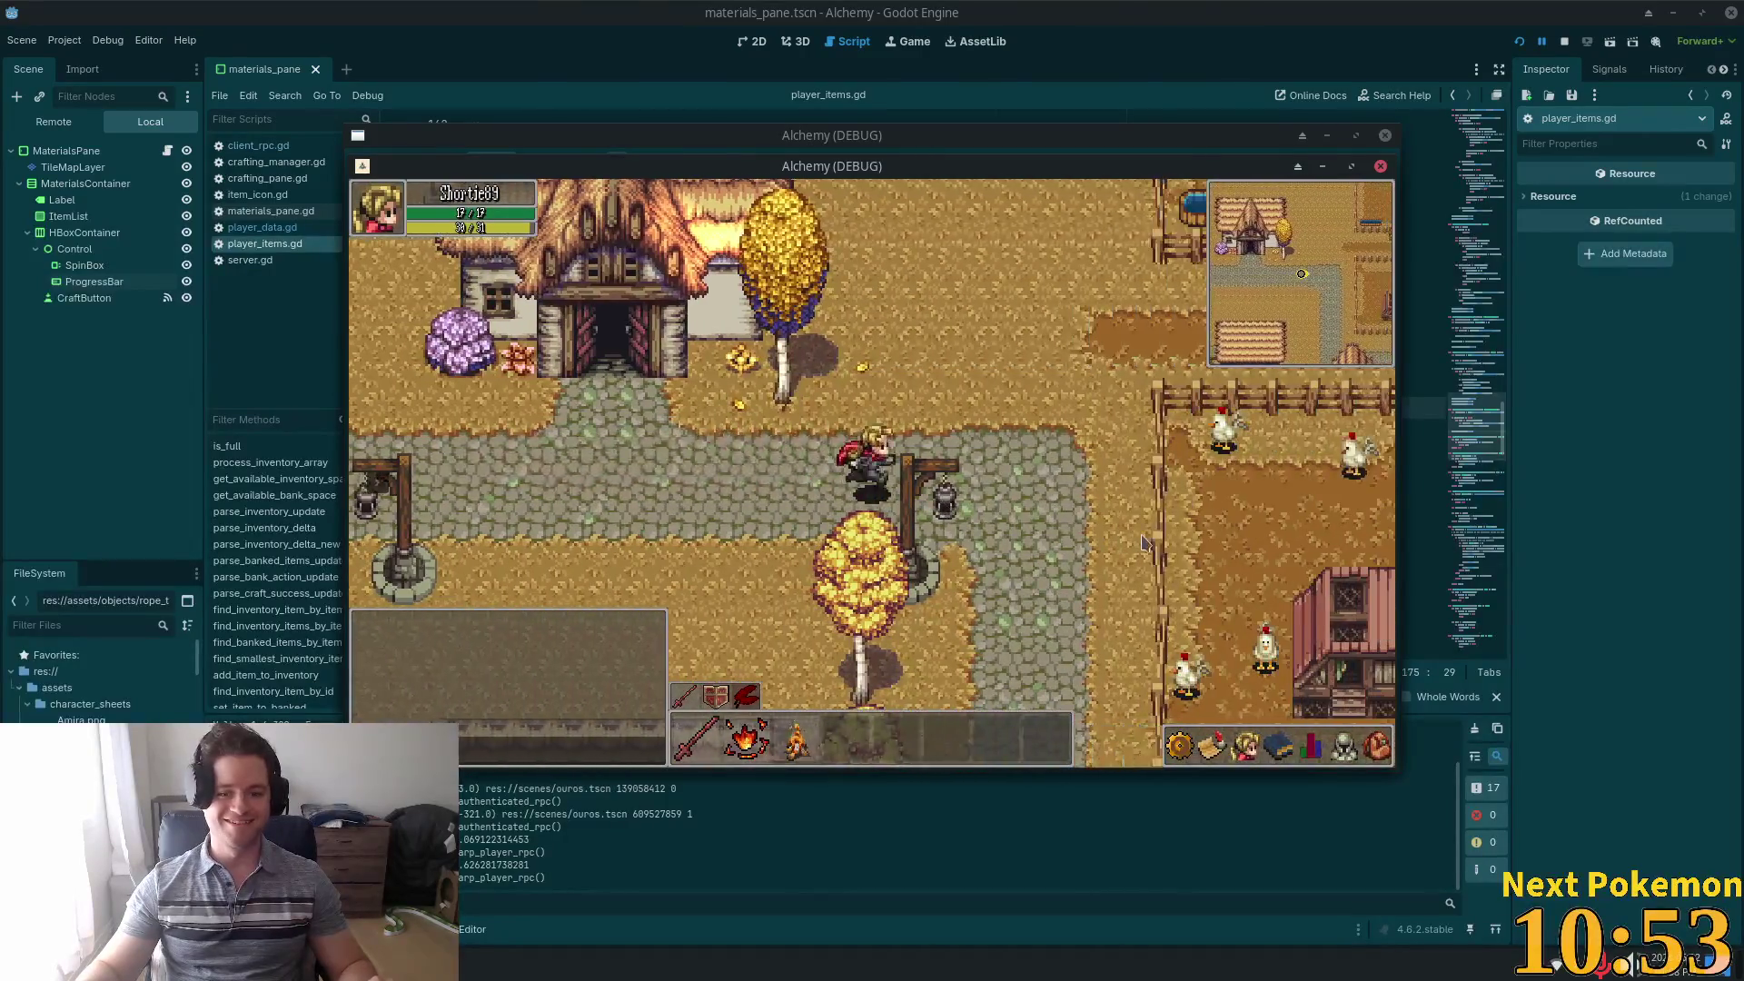
pyautogui.press('s')
pyautogui.press('s')
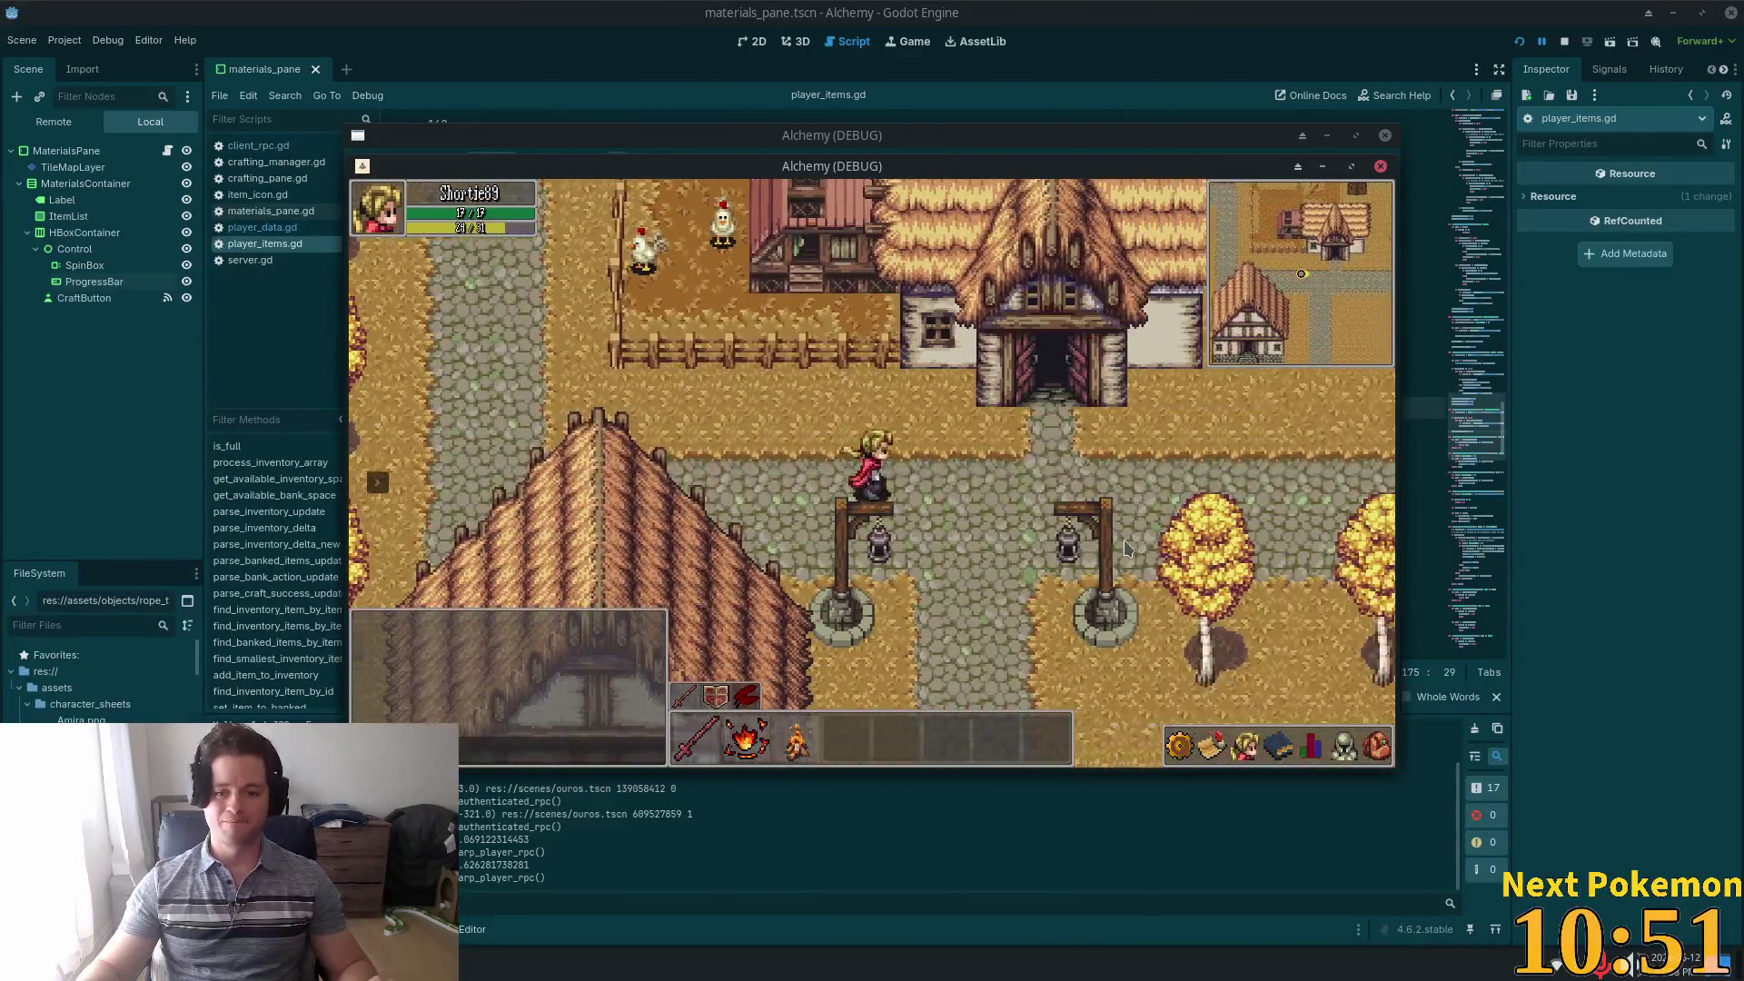
pyautogui.press('d')
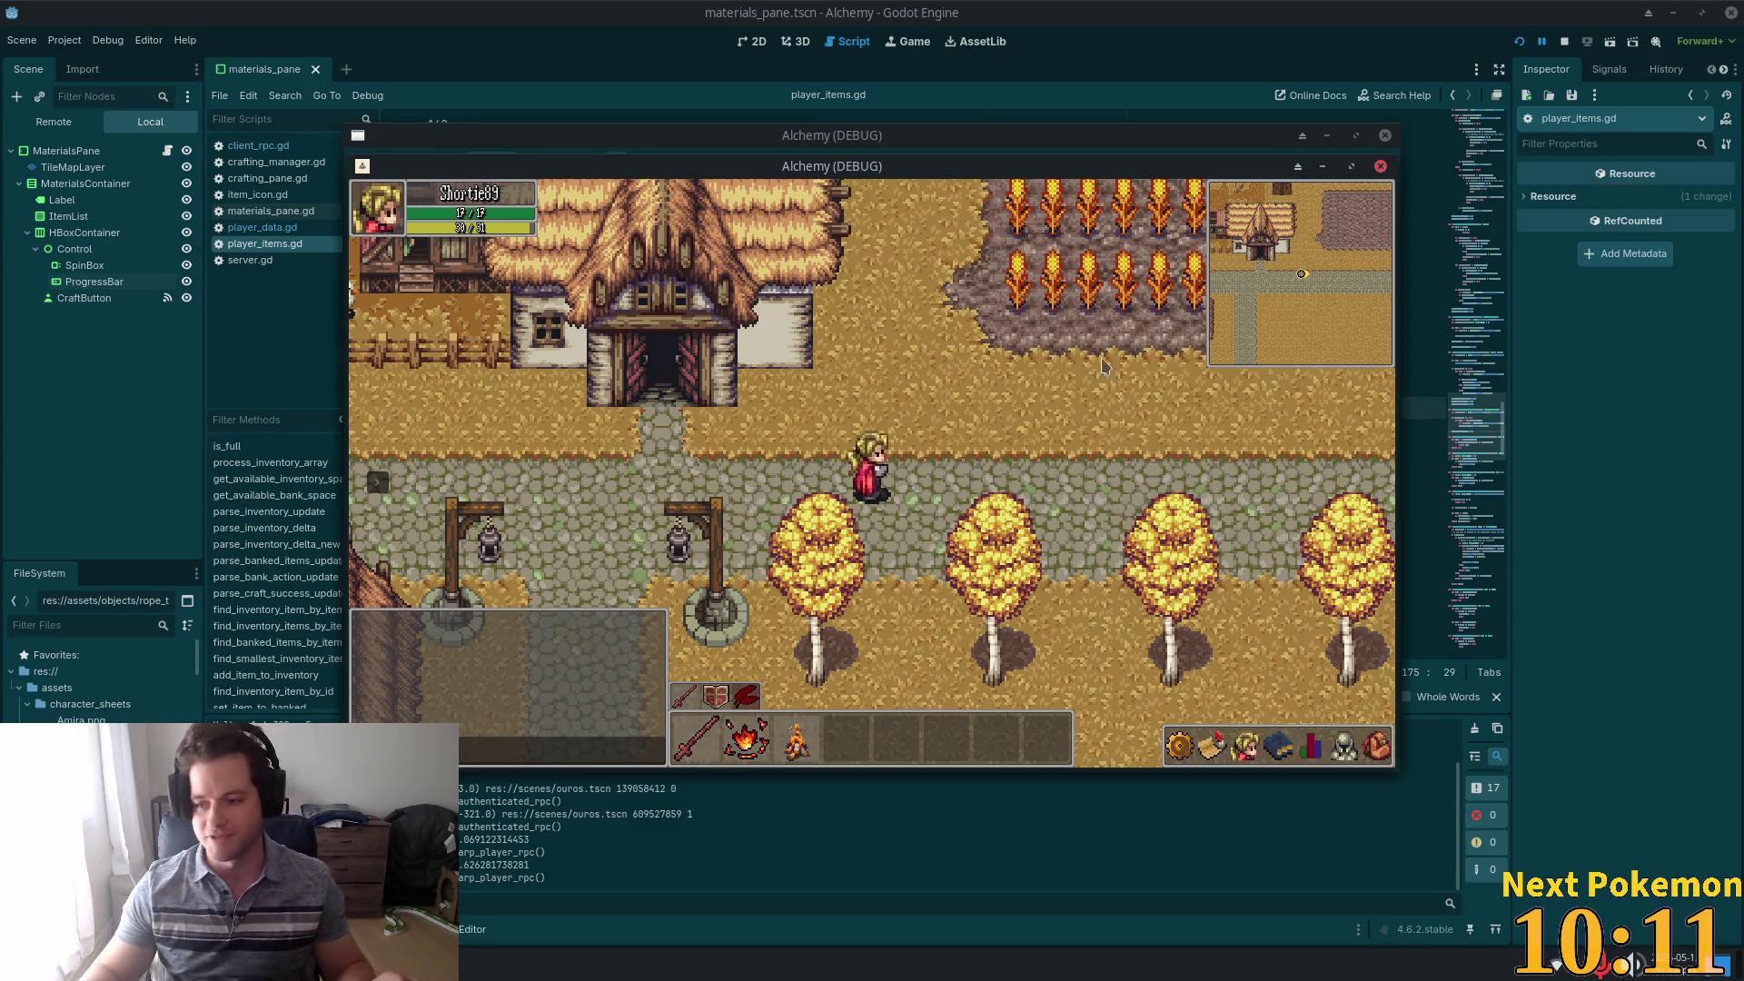
# Walk the character west along the roads, up the vertical road, and across the bridge
pyautogui.press('Left')
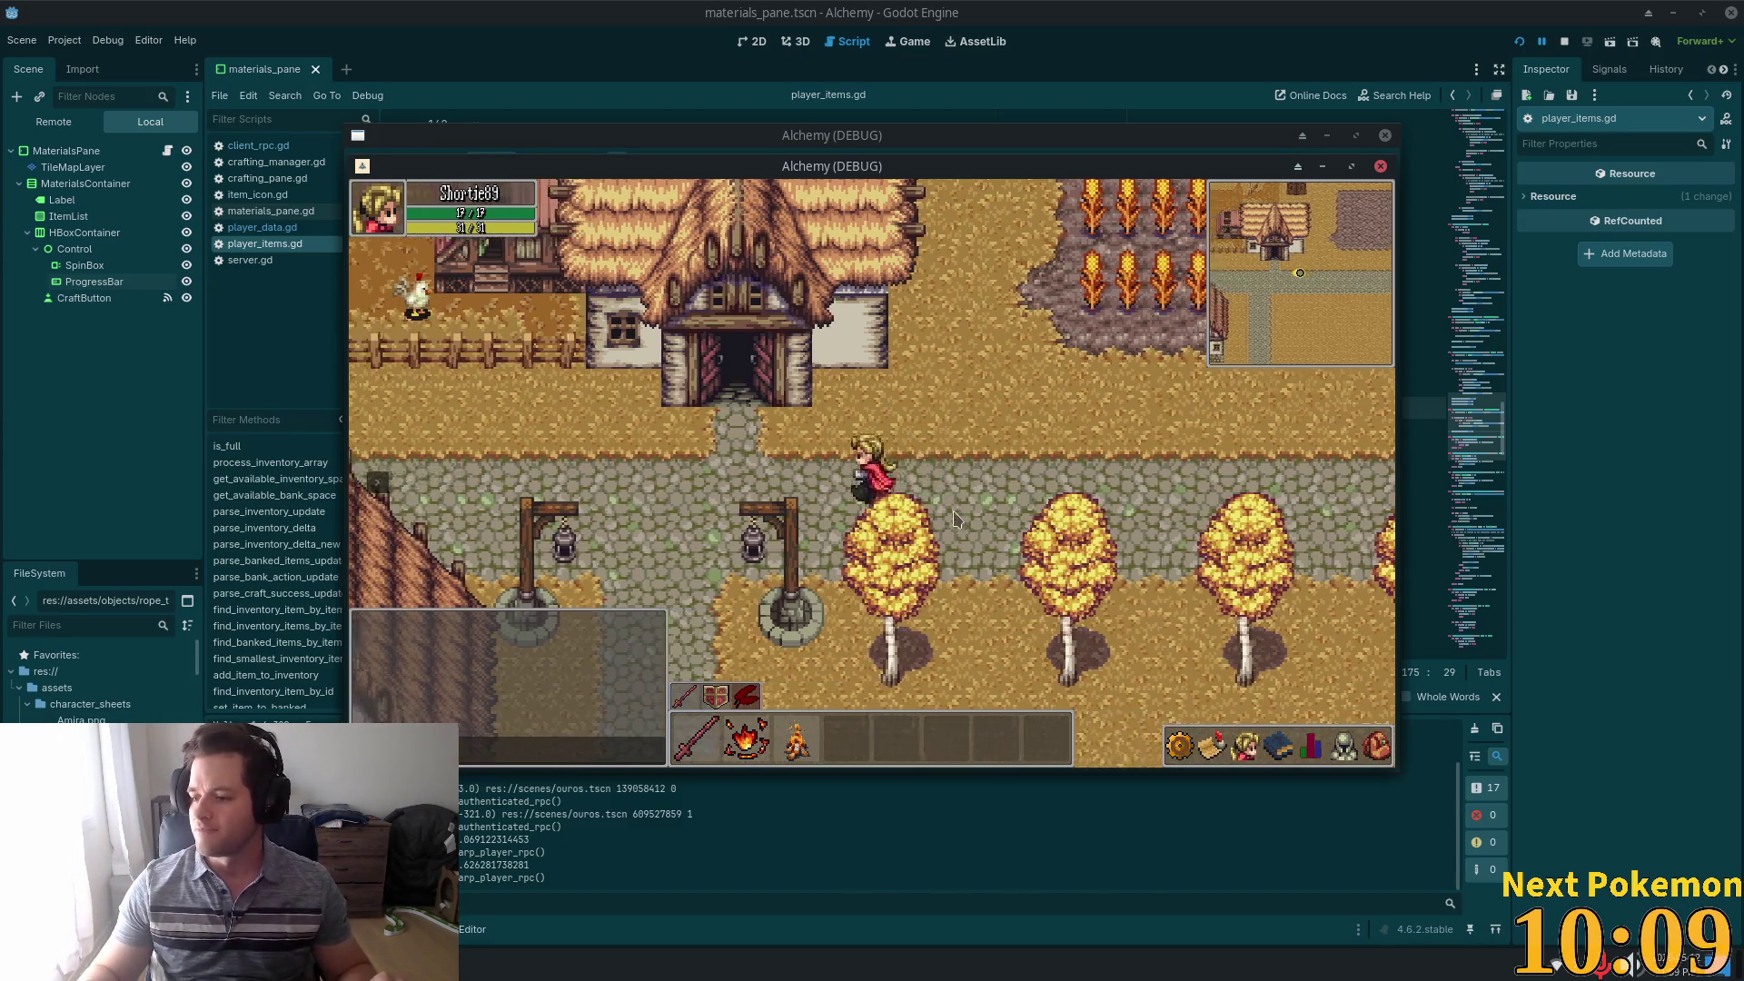
pyautogui.press('Left')
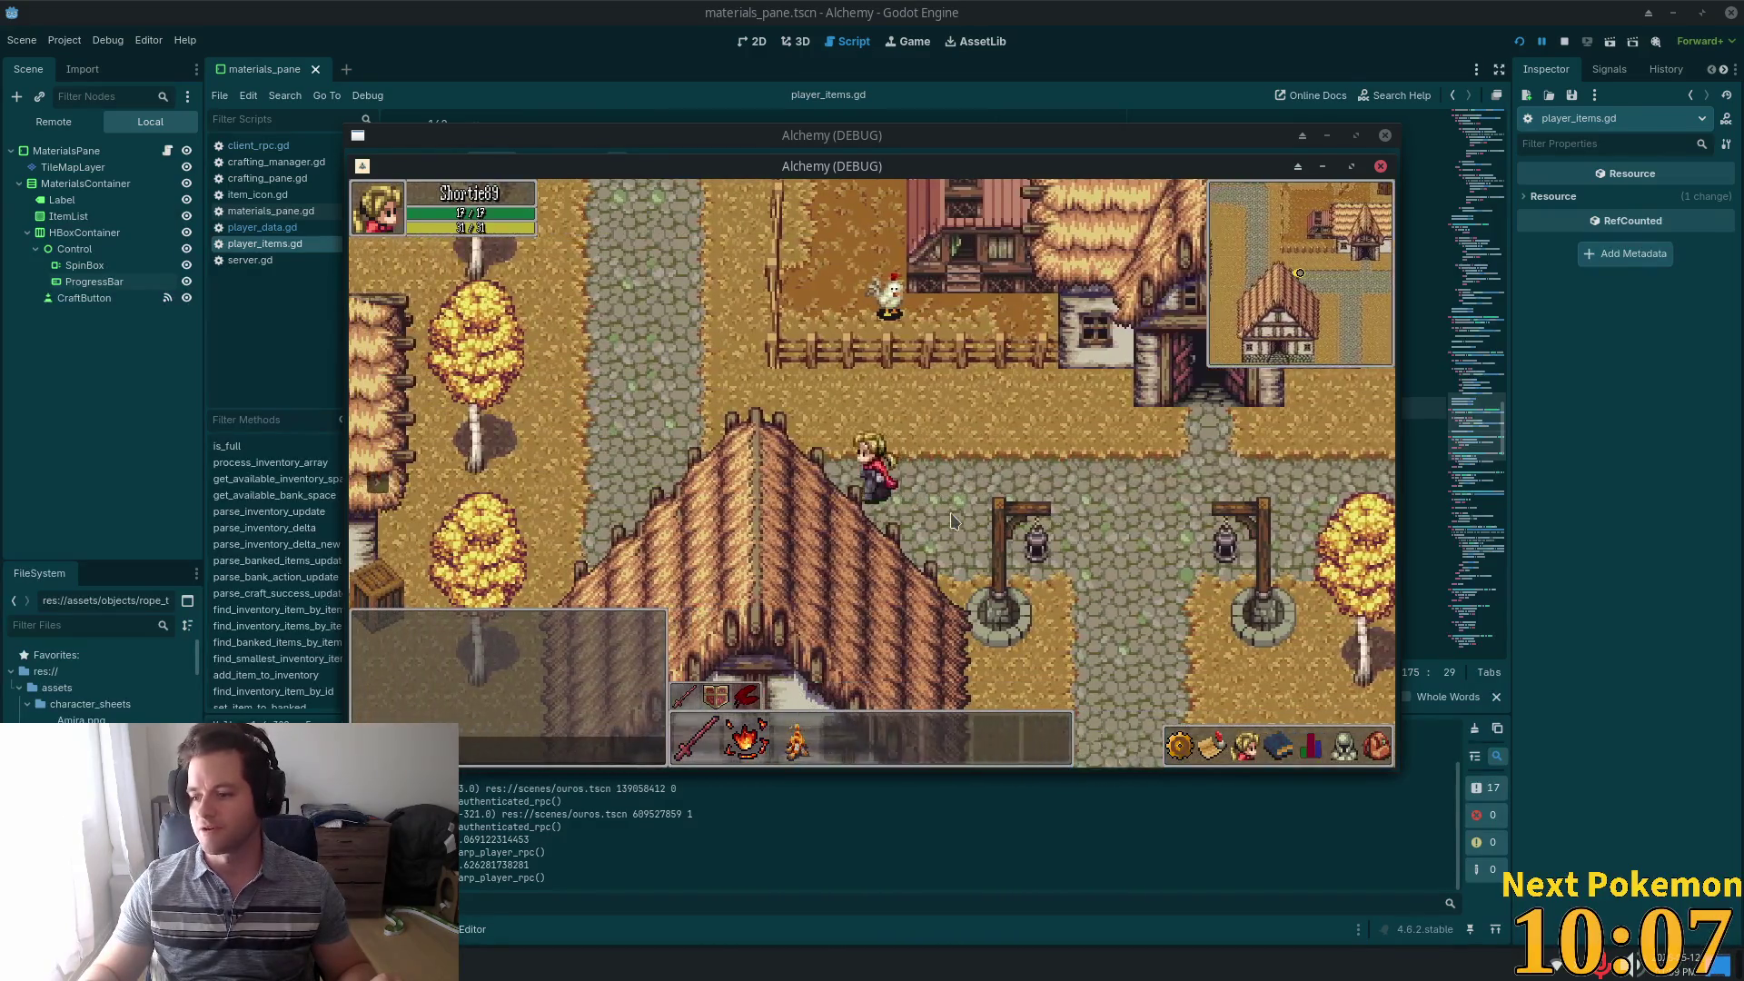
pyautogui.press('Up')
pyautogui.press('Up')
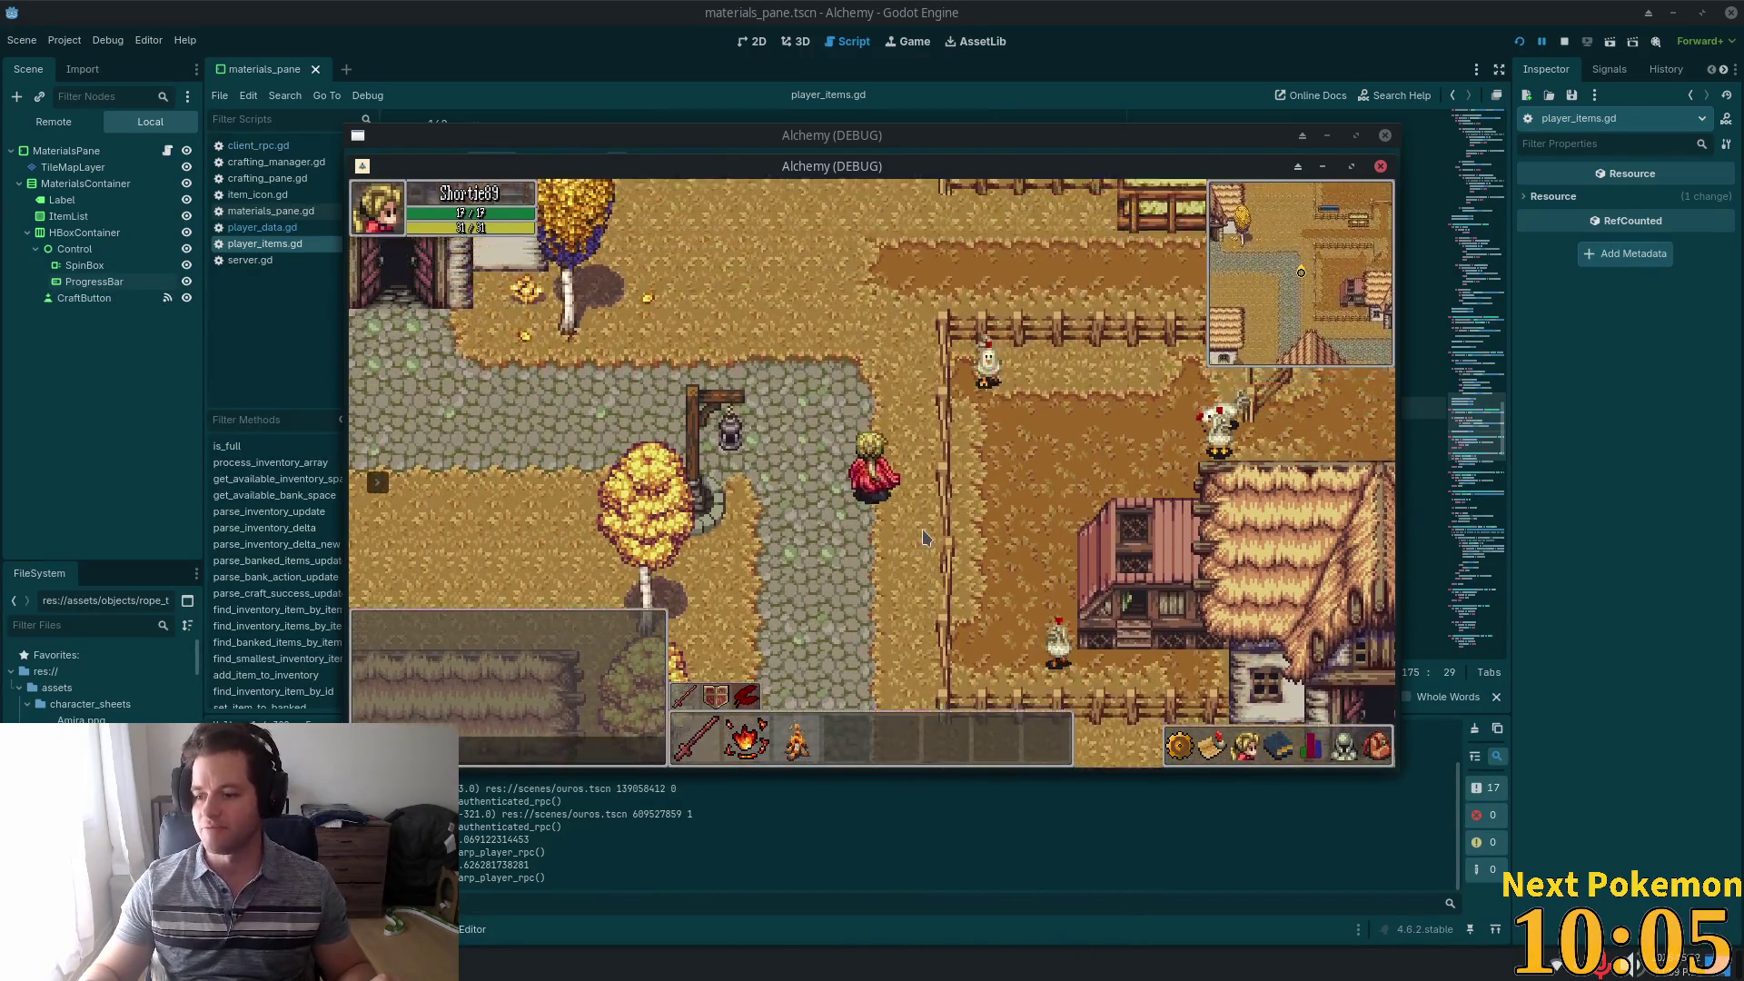
pyautogui.press('Left')
pyautogui.press('Left')
pyautogui.press('Down')
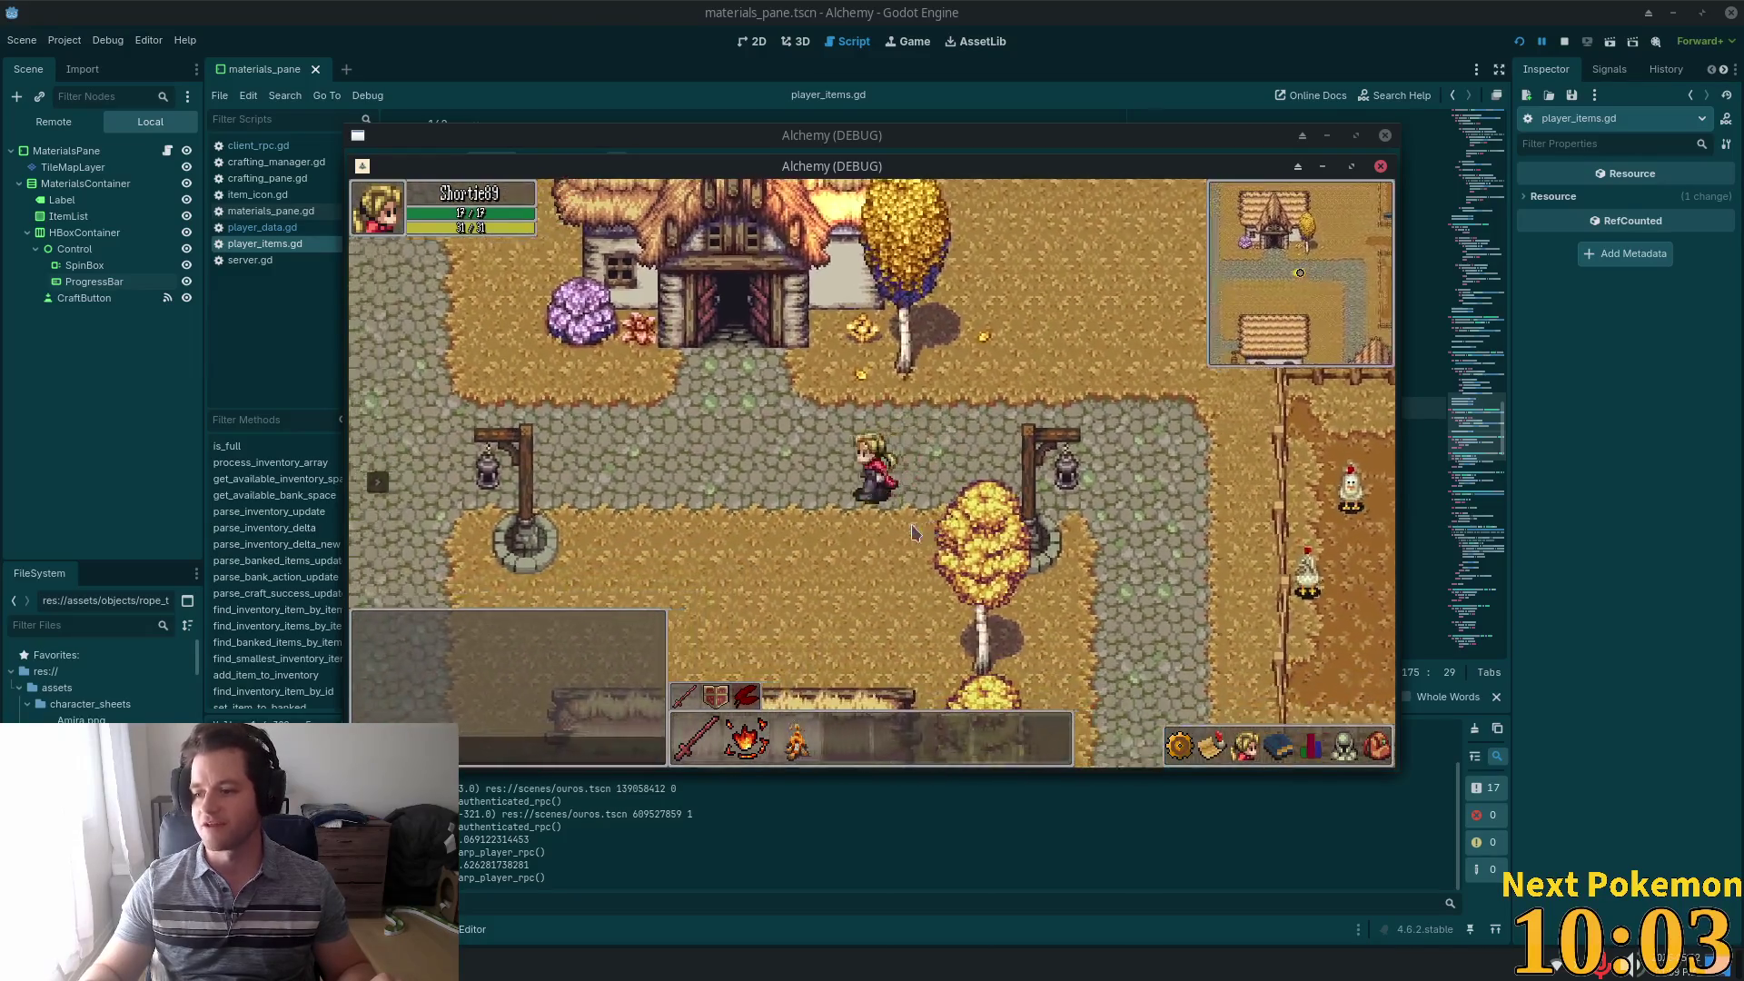
pyautogui.press('Left')
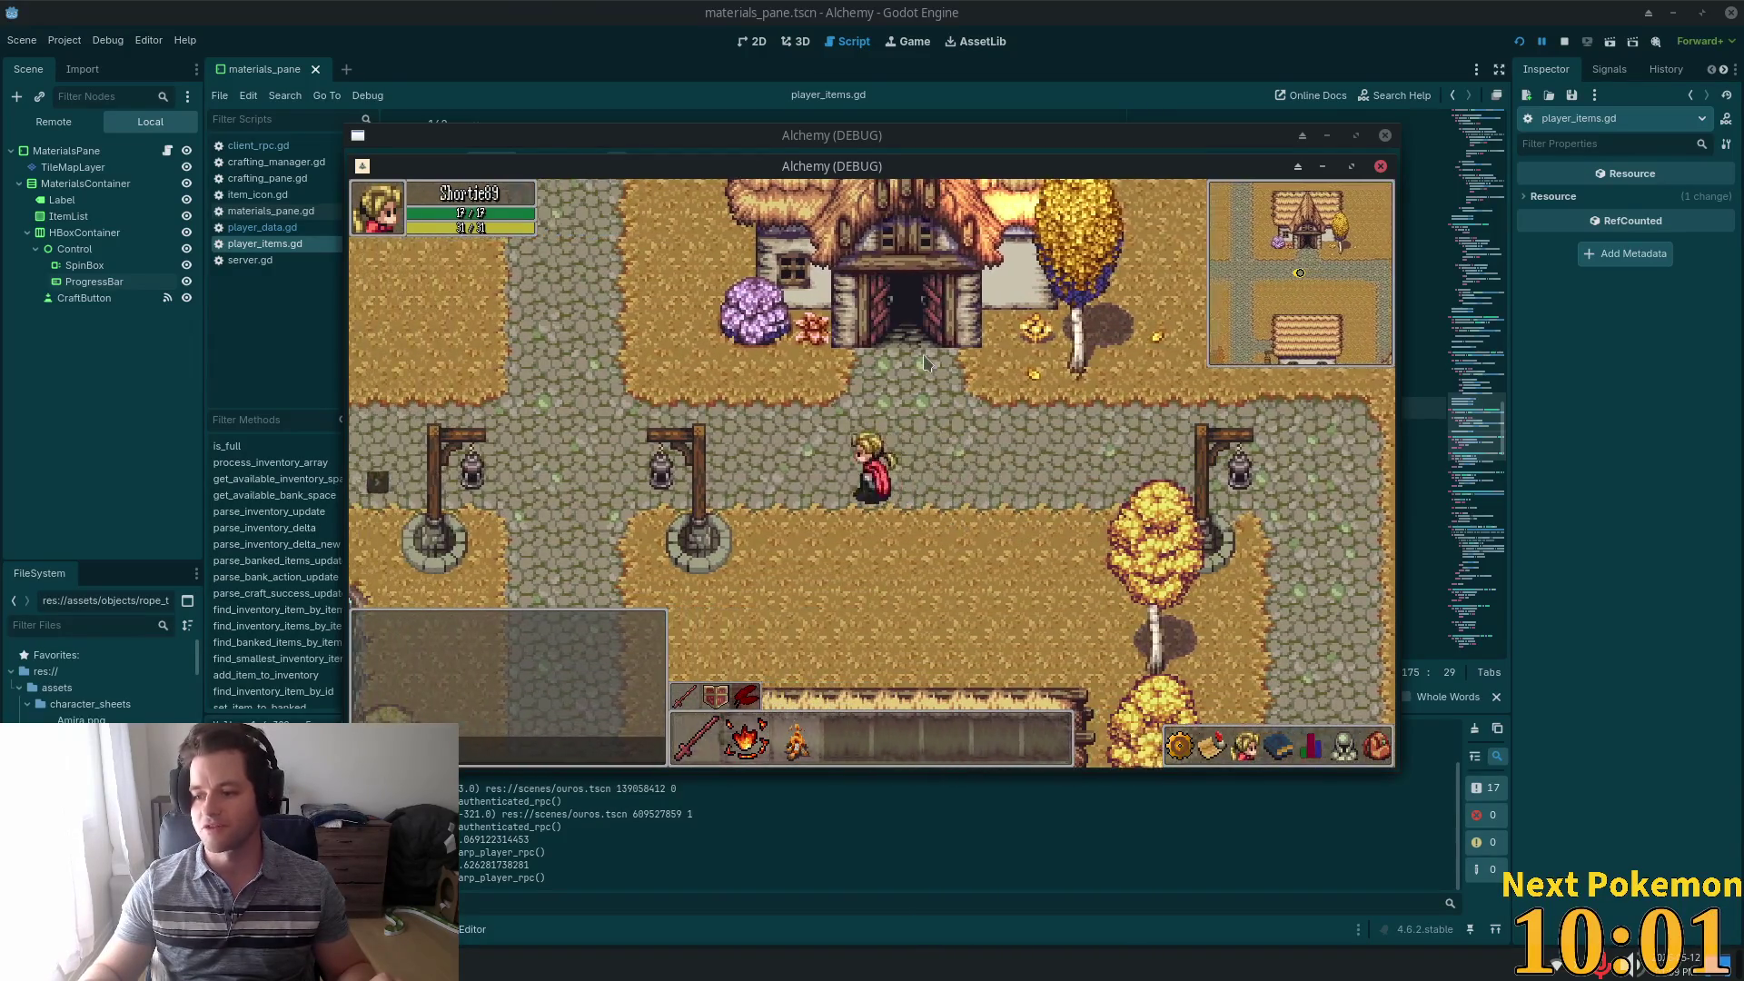
pyautogui.press('Up')
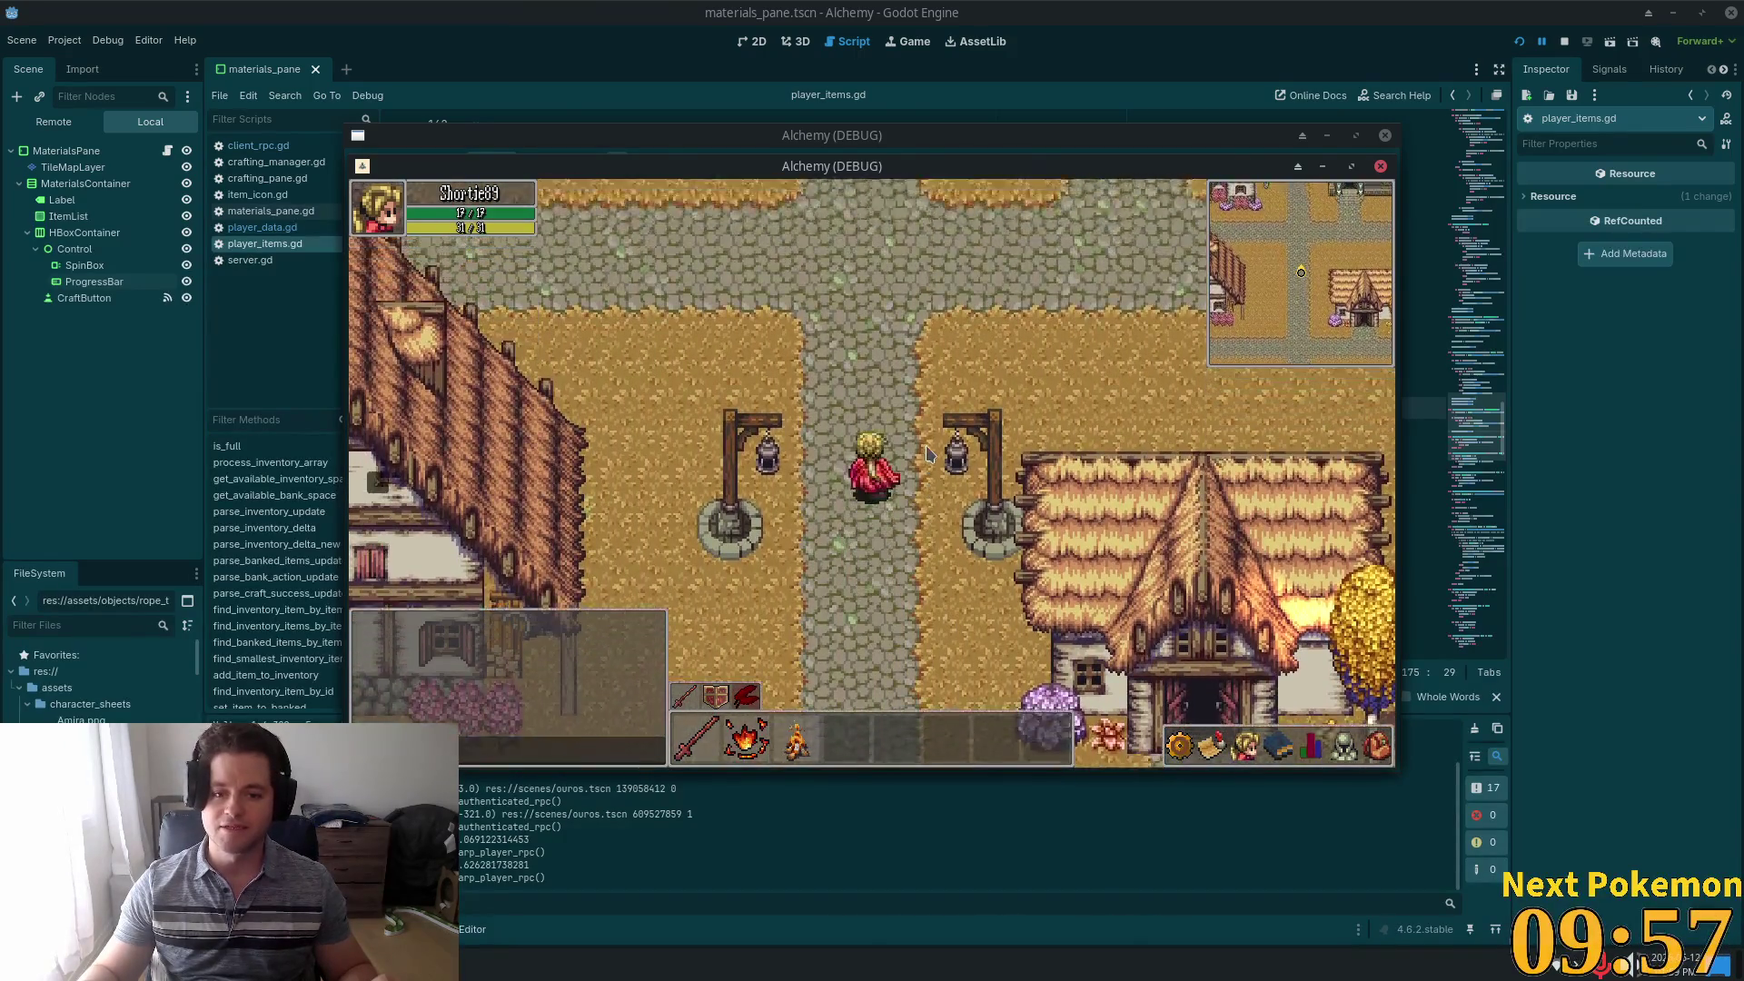
pyautogui.press('Left')
pyautogui.press('Left')
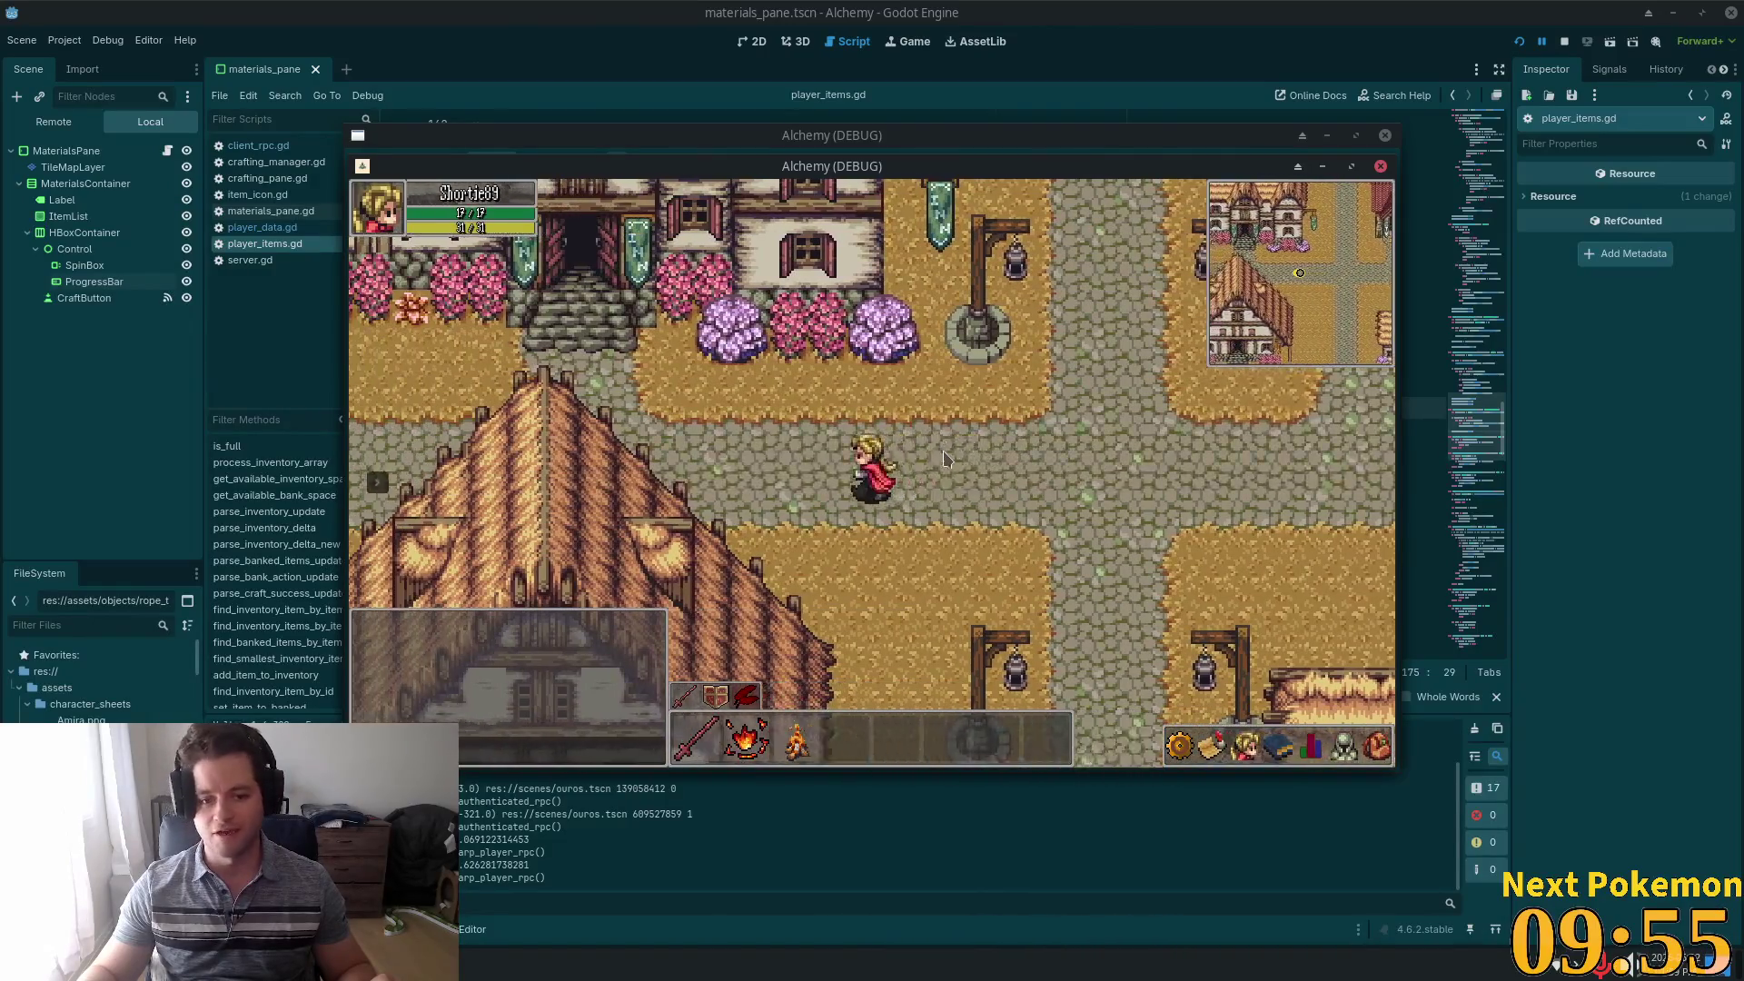
pyautogui.press('Left')
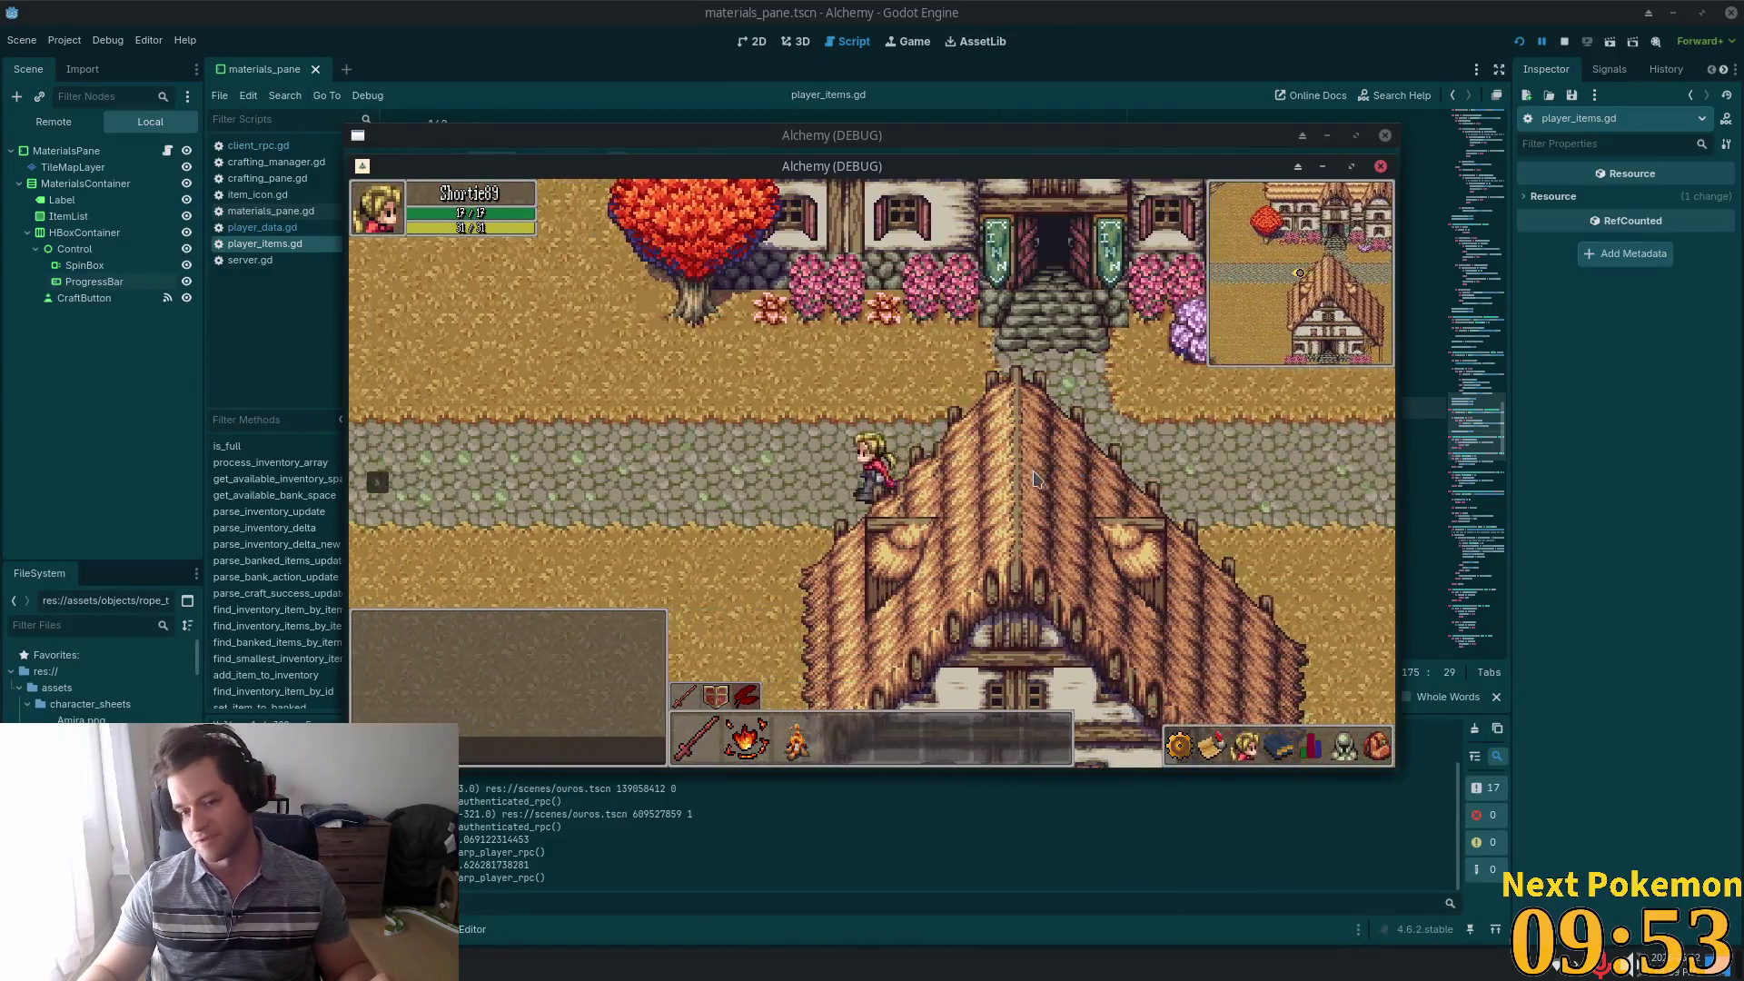
pyautogui.press('Left')
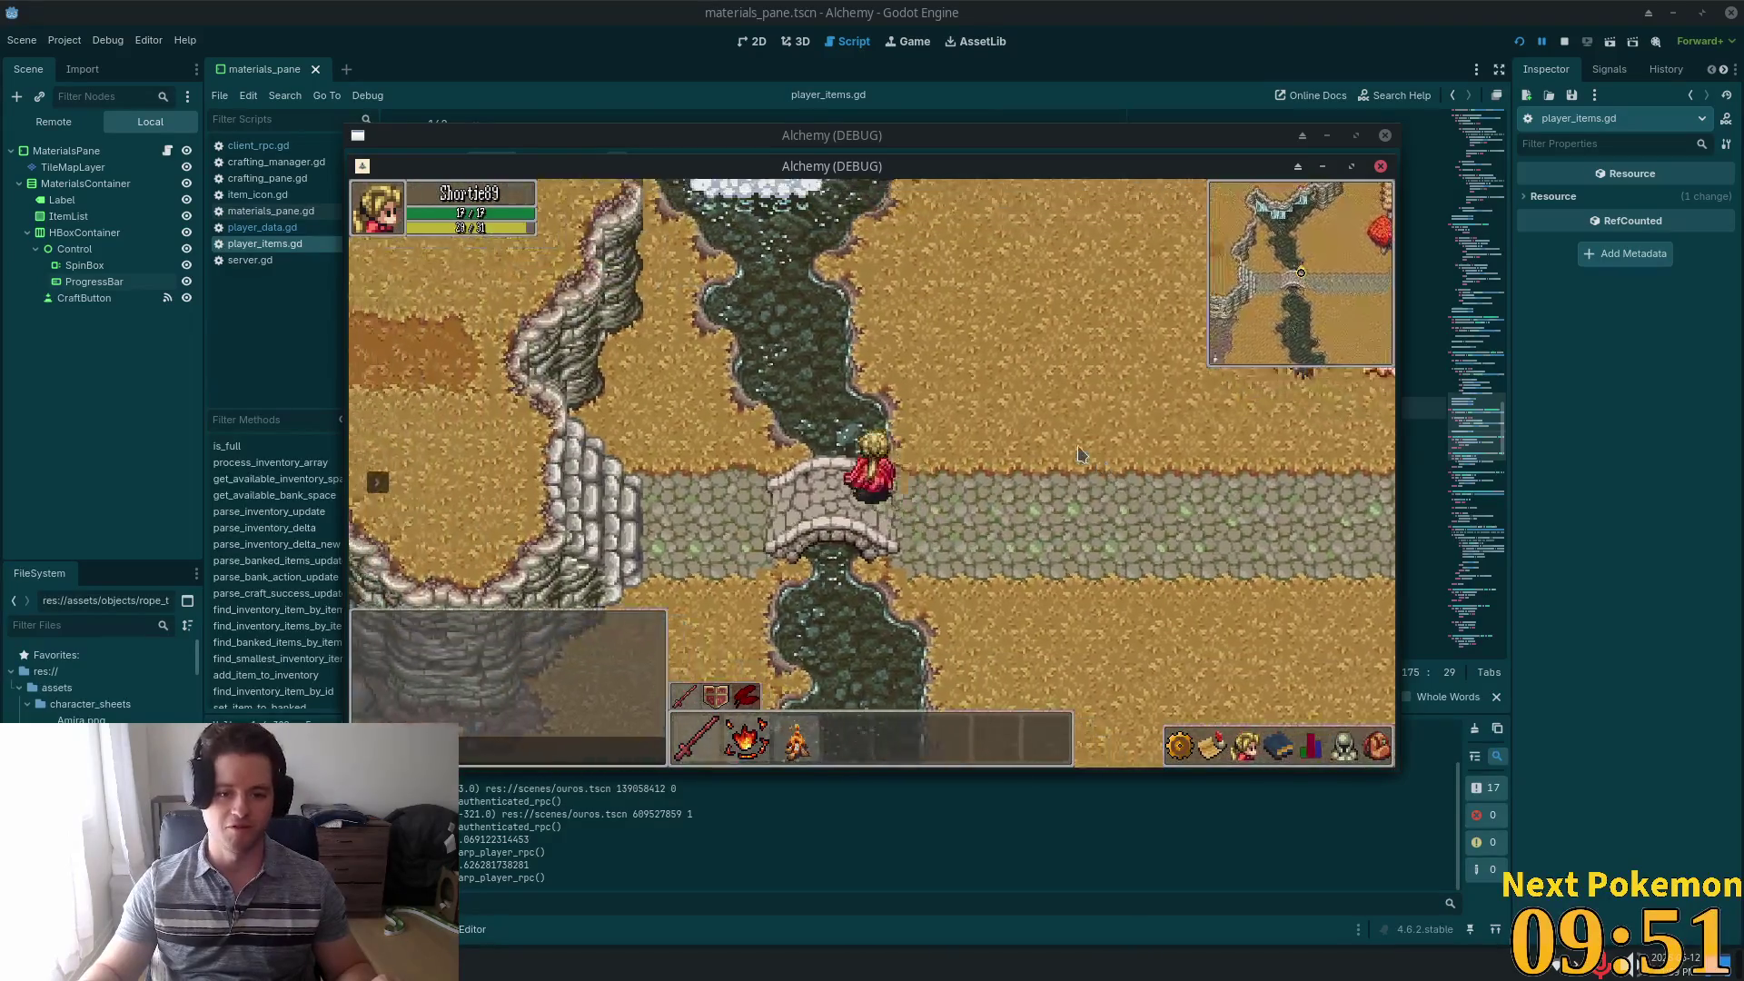
pyautogui.press('Up')
# Walk back over the bridge past the inn, then south down the lamp-lined road
pyautogui.press('Down')
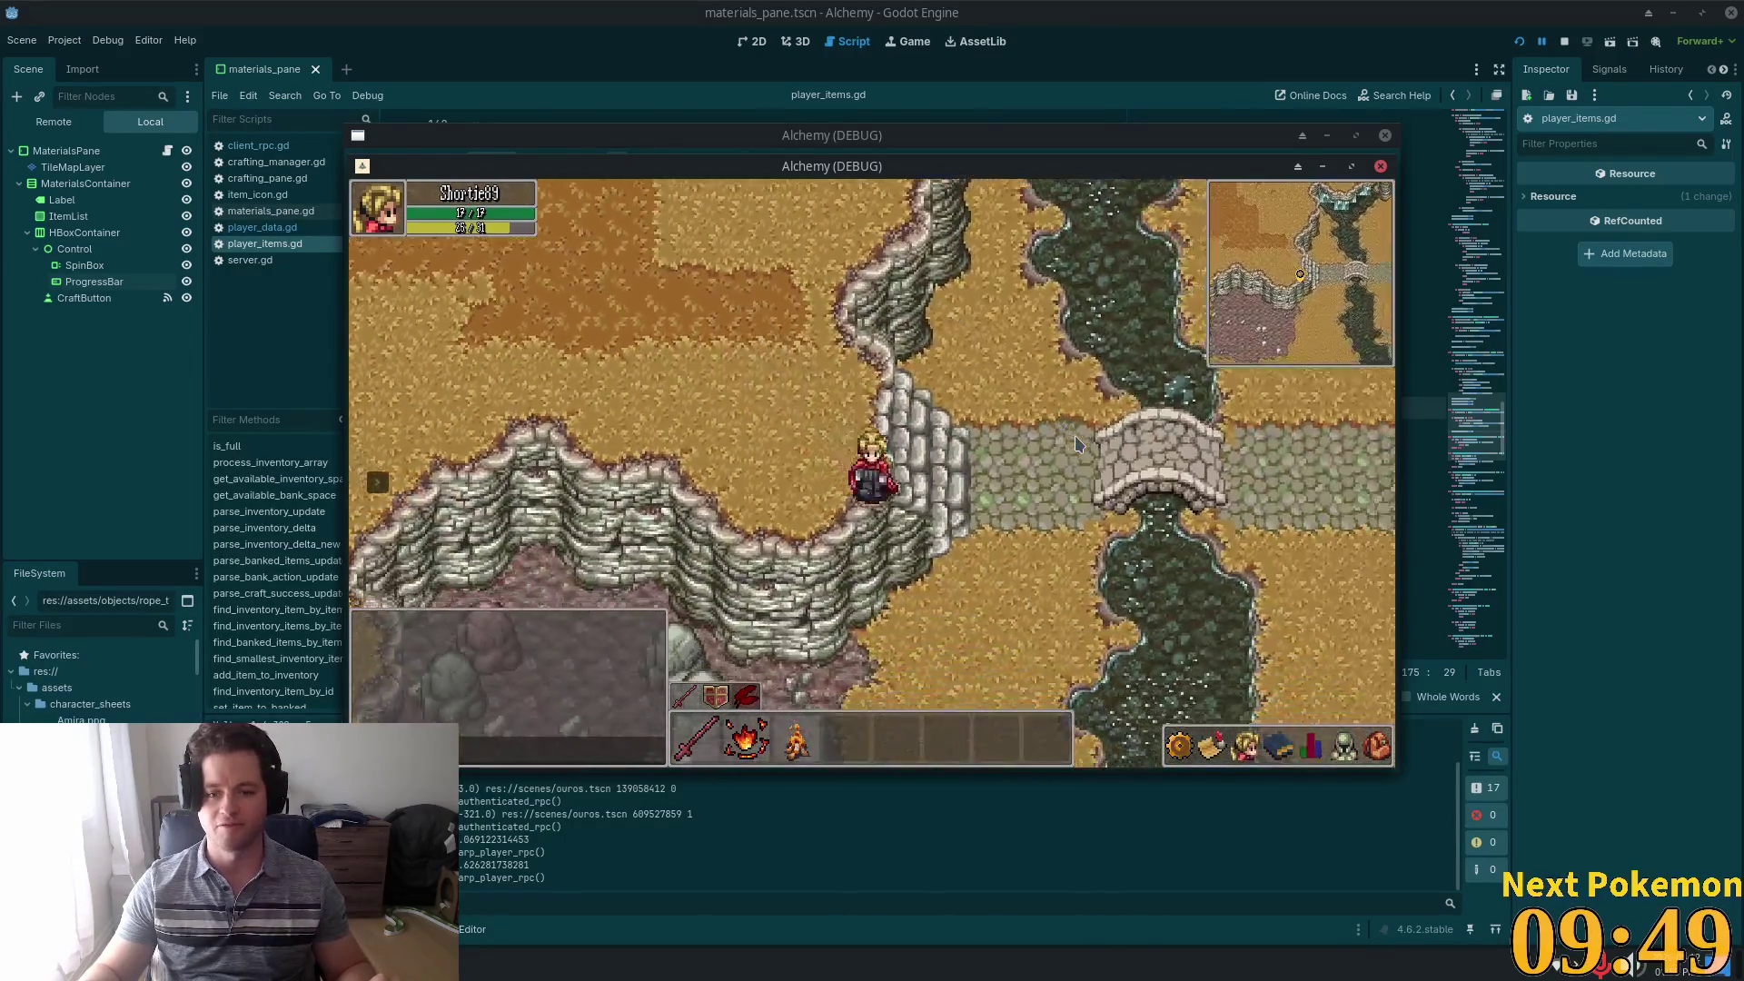
pyautogui.press('Right')
pyautogui.press('Right')
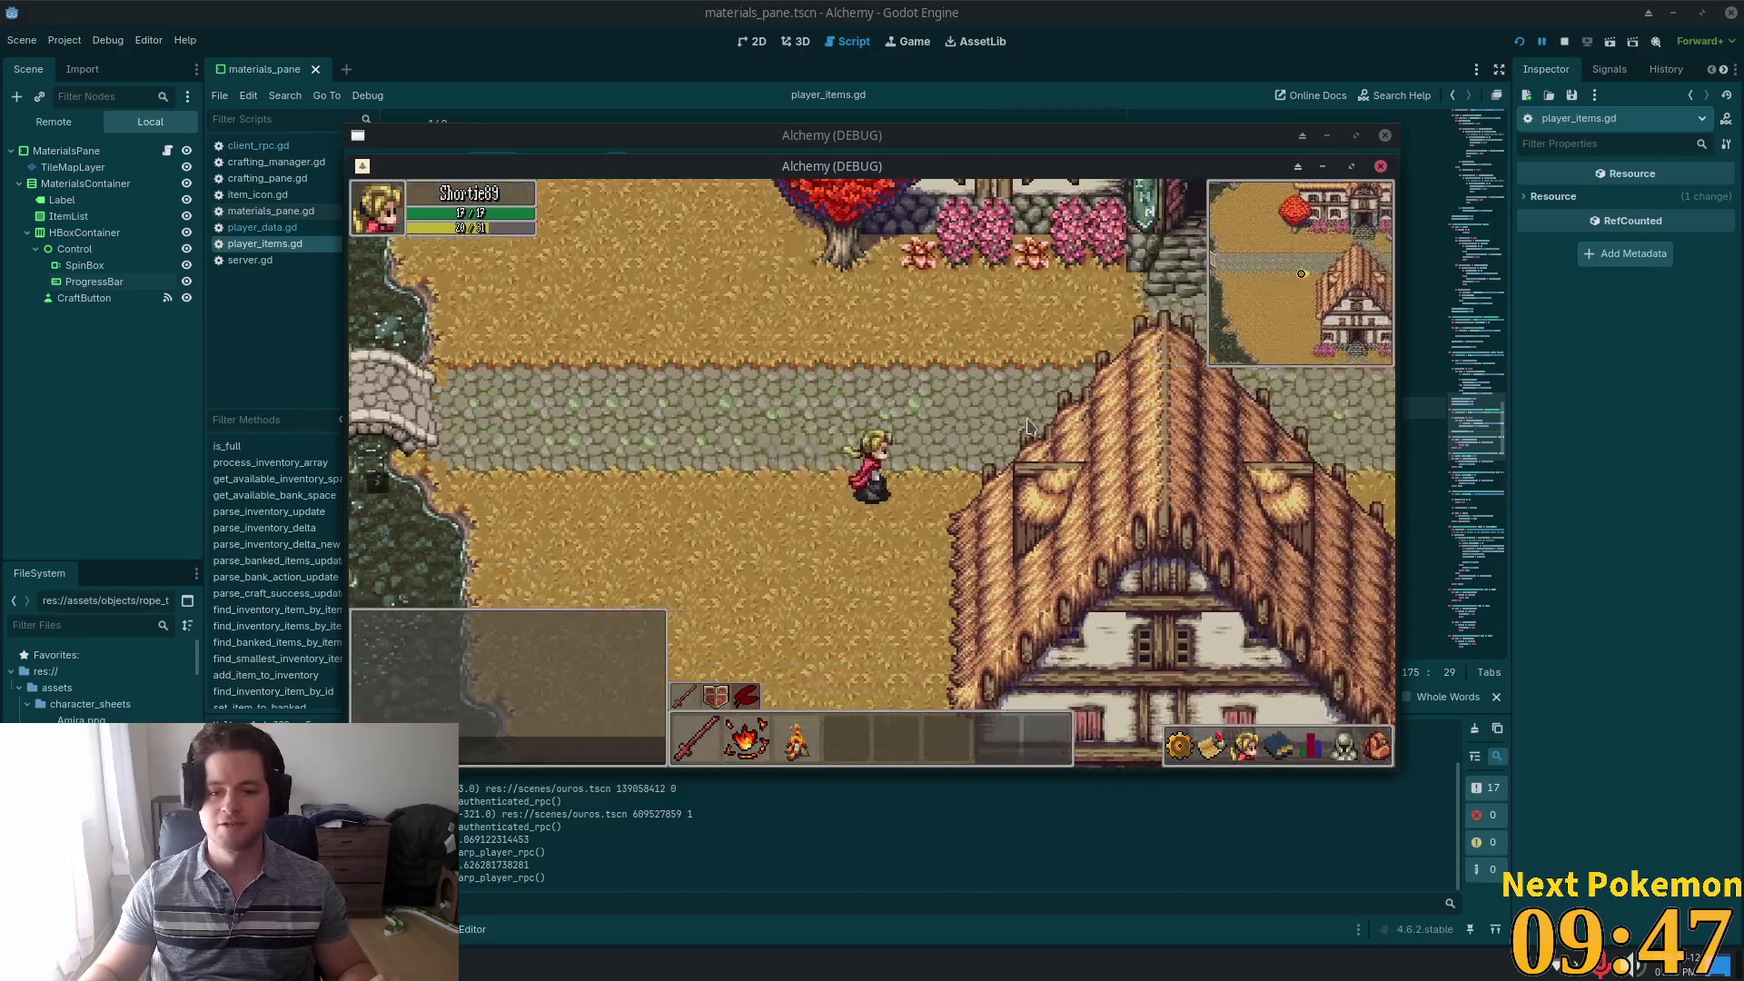
pyautogui.press('Up')
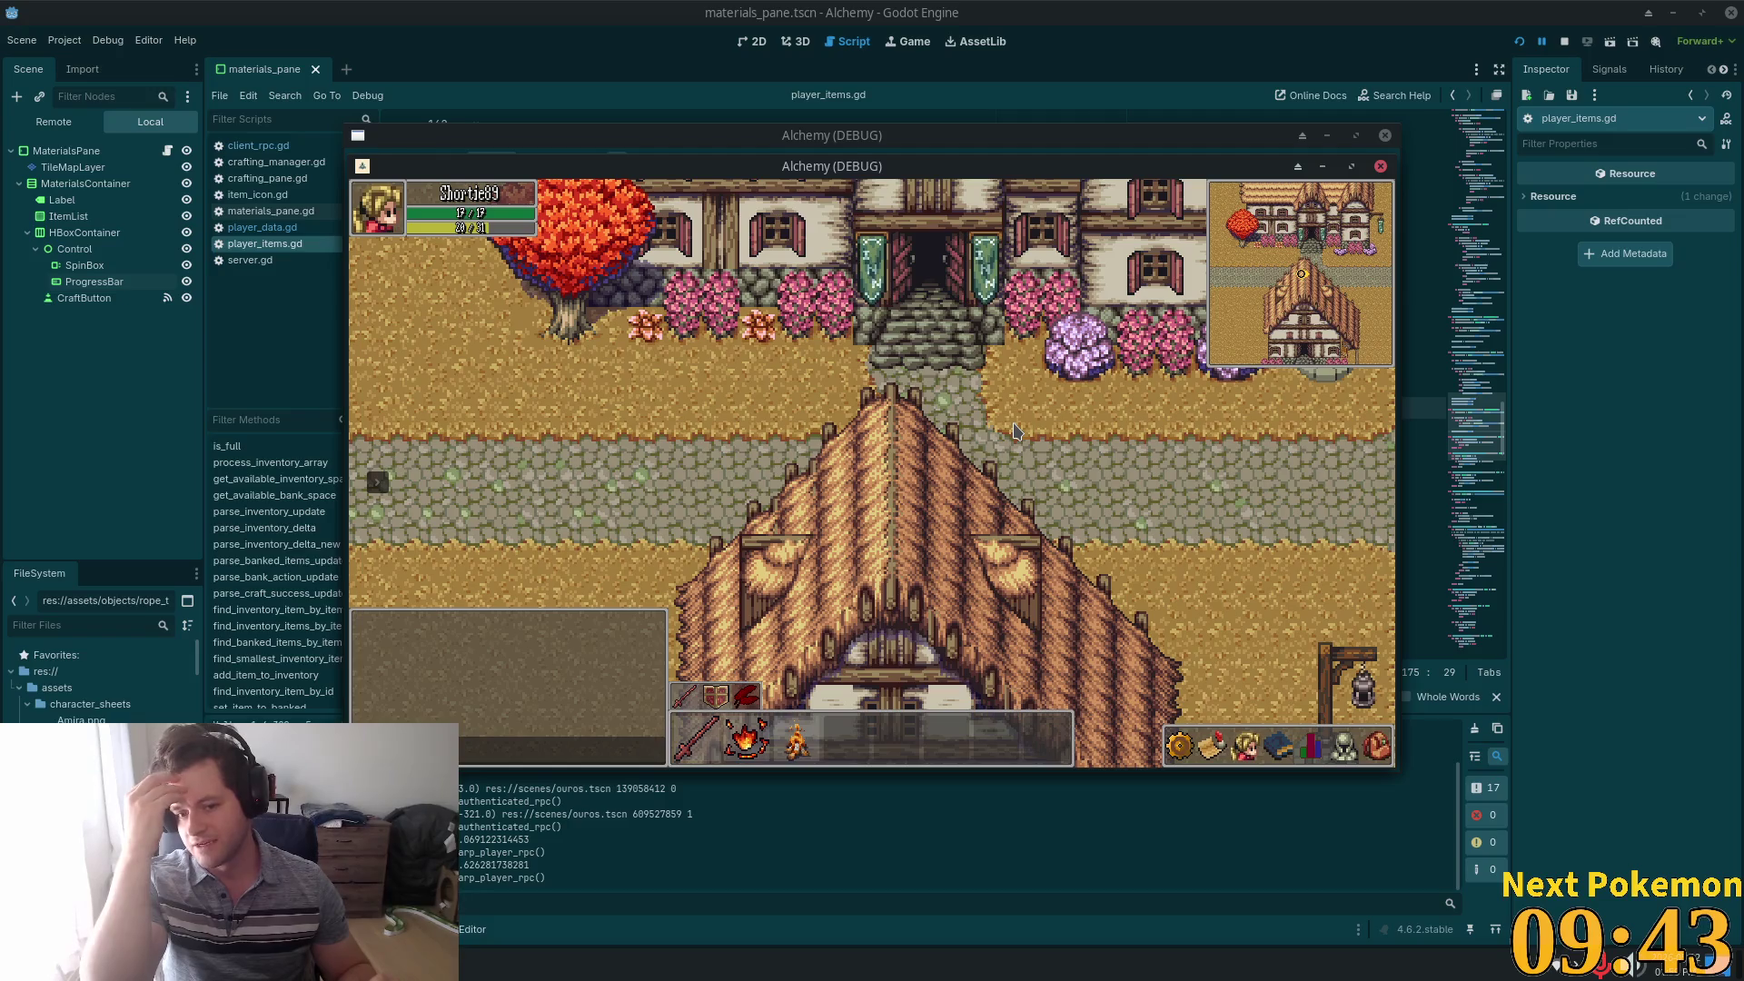
pyautogui.press('Right')
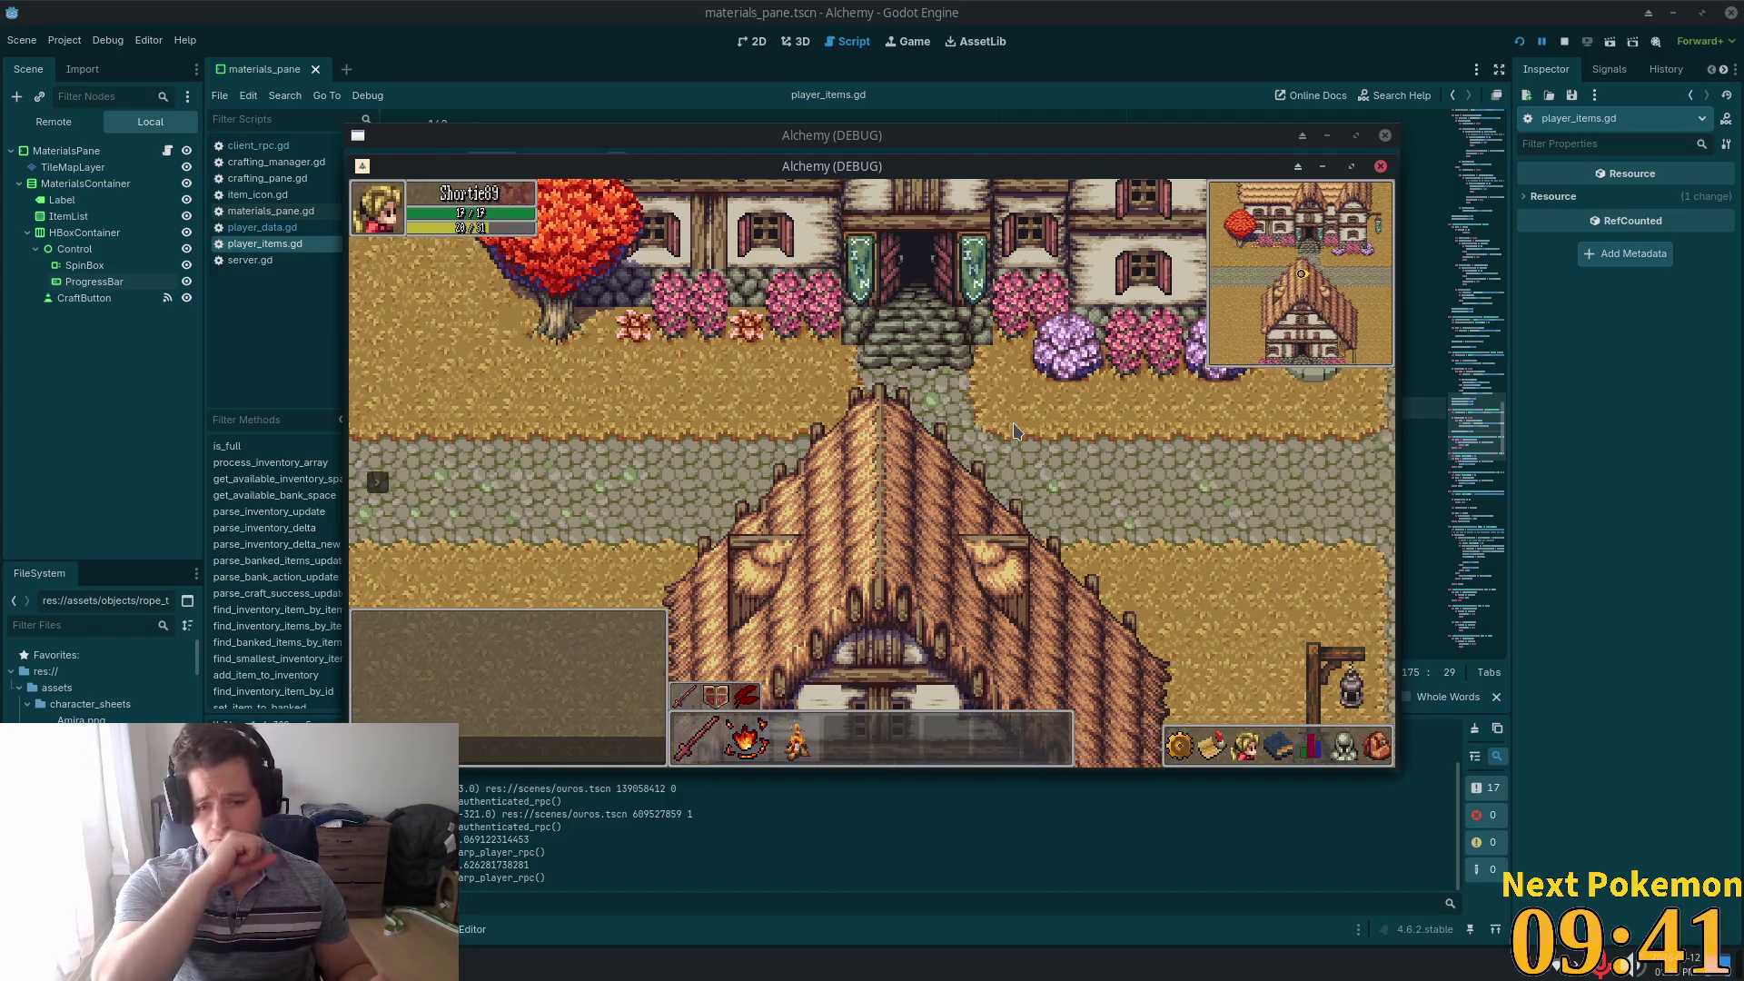
pyautogui.press('Right')
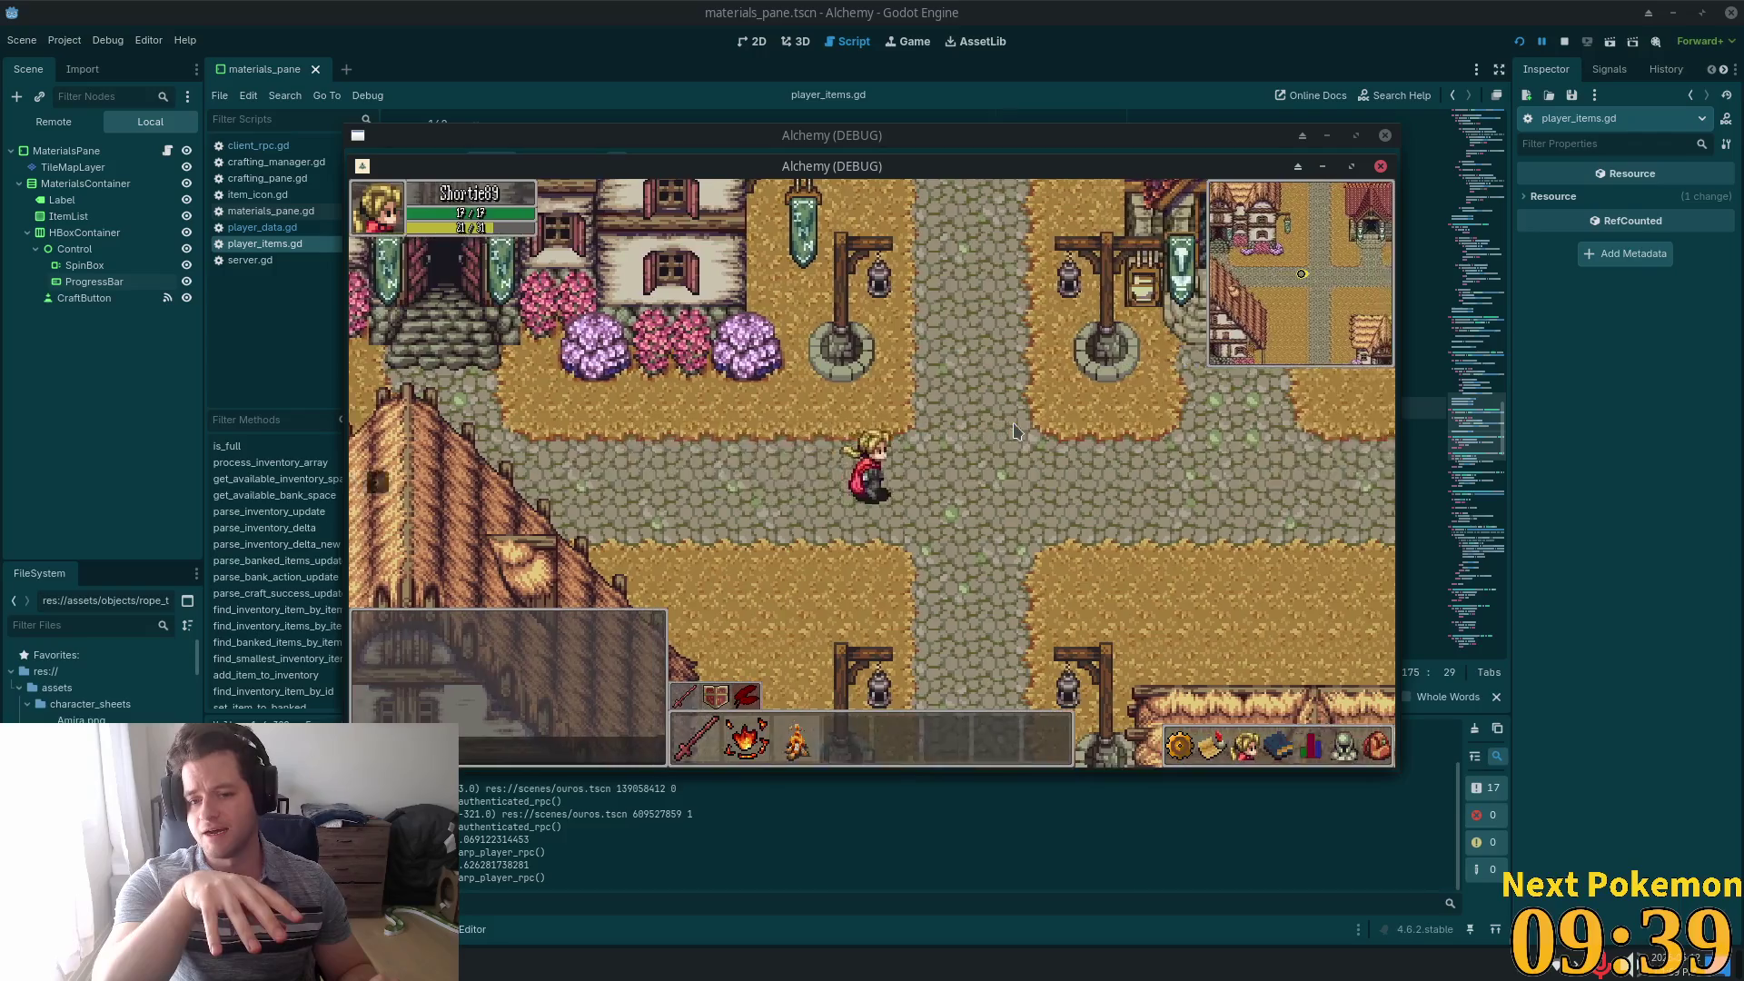
pyautogui.press('Down')
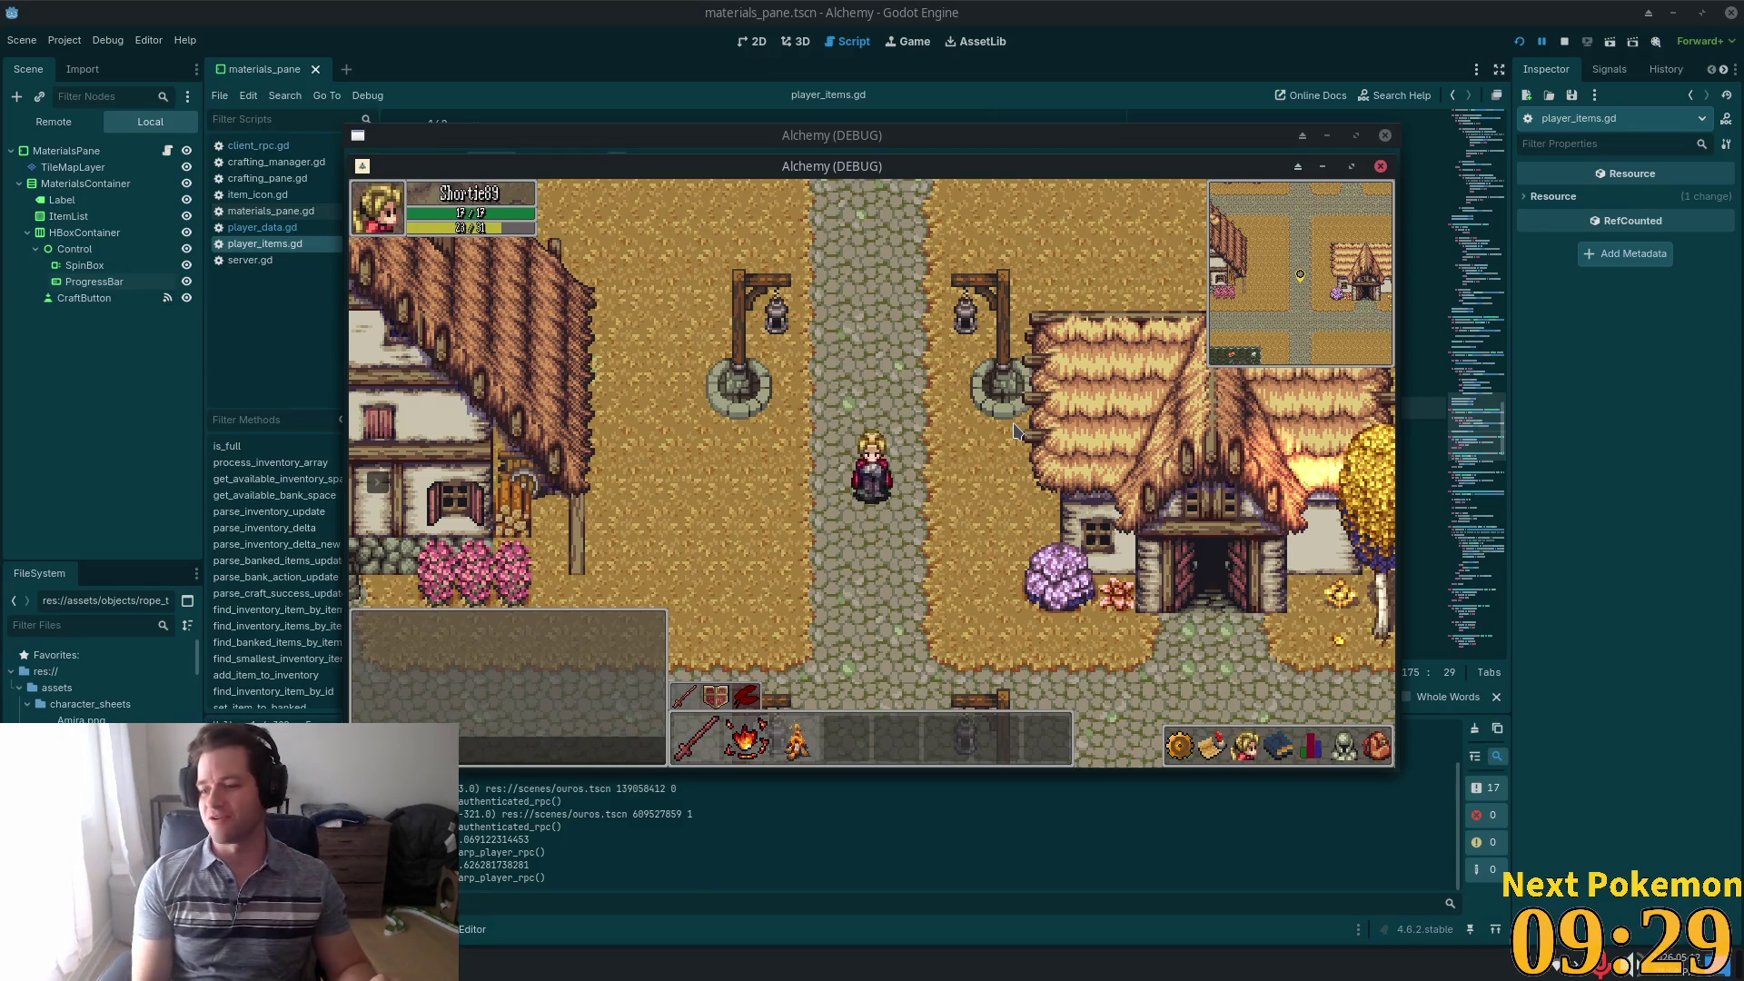
# Walk down and left, then run the character through town below the buildings
pyautogui.press('Down')
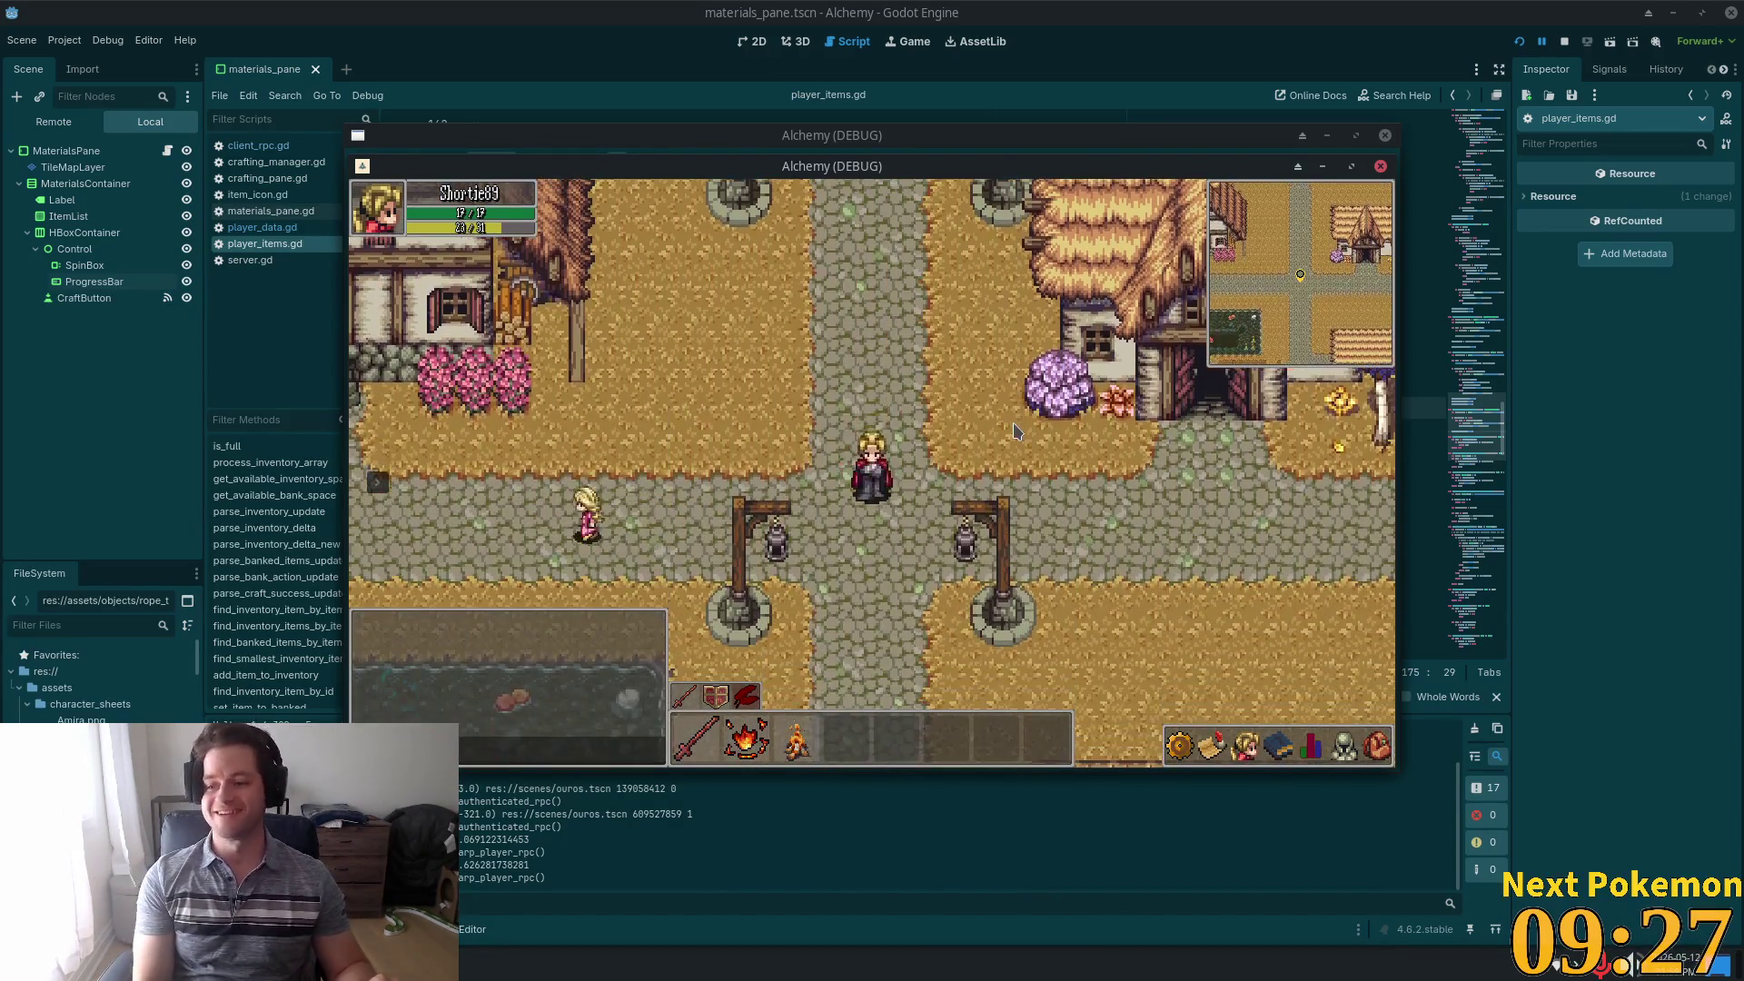
pyautogui.press('Left')
pyautogui.press('Left')
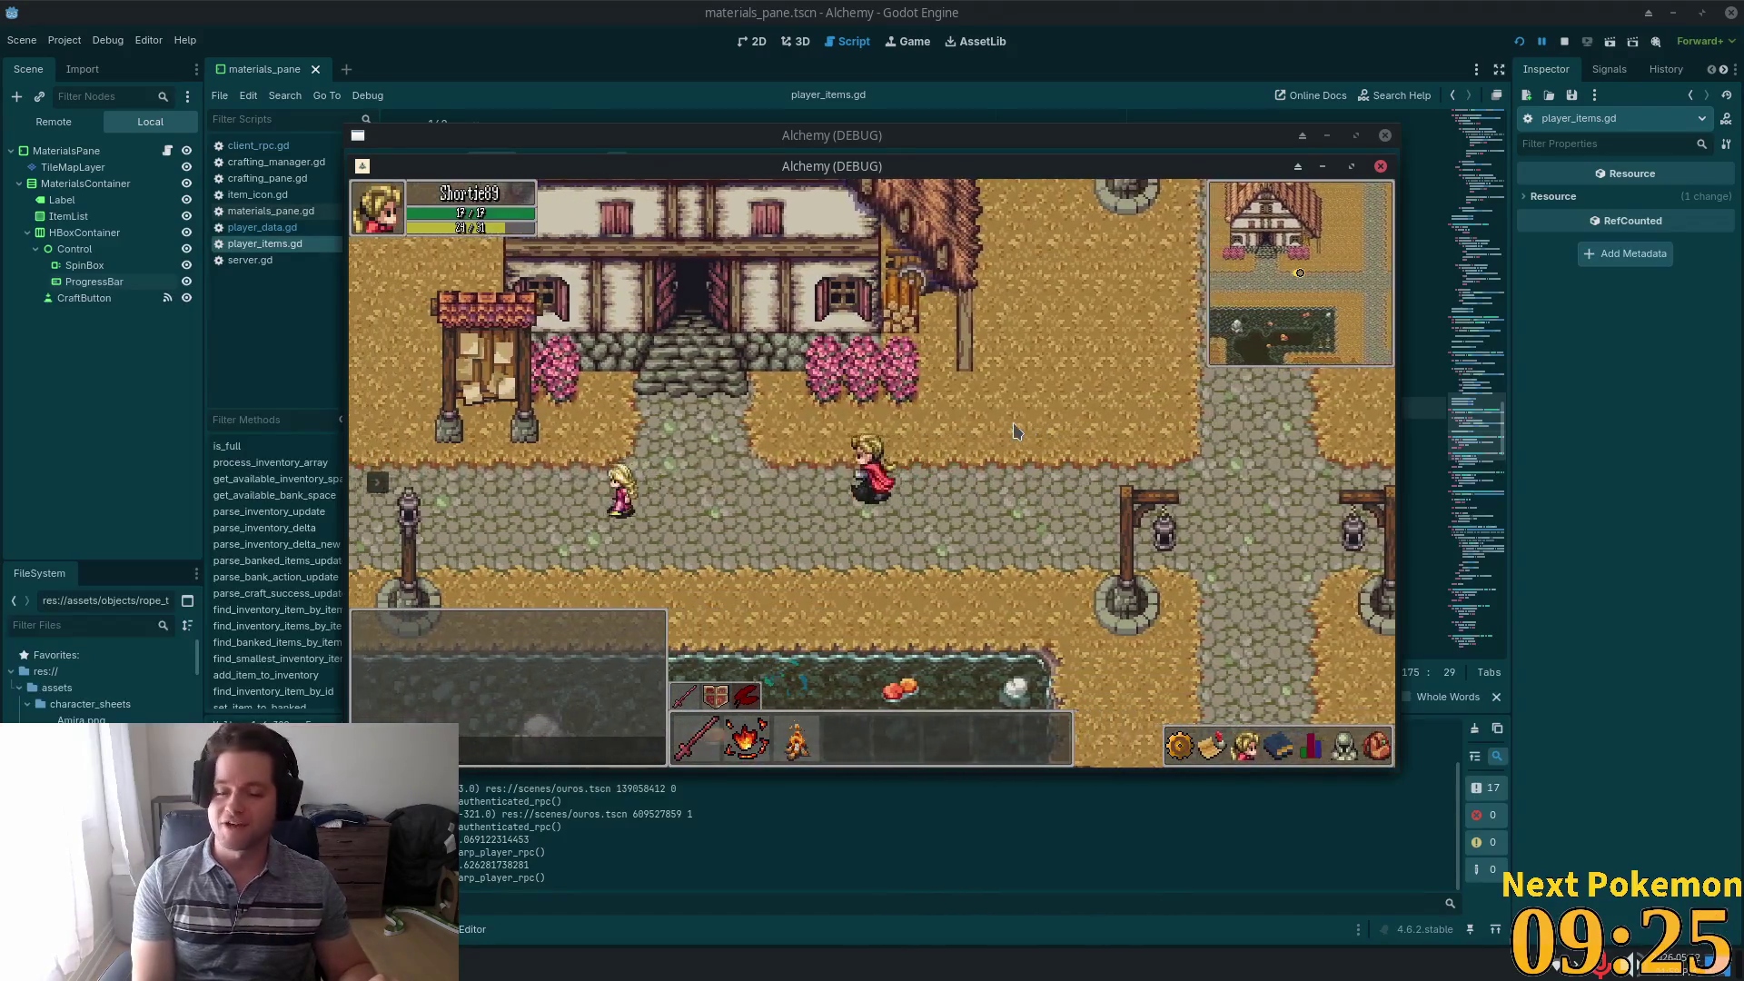
pyautogui.press('Left')
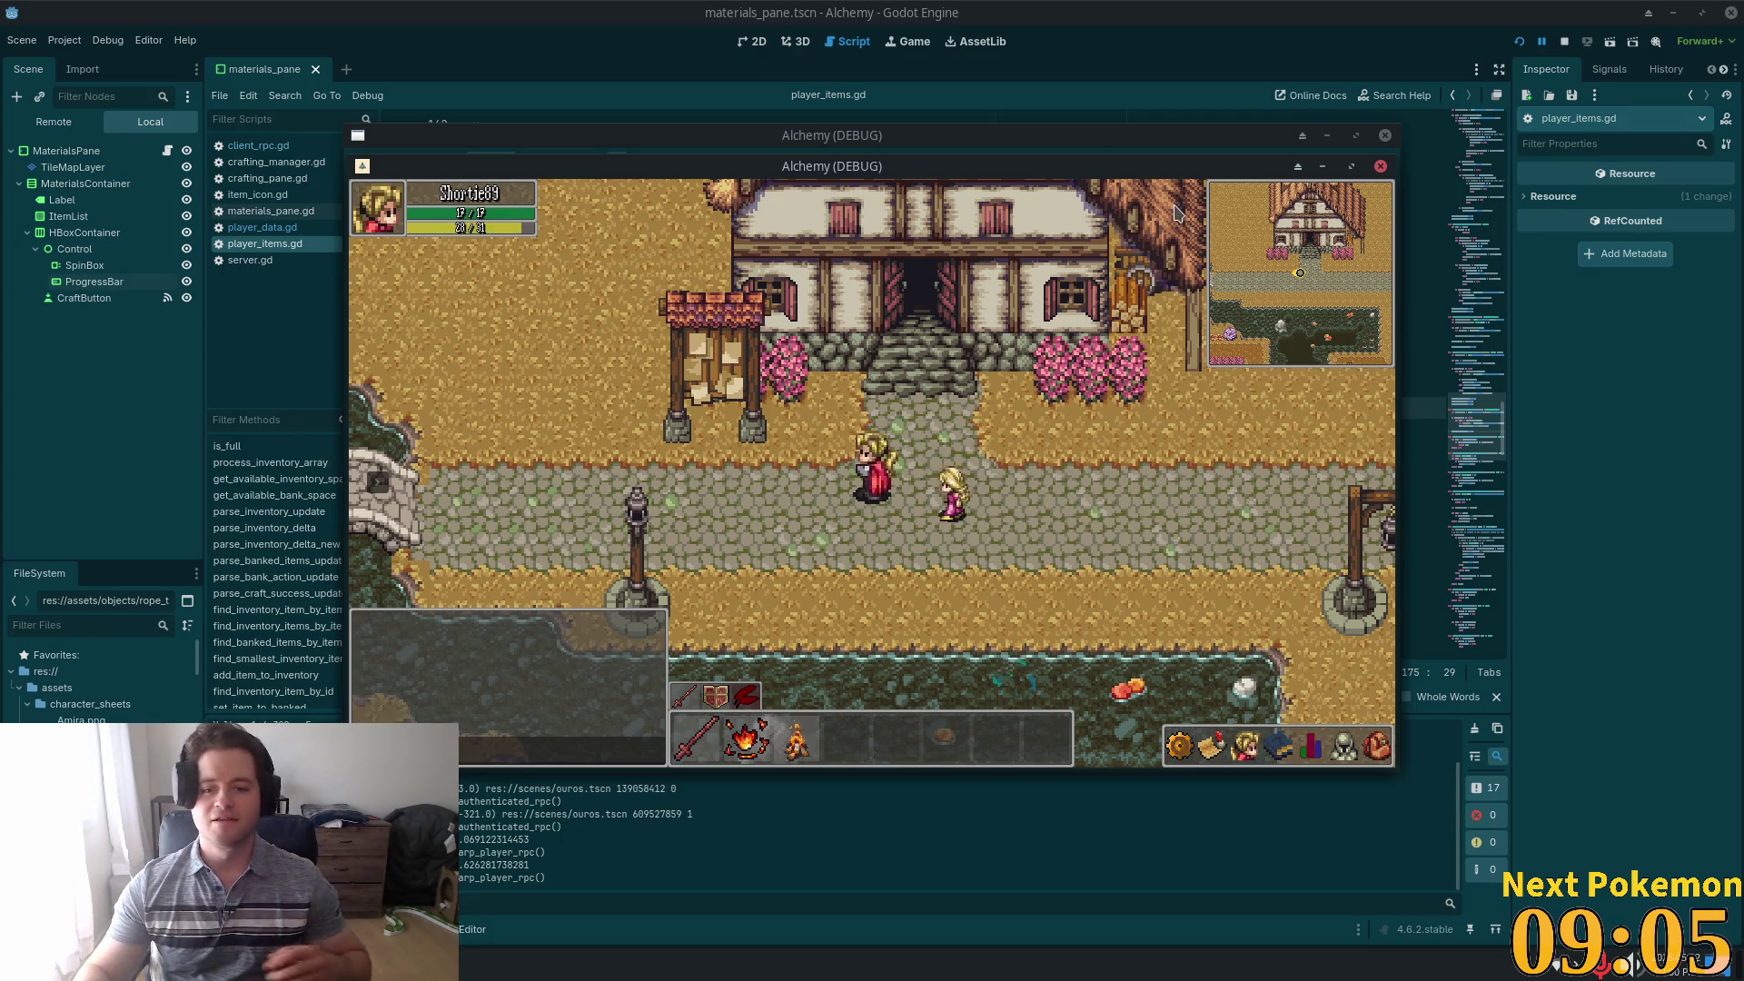
pyautogui.press('d')
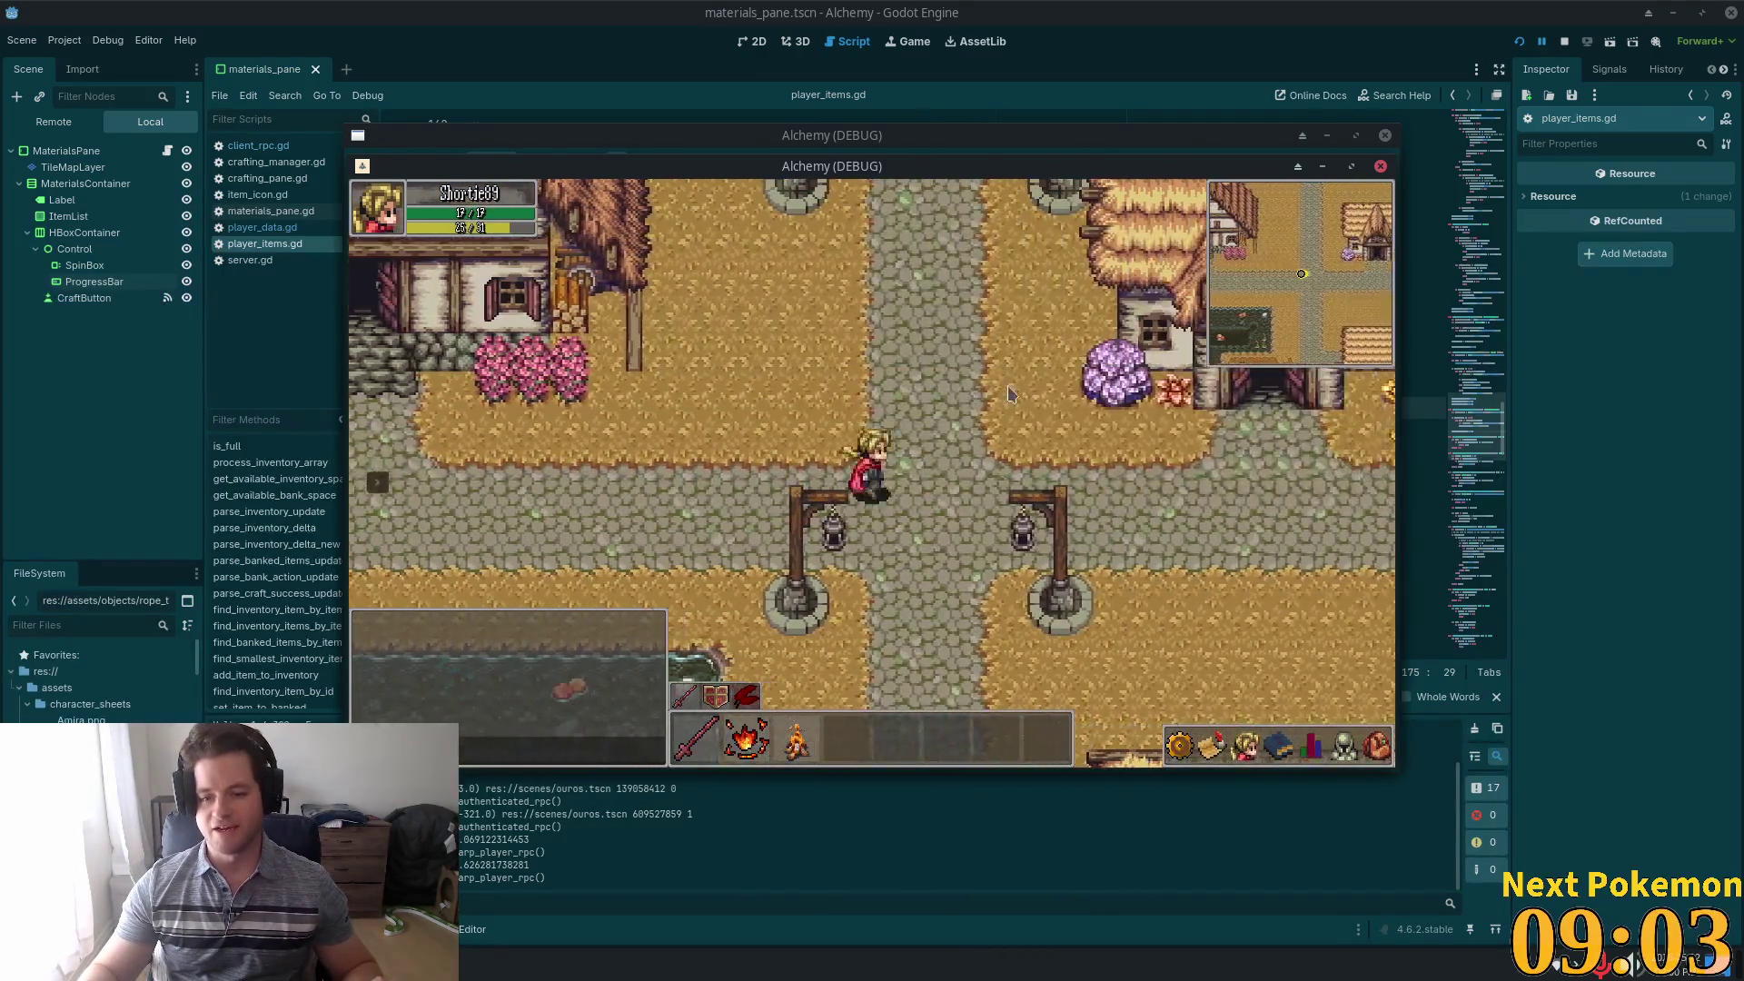
pyautogui.press('s')
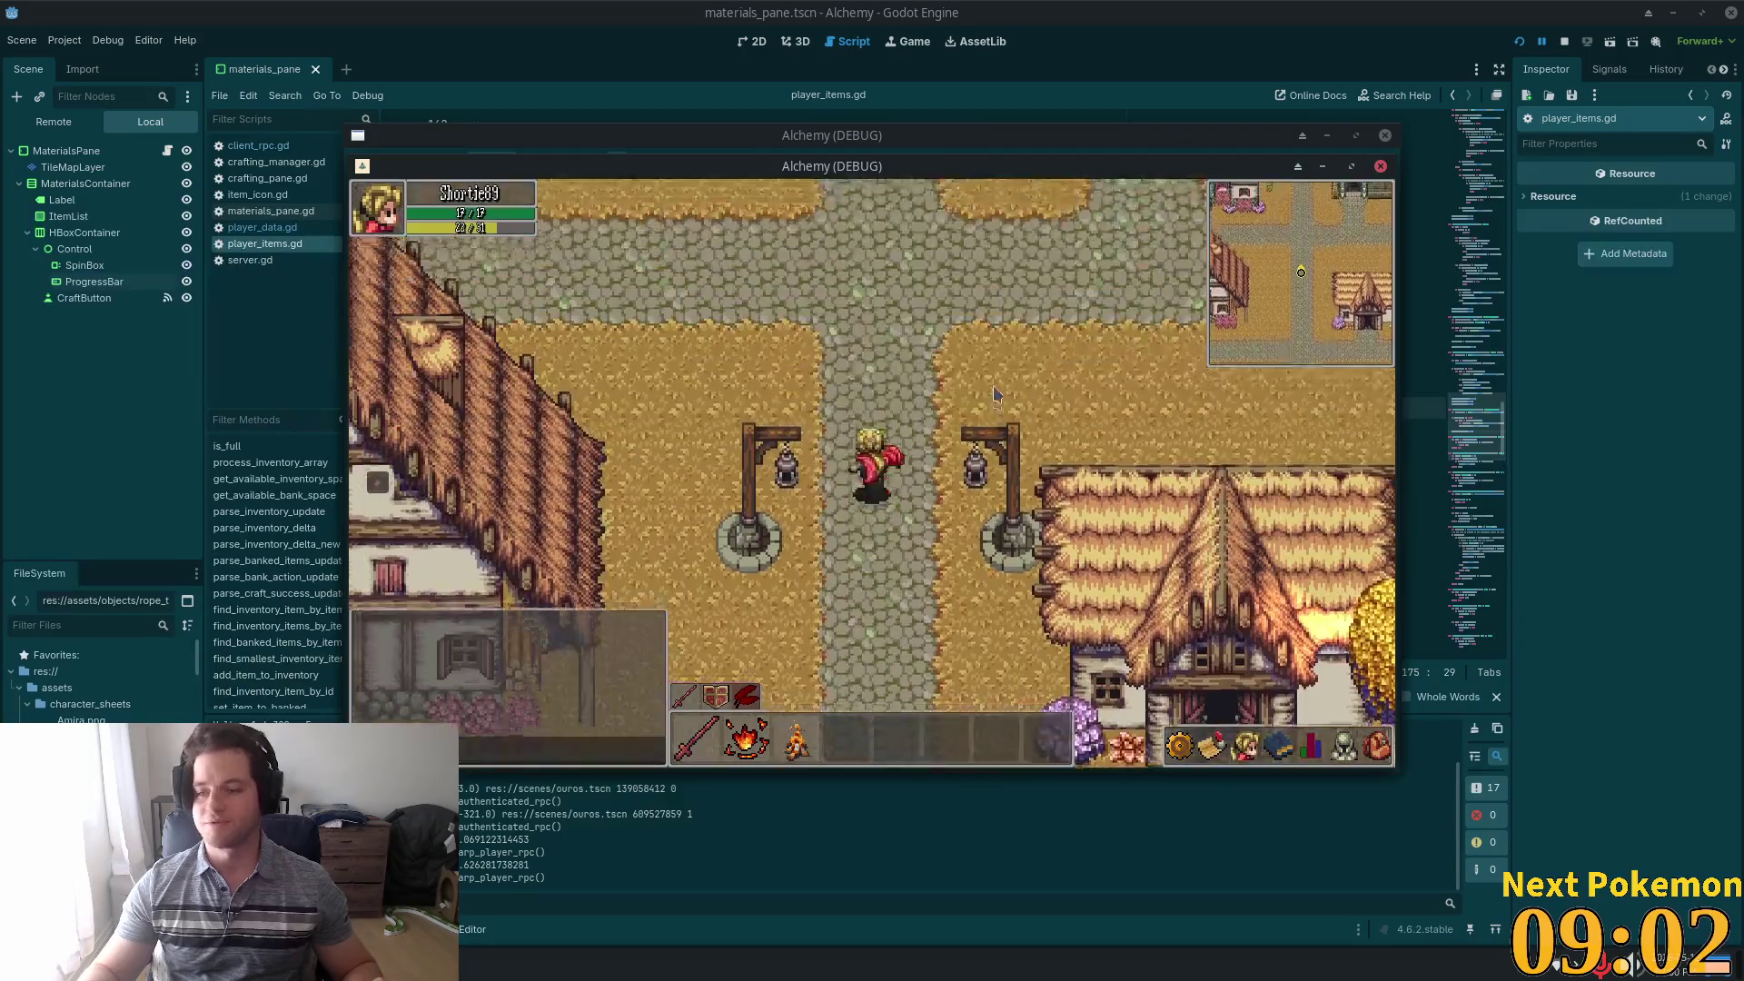
pyautogui.press('w')
pyautogui.press('a')
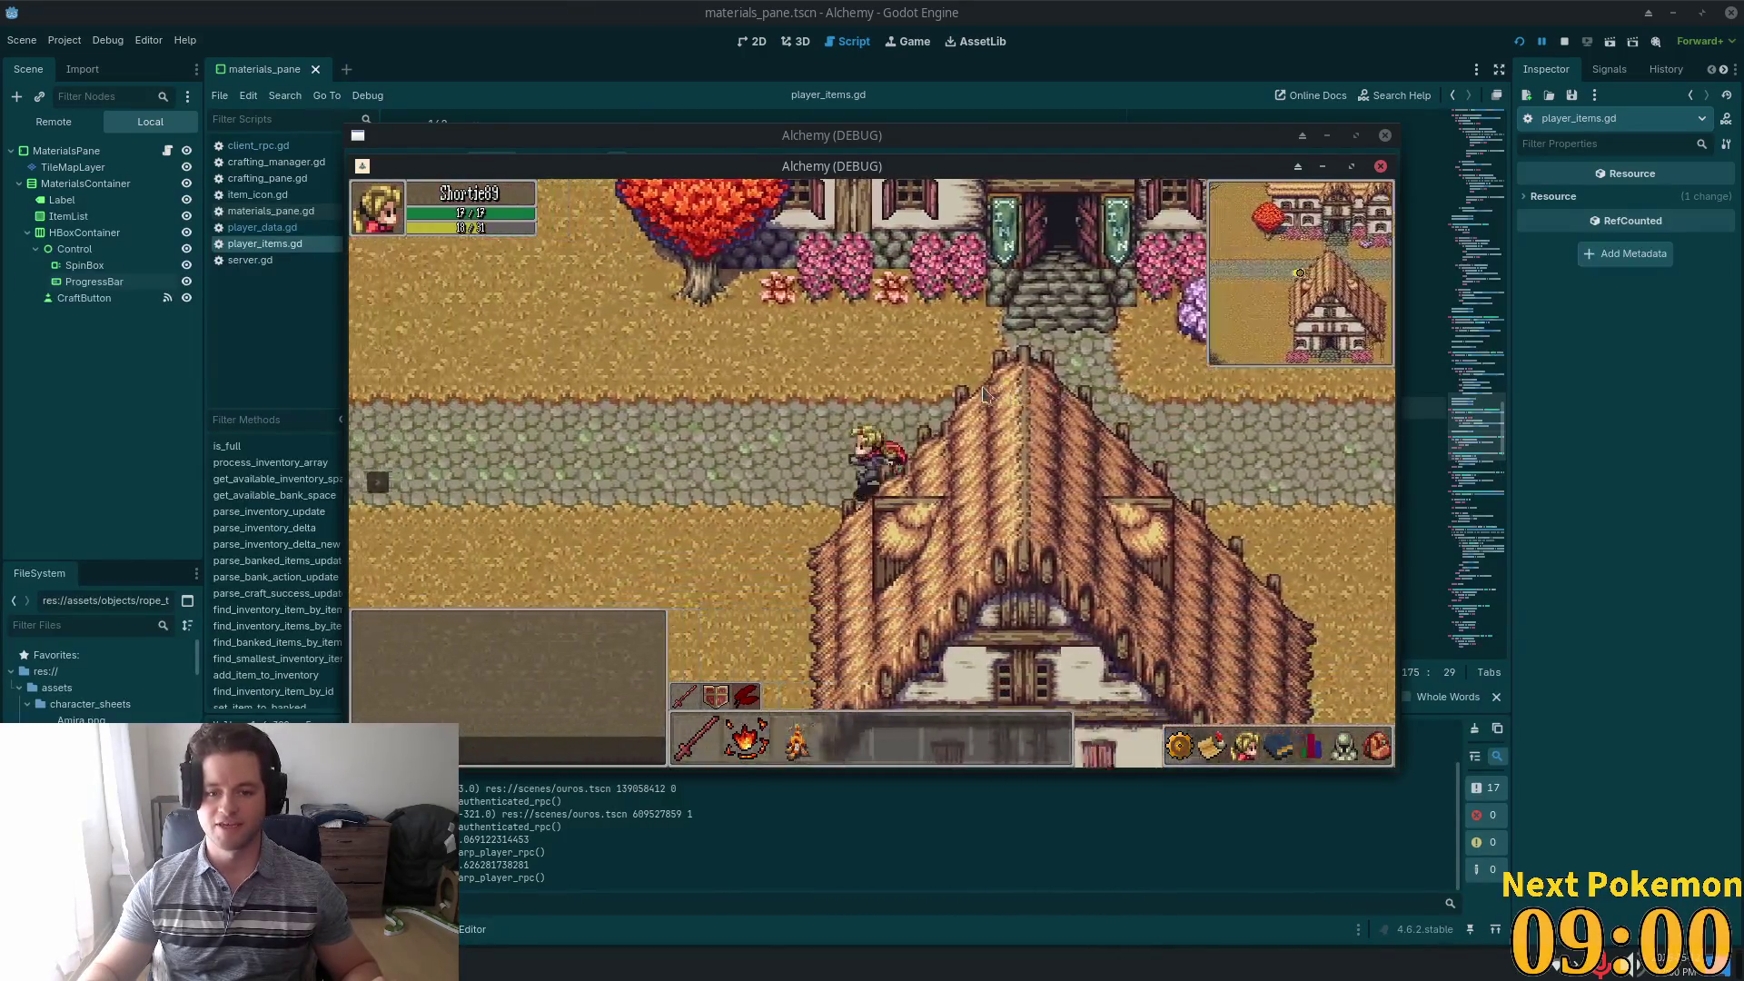
pyautogui.press('a')
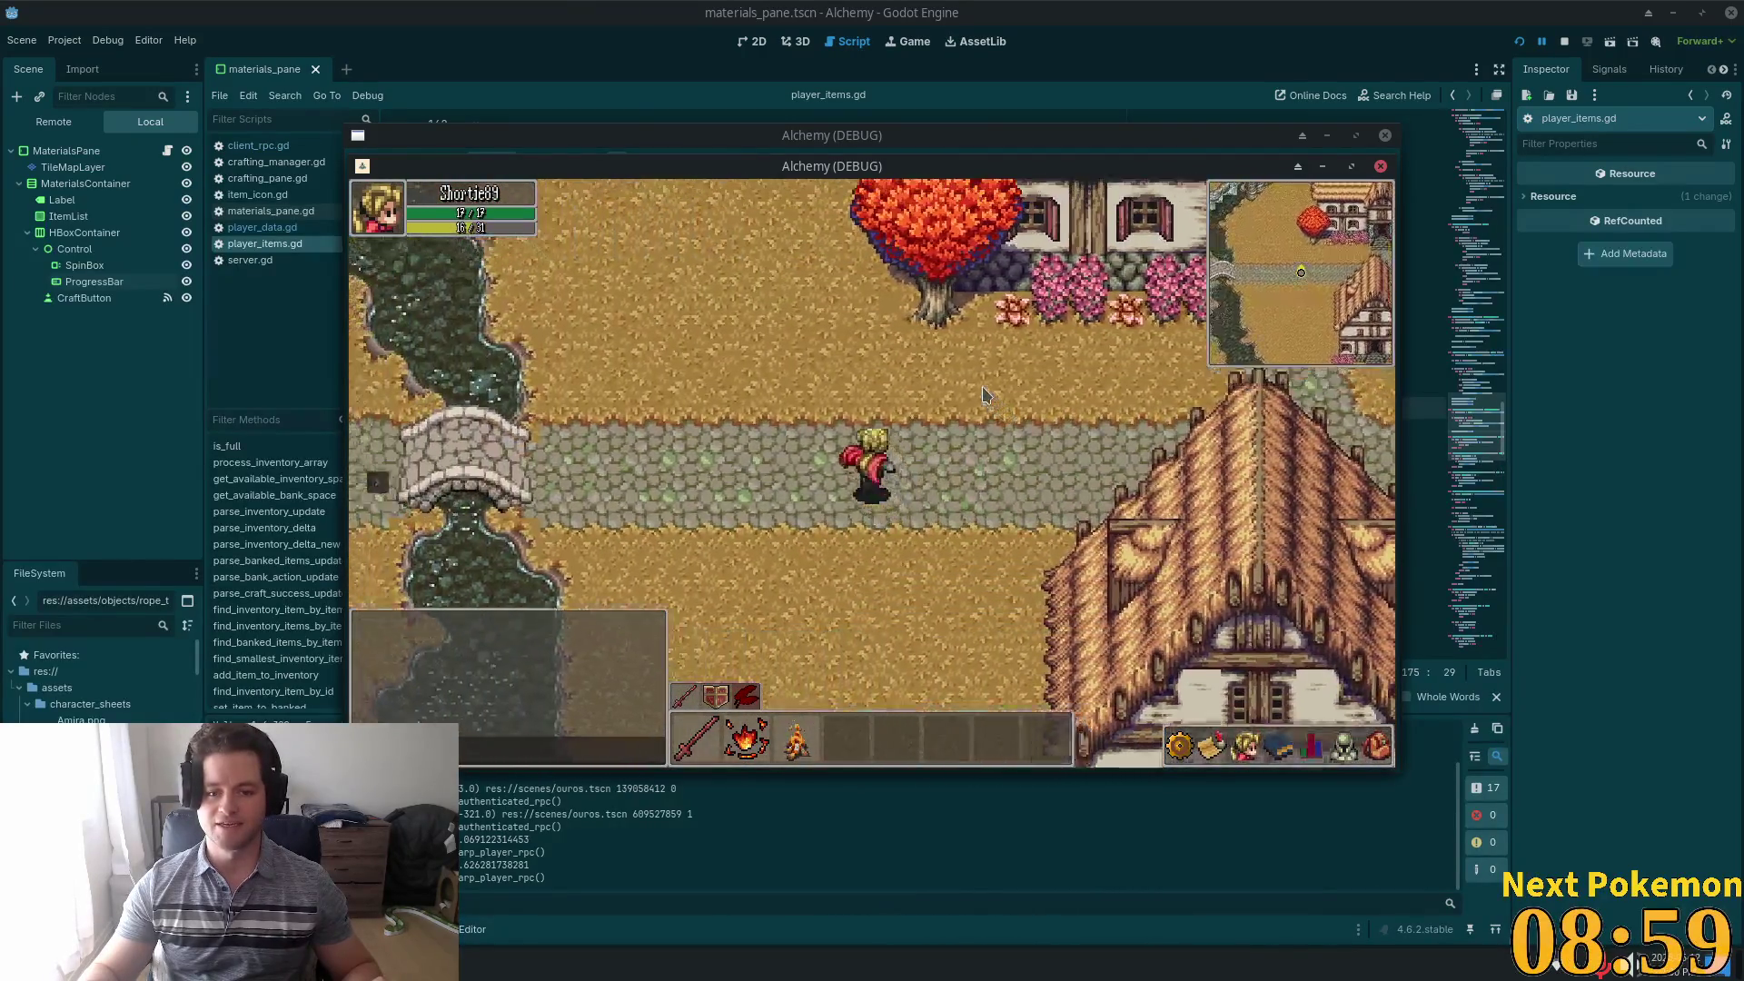
# Run back across the bridge past the inn, then east to the fence by the crop field
pyautogui.press('d')
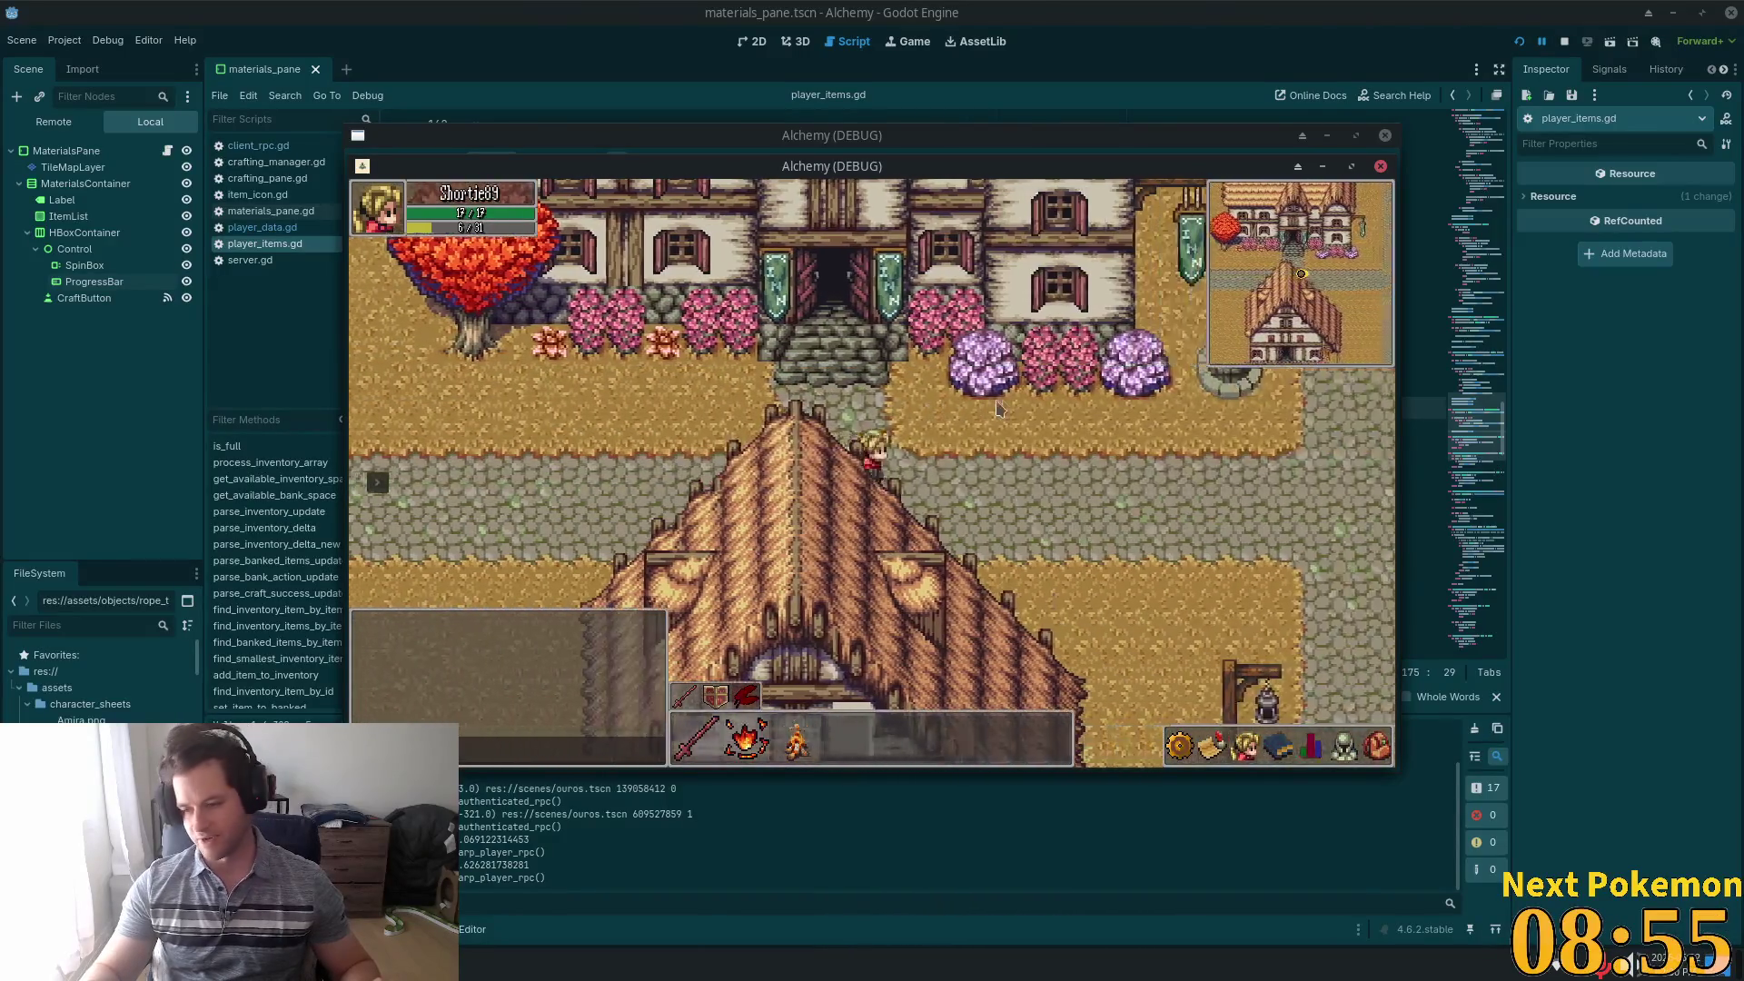
pyautogui.press('s')
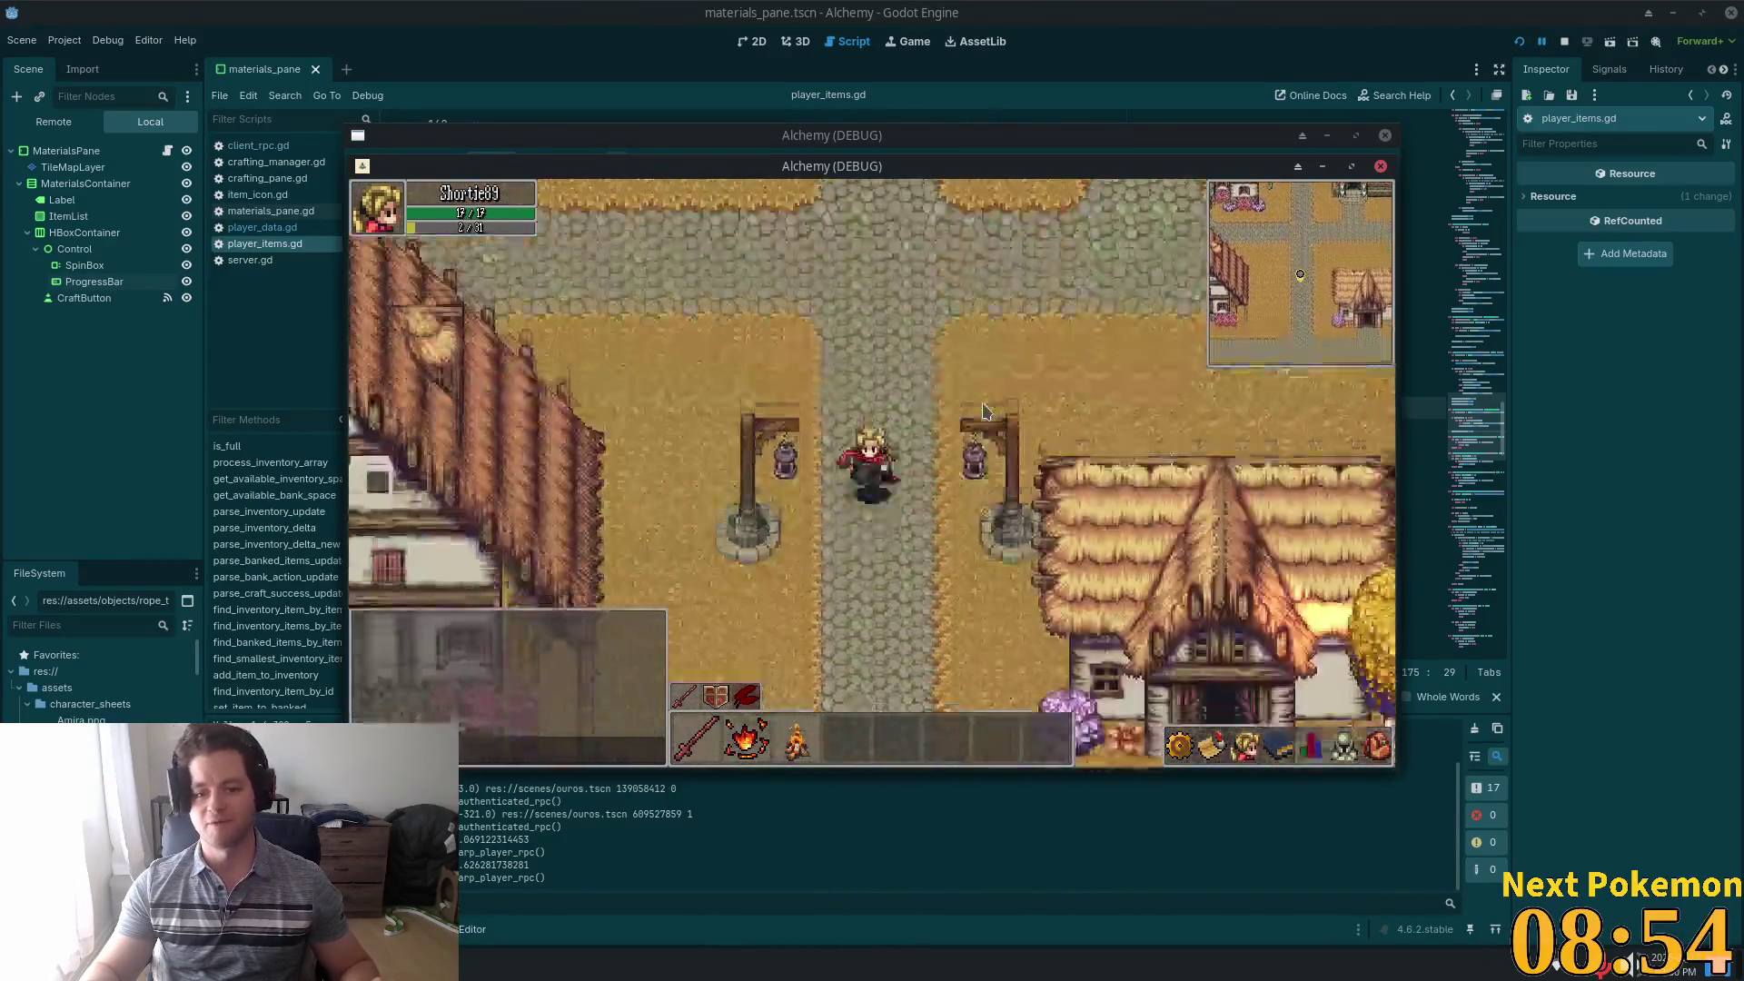
pyautogui.press('s')
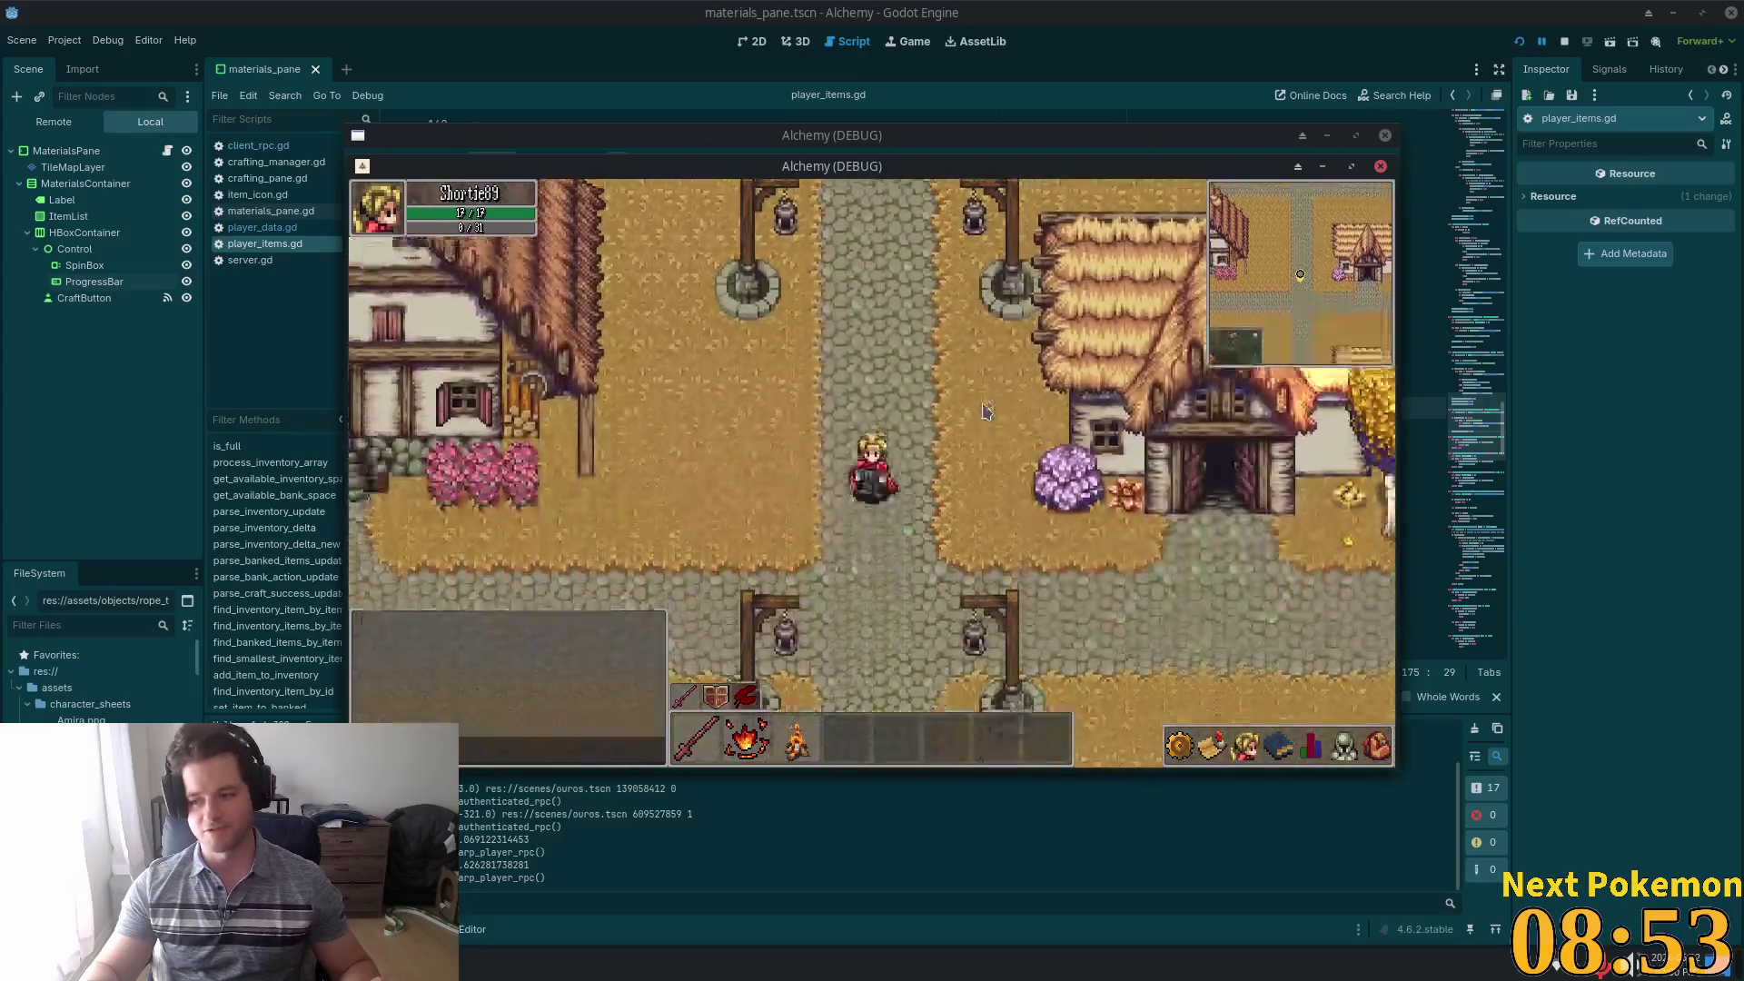
pyautogui.press('d')
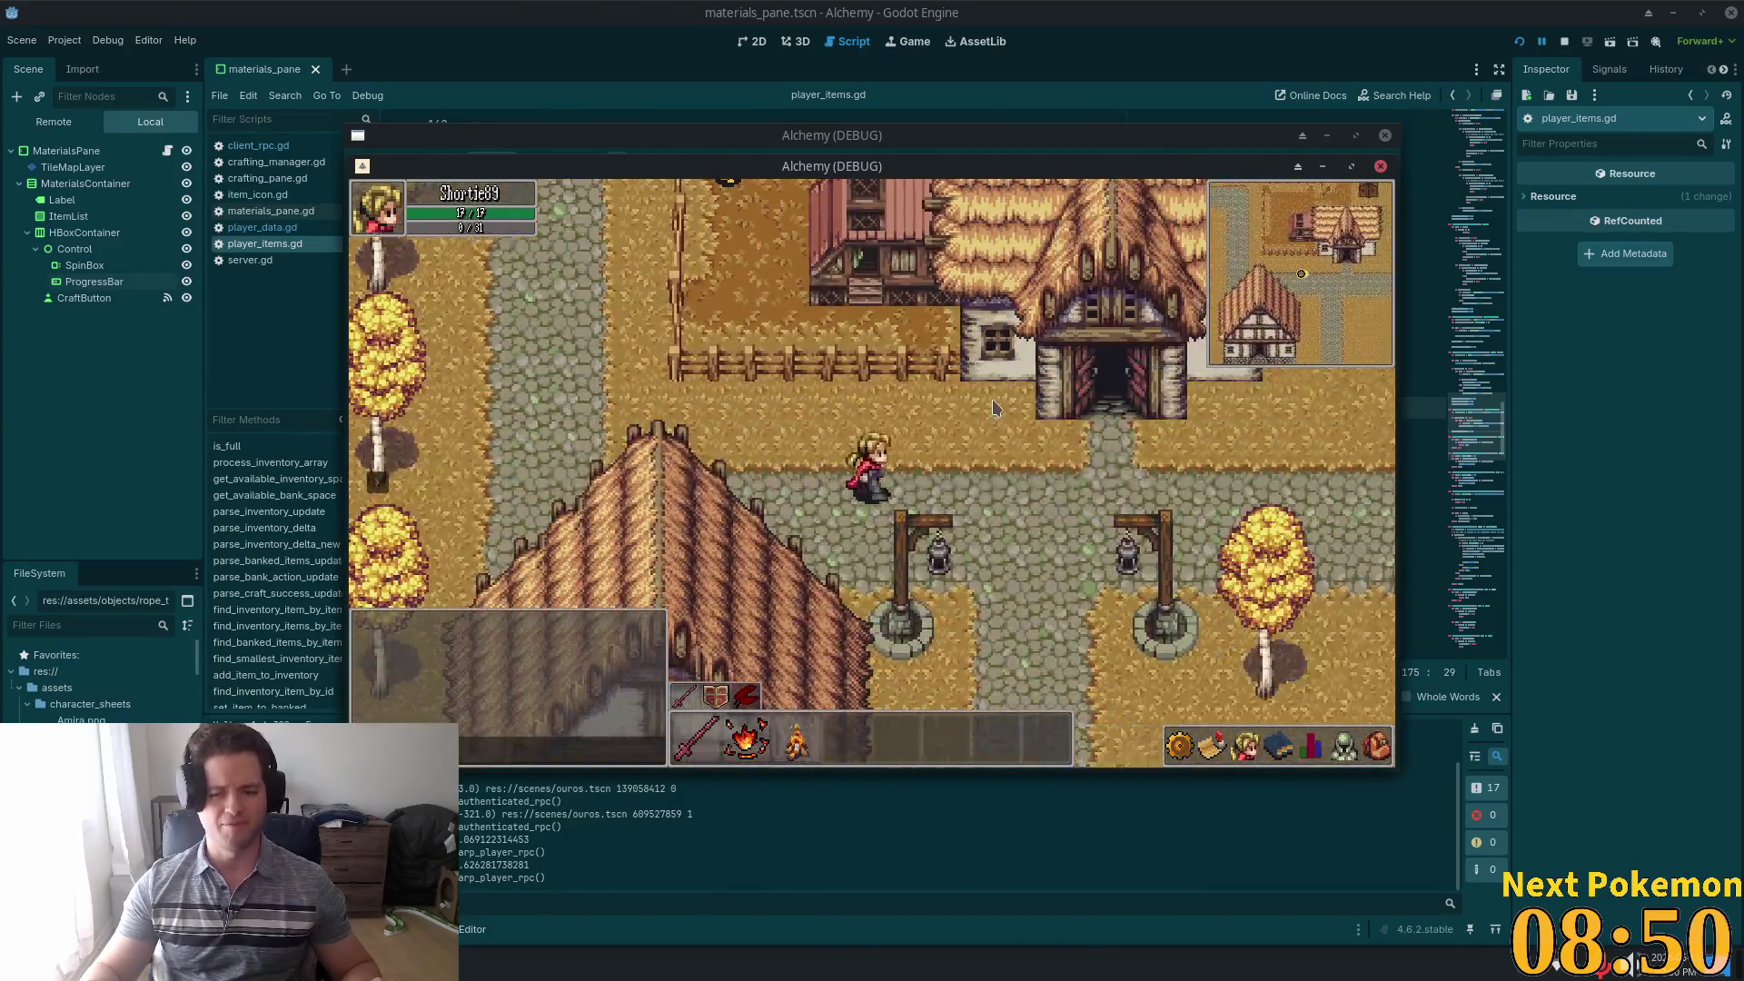
pyautogui.press('d')
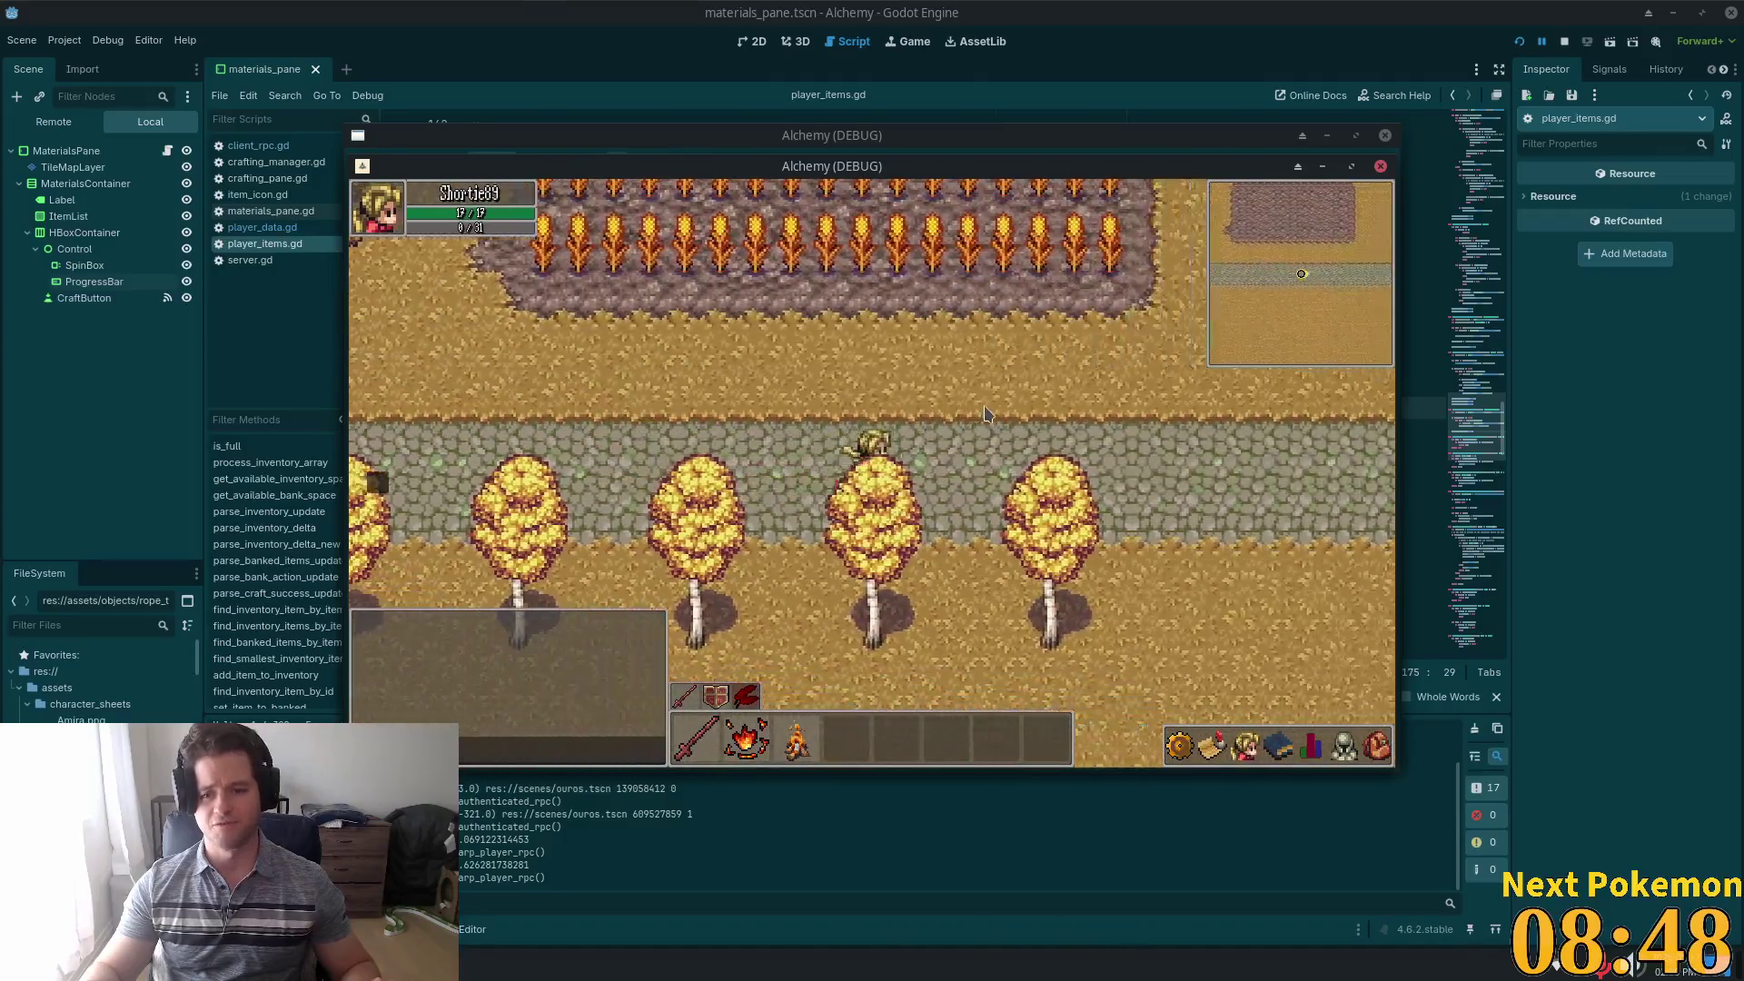
pyautogui.press('d')
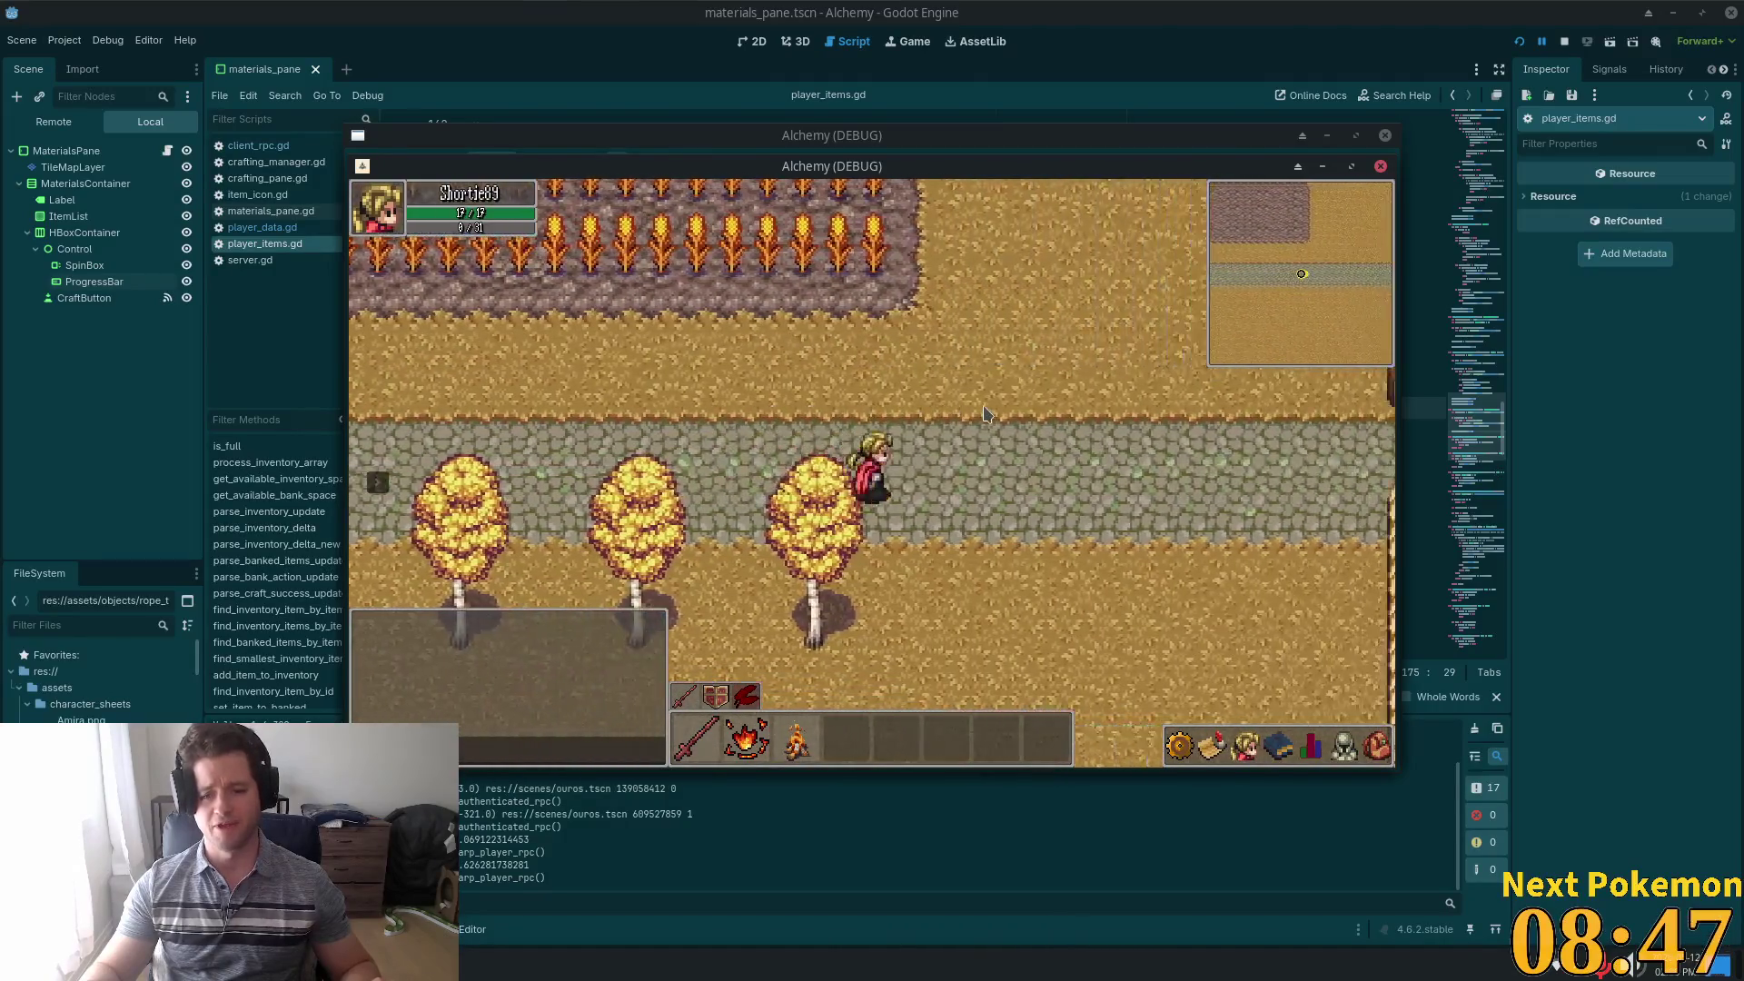